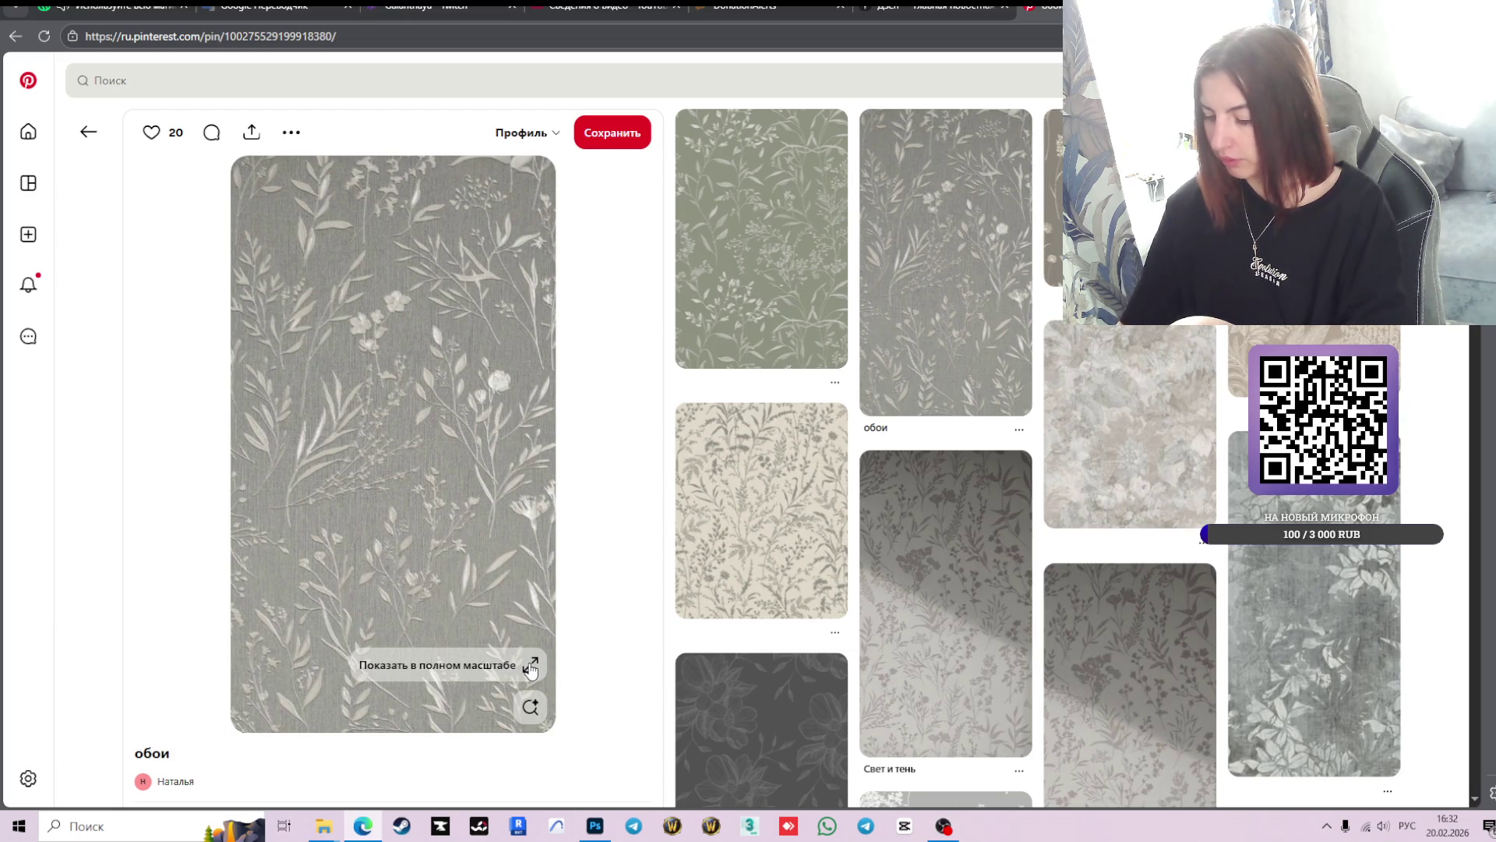
# - Screenshot the grey floral wallpaper pin at full size and copy the capture
pyautogui.click(530, 667)
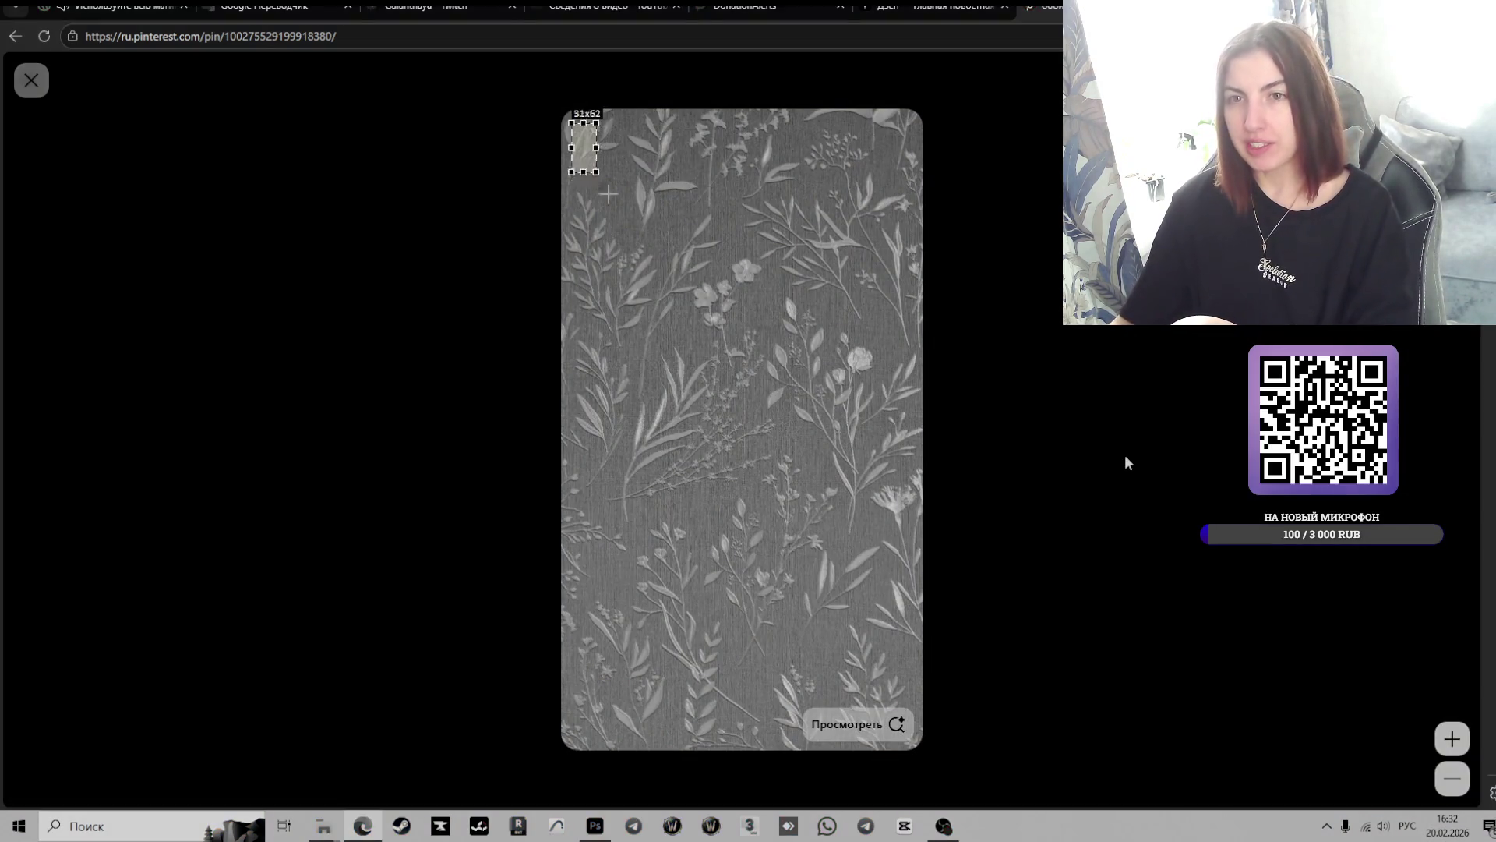
pyautogui.moveTo(571, 123); pyautogui.dragTo(916, 693)
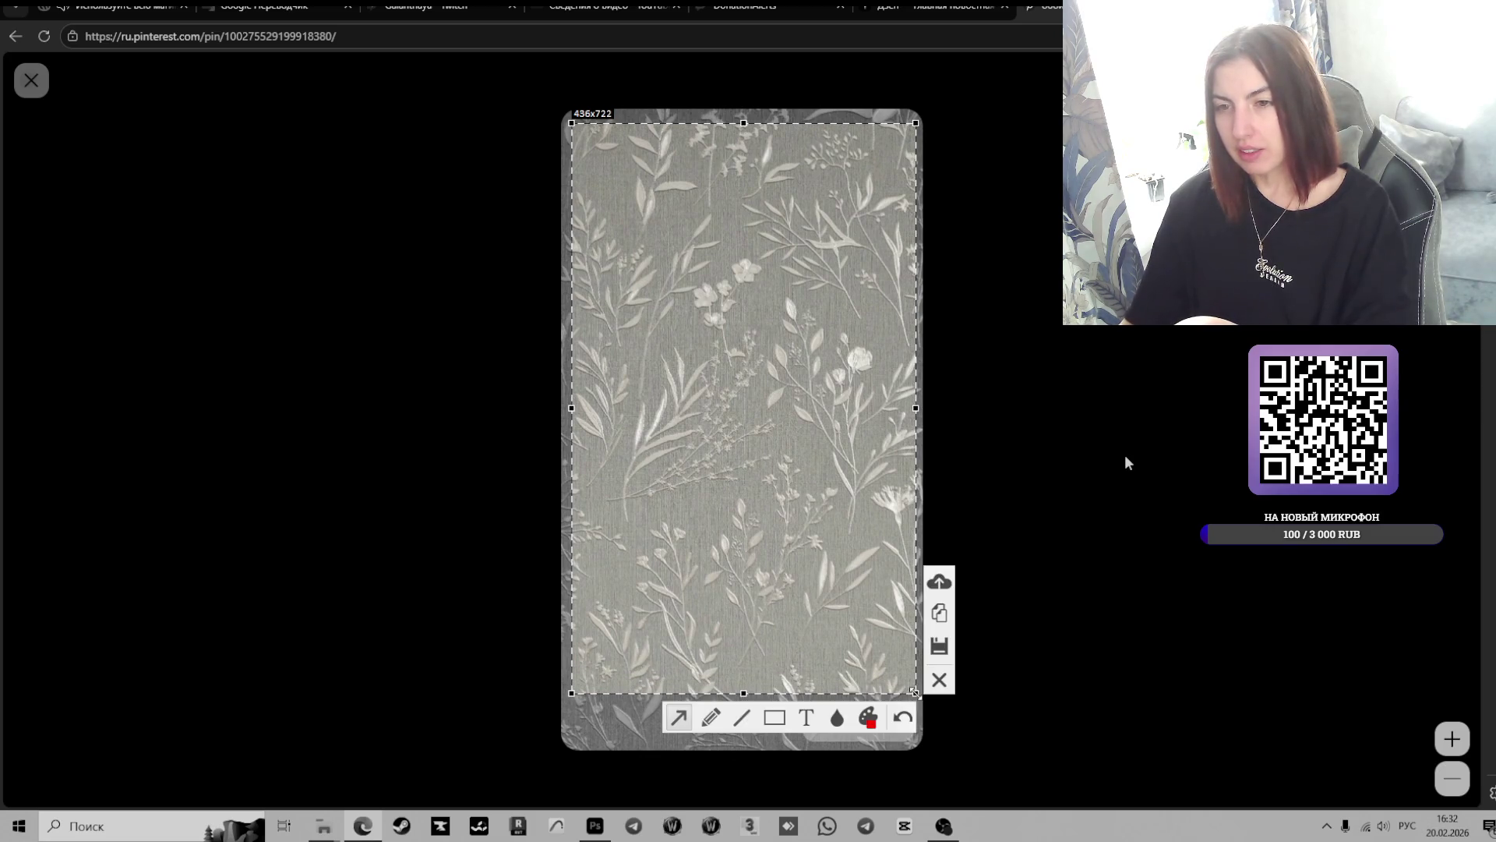
pyautogui.click(938, 623)
# - Paste the wallpaper screenshot onto the moodboard beside the green tiles and convert it to a smart object
pyautogui.click(595, 827)
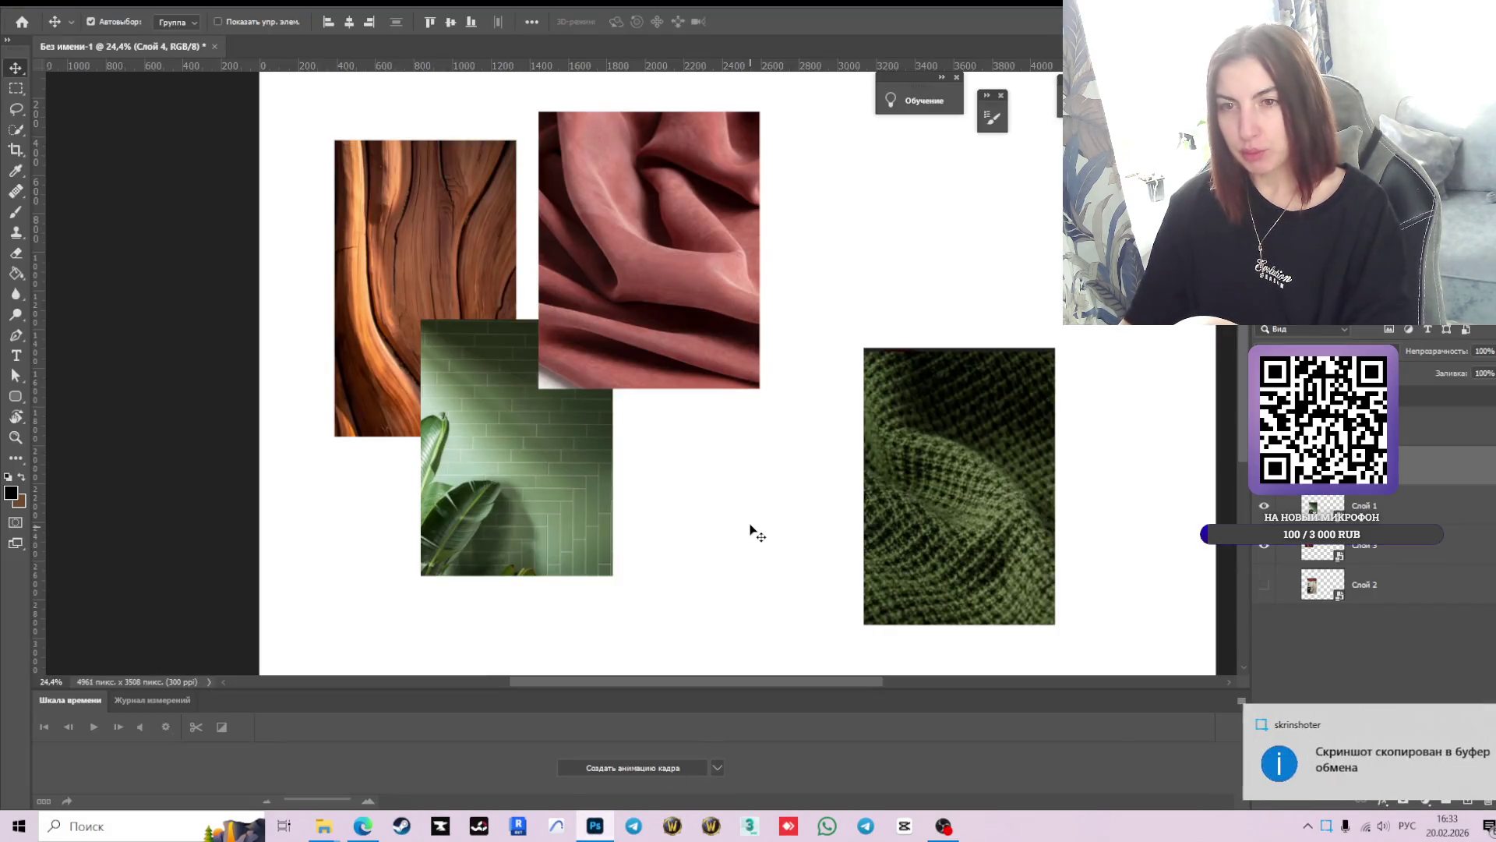
pyautogui.hotkey('ctrl', 'v')
pyautogui.moveTo(718, 439); pyautogui.dragTo(740, 571)
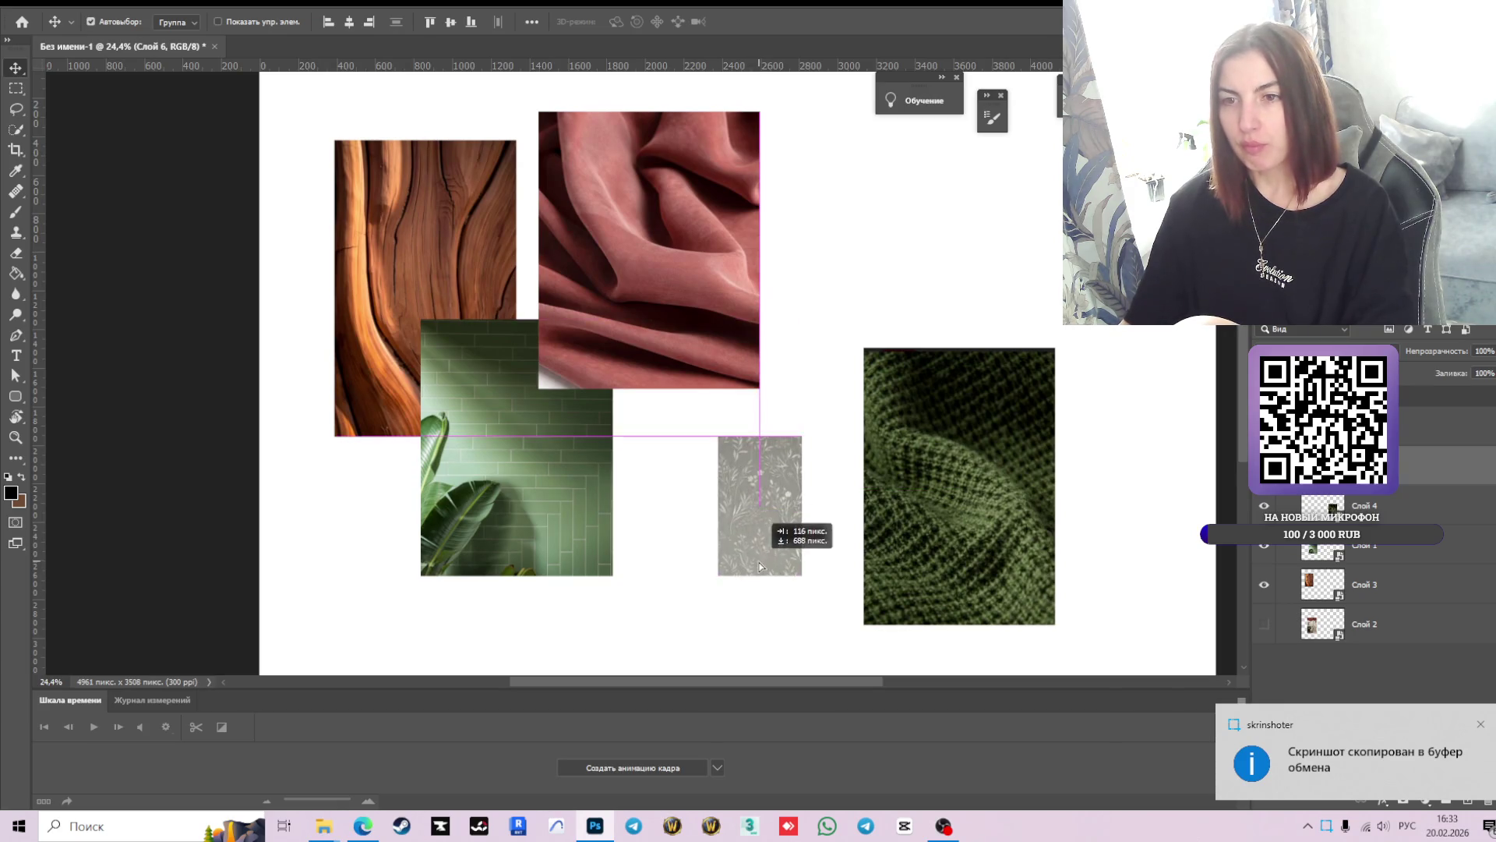
pyautogui.rightClick(1377, 460)
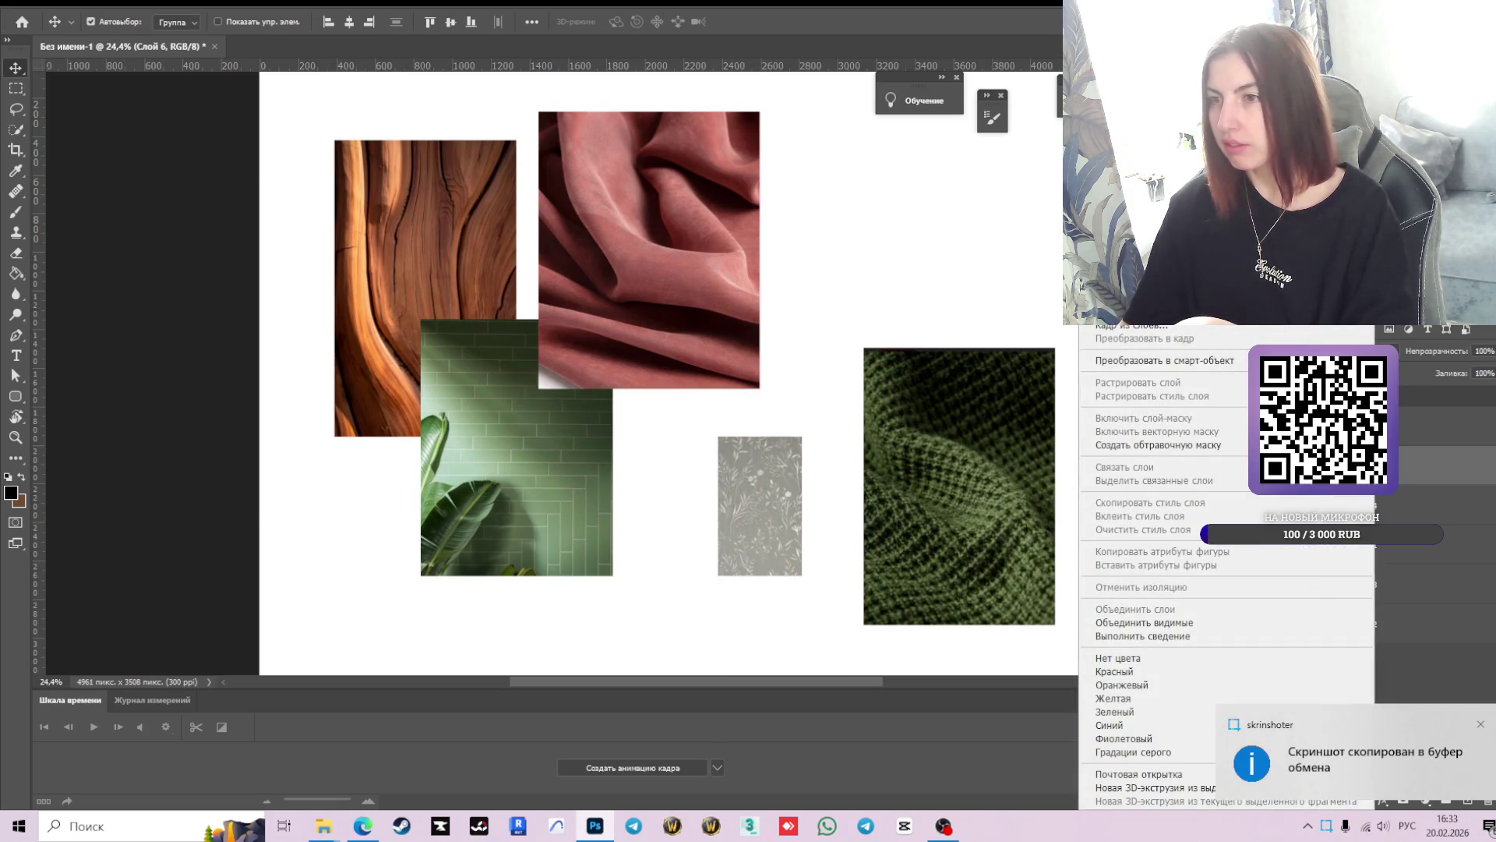
pyautogui.click(1137, 360)
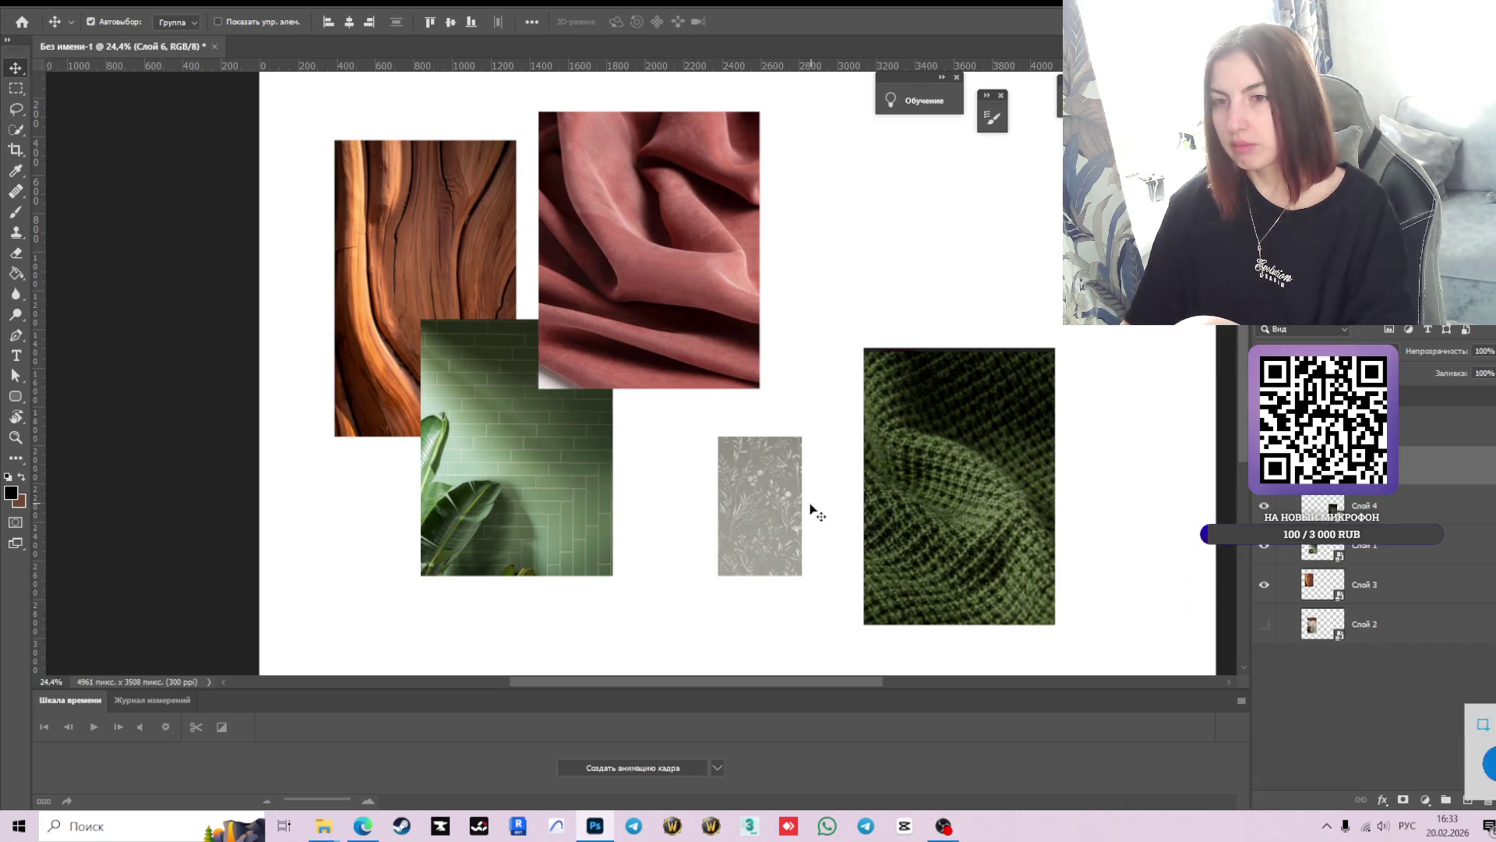
# - Hide the green knit photo and enlarge the wallpaper into its place on the right
pyautogui.click(1264, 506)
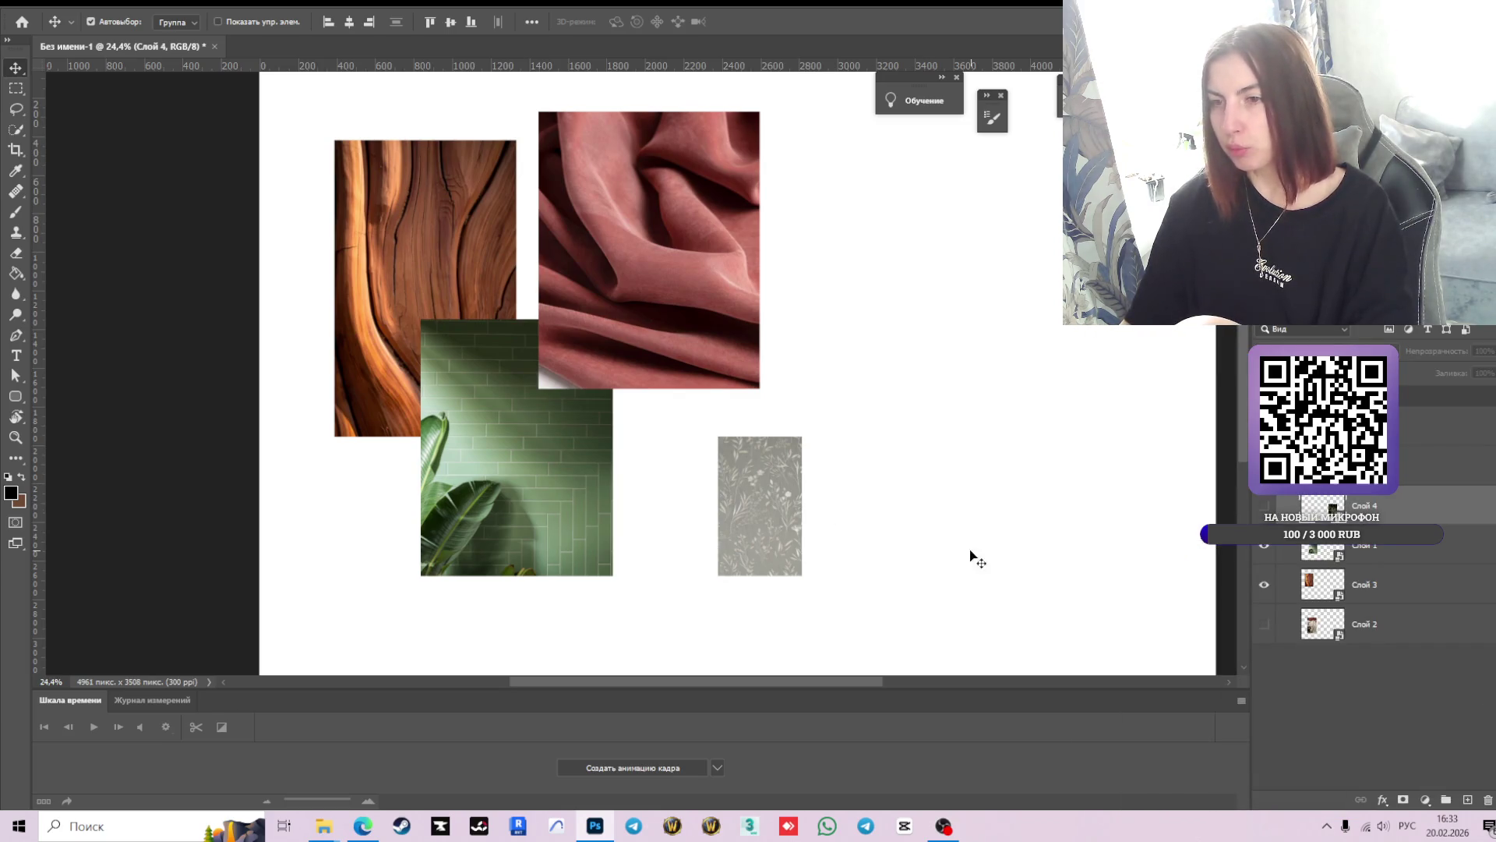
pyautogui.click(746, 511)
pyautogui.hotkey('ctrl', 't')
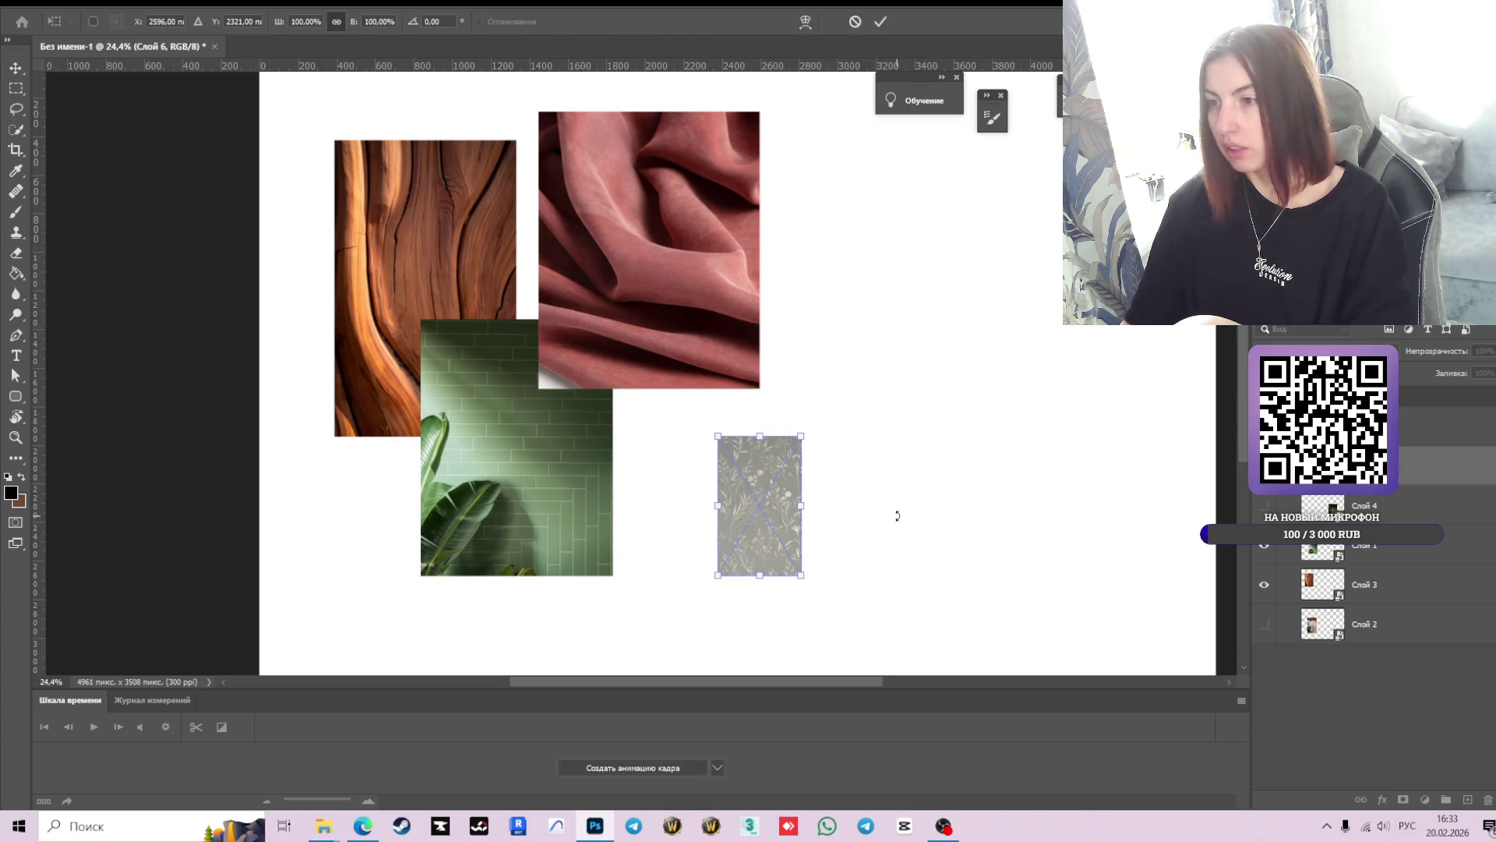
pyautogui.moveTo(801, 436); pyautogui.dragTo(926, 229)
pyautogui.moveTo(826, 427); pyautogui.dragTo(986, 448)
pyautogui.click(882, 25)
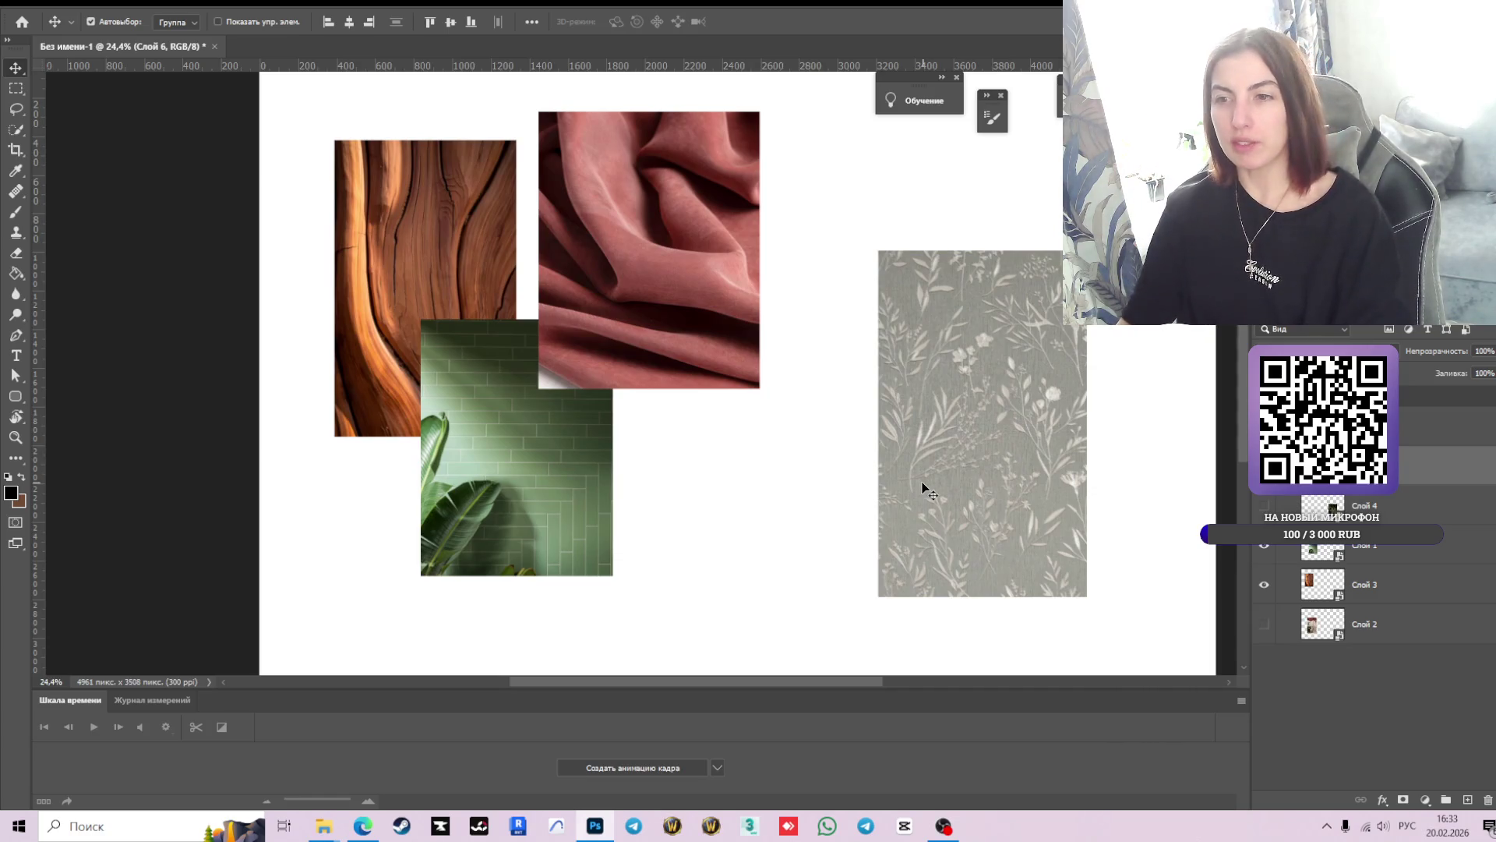
# - Close the full-size wallpaper view and browse the related wallpaper pins below it
pyautogui.click(370, 830)
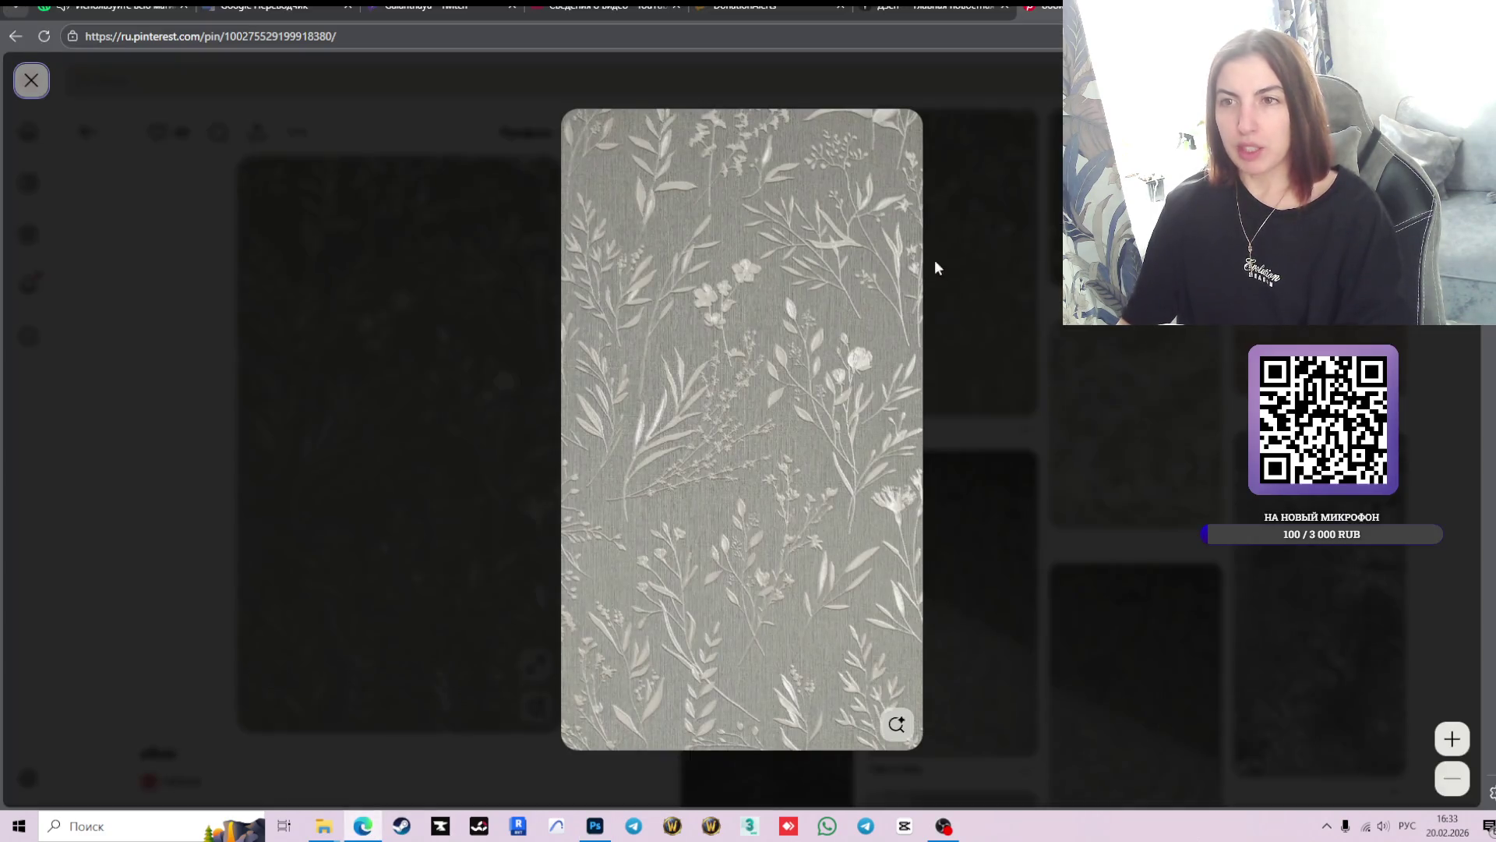
pyautogui.click(31, 80)
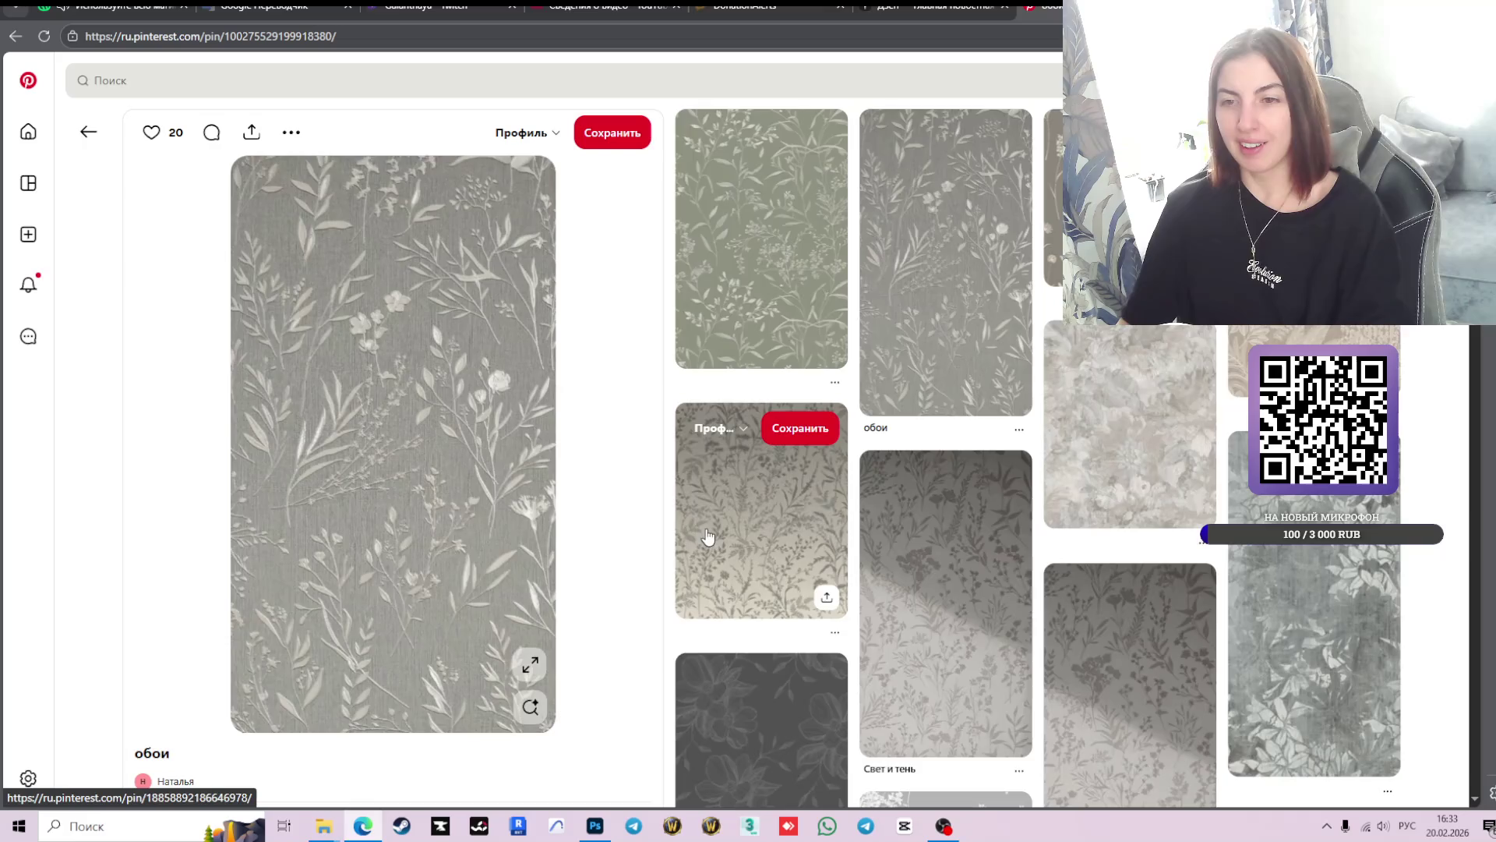
pyautogui.scroll(-4, 1014, 509)
pyautogui.scroll(-4, 1005, 502)
pyautogui.scroll(-4, 985, 495)
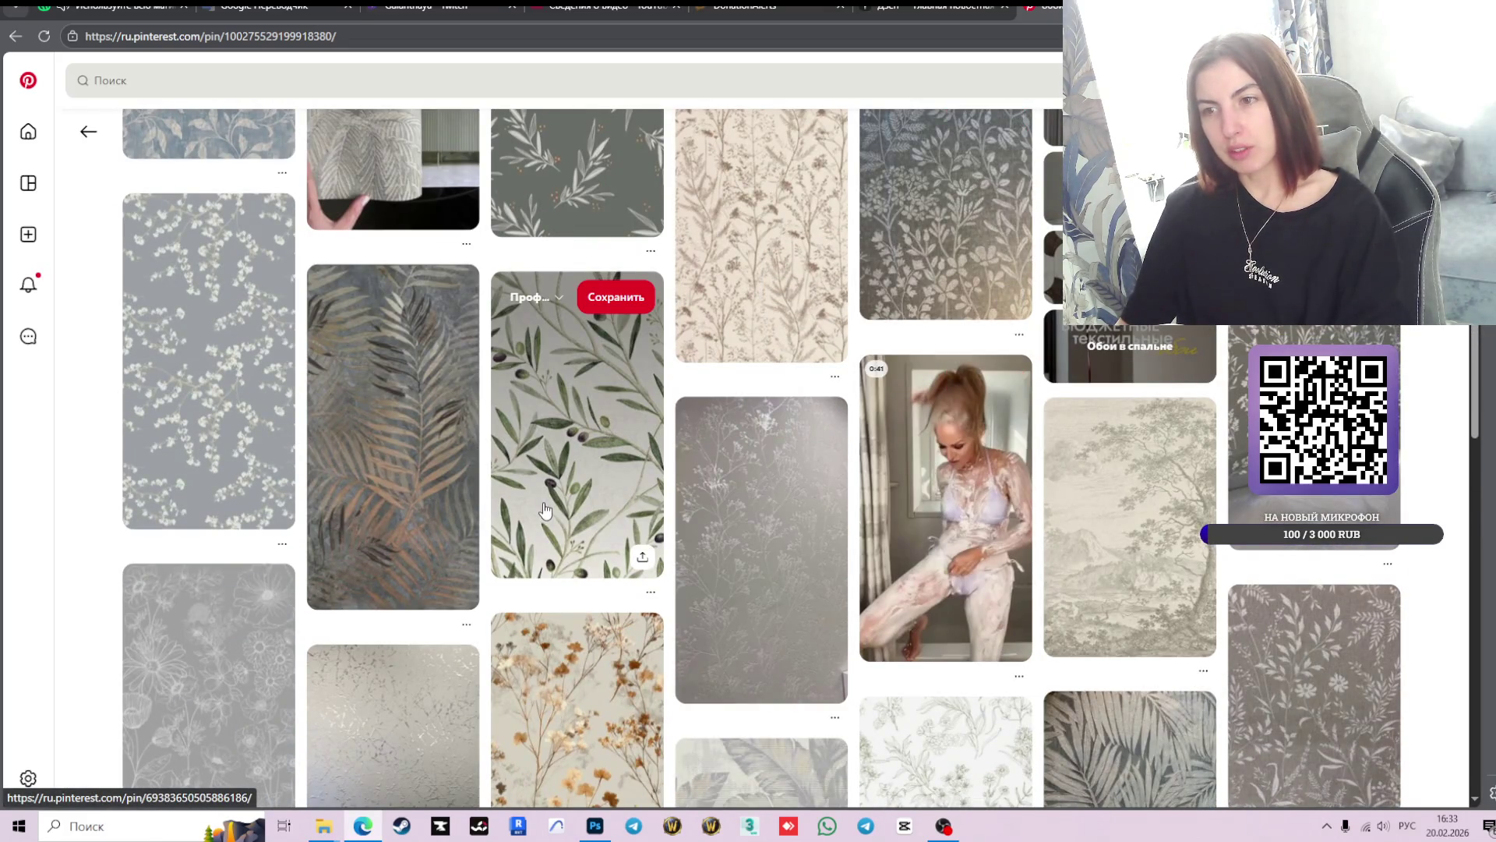
pyautogui.scroll(-3, 546, 511)
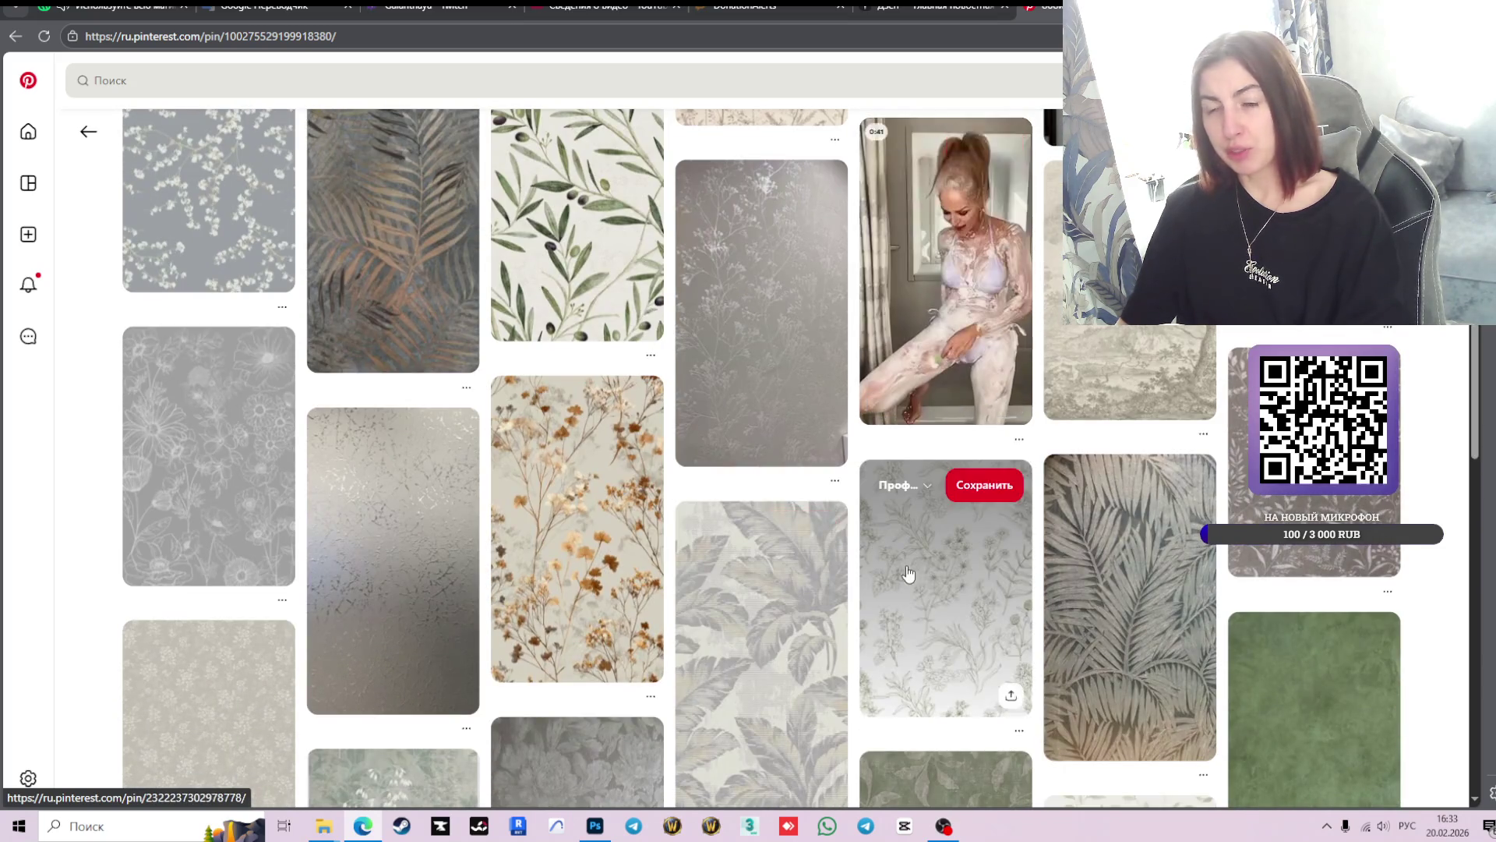
pyautogui.scroll(-3, 865, 561)
pyautogui.scroll(-3, 865, 561)
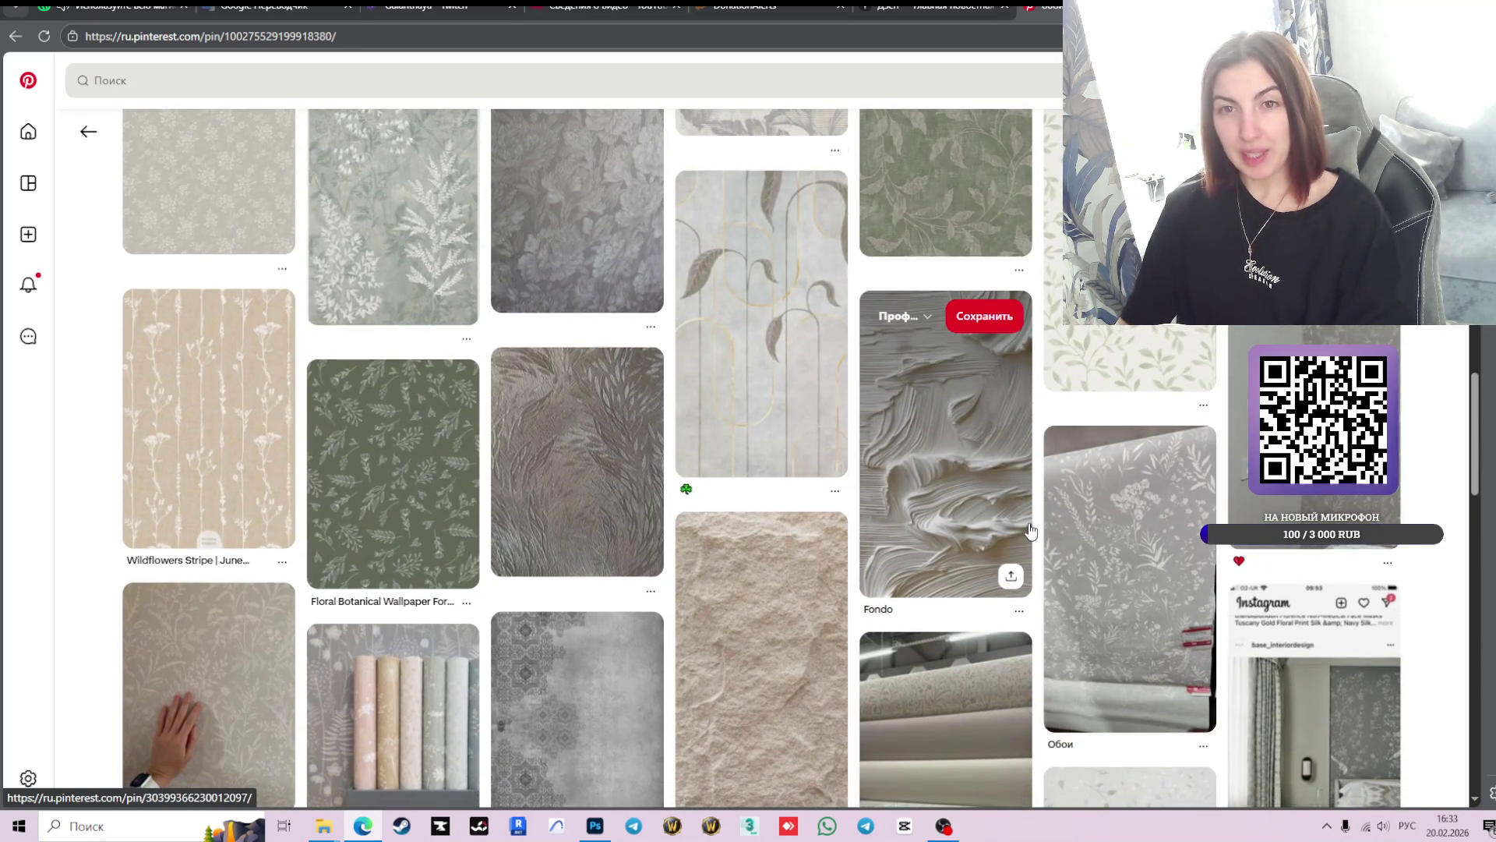
pyautogui.scroll(-1, 1031, 529)
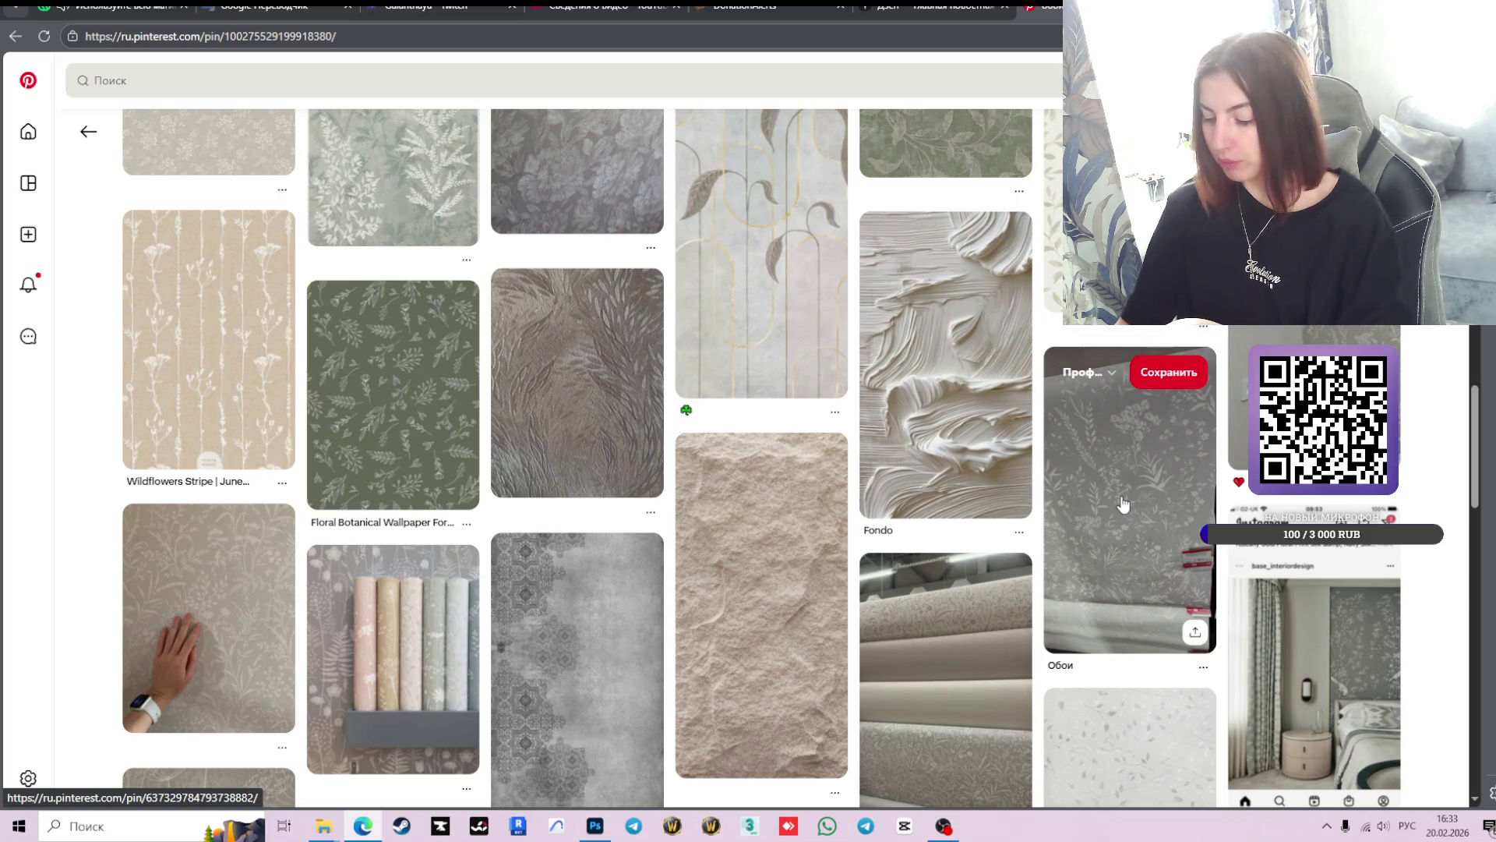
pyautogui.scroll(-3, 865, 440)
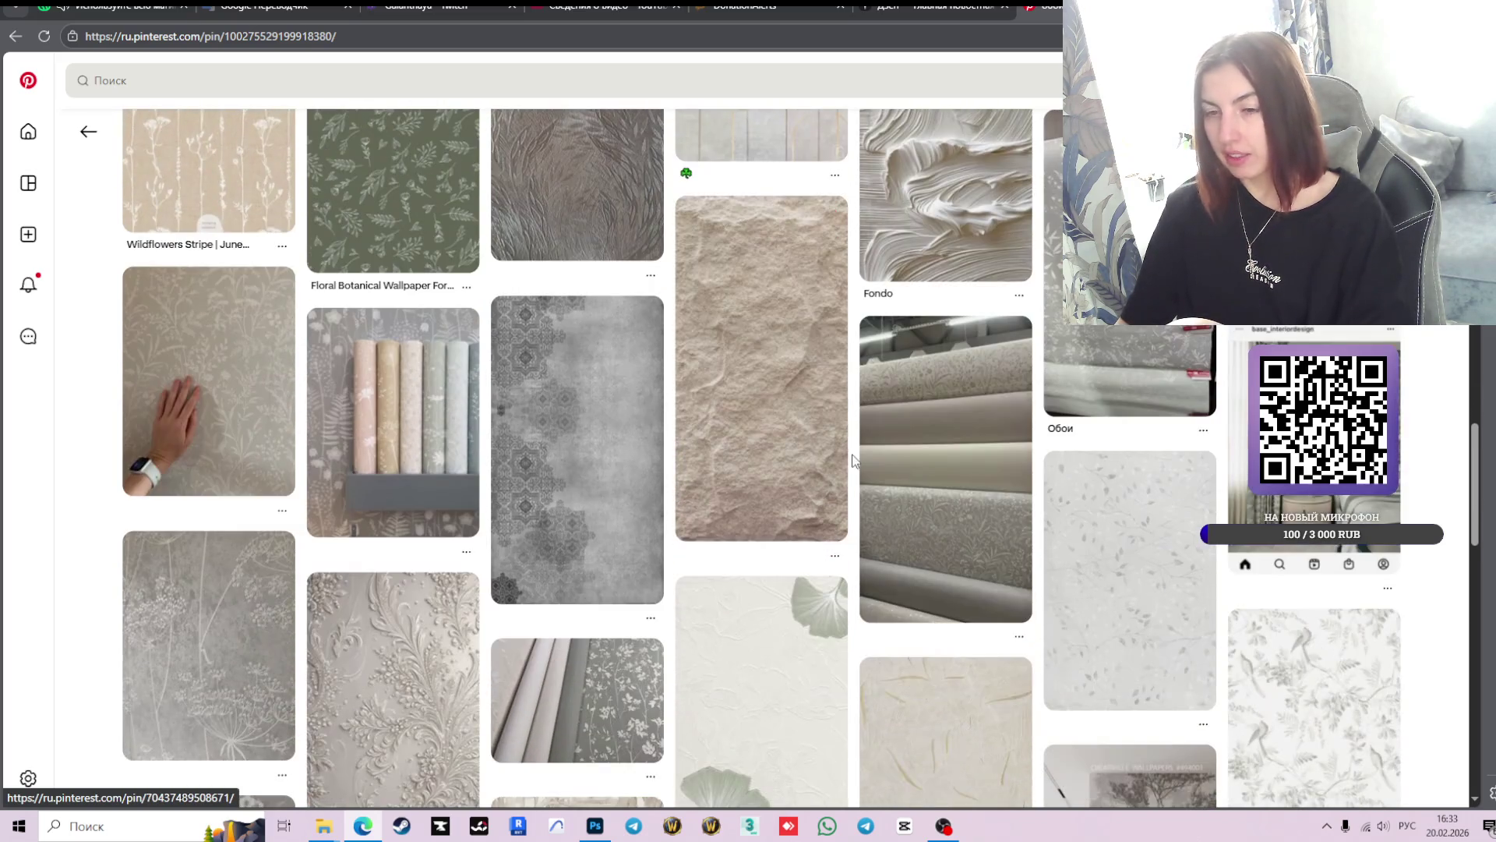
pyautogui.scroll(-3, 917, 328)
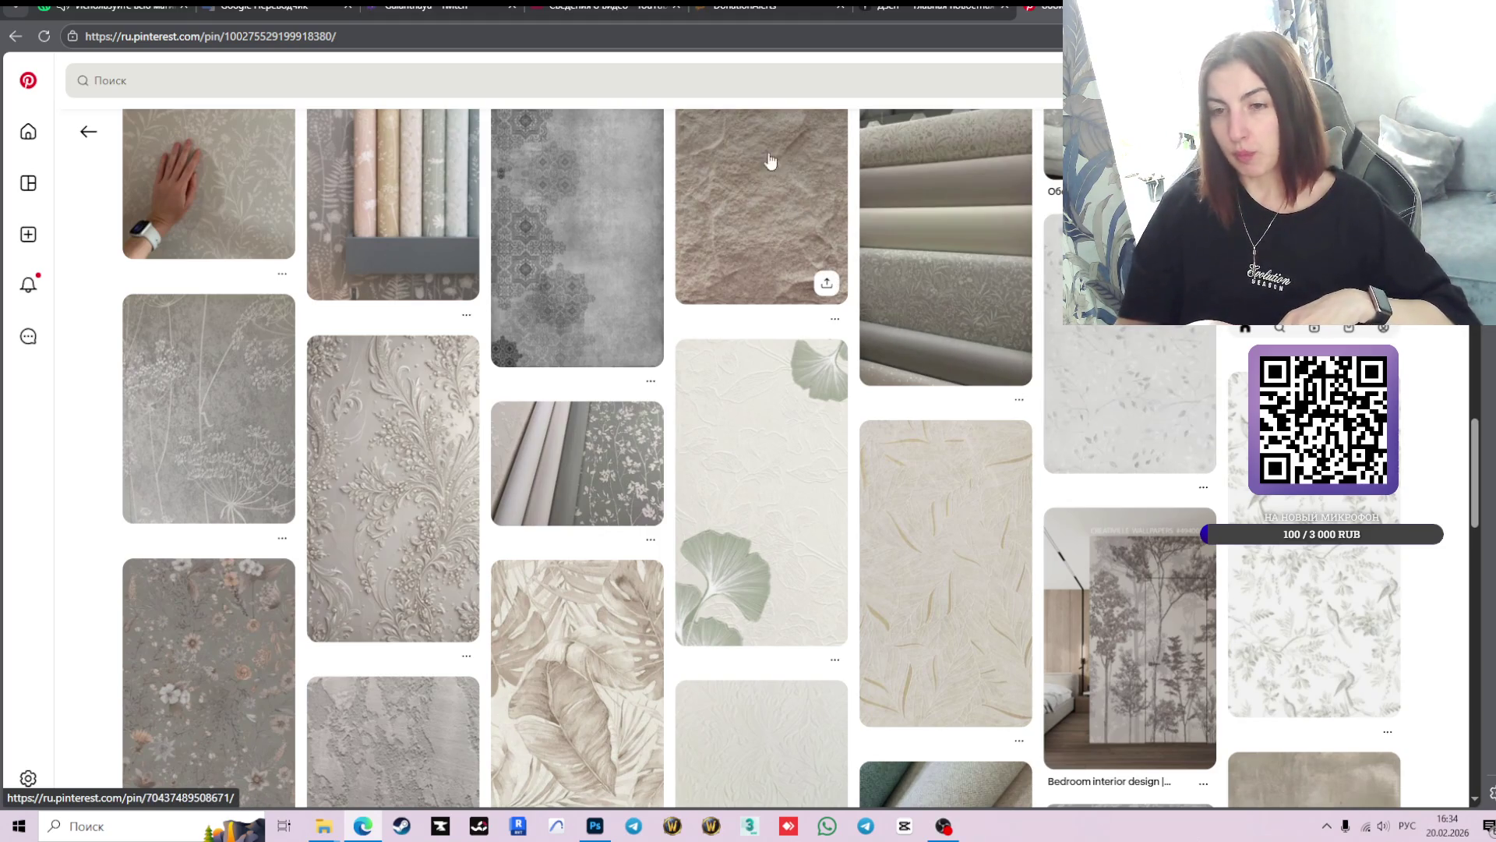
pyautogui.scroll(-1, 776, 169)
pyautogui.scroll(-3, 771, 218)
pyautogui.scroll(-3, 765, 268)
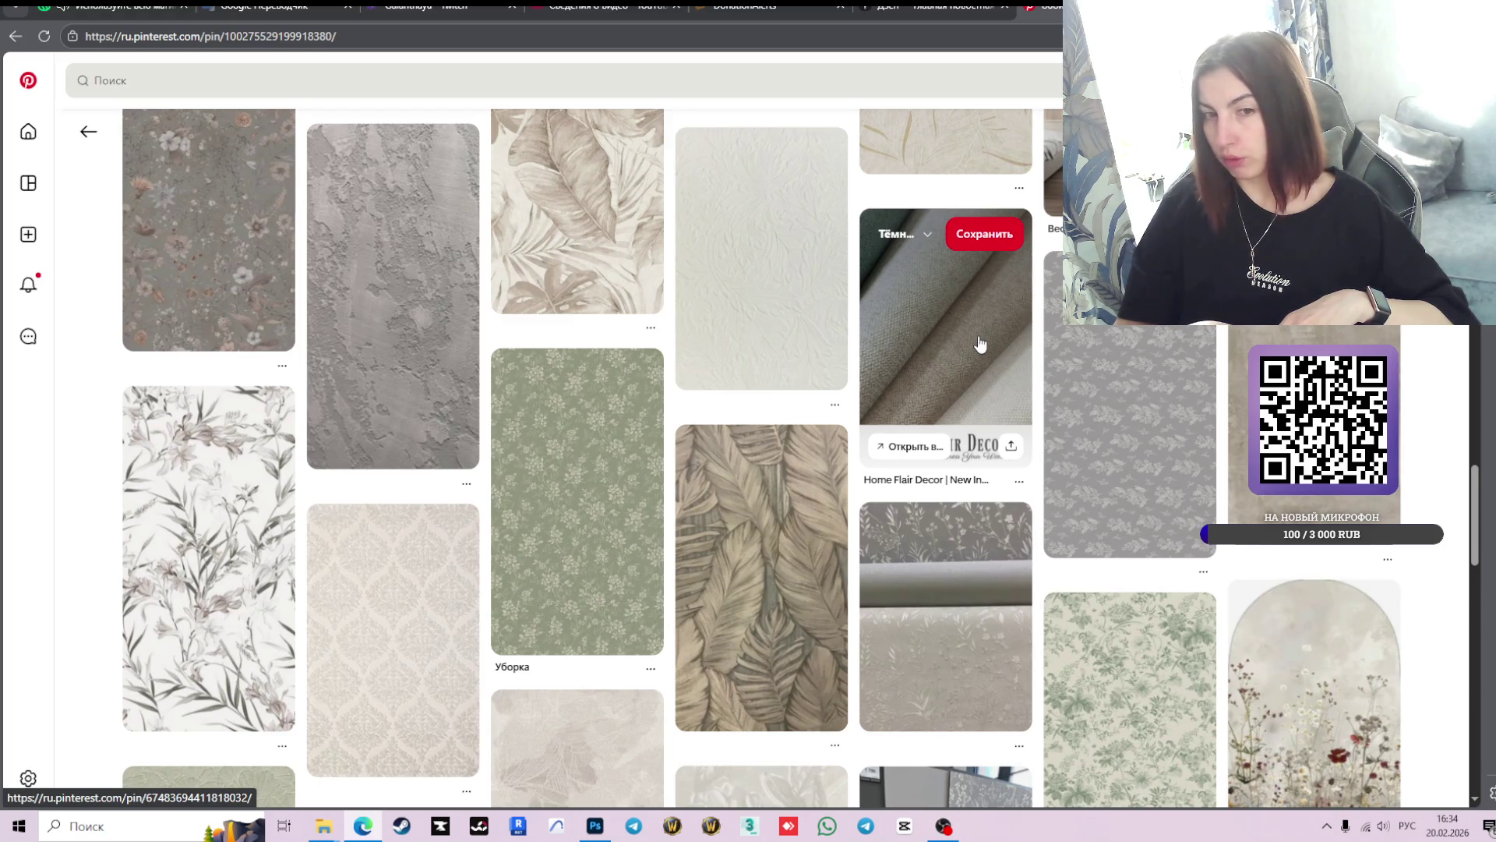
pyautogui.scroll(-2, 980, 344)
pyautogui.scroll(-2, 980, 345)
pyautogui.scroll(-2, 980, 345)
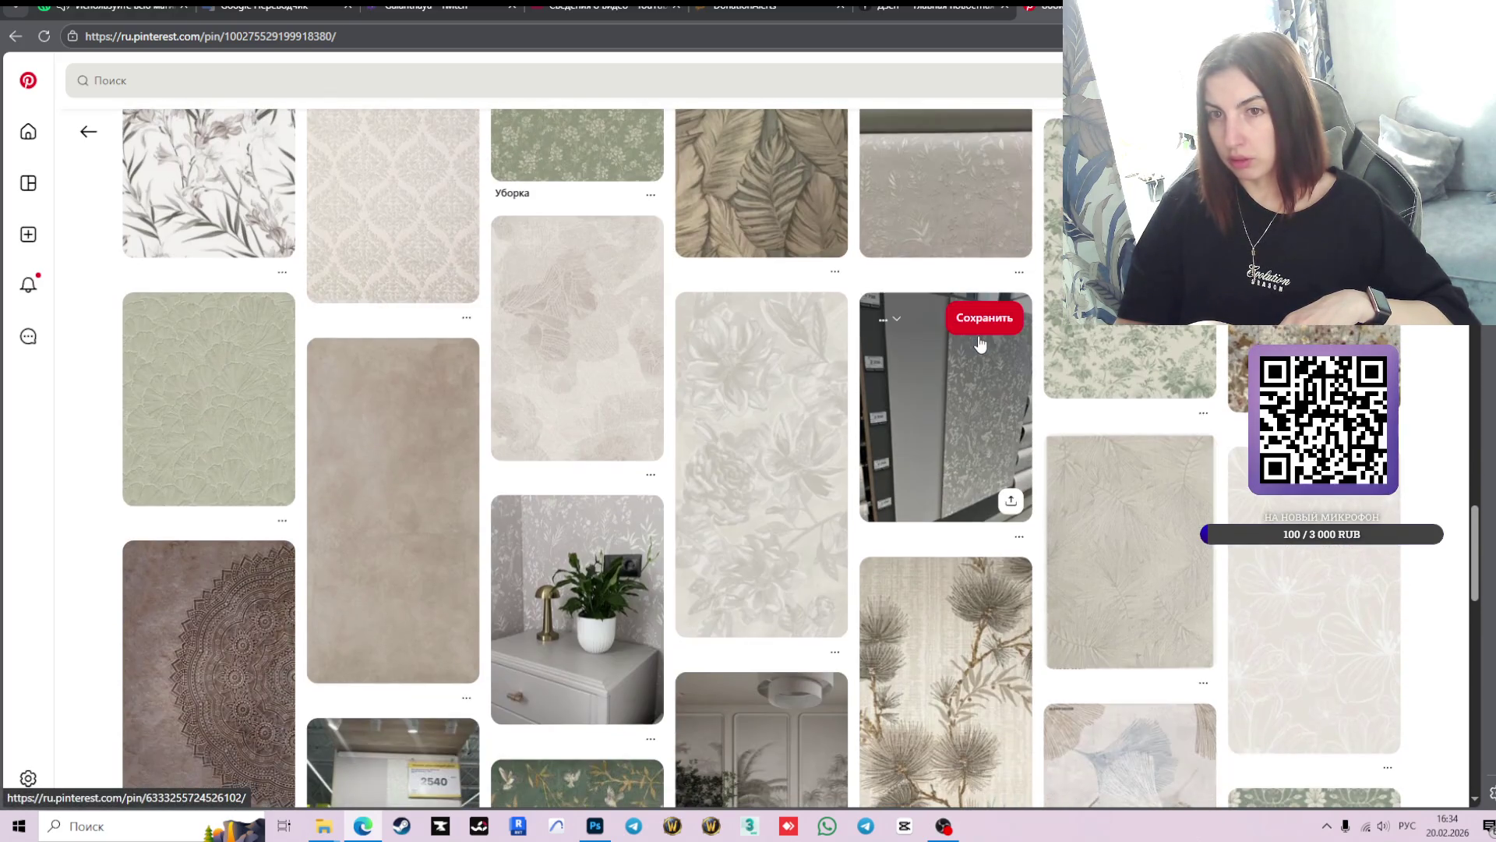
# - Check the moodboard, then return to the 'текстуры стен обои' search results
pyautogui.click(594, 826)
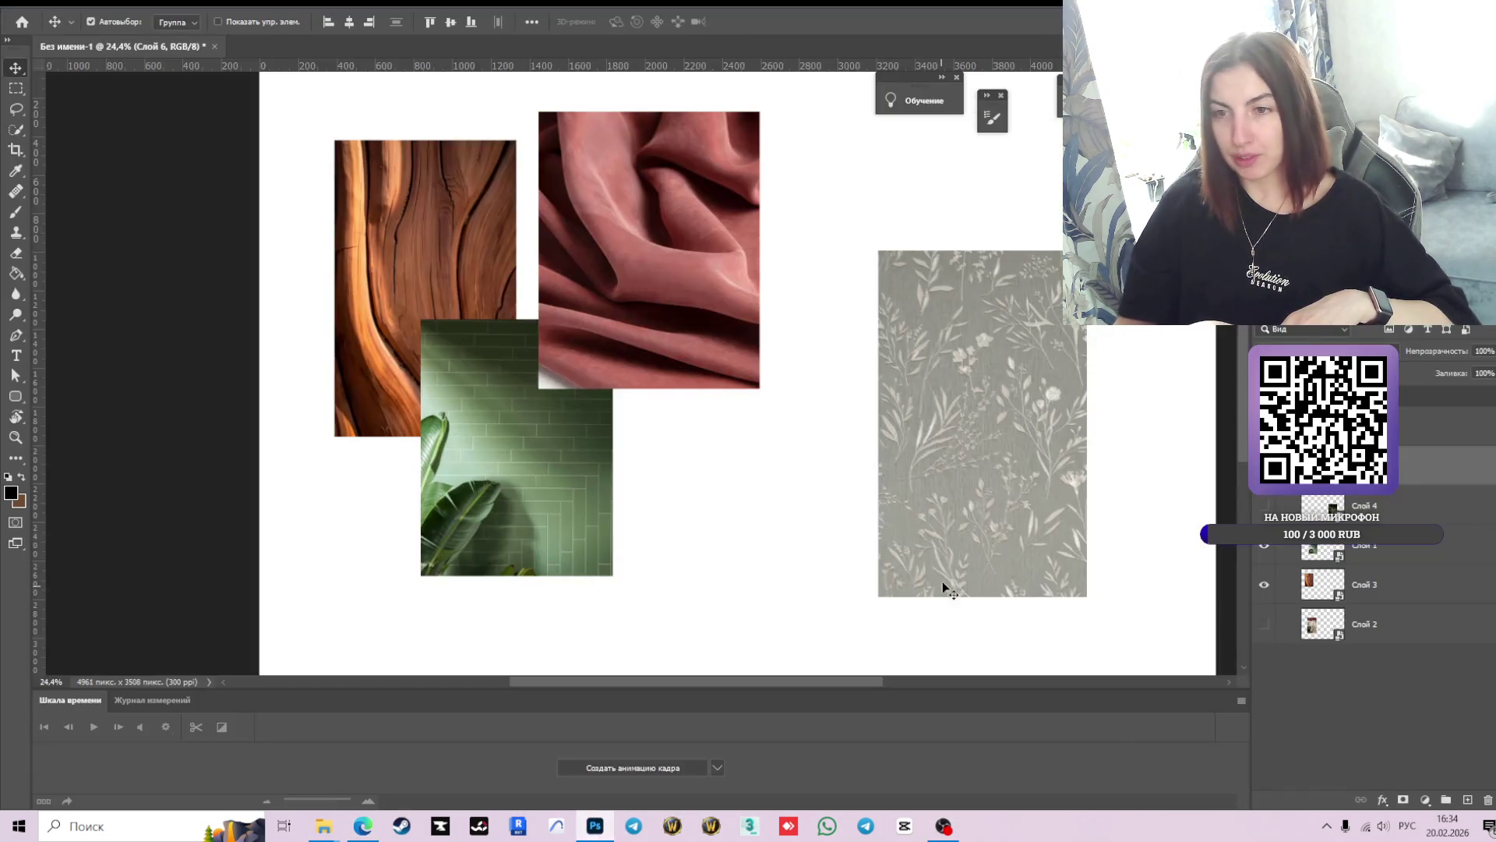
pyautogui.click(363, 826)
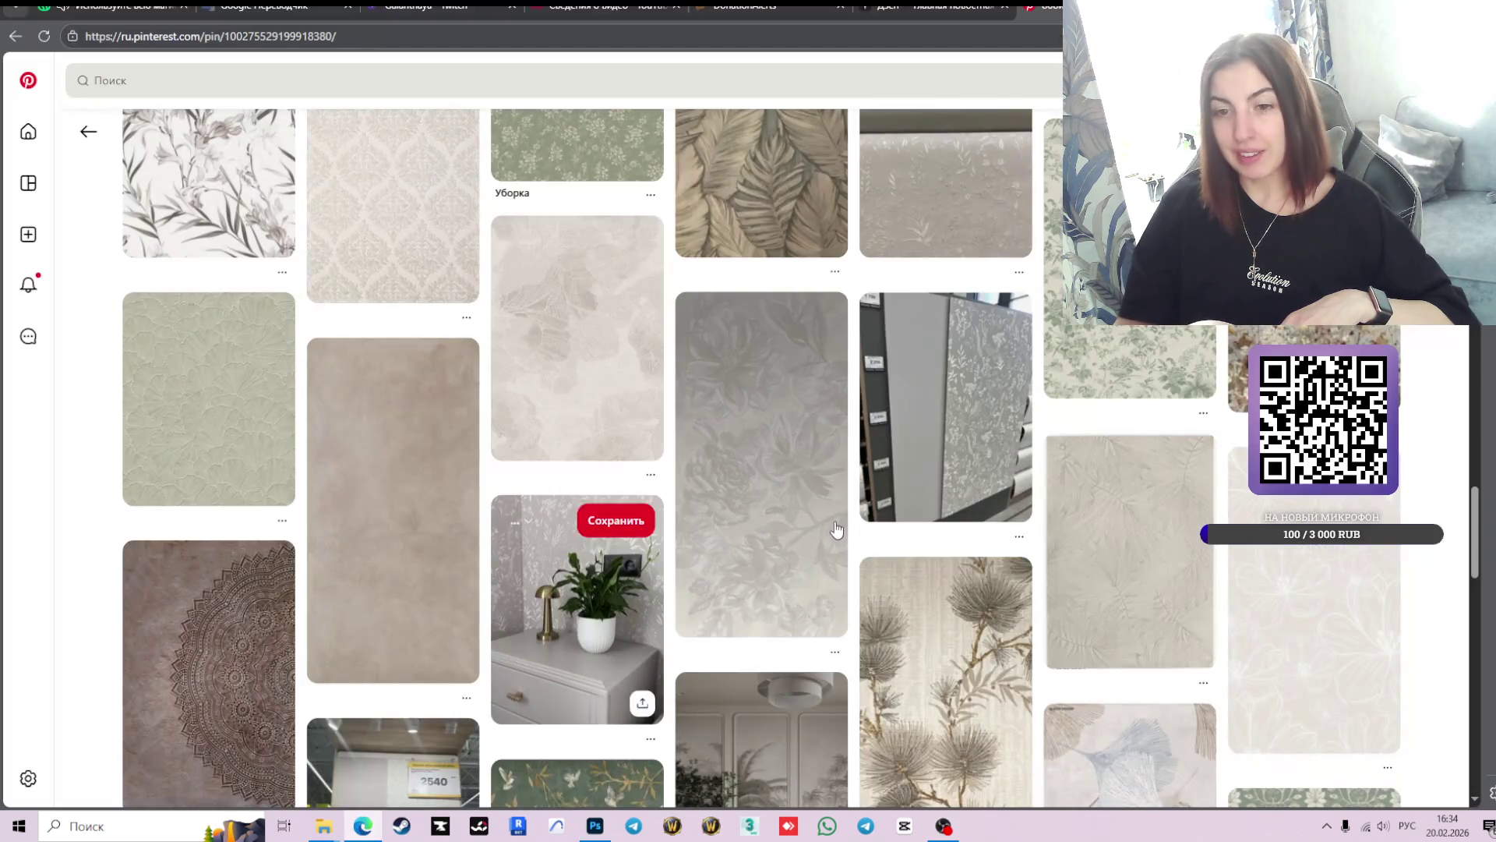
pyautogui.click(88, 131)
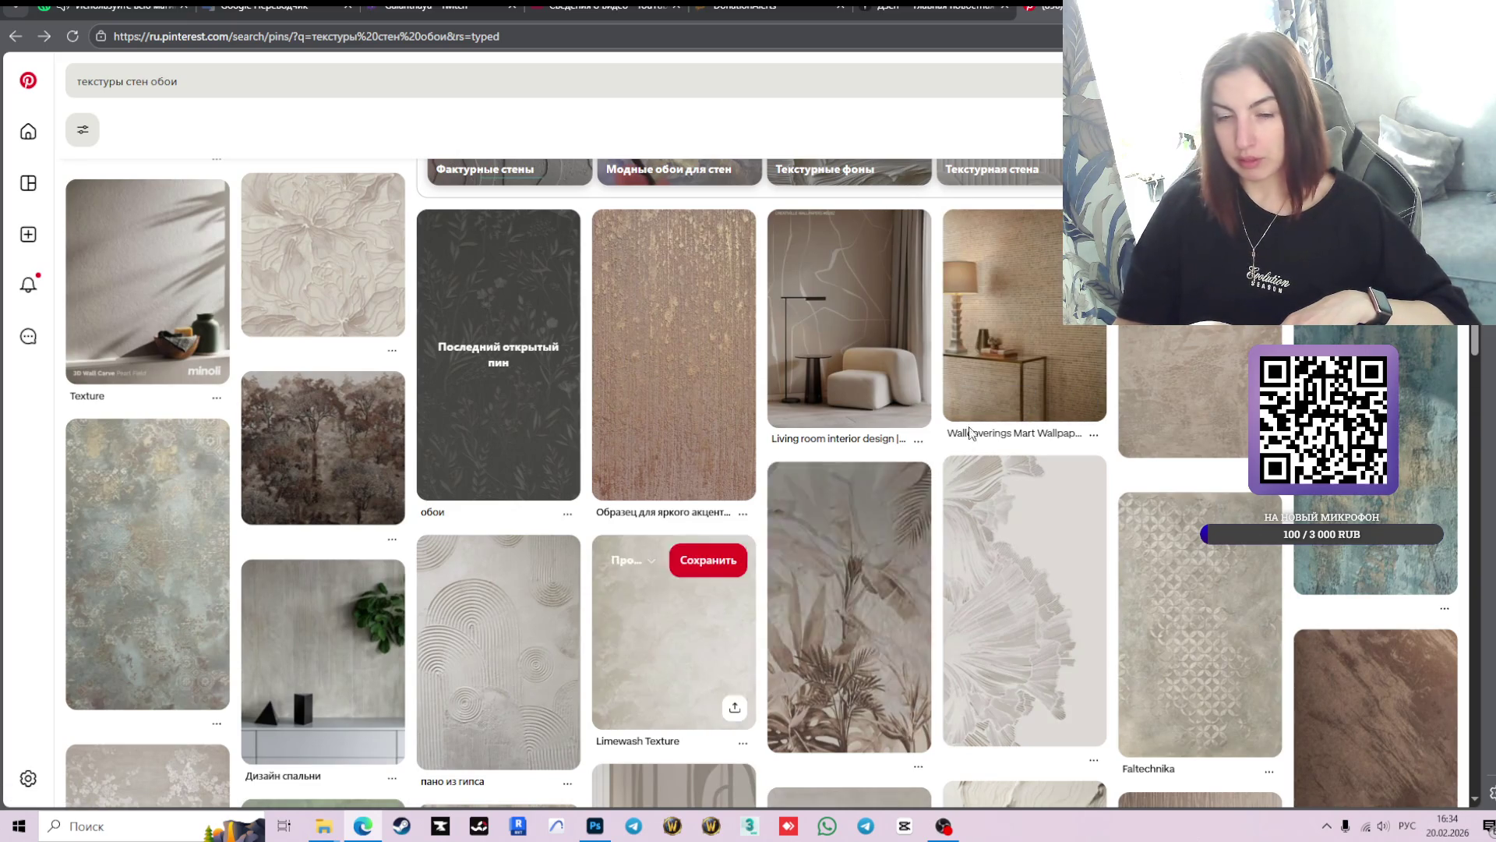
# - Browse the plaster, stone and fabric wall-texture results, then select the search query to replace it
pyautogui.scroll(-3, 1076, 383)
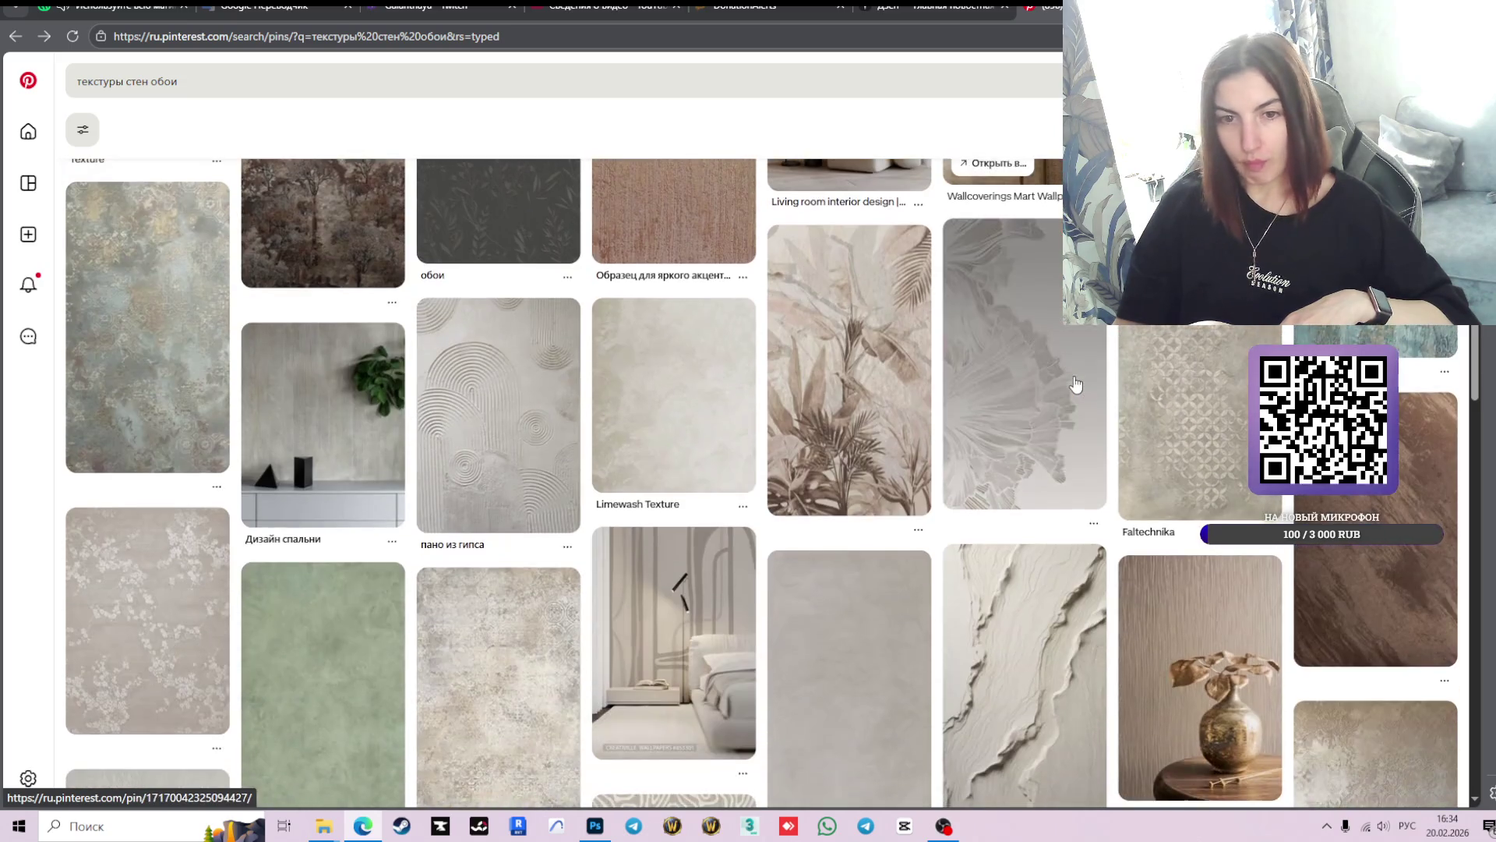
pyautogui.scroll(-5, 1076, 383)
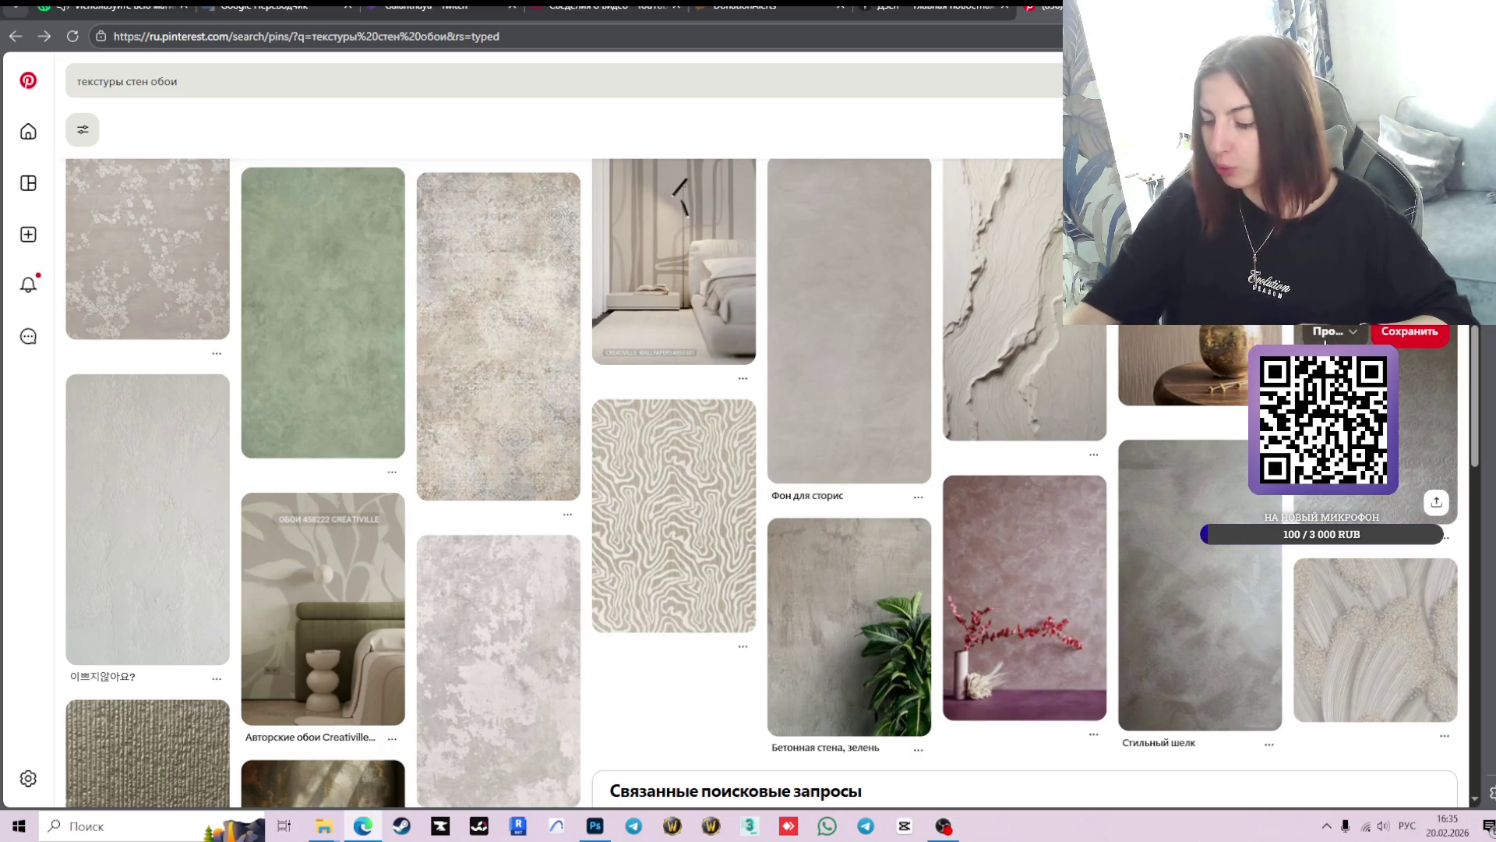
pyautogui.scroll(-4, 868, 466)
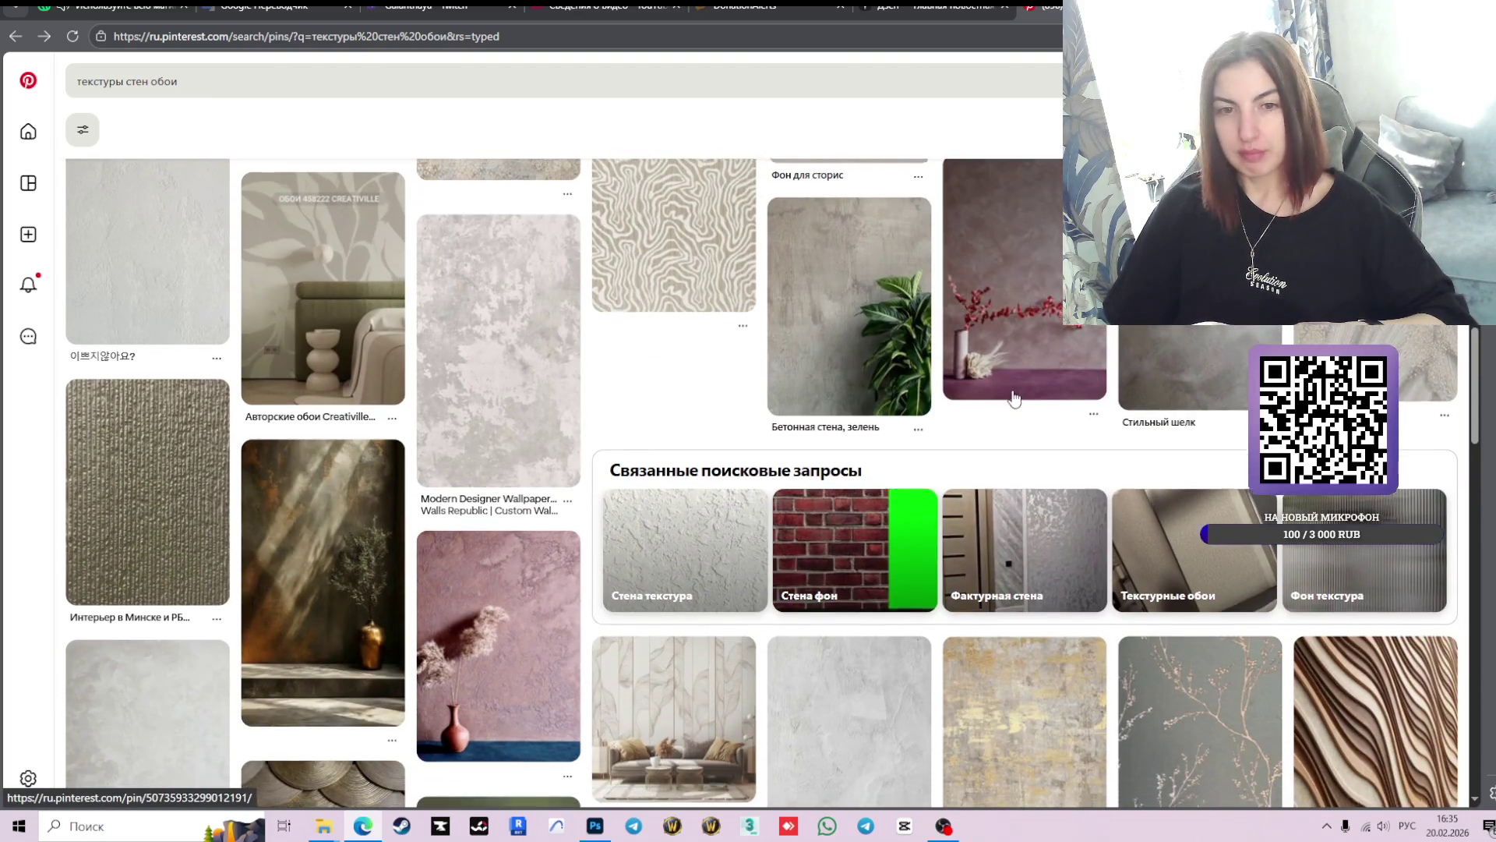
pyautogui.scroll(-2, 1012, 390)
pyautogui.scroll(-4, 1012, 391)
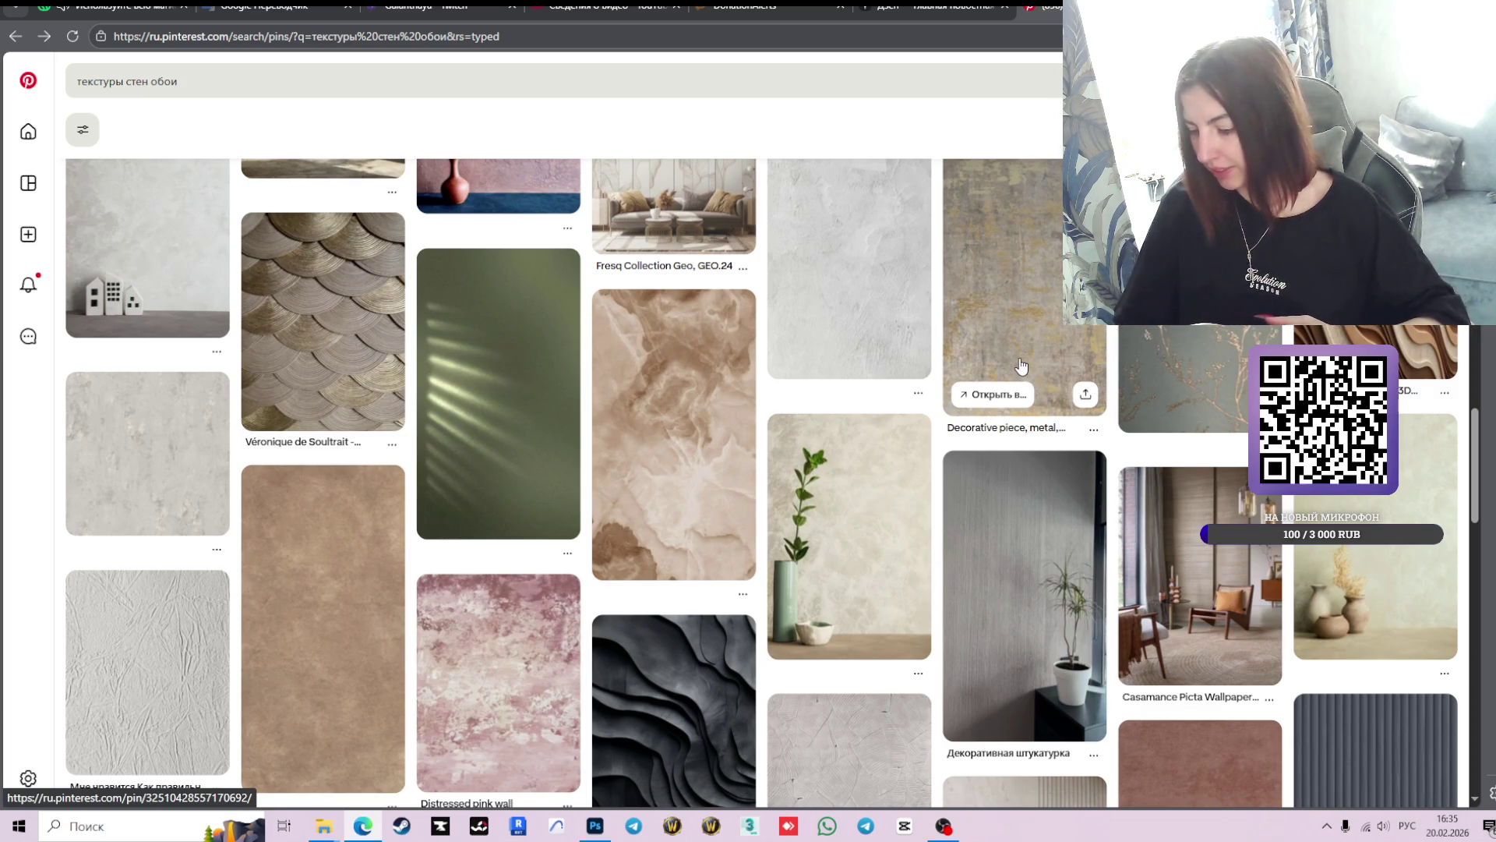
pyautogui.scroll(-3, 1017, 370)
pyautogui.scroll(-2, 923, 390)
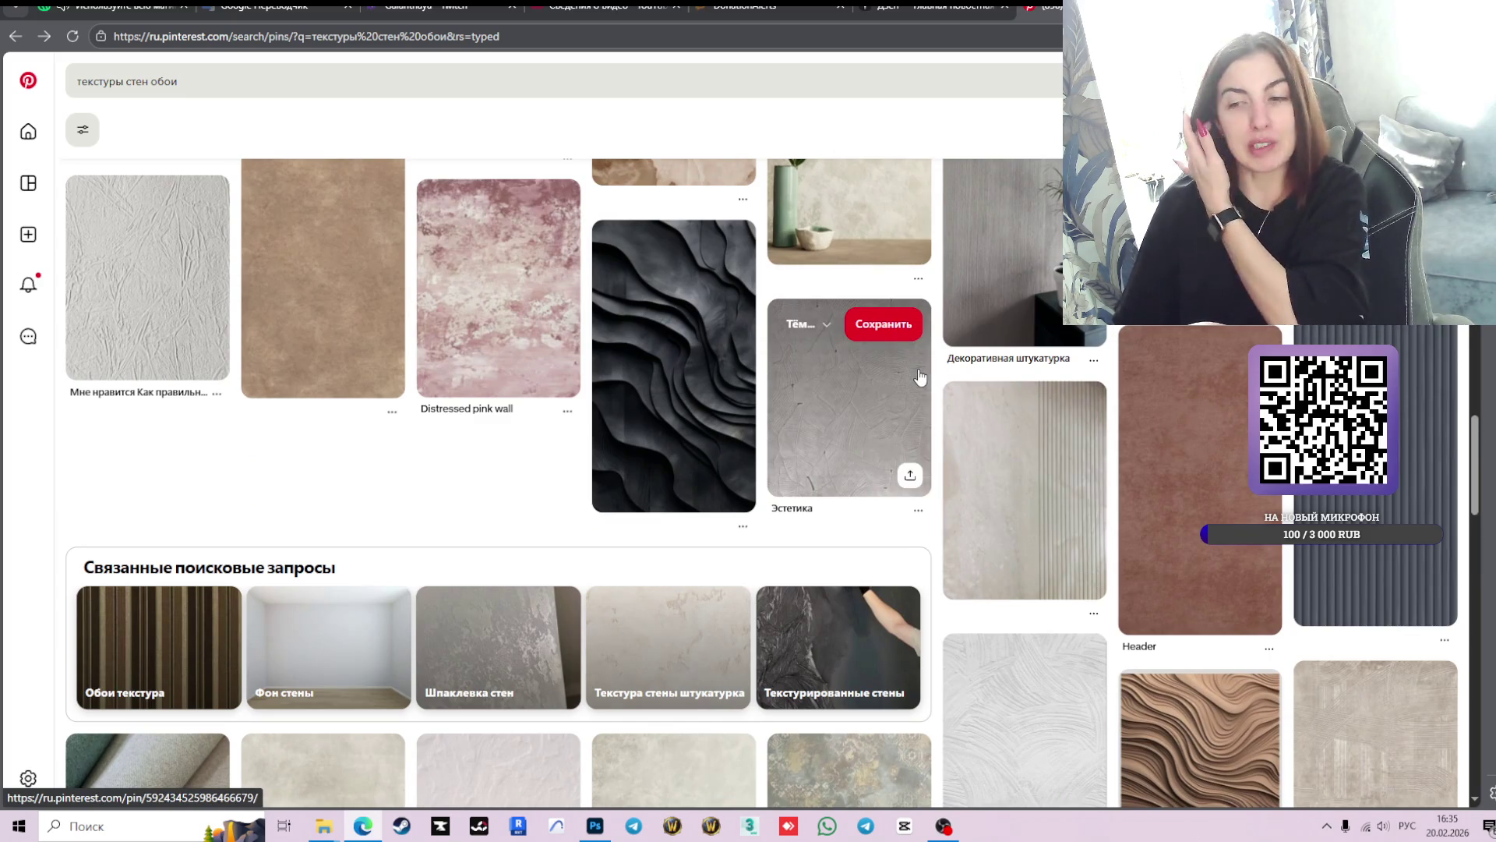
pyautogui.scroll(-2, 920, 377)
pyautogui.scroll(-3, 839, 507)
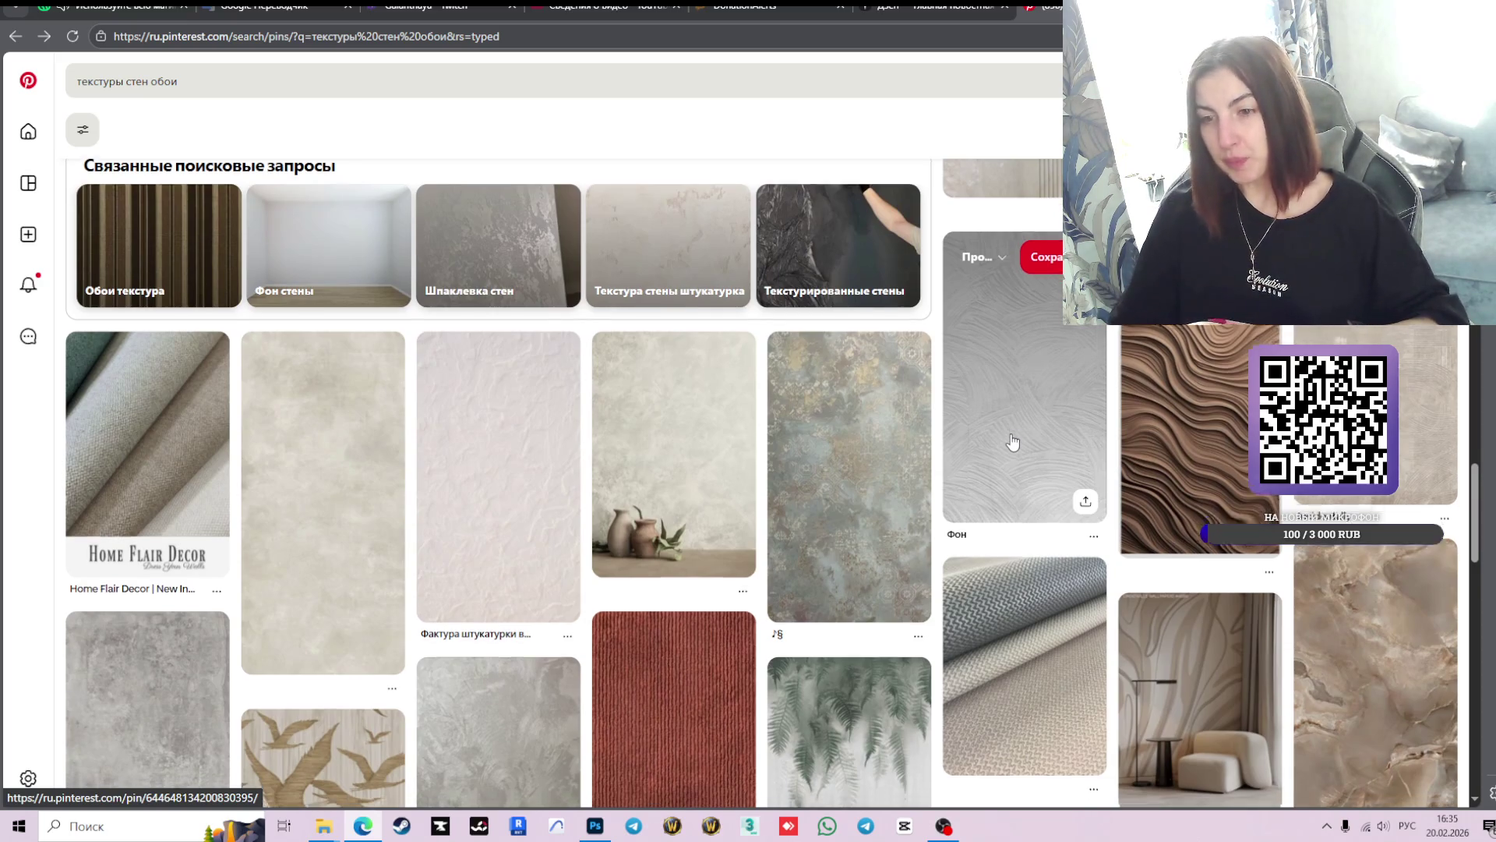
pyautogui.scroll(-3, 1012, 442)
pyautogui.scroll(-5, 949, 376)
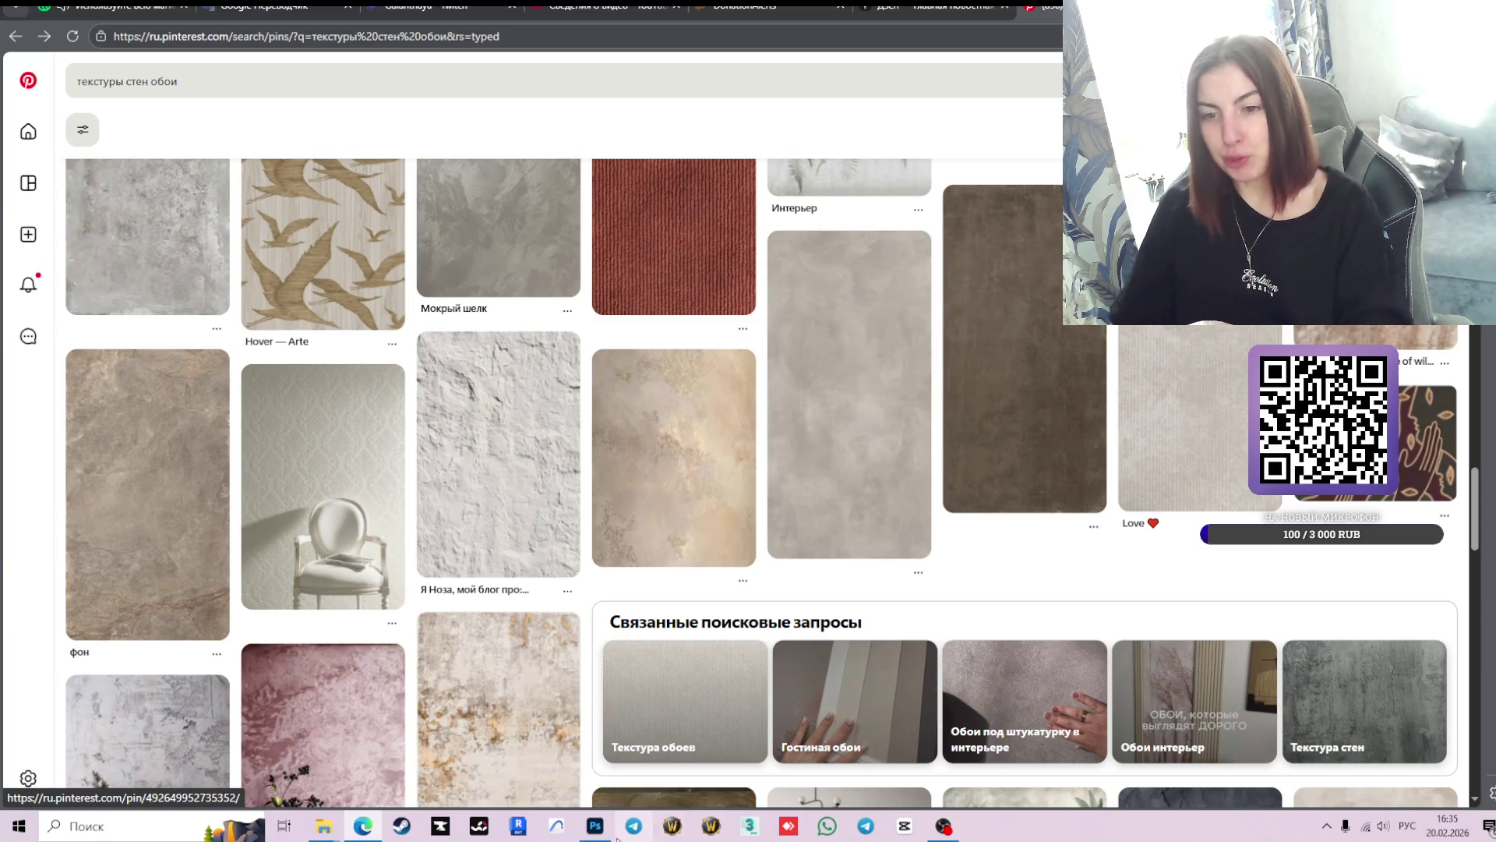
pyautogui.moveTo(597, 827)
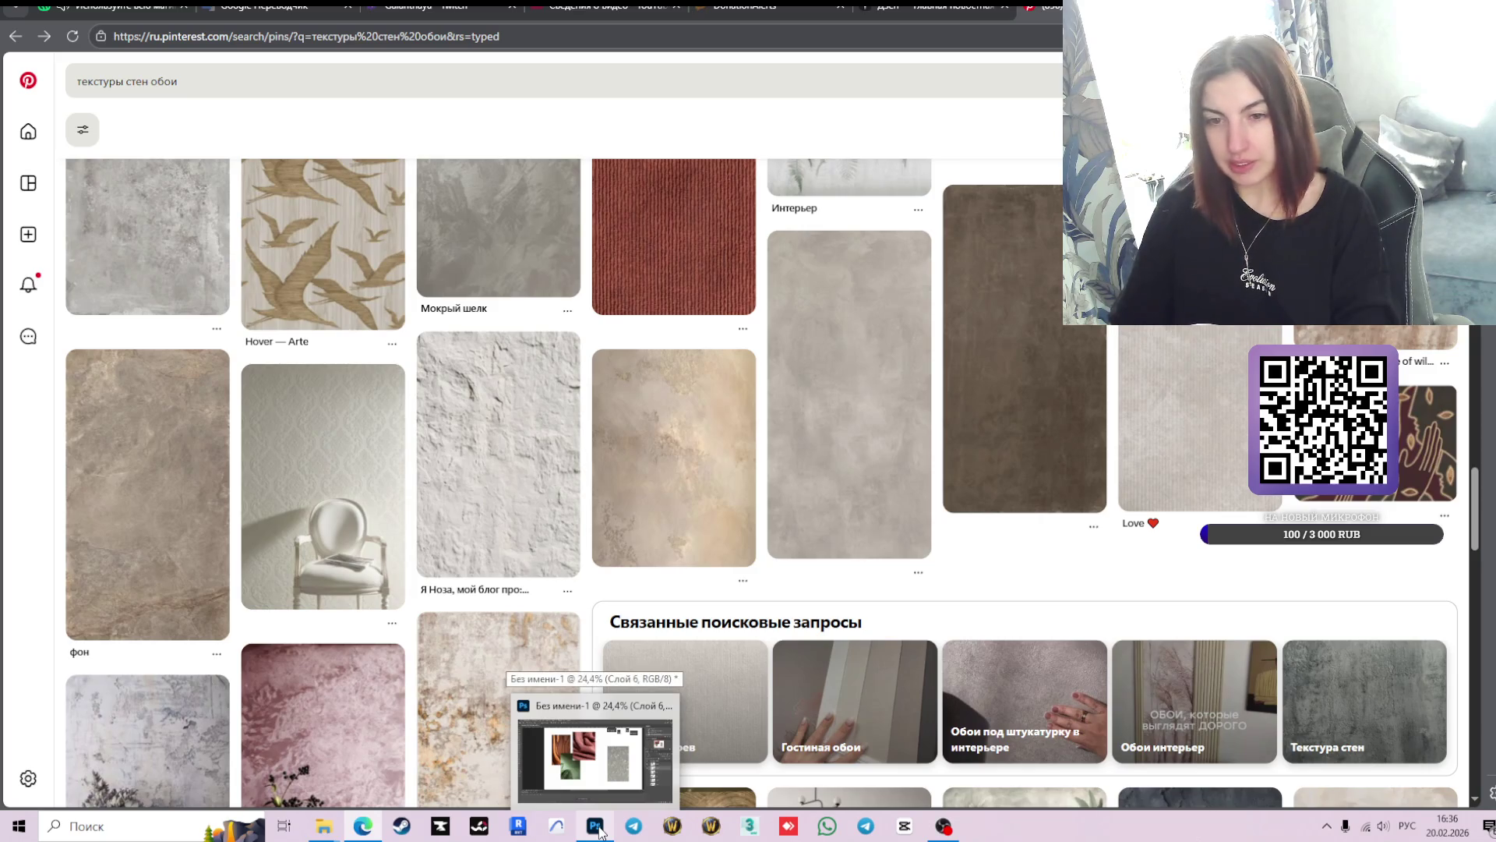
pyautogui.scroll(-4, 965, 387)
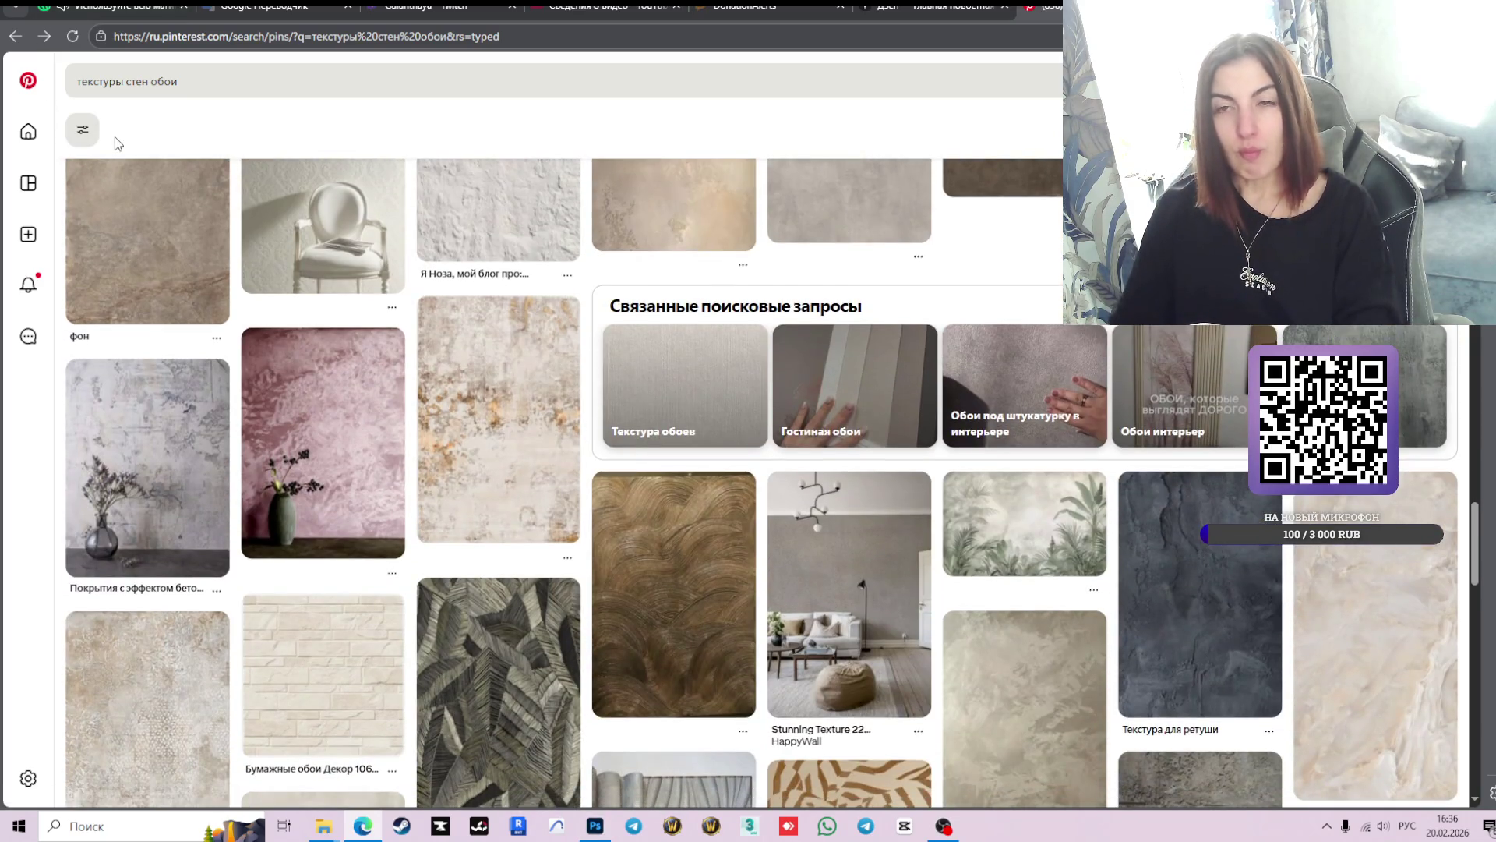
pyautogui.scroll(-3, 981, 421)
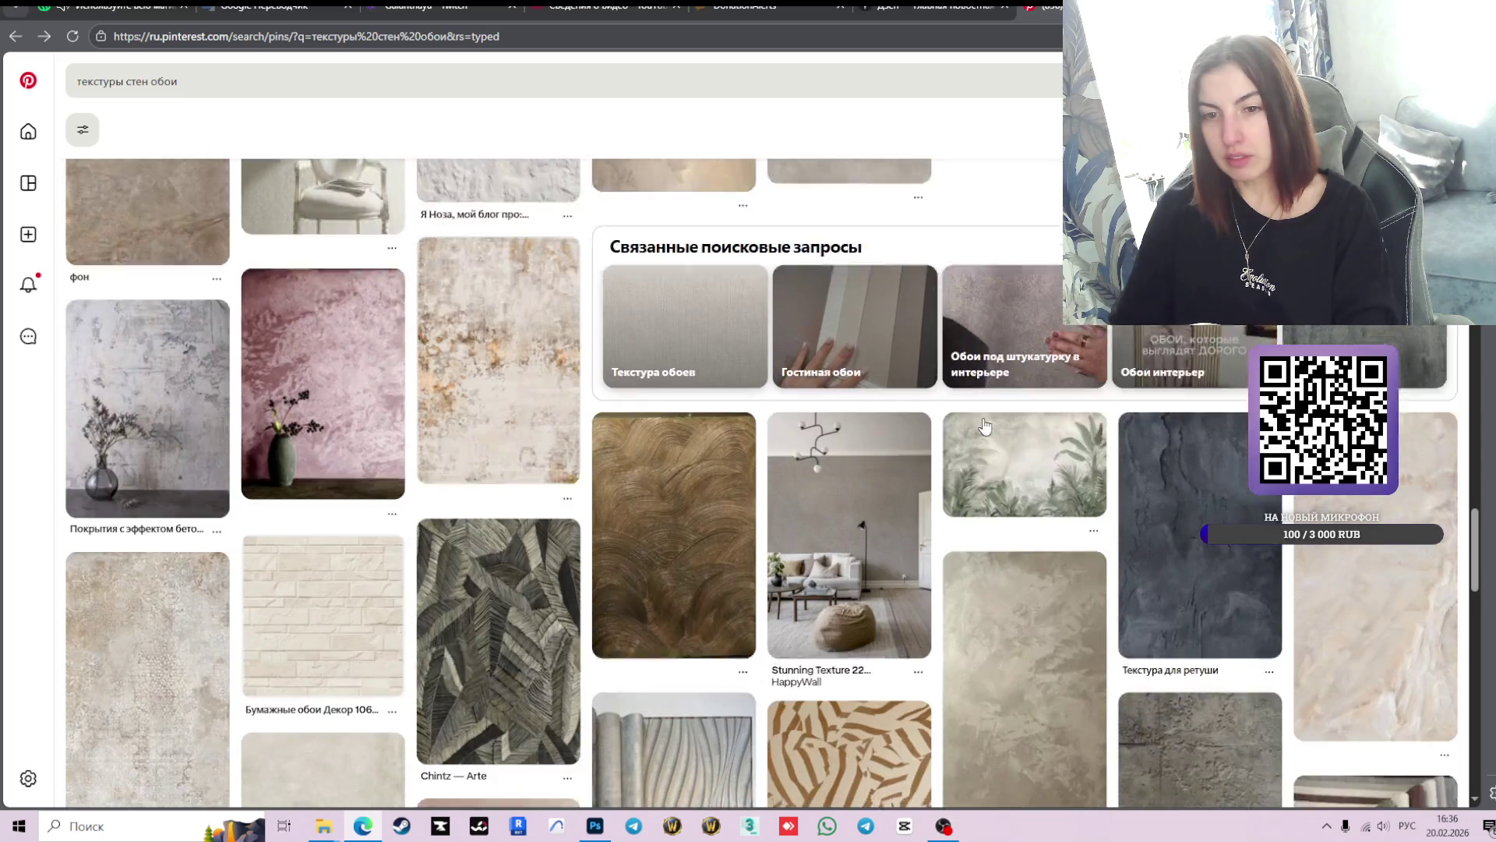
pyautogui.click(328, 84)
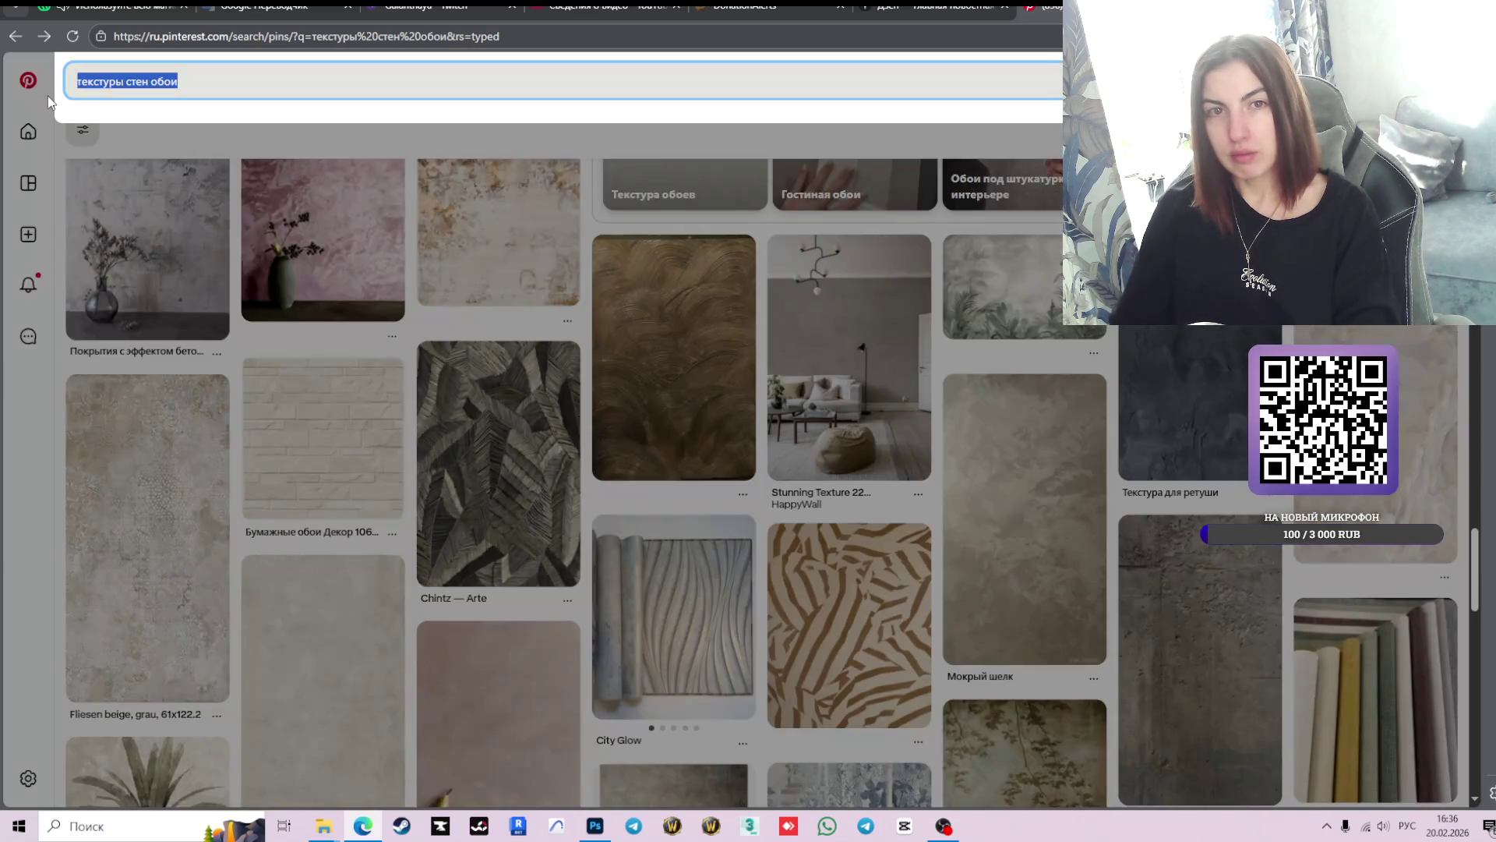
# - Search 'вазы', pick the 'вазы из глины' suggestion, and browse the clay vase pins
pyautogui.write('вазы')
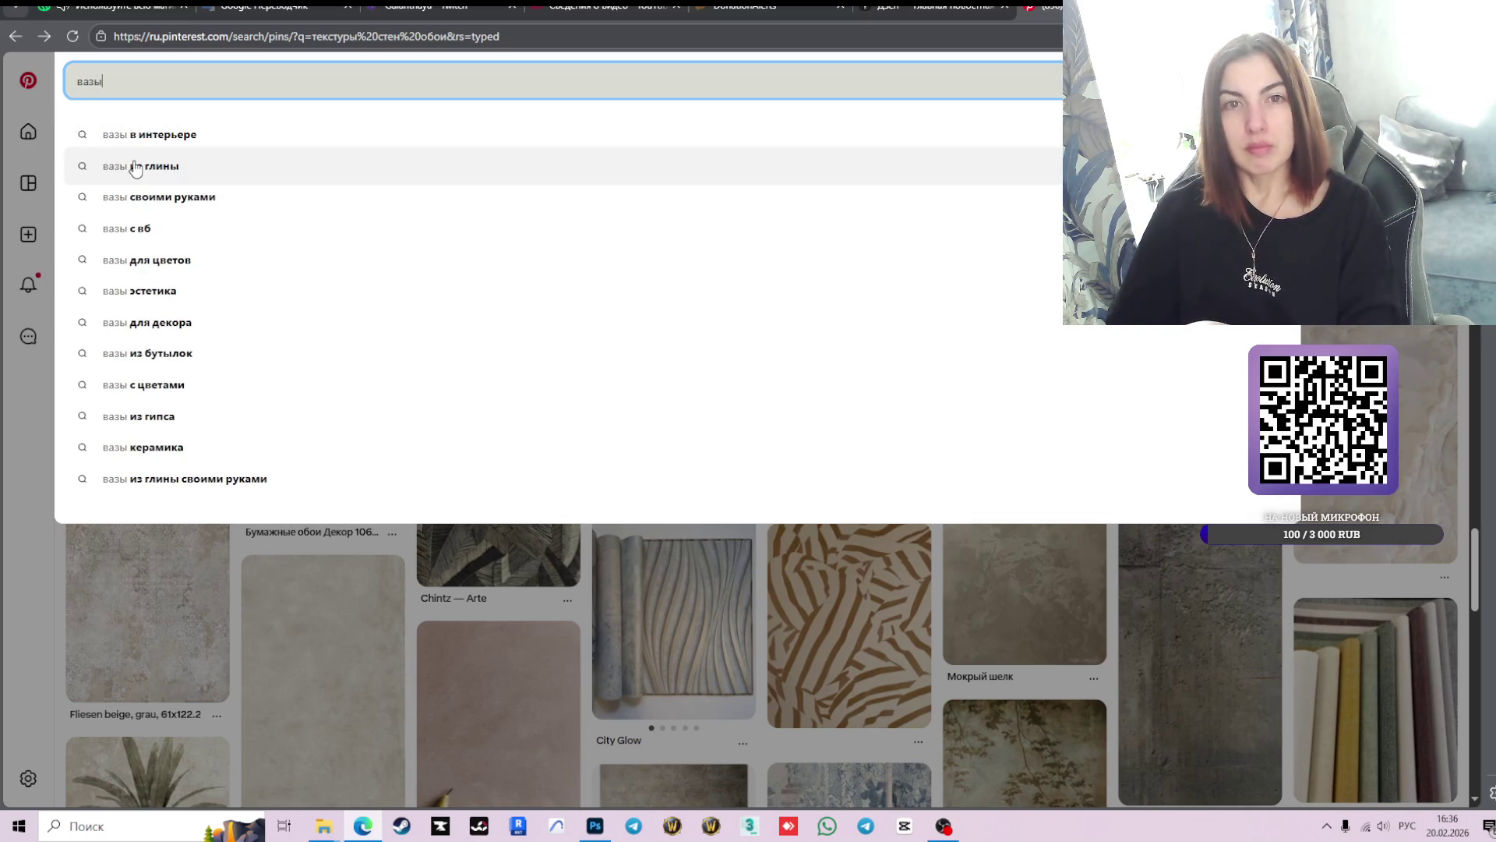
pyautogui.click(276, 161)
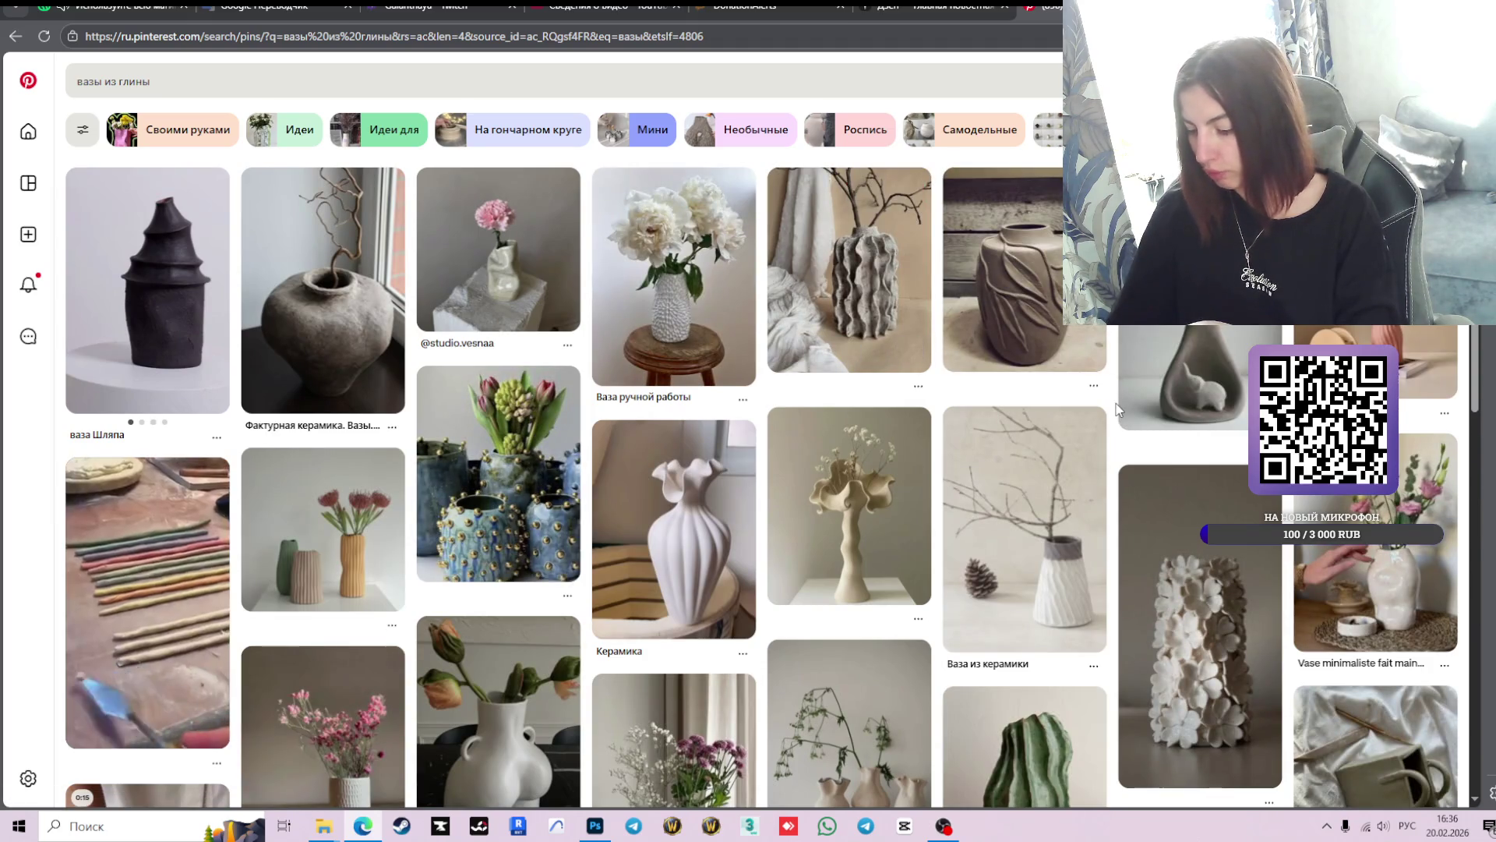
pyautogui.scroll(-3, 1011, 429)
pyautogui.scroll(-4, 1011, 430)
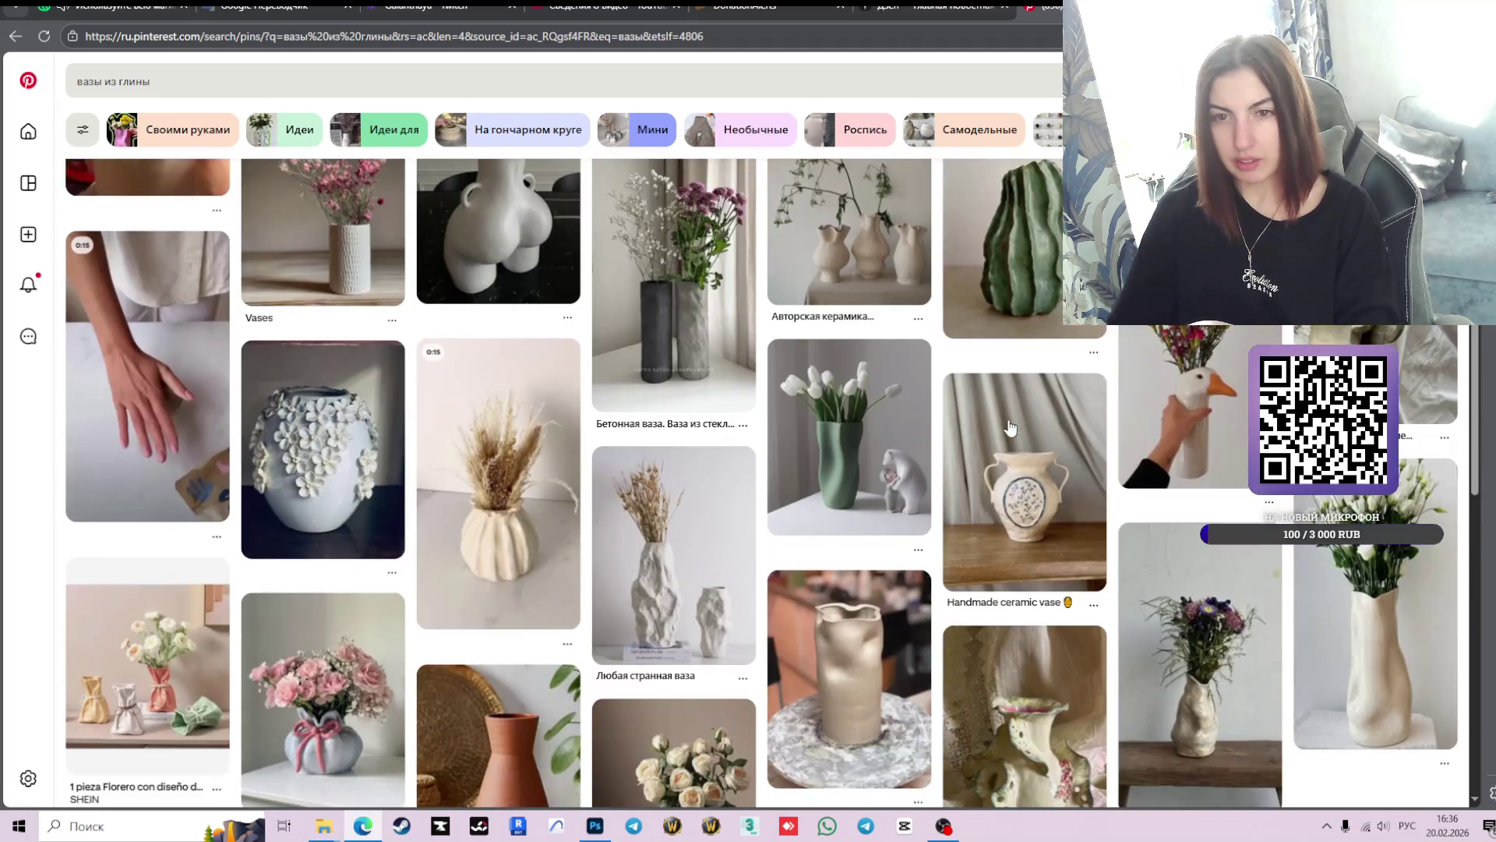
pyautogui.scroll(-3, 1010, 429)
pyautogui.scroll(-3, 1011, 427)
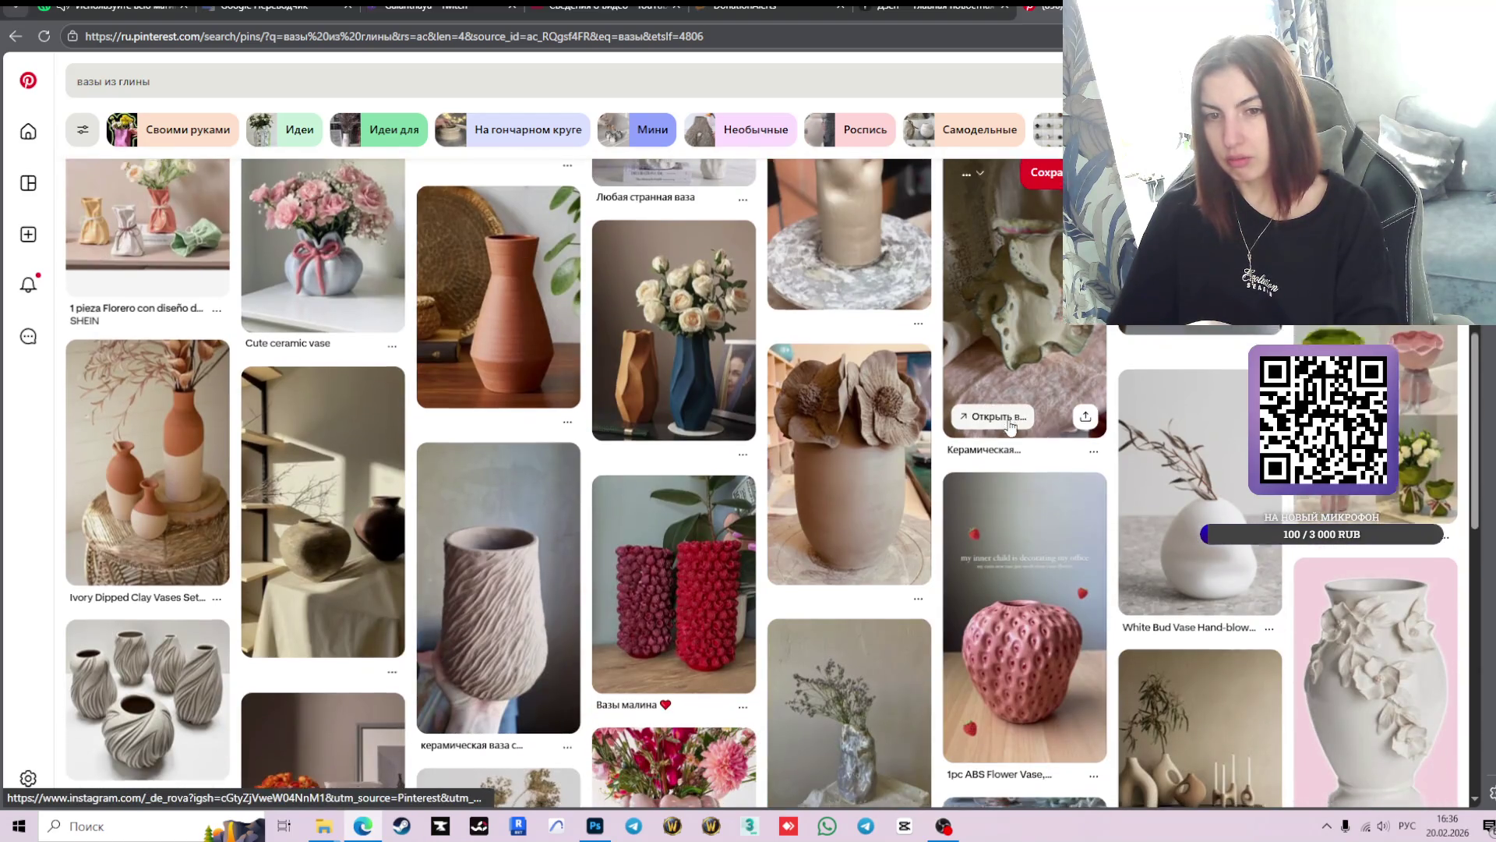
pyautogui.scroll(-2, 1010, 427)
pyautogui.scroll(-3, 1011, 427)
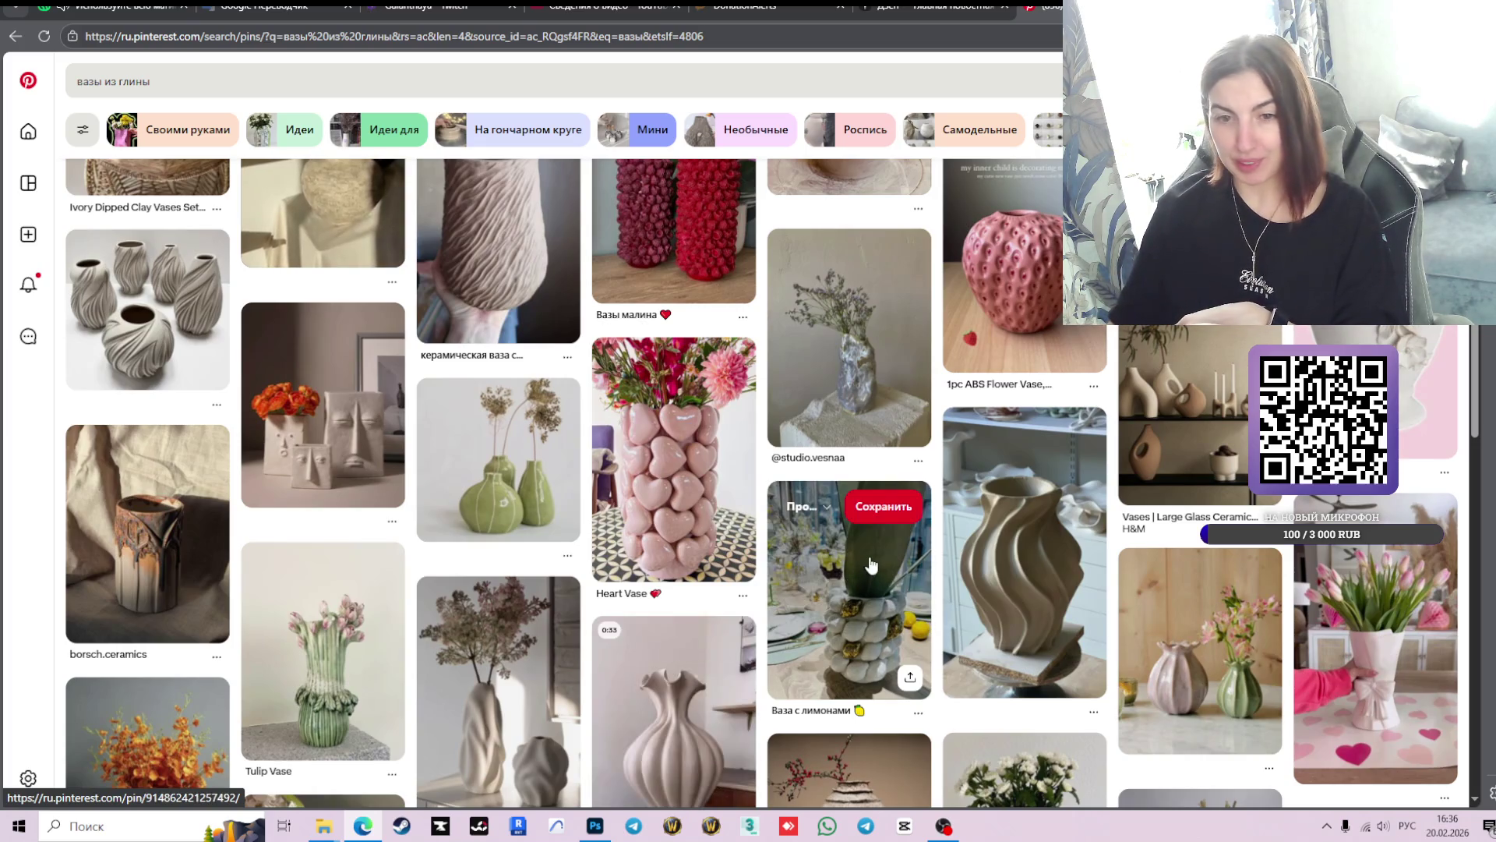
pyautogui.scroll(-5, 818, 545)
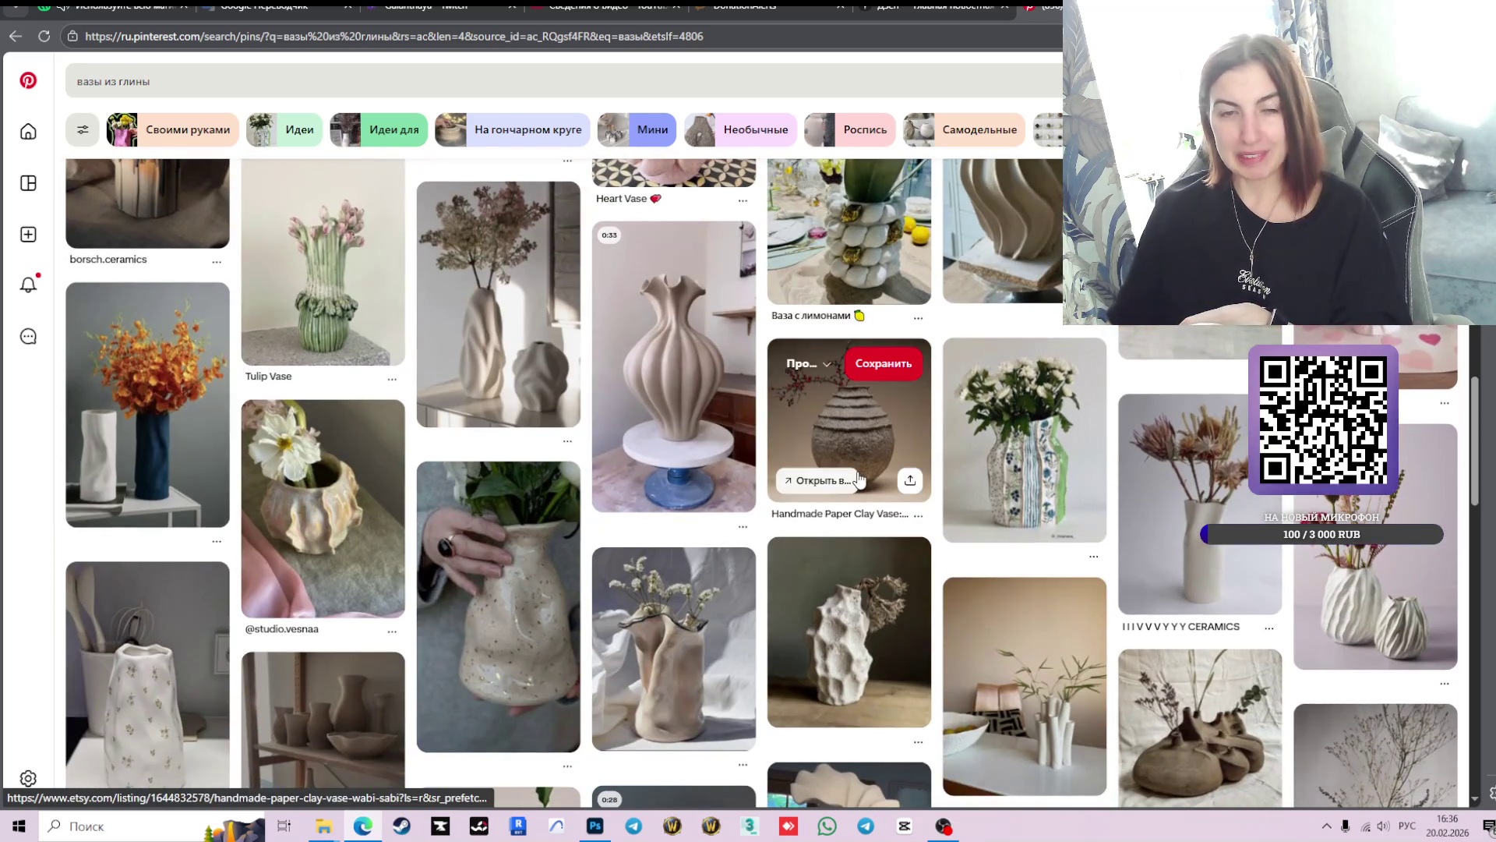
pyautogui.scroll(-2, 1247, 546)
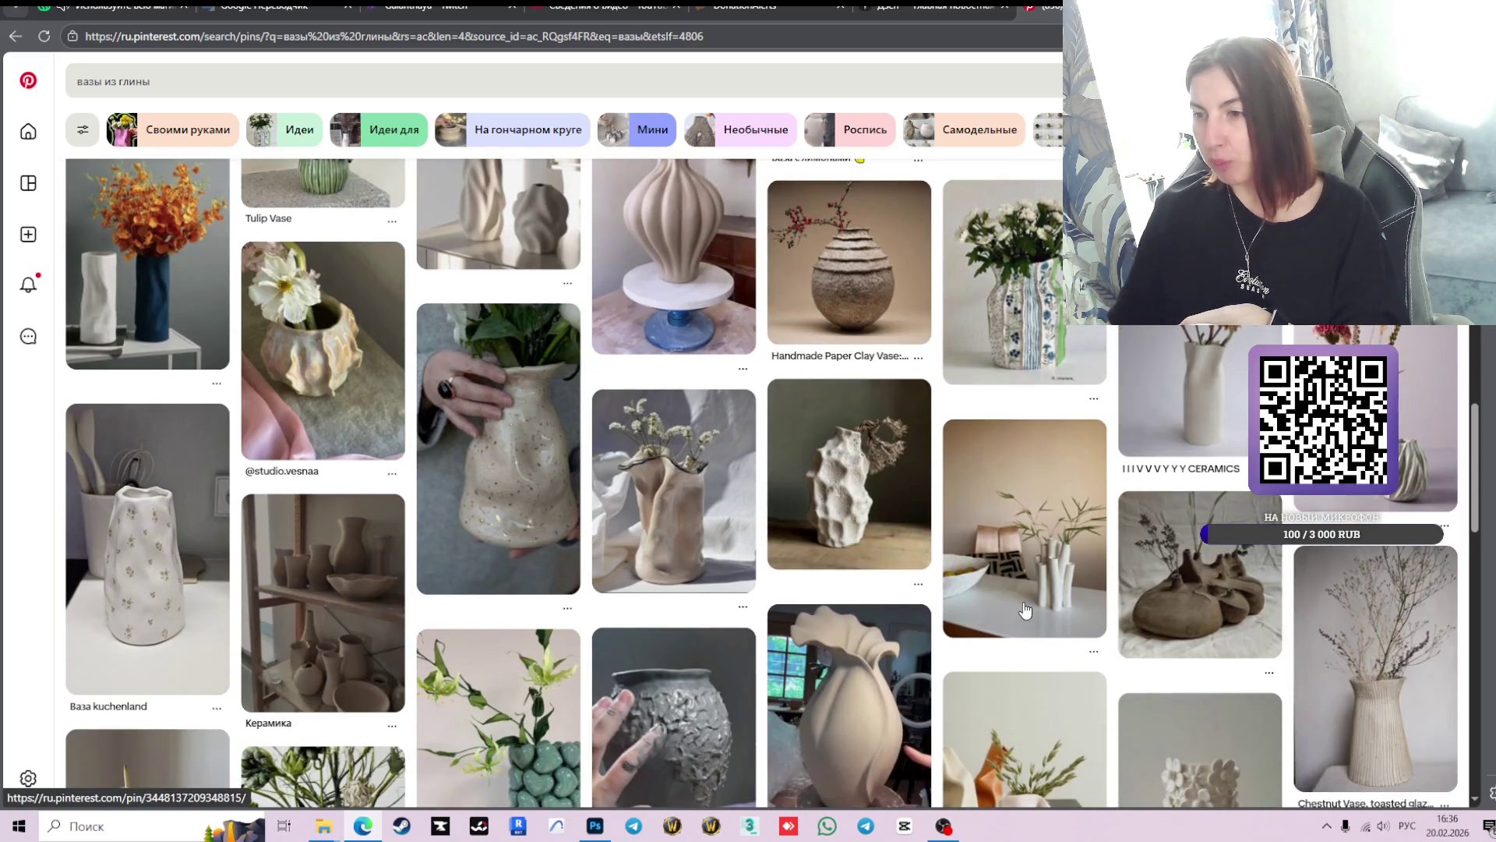
pyautogui.scroll(-1, 1217, 607)
pyautogui.scroll(-4, 1217, 607)
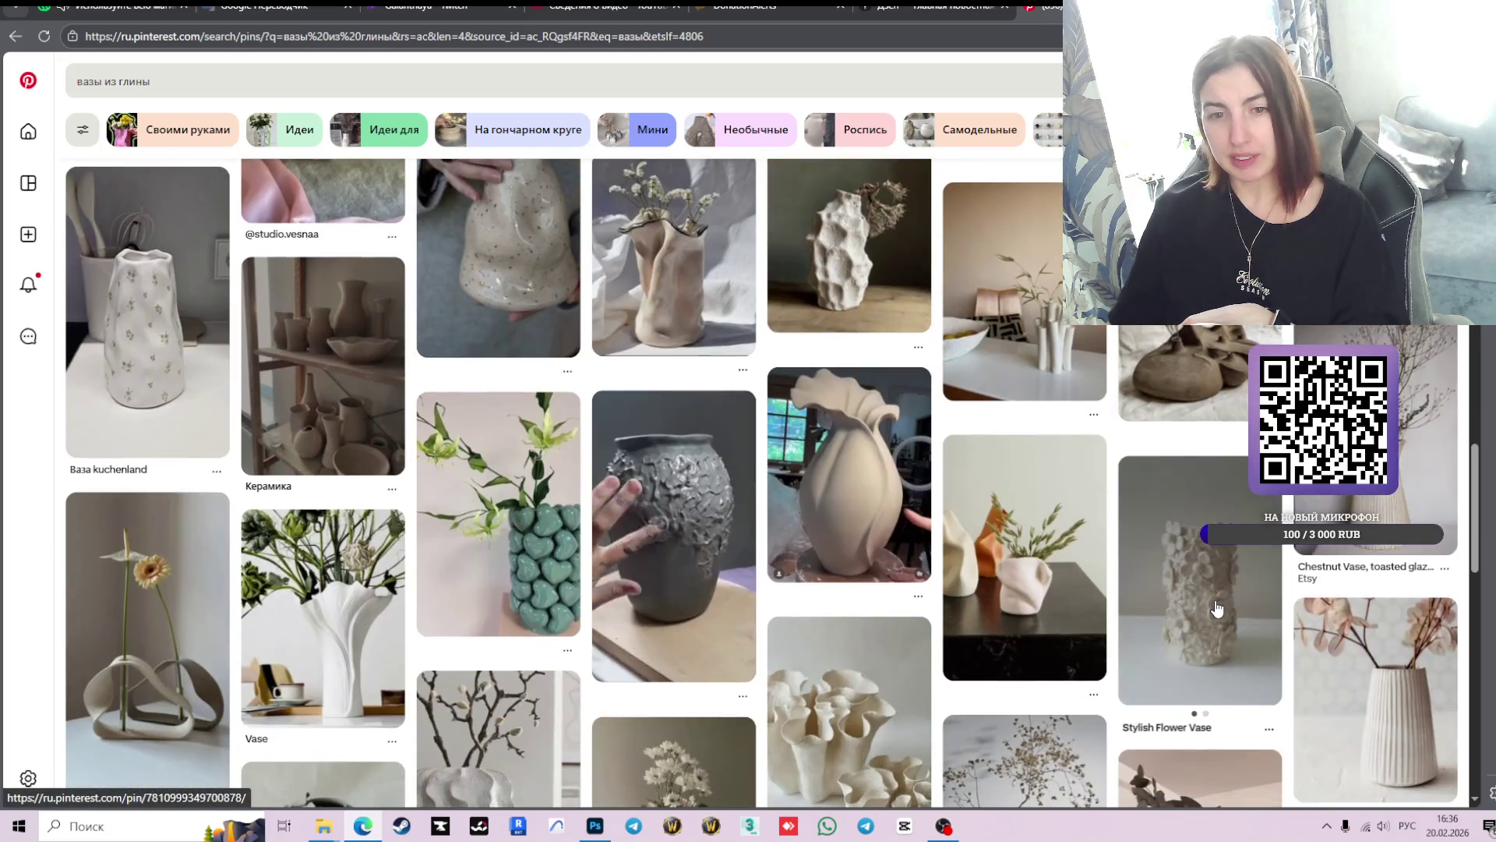
pyautogui.scroll(-1, 1217, 607)
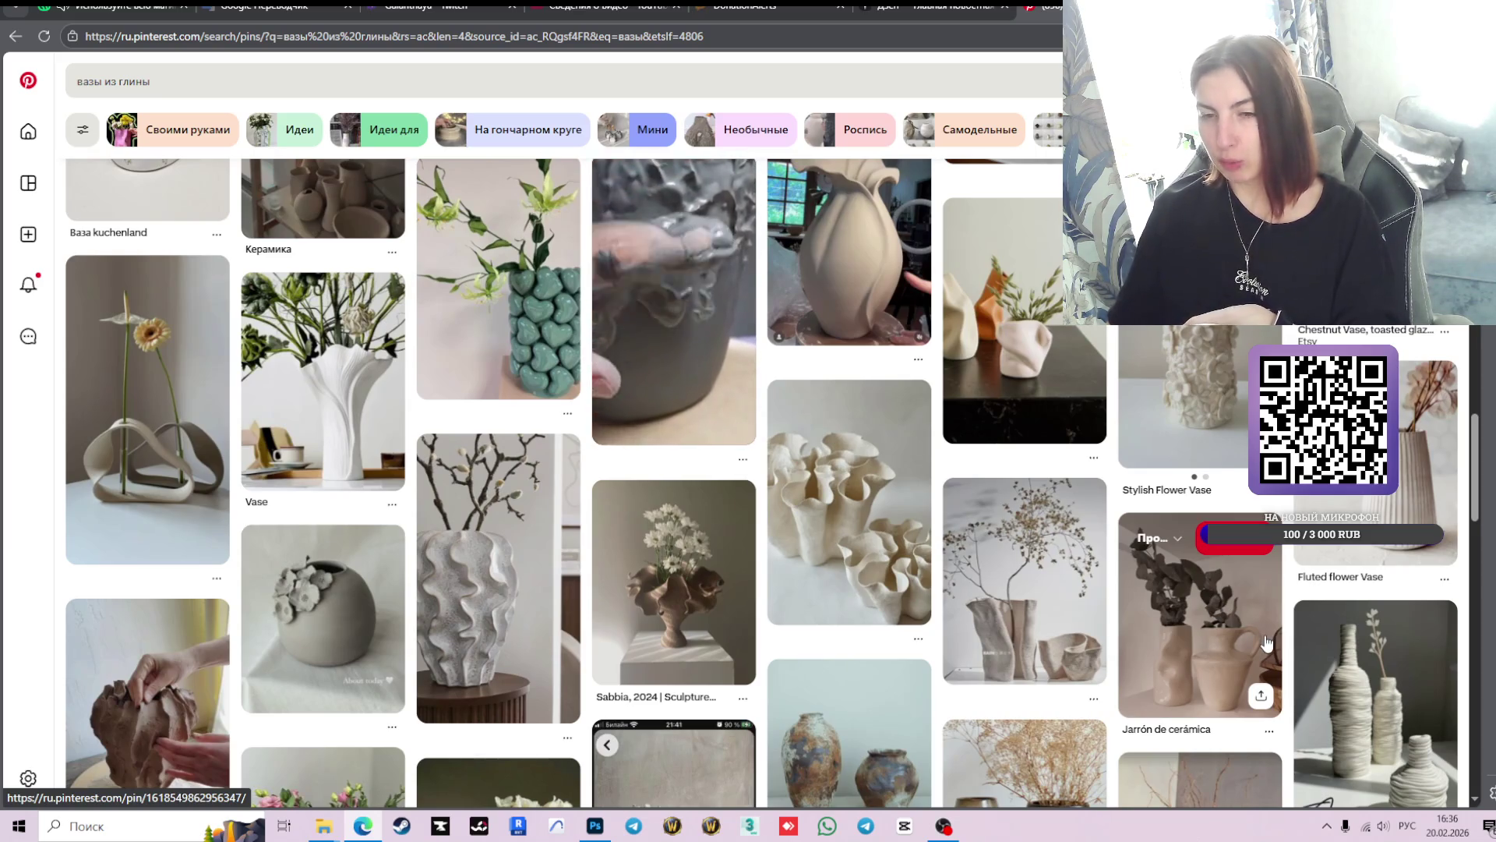
pyautogui.scroll(-3, 1223, 615)
pyautogui.scroll(-3, 1229, 621)
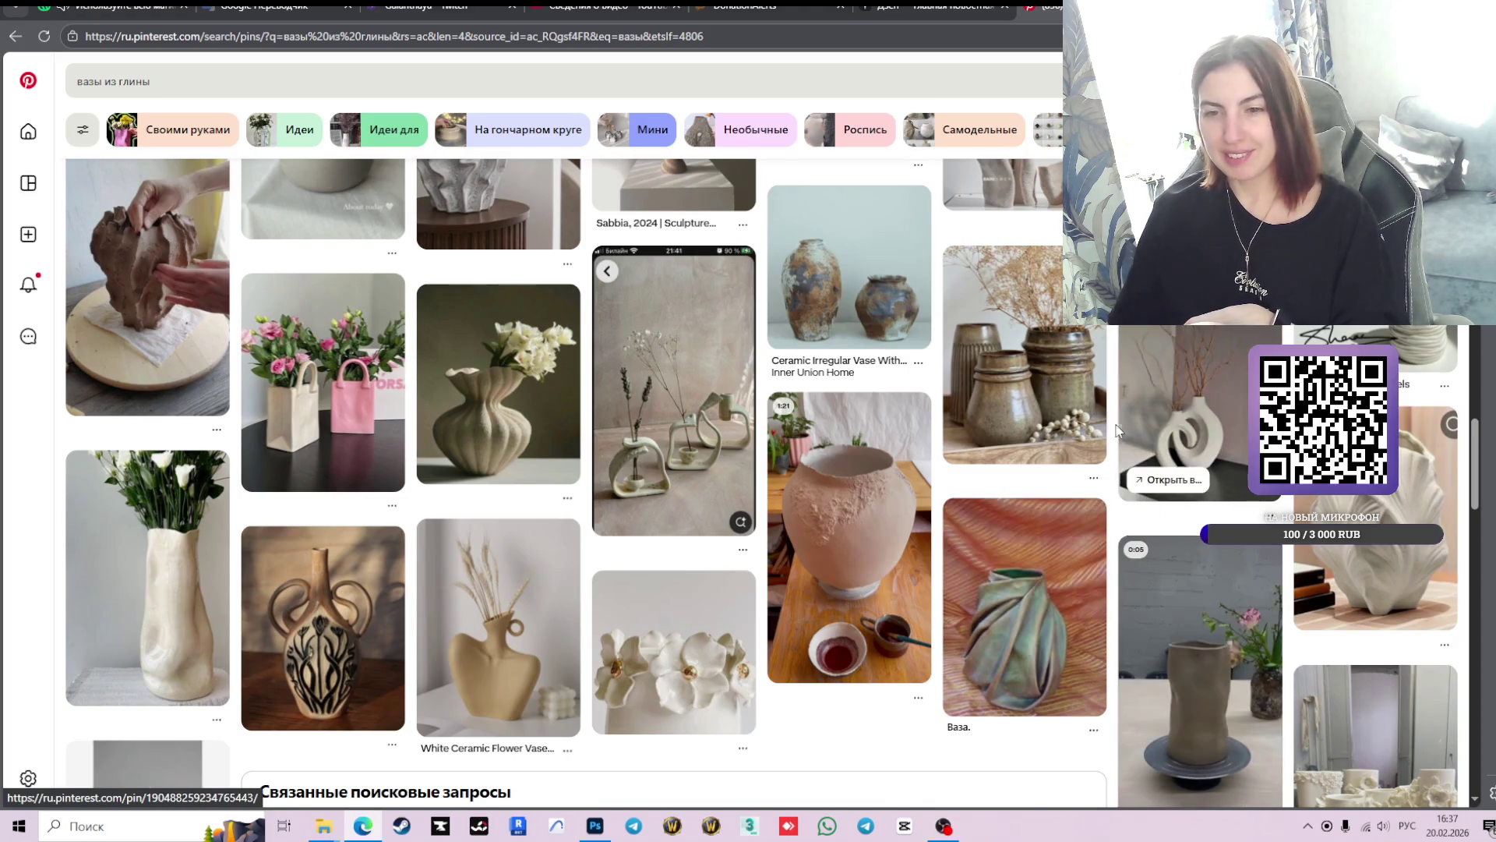
pyautogui.scroll(-3, 1119, 432)
pyautogui.scroll(-4, 1266, 635)
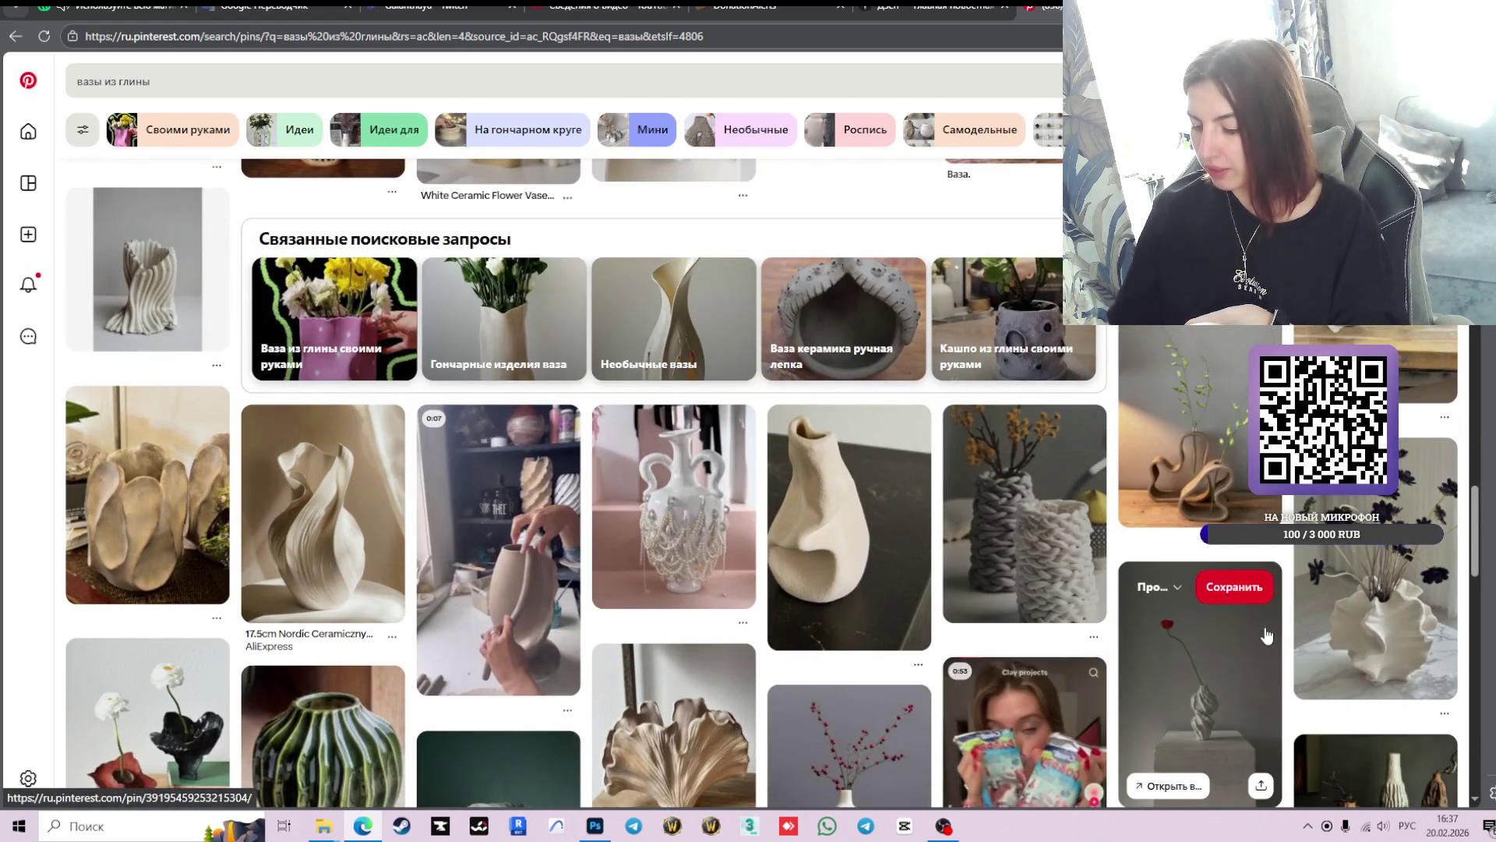
pyautogui.scroll(-1, 1209, 612)
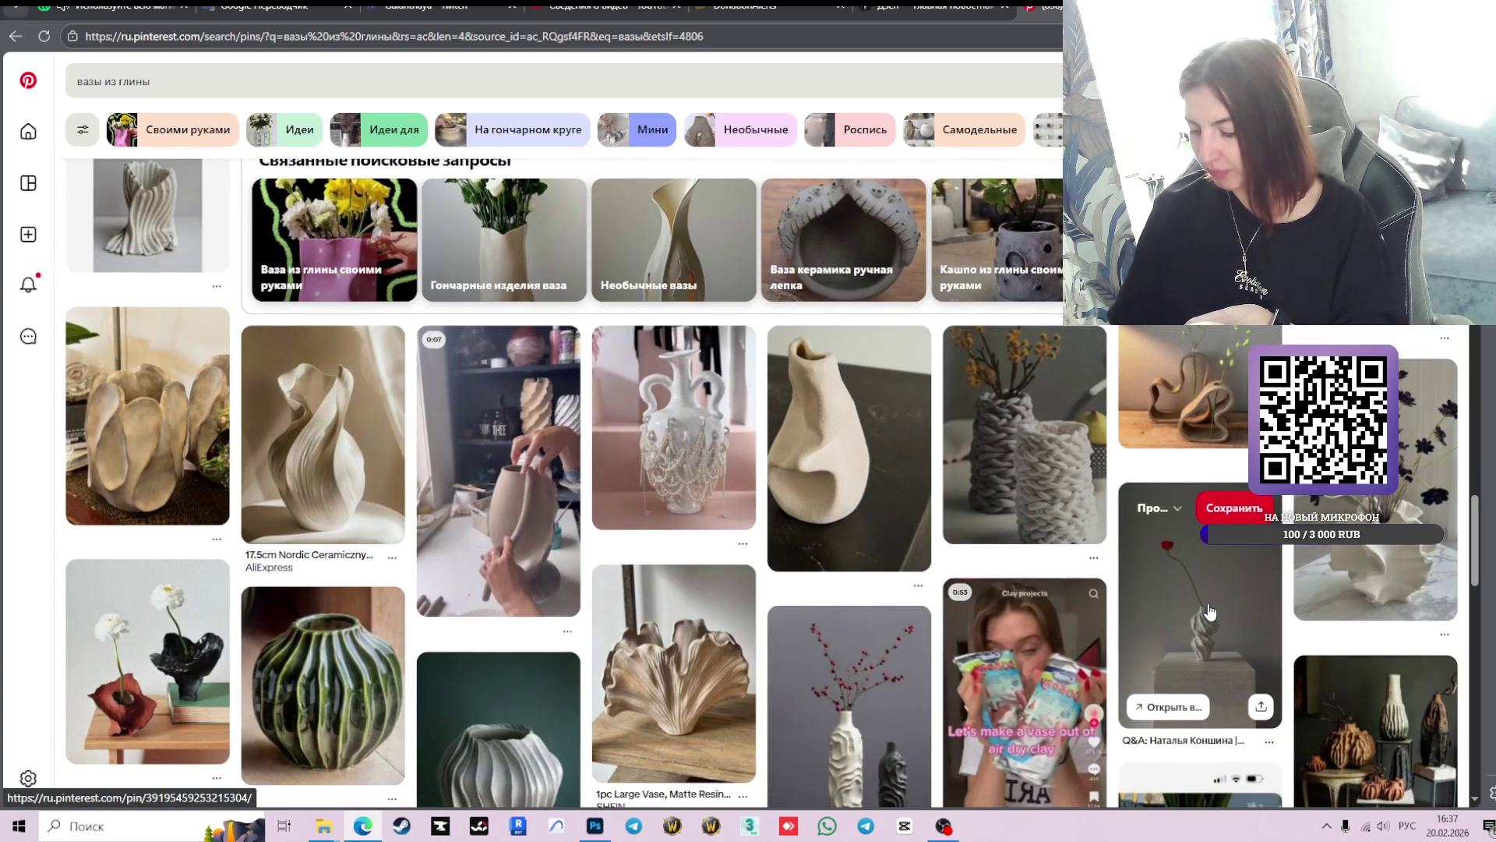
pyautogui.scroll(-3, 1209, 612)
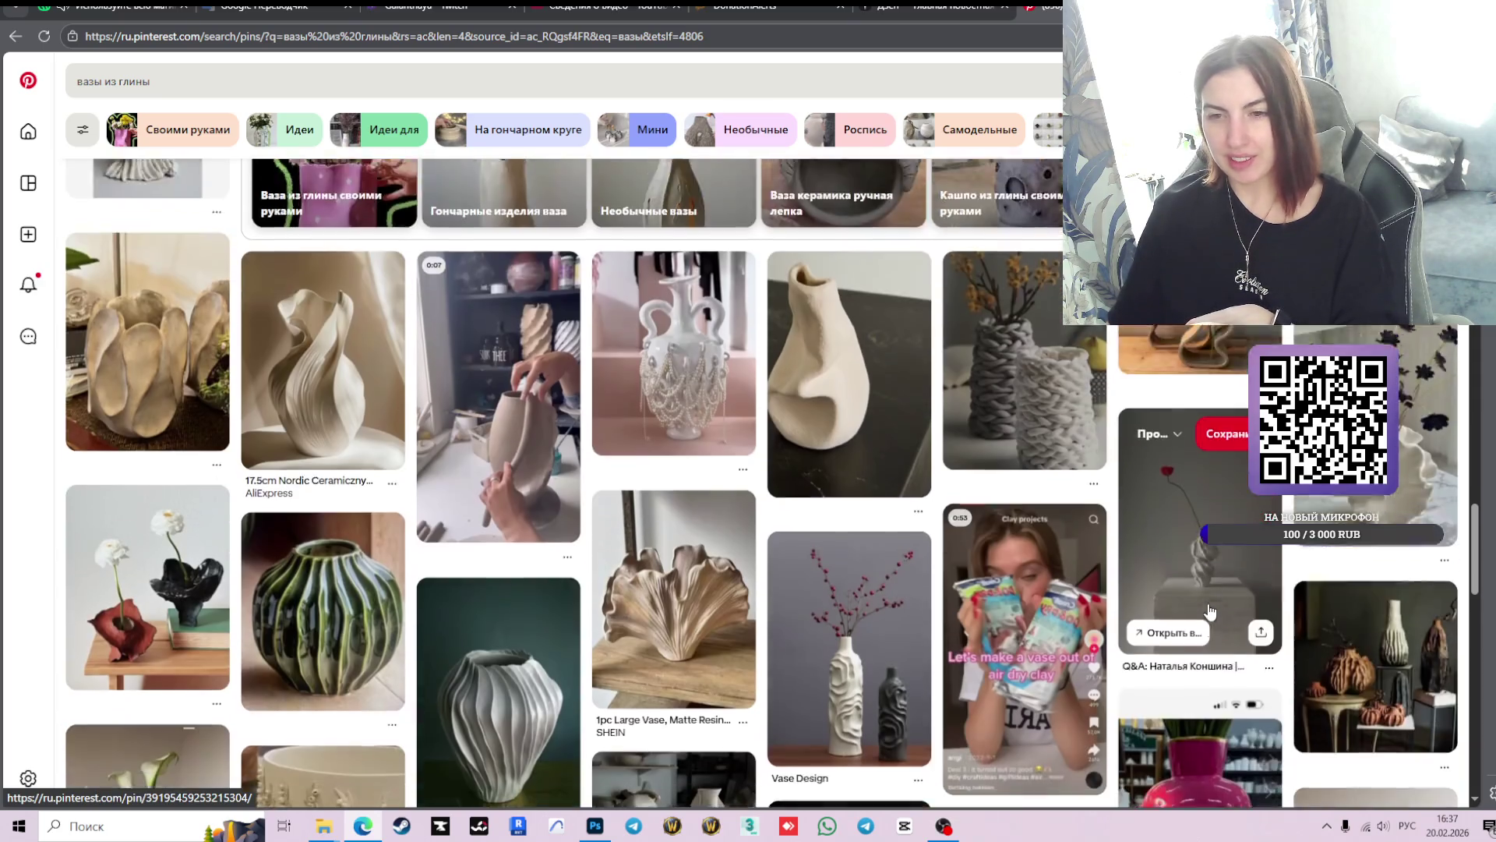
pyautogui.scroll(-3, 1209, 612)
pyautogui.scroll(-3, 1209, 612)
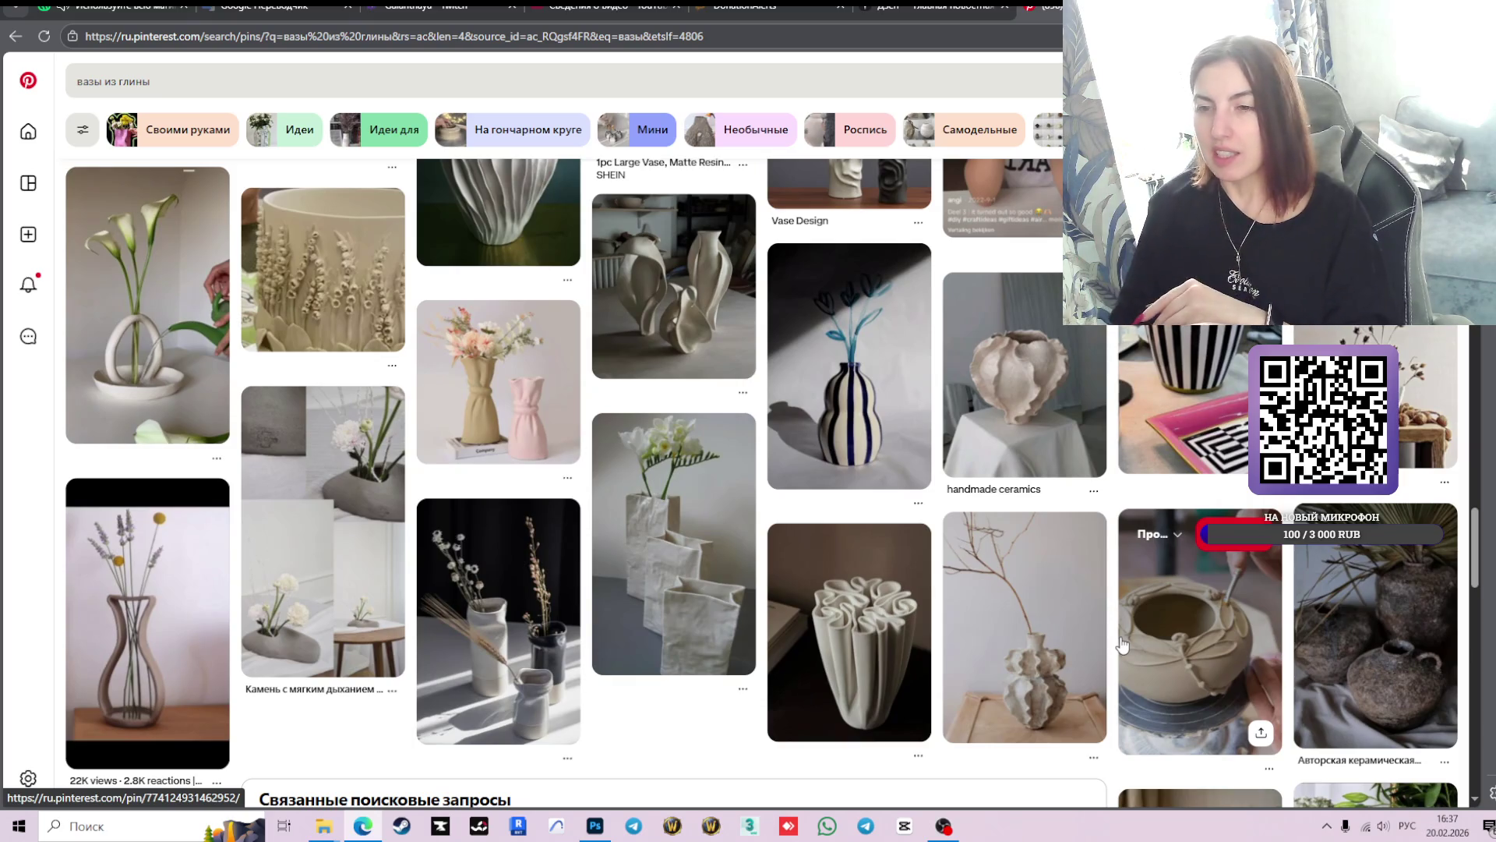
pyautogui.scroll(-7, 1130, 602)
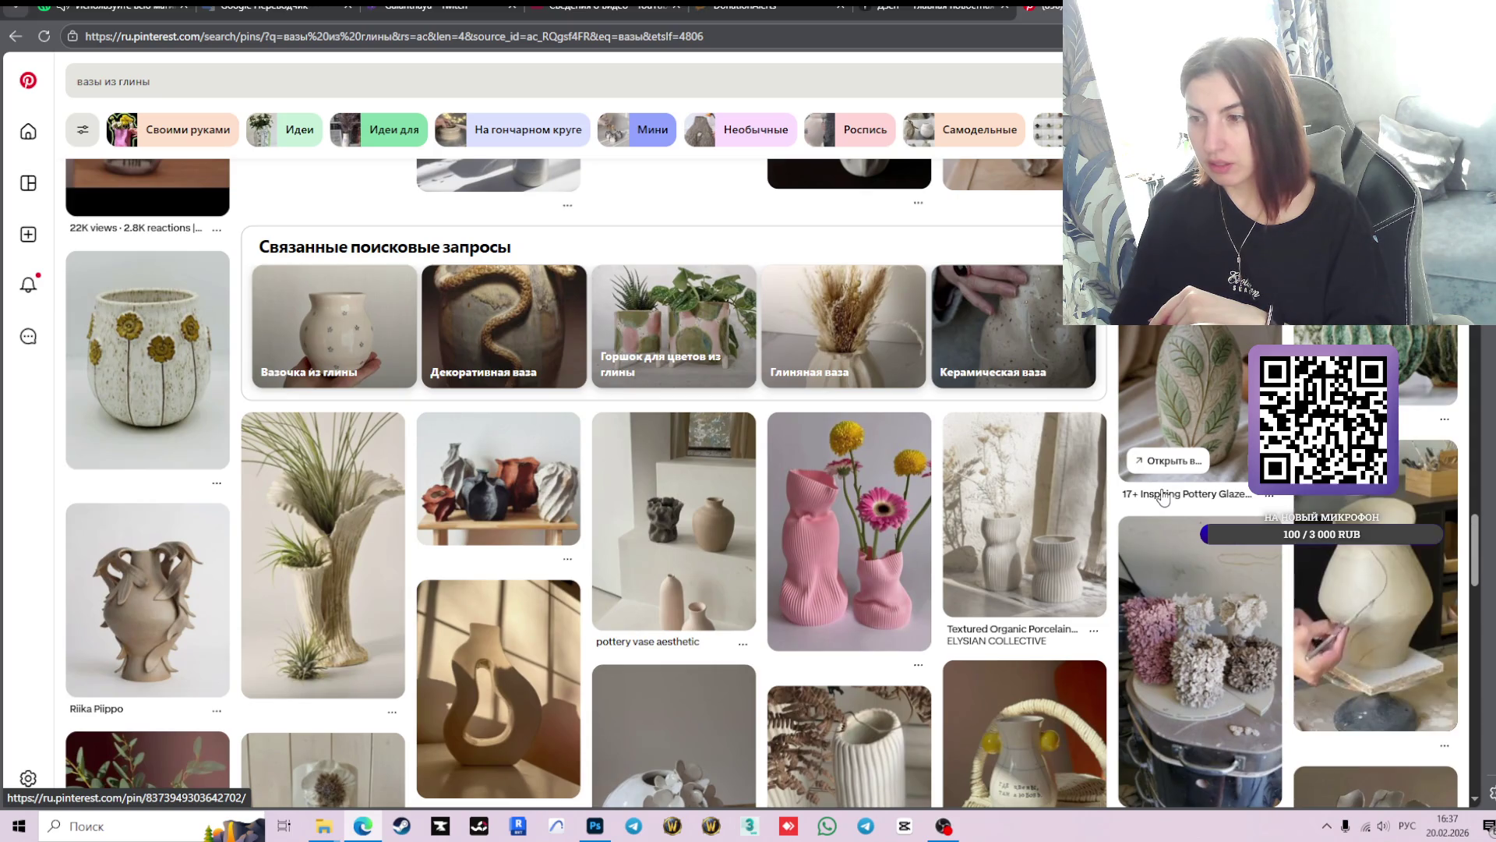
pyautogui.scroll(-4, 731, 434)
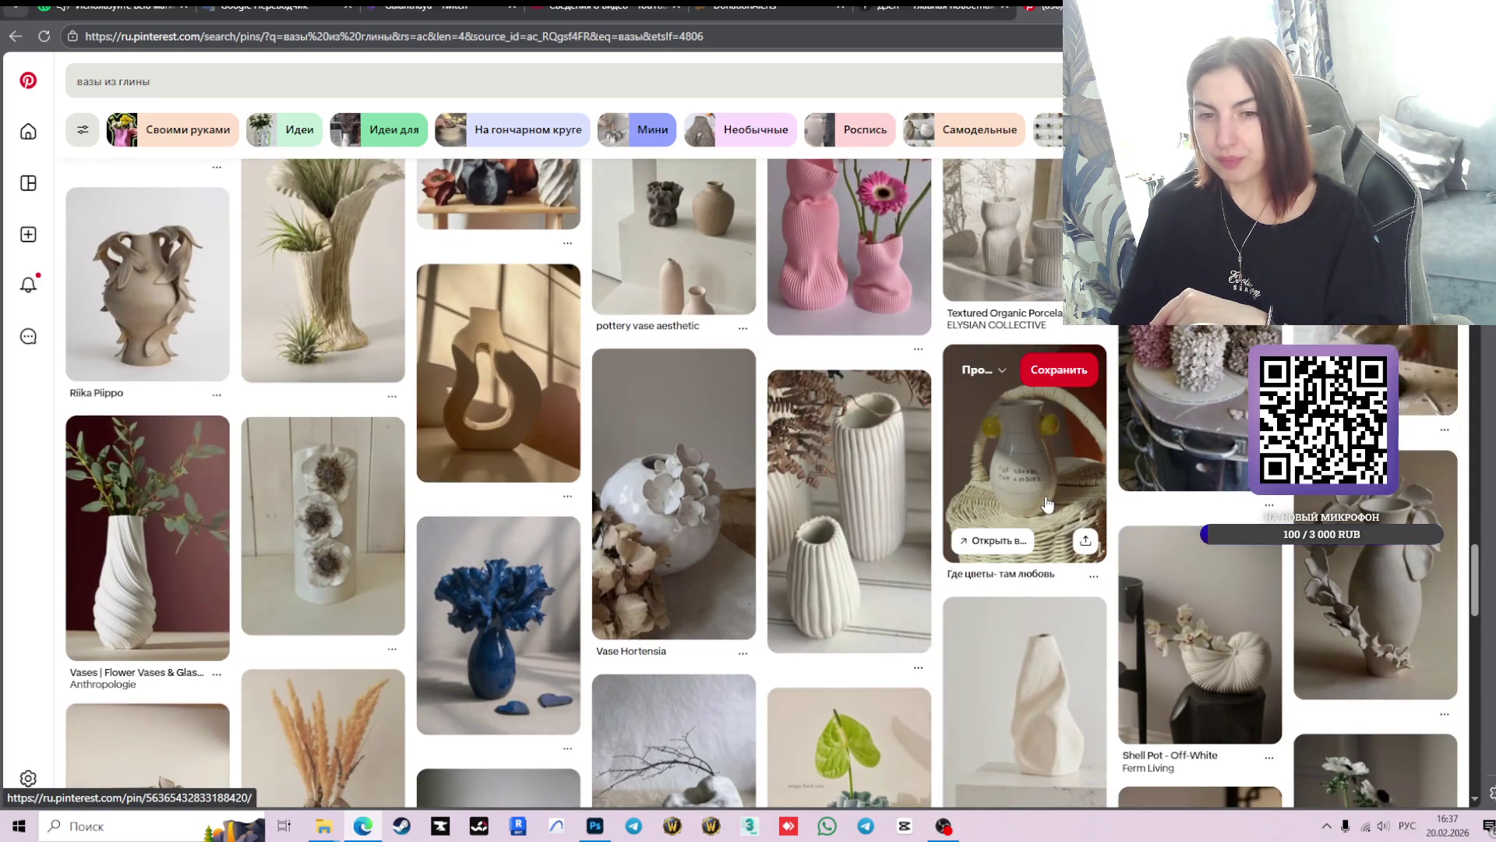
pyautogui.scroll(-3, 1047, 504)
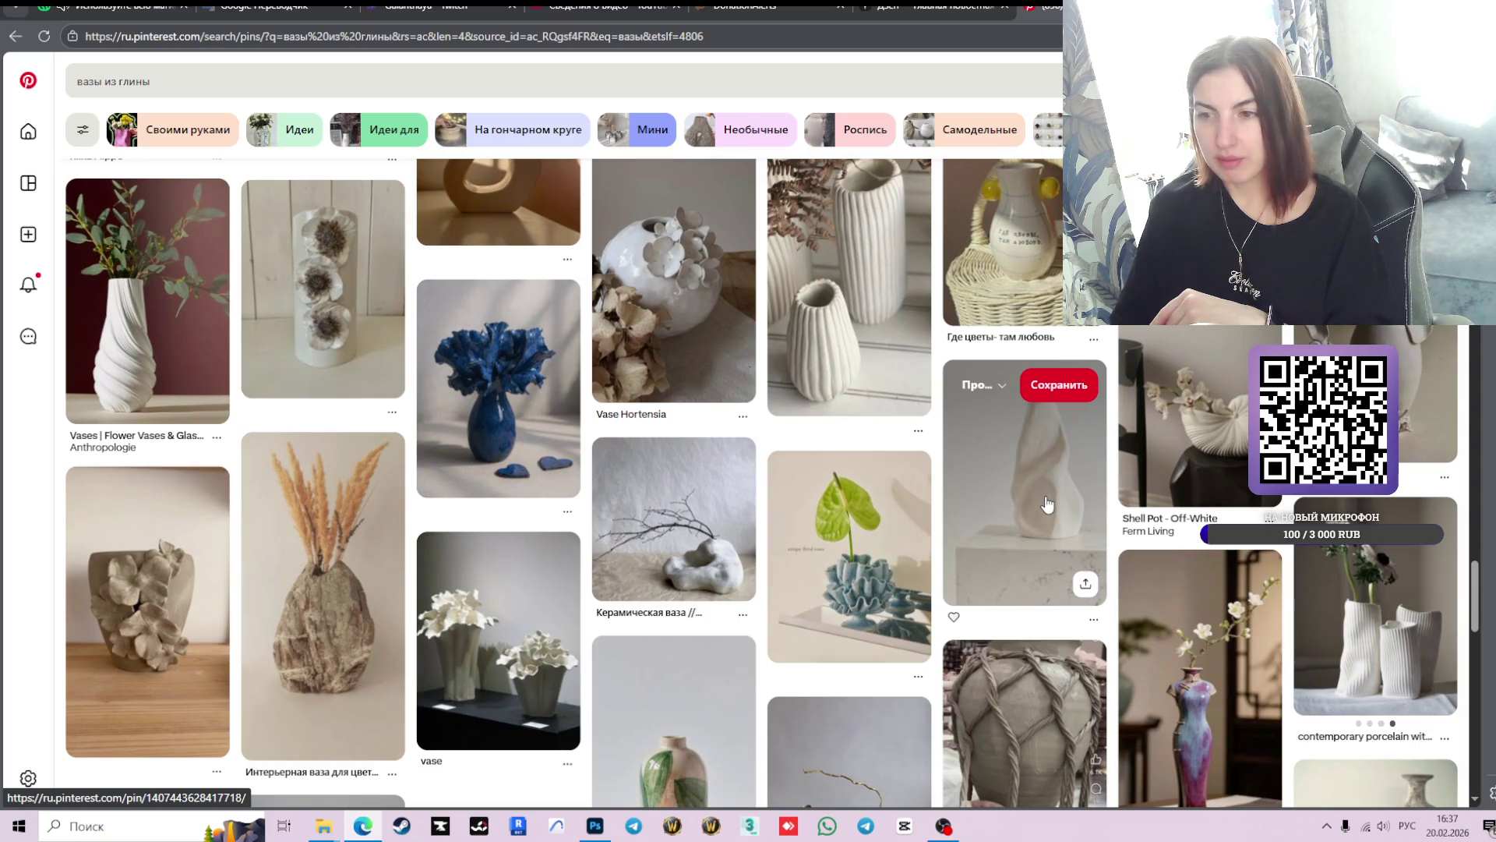
pyautogui.scroll(-4, 1047, 504)
pyautogui.scroll(-4, 1047, 505)
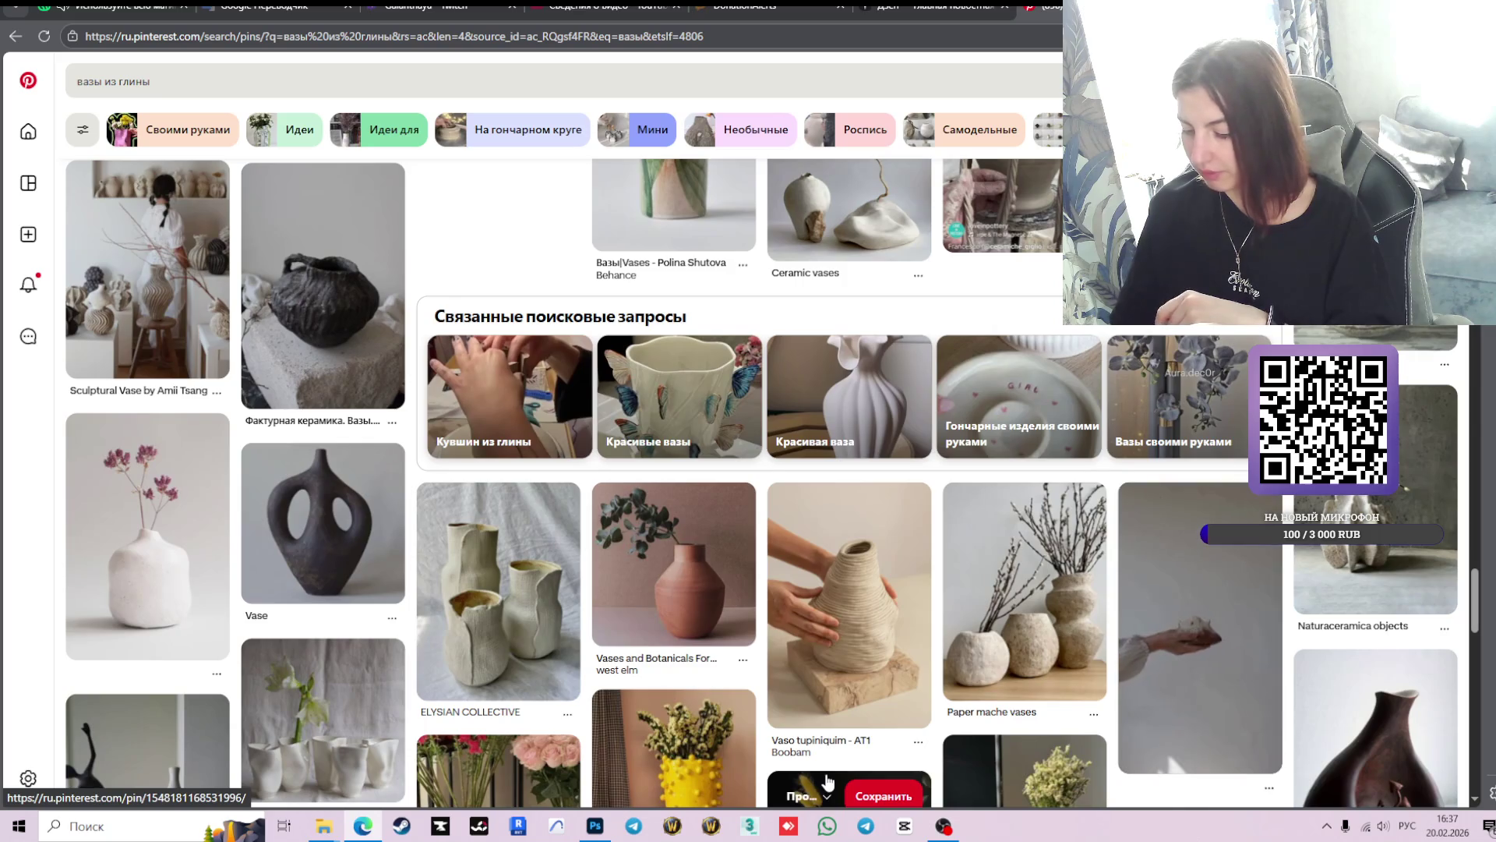
pyautogui.scroll(-2, 818, 764)
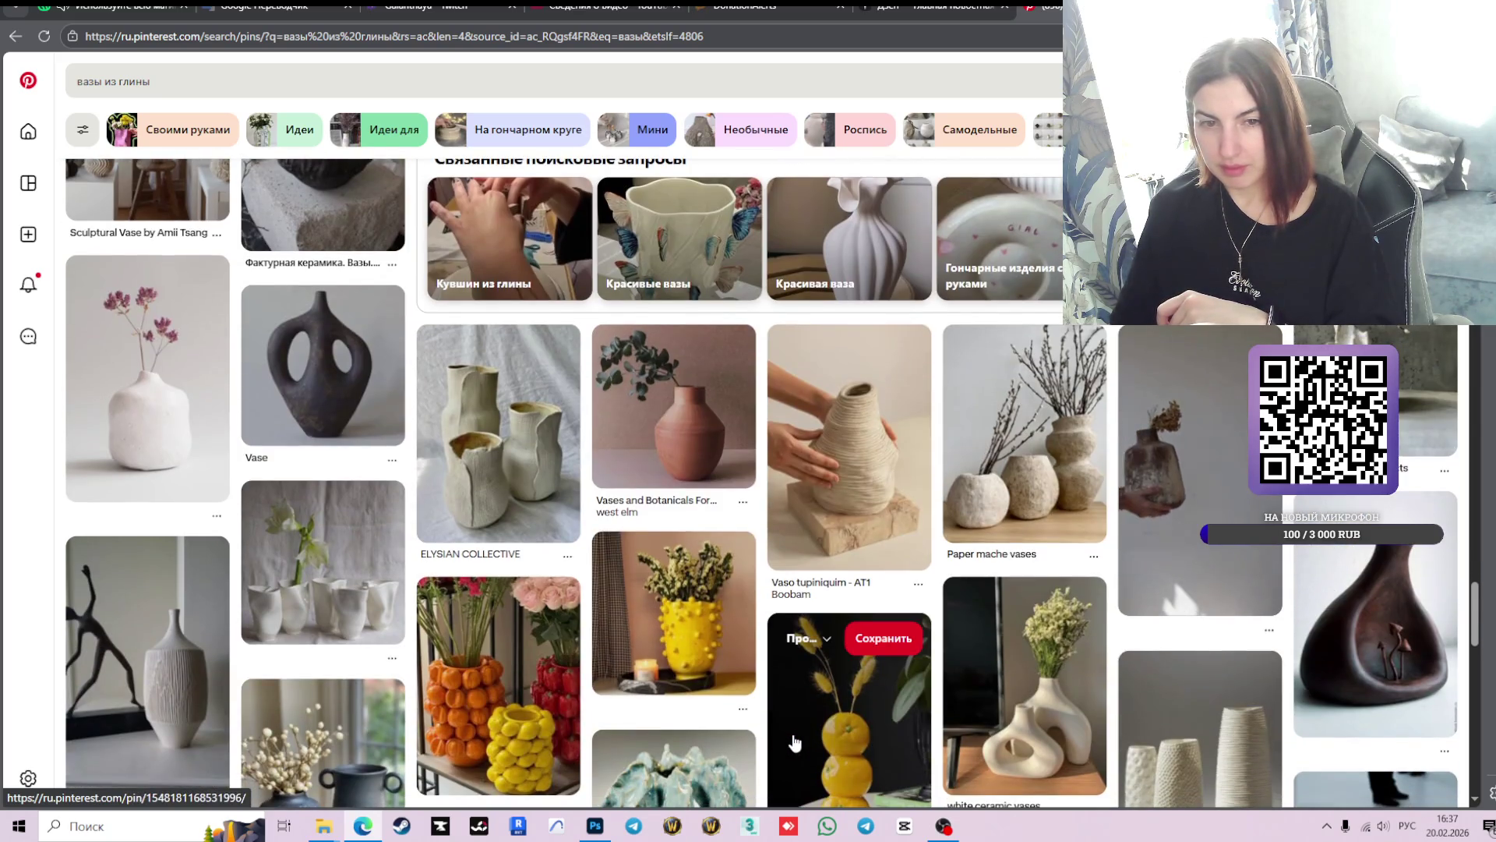
pyautogui.scroll(-2, 795, 742)
pyautogui.scroll(-3, 795, 742)
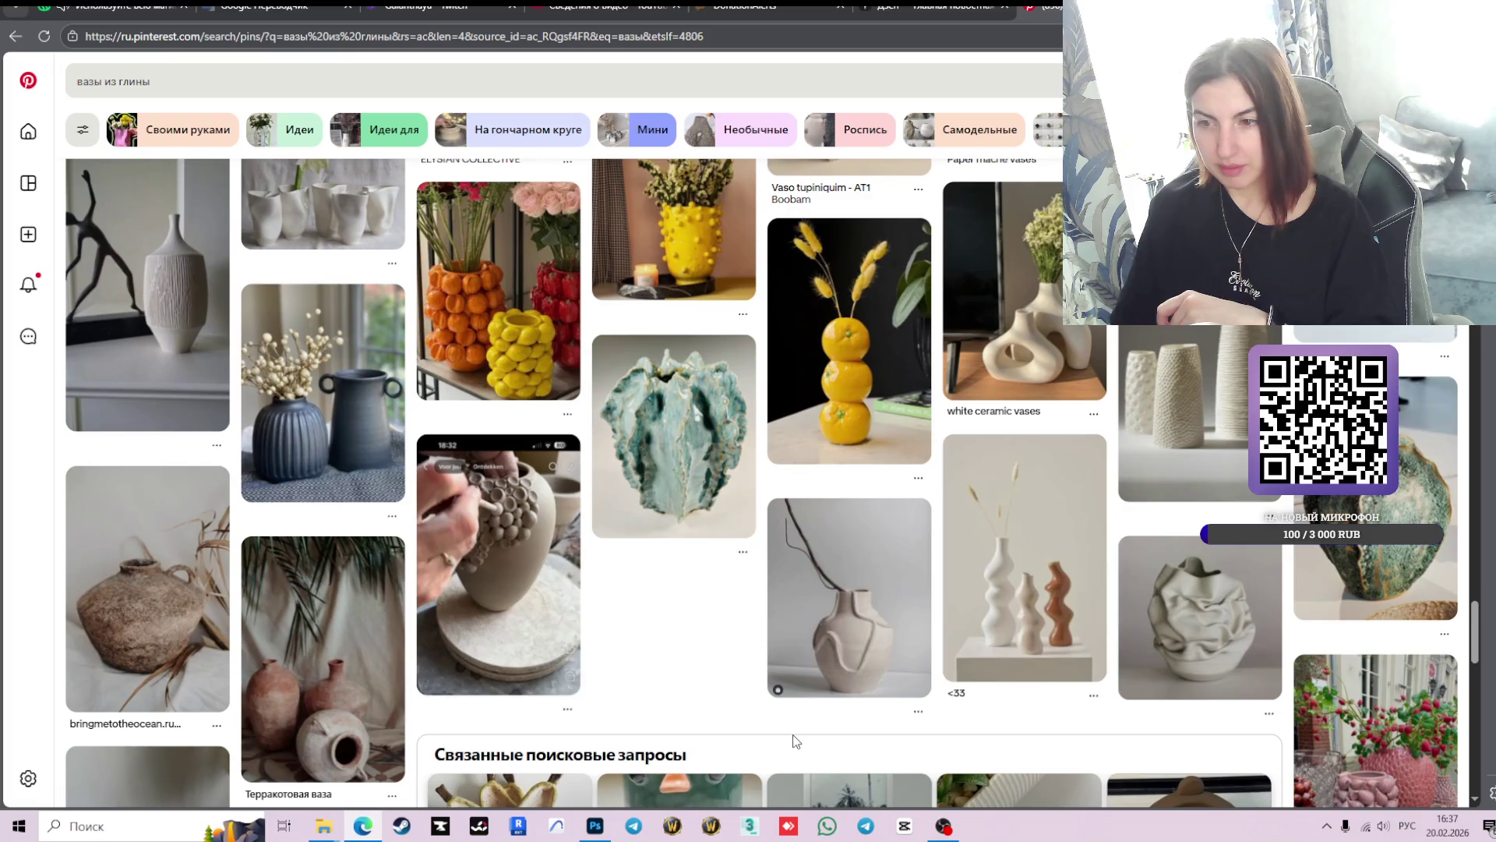
# - Open the wavy vases pin, view its image full screen, then browse its page
pyautogui.click(1060, 532)
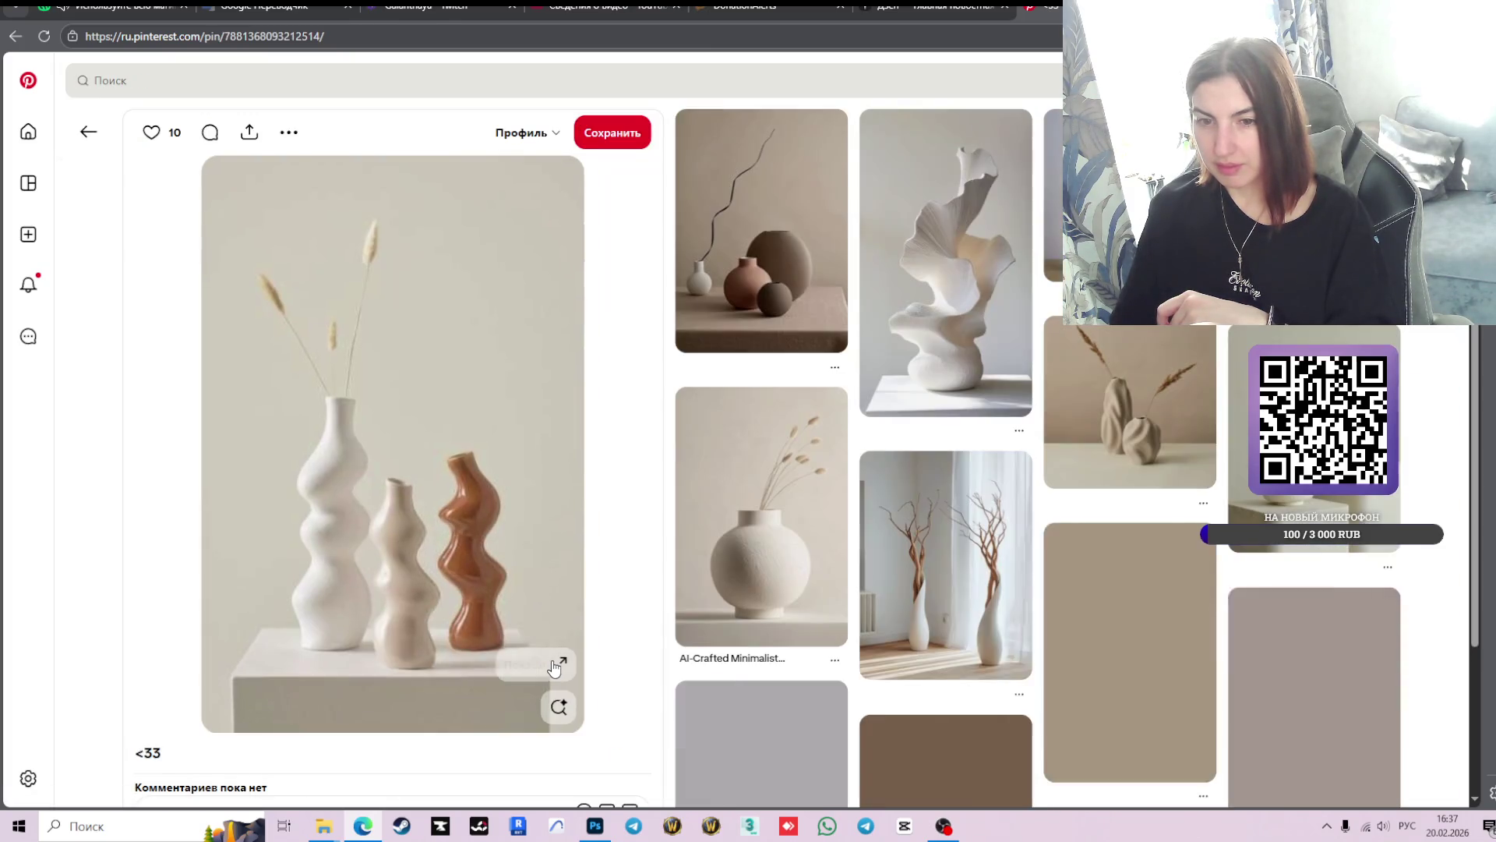
pyautogui.click(552, 661)
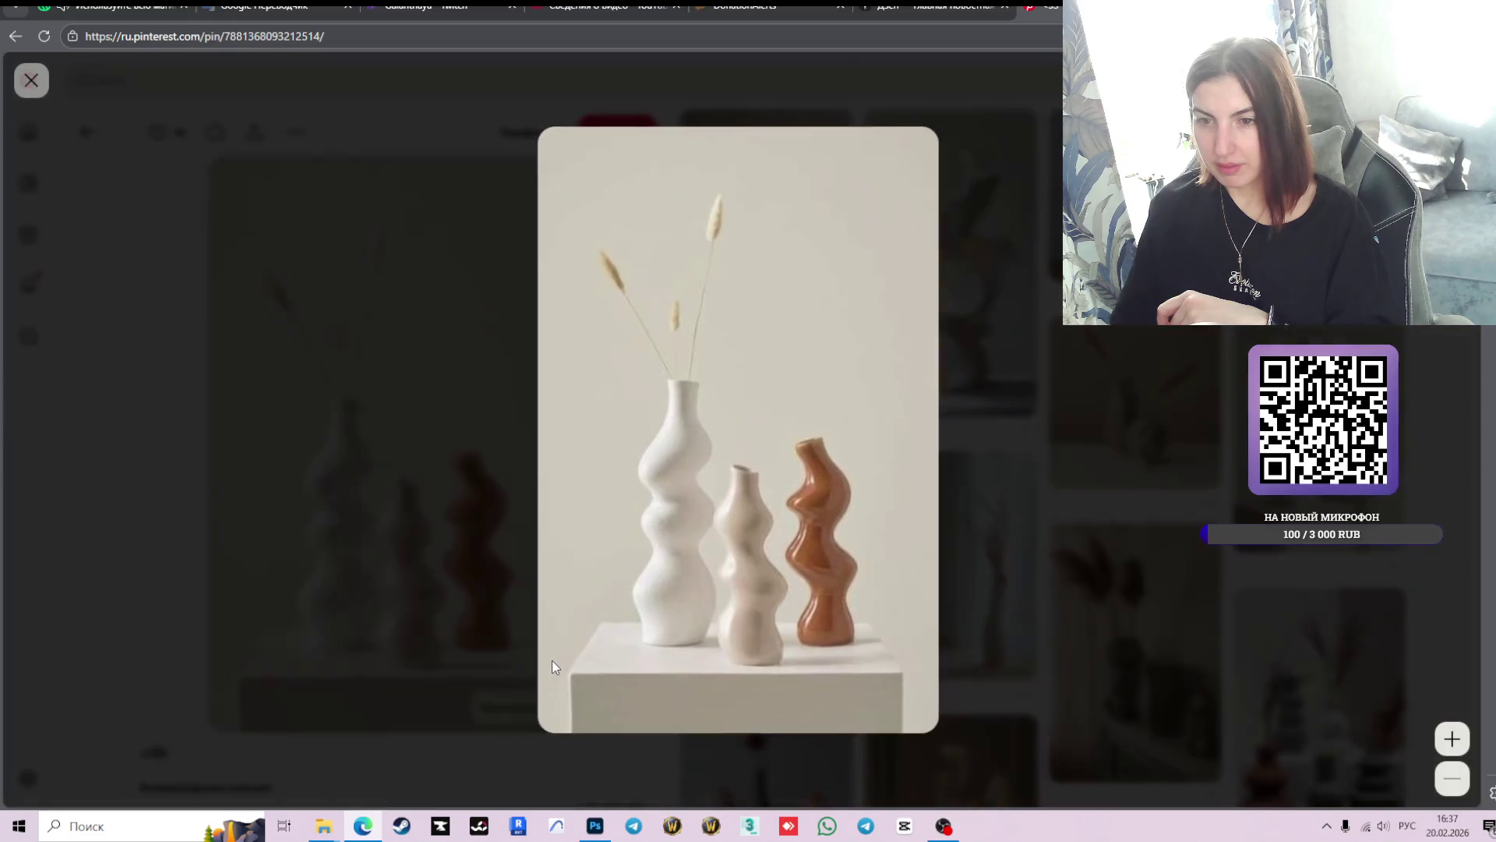
pyautogui.click(1026, 520)
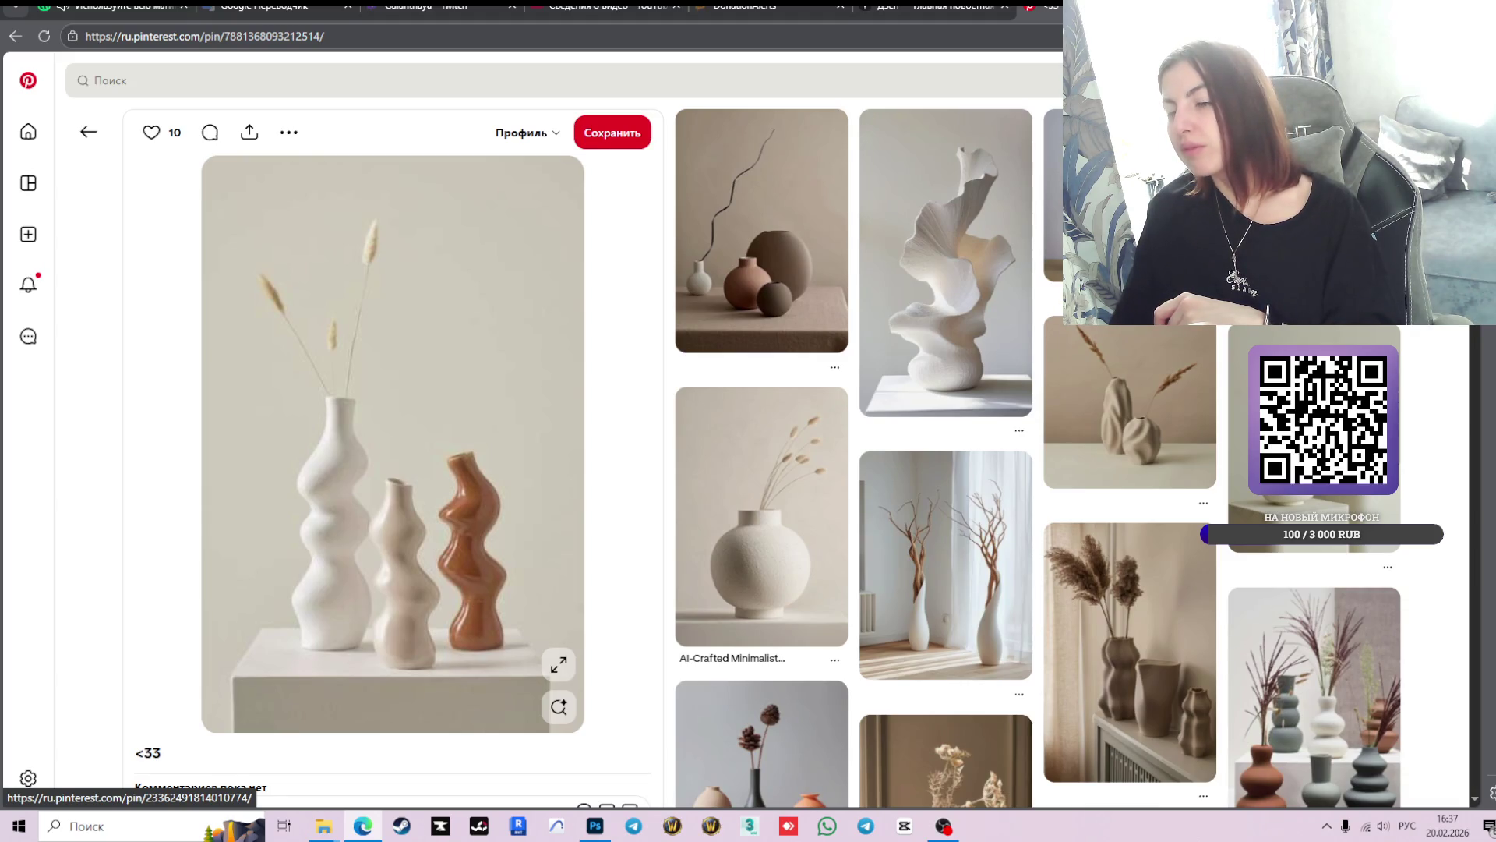
pyautogui.scroll(-5, 1318, 662)
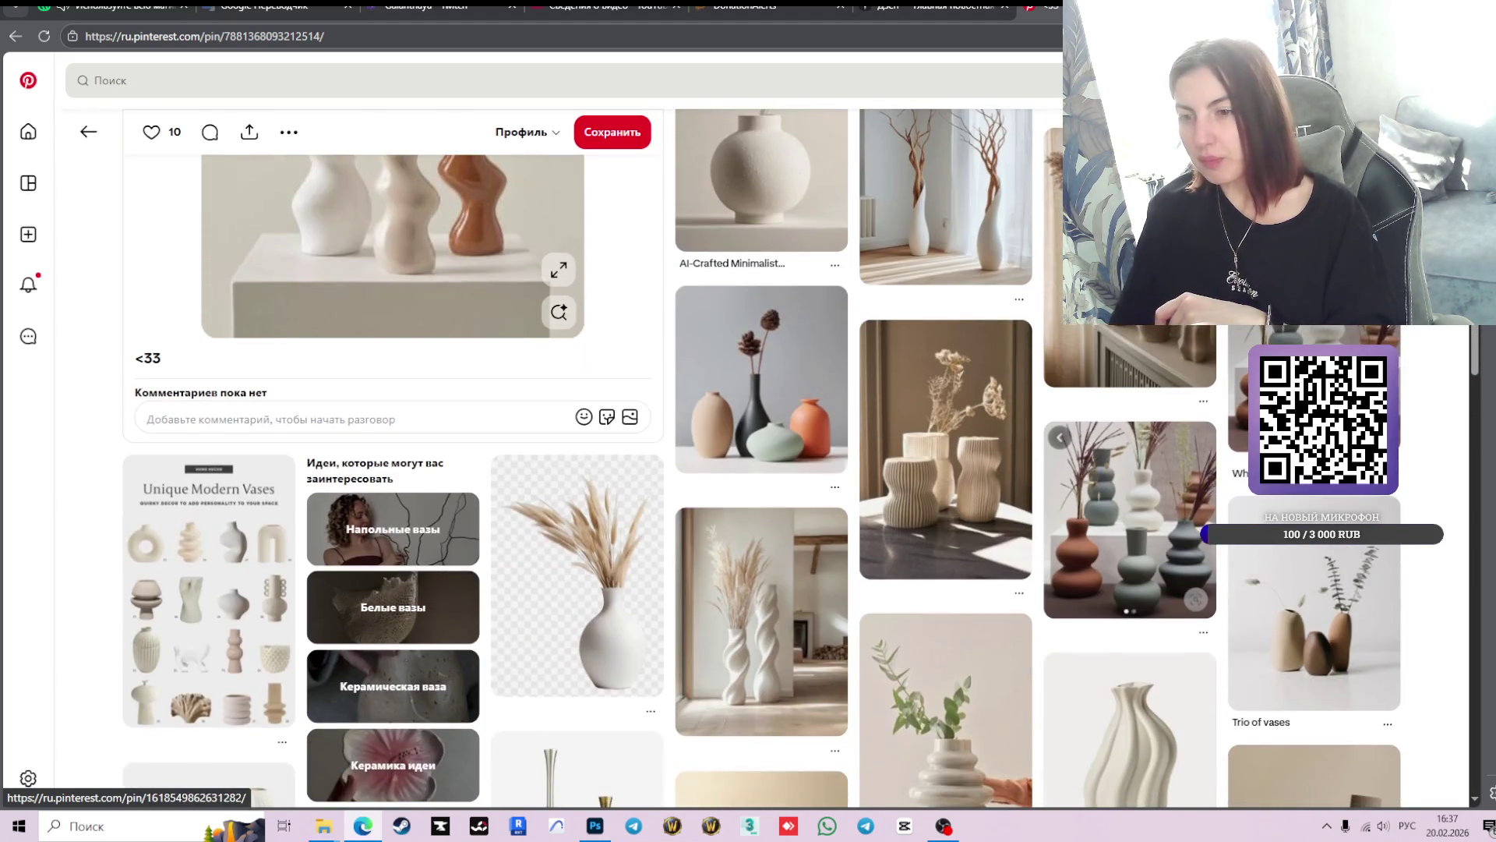
pyautogui.scroll(4, 1317, 662)
pyautogui.scroll(1, 818, 586)
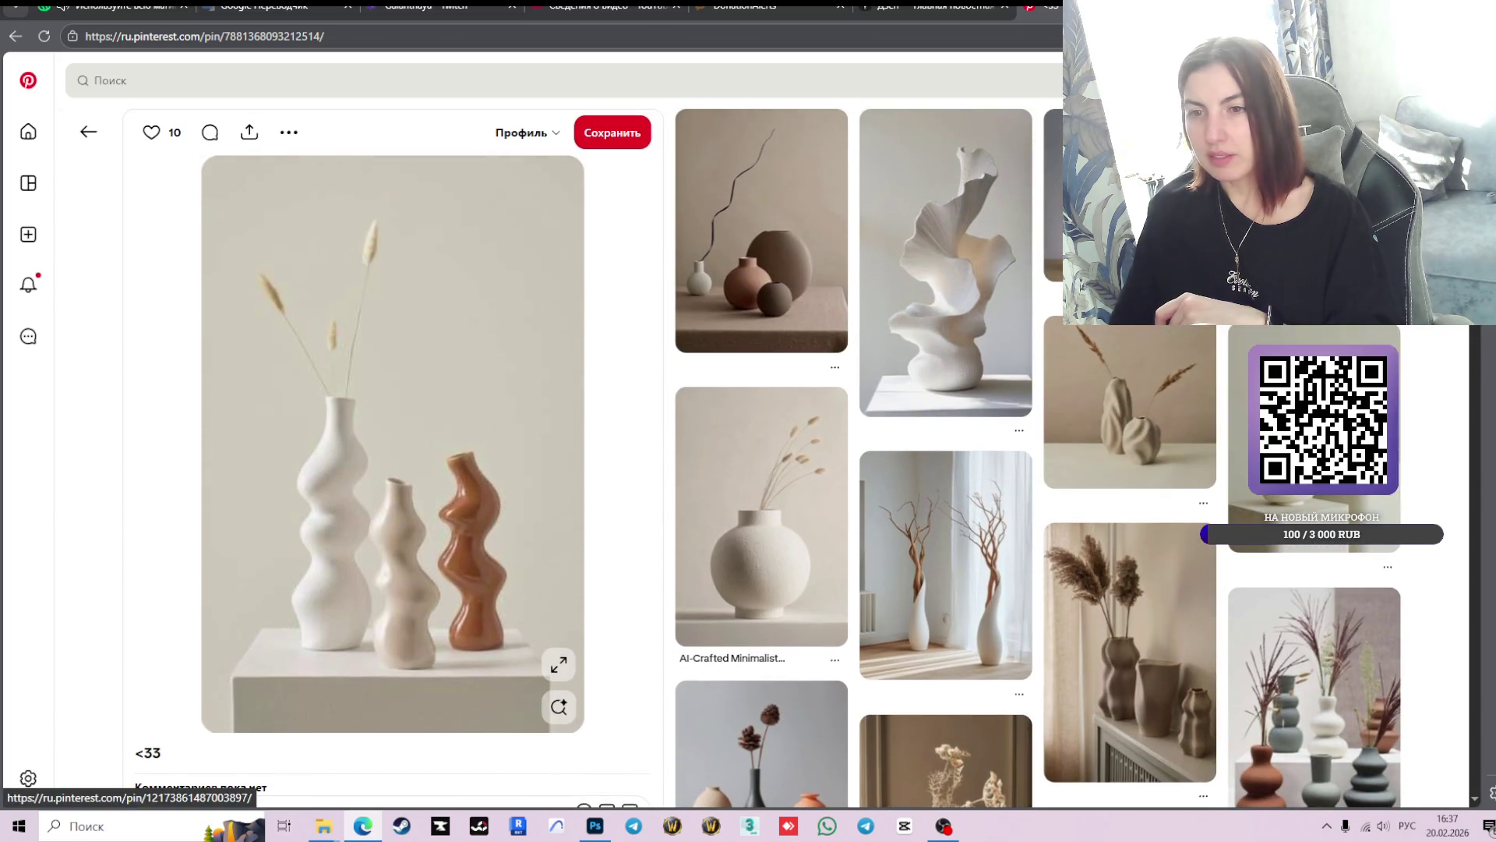
# - Open the round minimalist vase pin, browse similar pins, and open the stacked-stones pin
pyautogui.click(792, 572)
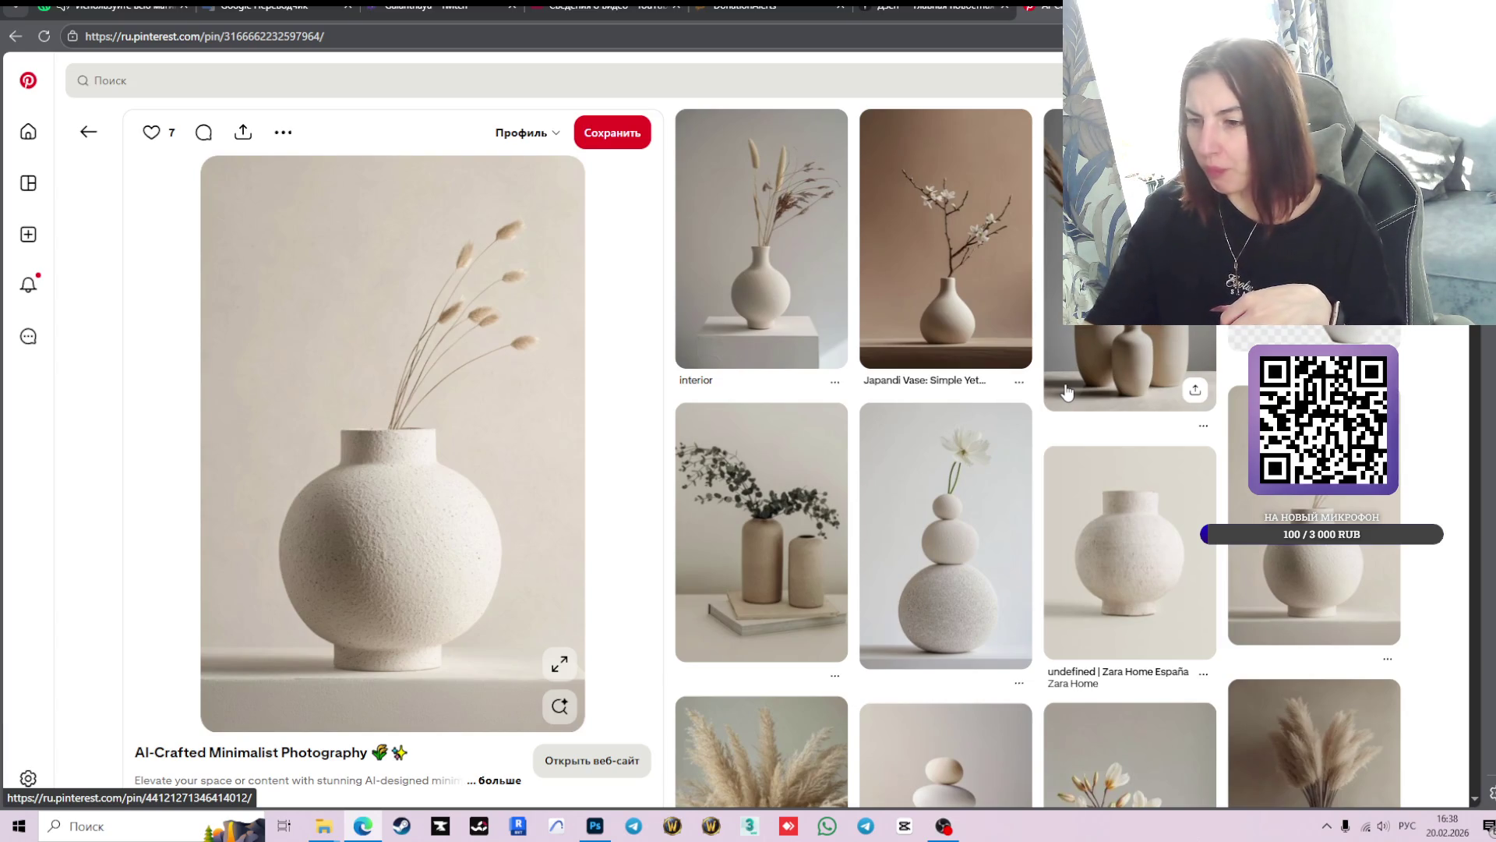
pyautogui.scroll(-3, 1068, 391)
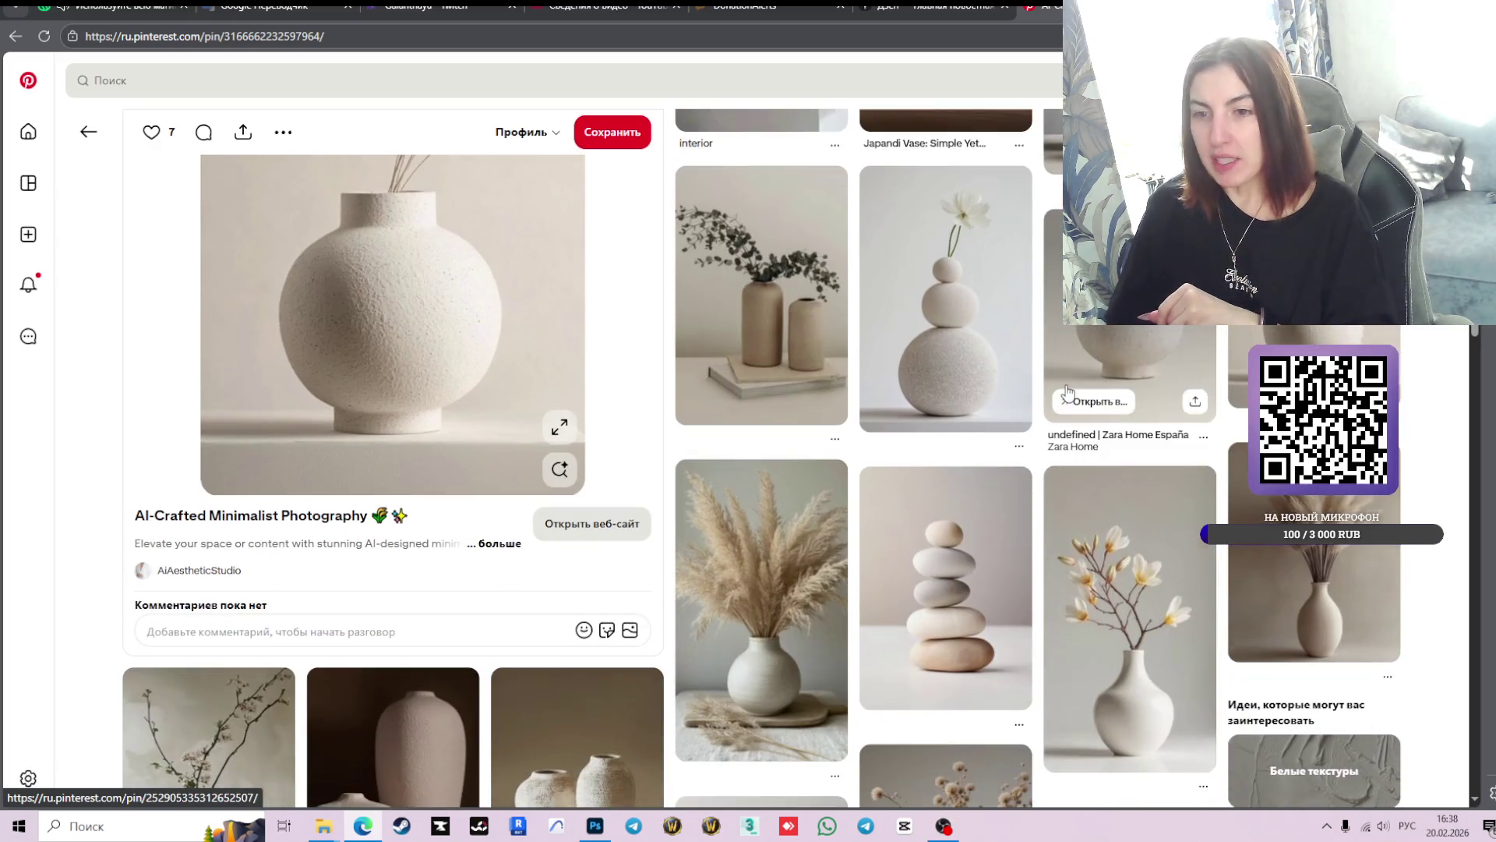
pyautogui.scroll(-4, 1167, 531)
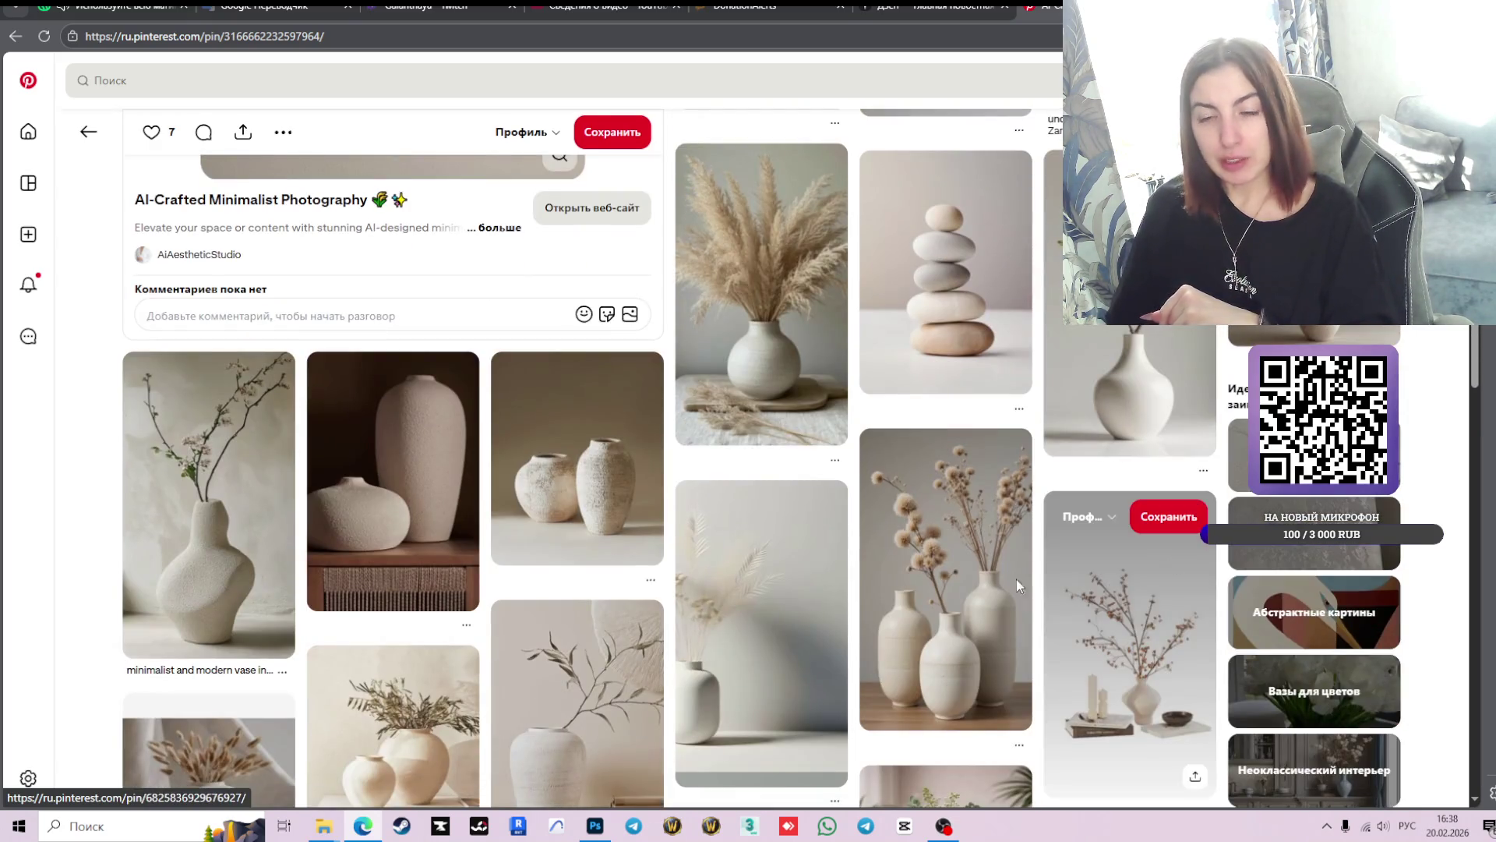
pyautogui.scroll(3, 1038, 586)
pyautogui.scroll(4, 1005, 600)
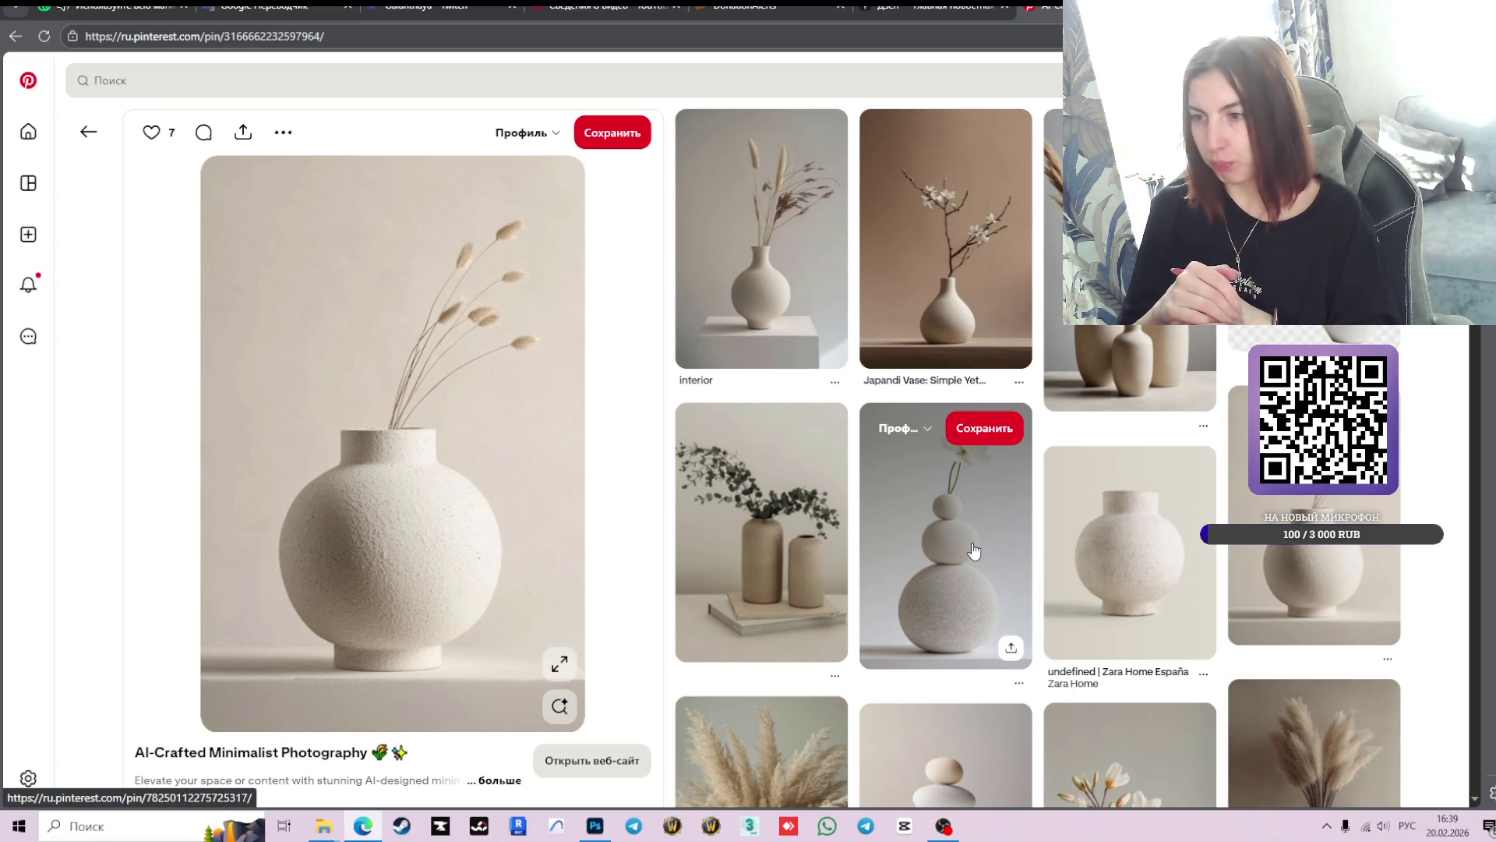
pyautogui.scroll(-3, 1130, 553)
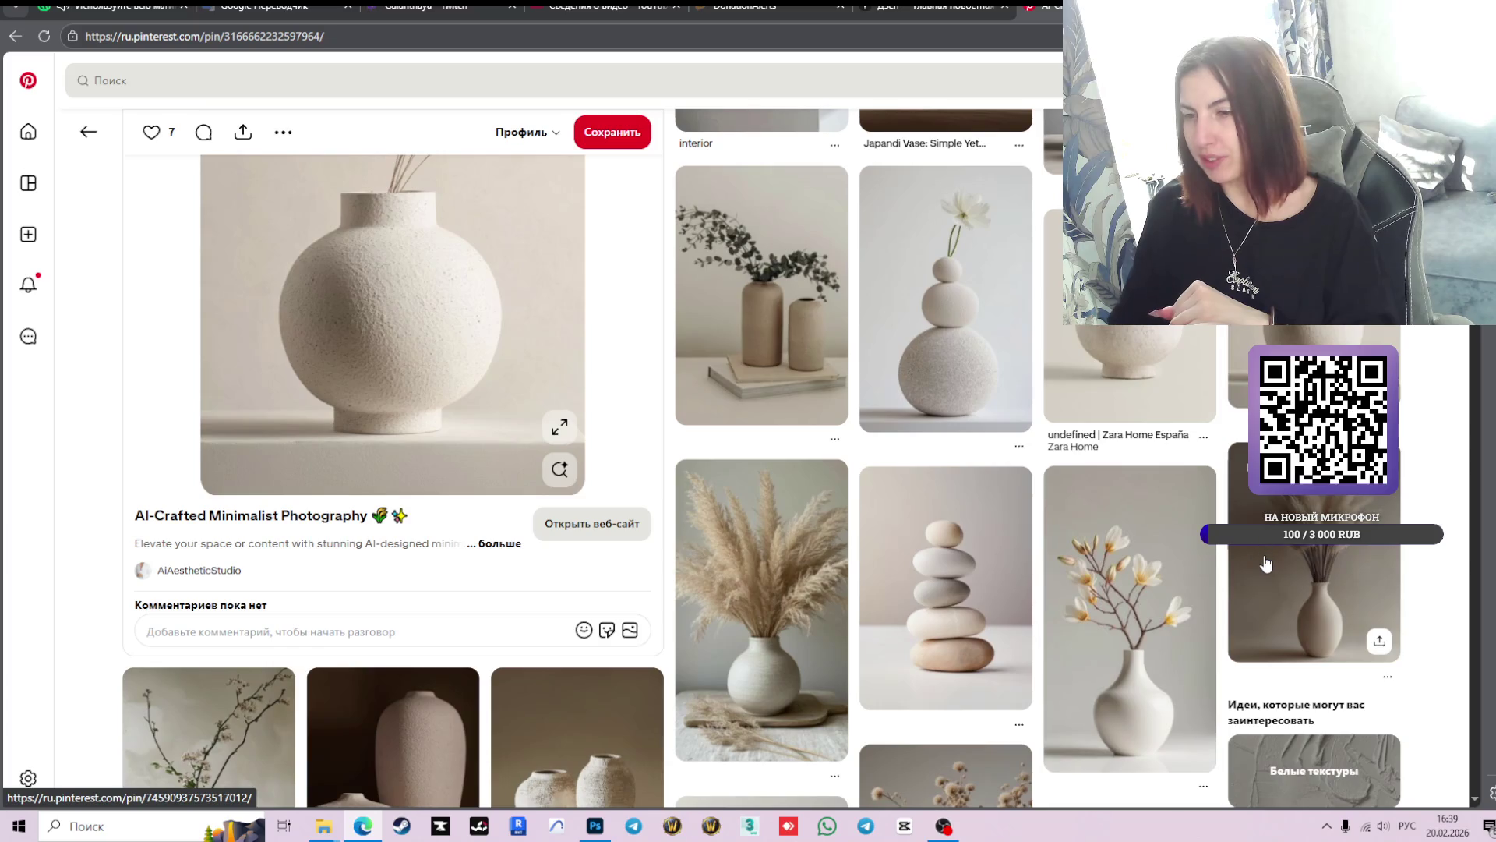
pyautogui.scroll(-2, 1268, 565)
pyautogui.click(922, 472)
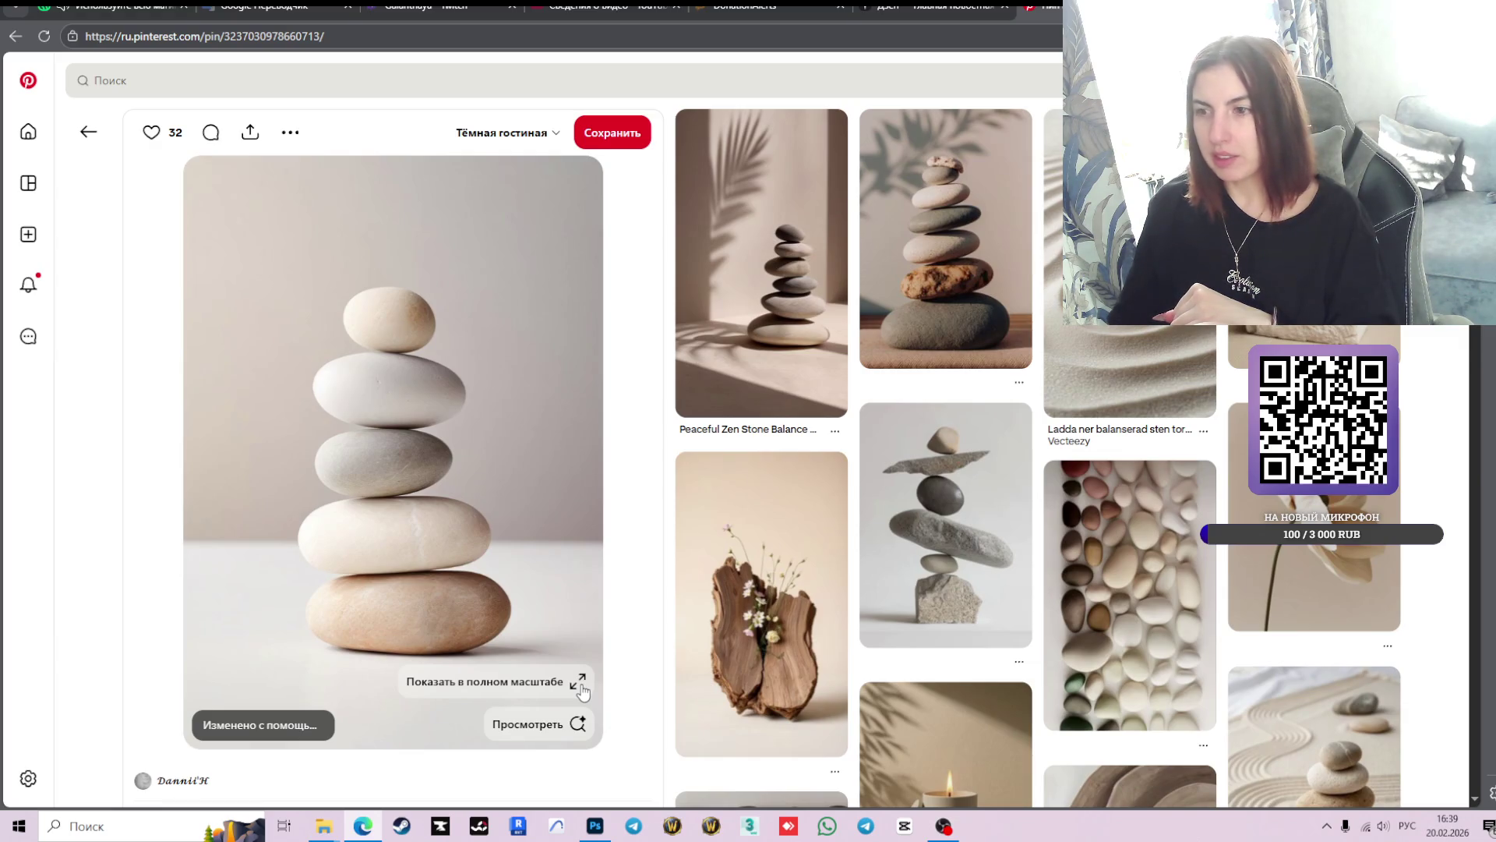
# - Capture the full-size stacked-stones image with Lightshot, copy it, and return to Photoshop
pyautogui.click(581, 690)
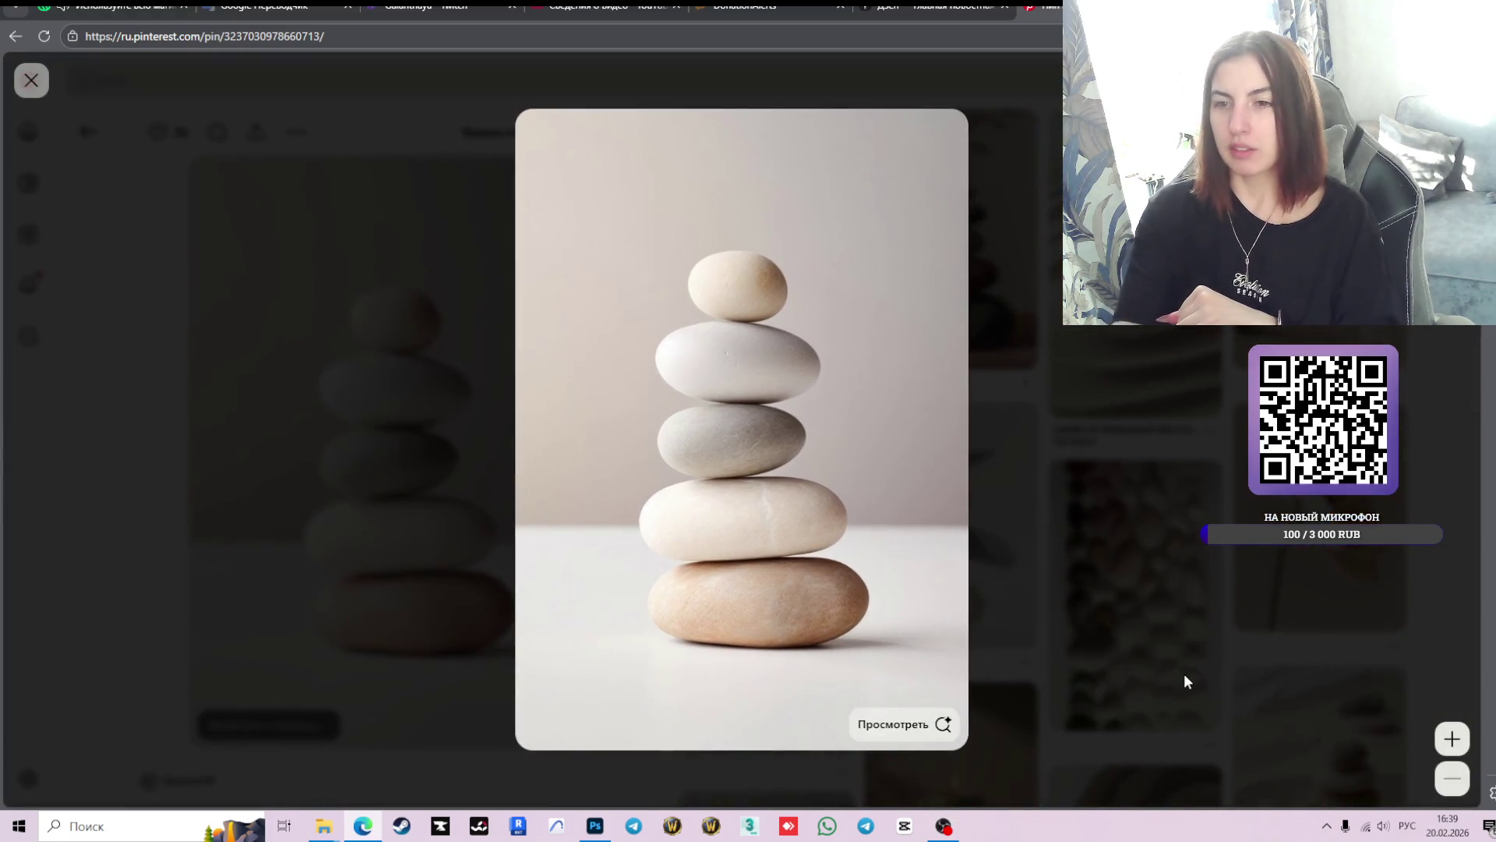
pyautogui.press('Print')
pyautogui.moveTo(531, 126)
pyautogui.mouseDown()
pyautogui.moveTo(590, 263)
pyautogui.moveTo(954, 698)
pyautogui.mouseUp()
pyautogui.hotkey('ctrl', 'c')
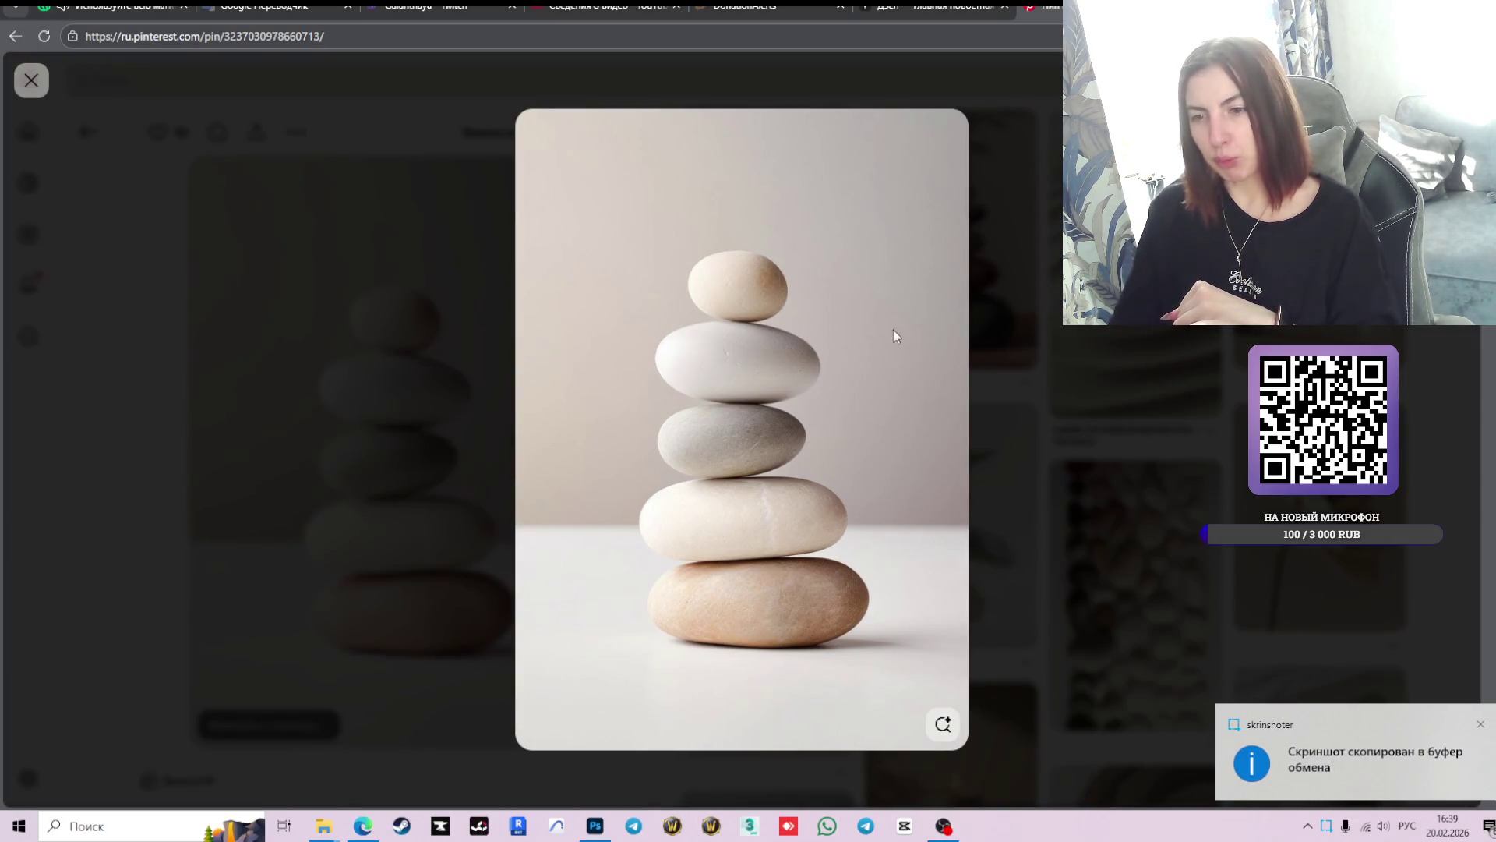
pyautogui.click(595, 825)
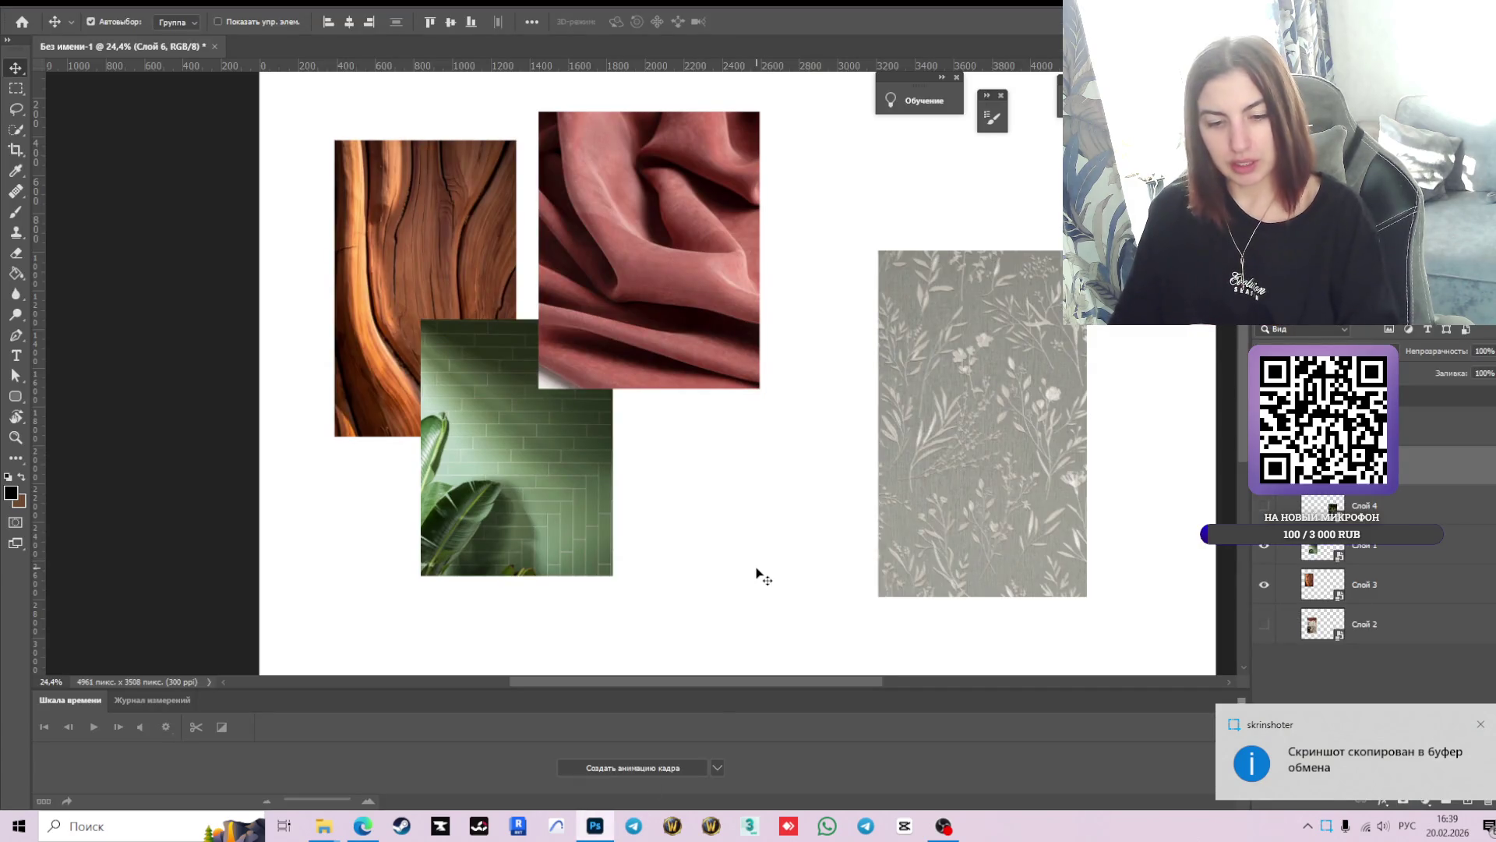
# - Paste the stones image, hide the floral wallpaper layer, and convert the stones to a smart object
pyautogui.hotkey('ctrl', 'v')
pyautogui.moveTo(759, 421); pyautogui.dragTo(798, 531)
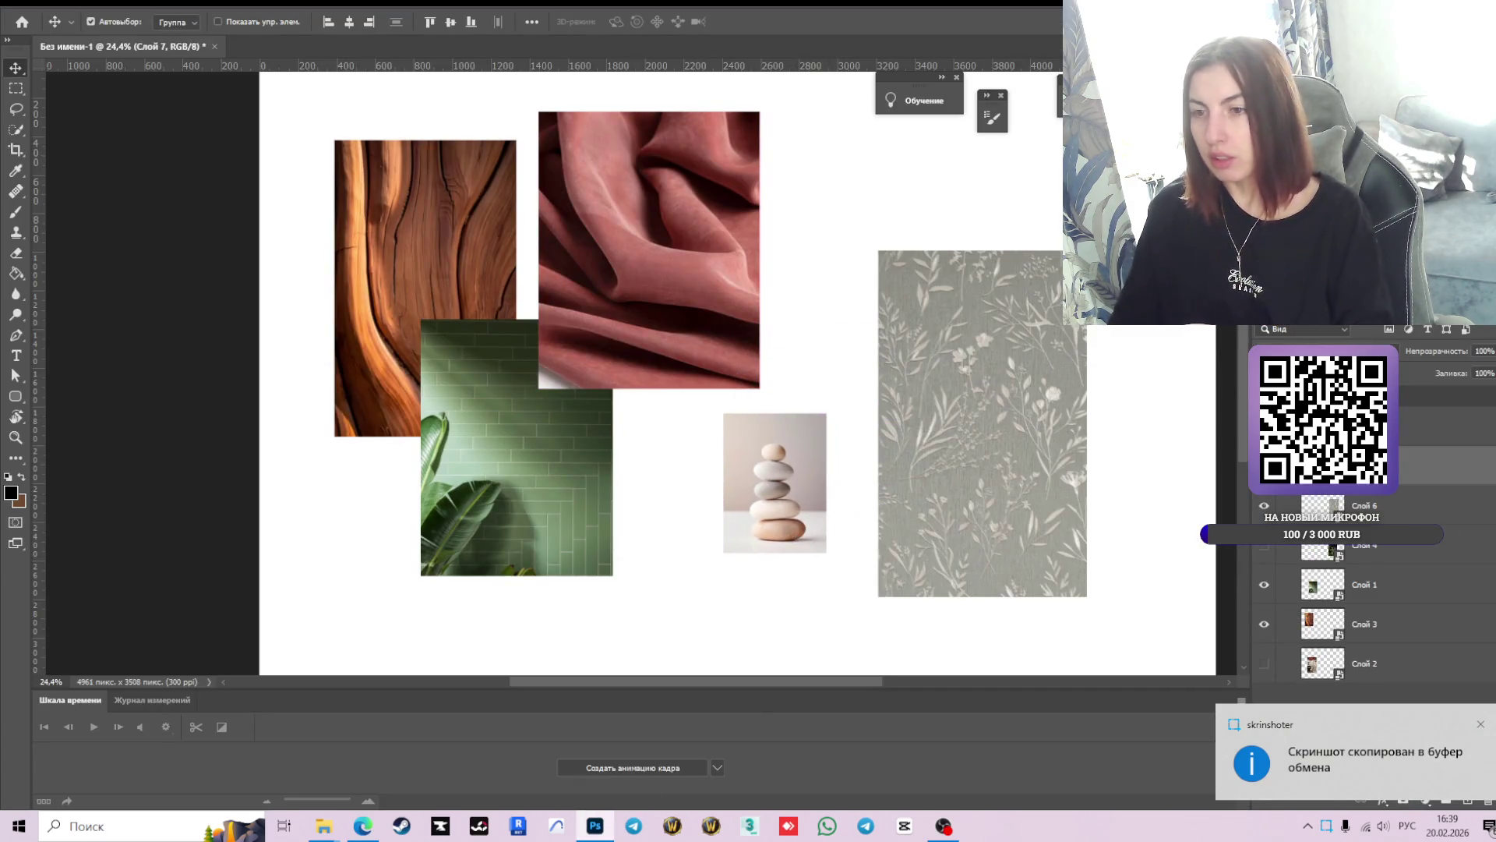
pyautogui.click(1264, 506)
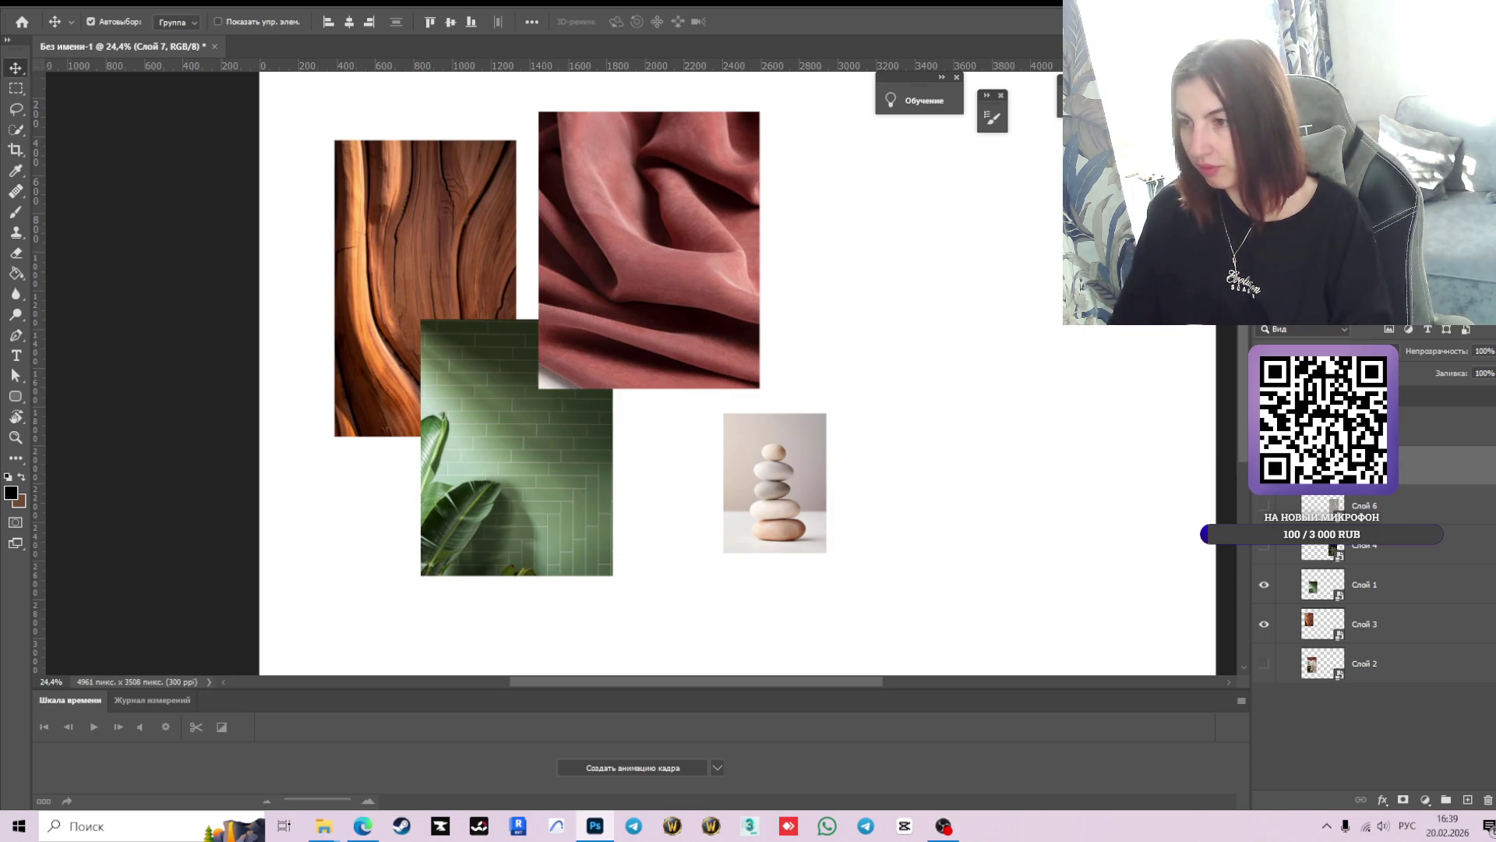
pyautogui.rightClick(1399, 466)
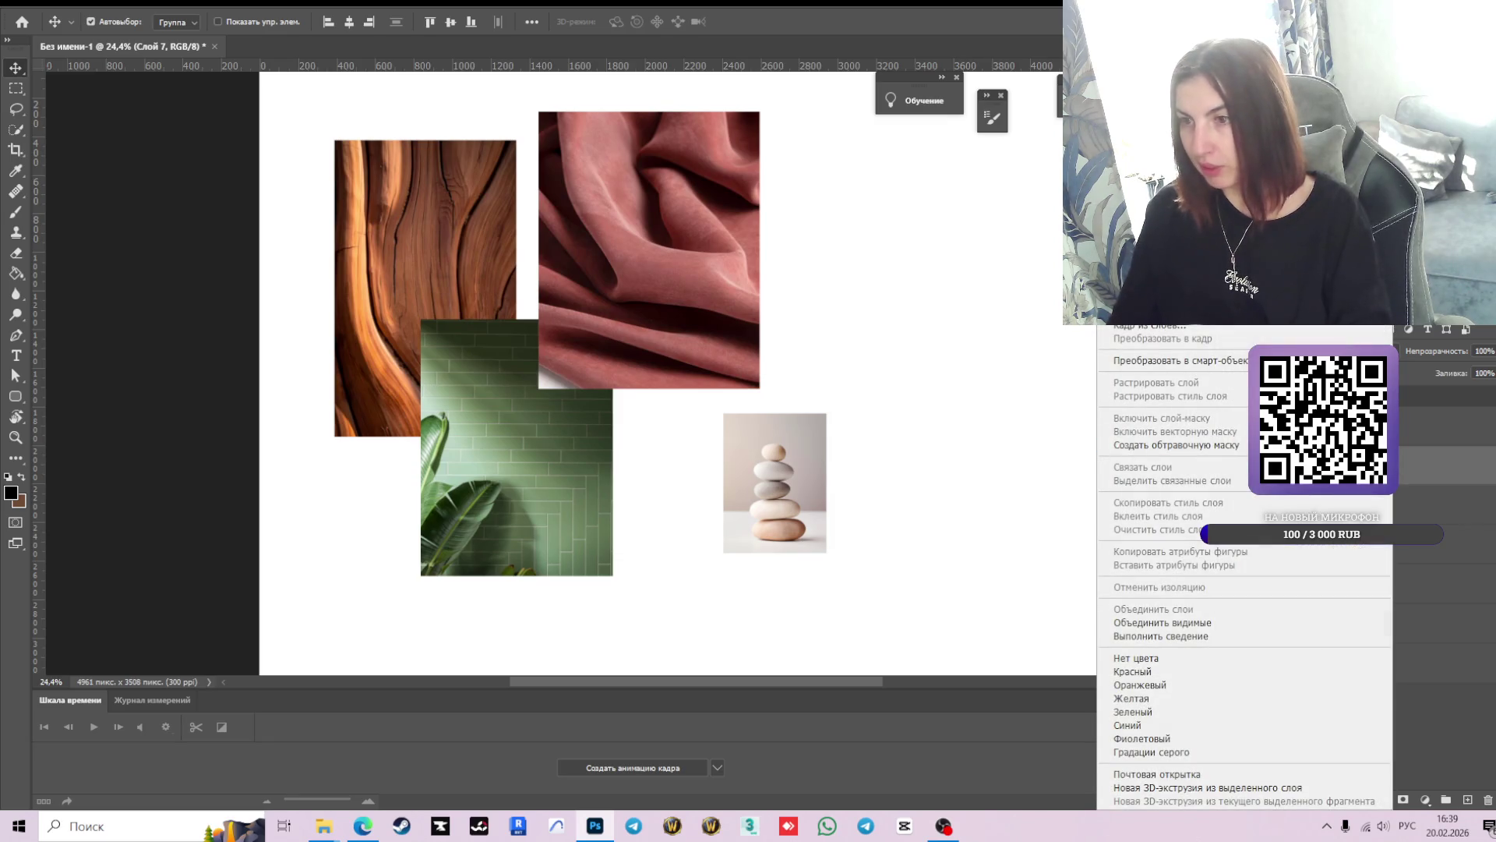
pyautogui.click(1212, 363)
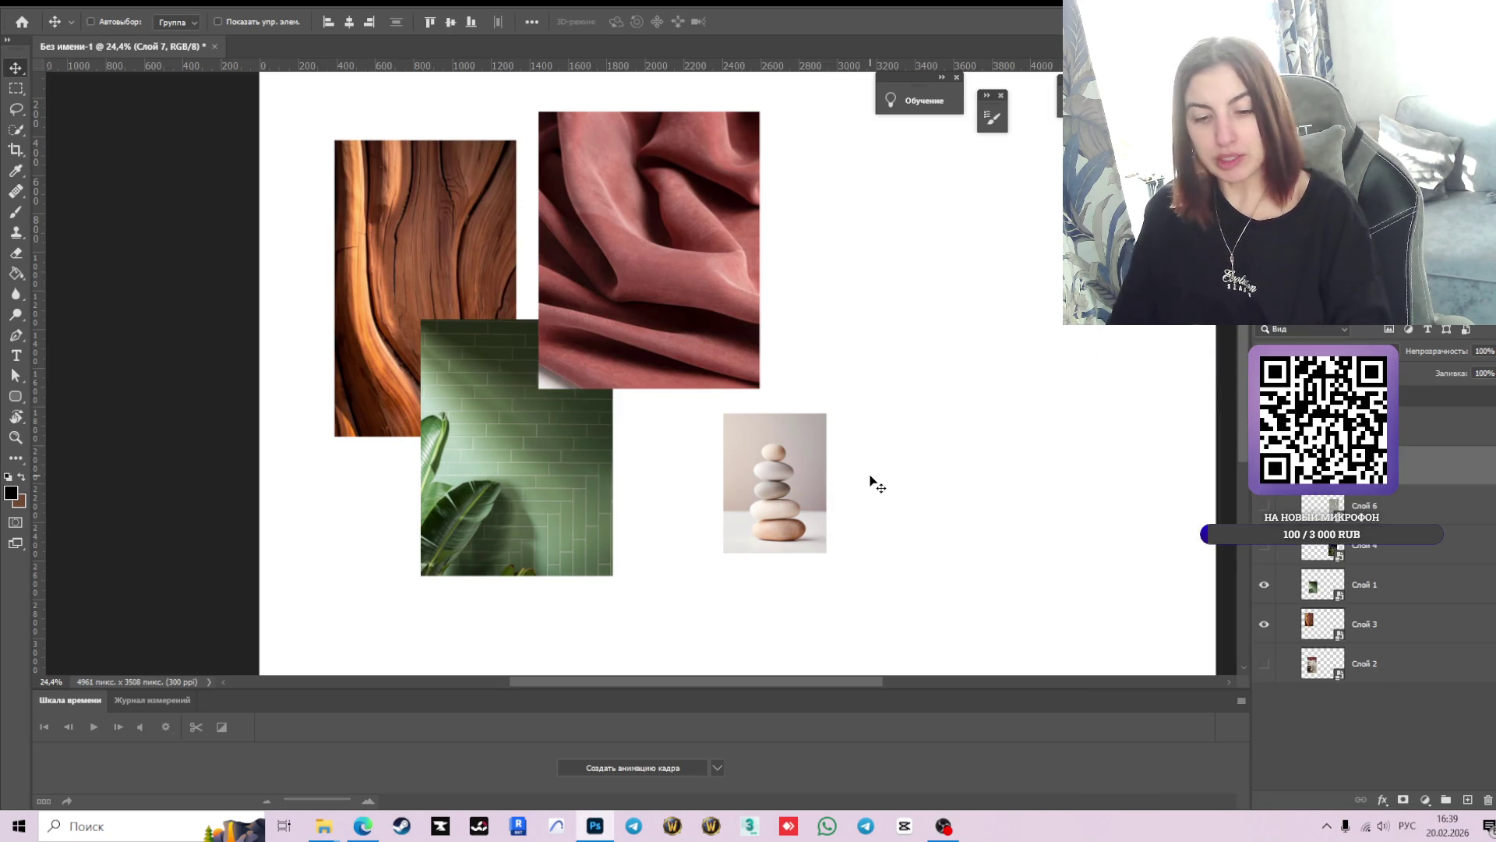
# - Enlarge the stones image and shift it to the right of the artboard
pyautogui.hotkey('ctrl', 't')
pyautogui.moveTo(826, 413); pyautogui.dragTo(968, 221)
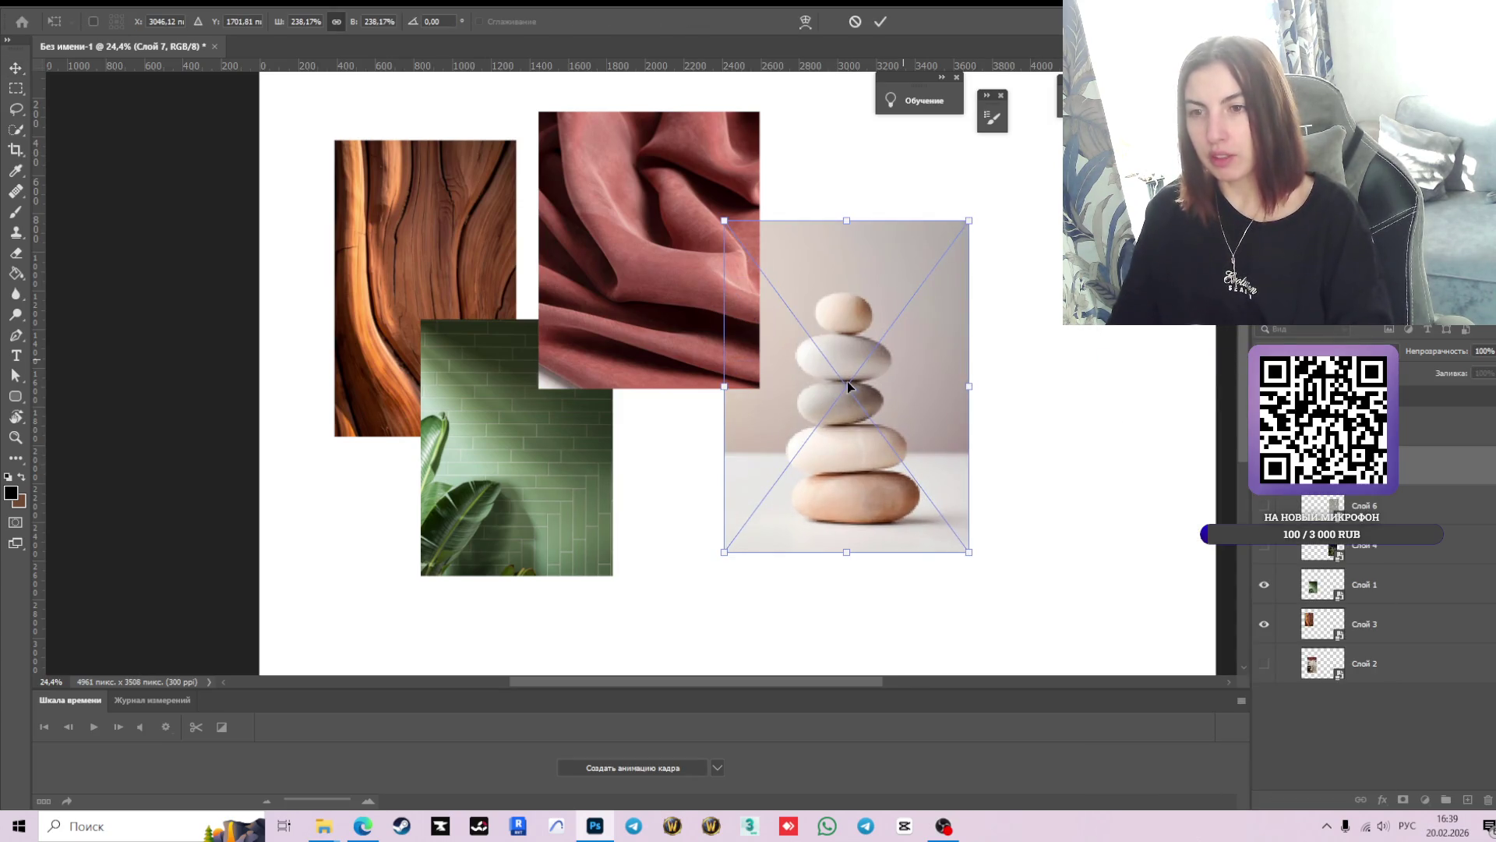
pyautogui.moveTo(860, 381); pyautogui.dragTo(1014, 392)
pyautogui.click(881, 21)
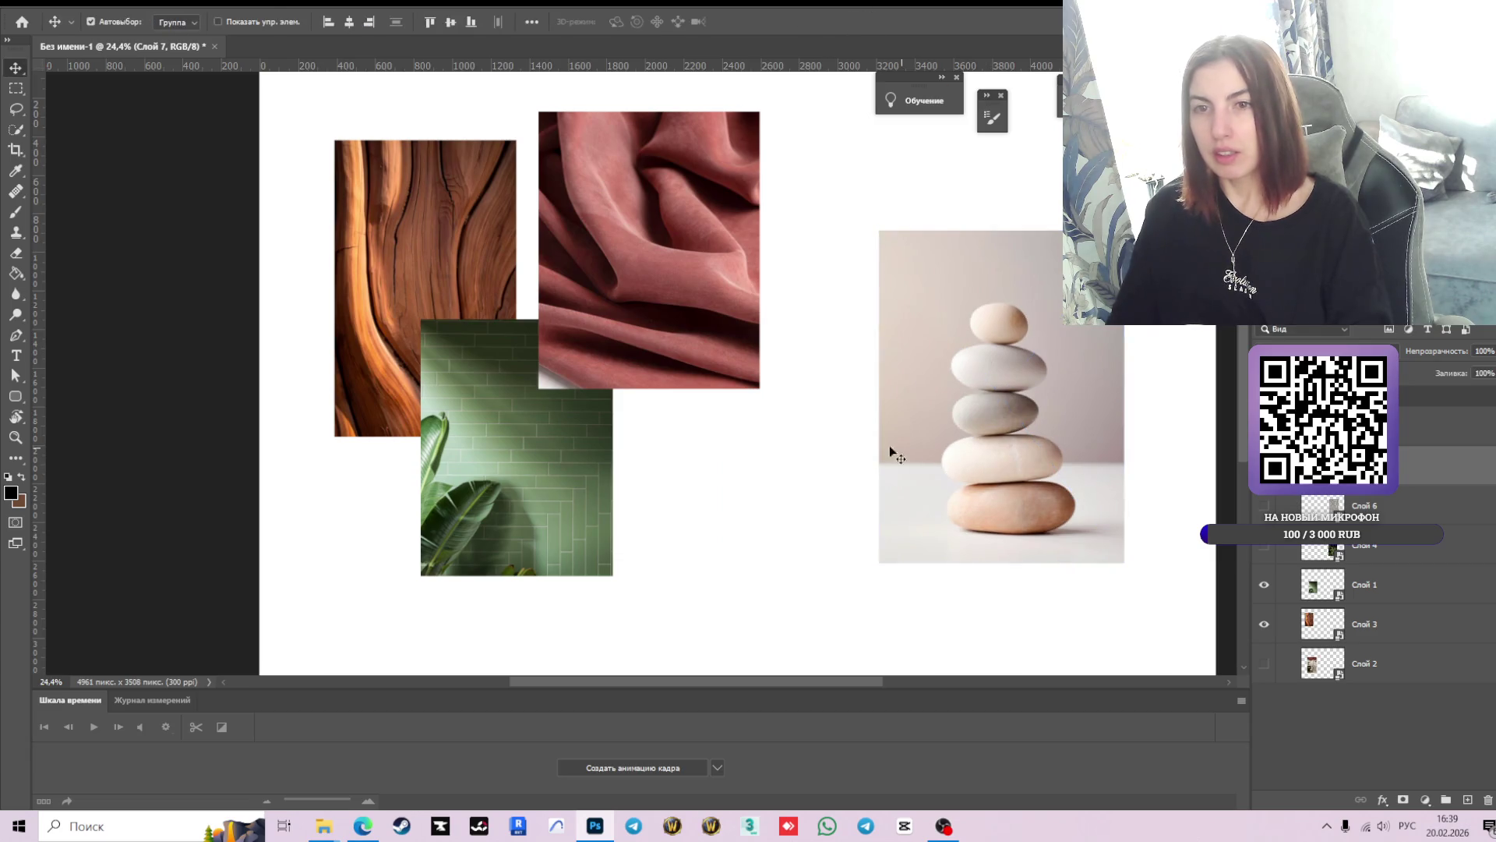
pyautogui.scroll(-2, 712, 368)
pyautogui.moveTo(940, 407)
pyautogui.mouseDown()
pyautogui.moveTo(878, 361)
pyautogui.moveTo(940, 438)
pyautogui.mouseUp()
# - Rescale the stones image to about 170% at the artboard's upper right
pyautogui.hotkey('ctrl', 't')
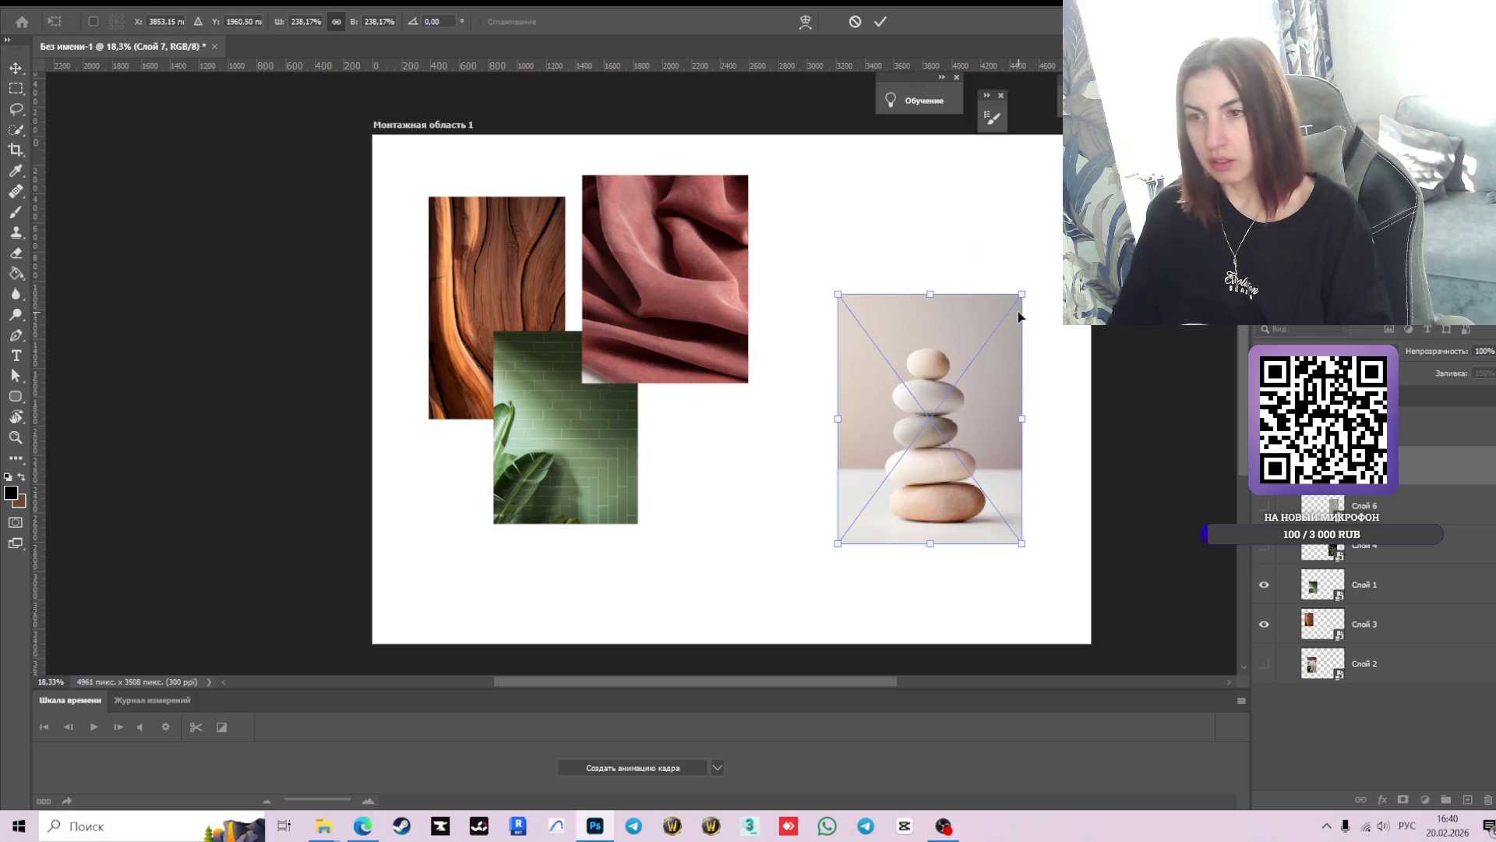
pyautogui.moveTo(1022, 295); pyautogui.dragTo(969, 365)
pyautogui.moveTo(928, 474); pyautogui.dragTo(998, 282)
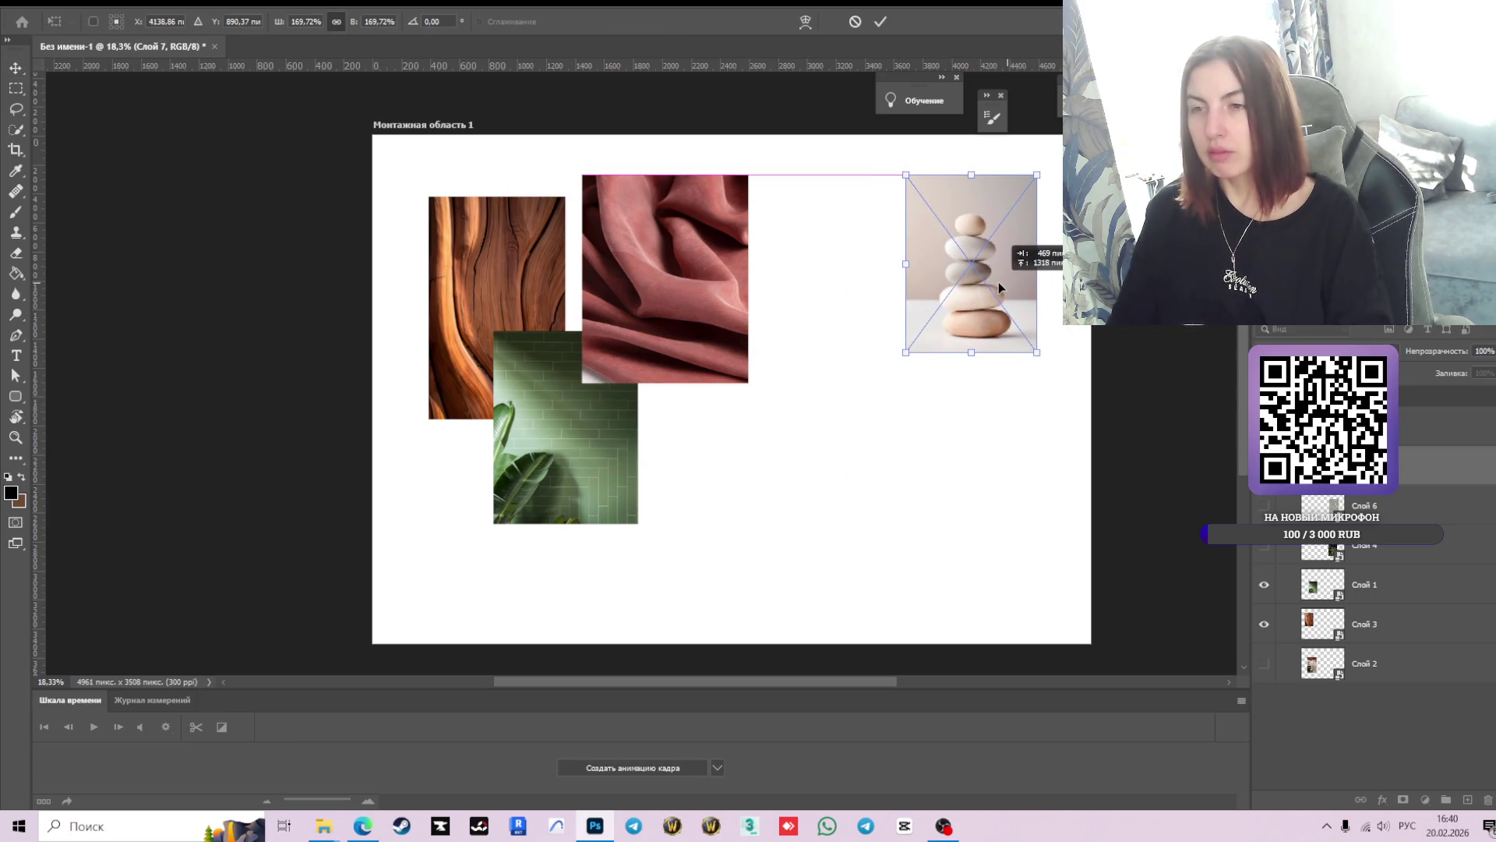
pyautogui.click(881, 23)
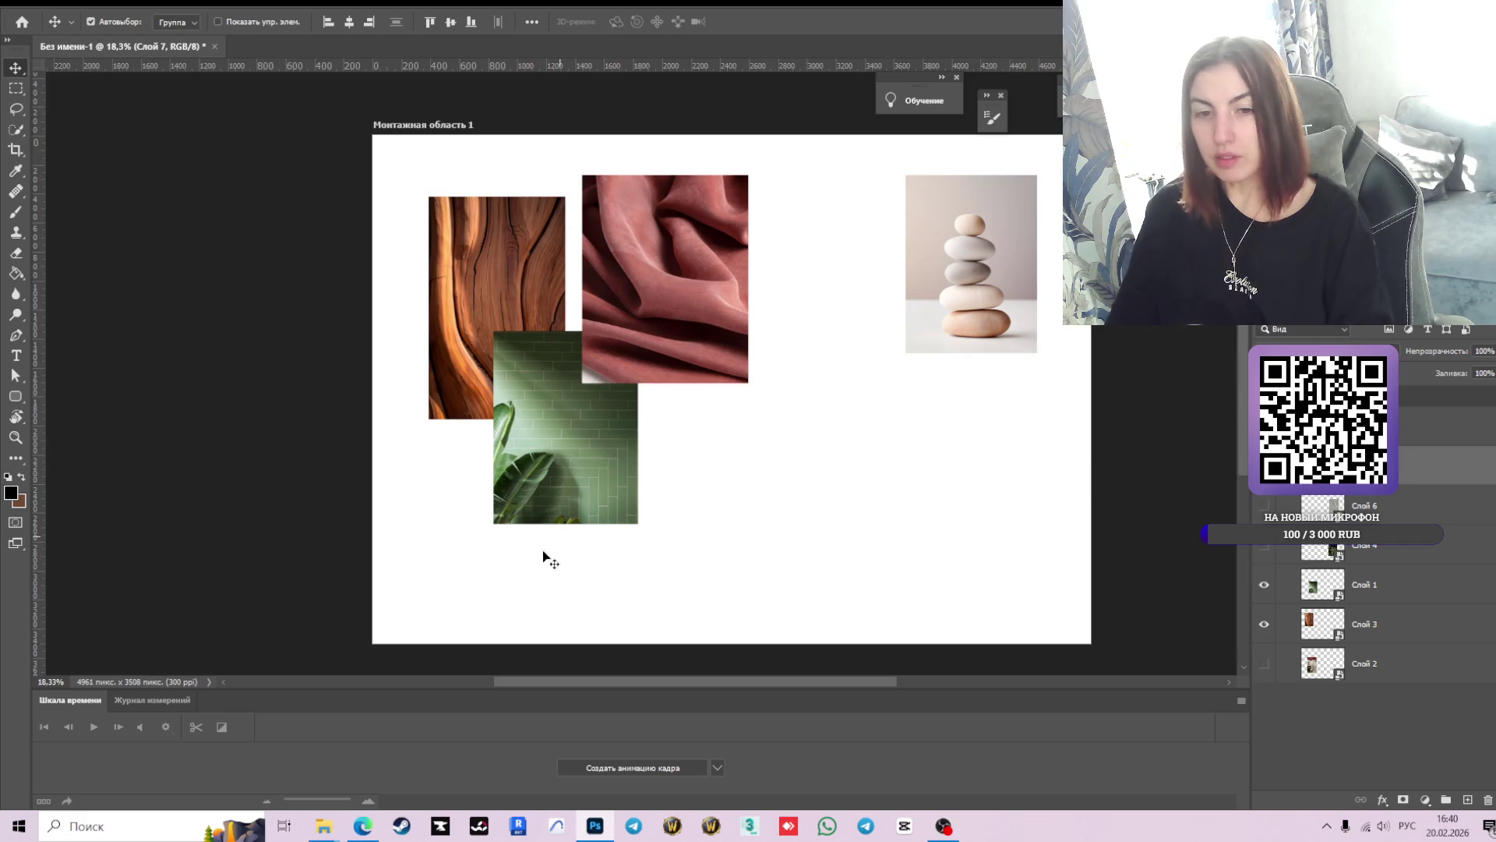
pyautogui.click(362, 828)
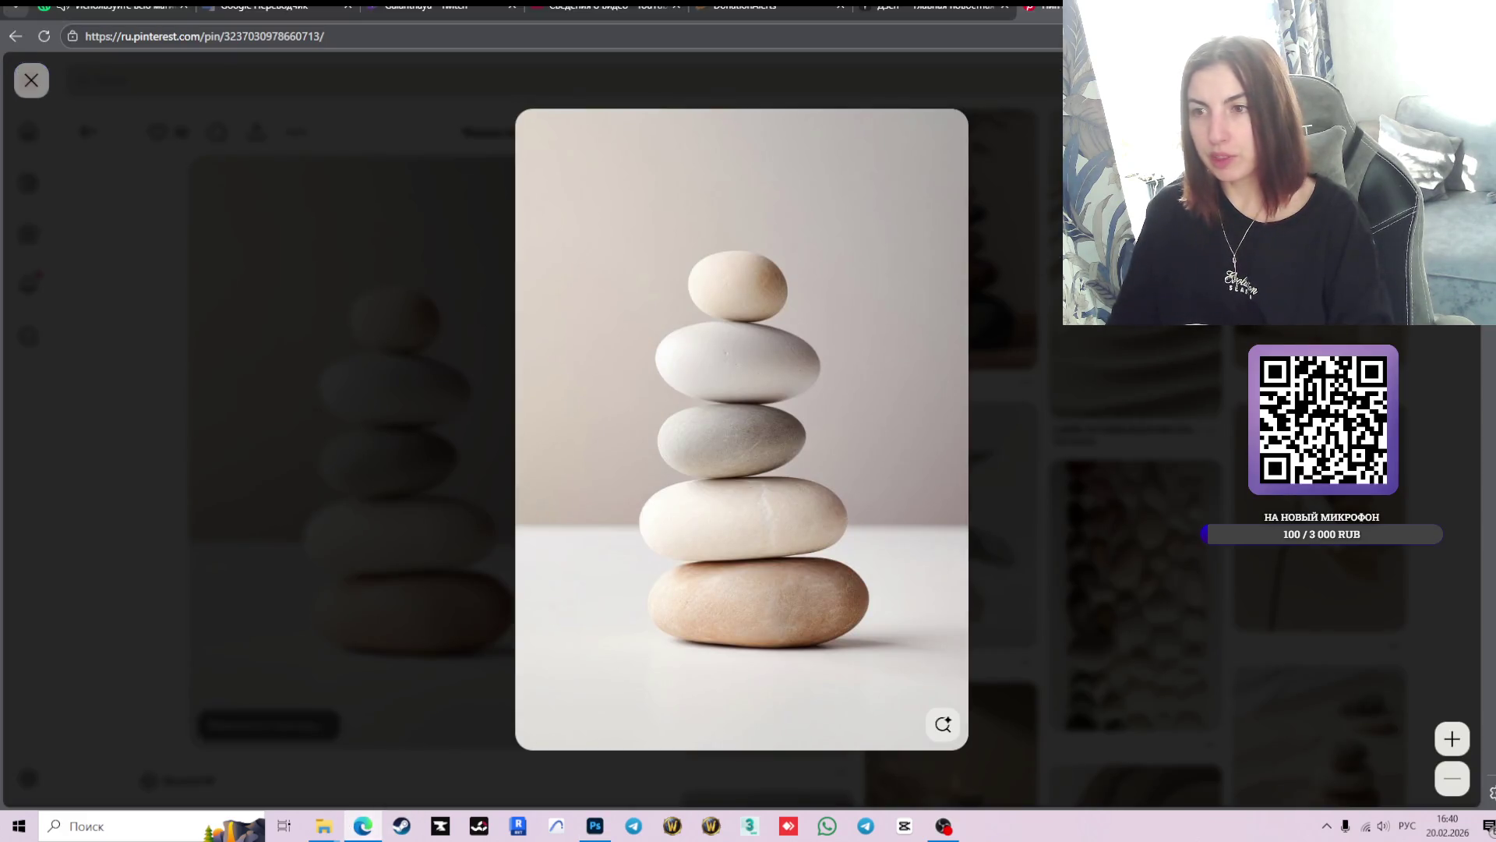
# - Close the full-size stones view and go back to the wavy-vases pin
pyautogui.click(32, 80)
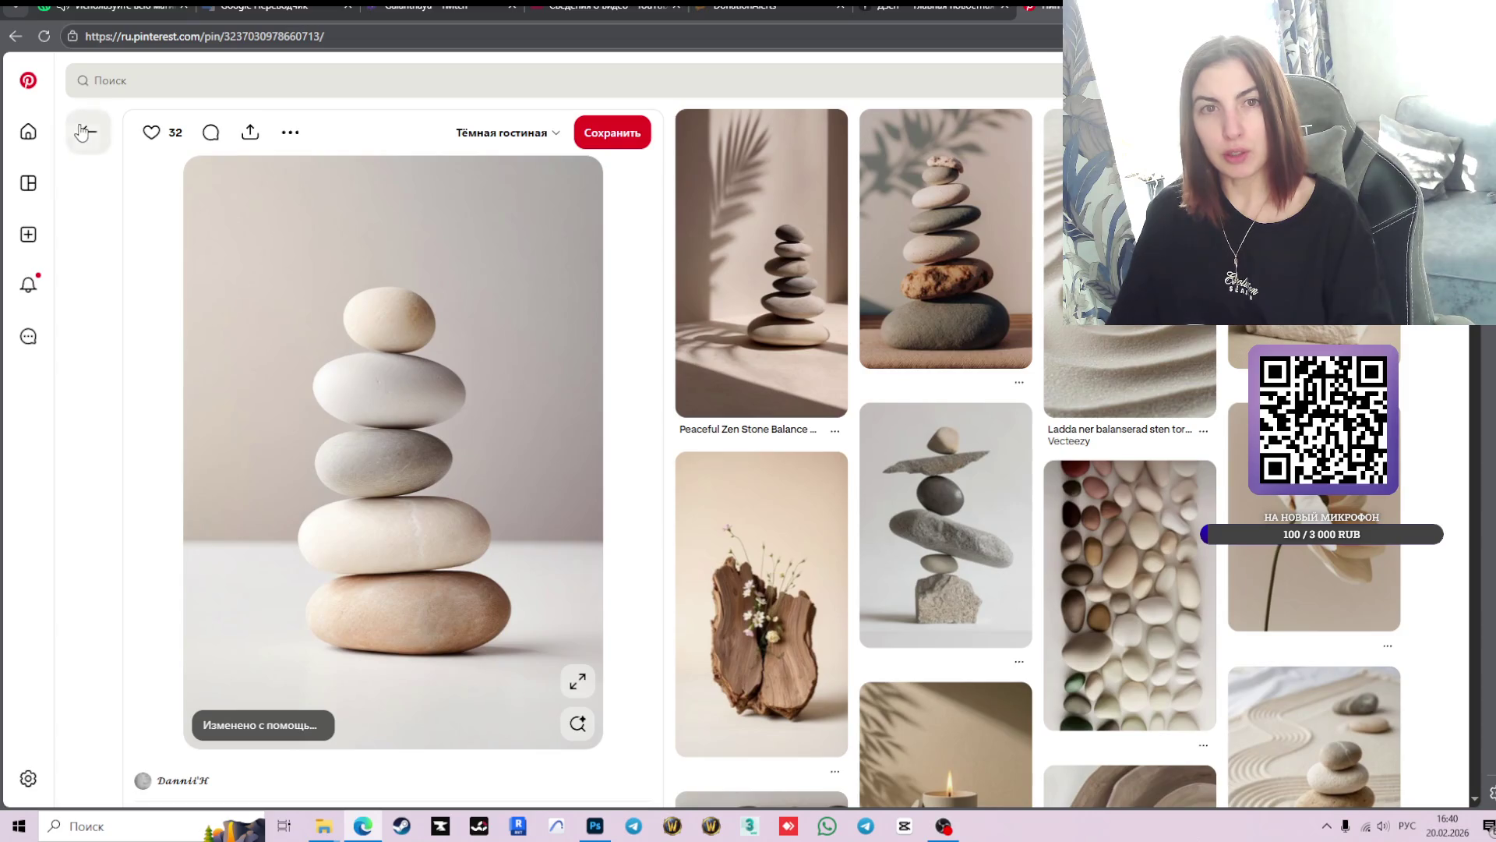
pyautogui.click(86, 131)
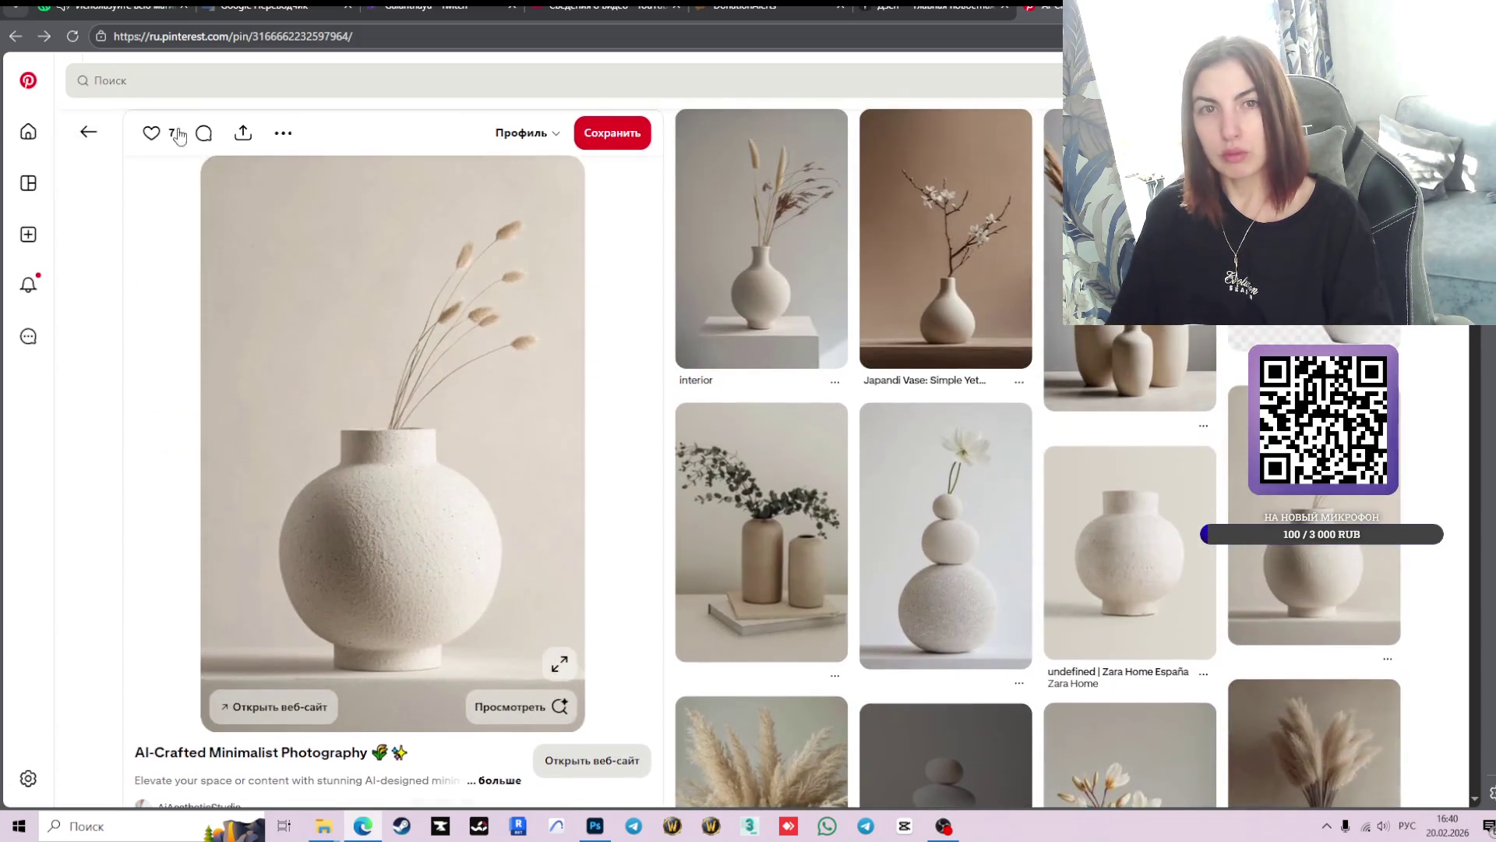
pyautogui.click(86, 132)
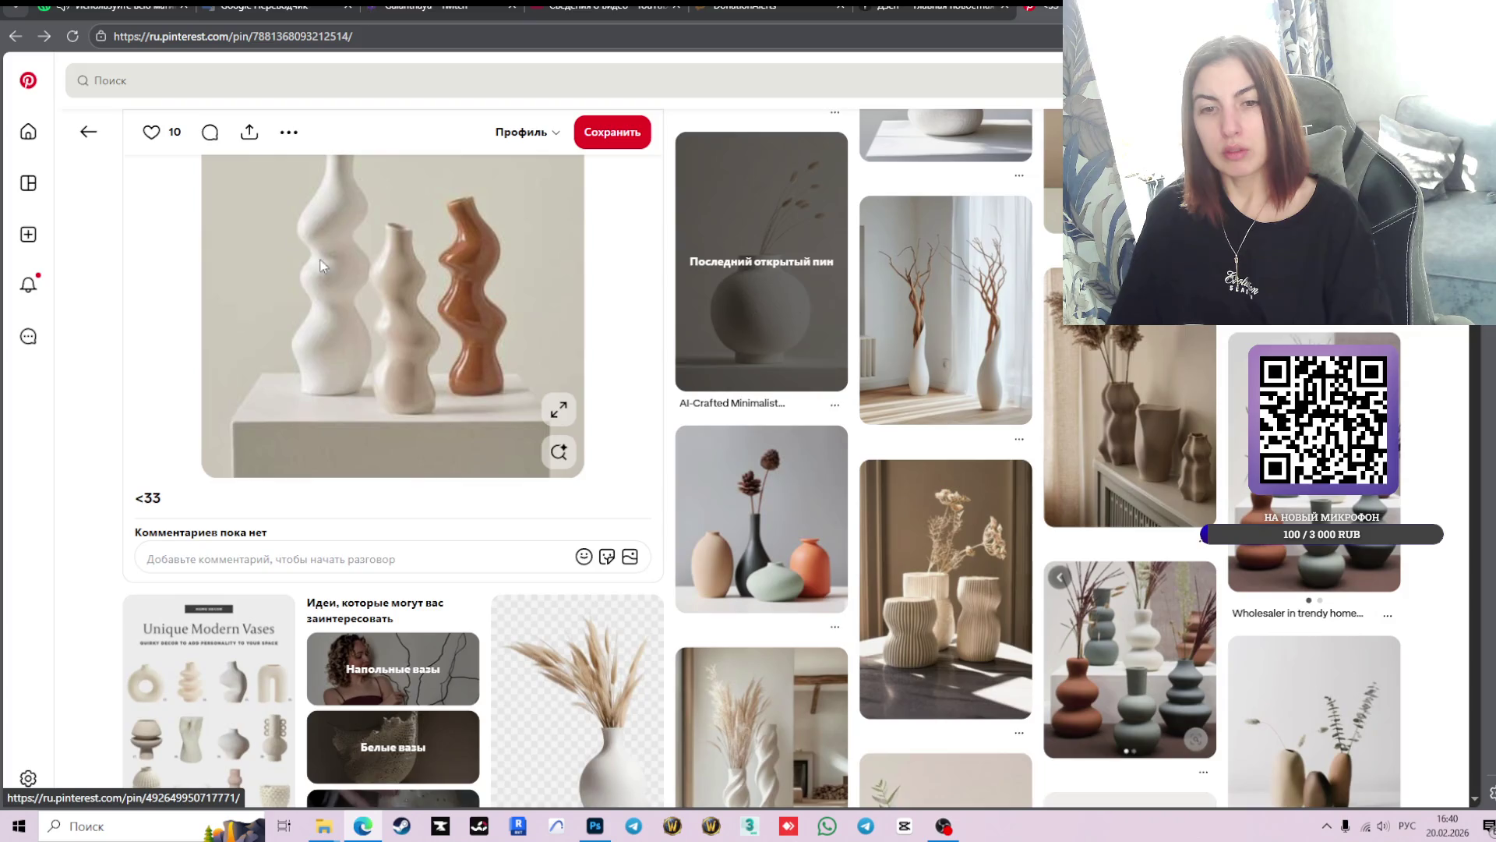
pyautogui.scroll(1, 133, 109)
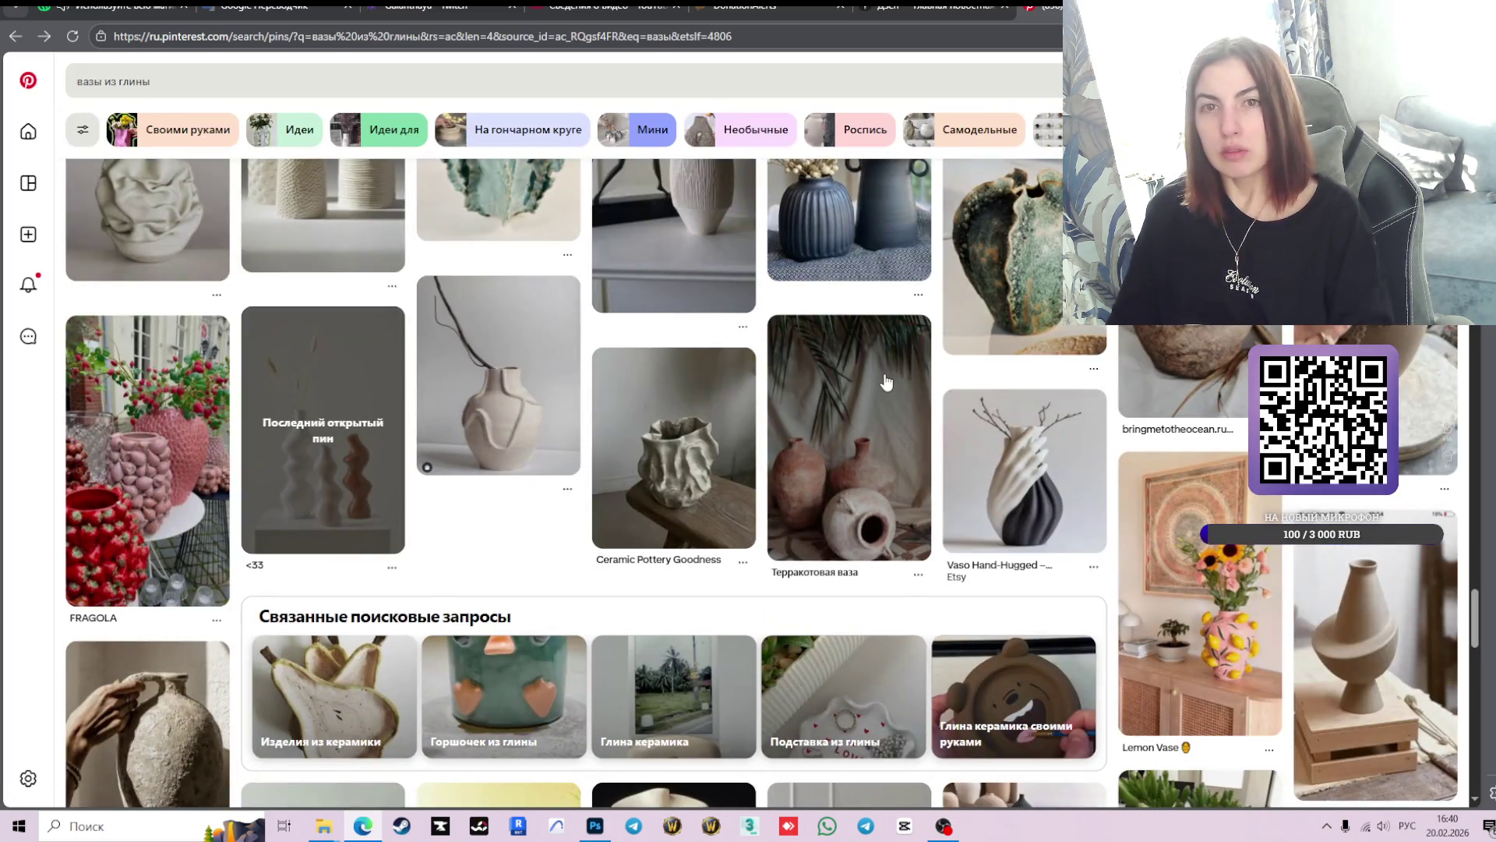
pyautogui.moveTo(886, 382)
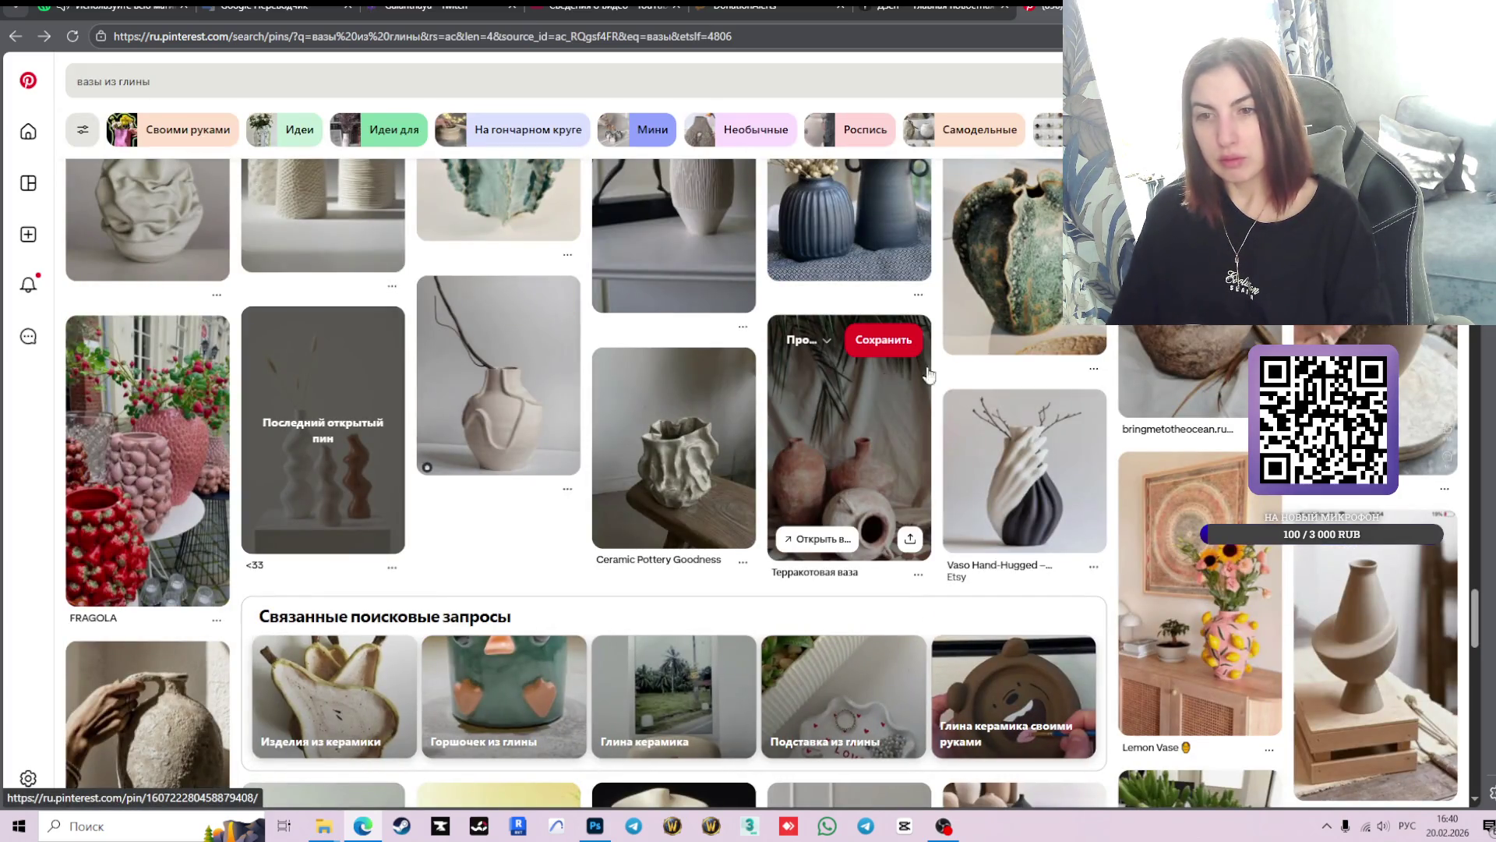
# - Browse the clay vase results, then return to the Photoshop moodboard
pyautogui.scroll(-1, 1119, 372)
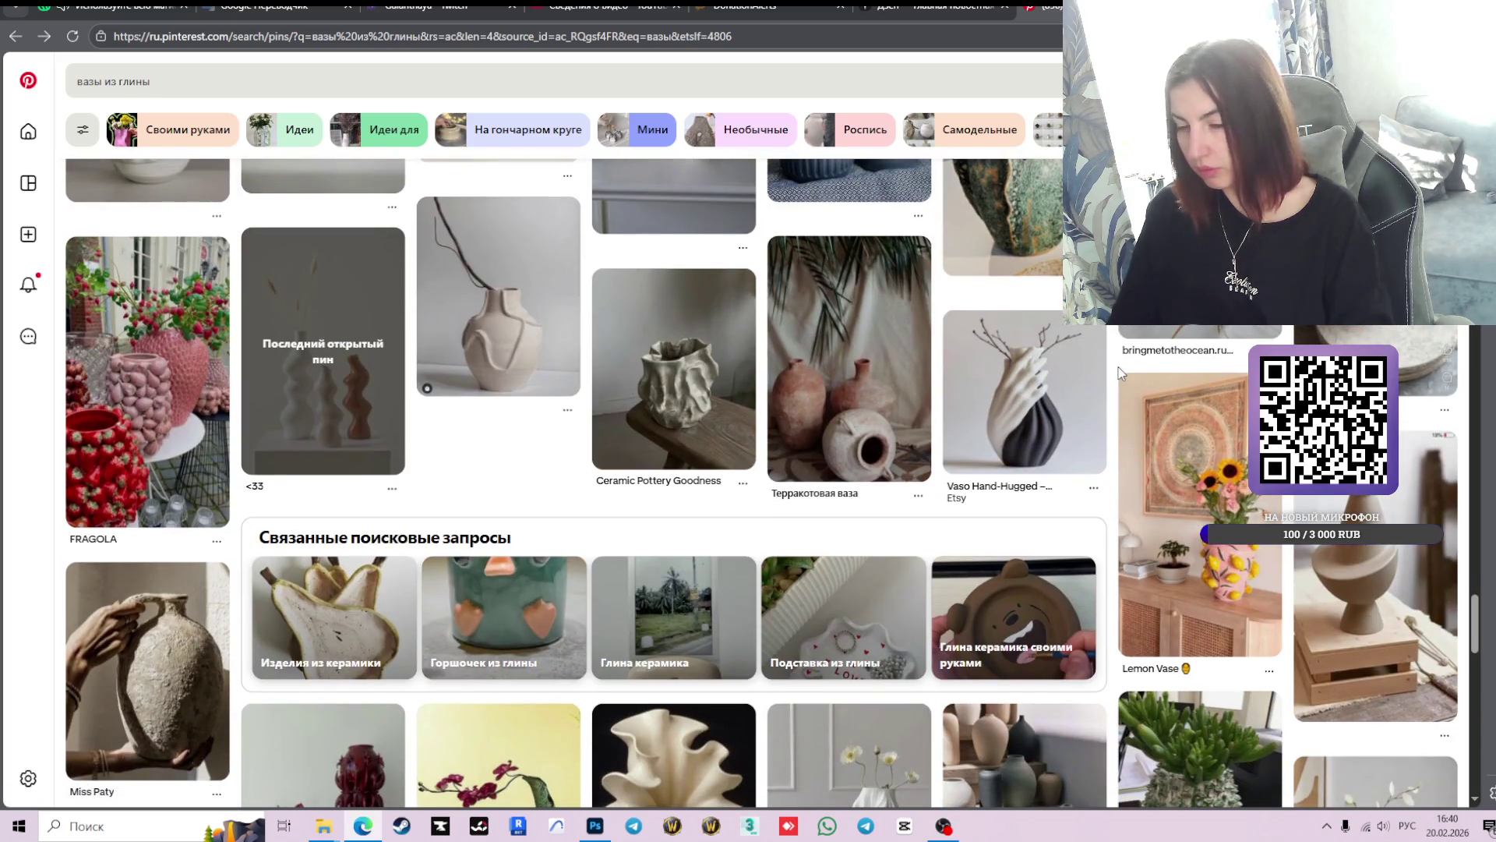
pyautogui.scroll(-5, 924, 420)
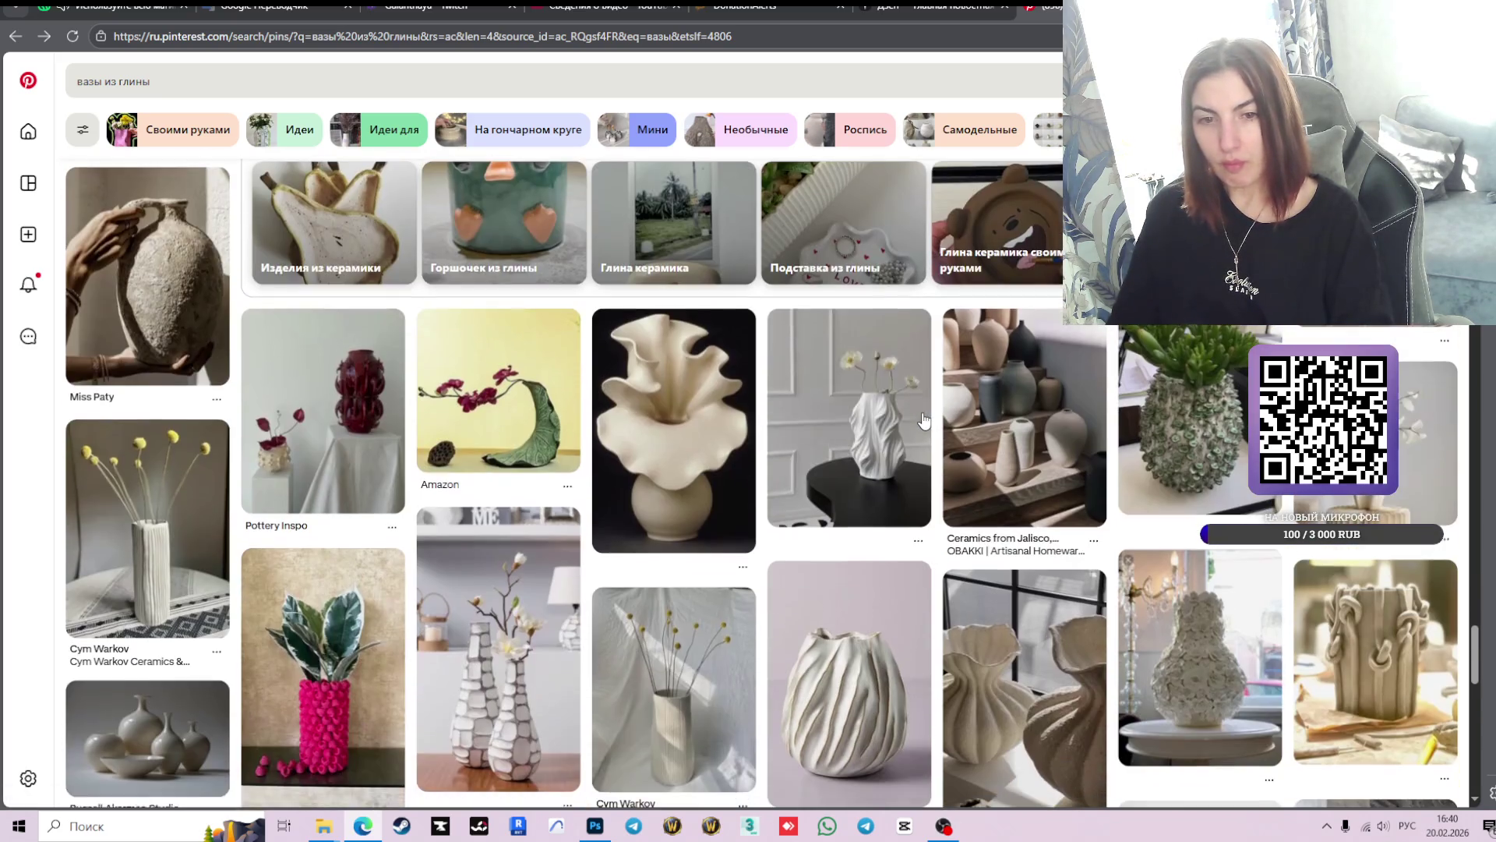
pyautogui.scroll(-5, 923, 421)
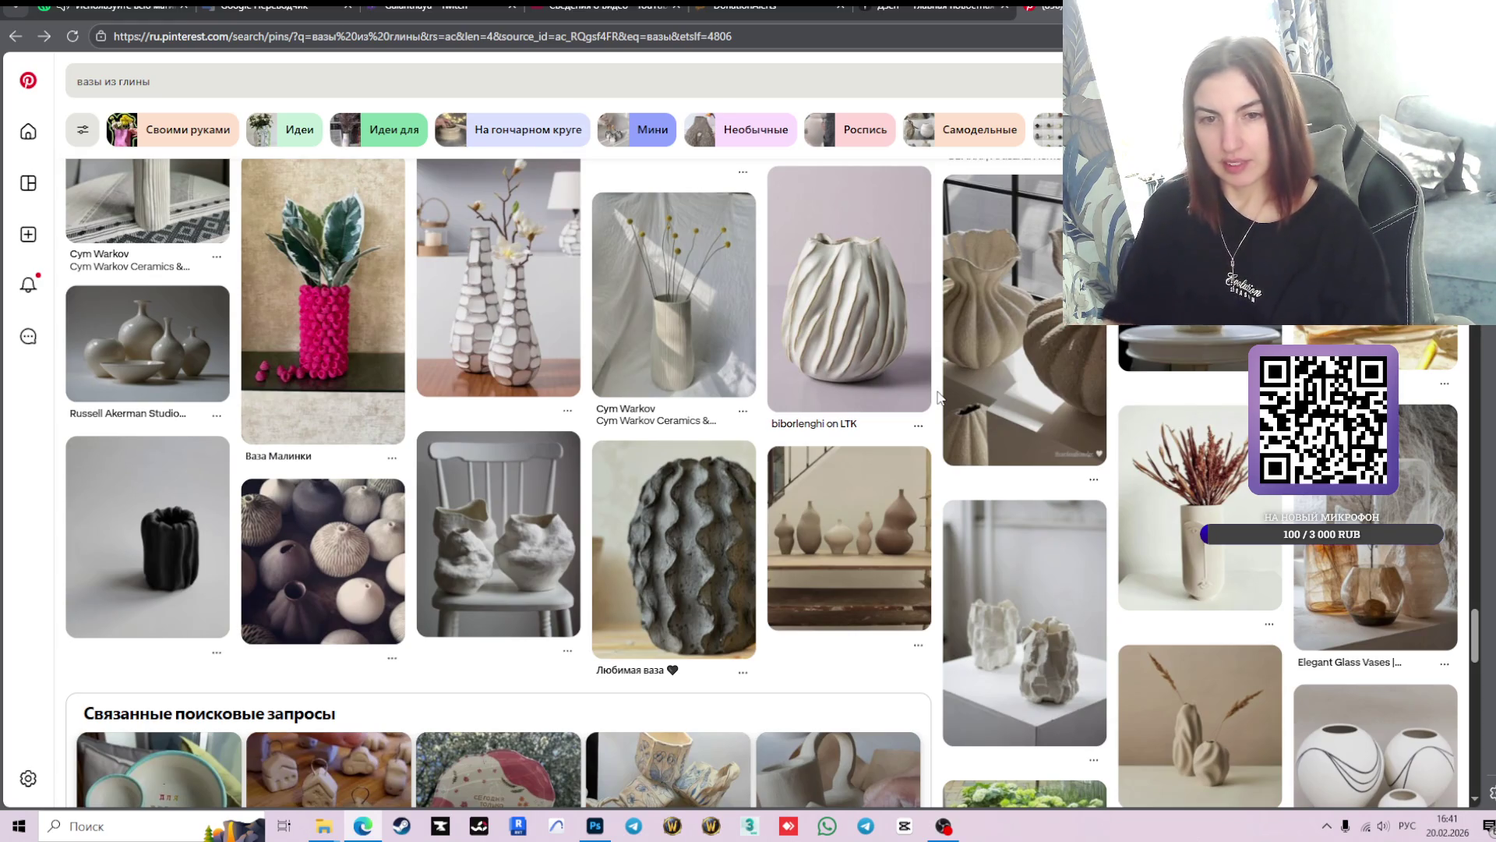
pyautogui.moveTo(838, 463)
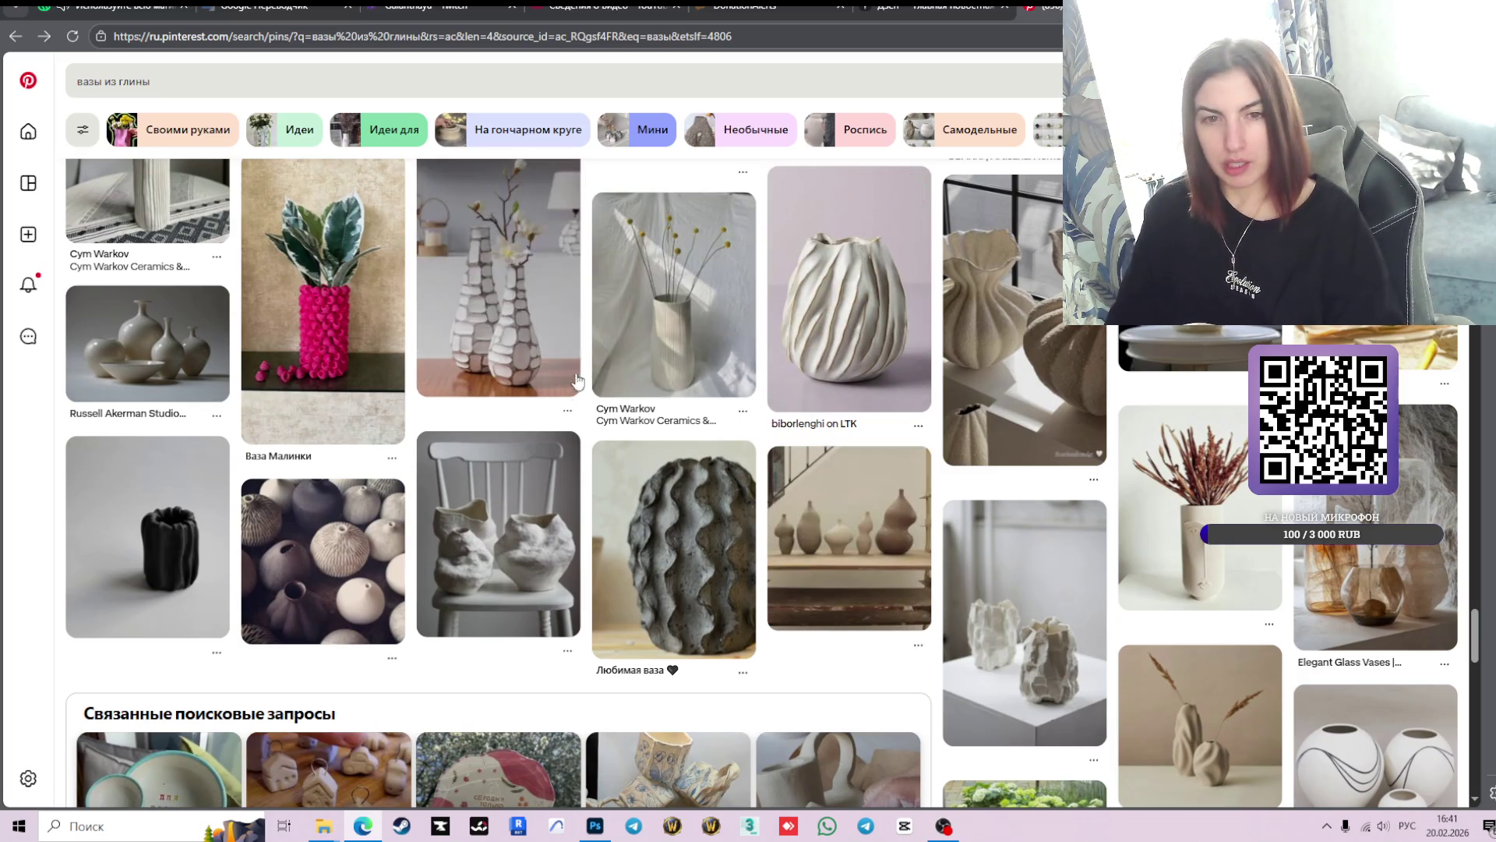
pyautogui.scroll(-3, 1206, 411)
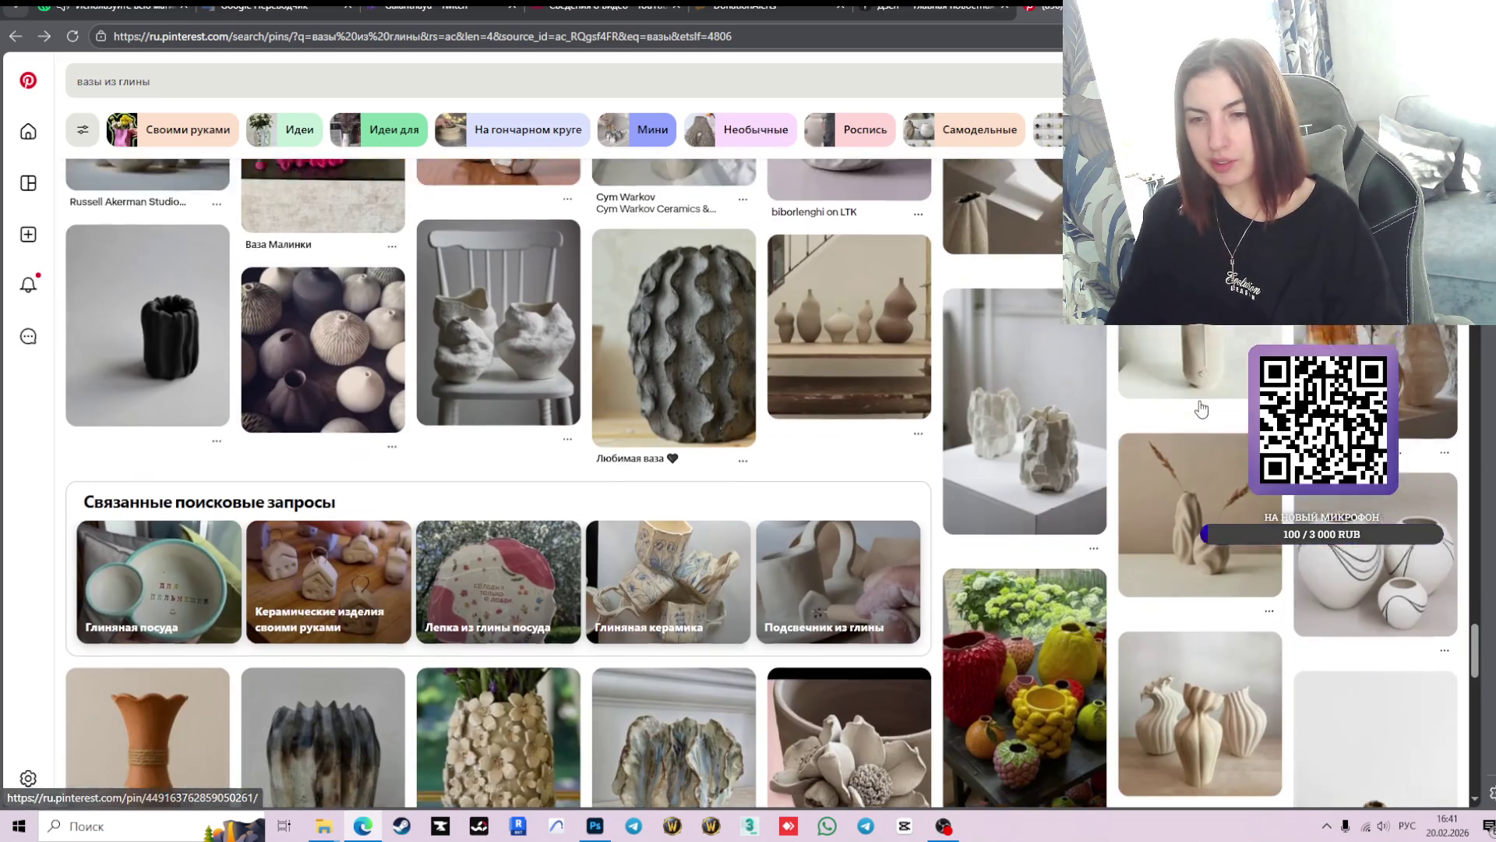
pyautogui.scroll(-3, 922, 457)
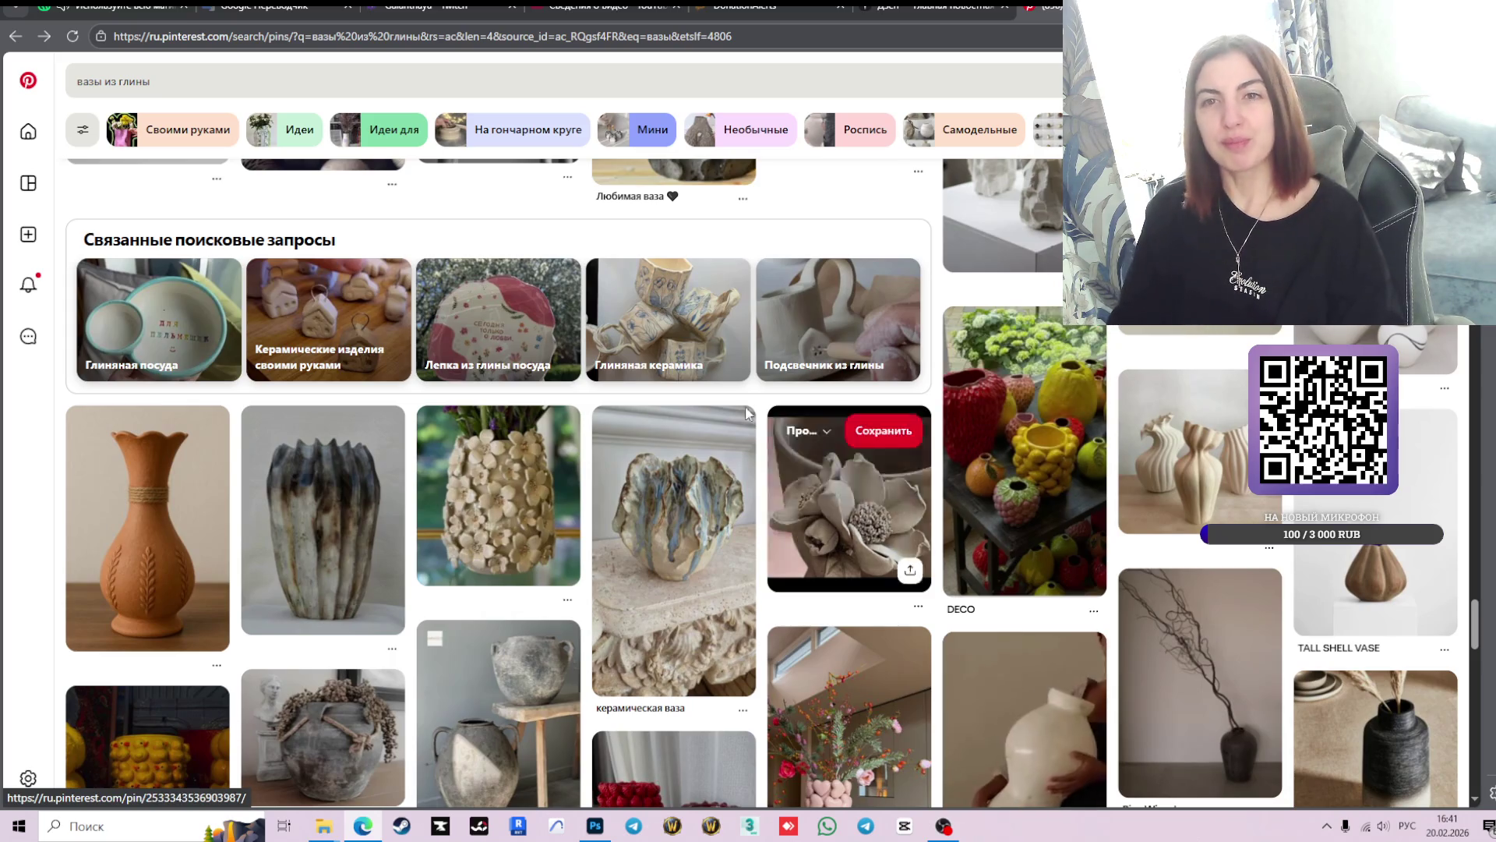
pyautogui.scroll(4, 1073, 455)
pyautogui.scroll(5, 1073, 455)
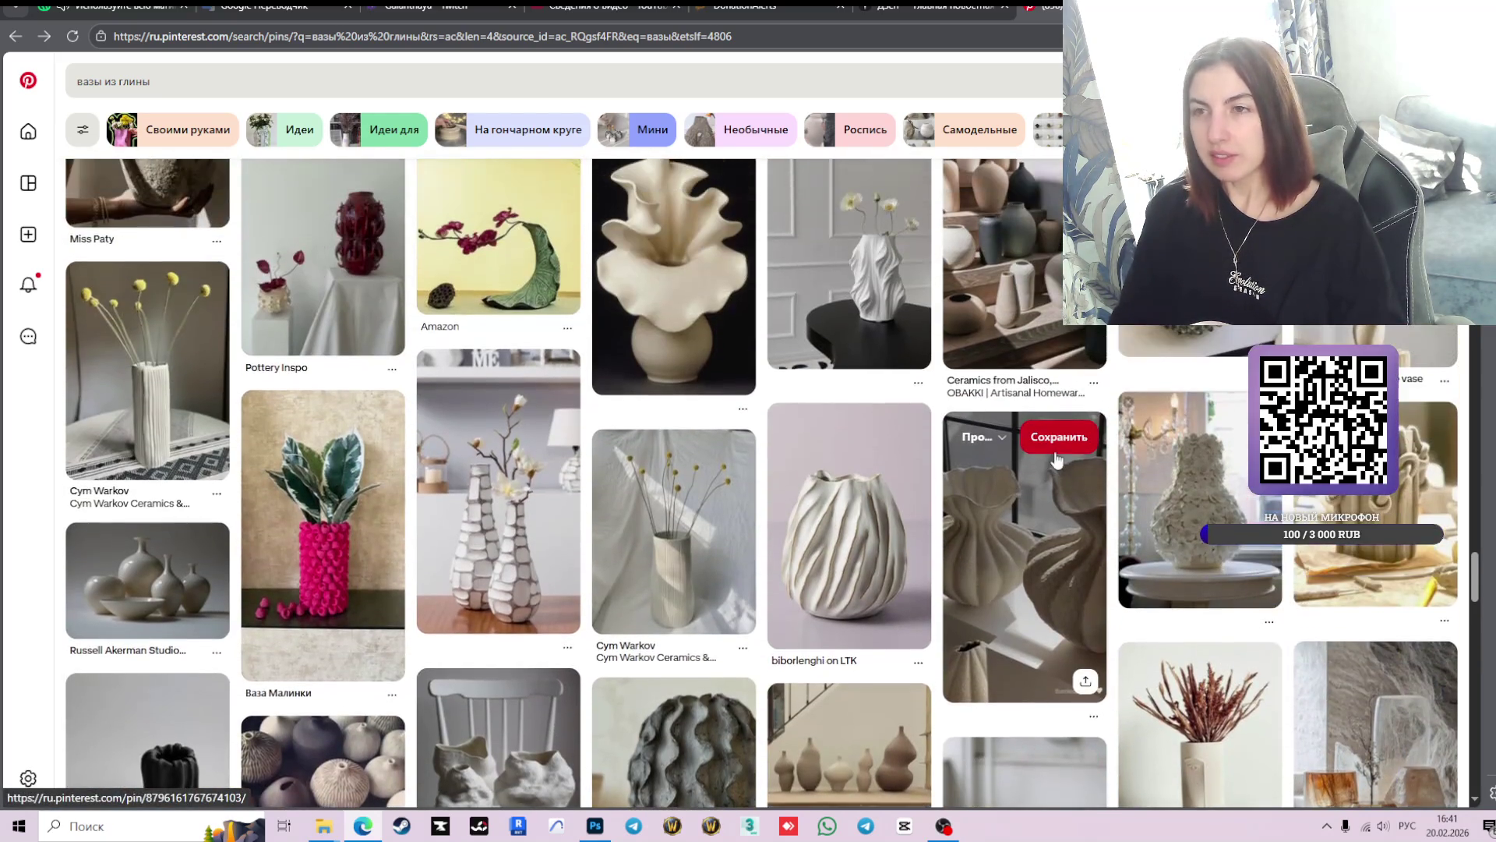
pyautogui.click(594, 826)
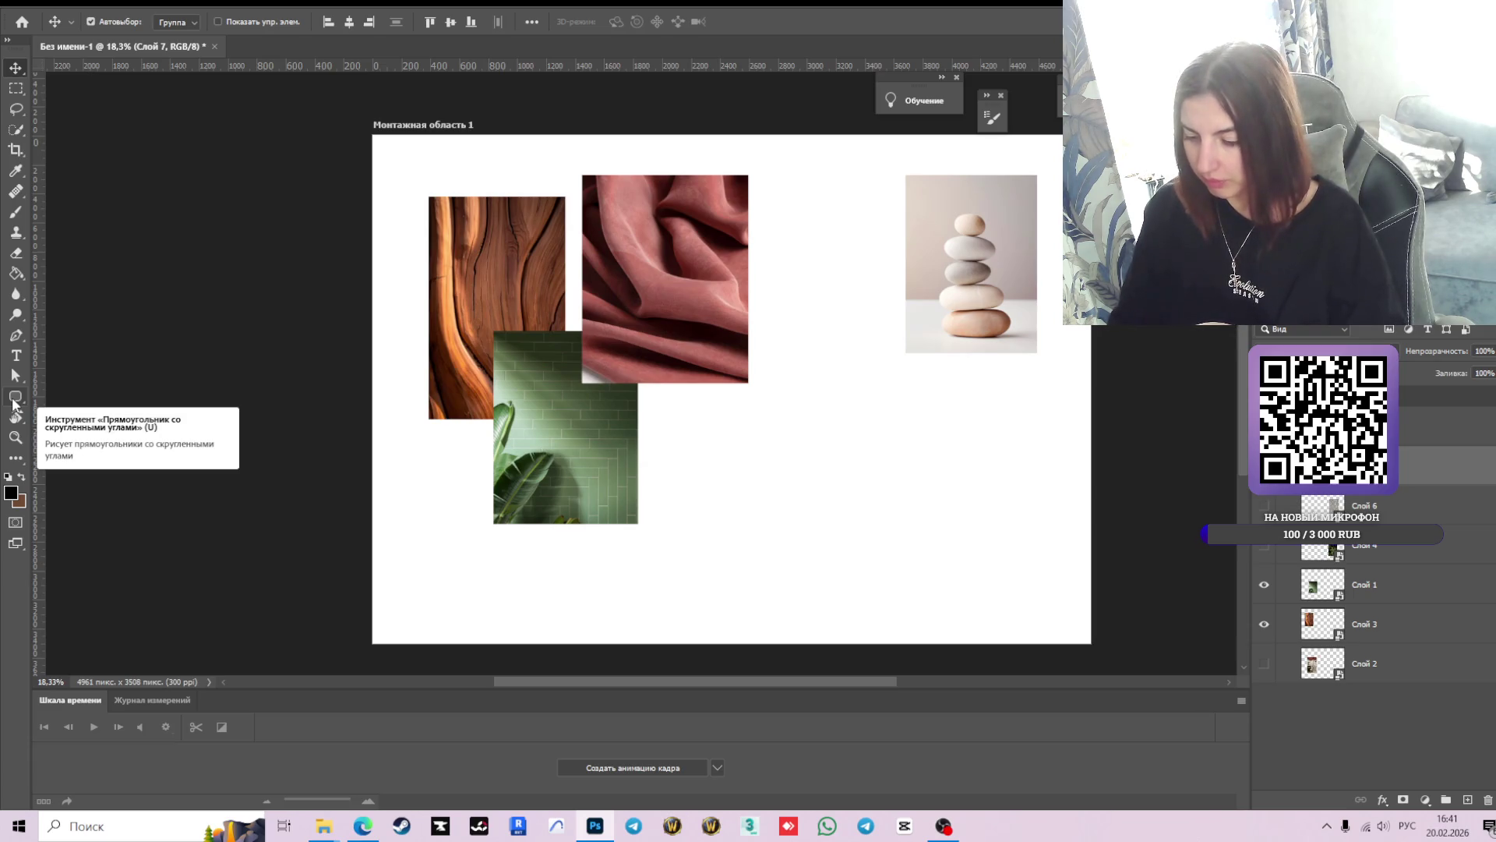
# - Draw a circle with the Ellipse tool below the photos on the artboard
pyautogui.click(15, 398)
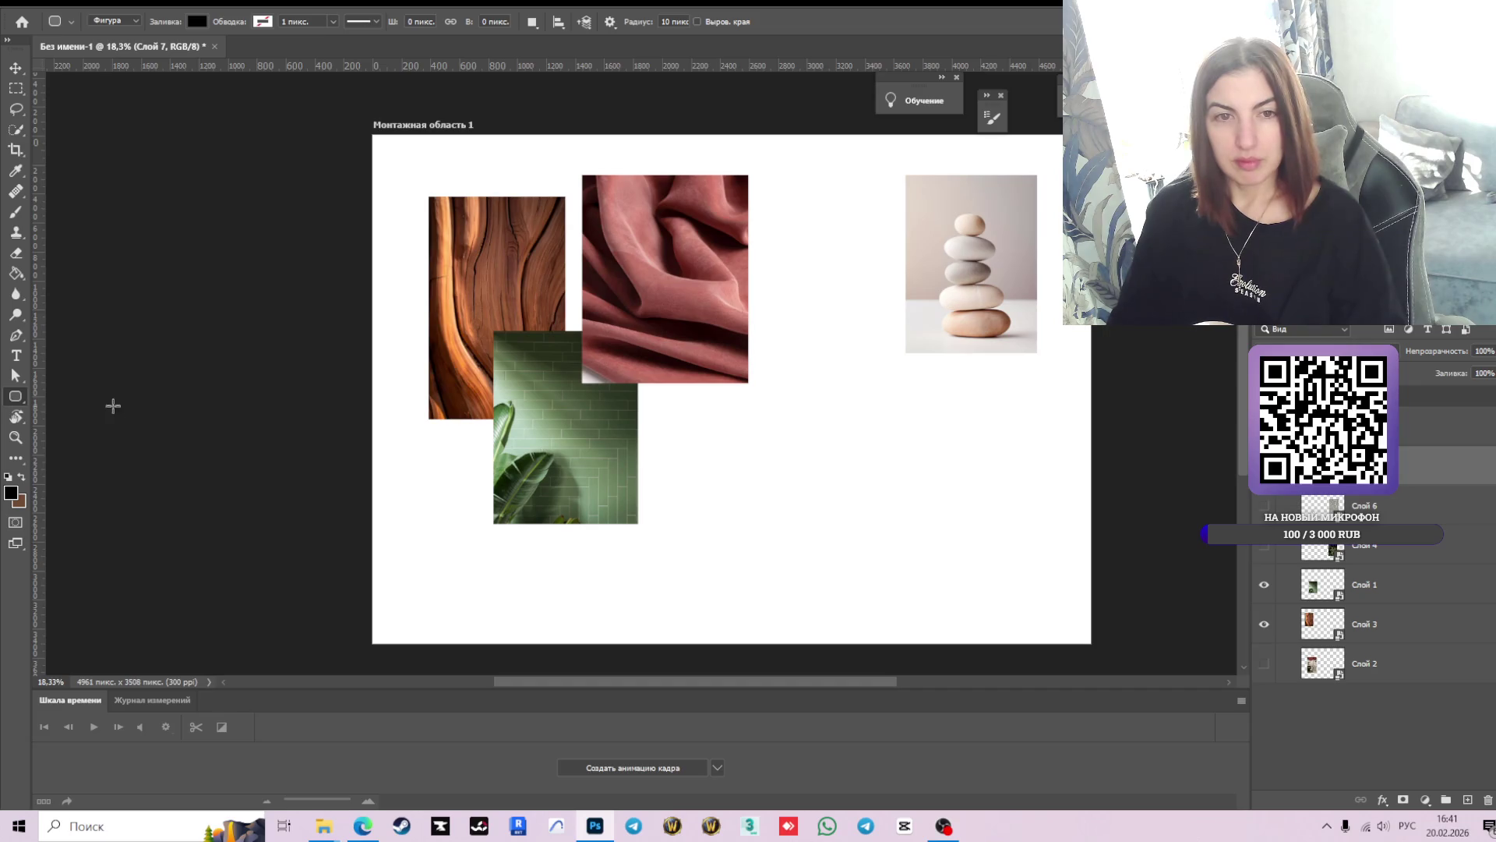
pyautogui.rightClick(14, 398)
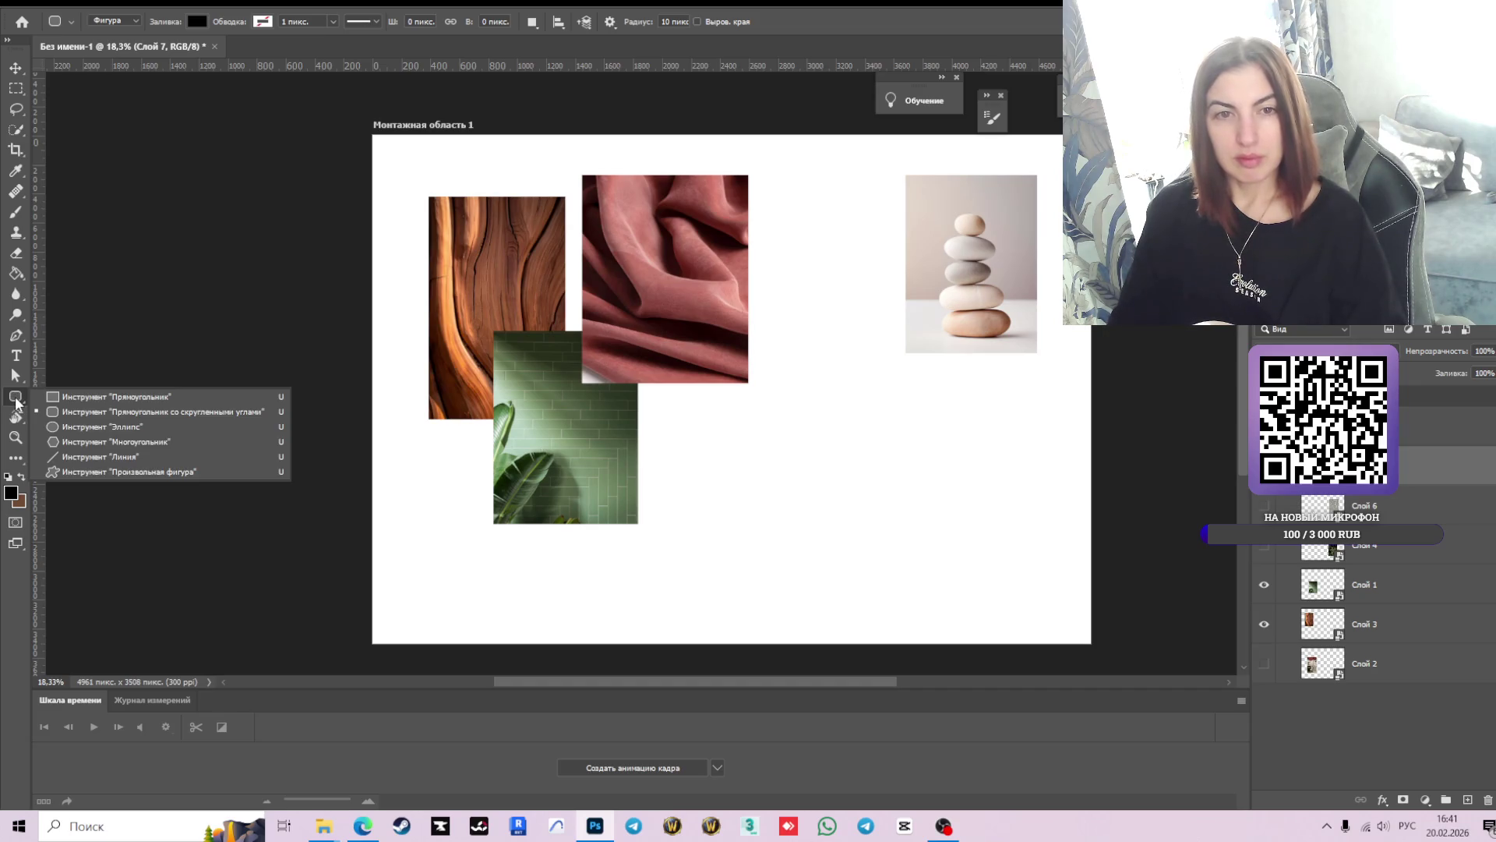
pyautogui.click(71, 411)
pyautogui.moveTo(704, 522); pyautogui.dragTo(768, 586)
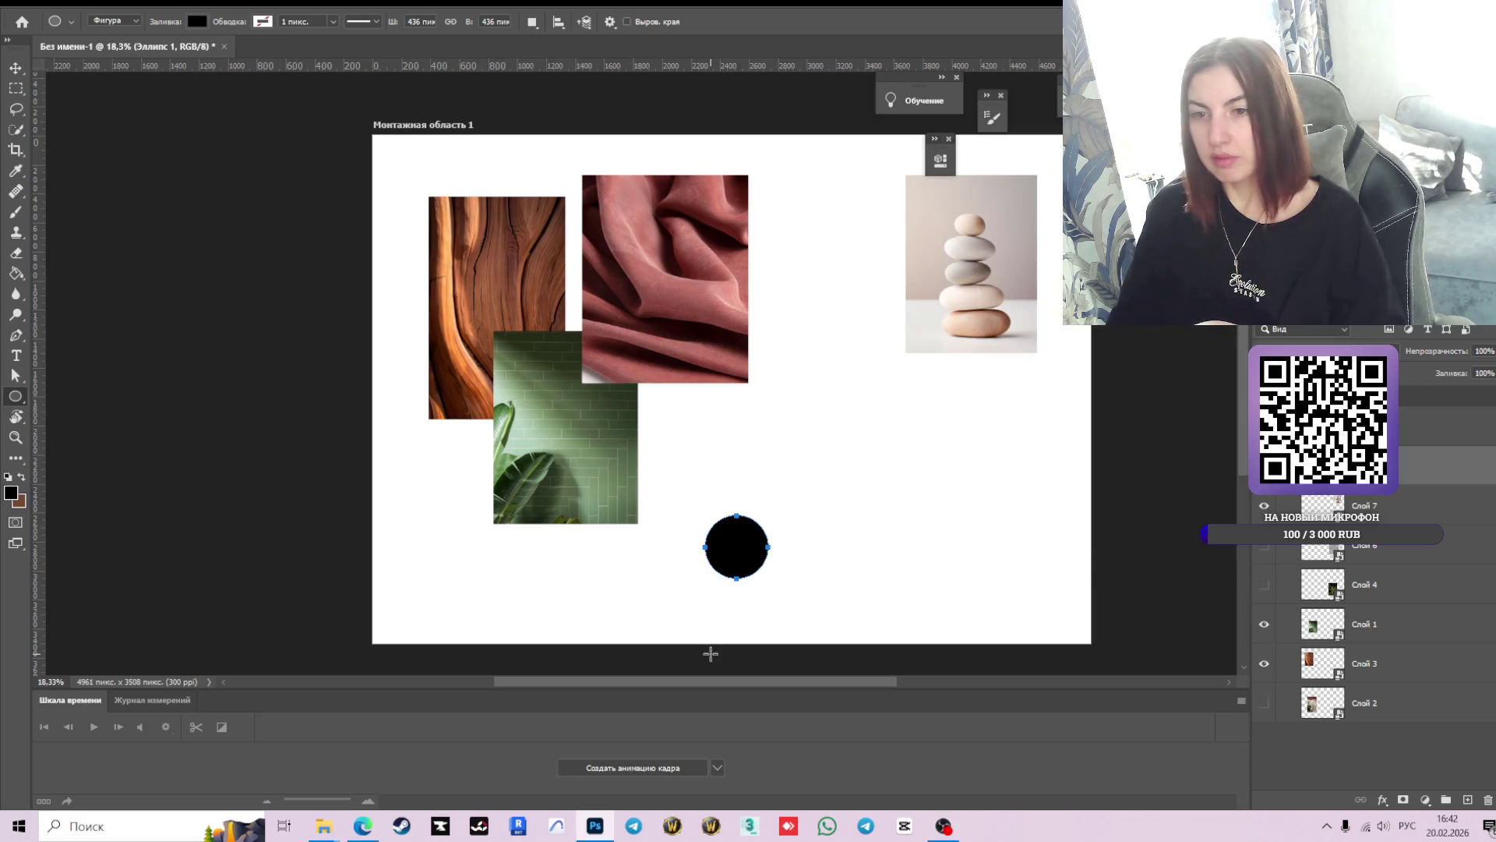
# - Rasterize the circle and fill it with the dusty-red foreground colour using the Paint Bucket
pyautogui.press('g')
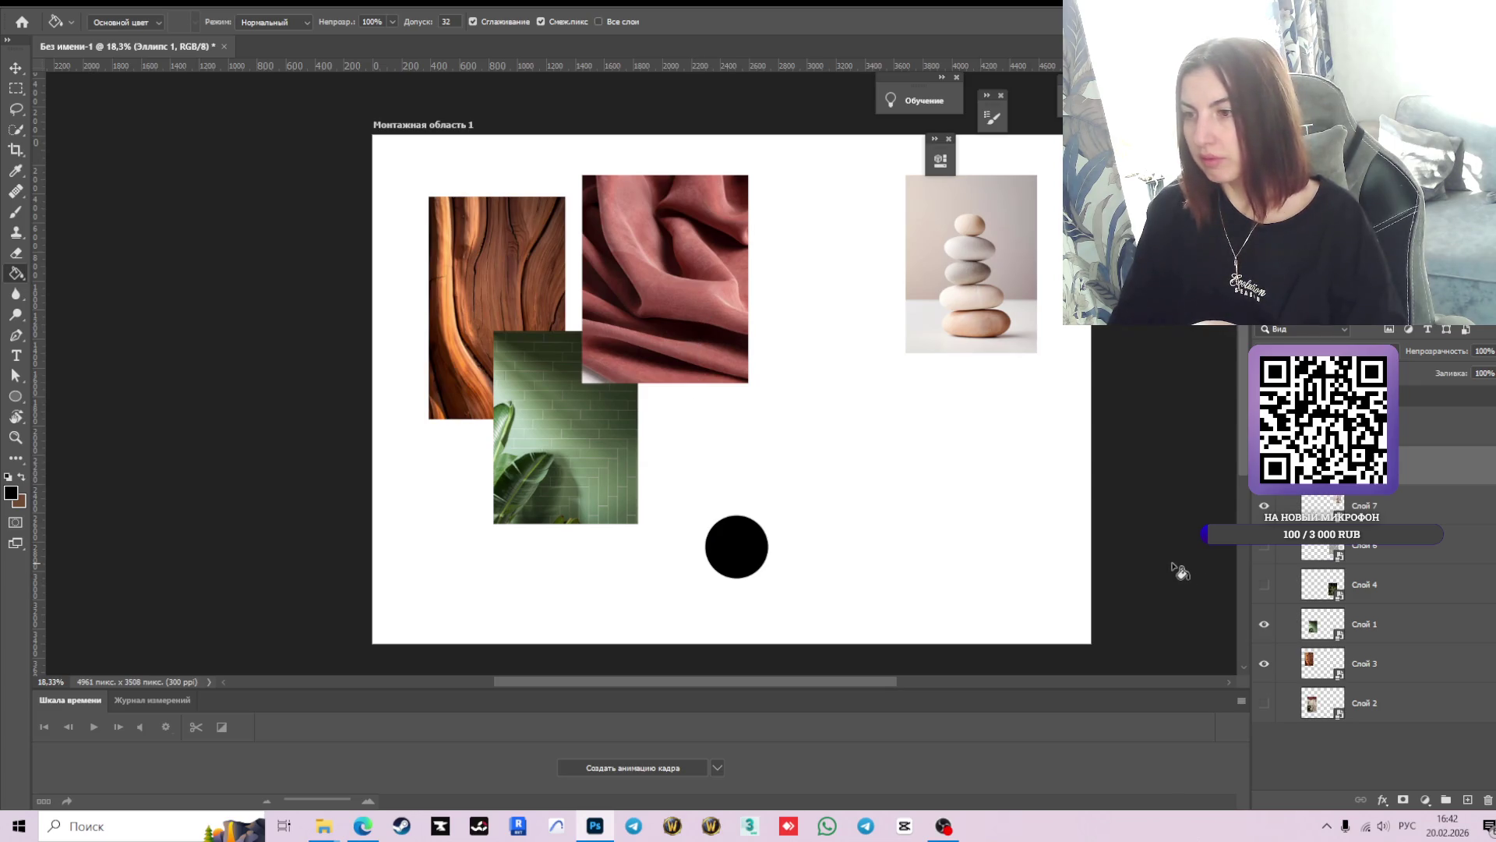
pyautogui.click(754, 530)
pyautogui.click(686, 307)
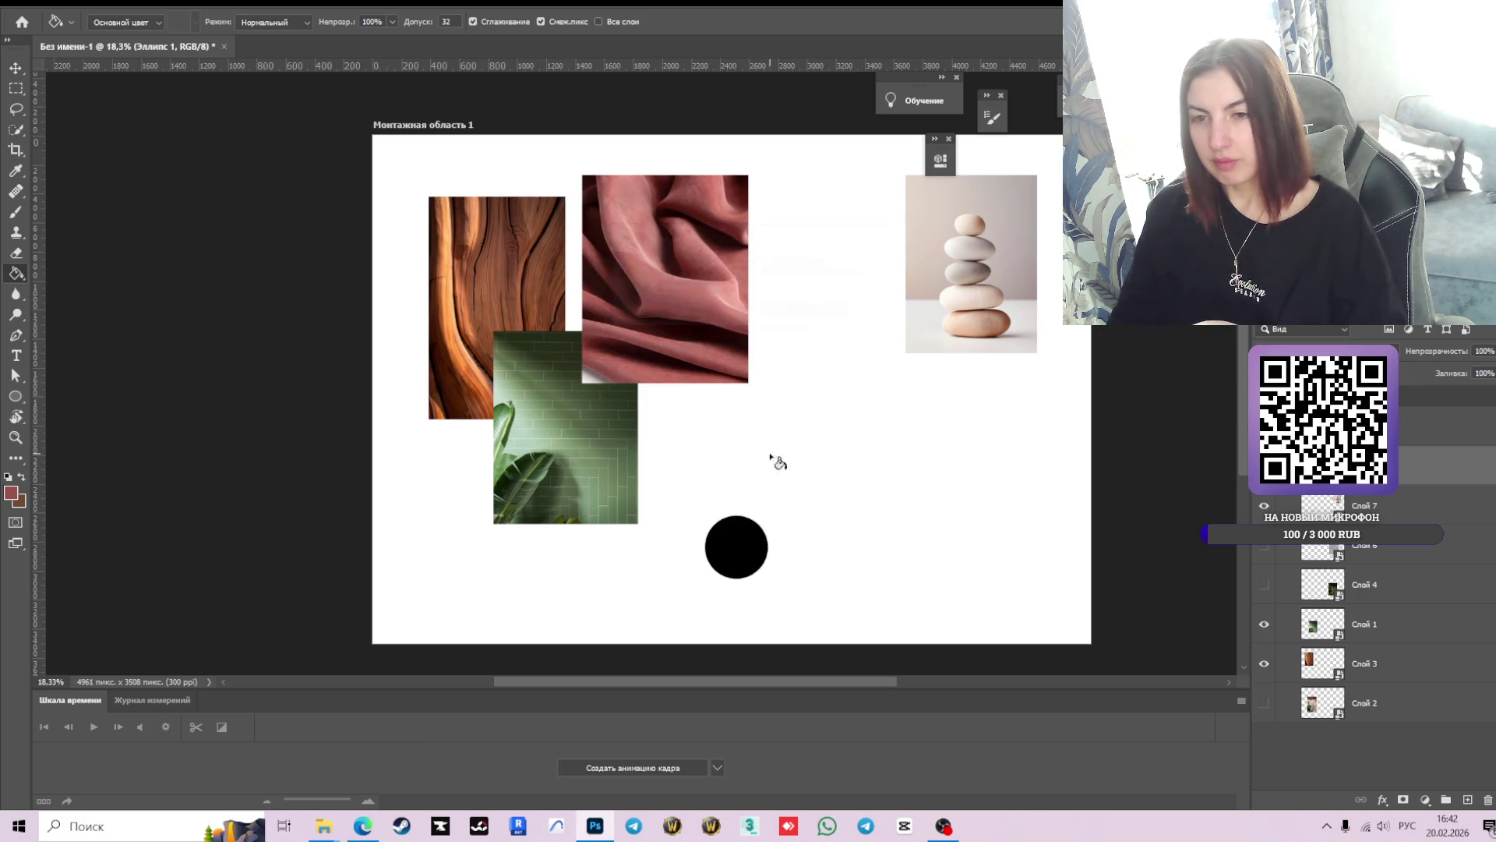
pyautogui.click(741, 555)
pyautogui.scroll(2, 714, 553)
pyautogui.scroll(-1, 811, 558)
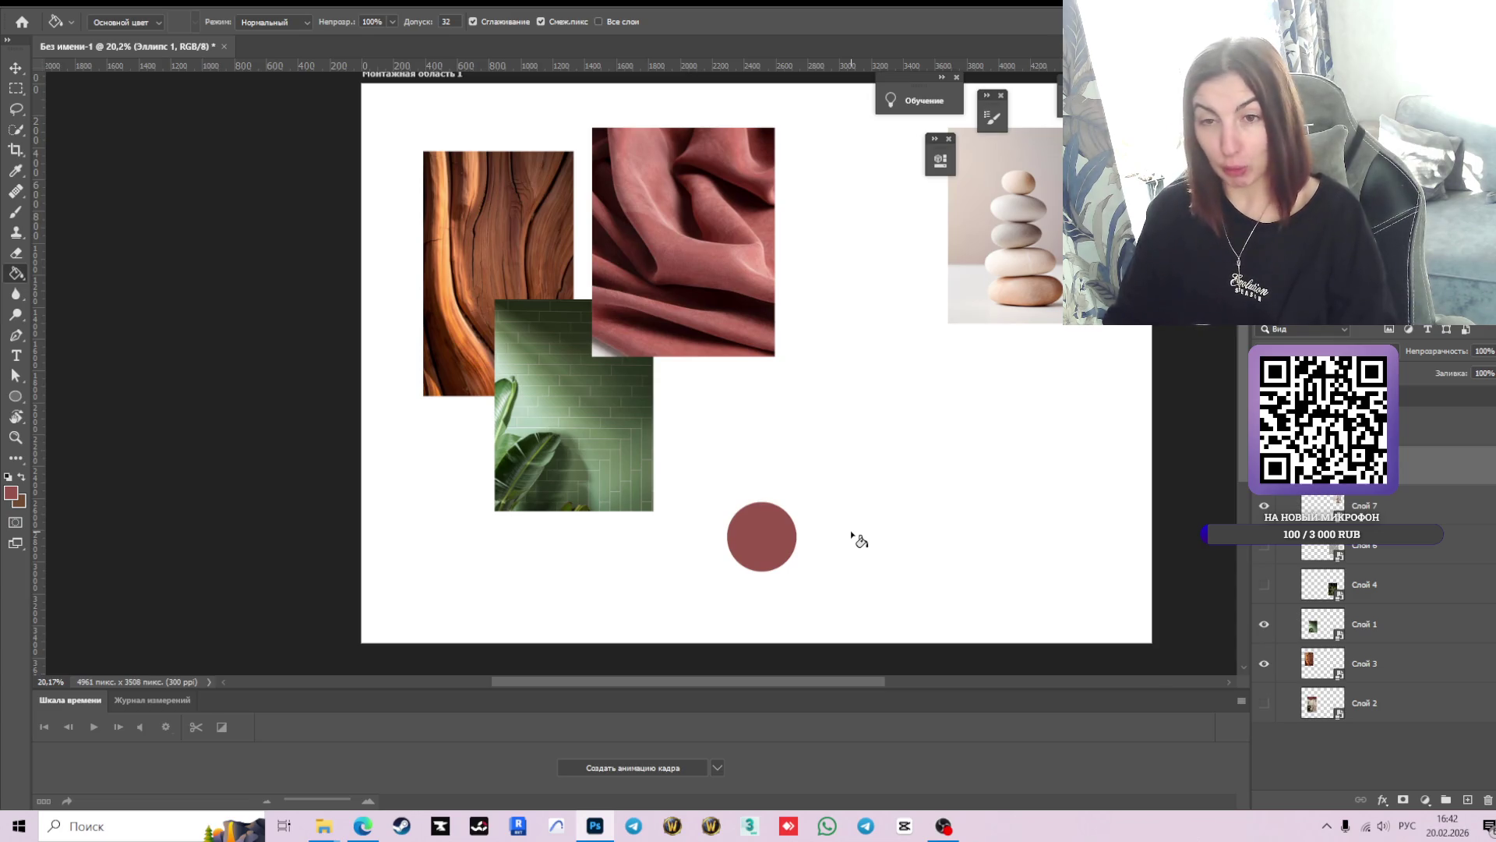
pyautogui.press('v')
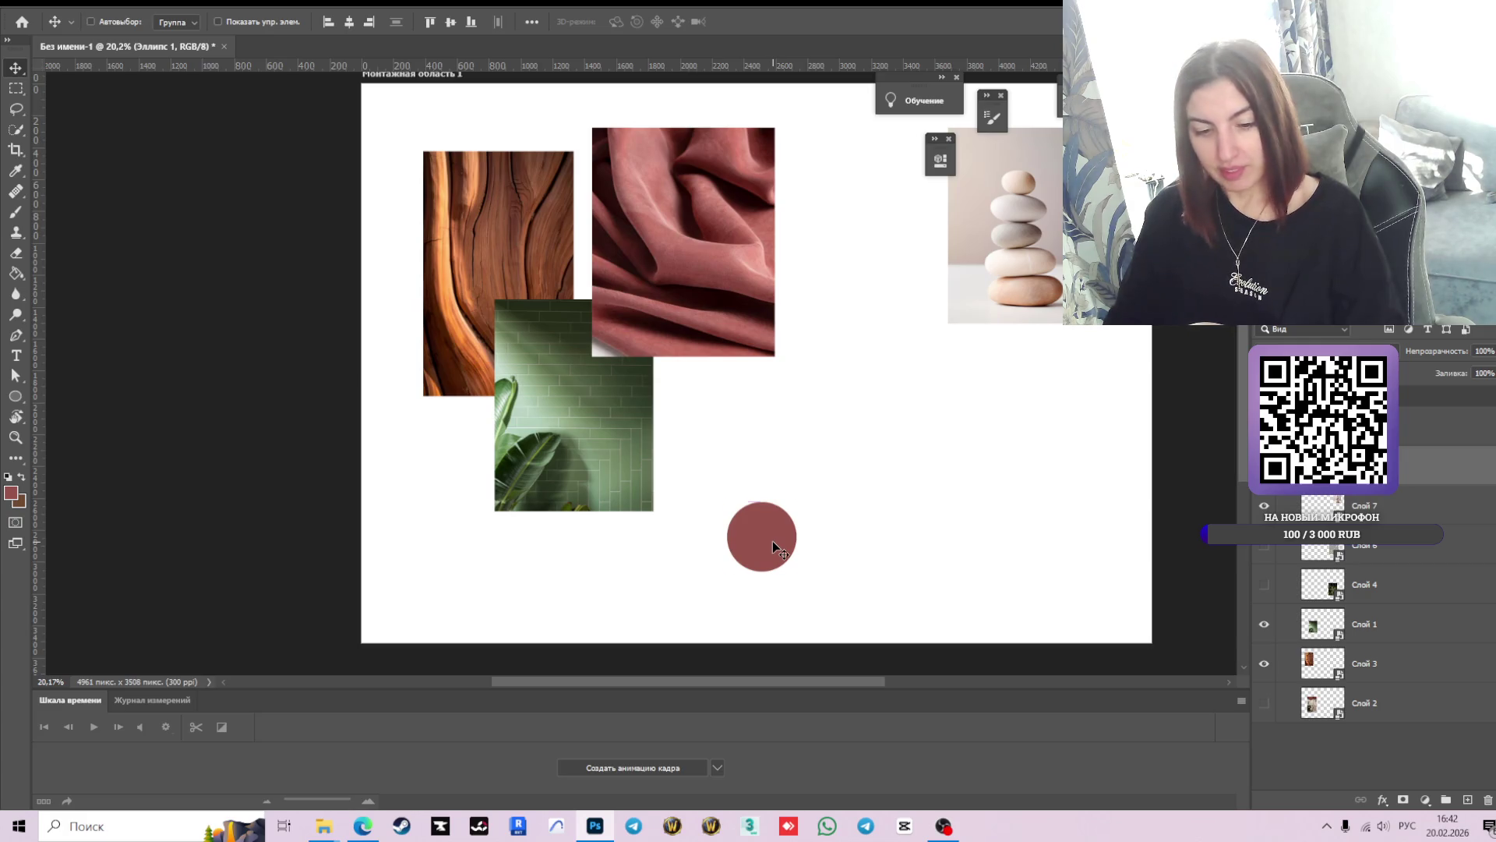
# - Duplicate the dusty-red circle twice and place the copies in a row to its right
pyautogui.hotkey('ctrl', 'j')
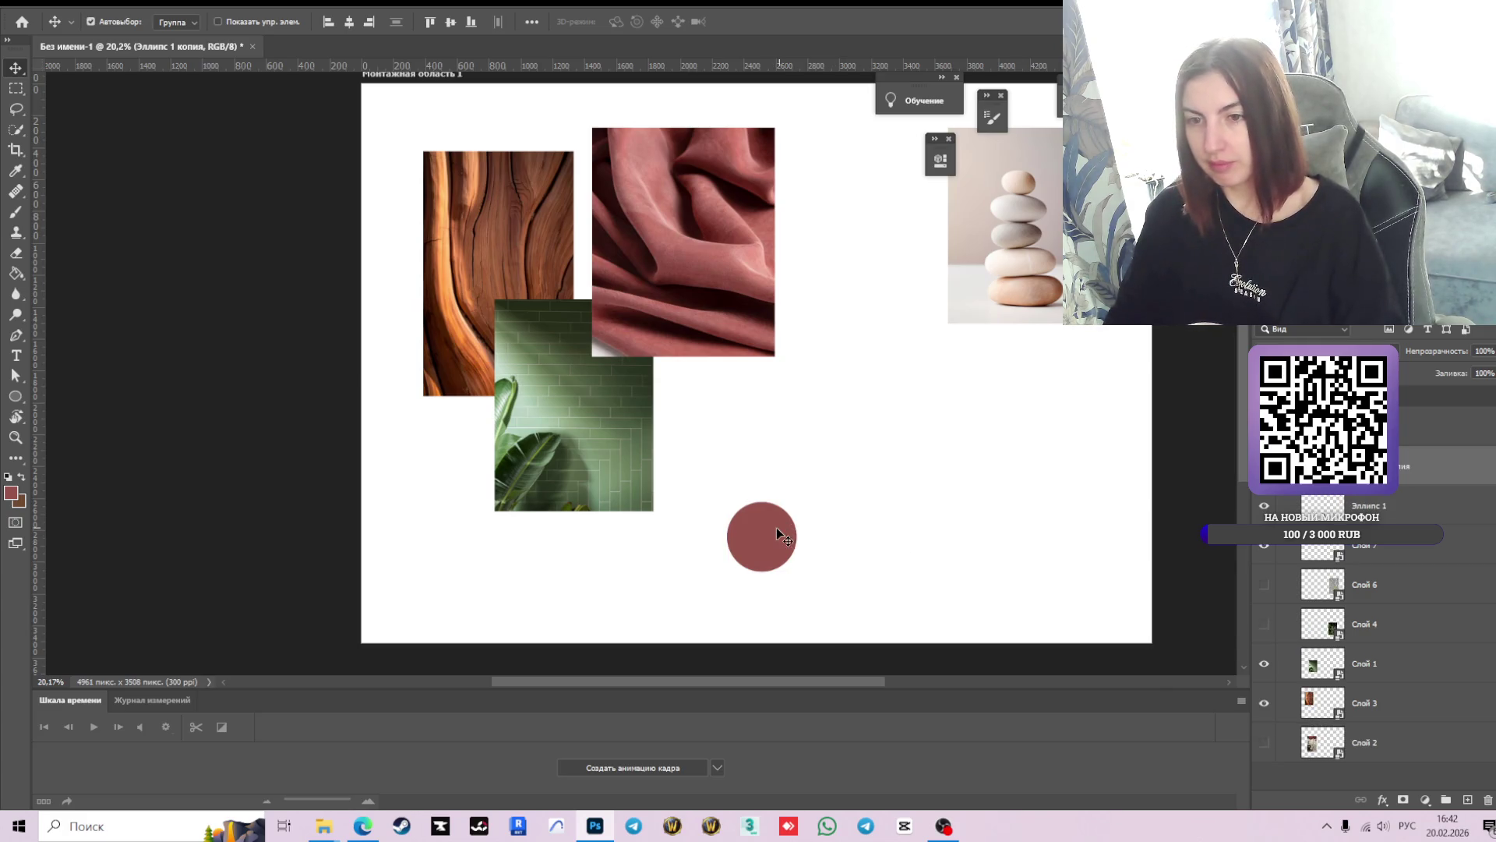
pyautogui.keyDown('alt'); pyautogui.moveTo(764, 538); pyautogui.dragTo(846, 536); pyautogui.keyUp('alt')
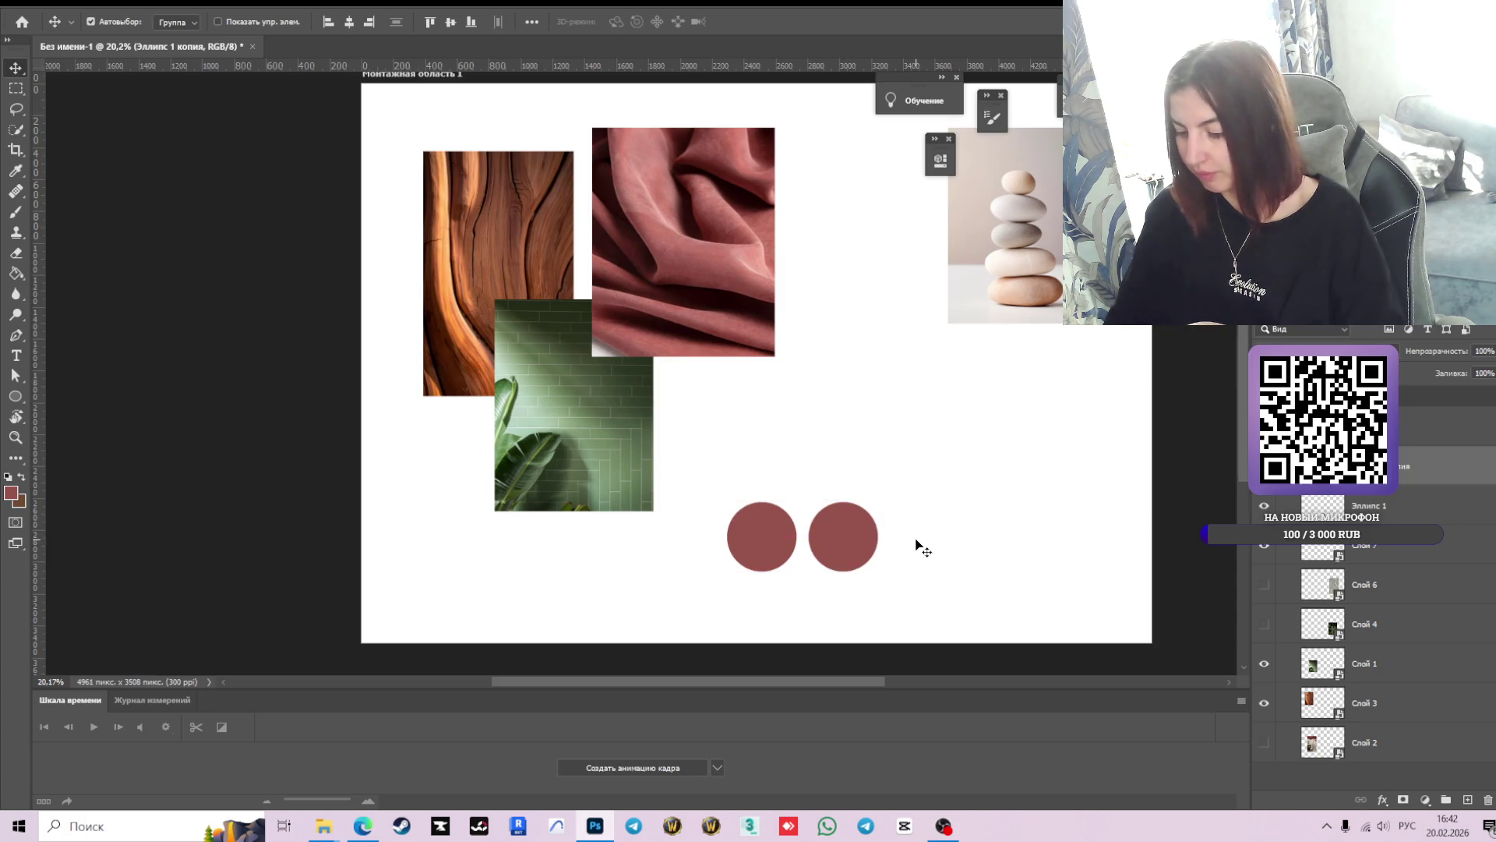
pyautogui.press('ctrl')
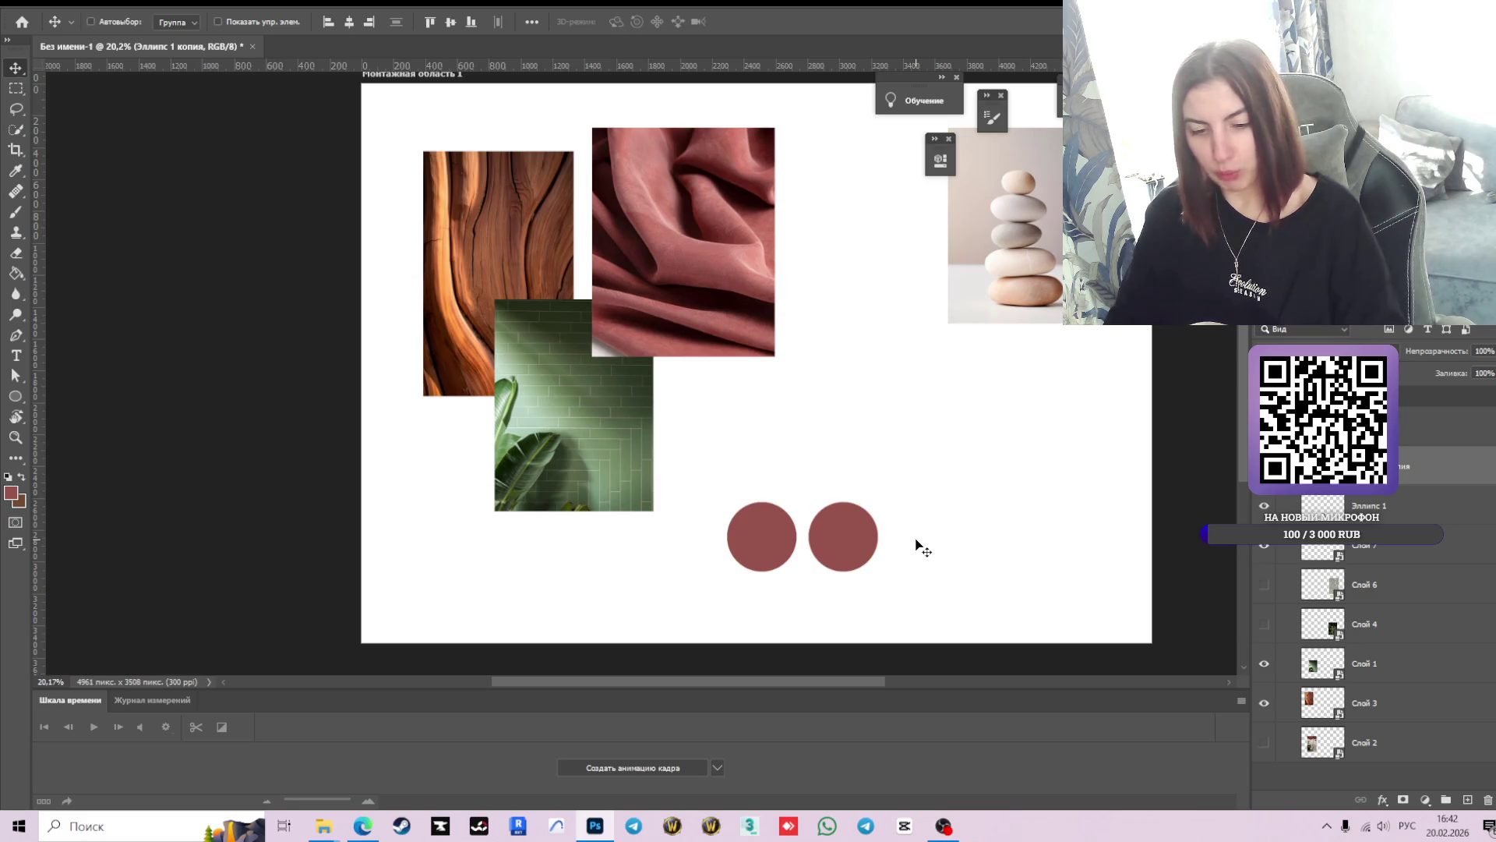
pyautogui.keyDown('alt'); pyautogui.moveTo(849, 536); pyautogui.dragTo(934, 550); pyautogui.keyUp('alt')
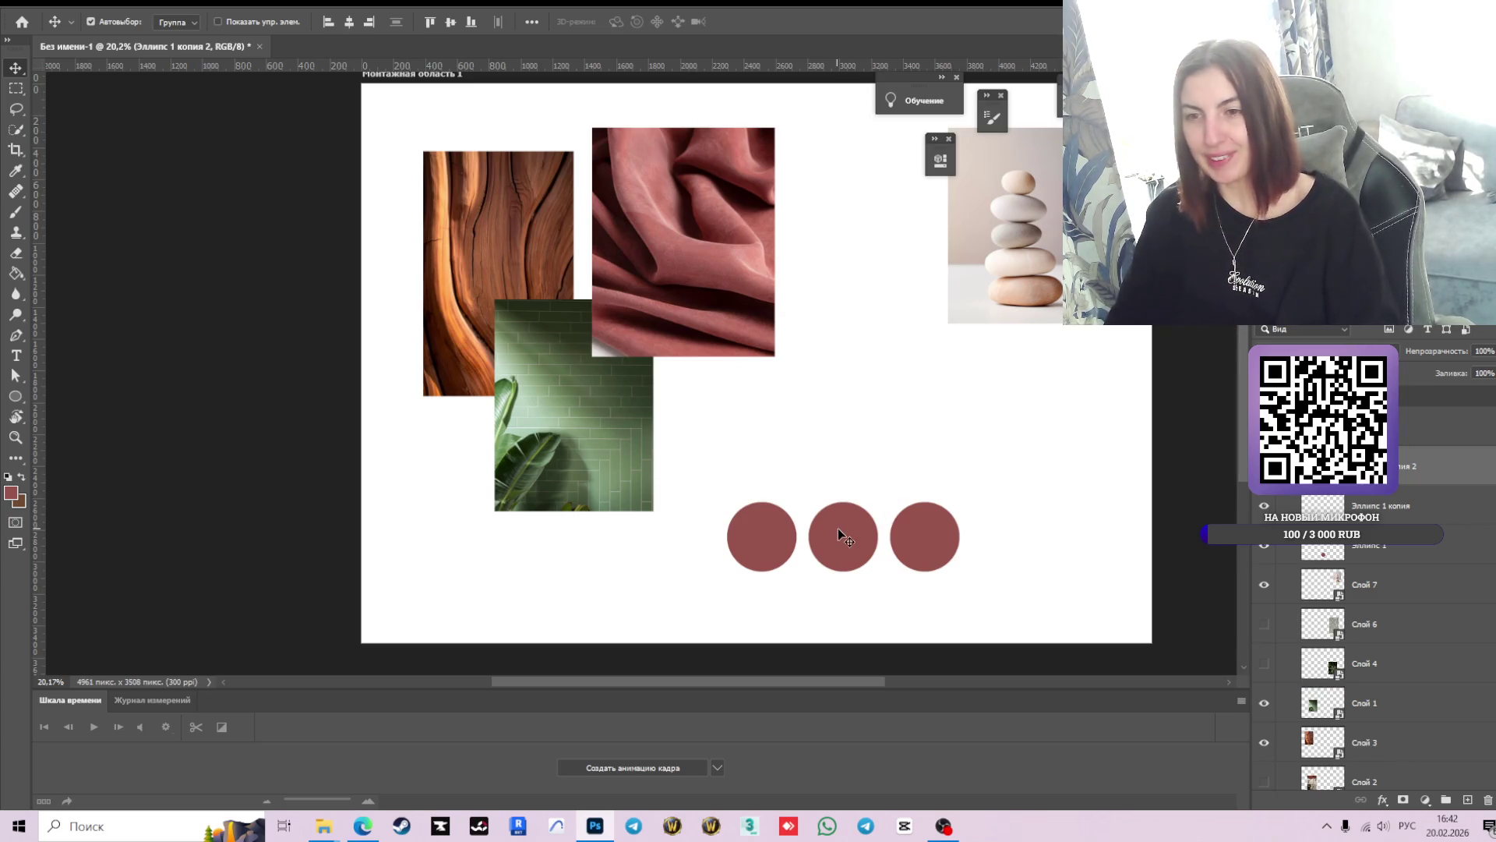
pyautogui.click(873, 538)
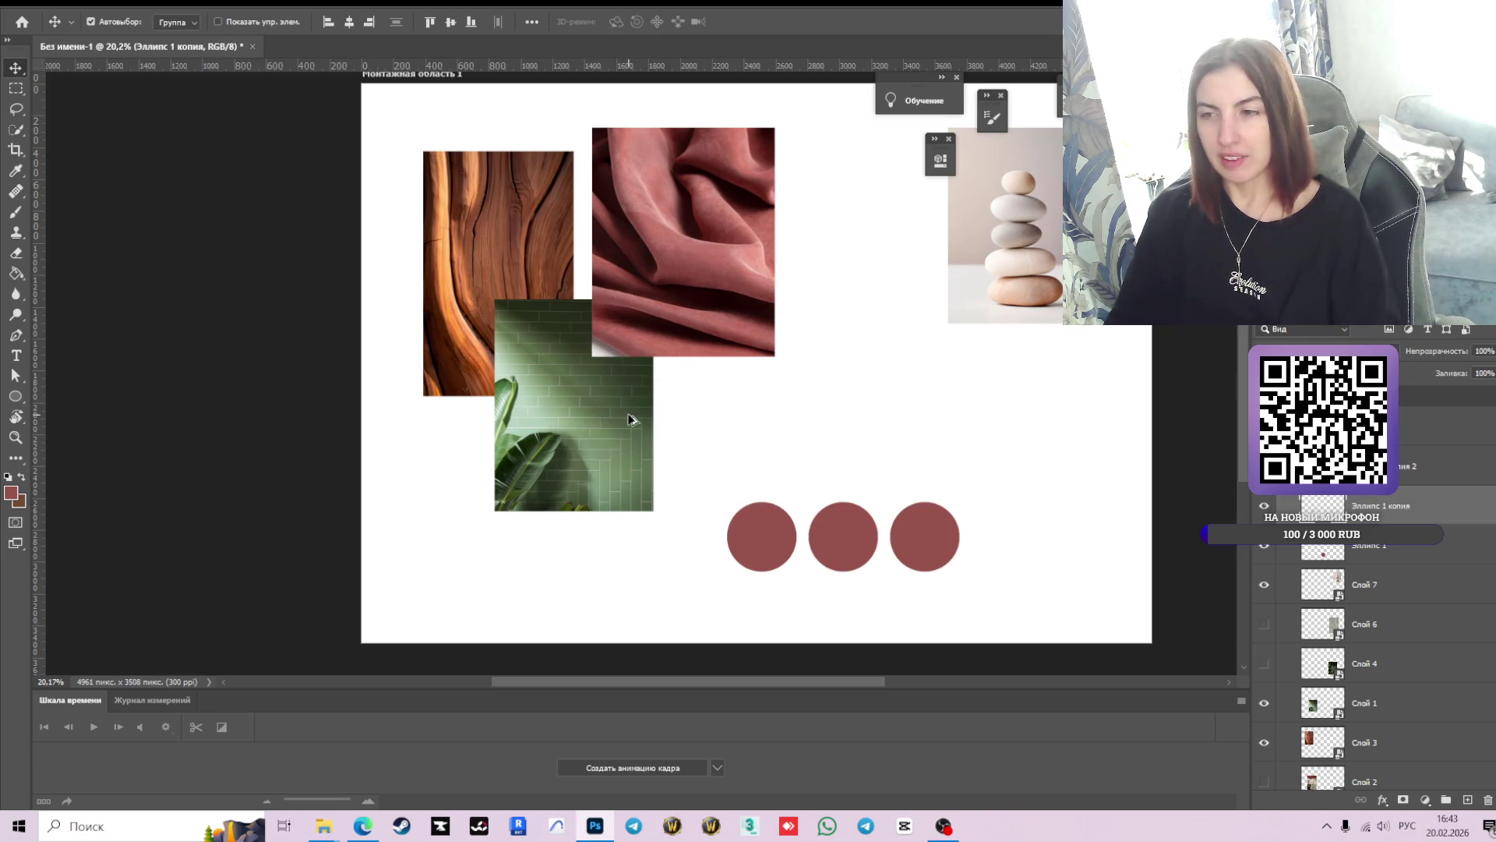
# - Fill the middle circle olive green with the Paint Bucket
pyautogui.press('g')
pyautogui.rightClick(361, 398)
pyautogui.click(783, 522)
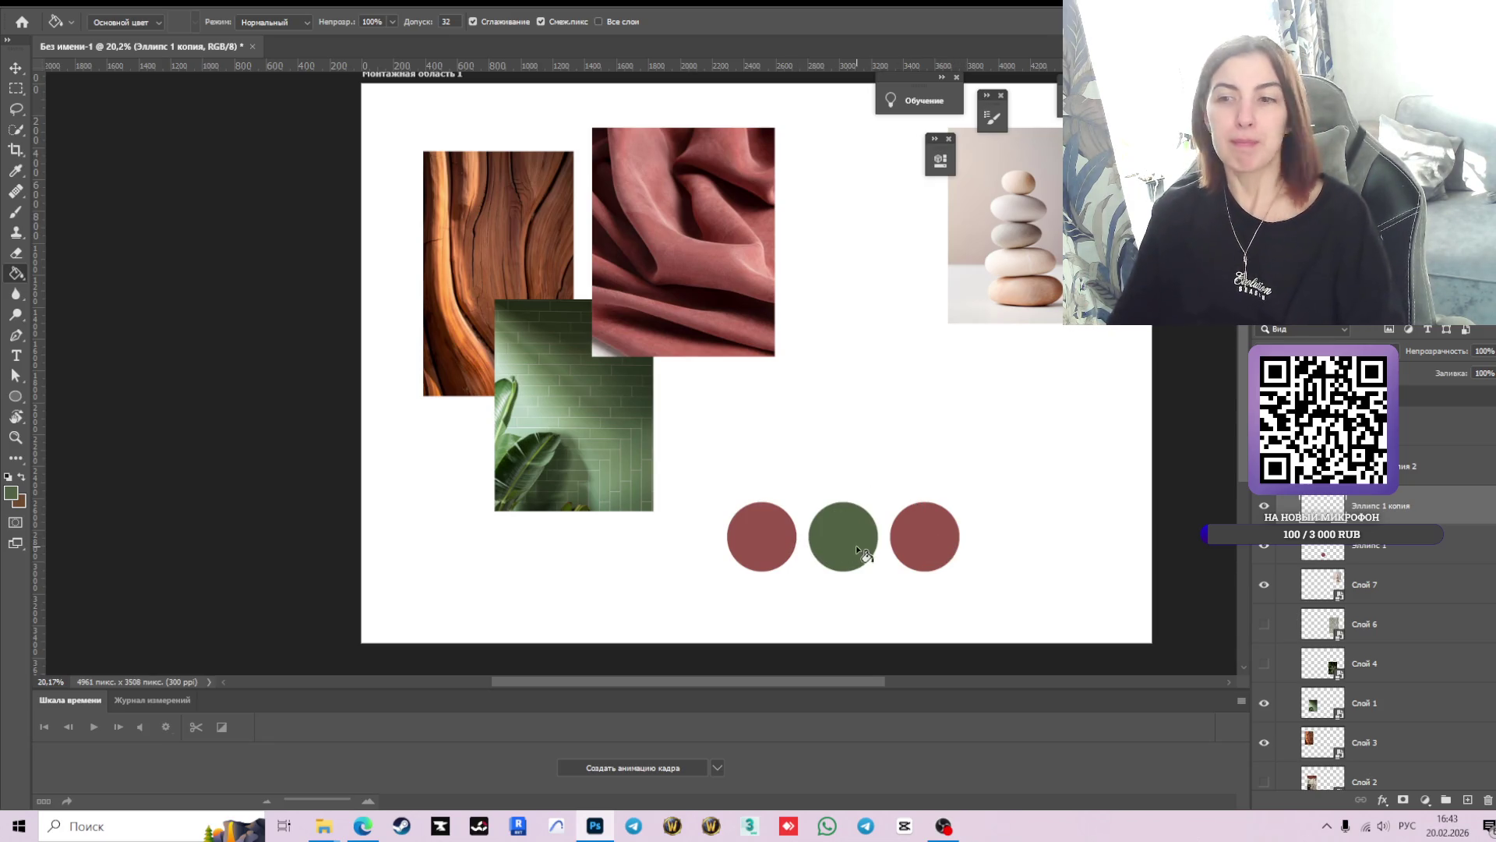
pyautogui.press('v')
# - Sample brown from the wood photo and fill the right-hand circle with it
pyautogui.click(937, 530)
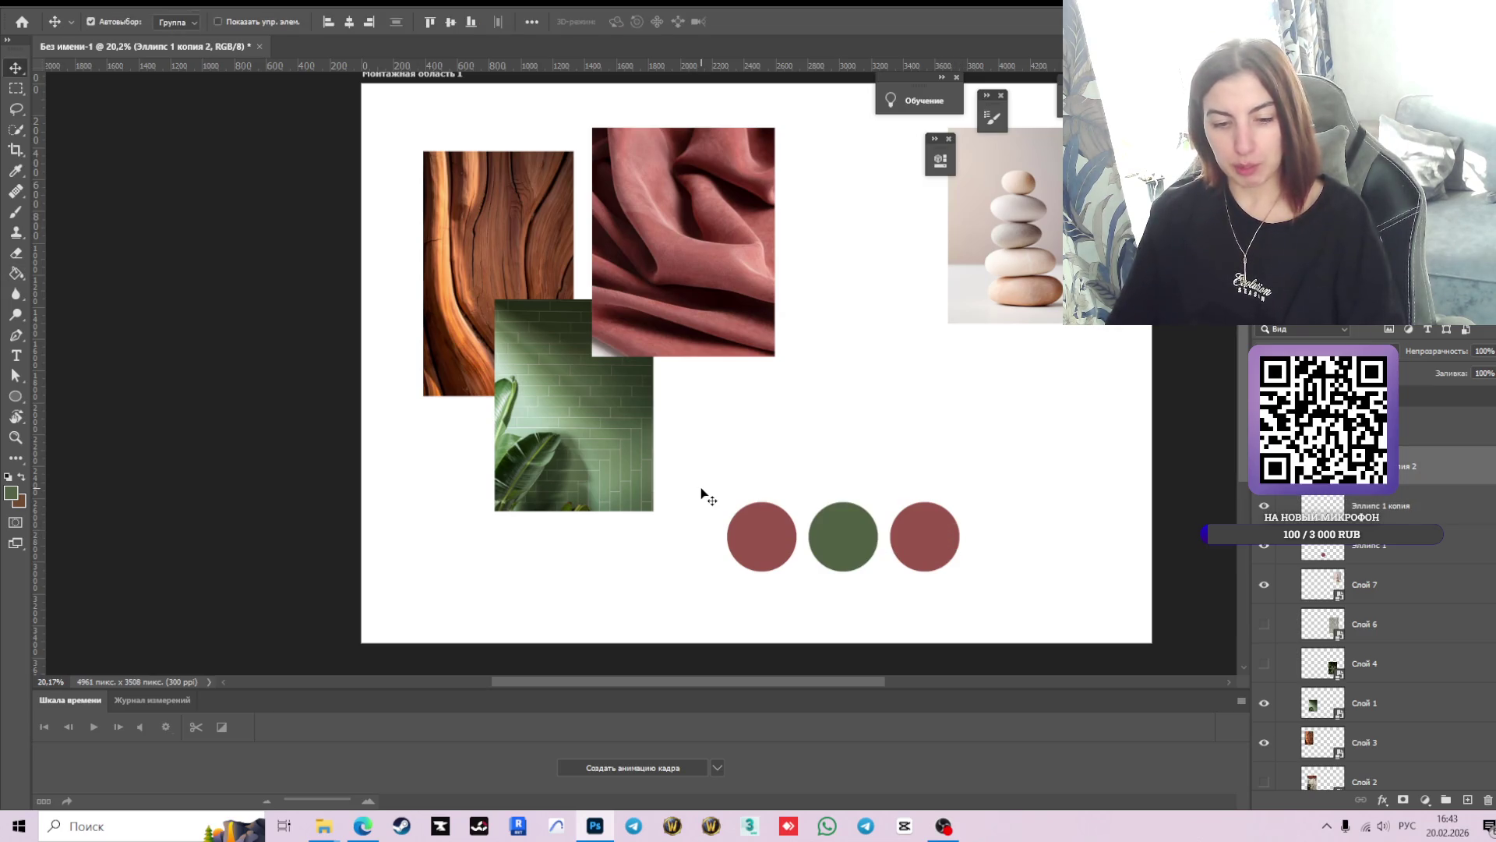
pyautogui.press('s')
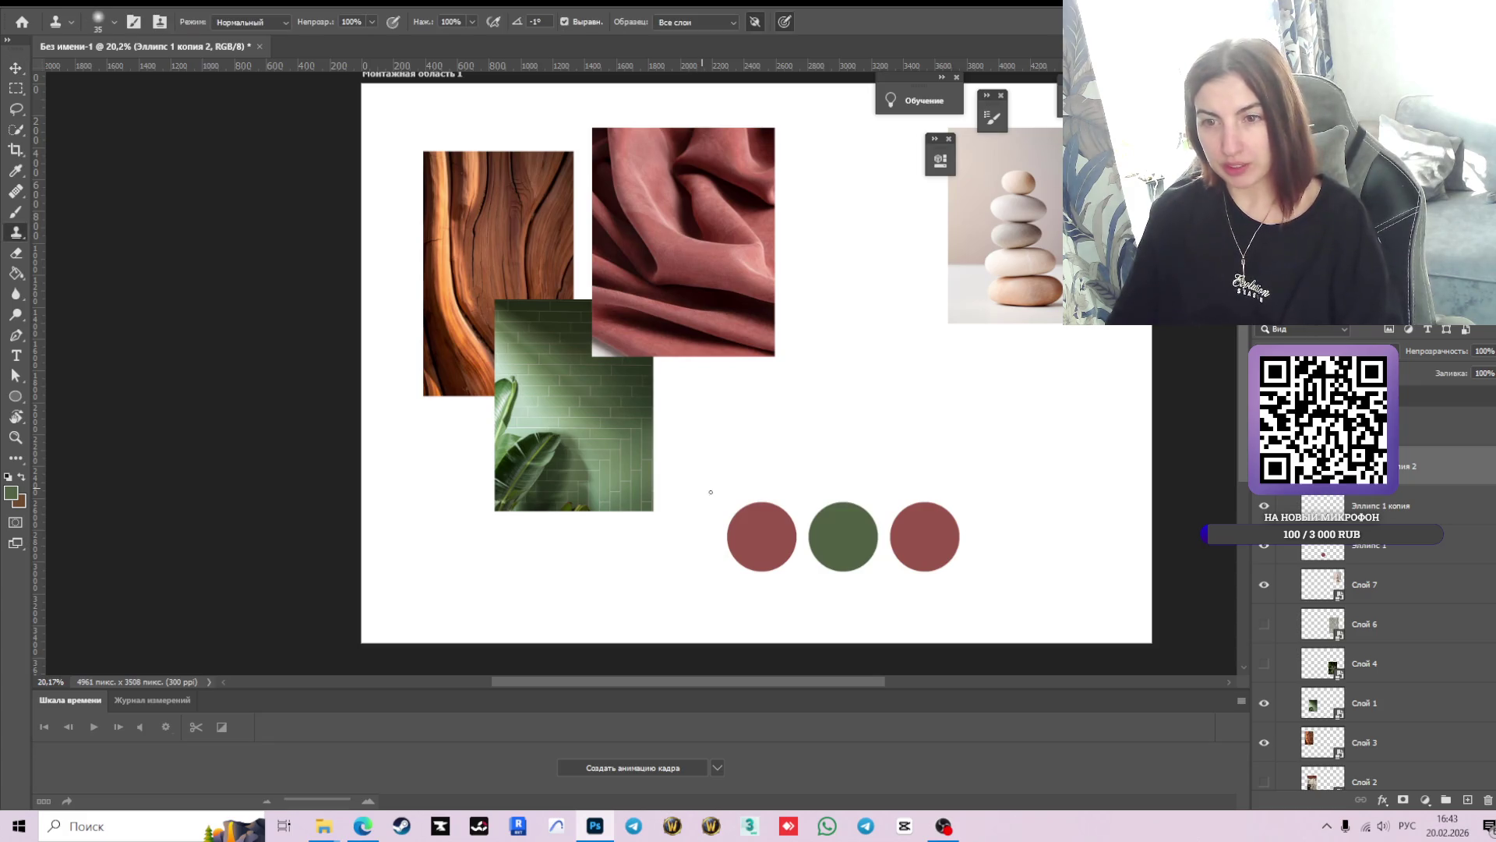
pyautogui.press('g')
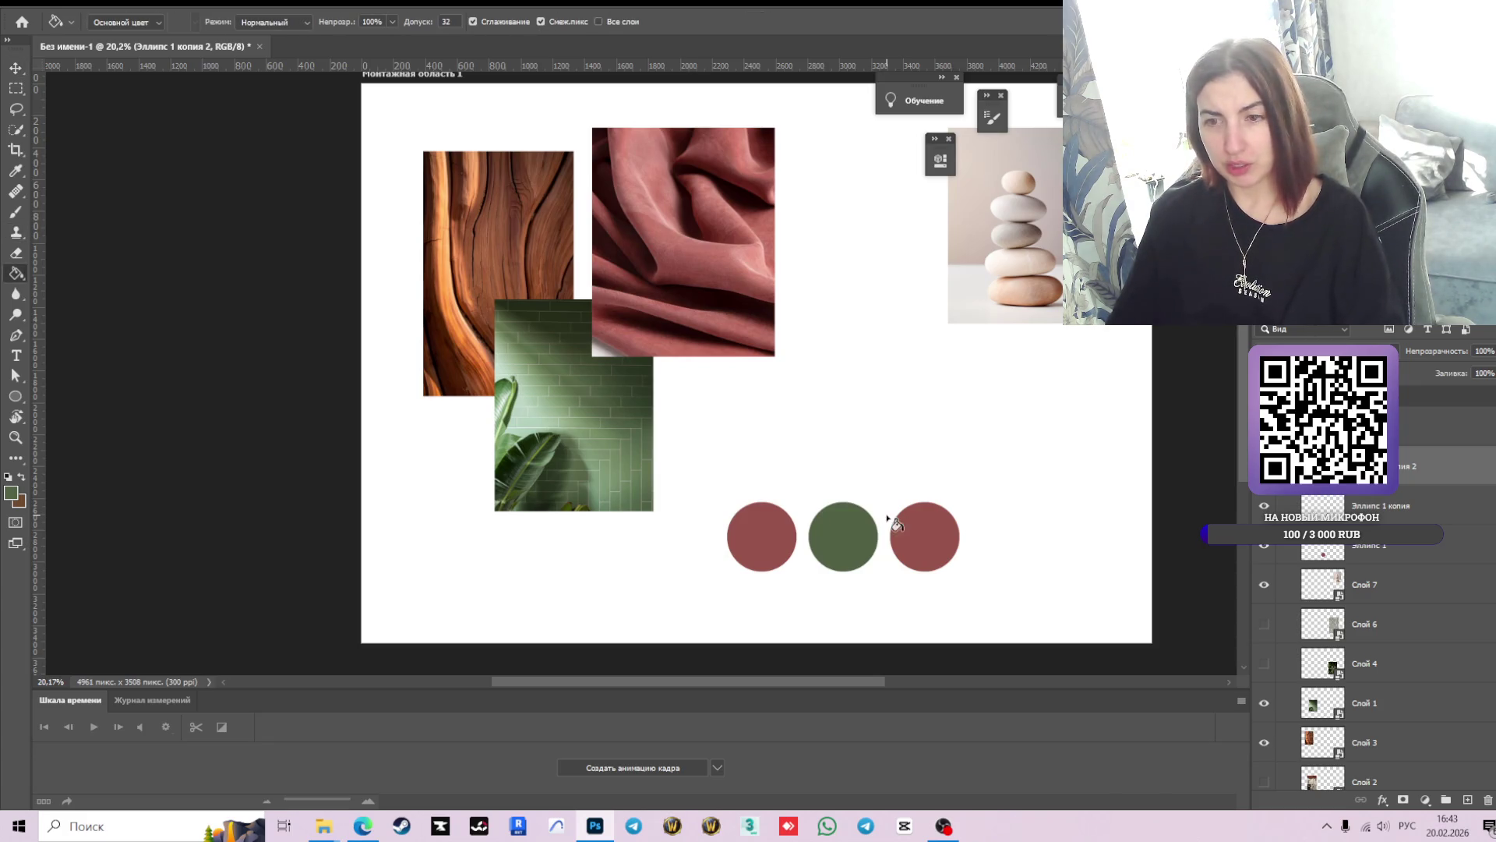
pyautogui.keyDown('alt'); pyautogui.click(516, 265); pyautogui.keyUp('alt')
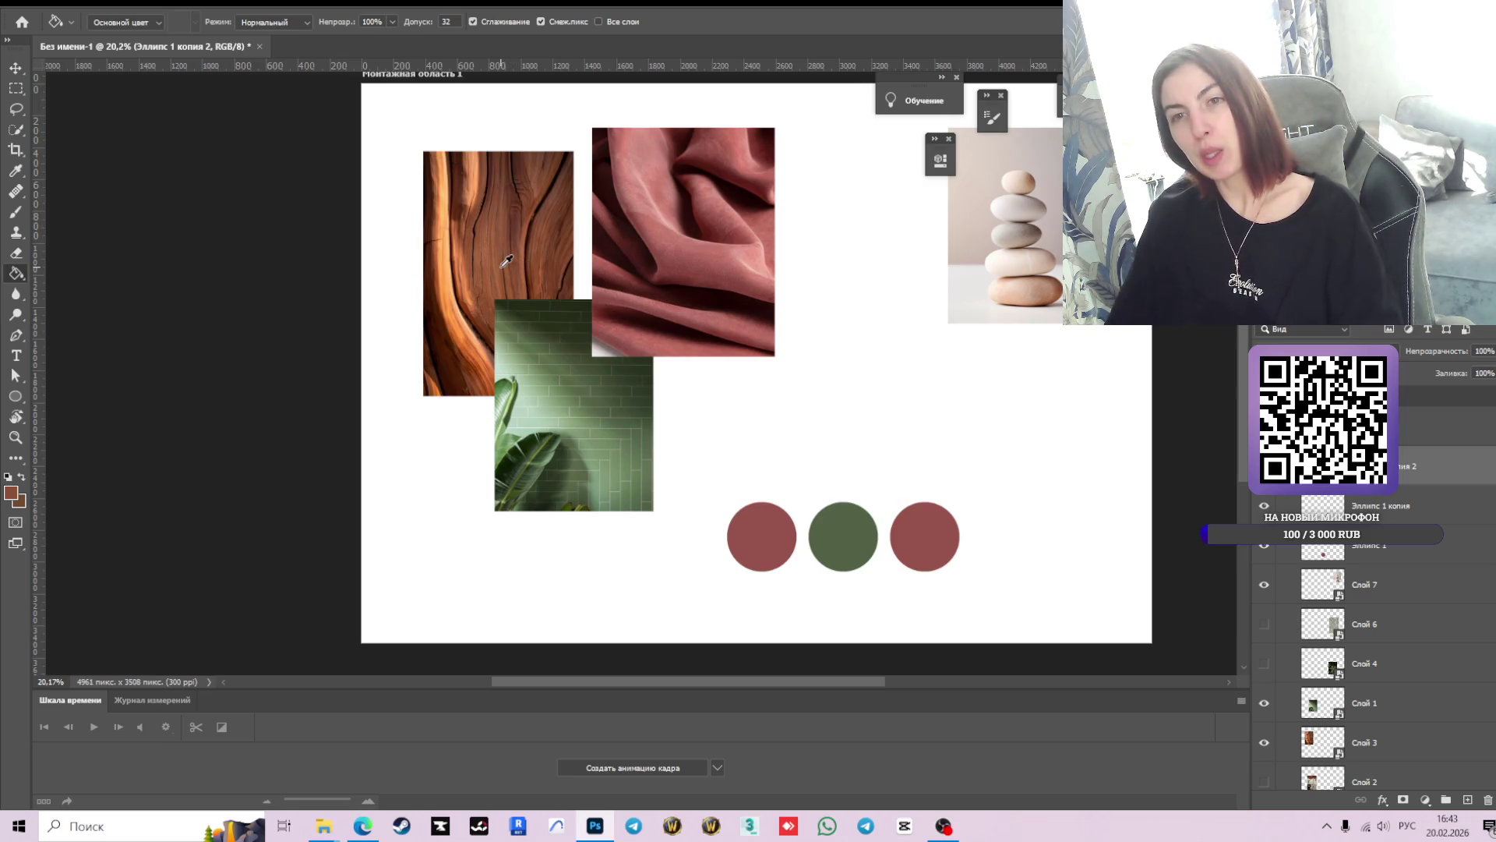
pyautogui.click(925, 521)
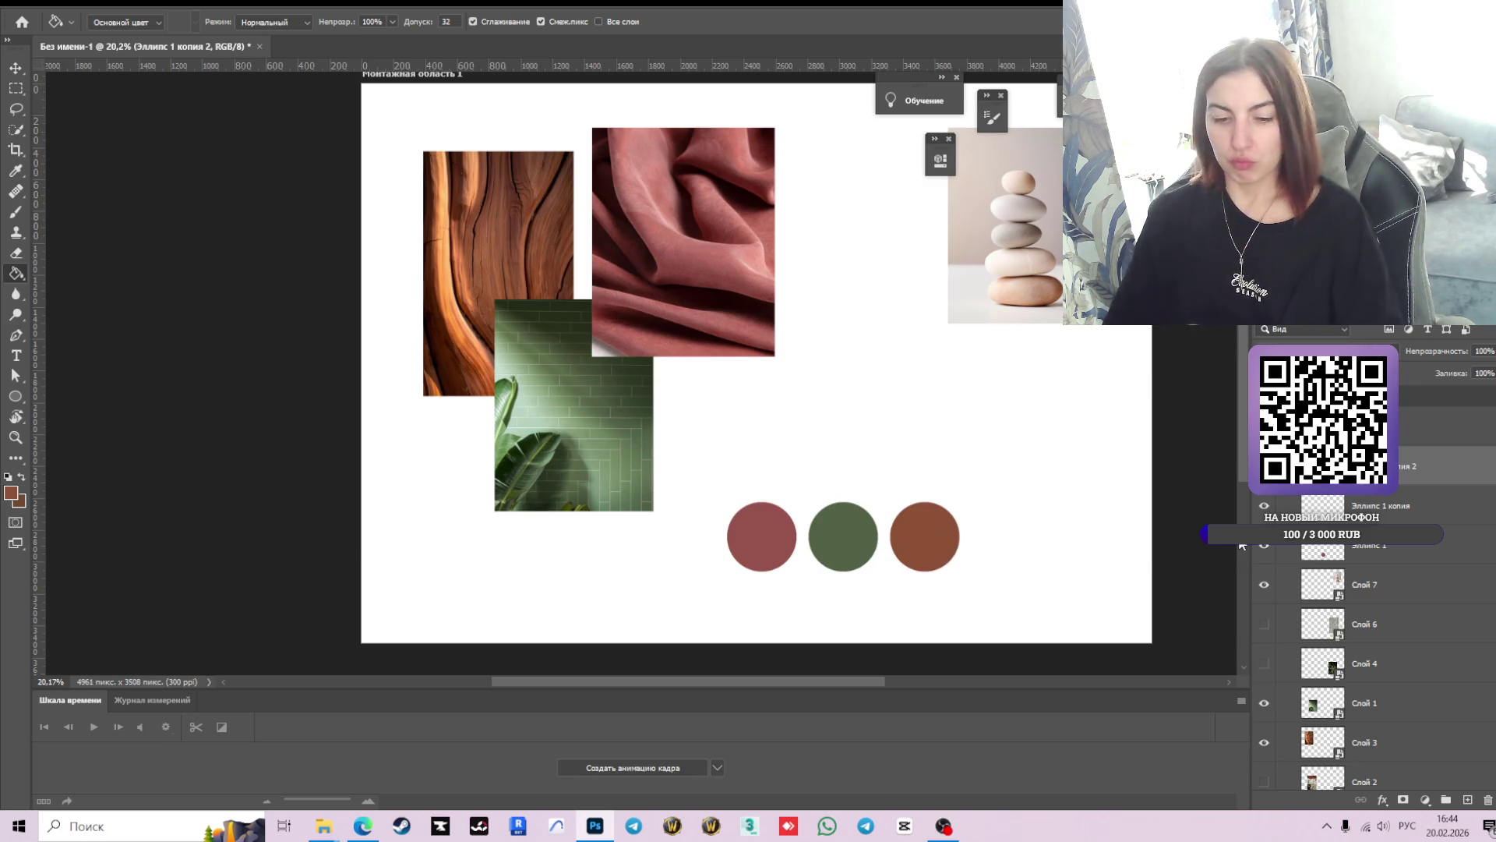
# - Duplicate the brown circle and place the copy at the right end of the row
pyautogui.hotkey('ctrl', 'j')
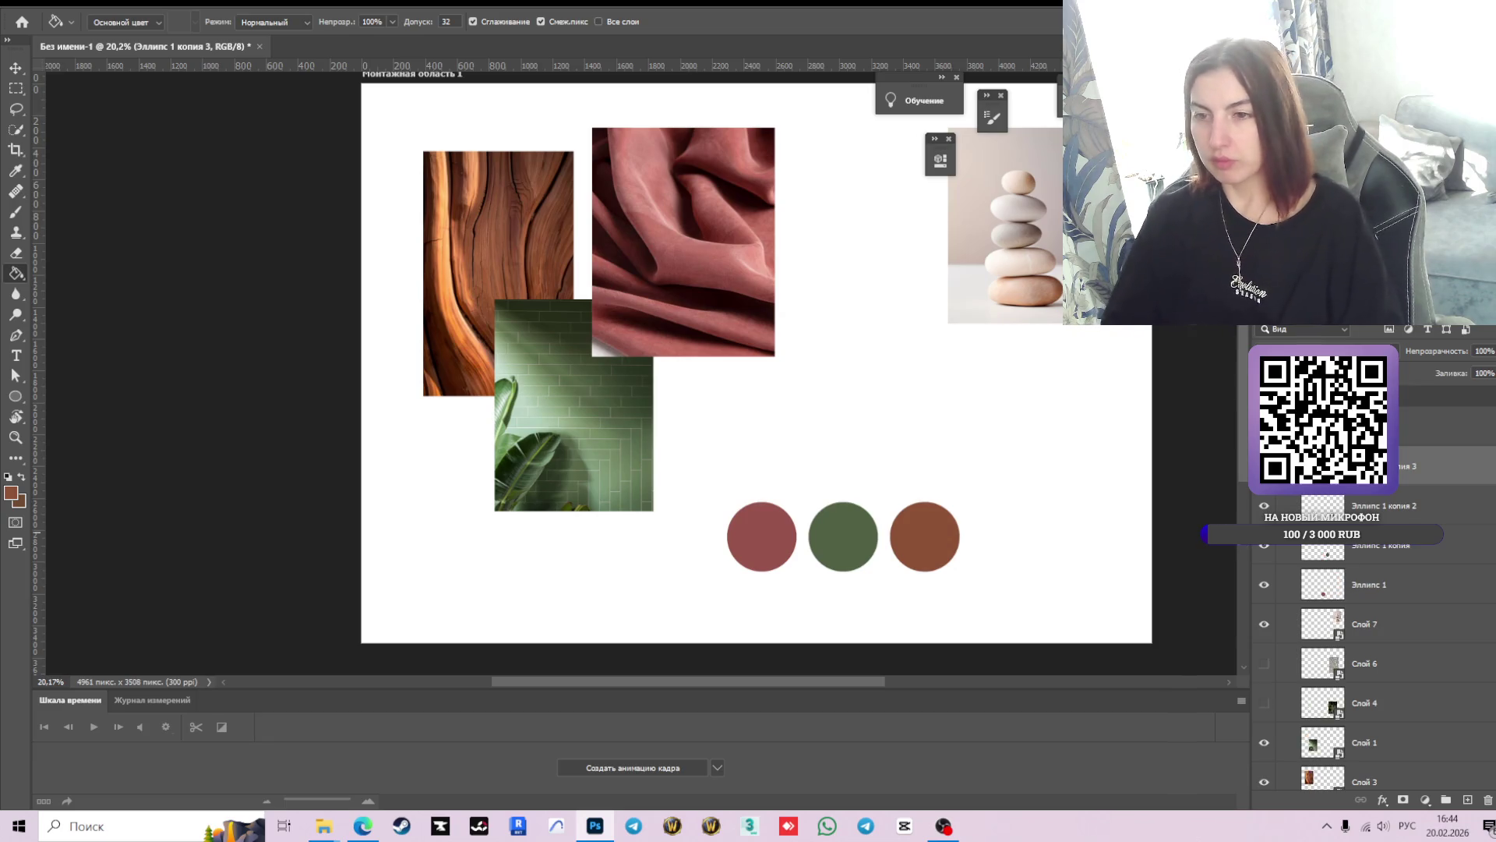
pyautogui.press('v')
pyautogui.moveTo(923, 538); pyautogui.dragTo(1007, 537)
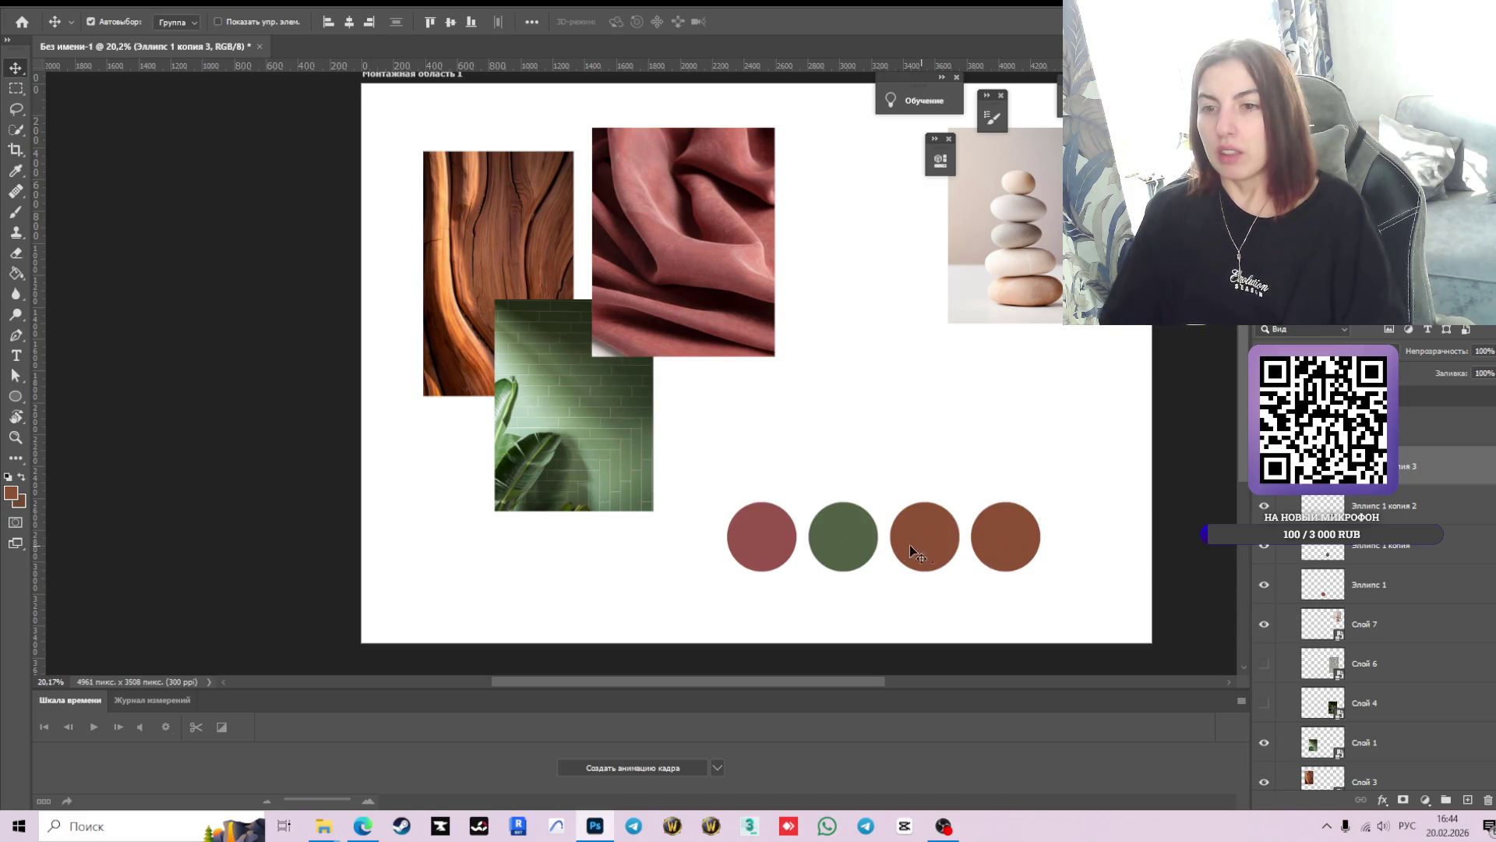
pyautogui.scroll(-1, 856, 571)
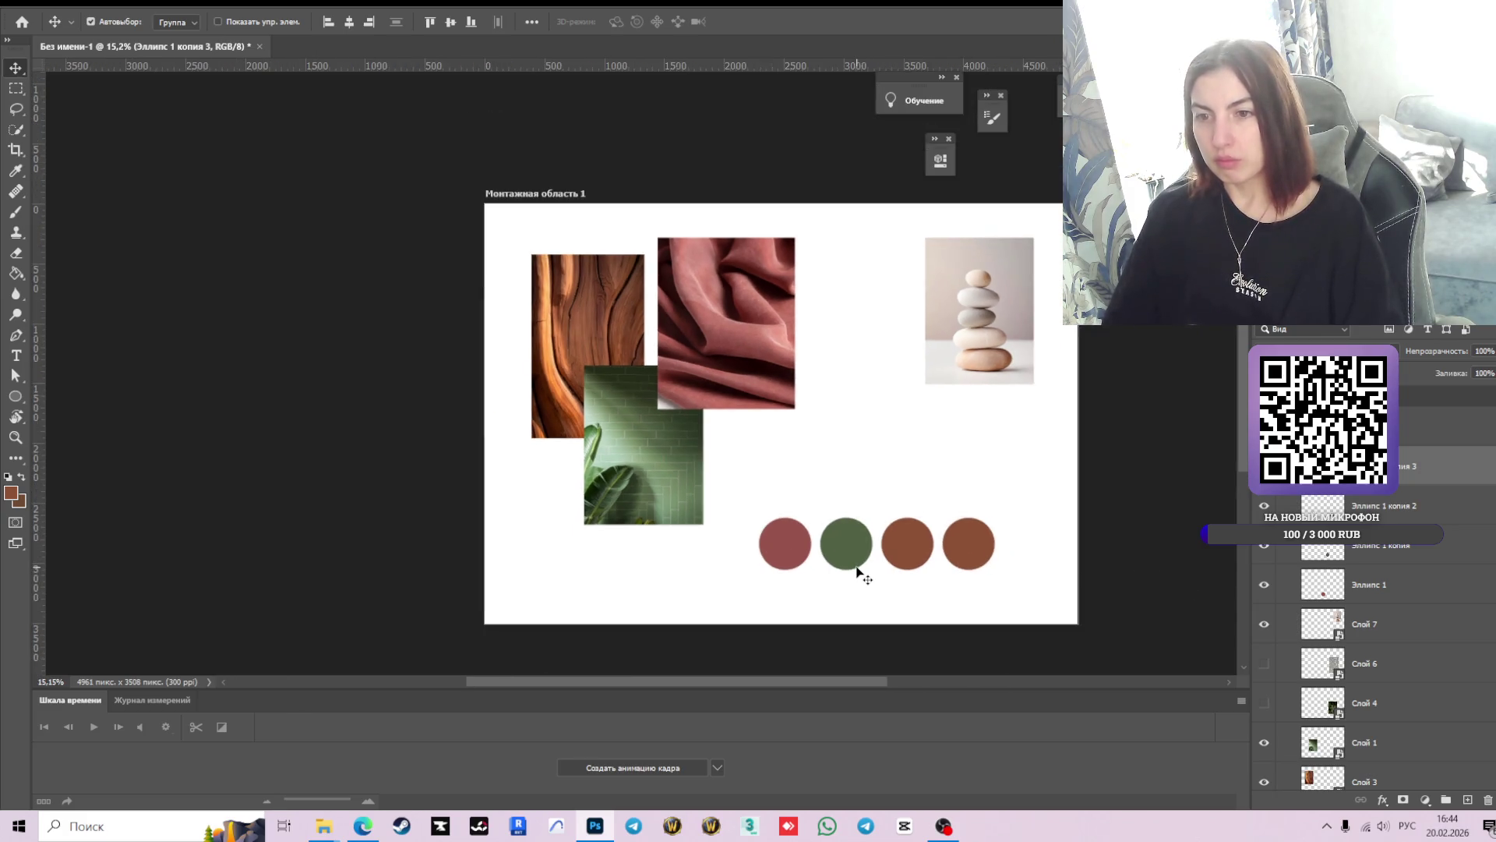
pyautogui.scroll(1, 857, 572)
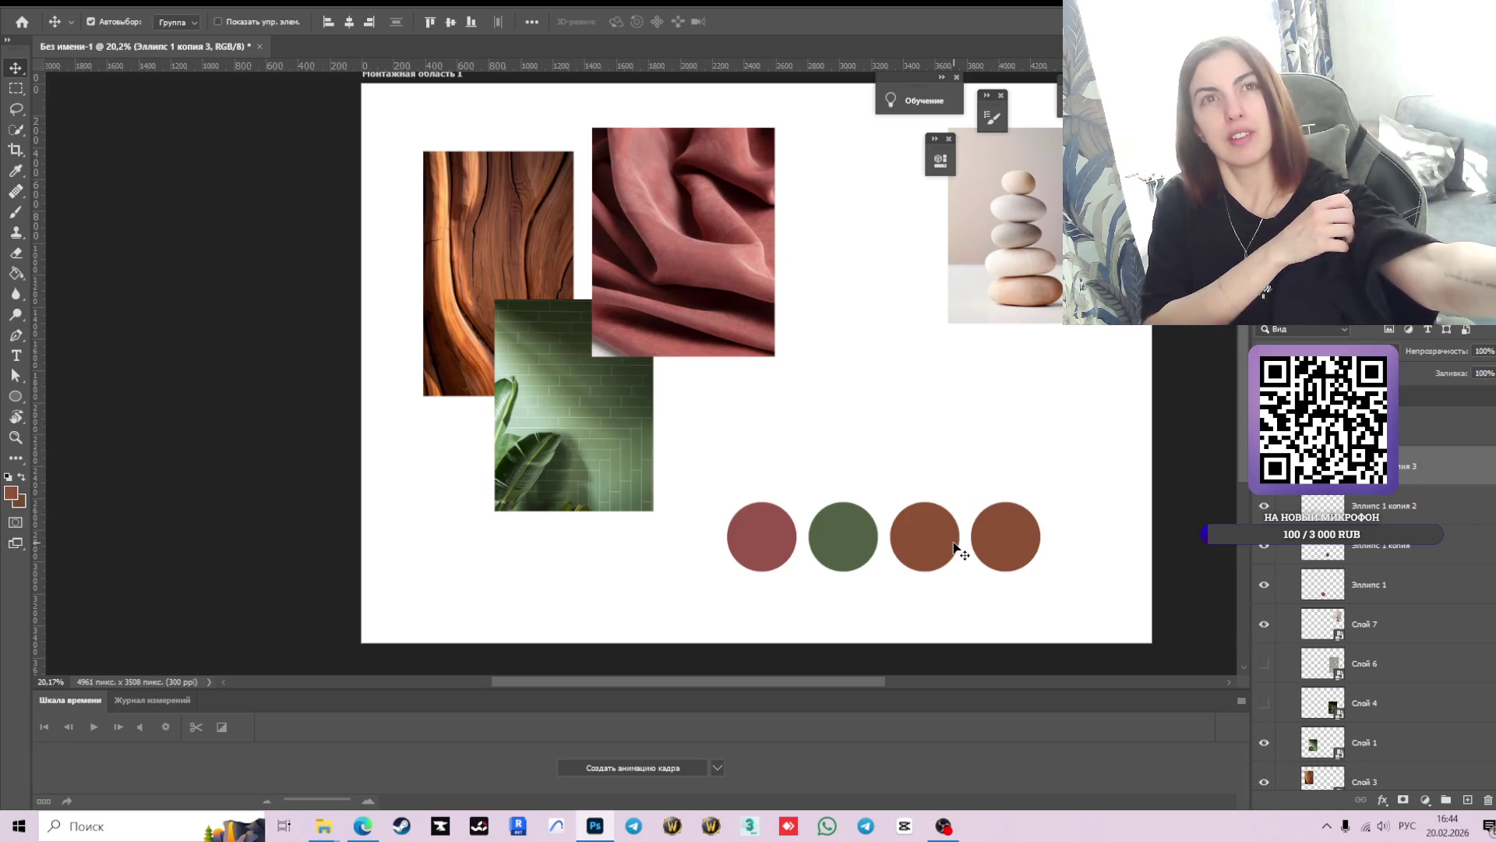
pyautogui.press('XF86AudioLowerVolume')
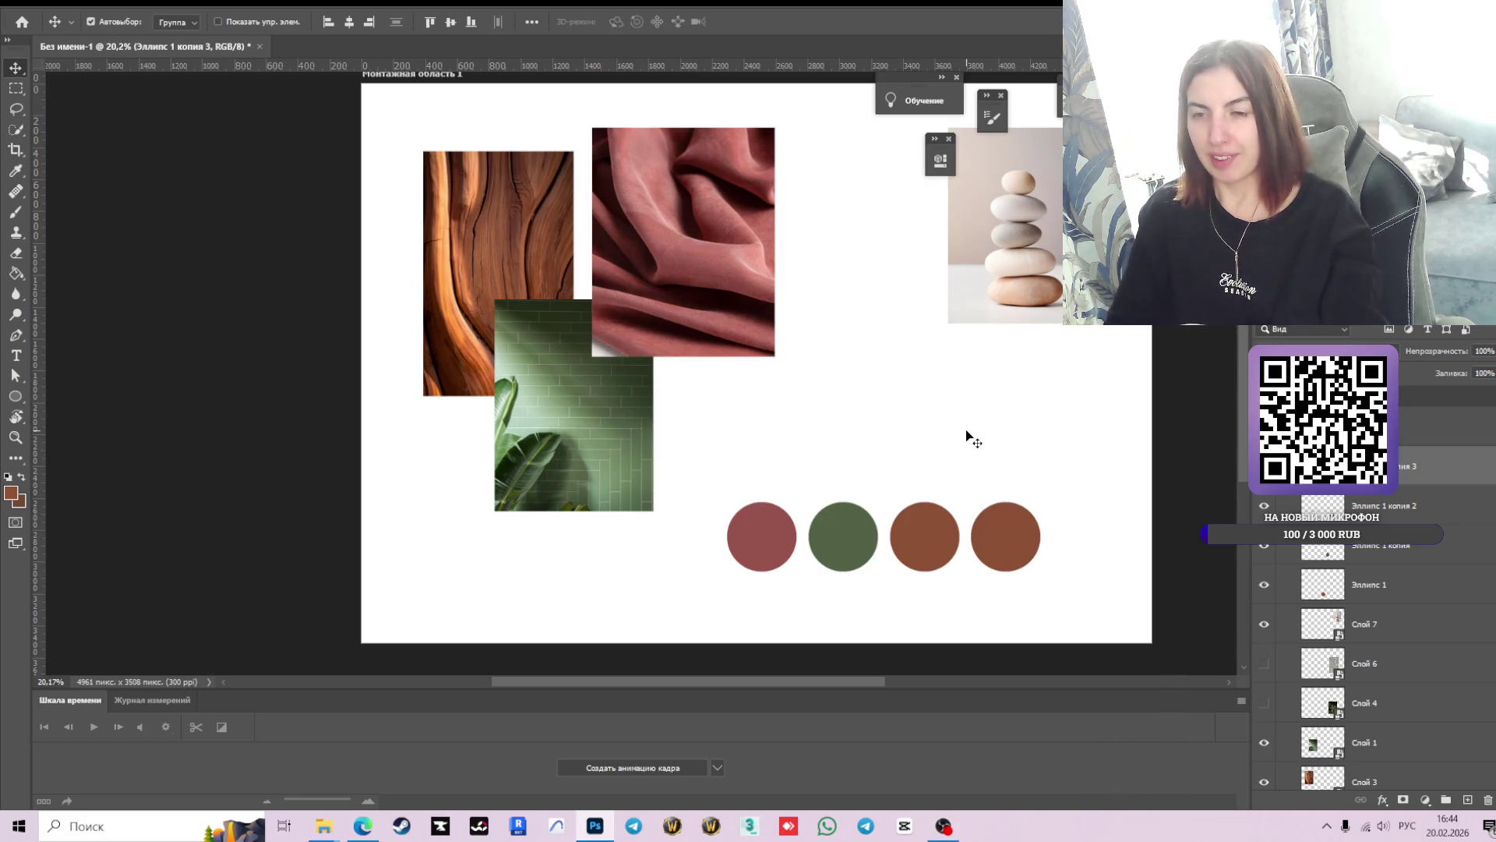
# - Sample light beige from the stacked-stones photo and fill the fourth circle with it
pyautogui.press('g')
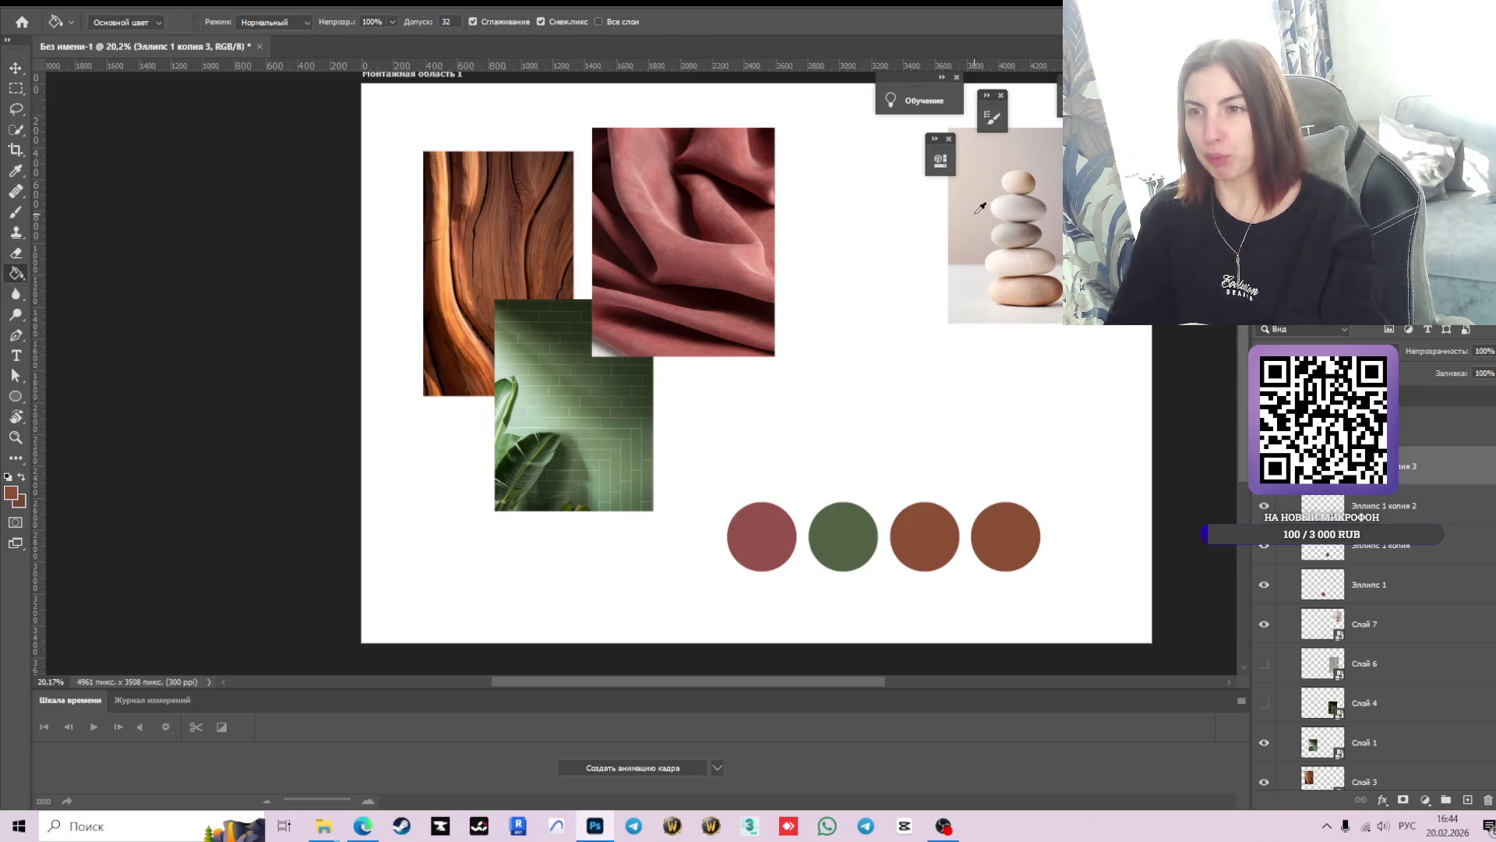
pyautogui.keyDown('alt'); pyautogui.click(972, 212); pyautogui.keyUp('alt')
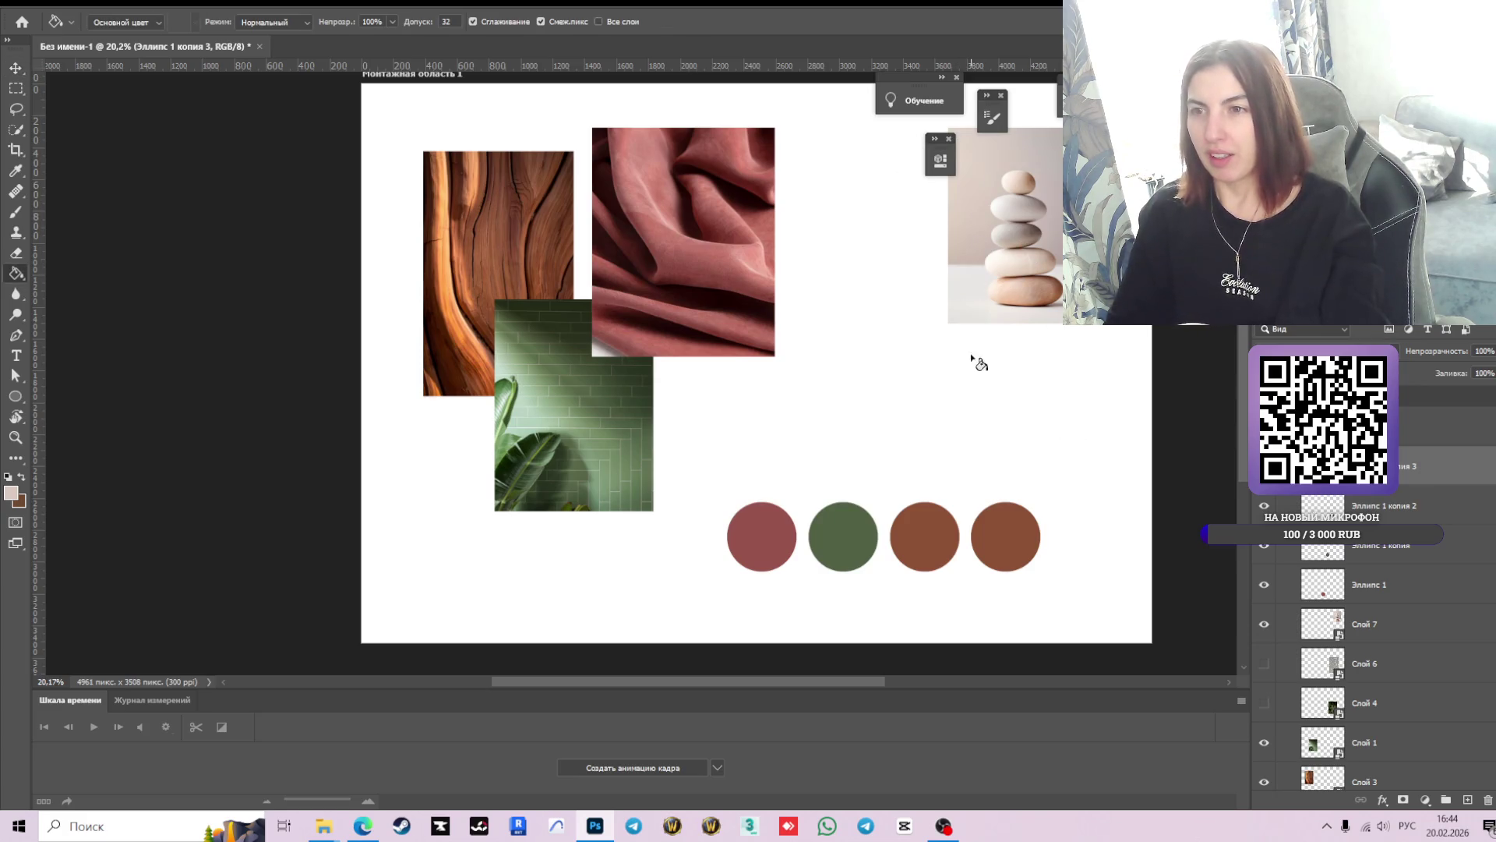
pyautogui.click(1010, 541)
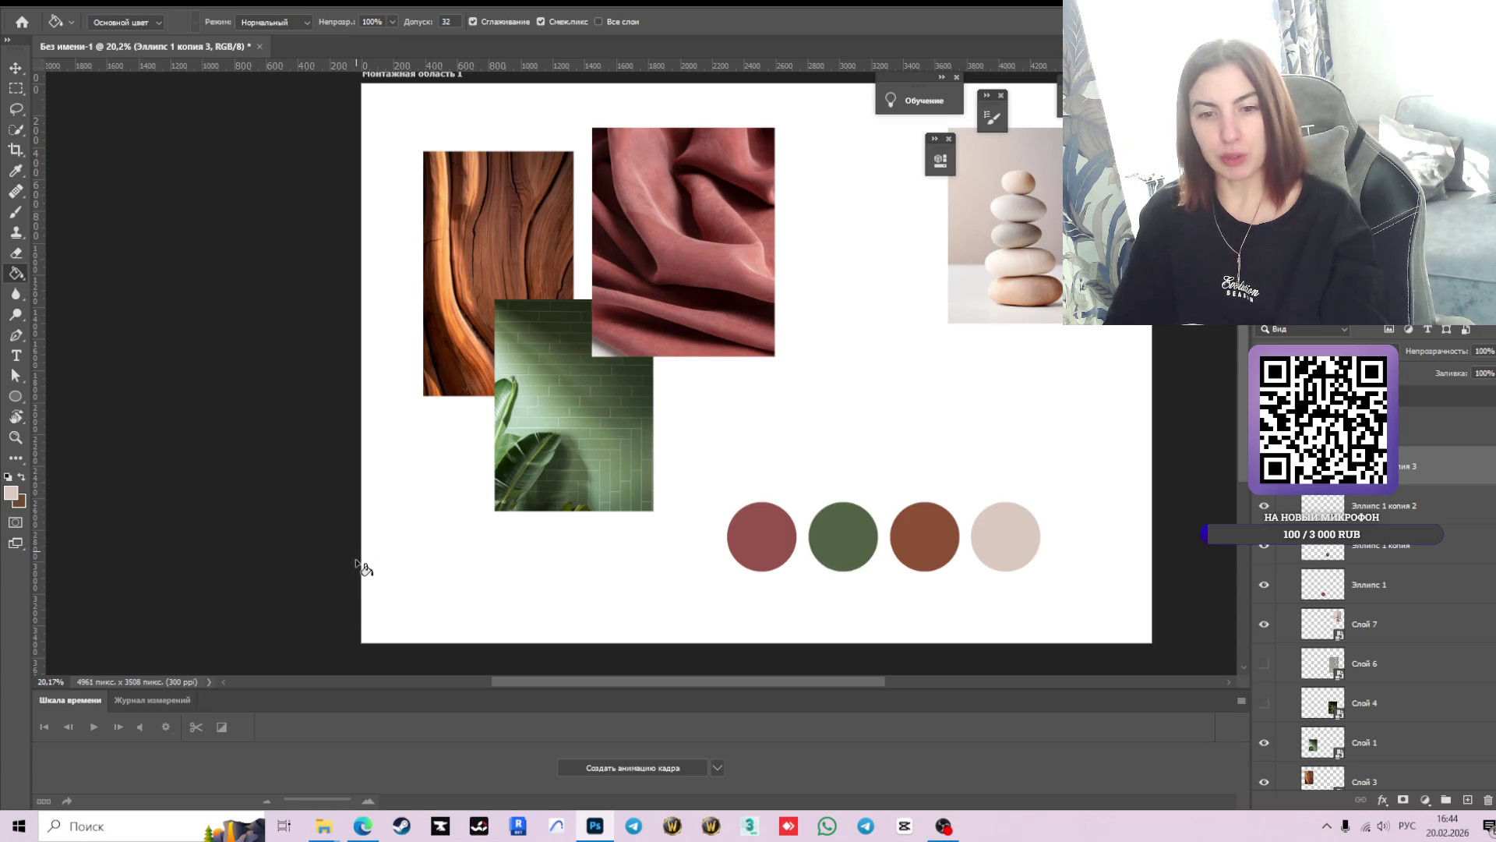
pyautogui.scroll(-1, 1400, 570)
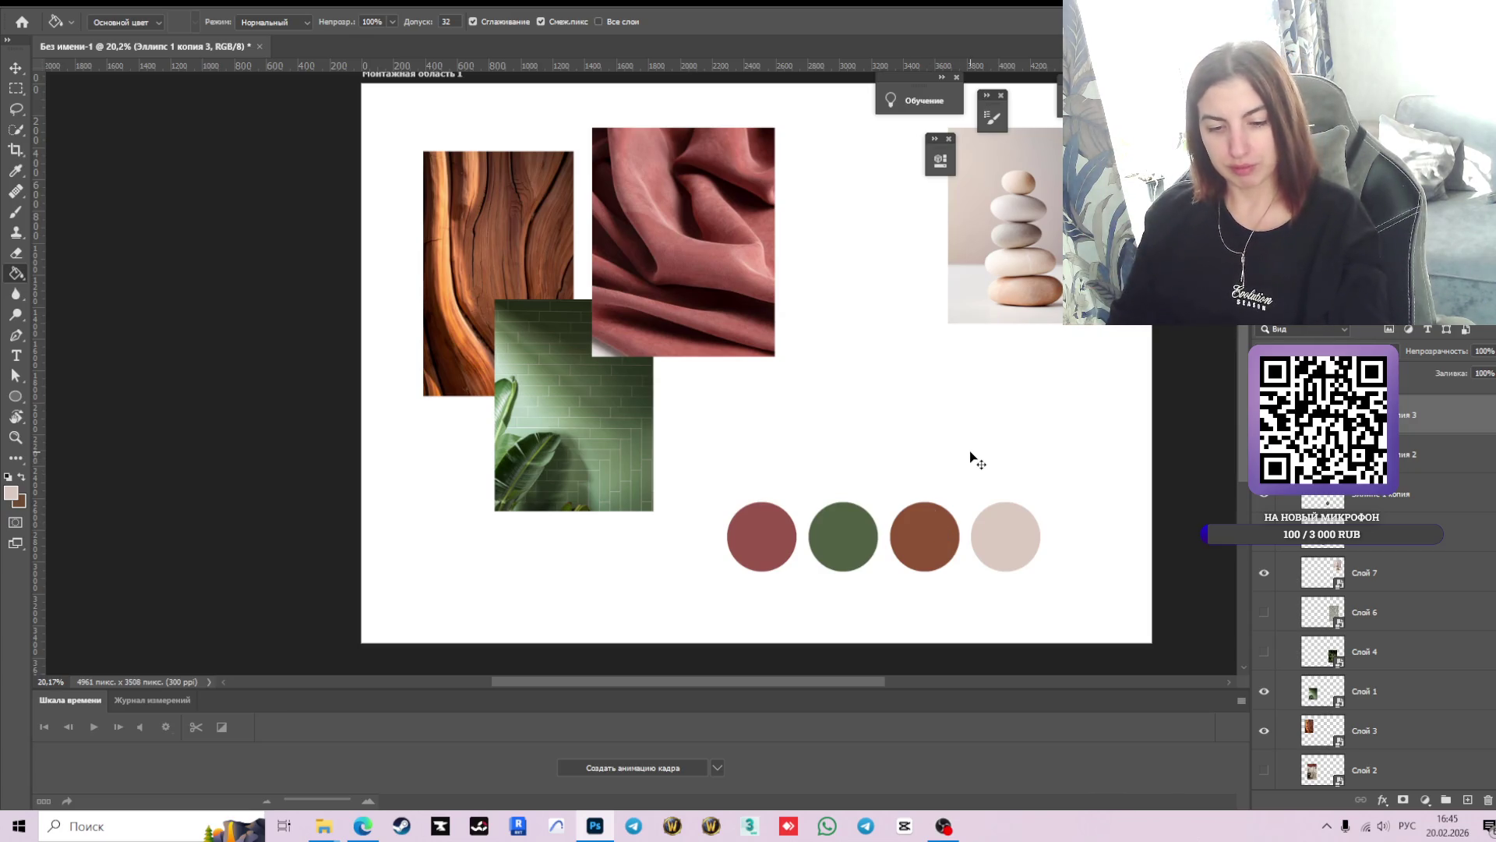
# - Duplicate the beige circle as 'Эллипс 1 копия 4' and group all the ellipse layers
pyautogui.hotkey('ctrl', 'j')
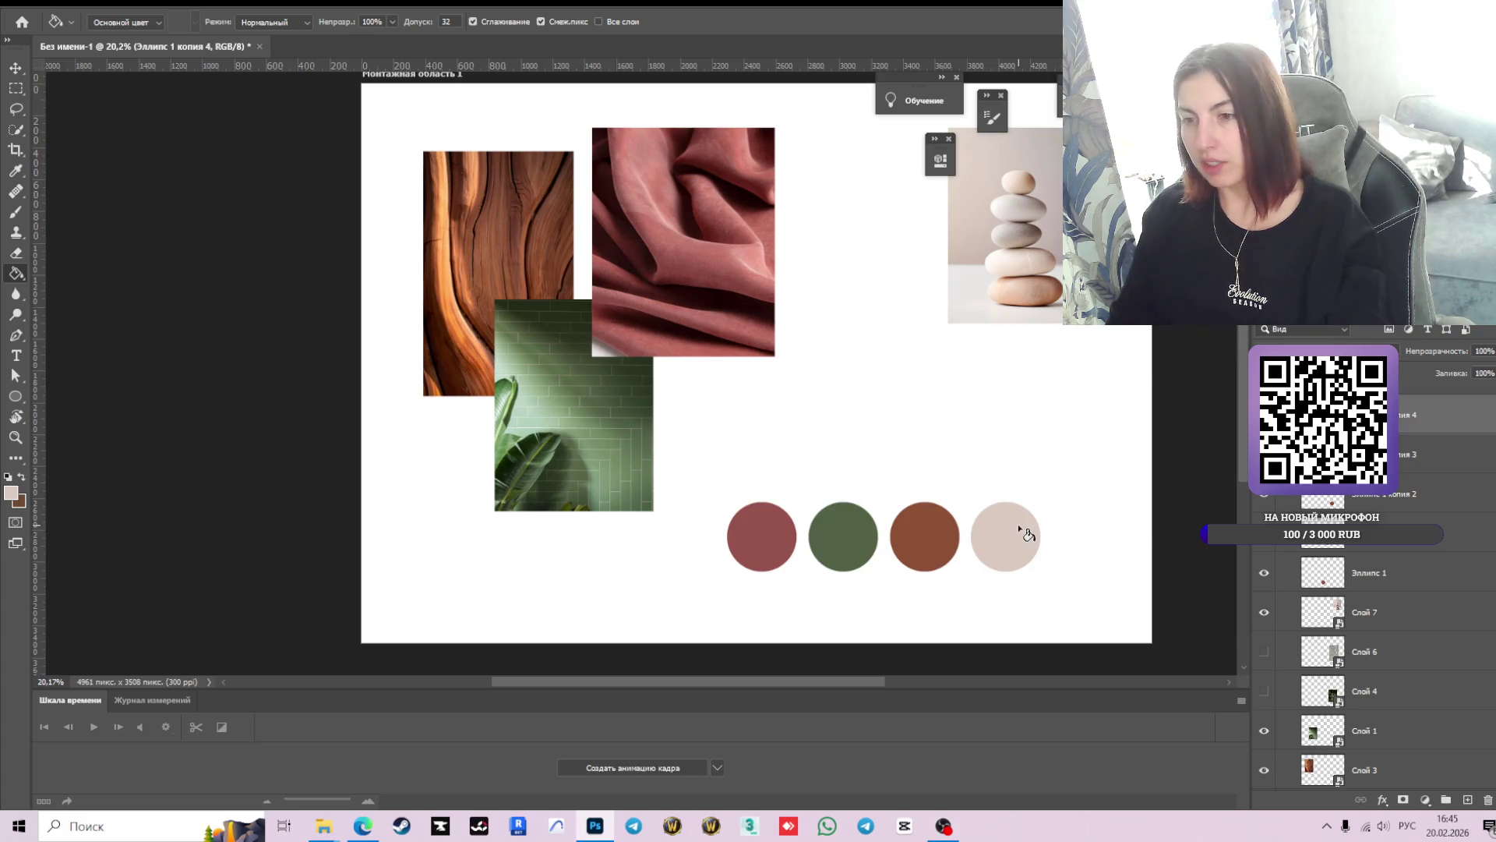
pyautogui.keyDown('shift'); pyautogui.click(1357, 569); pyautogui.keyUp('shift')
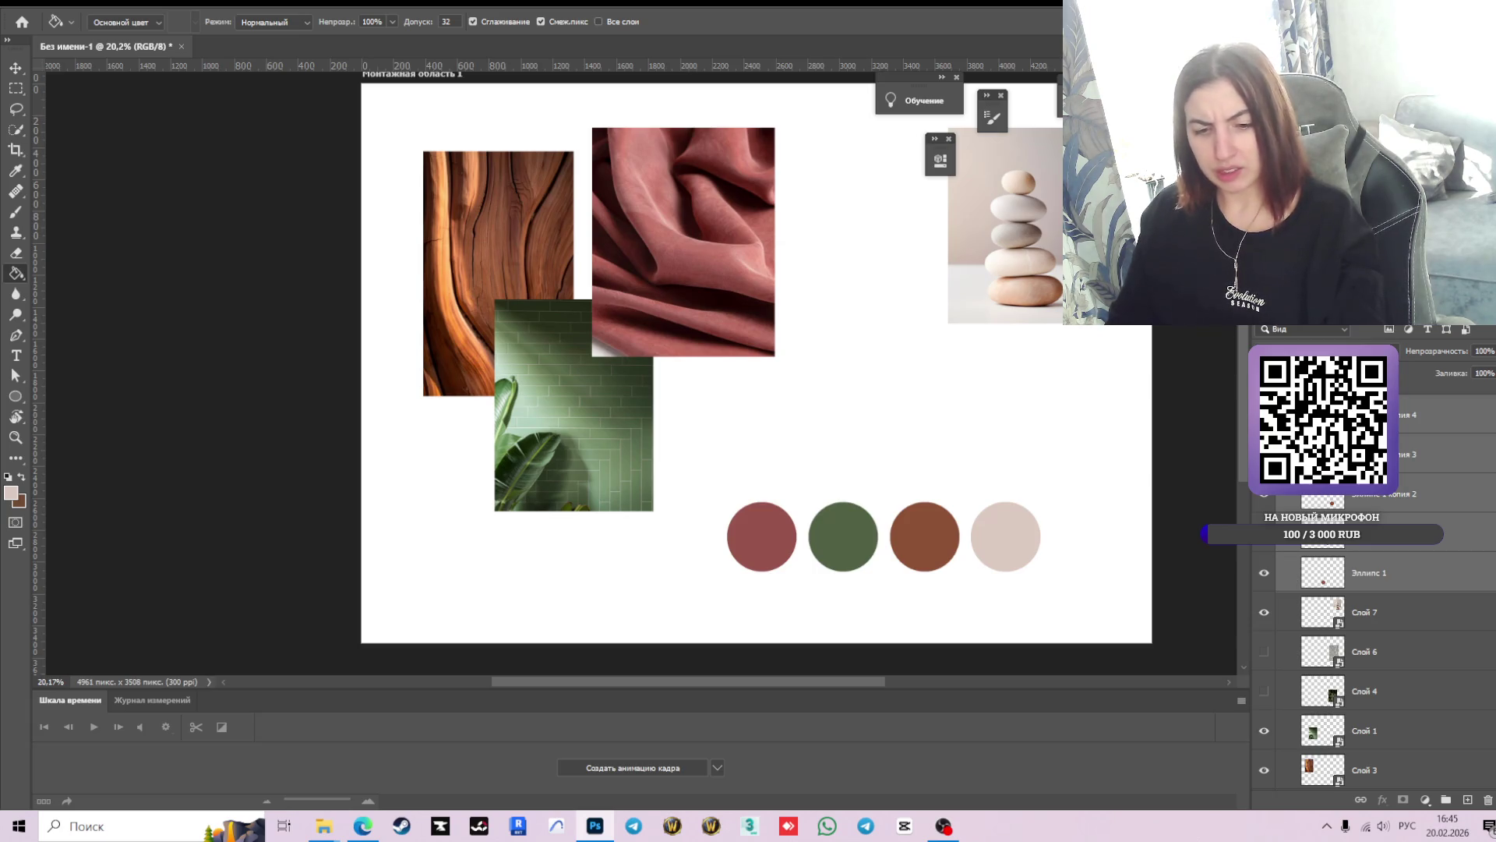
pyautogui.hotkey('ctrl', 'g')
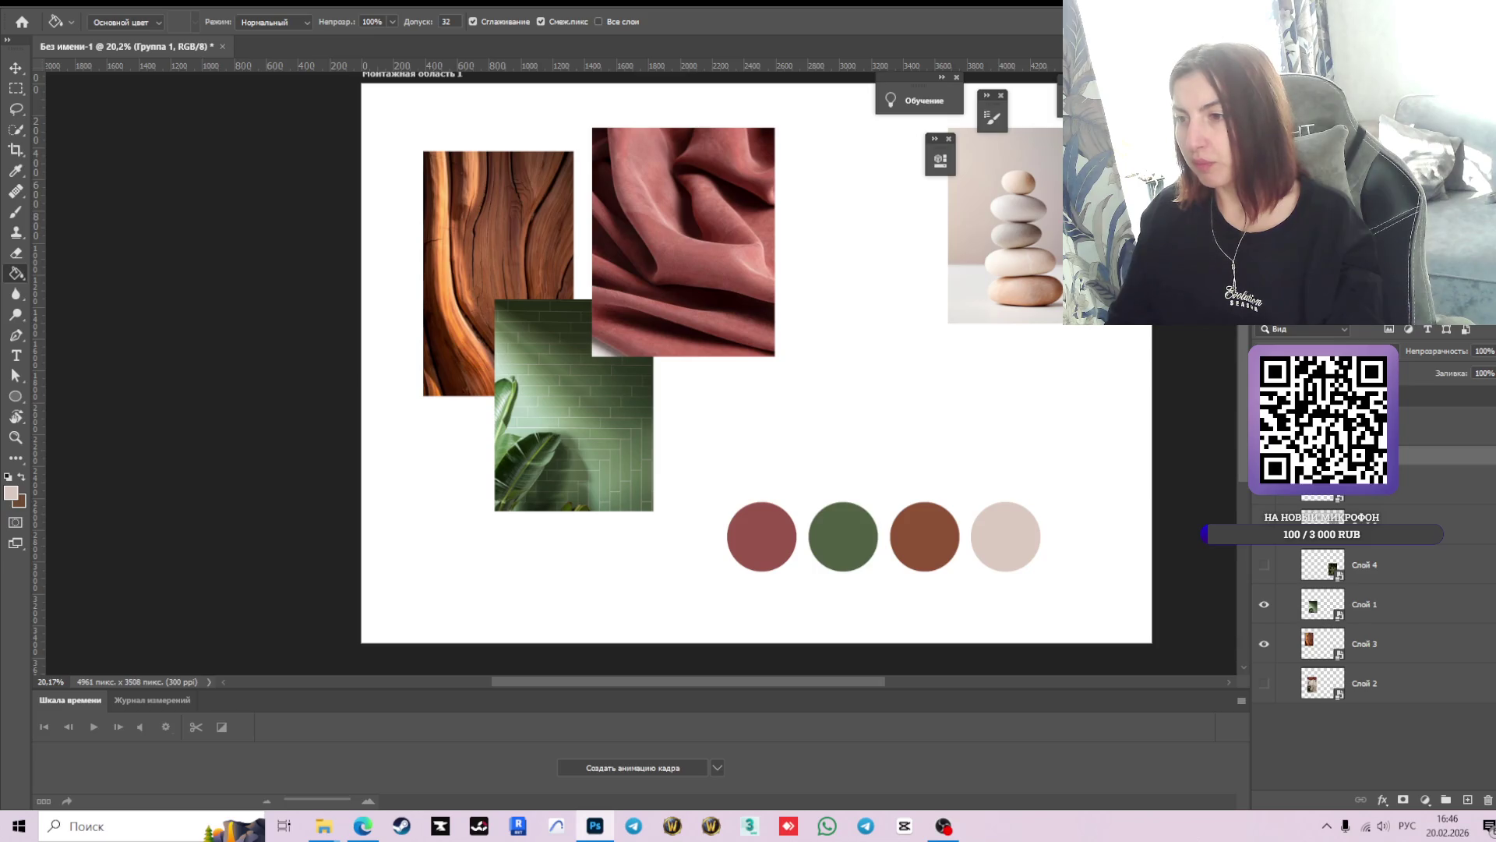
# - Select the палетка group, drag the four circles right, then undo the move
pyautogui.click(1403, 498)
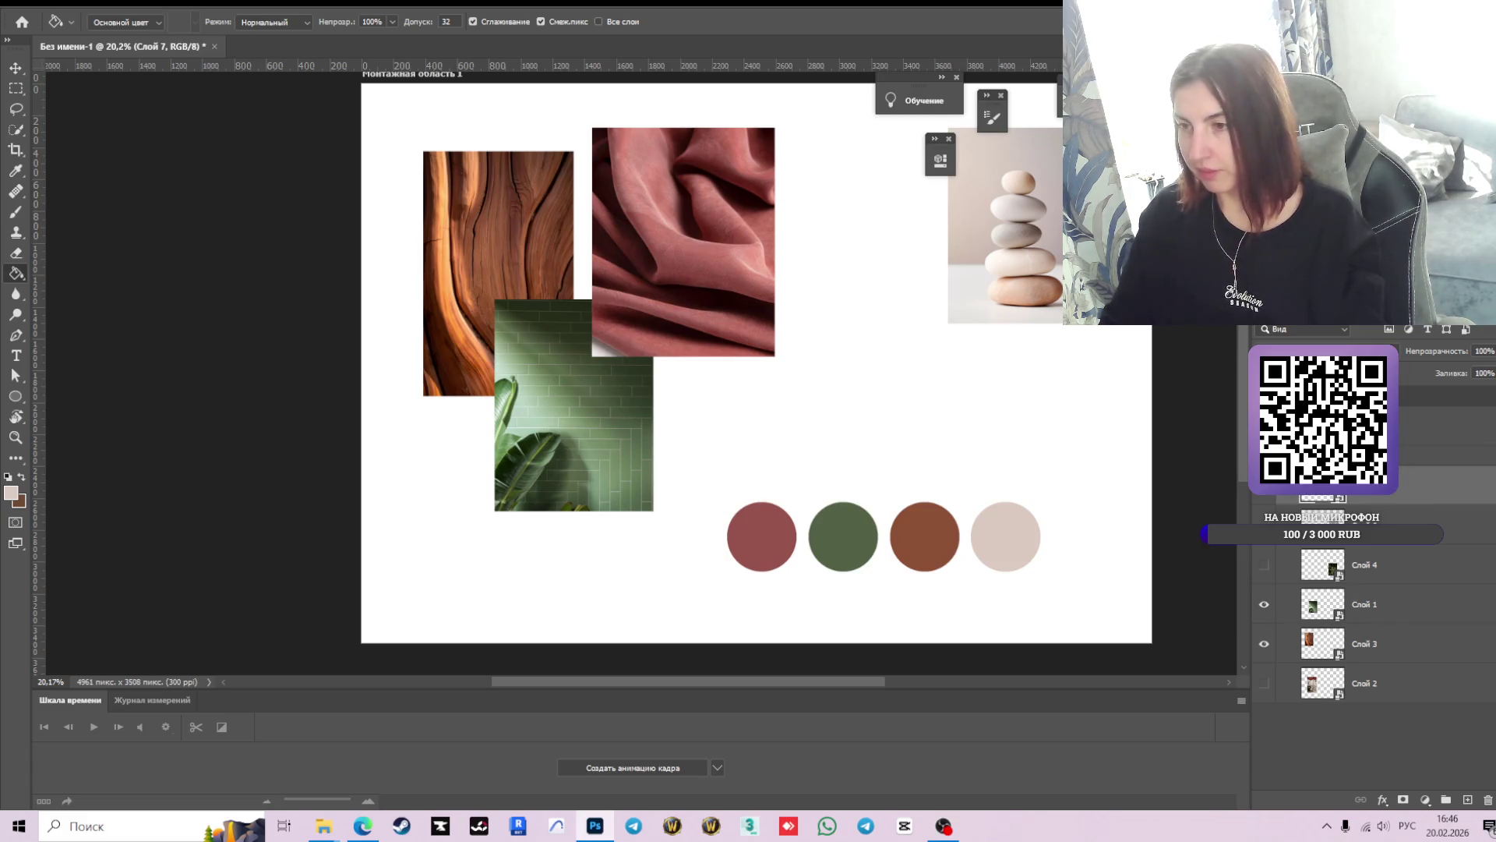
pyautogui.click(1403, 456)
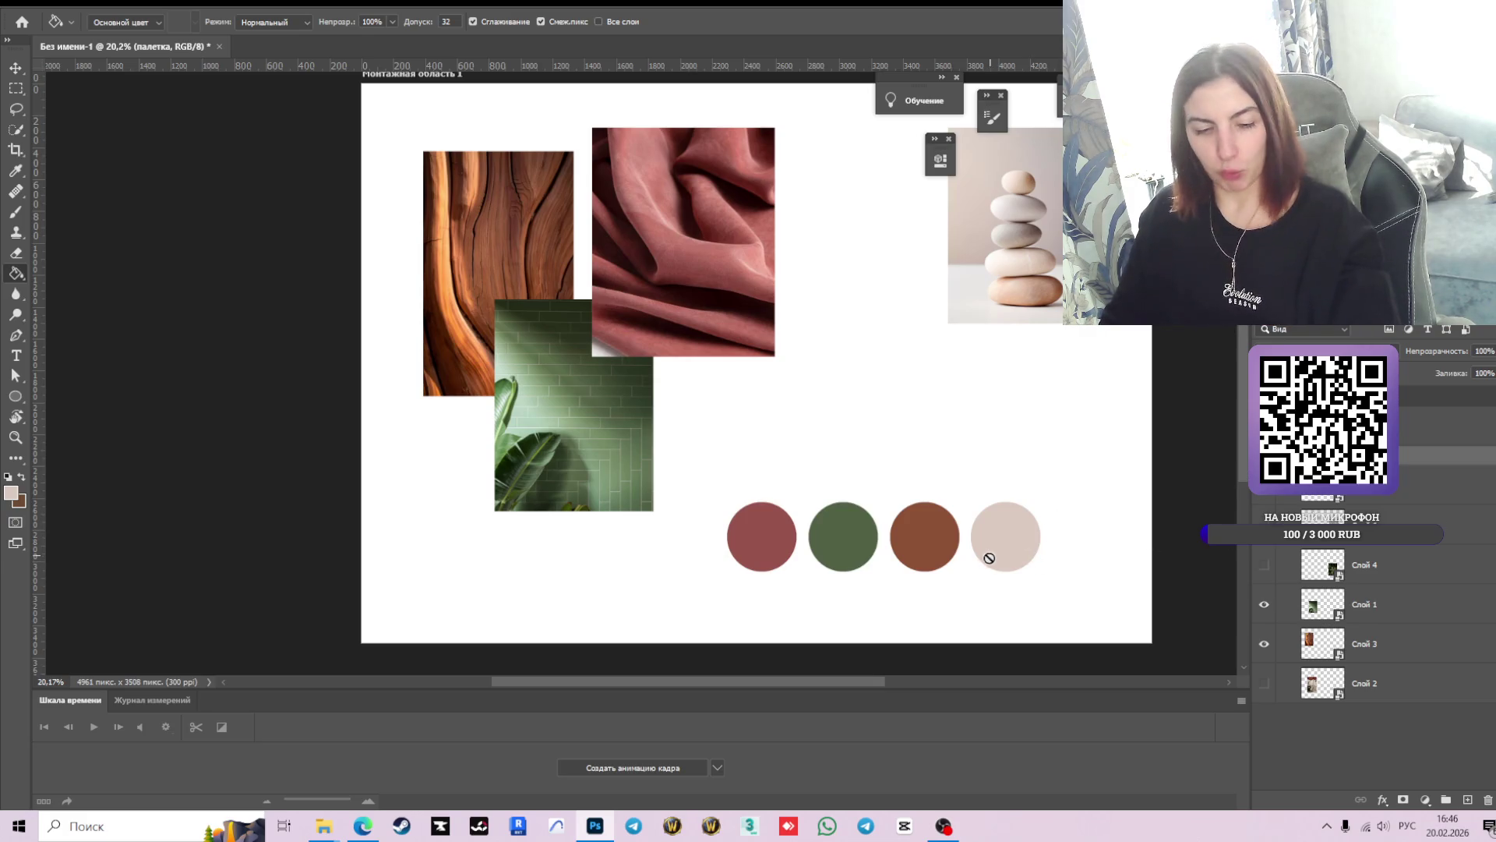
pyautogui.press('v')
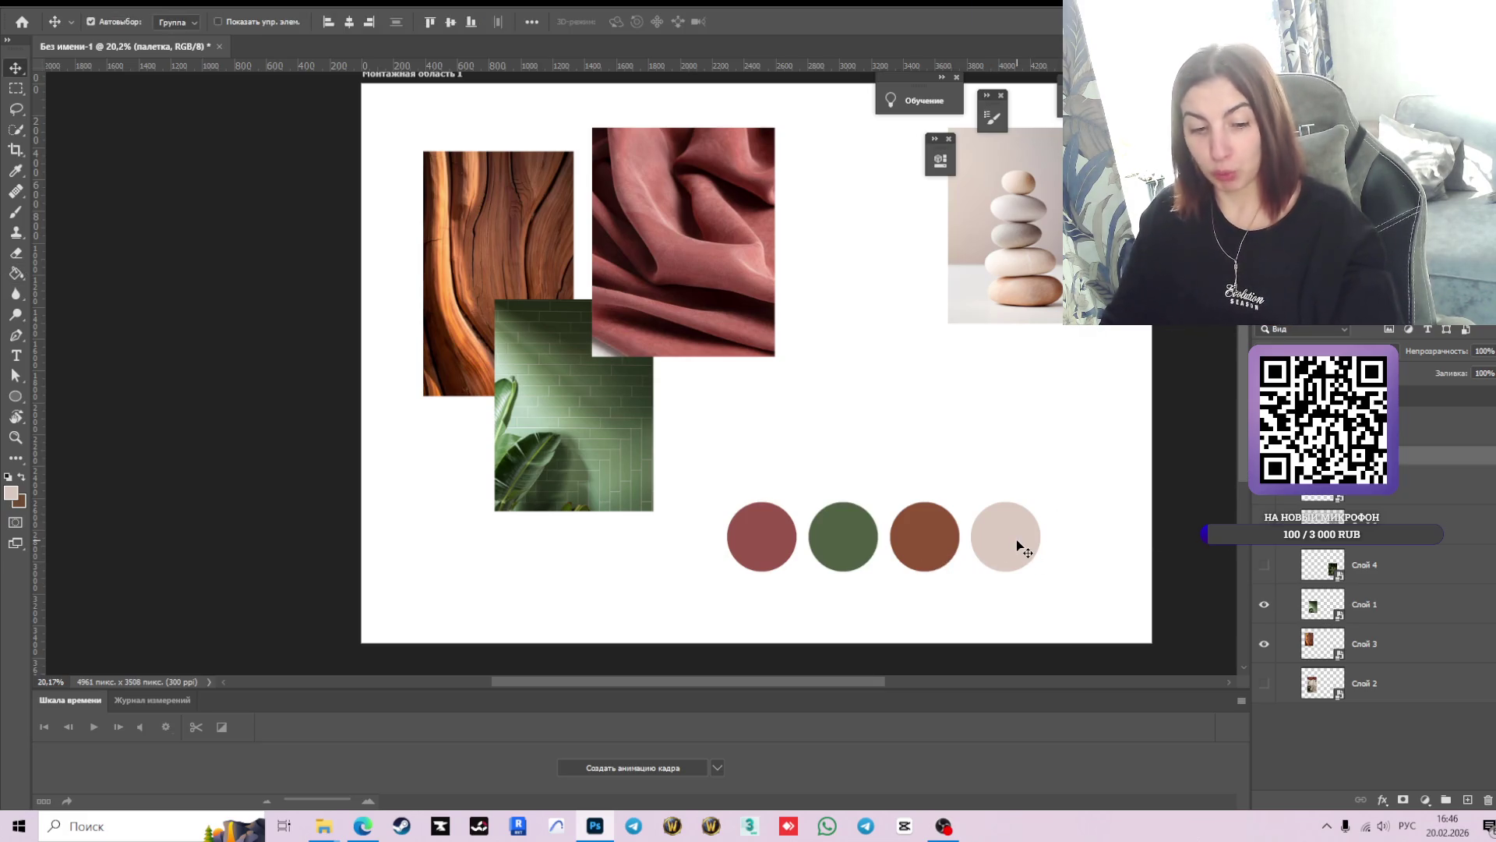
pyautogui.moveTo(1016, 539); pyautogui.dragTo(1070, 540)
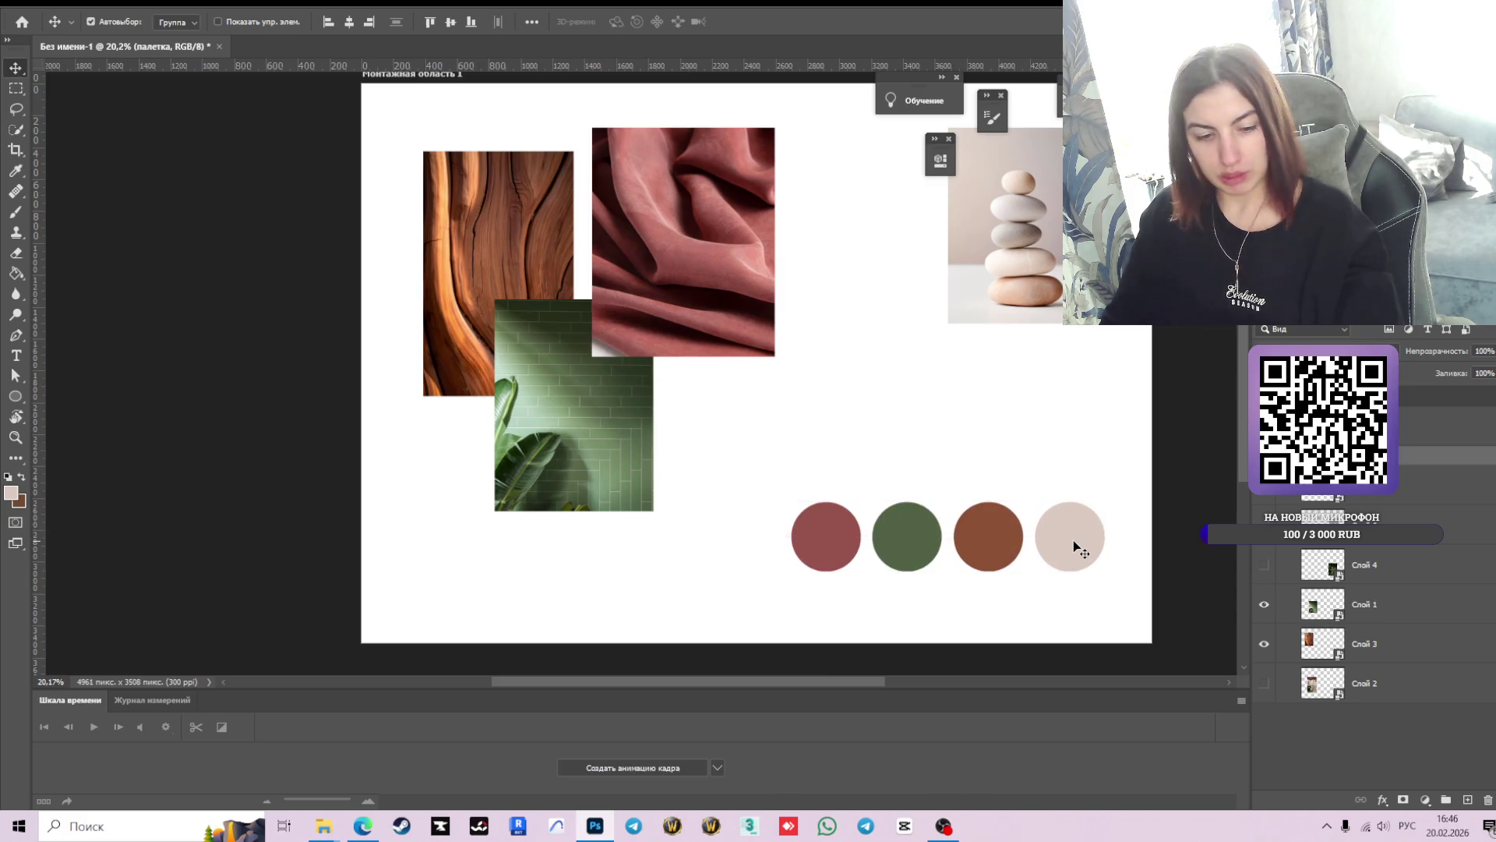
pyautogui.hotkey('ctrl', 'z')
# - Drag the palette slightly right and nudge it back left to settle its position
pyautogui.click(1345, 499)
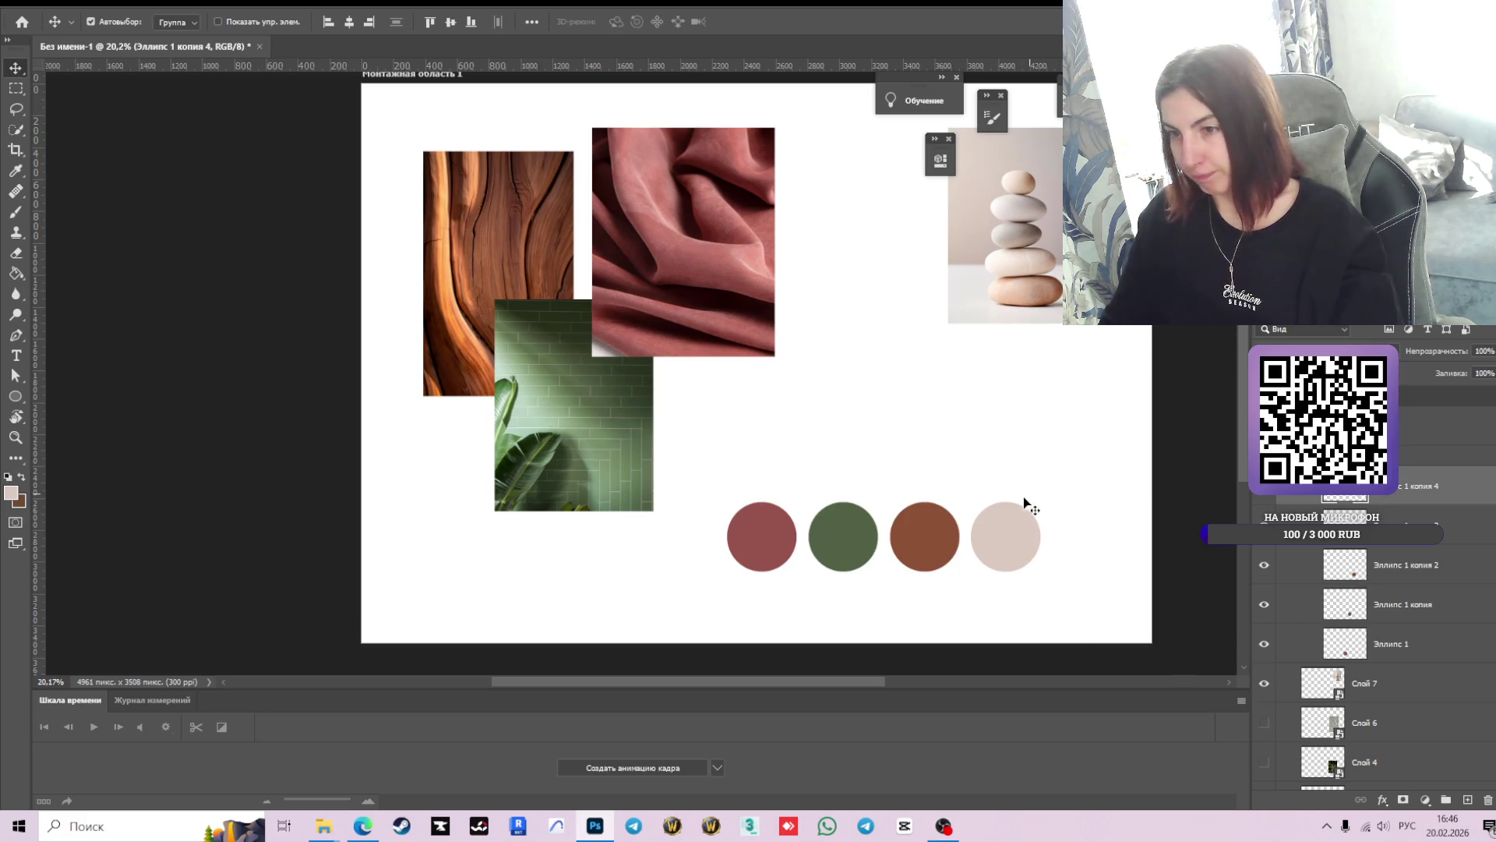
pyautogui.moveTo(1010, 546)
pyautogui.mouseDown()
pyautogui.moveTo(1040, 547)
pyautogui.moveTo(1026, 544)
pyautogui.mouseUp()
pyautogui.click(91, 22)
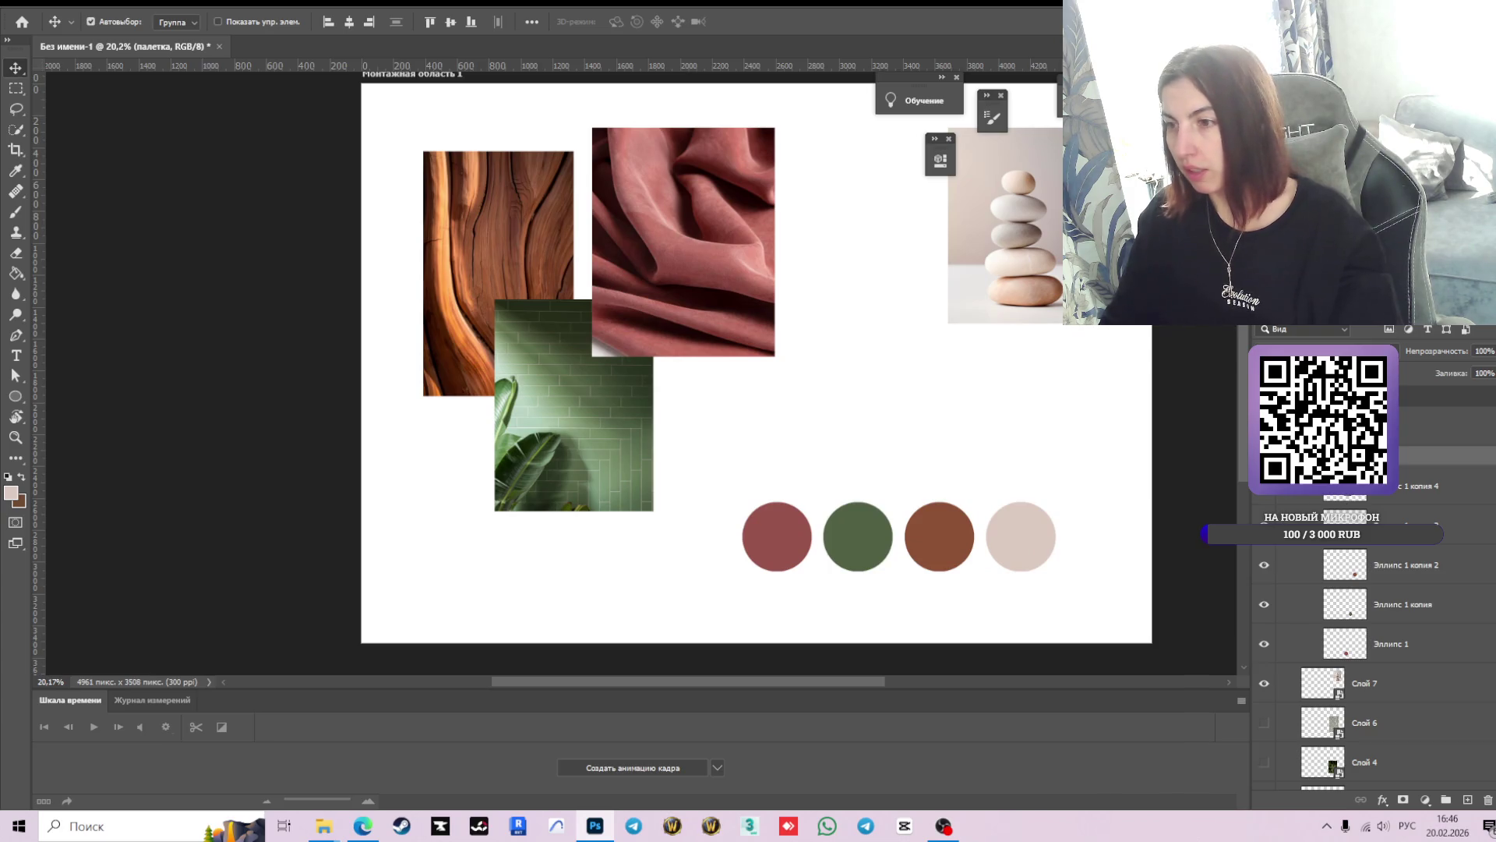
pyautogui.keyDown('ctrl'); pyautogui.click(1334, 498); pyautogui.keyUp('ctrl')
pyautogui.moveTo(1027, 543); pyautogui.dragTo(1012, 539)
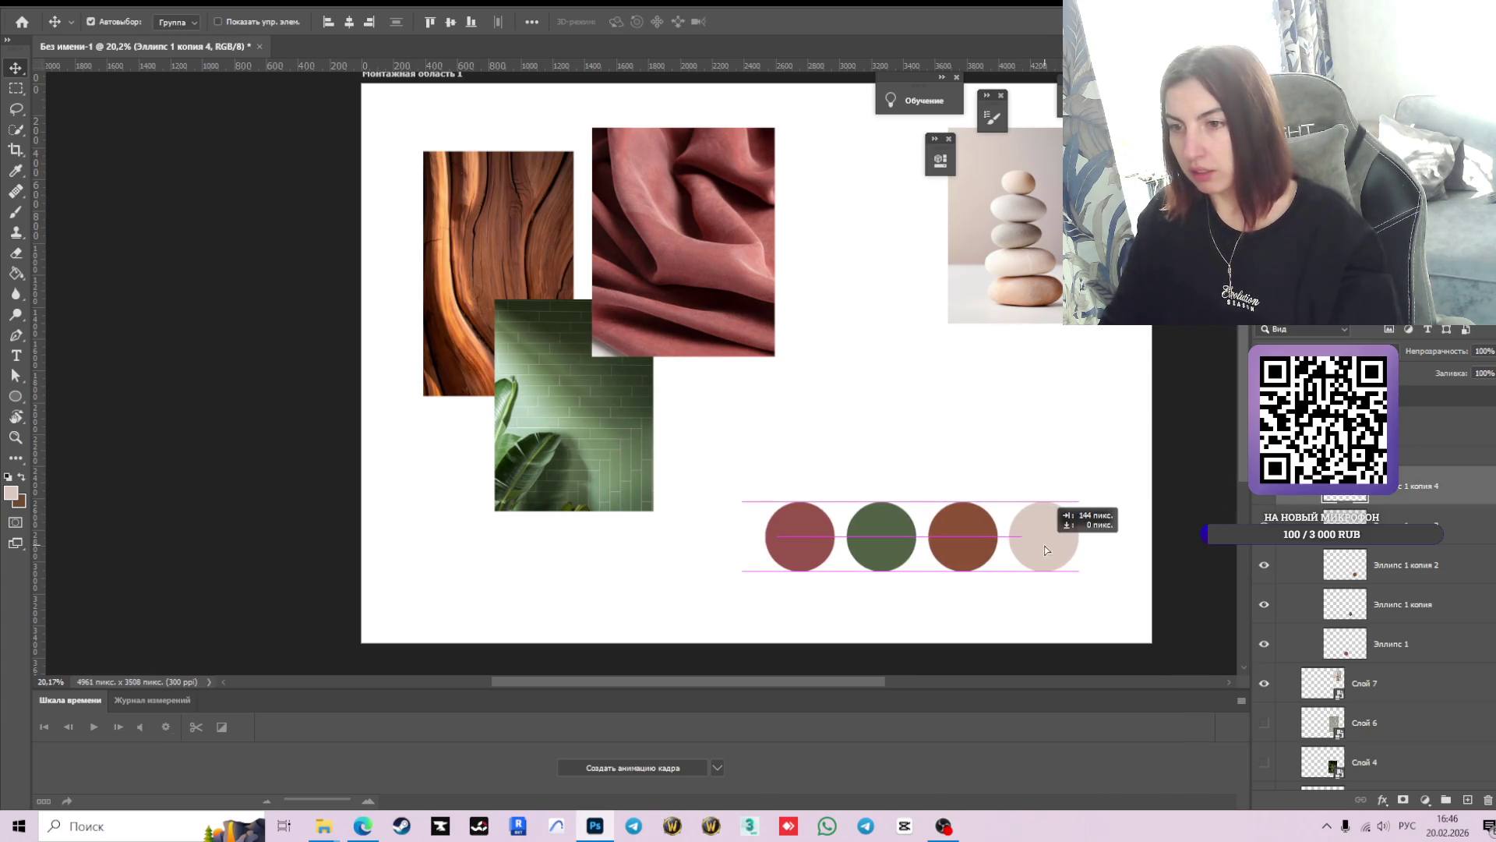
pyautogui.click(1062, 431)
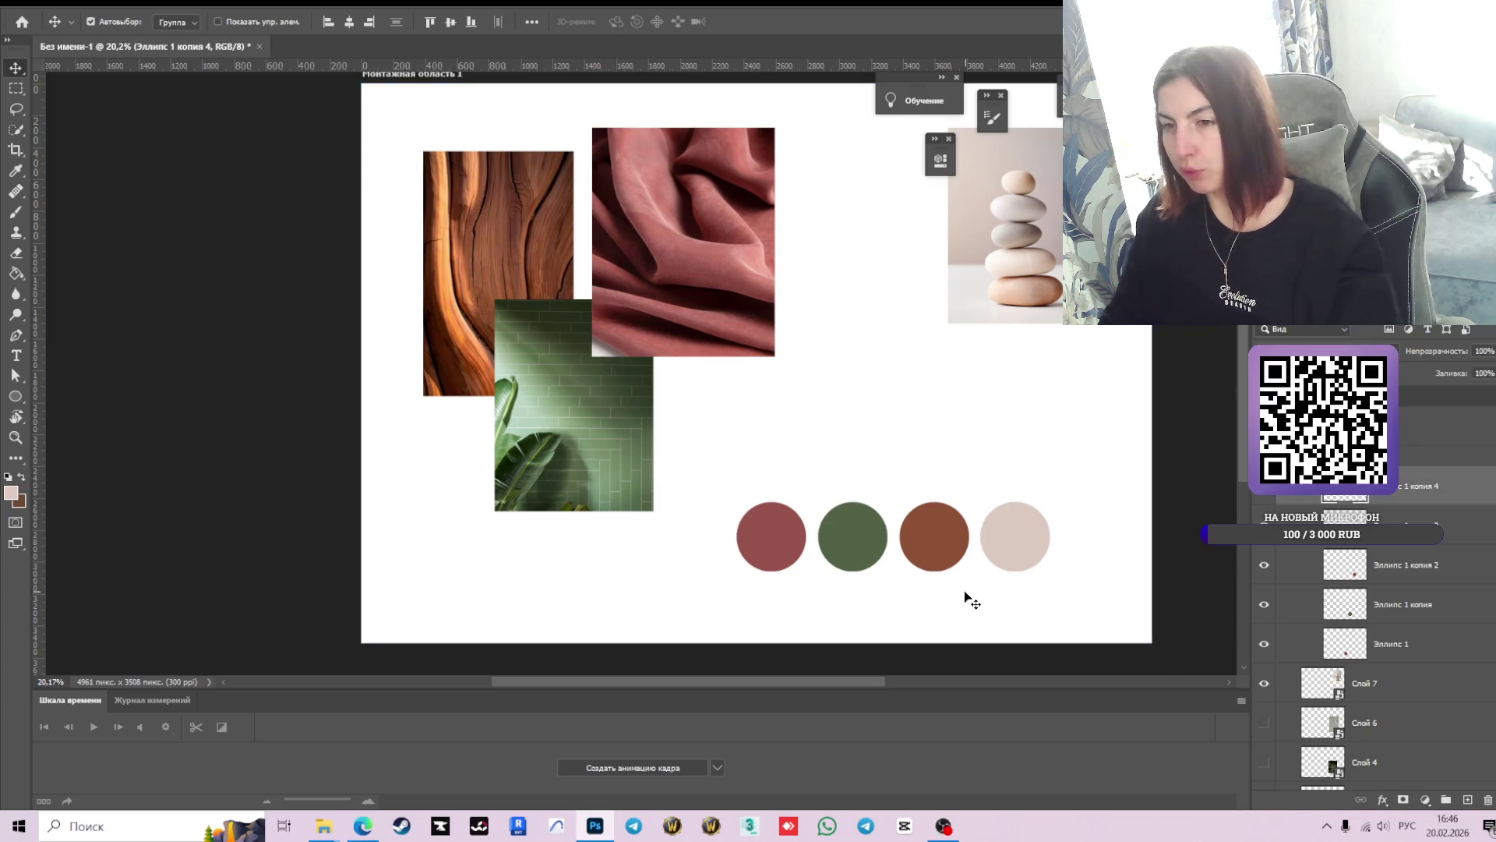
pyautogui.moveTo(1023, 549); pyautogui.dragTo(1021, 548)
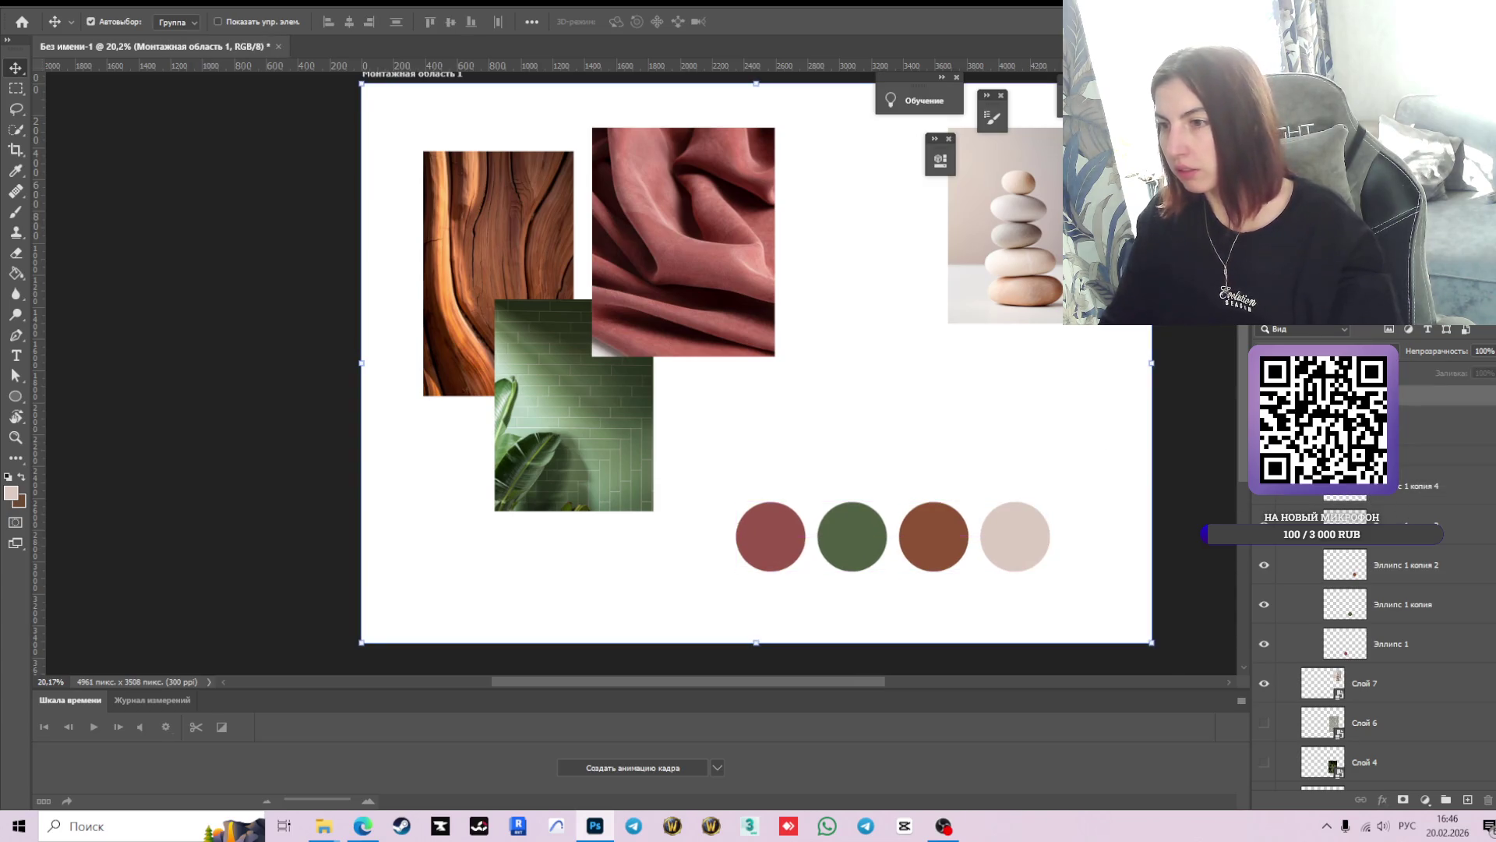
pyautogui.click(1372, 497)
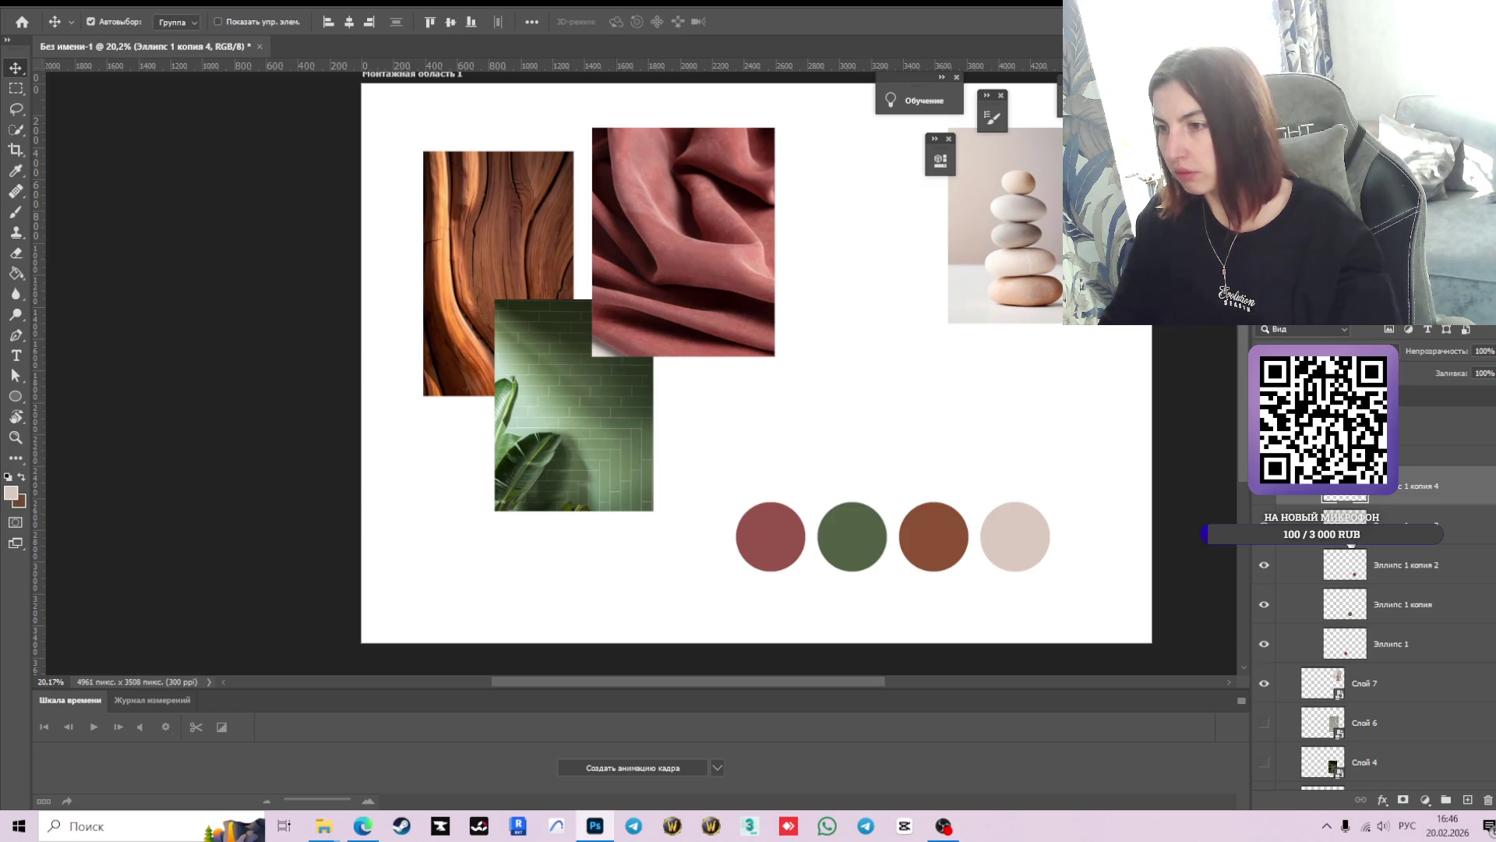
pyautogui.click(1023, 544)
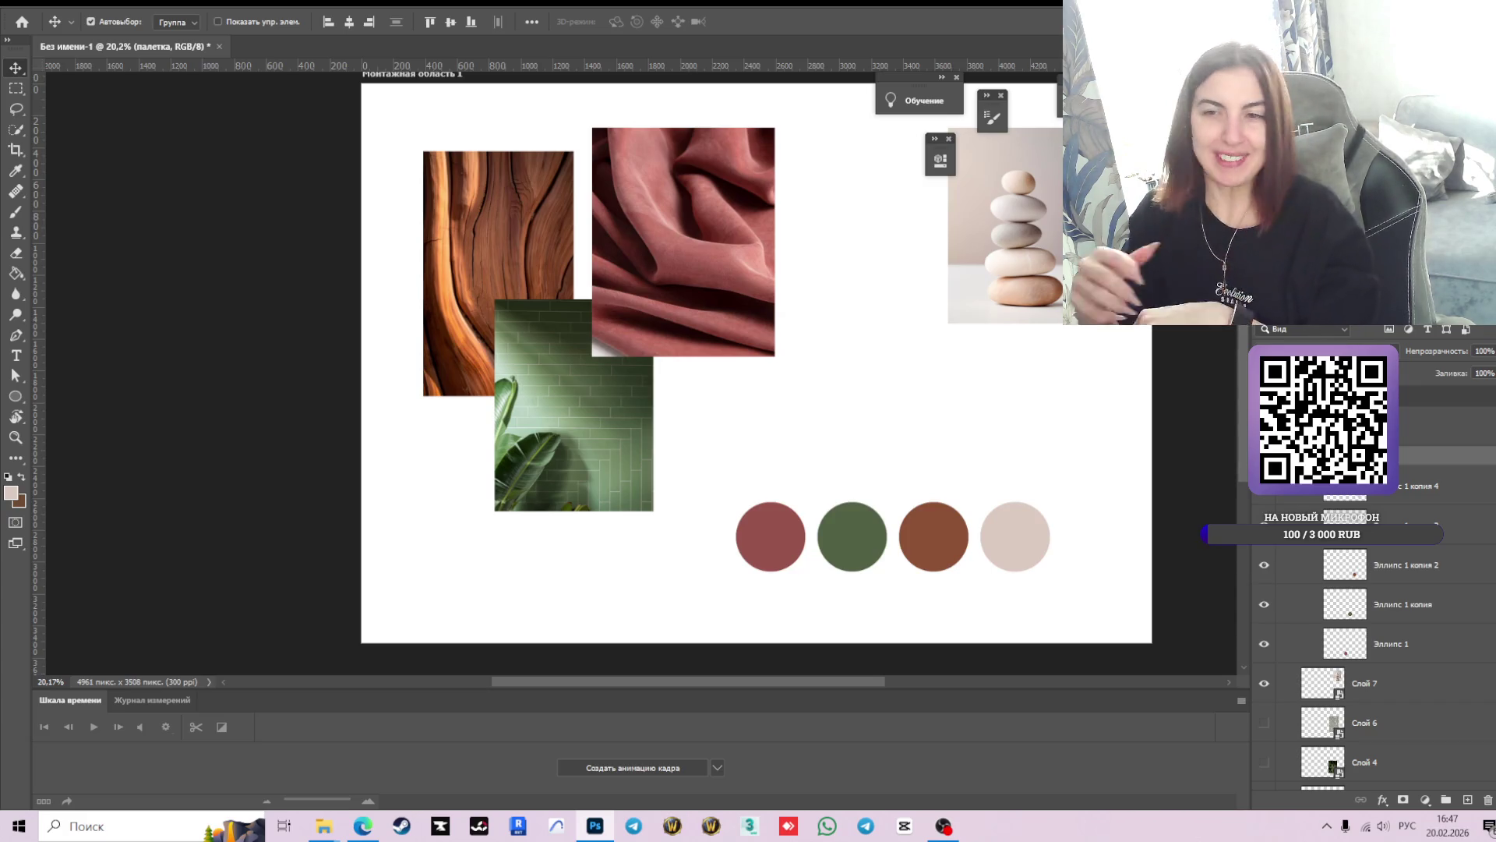
# - Shift the palette circles slightly right, then undo the change
pyautogui.click(1434, 485)
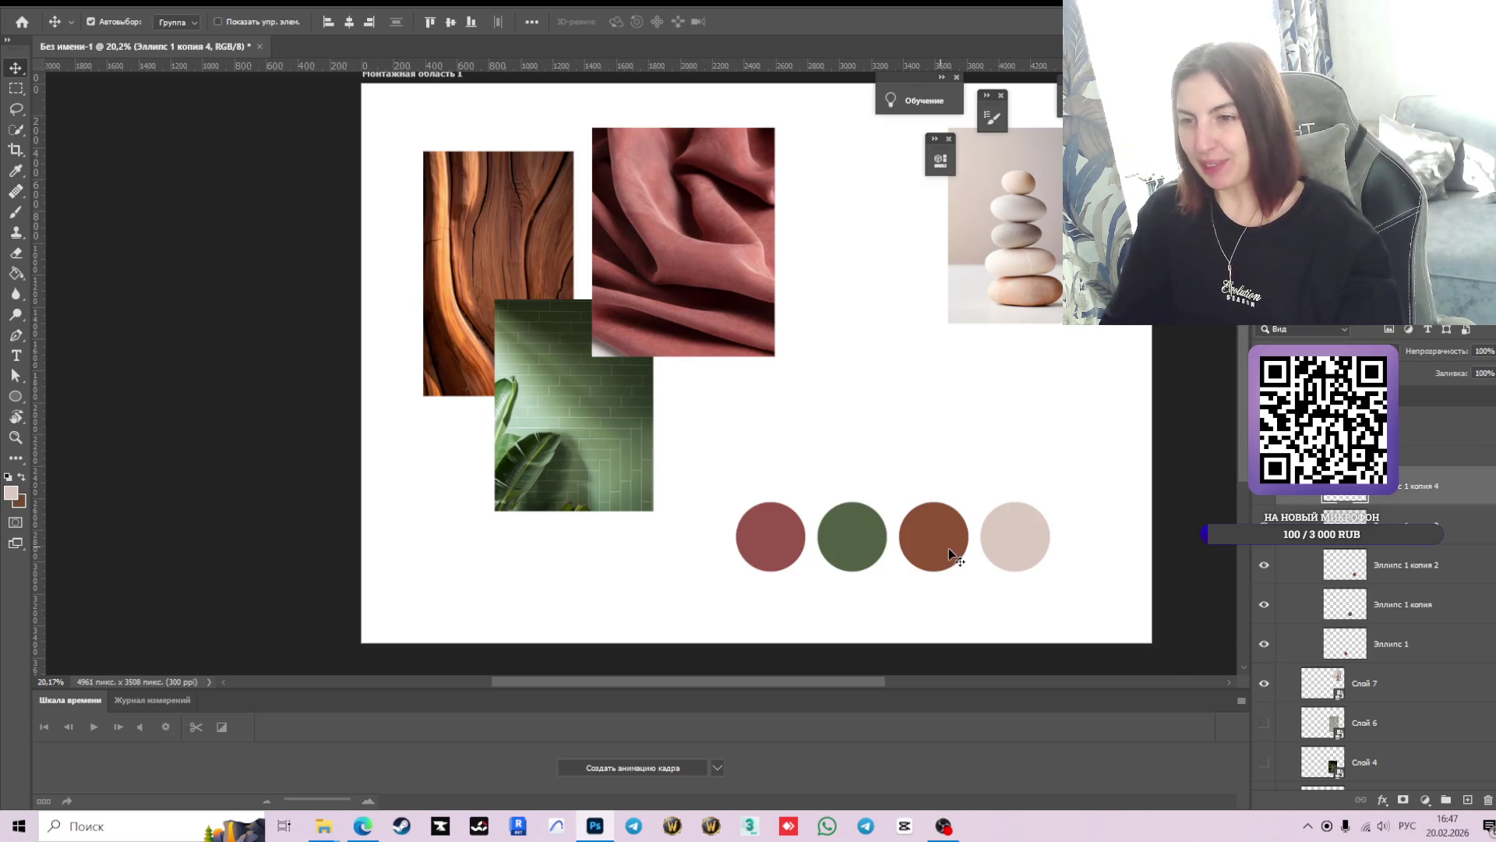
pyautogui.click(1003, 545)
pyautogui.click(1434, 486)
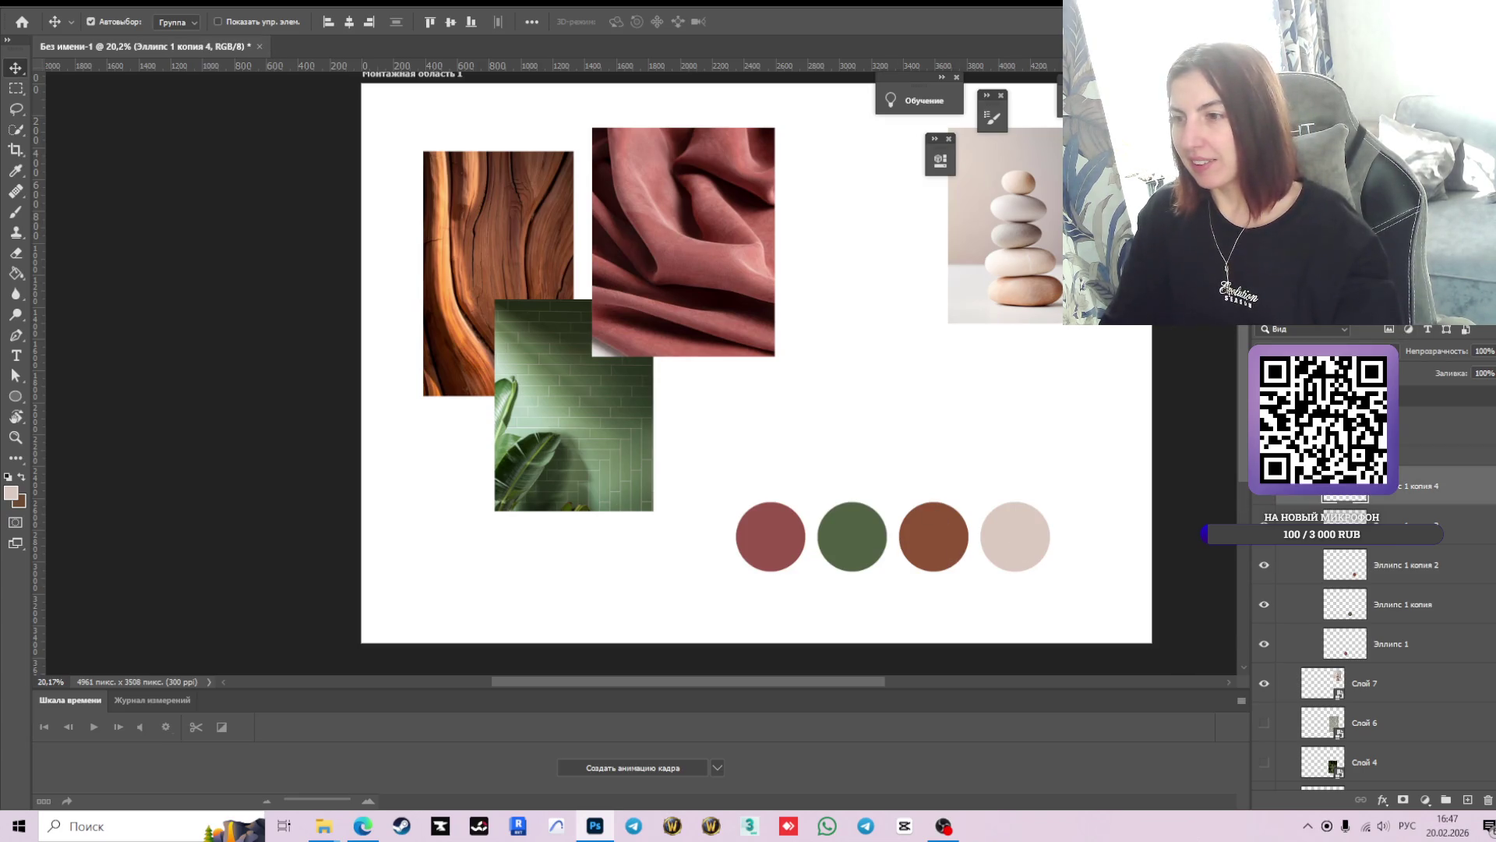
pyautogui.click(1434, 525)
pyautogui.moveTo(1015, 523); pyautogui.dragTo(1021, 524)
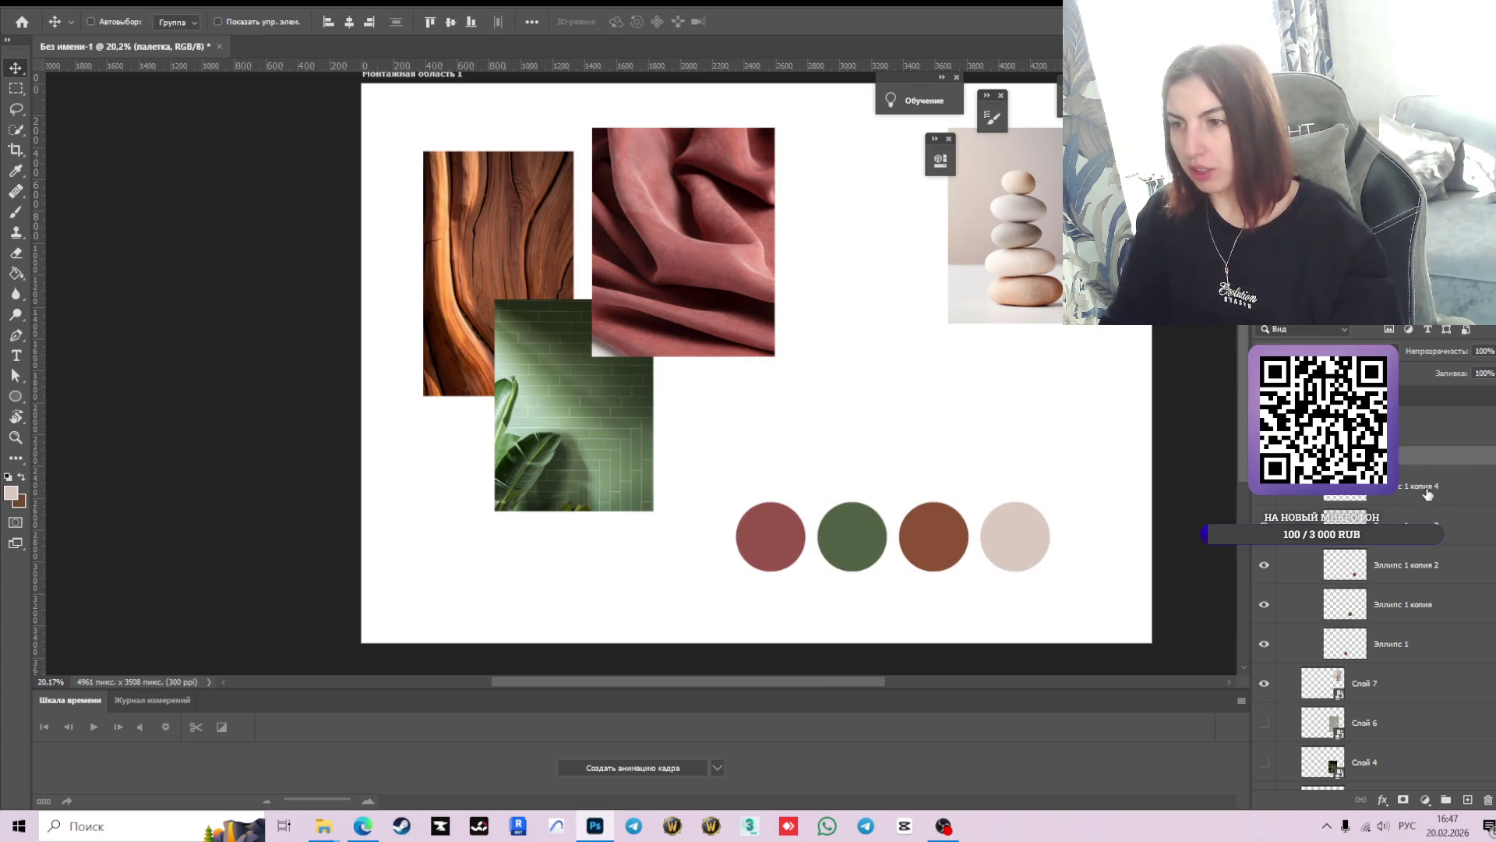
pyautogui.hotkey('ctrl', 'z')
pyautogui.hotkey('ctrl', 'z')
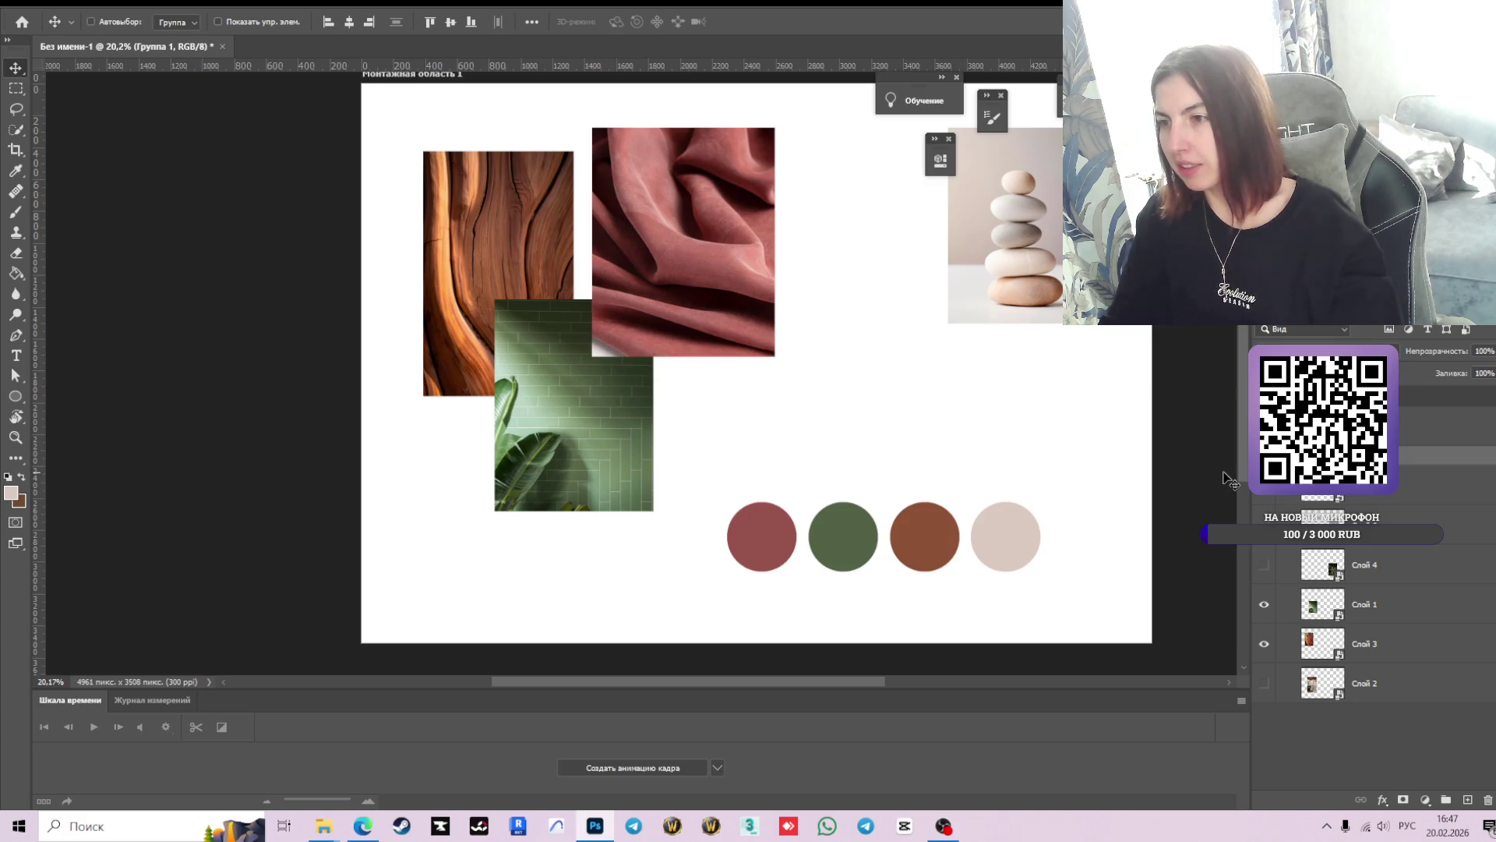
# - Place a copy of the beige circle at the right end of the palette row
pyautogui.click(1013, 551)
pyautogui.moveTo(1017, 537); pyautogui.dragTo(1086, 540)
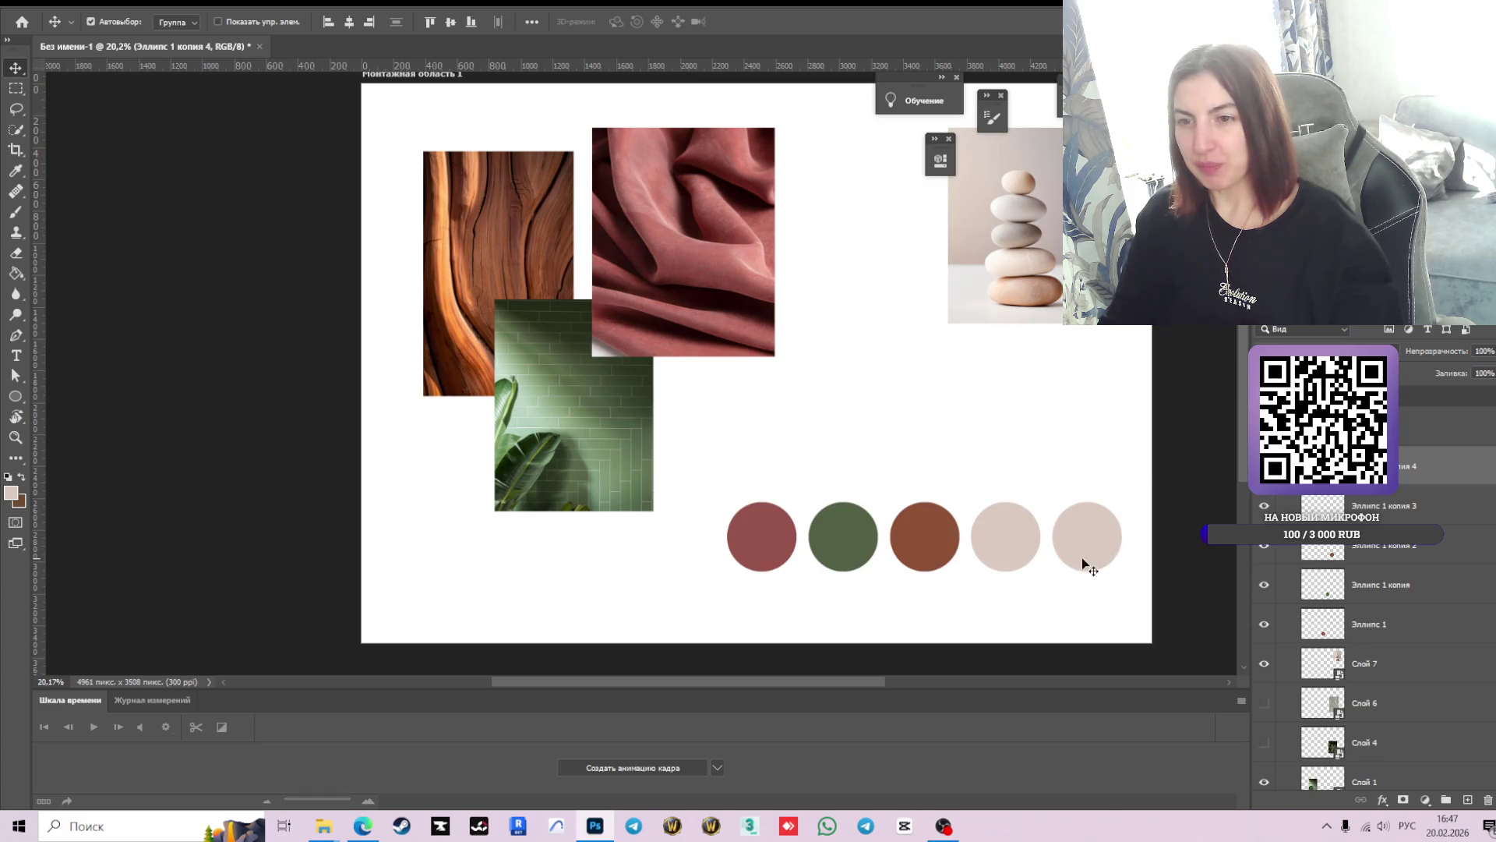
pyautogui.scroll(-2, 918, 541)
pyautogui.scroll(1, 904, 546)
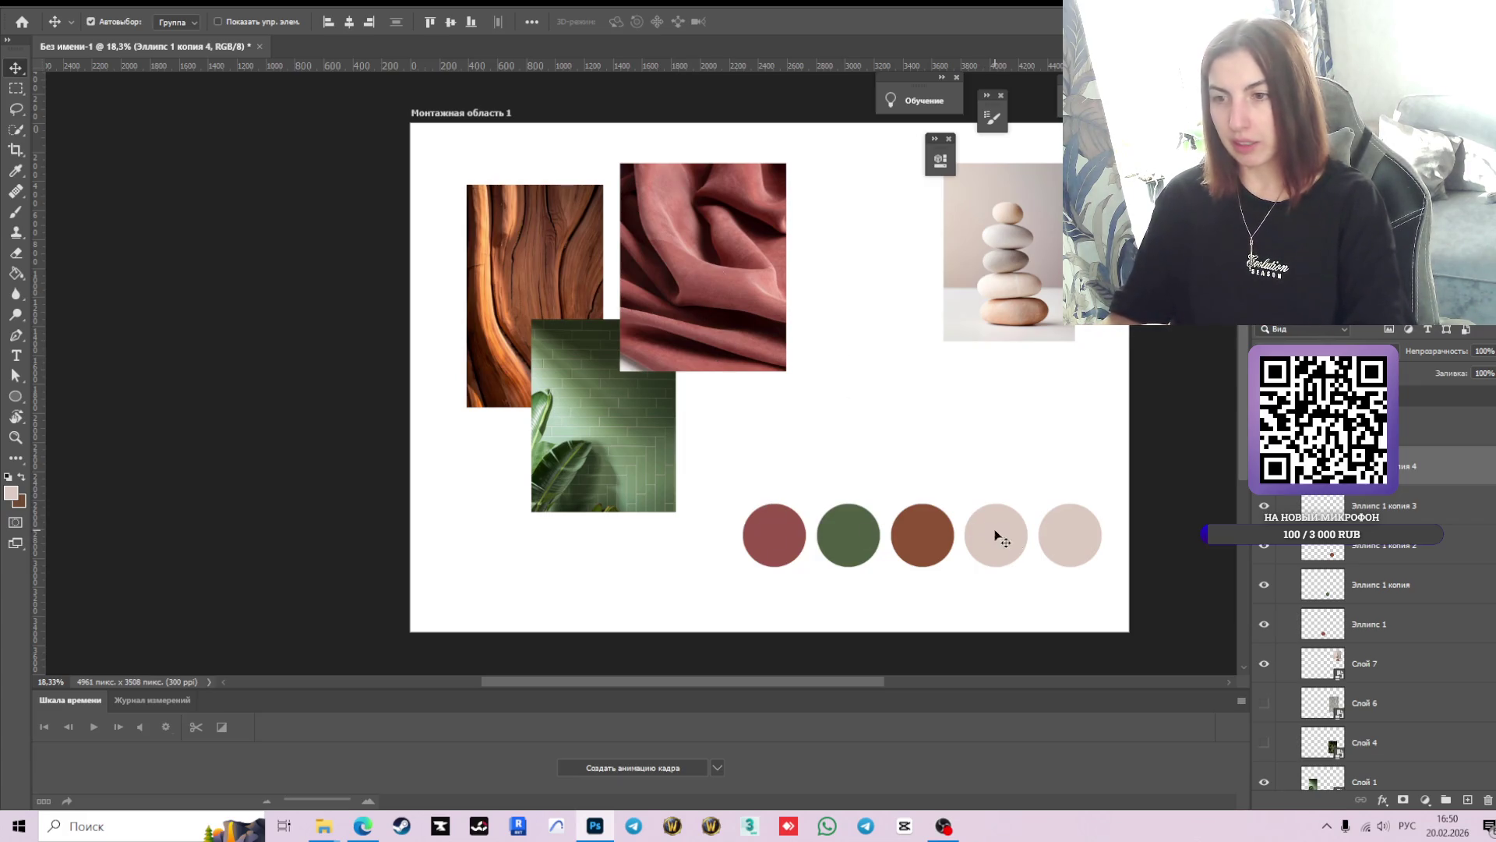
# - Switch from Photoshop to the Edge browser showing the Pinterest clay-vase results
pyautogui.click(362, 827)
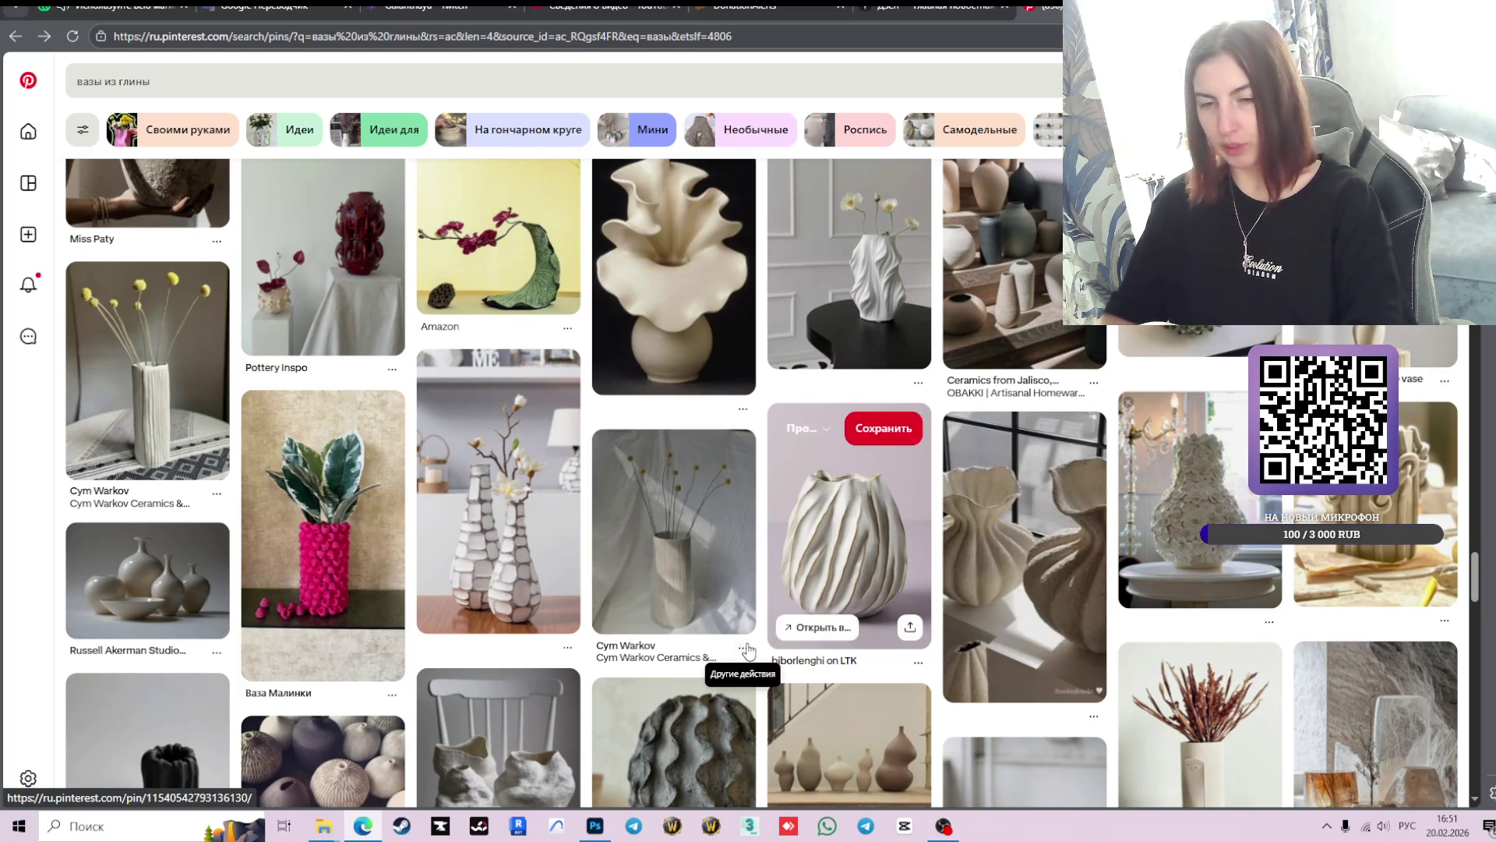
# - Browse the вазы из глины vase results and select the query text in the search box
pyautogui.scroll(-2, 983, 589)
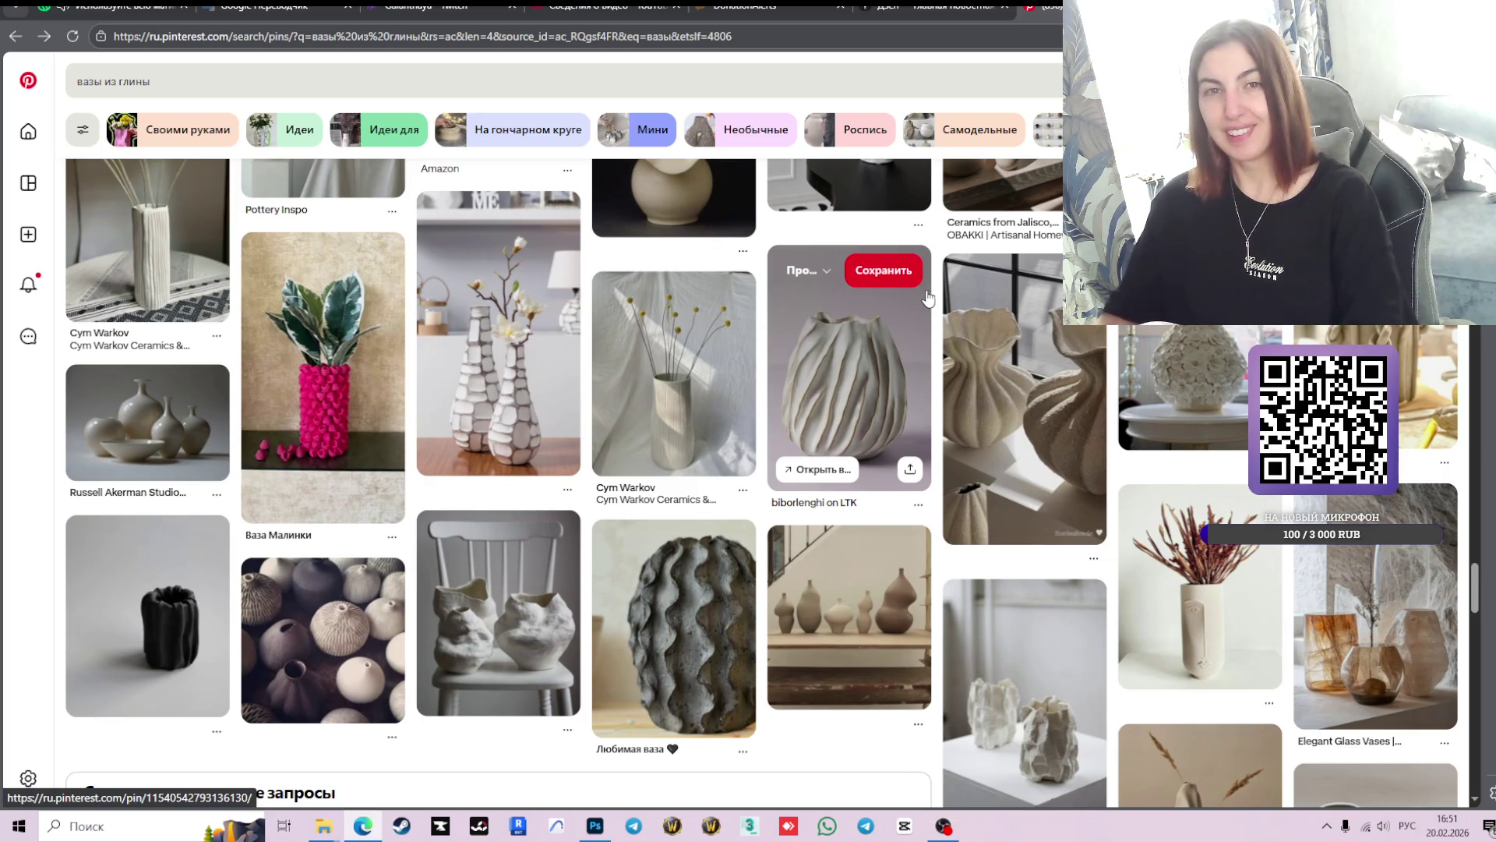
pyautogui.click(611, 835)
pyautogui.hotkey('alt', 'Tab')
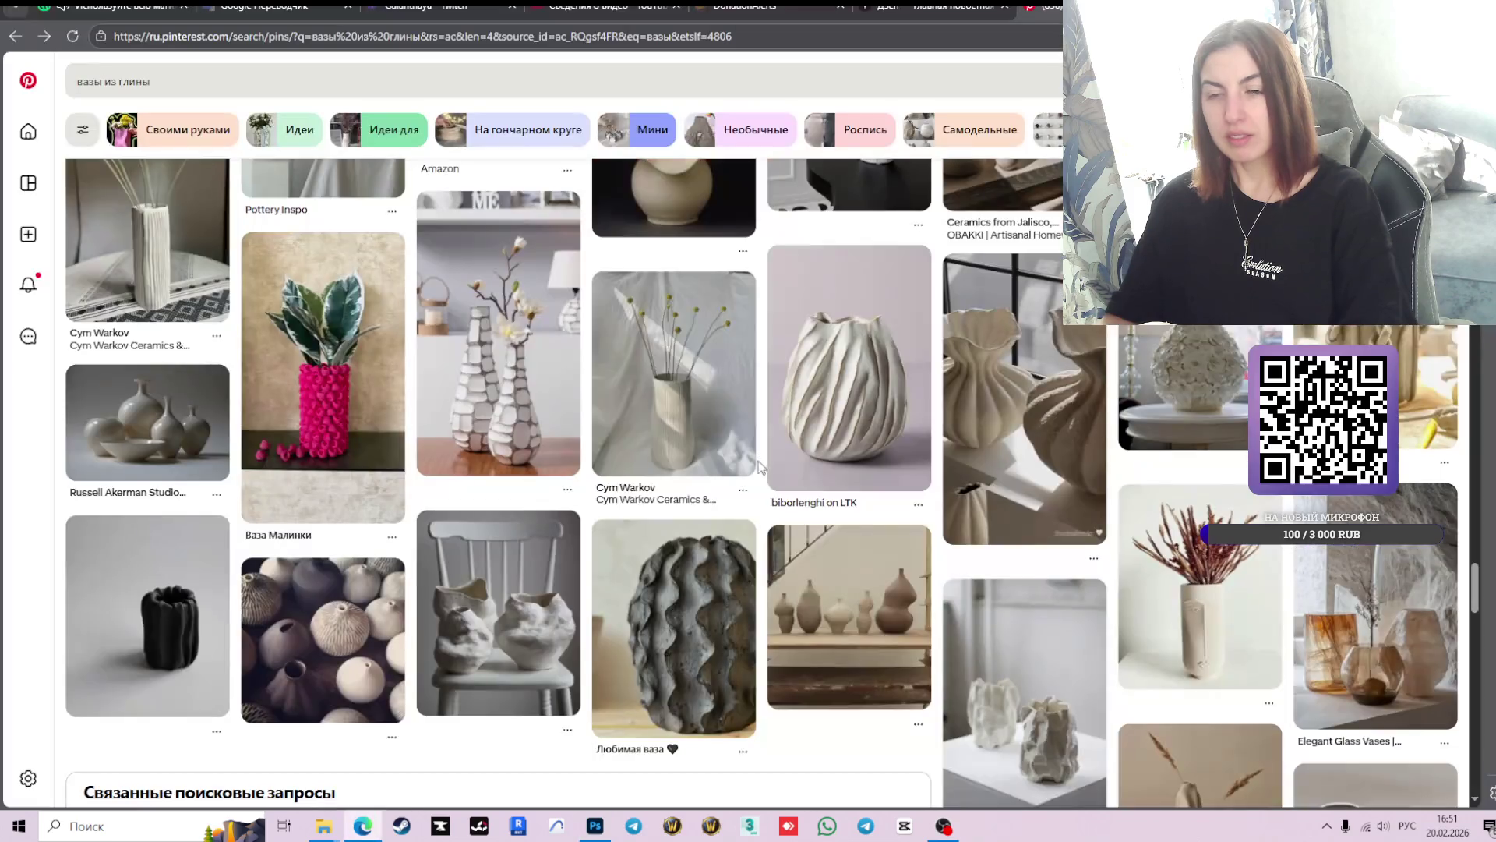
pyautogui.scroll(5, 649, 498)
pyautogui.scroll(10, 649, 499)
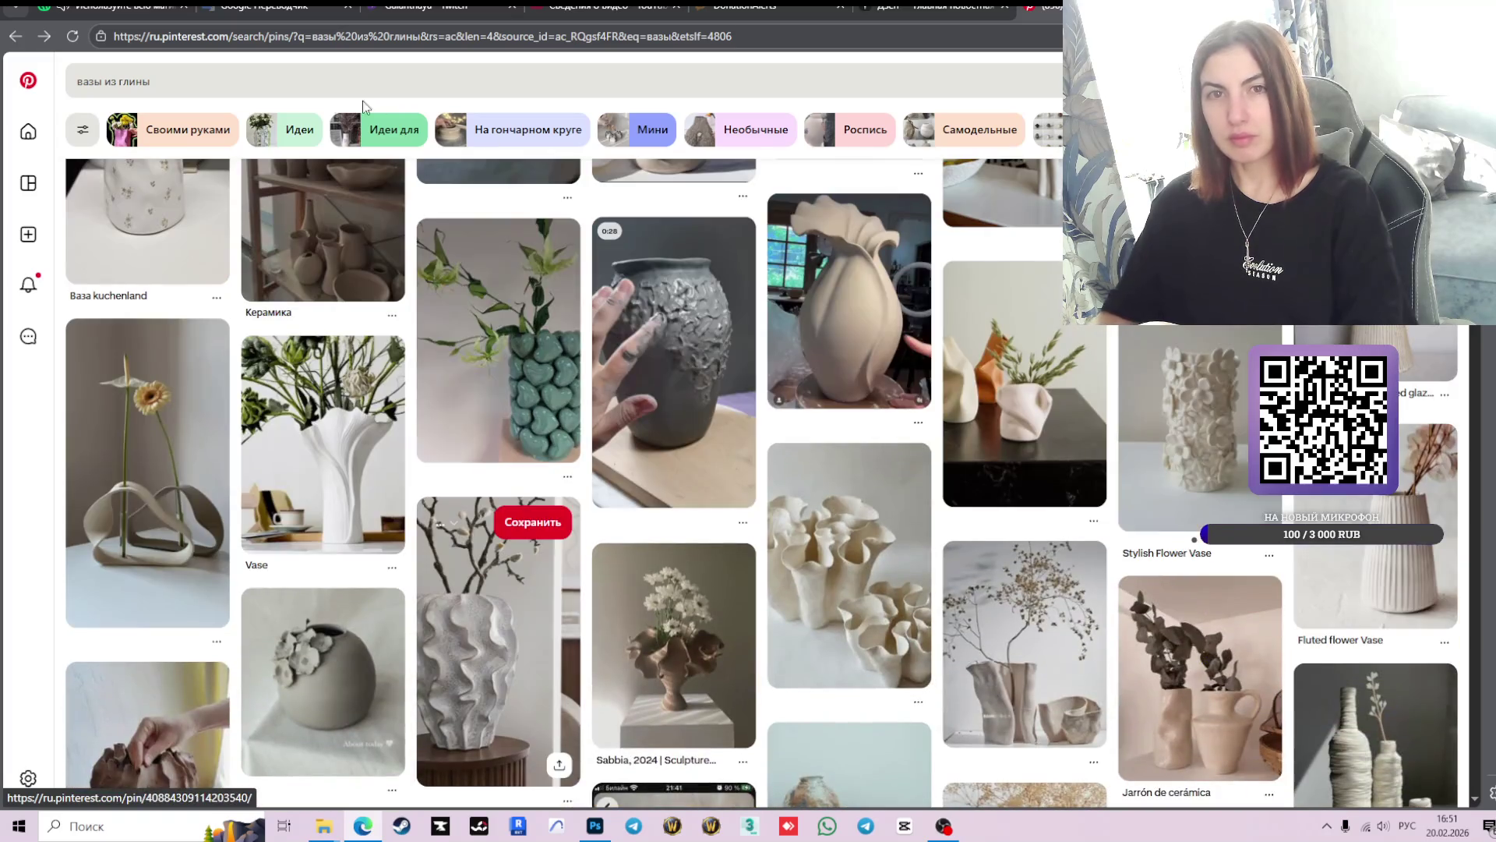
pyautogui.moveTo(233, 82); pyautogui.dragTo(78, 82)
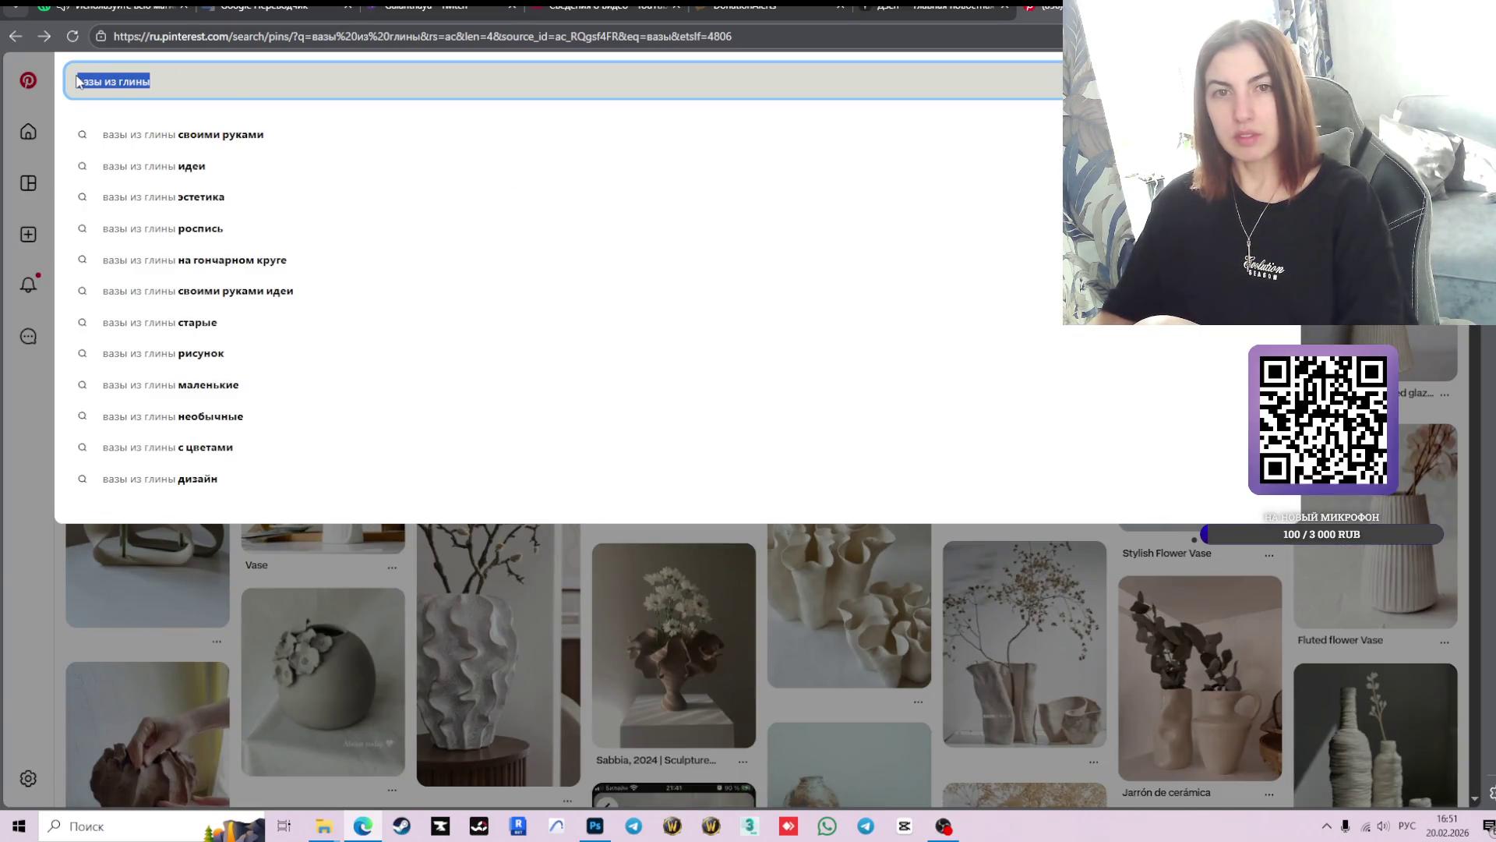
# - Search Pinterest for 'цветы эстетика' using the suggestion list
pyautogui.press('BackSpace')
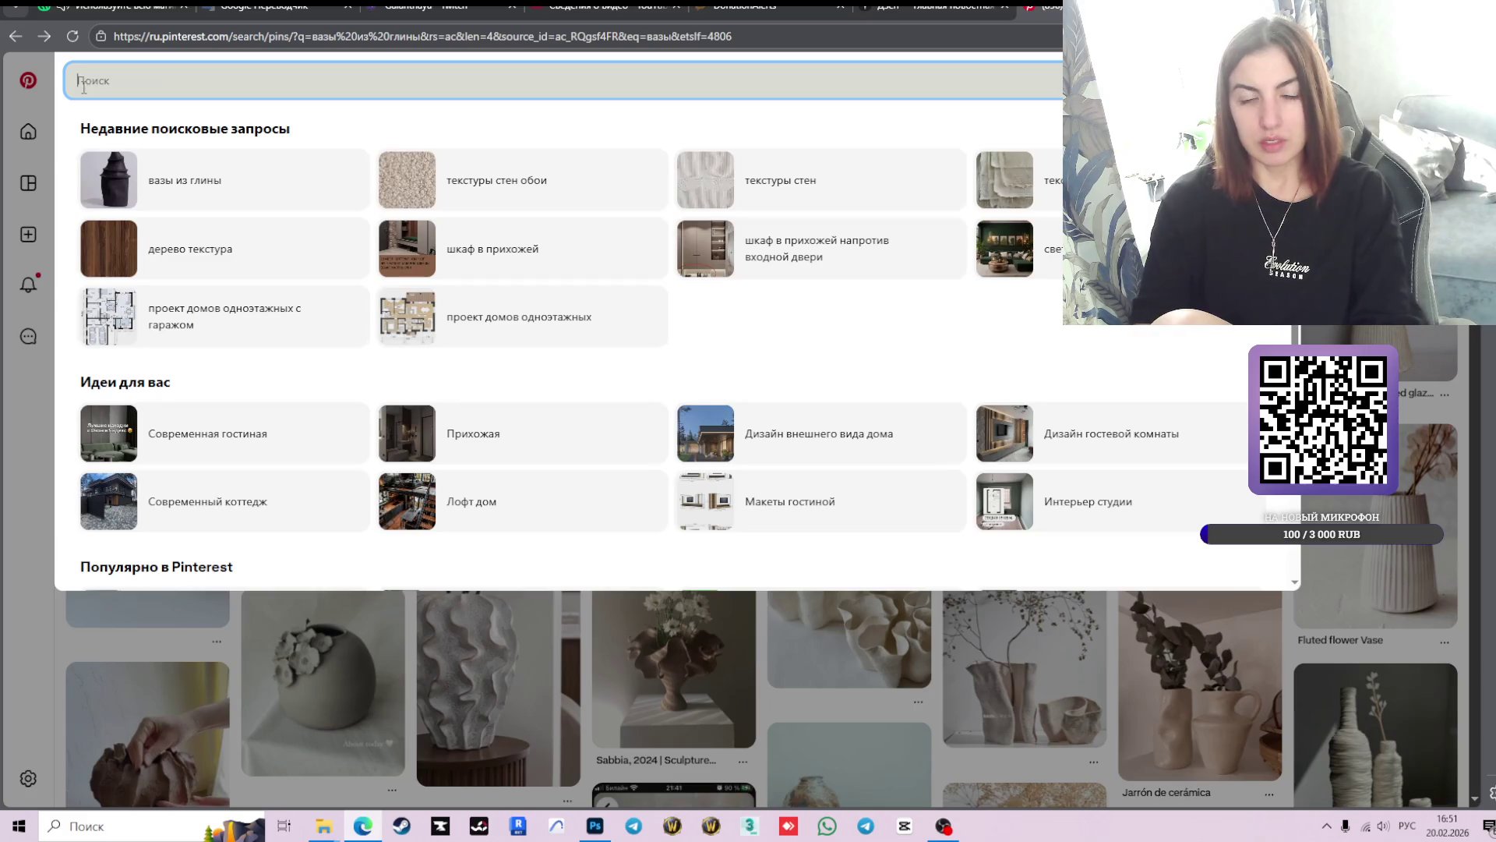
pyautogui.write('цветы')
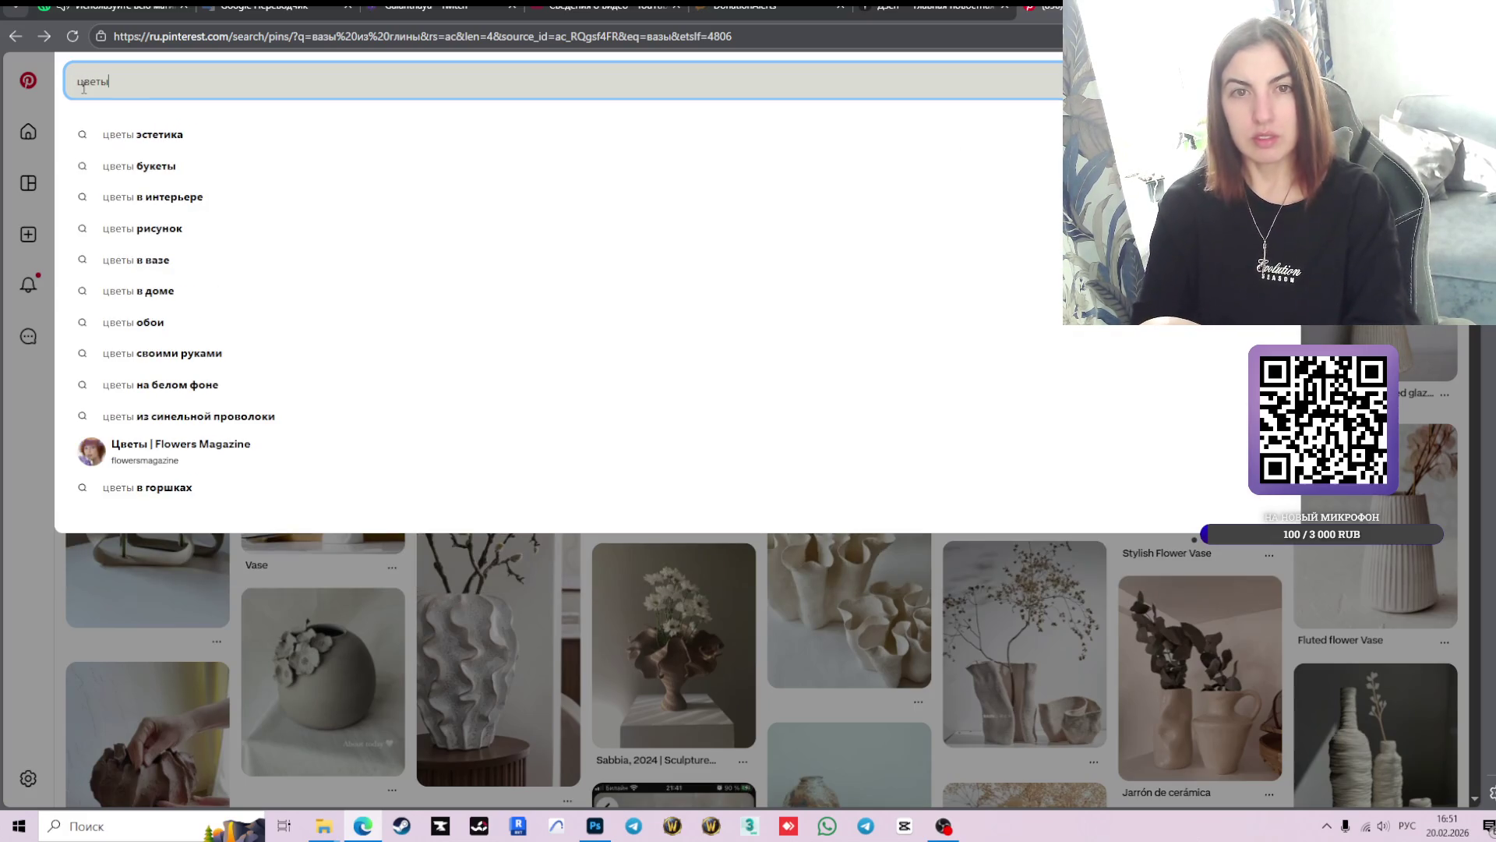
pyautogui.press('Down')
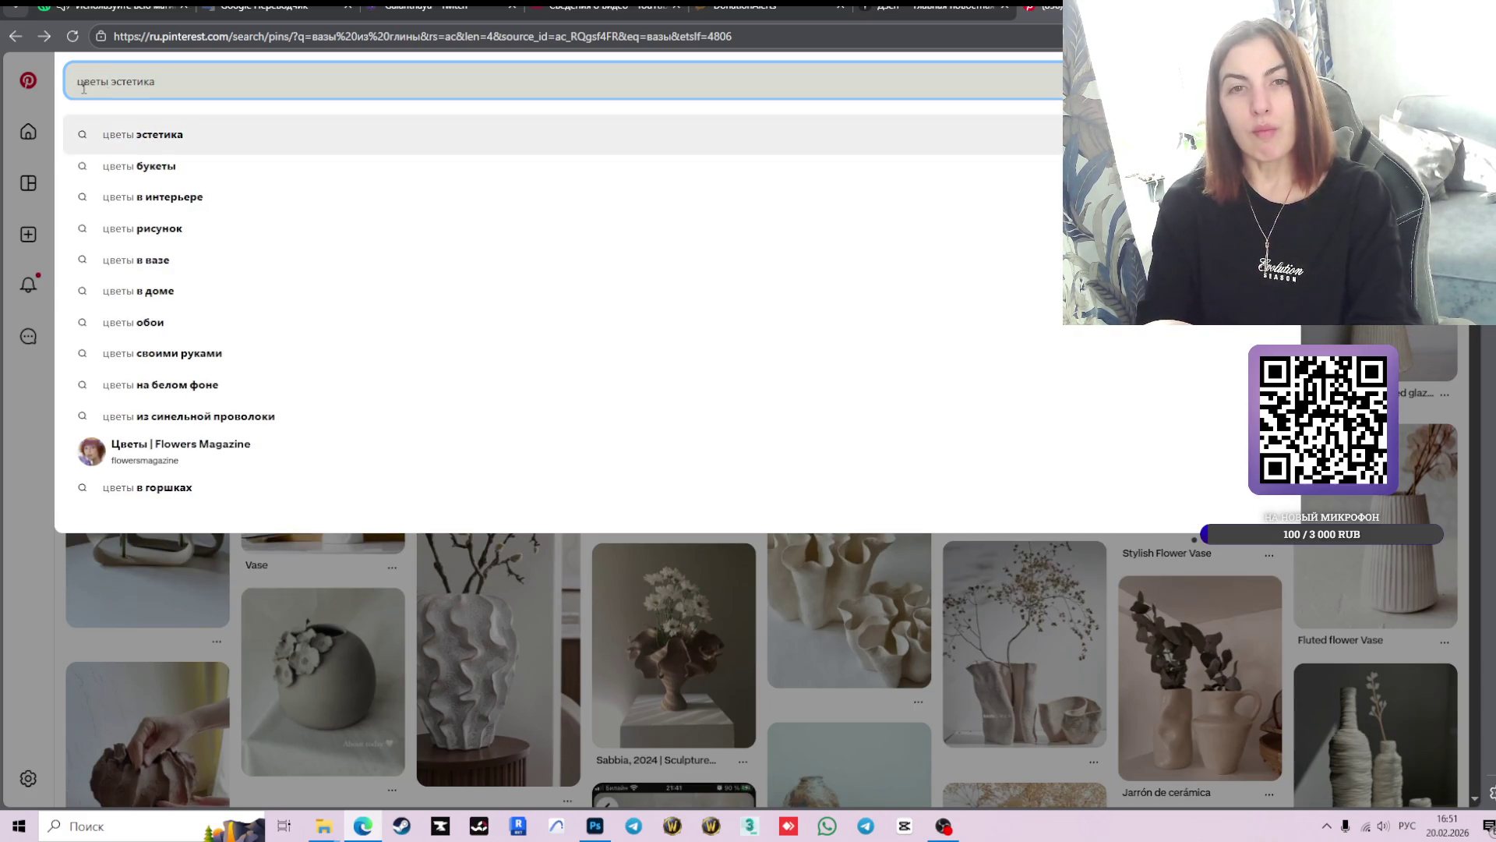
pyautogui.press('Return')
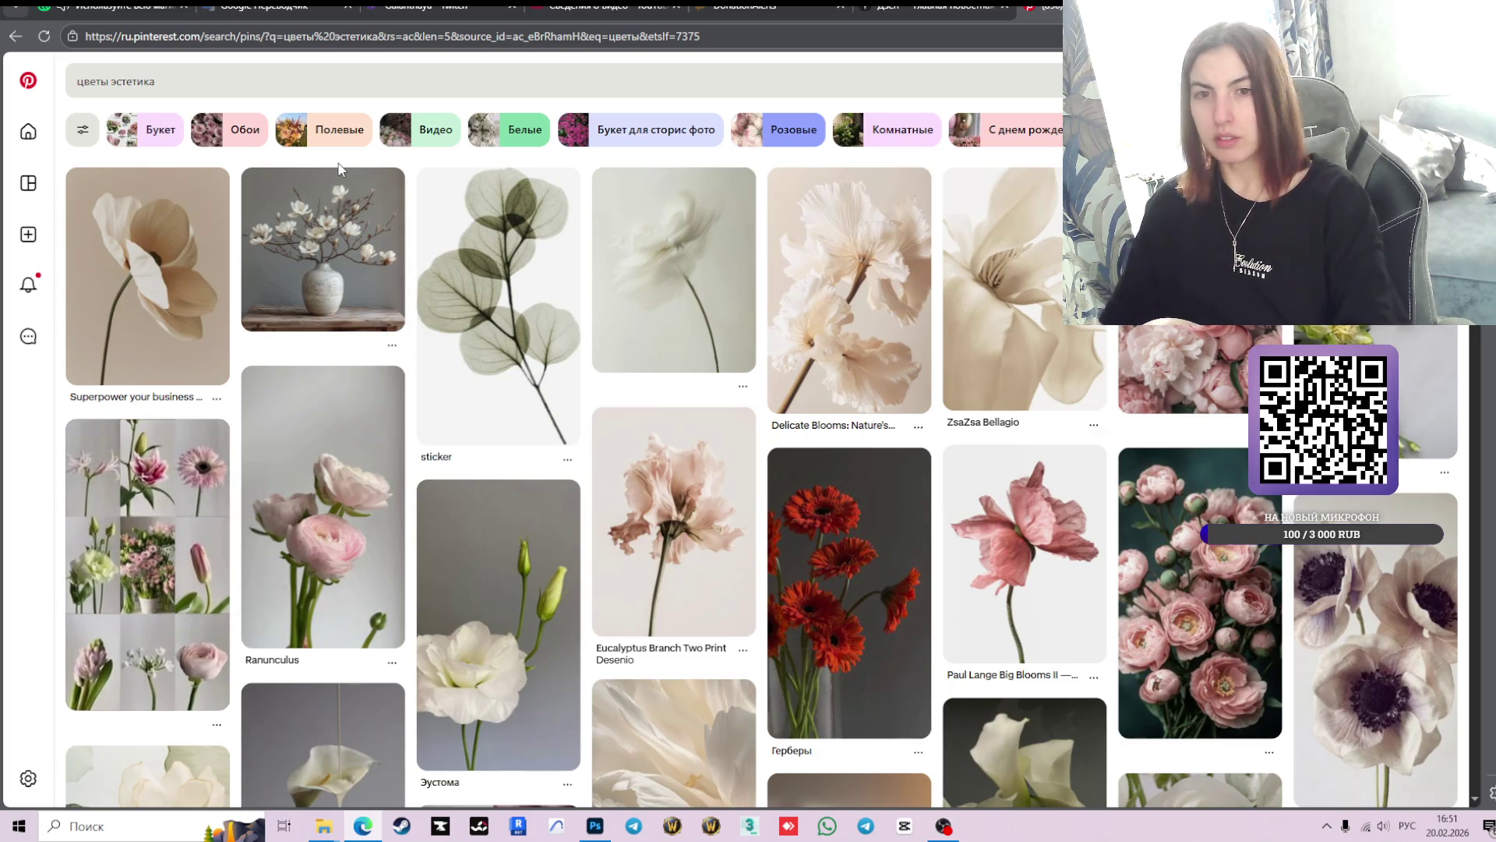
# - Scroll the results and open the eucalyptus pin Fondo de pantalla celular at full size
pyautogui.moveTo(715, 321)
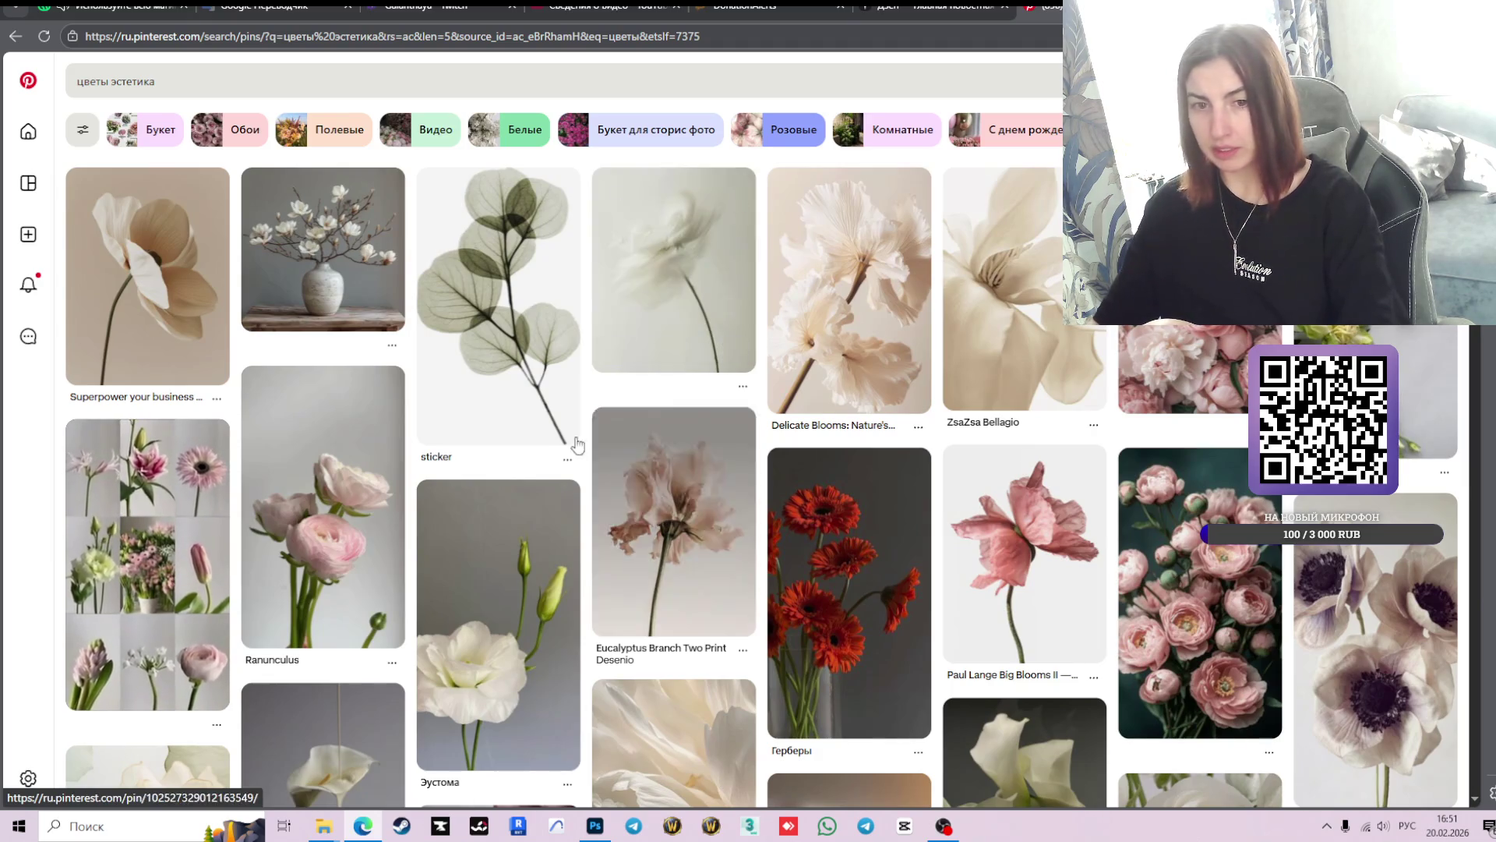
pyautogui.moveTo(1001, 466)
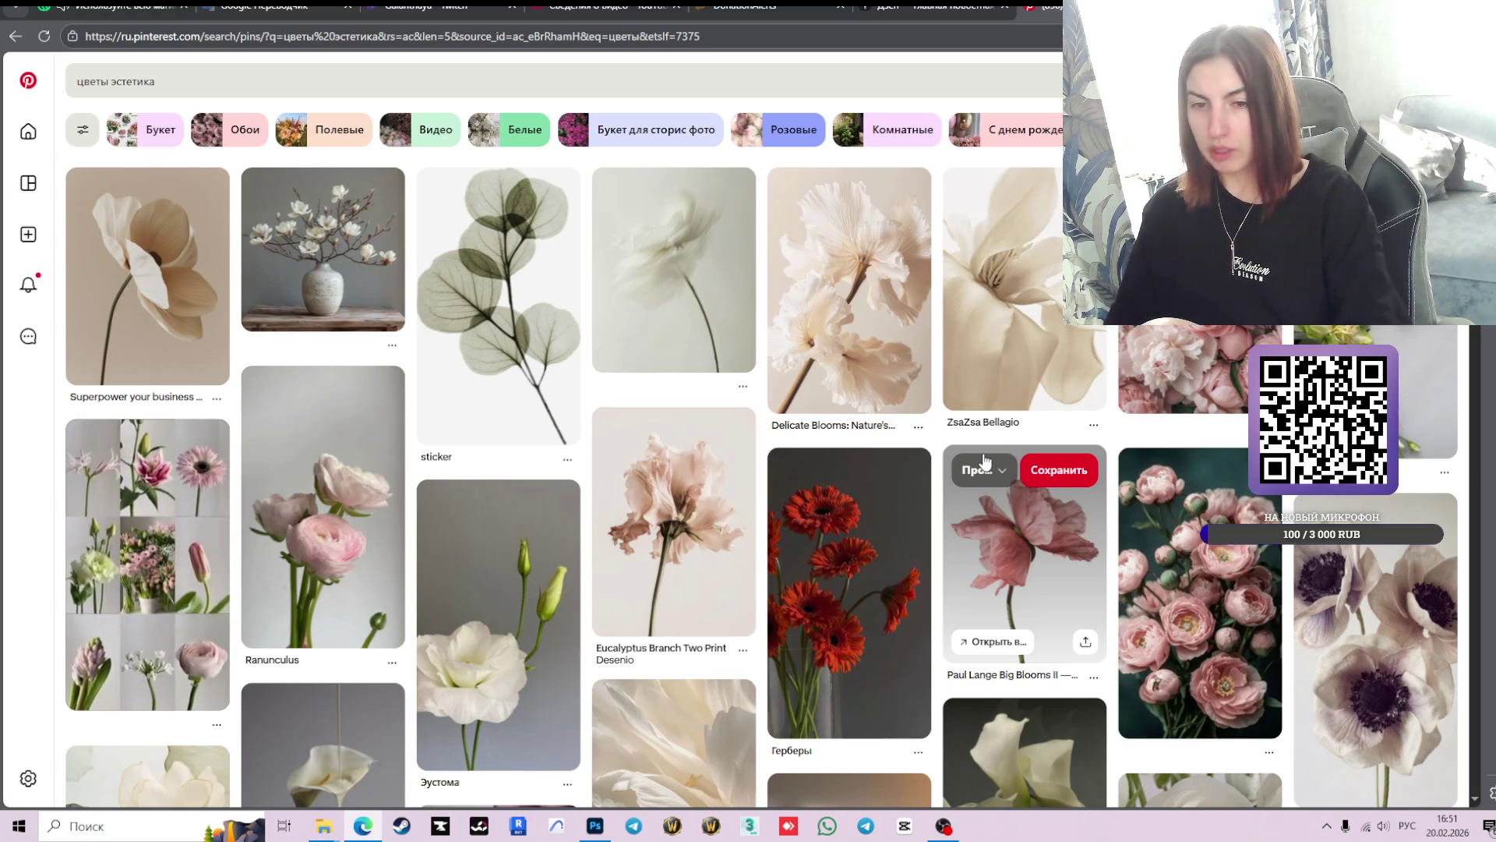
pyautogui.scroll(-7, 857, 480)
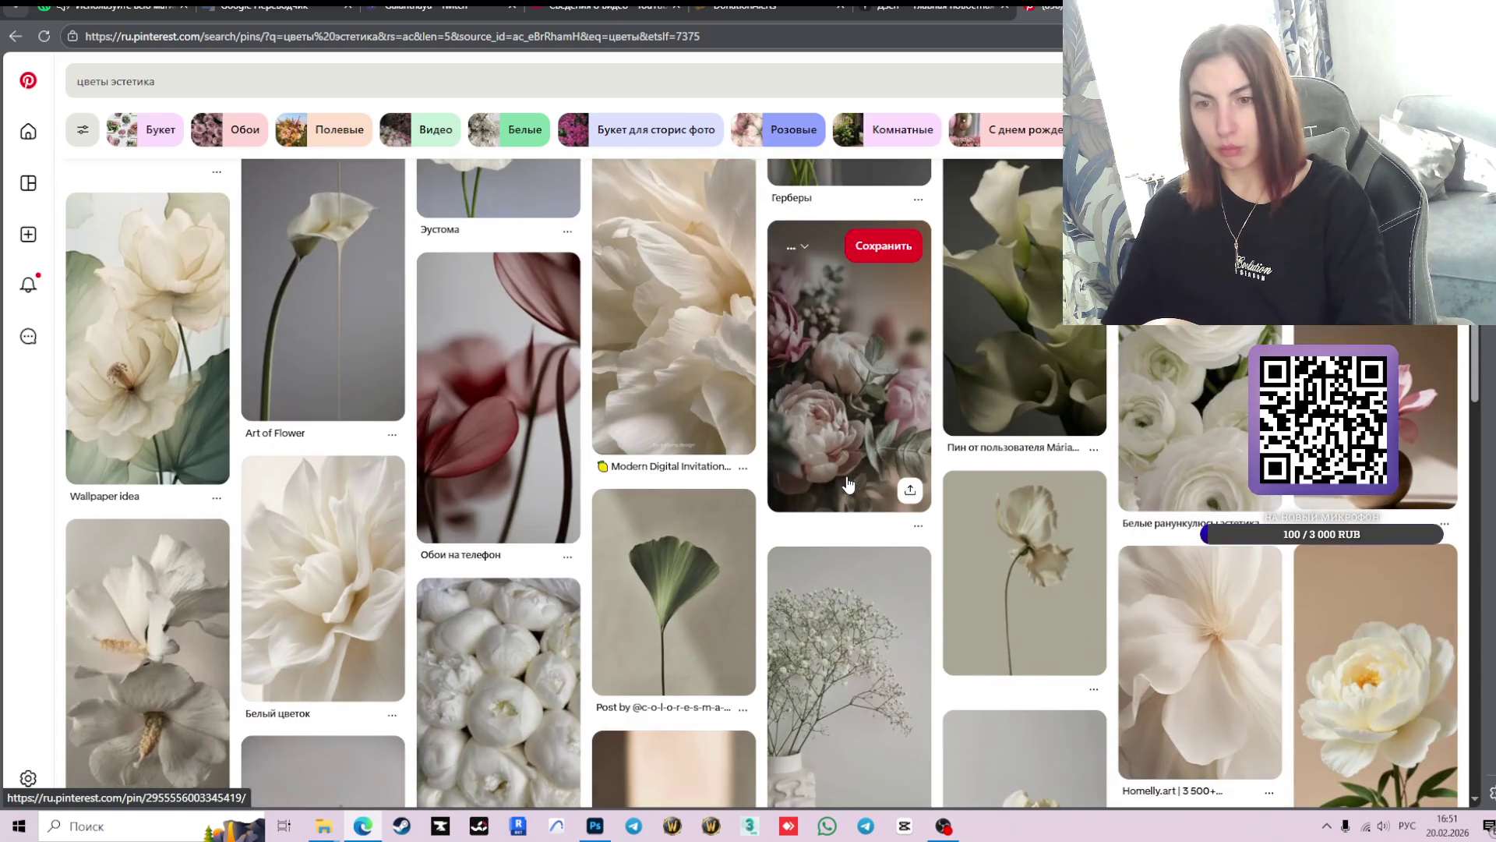
pyautogui.scroll(-3, 858, 487)
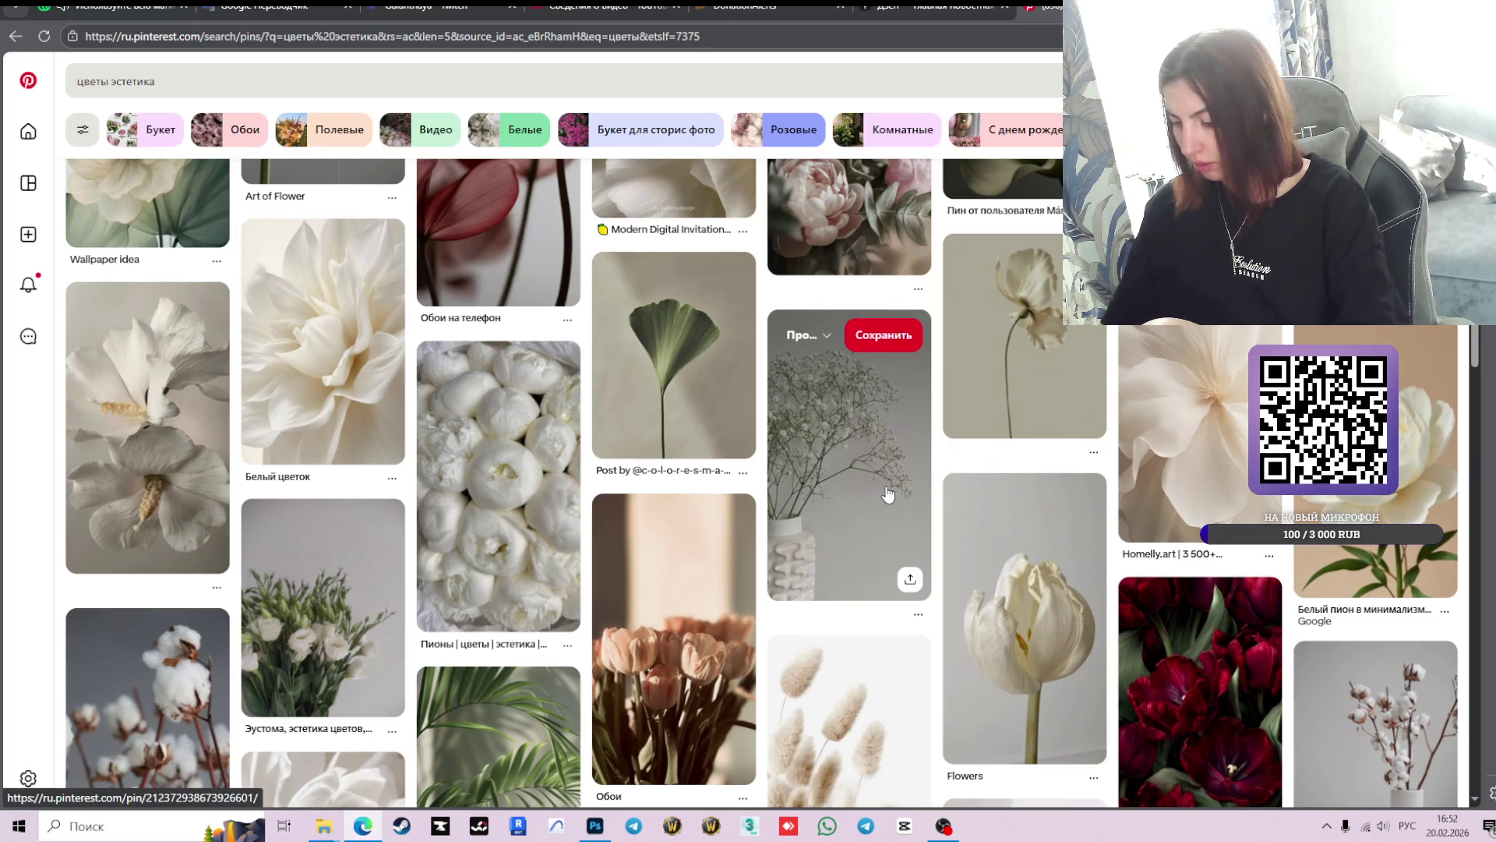
pyautogui.scroll(-3, 873, 546)
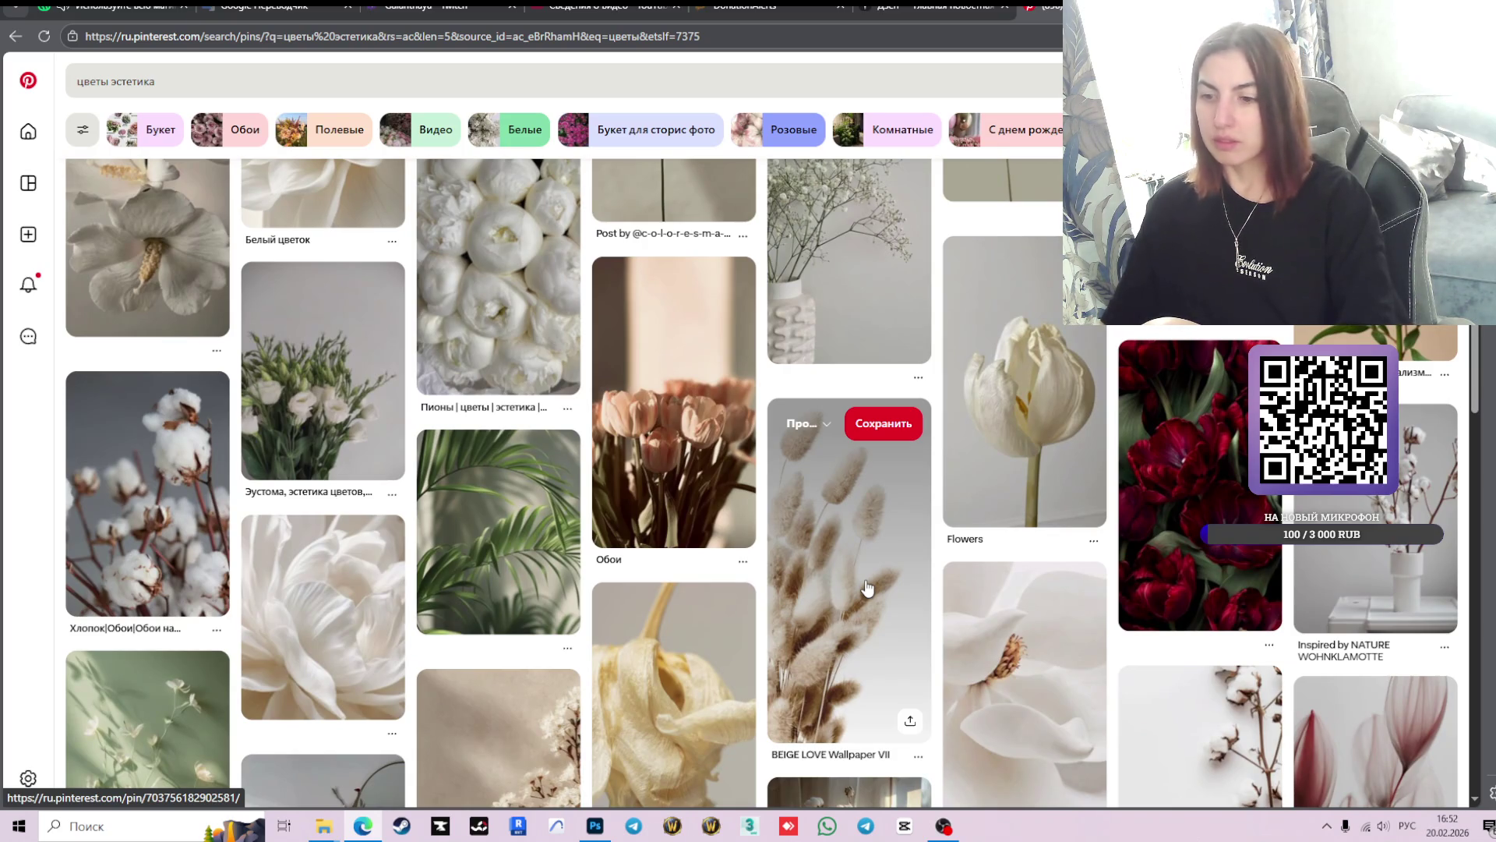
pyautogui.scroll(-2, 868, 588)
pyautogui.scroll(-2, 897, 596)
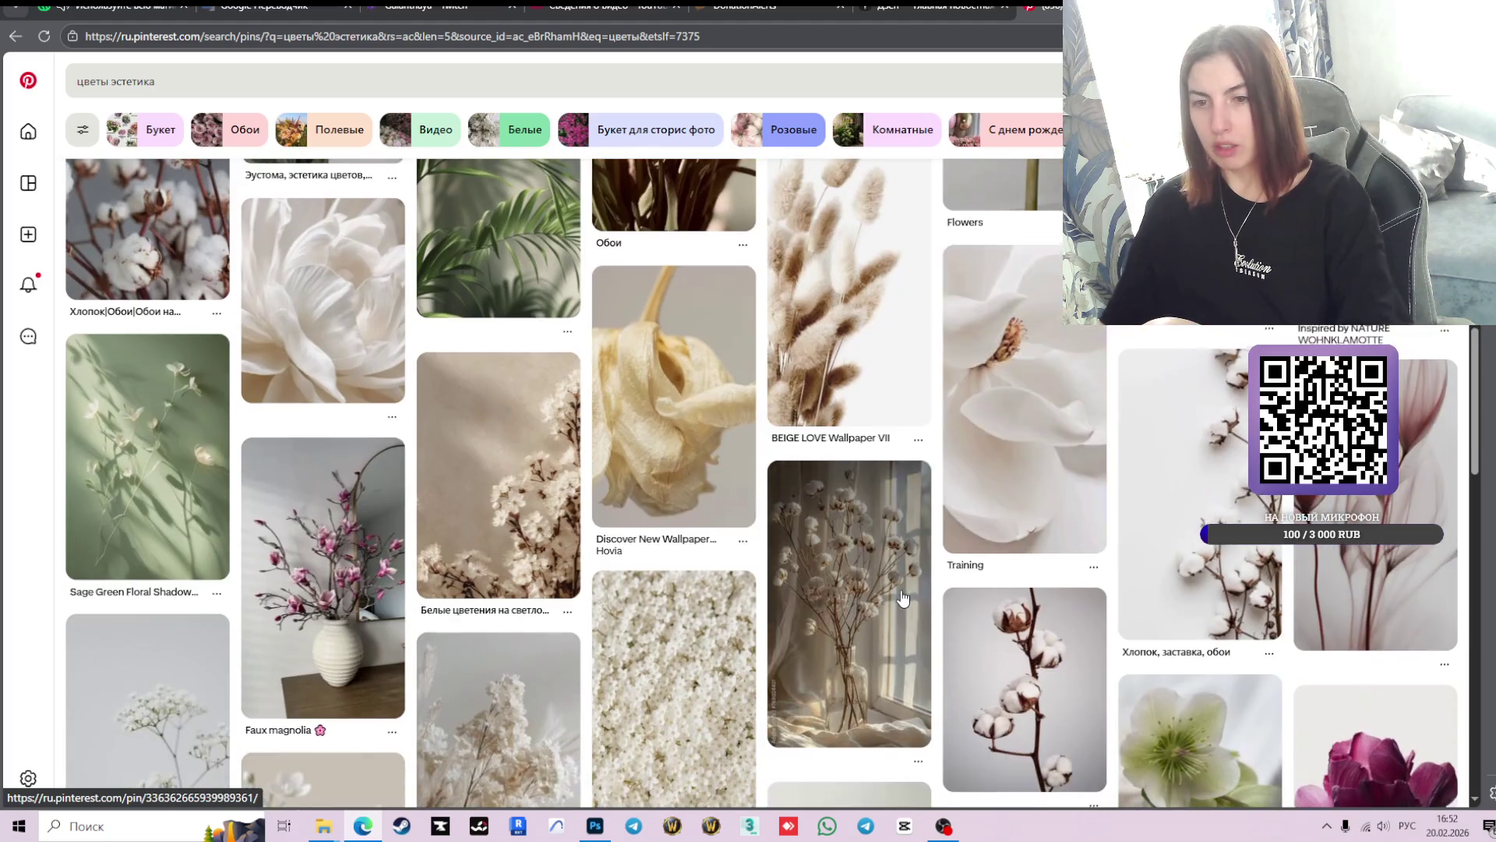
pyautogui.scroll(-3, 903, 598)
pyautogui.scroll(-3, 902, 598)
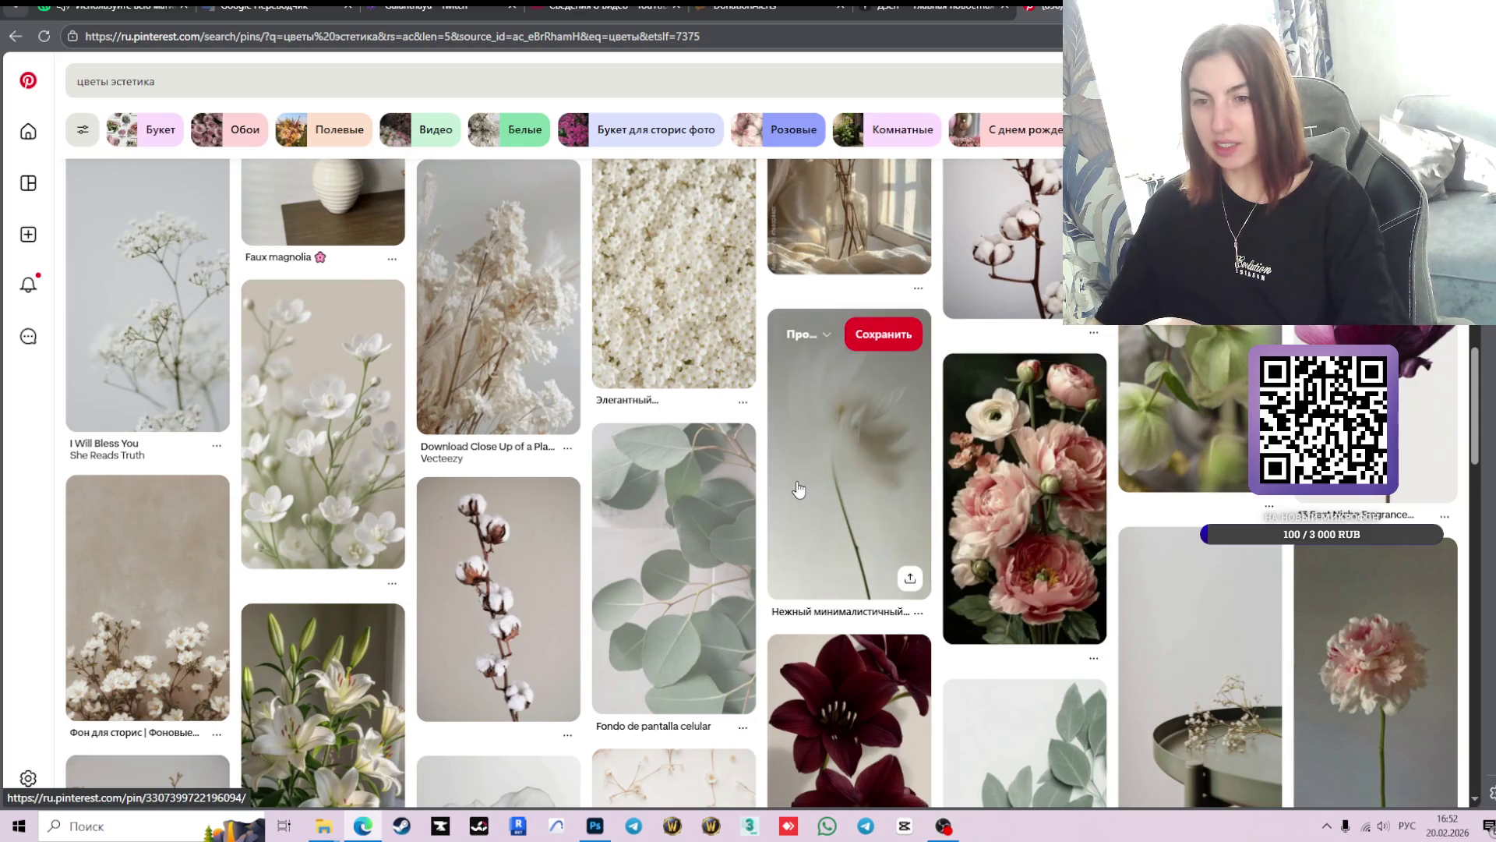
pyautogui.click(693, 569)
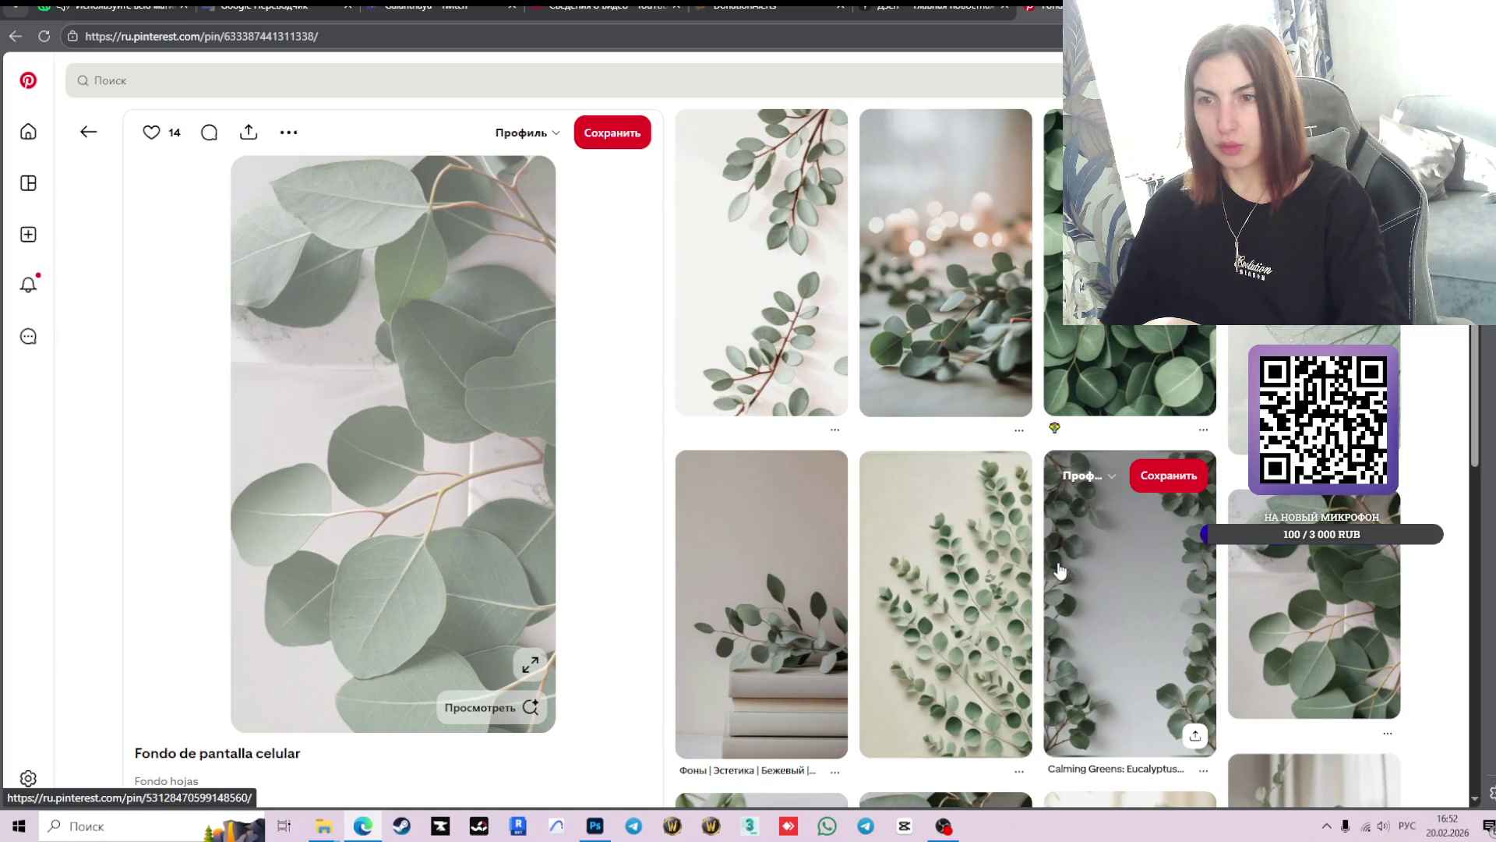
pyautogui.click(528, 669)
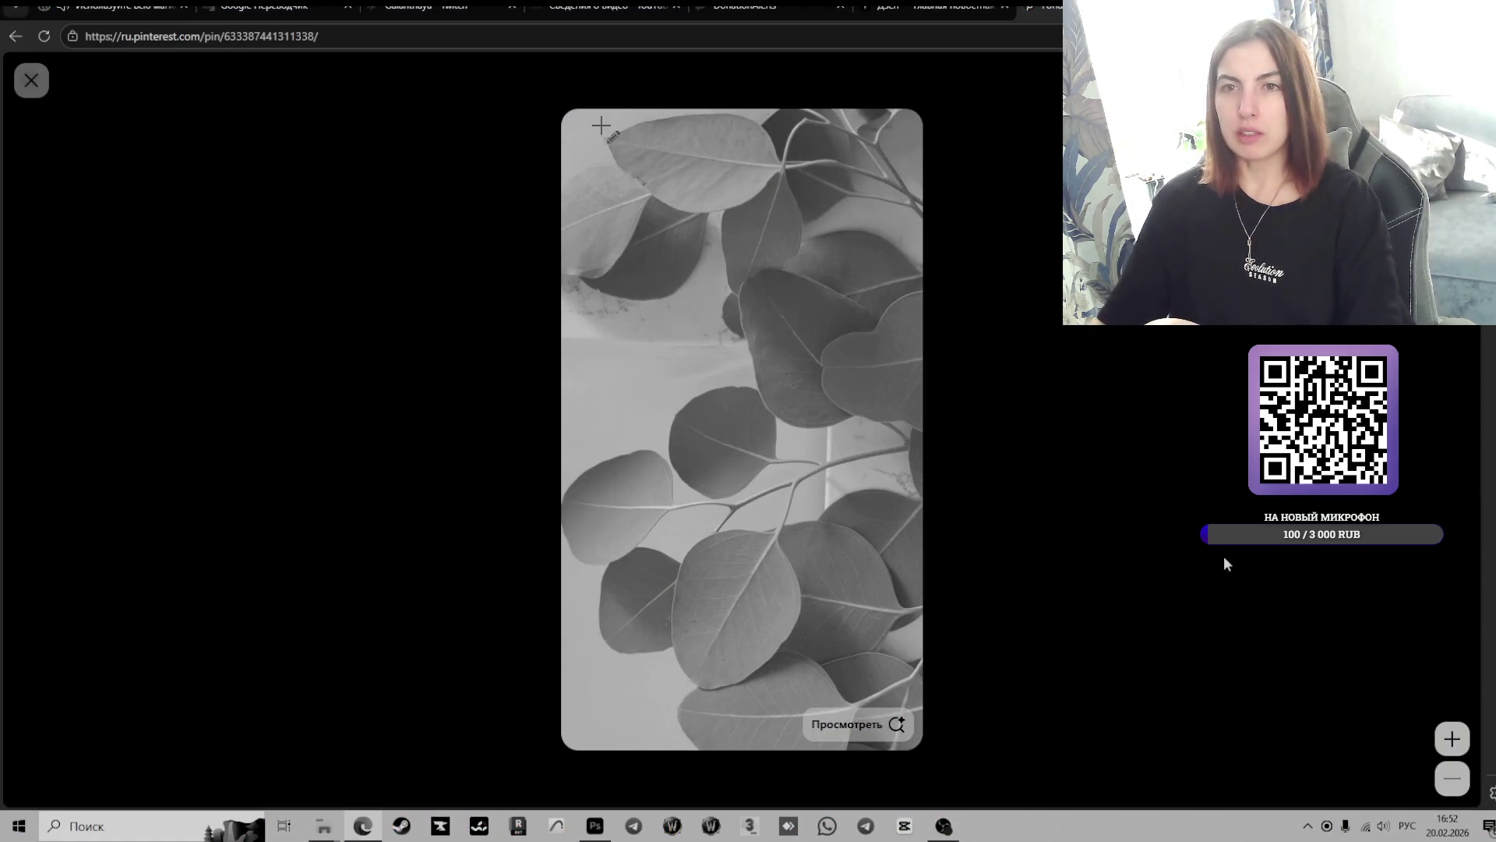
# - Screenshot the full-size eucalyptus image and copy it to the clipboard
pyautogui.moveTo(569, 121); pyautogui.dragTo(921, 698)
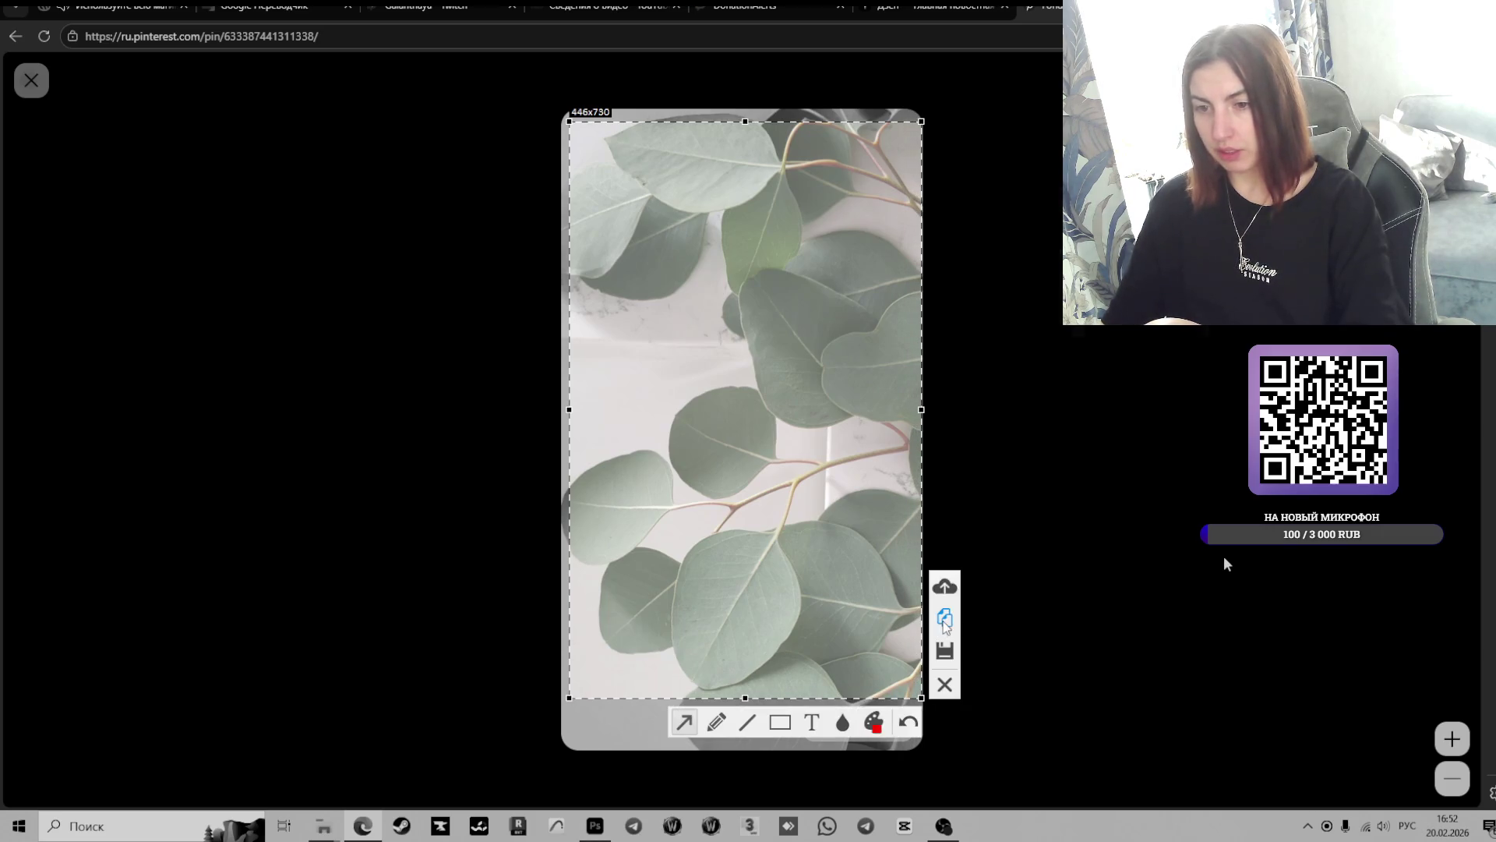
pyautogui.click(944, 621)
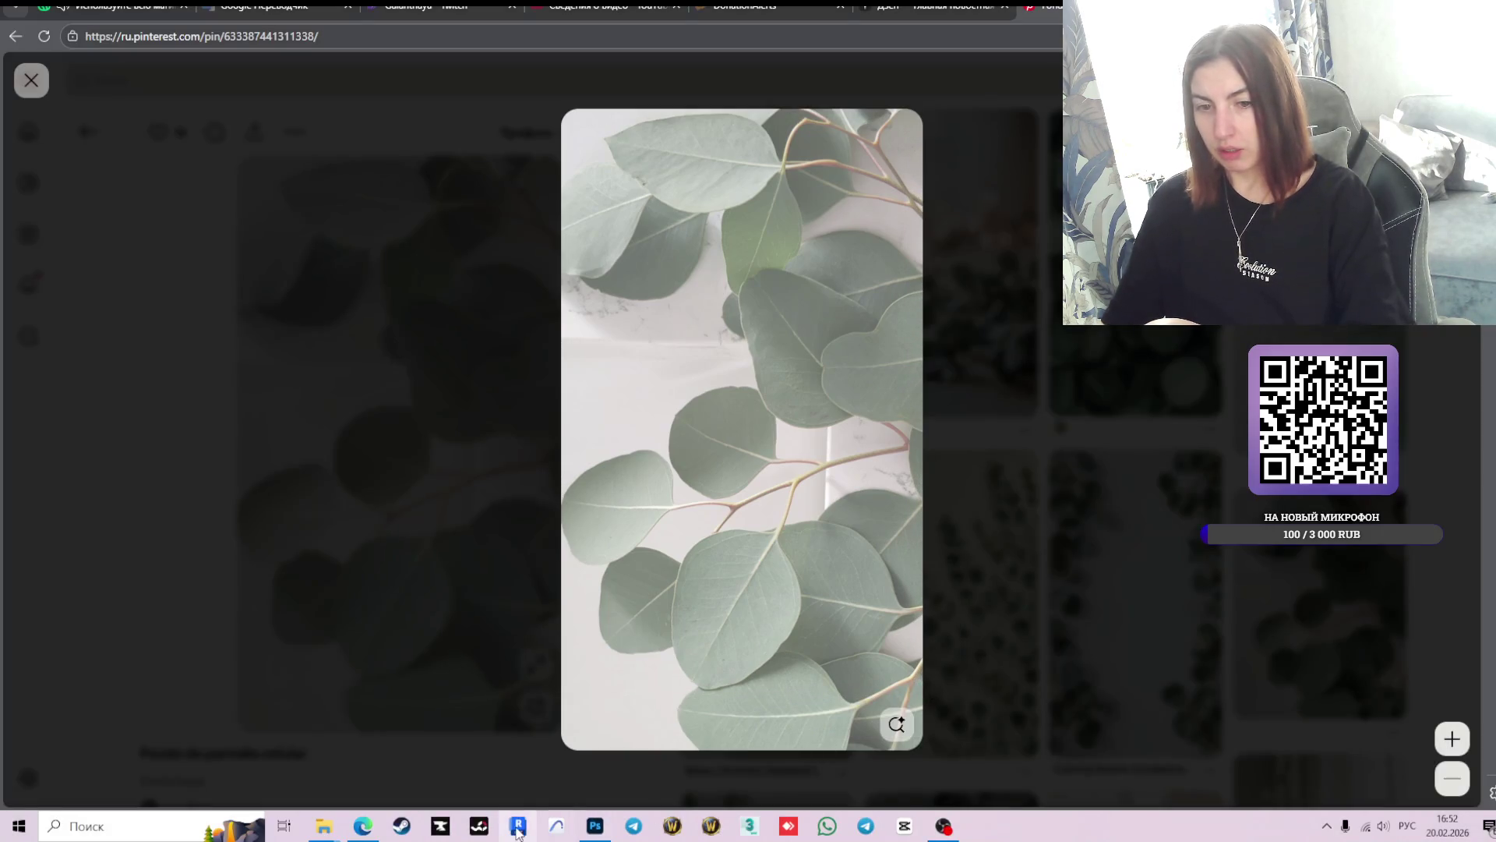
pyautogui.click(594, 826)
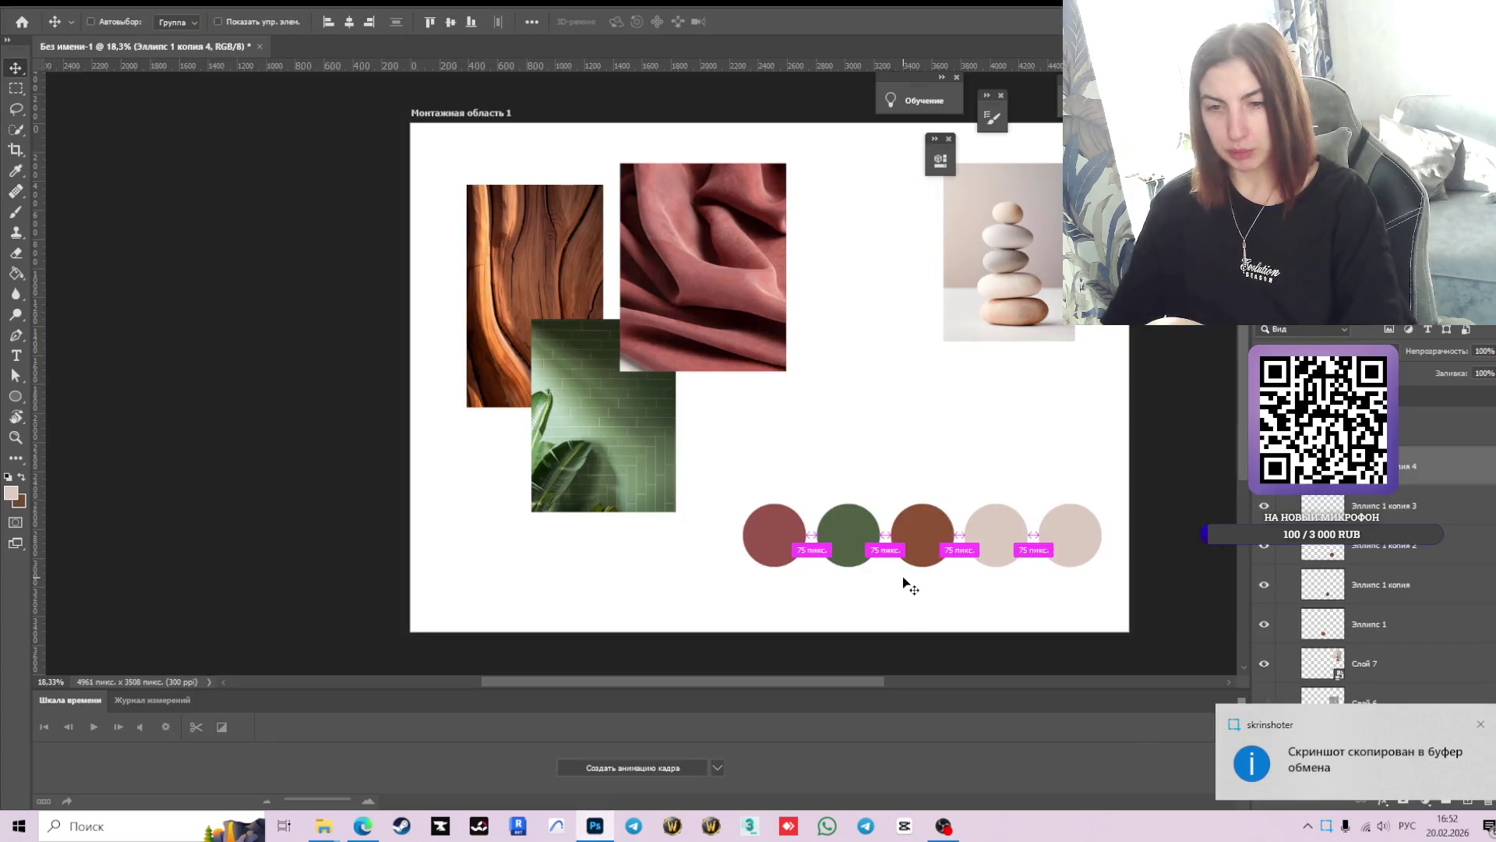
# - Paste the eucalyptus image beside the fabric photo and convert it to a smart object
pyautogui.hotkey('ctrl', 'v')
pyautogui.moveTo(777, 402); pyautogui.dragTo(847, 433)
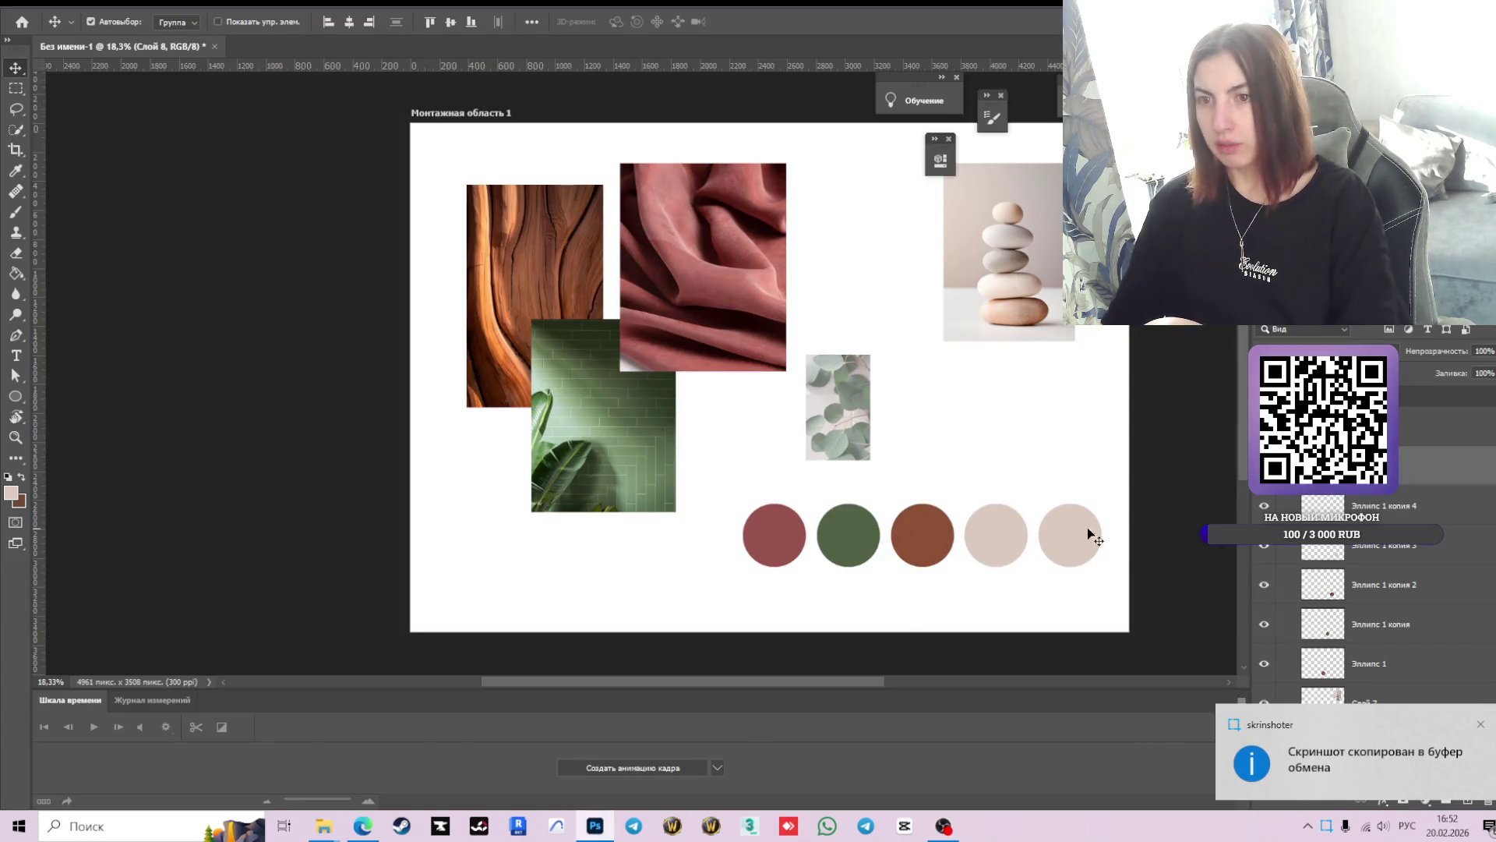
pyautogui.rightClick(1372, 465)
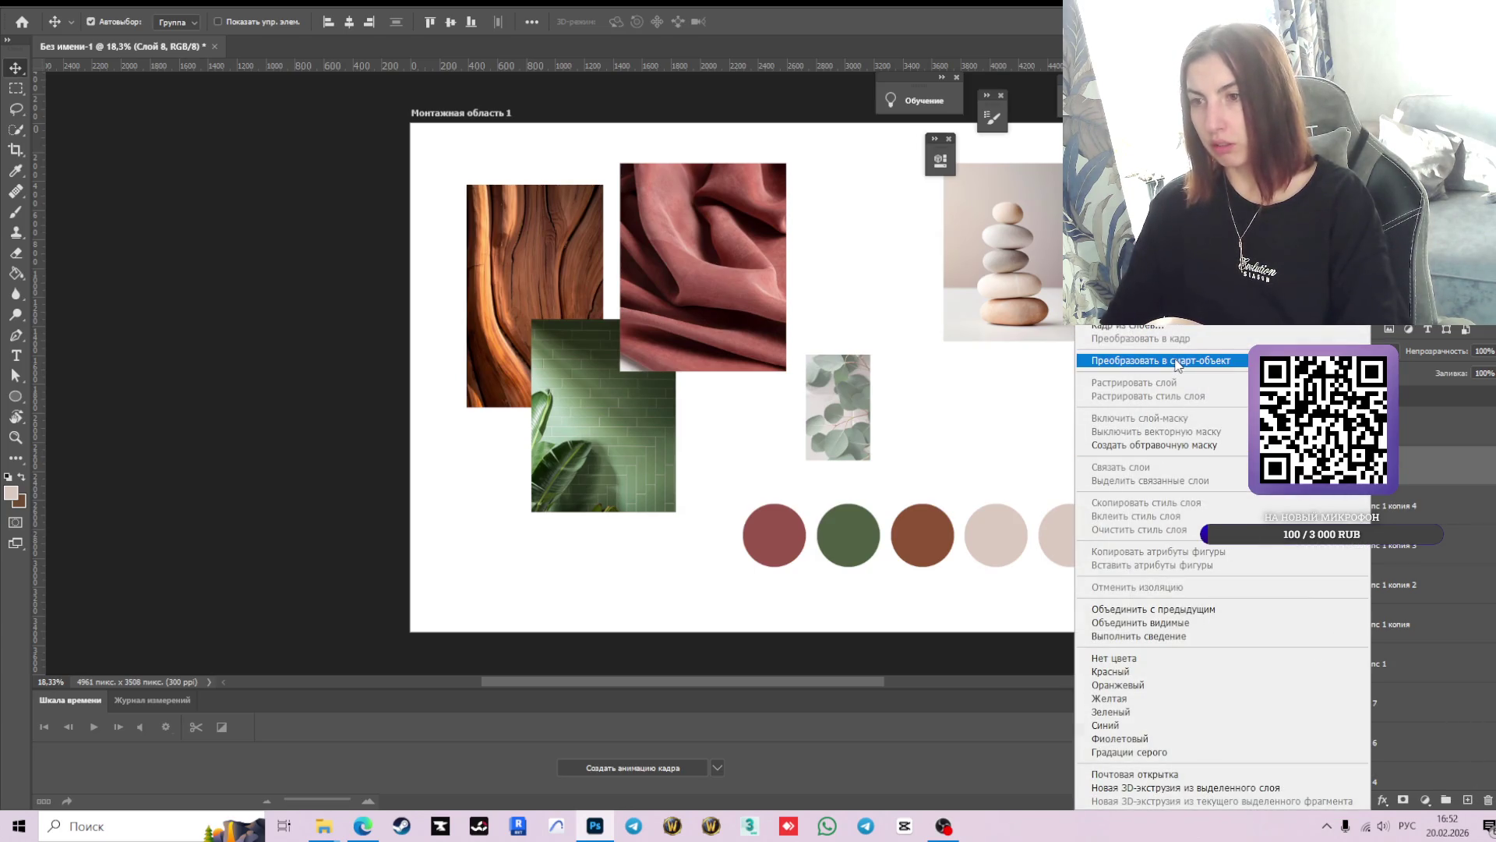
pyautogui.click(1176, 361)
# - Scale the eucalyptus photo to about 194% and move it between the fabric and stones photos
pyautogui.hotkey('ctrl', 't')
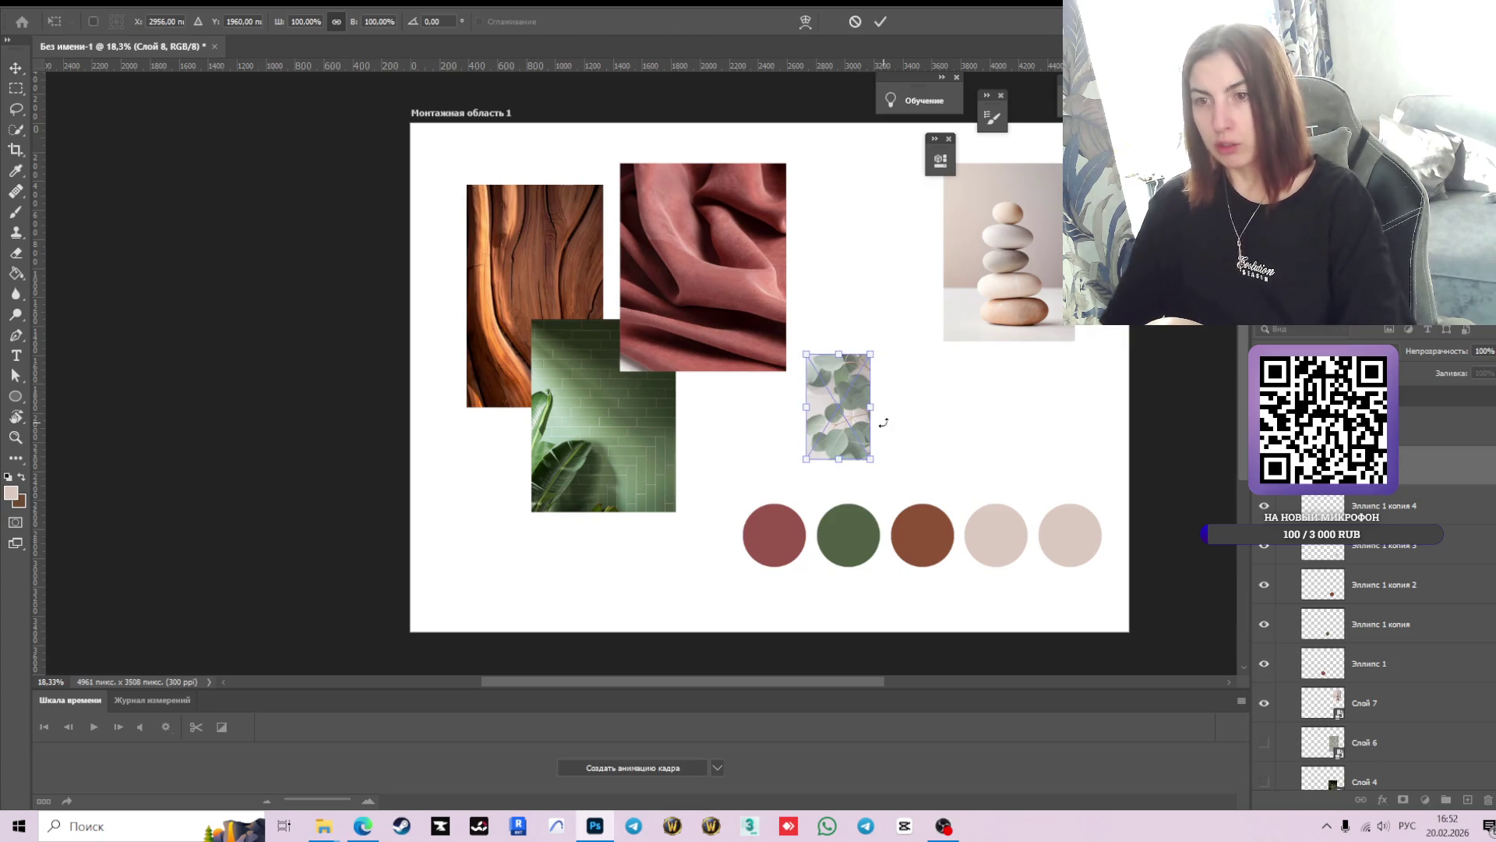
pyautogui.moveTo(871, 354); pyautogui.dragTo(927, 248)
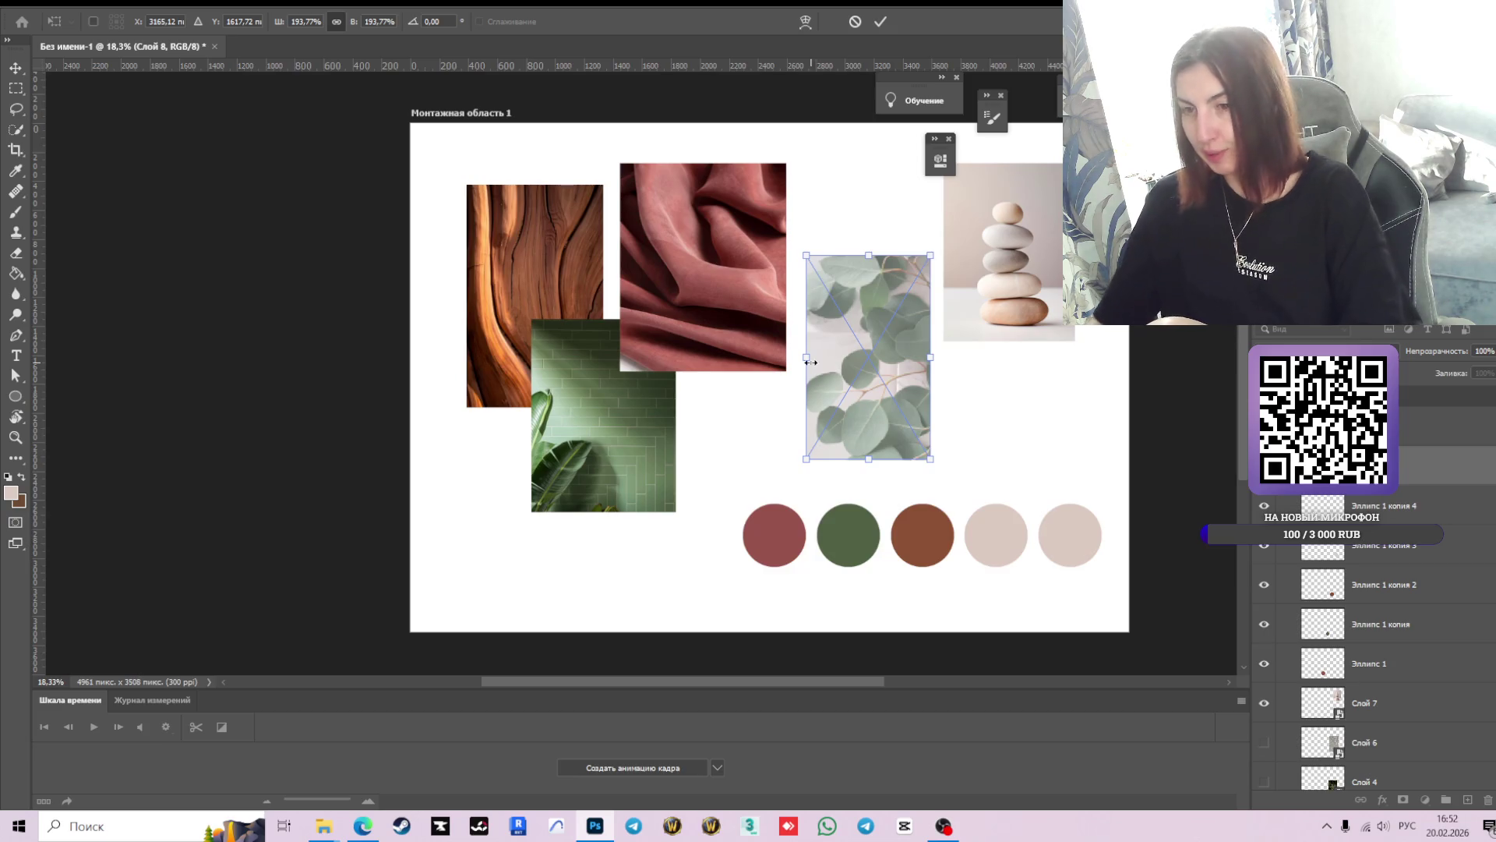
pyautogui.click(882, 22)
pyautogui.moveTo(868, 355); pyautogui.dragTo(860, 378)
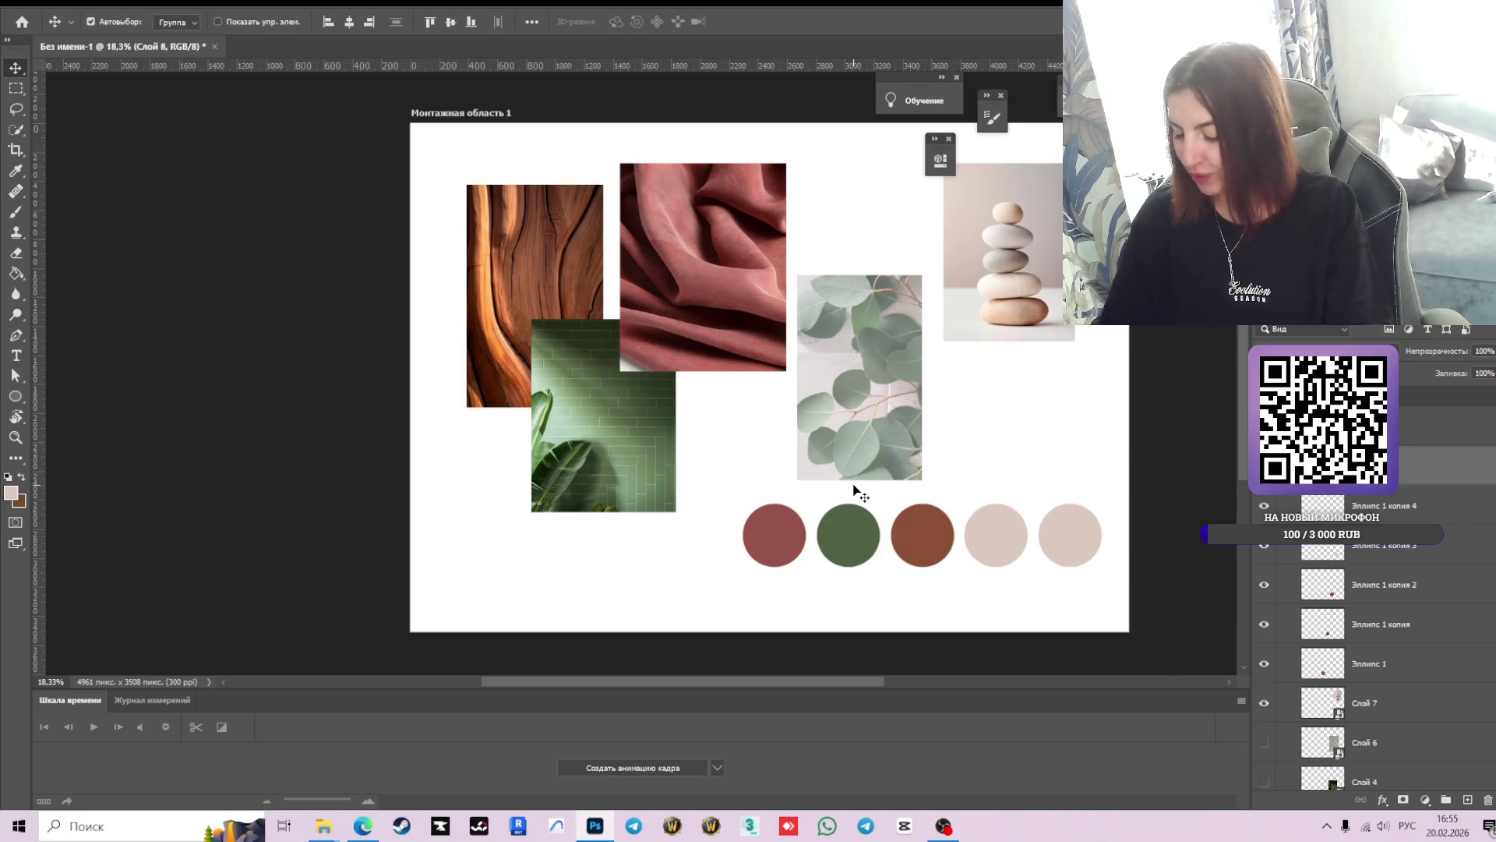
# - Nudge the eucalyptus photo down and stack the five Эллипс circle layers above the photo layers
pyautogui.moveTo(875, 379); pyautogui.dragTo(870, 394)
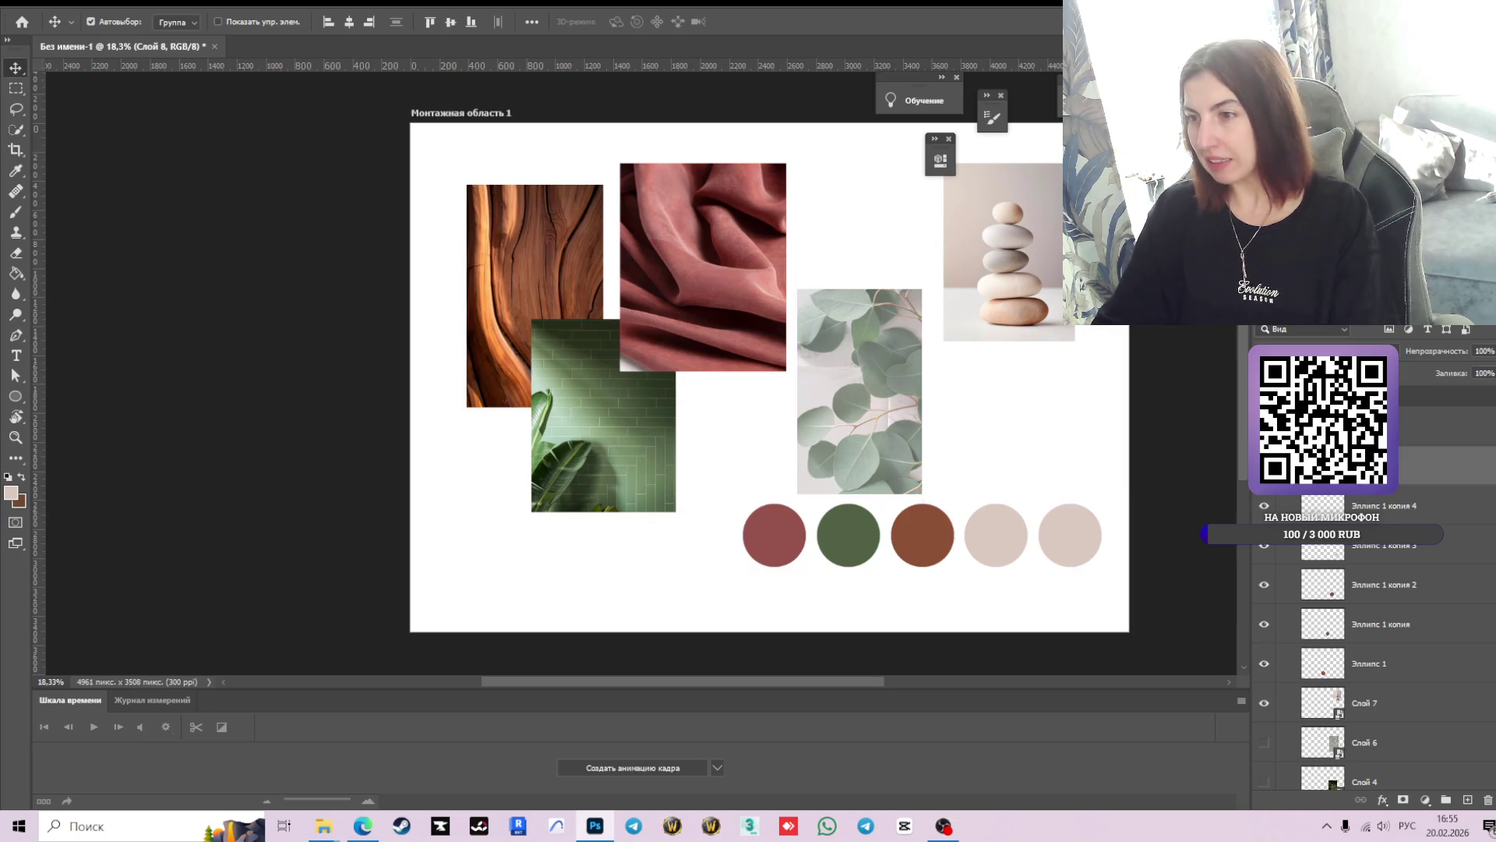
pyautogui.click(1322, 511)
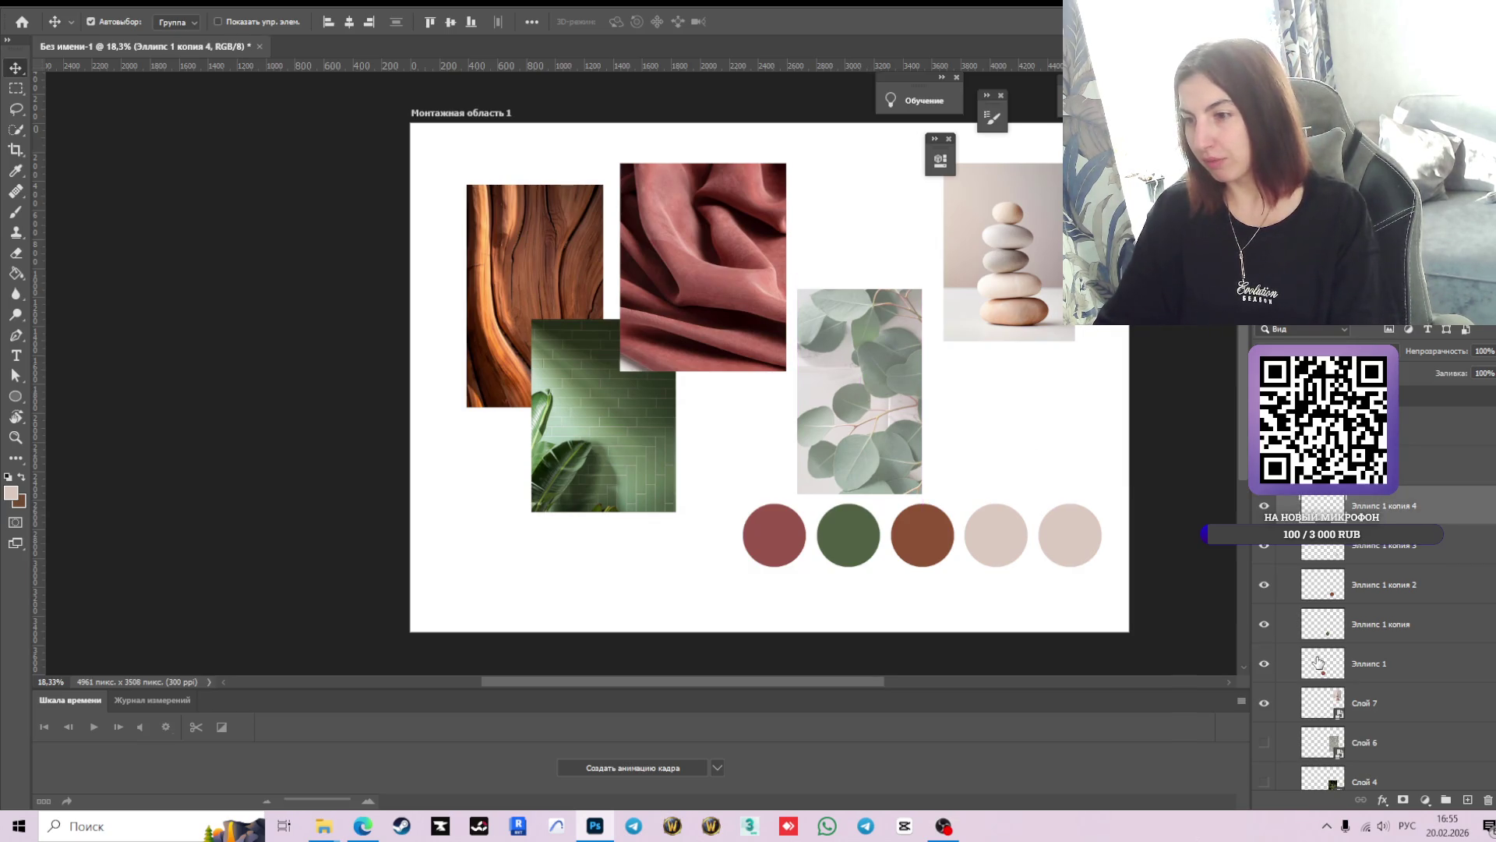
pyautogui.keyDown('shift'); pyautogui.click(1321, 669); pyautogui.keyUp('shift')
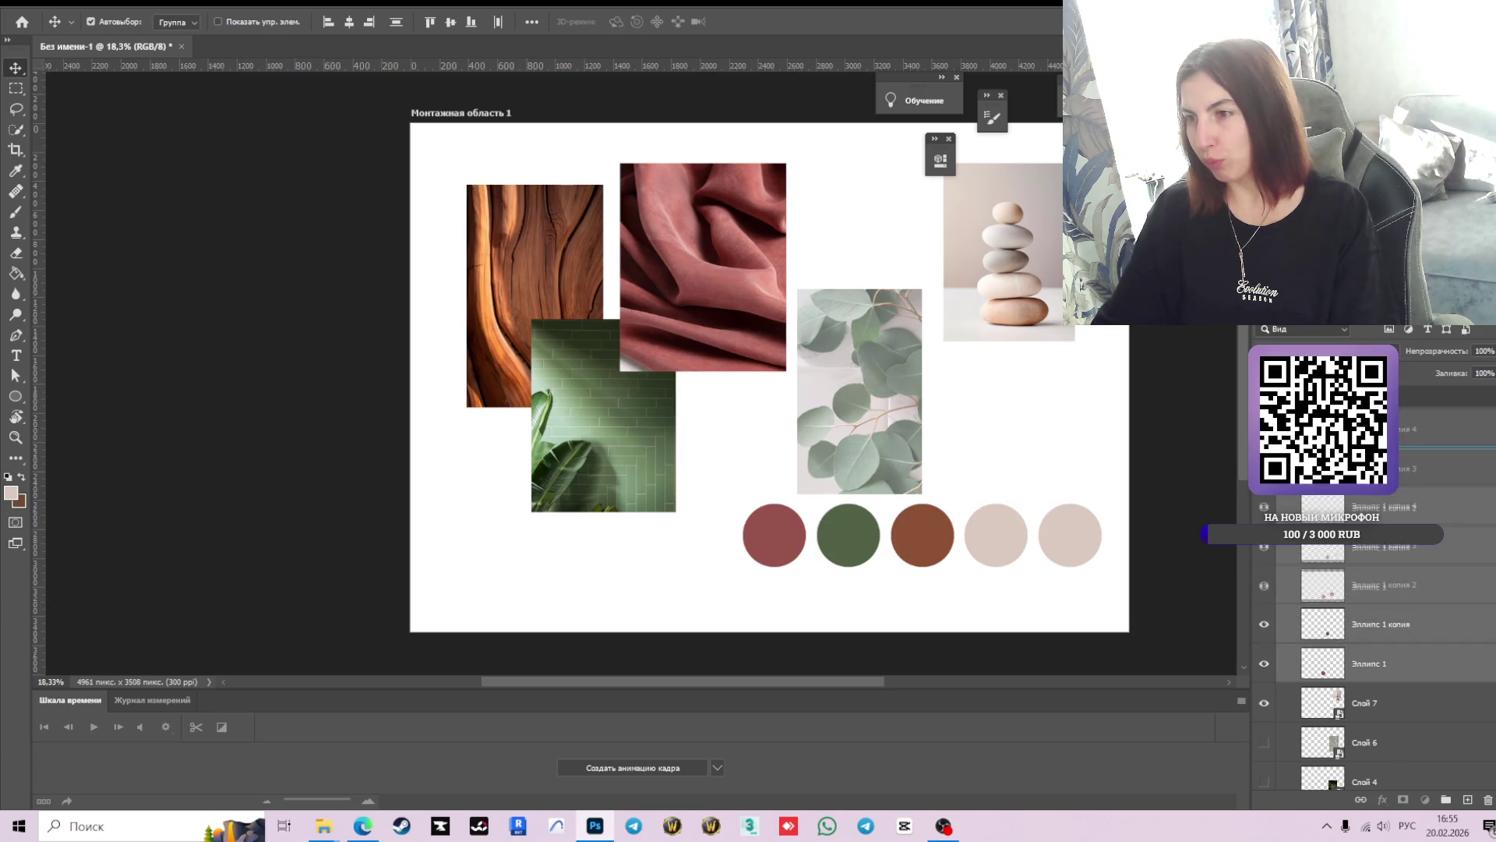
pyautogui.moveTo(1325, 508); pyautogui.dragTo(1360, 638)
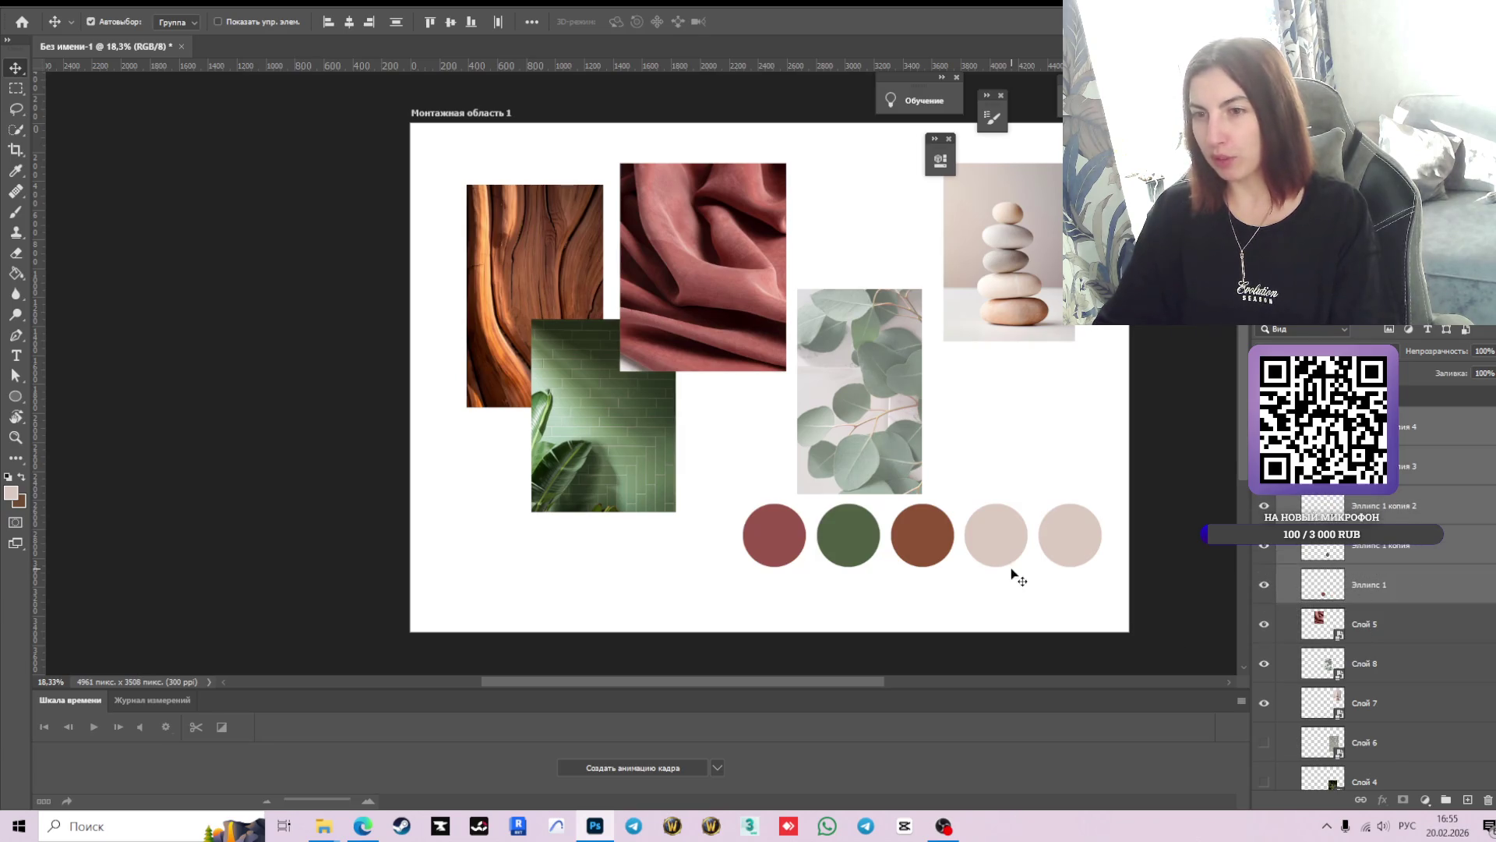
# - Move the eucalyptus photo (Слой 8) right against the stones and fine-tune its position
pyautogui.click(1009, 453)
pyautogui.moveTo(871, 415); pyautogui.dragTo(974, 395)
pyautogui.click(1023, 418)
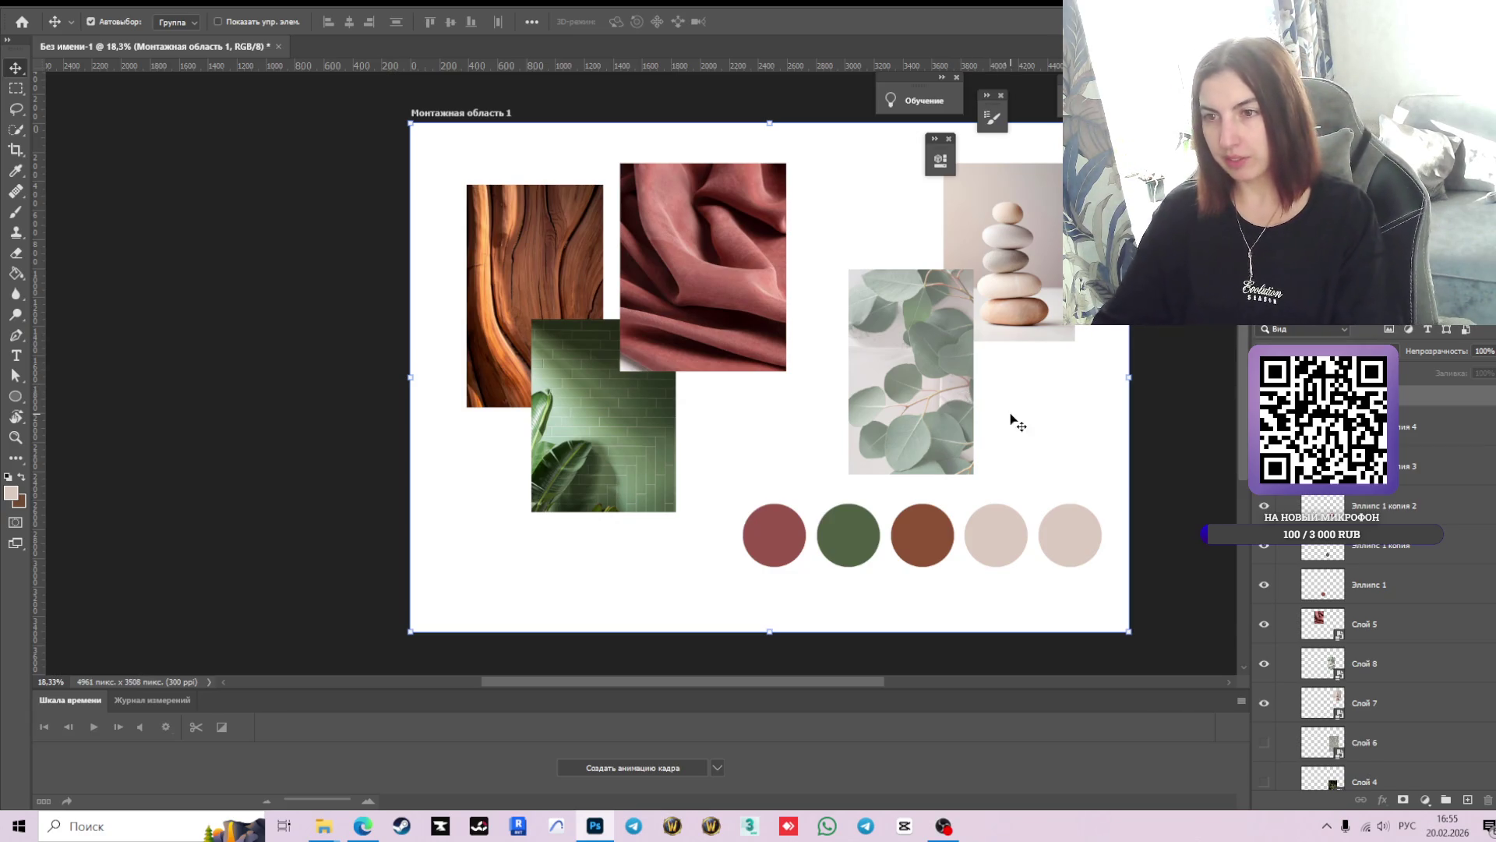
pyautogui.moveTo(943, 382); pyautogui.dragTo(934, 400)
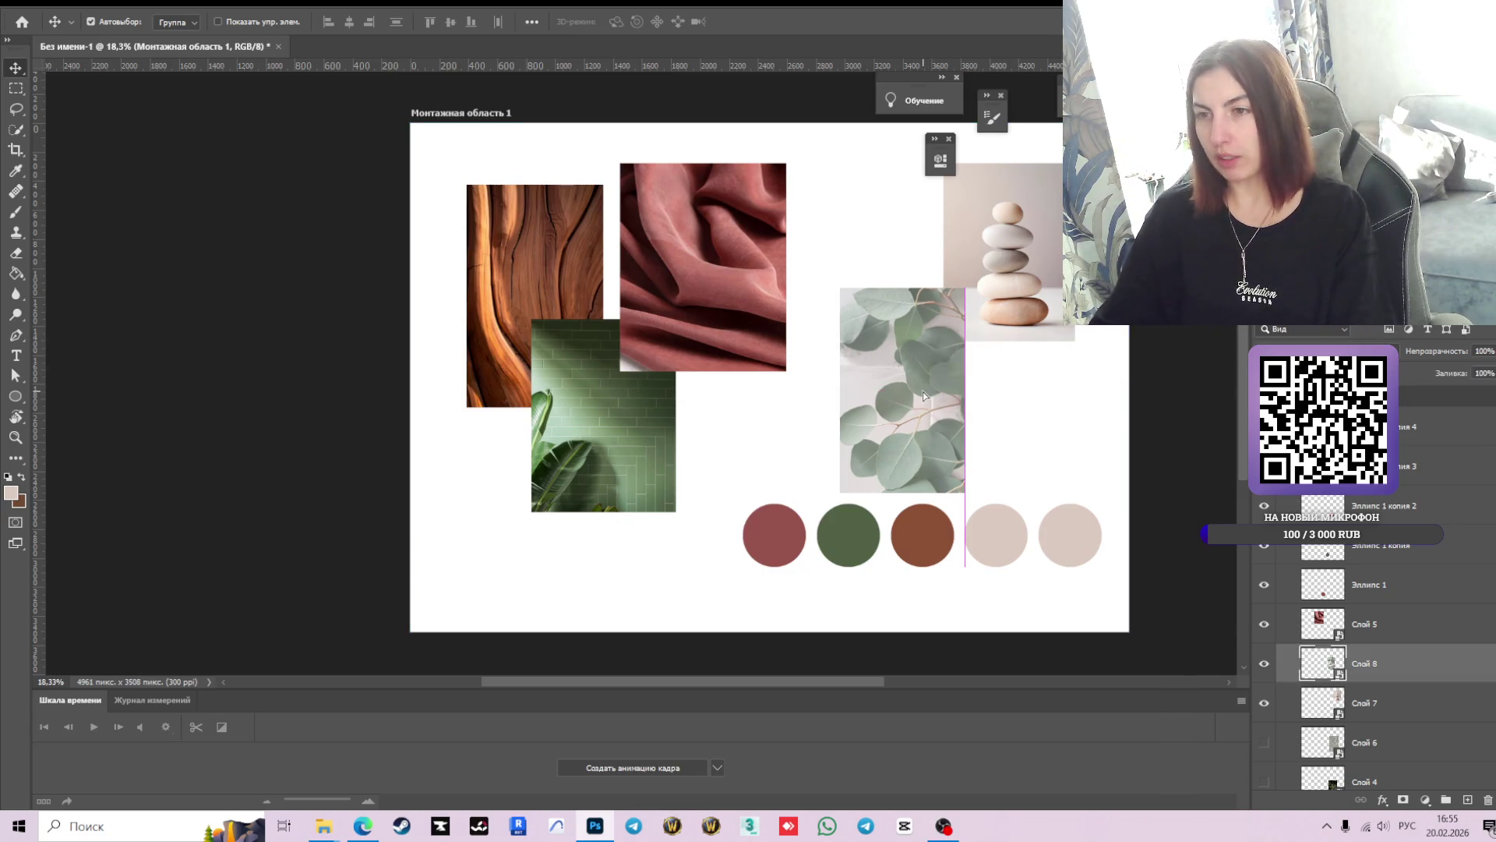
pyautogui.click(1169, 357)
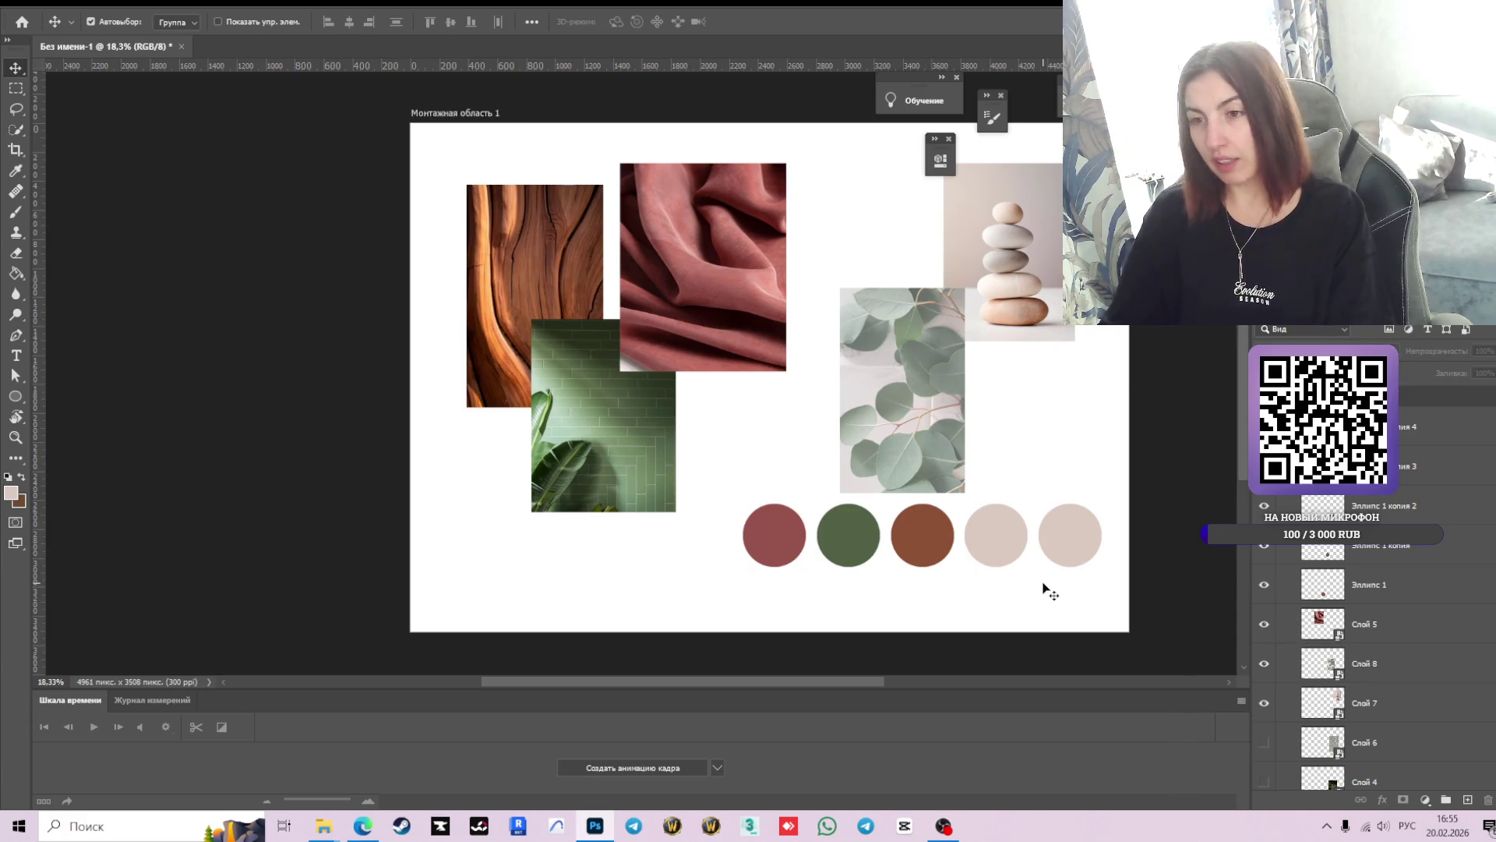
pyautogui.moveTo(922, 439); pyautogui.dragTo(922, 425)
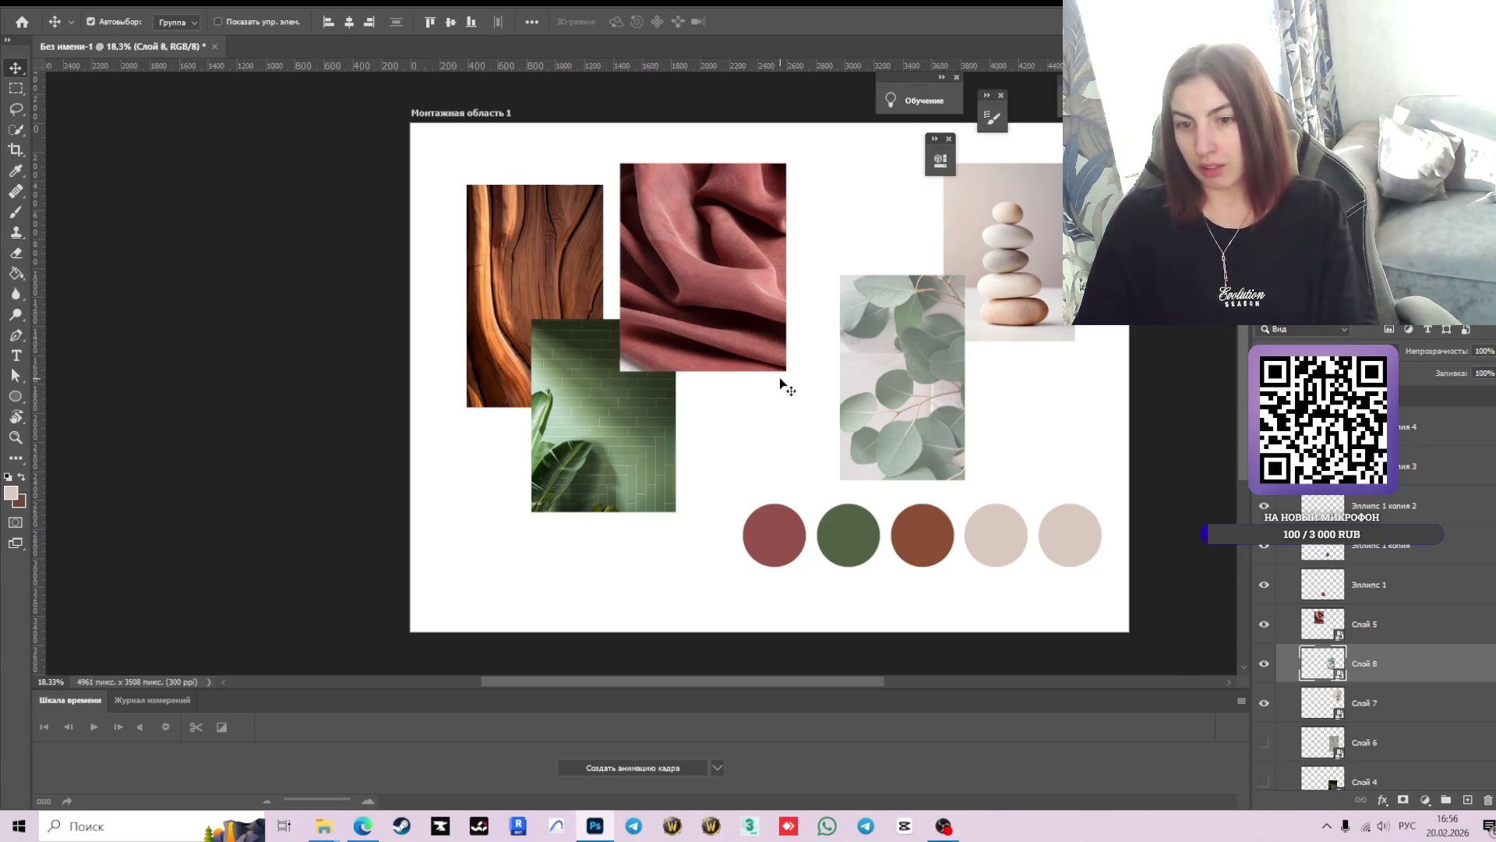
pyautogui.click(363, 828)
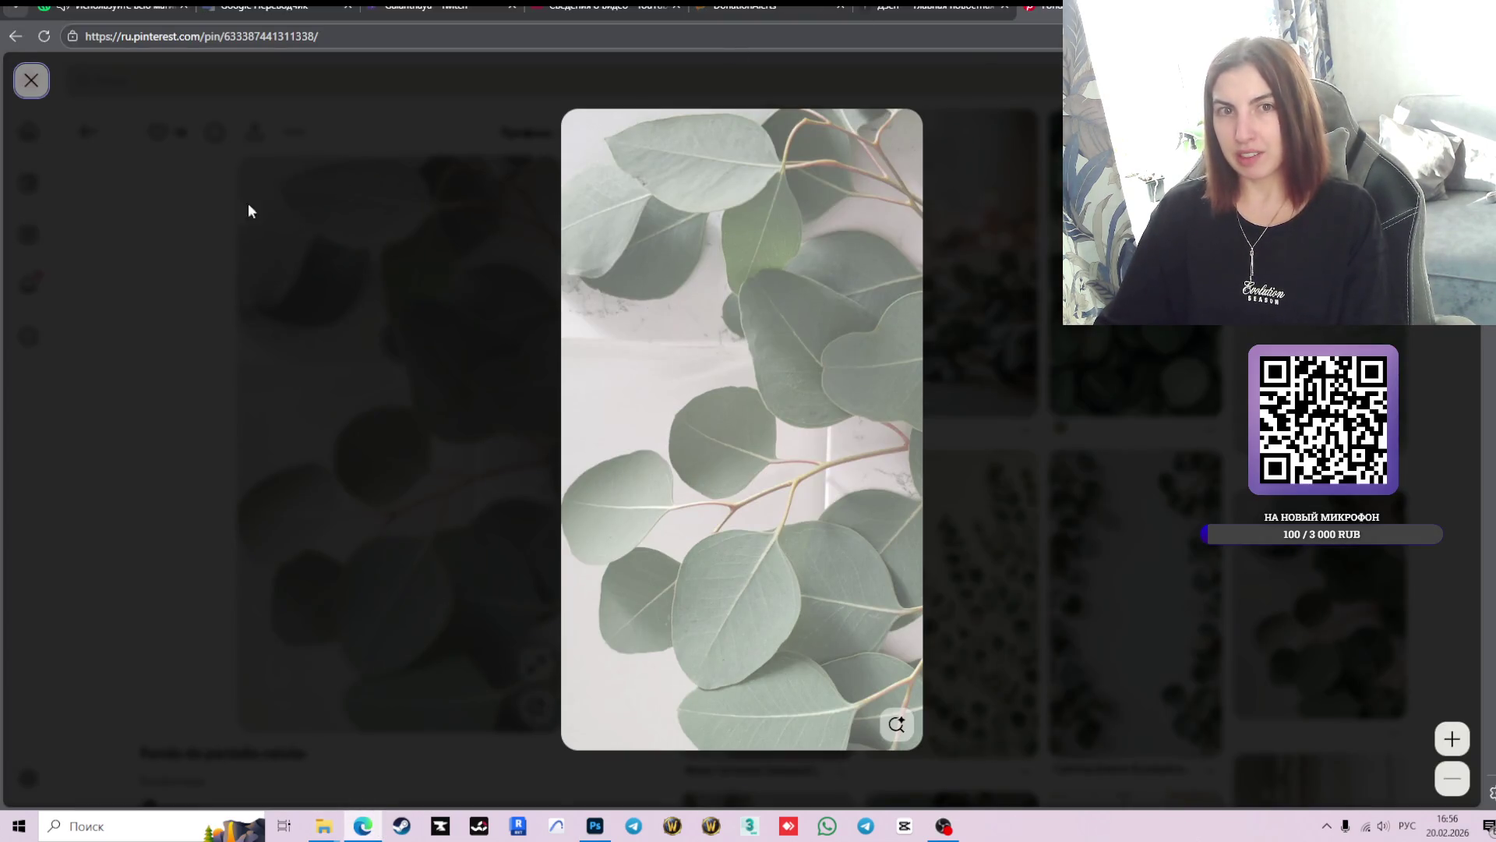
# - Return to the 'цветы эстетика' results and select the whole query in the search box
pyautogui.click(31, 81)
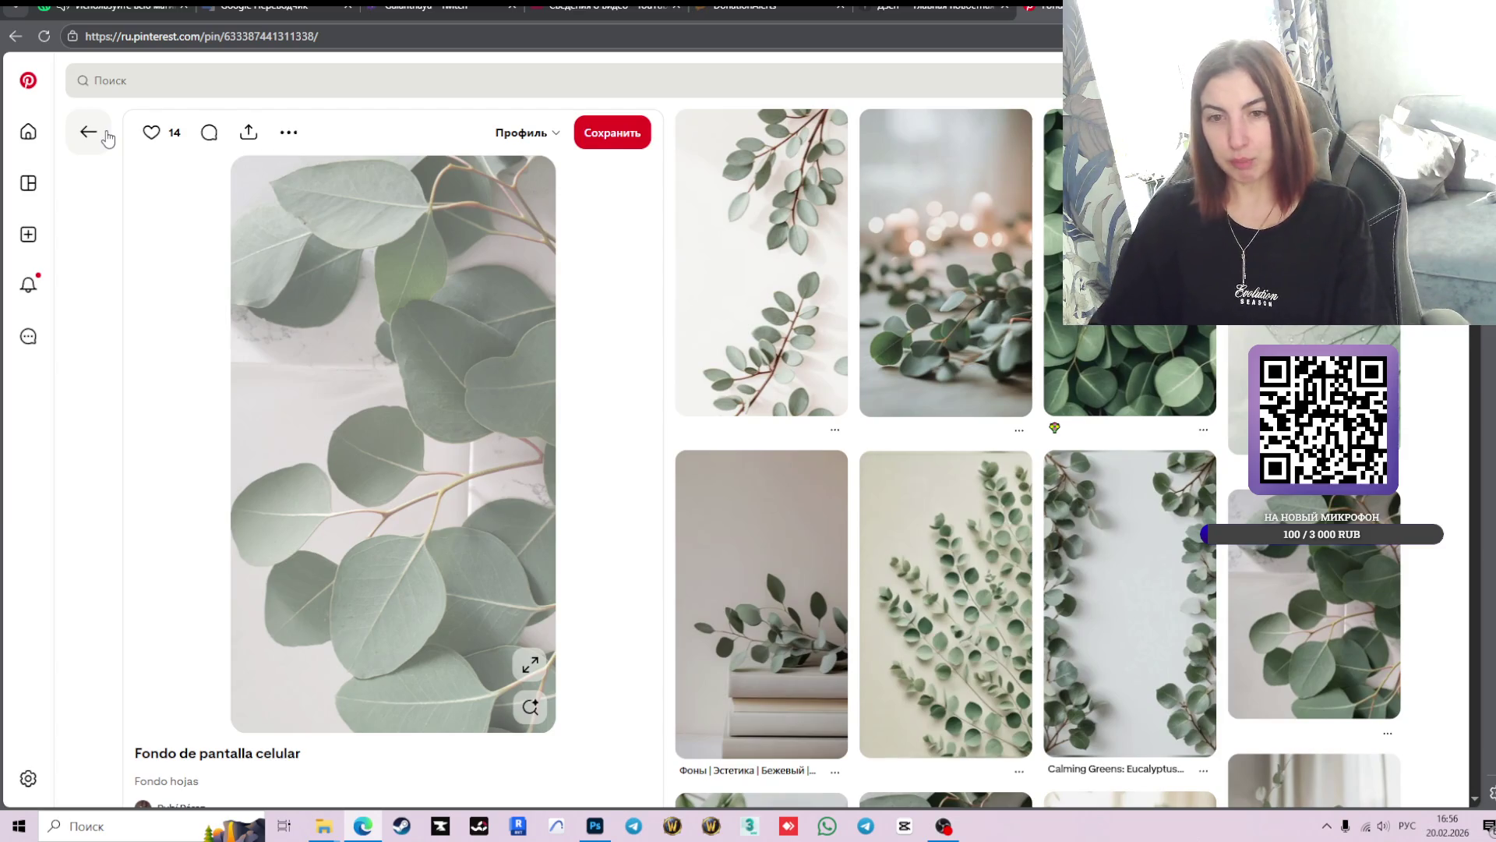
pyautogui.click(108, 138)
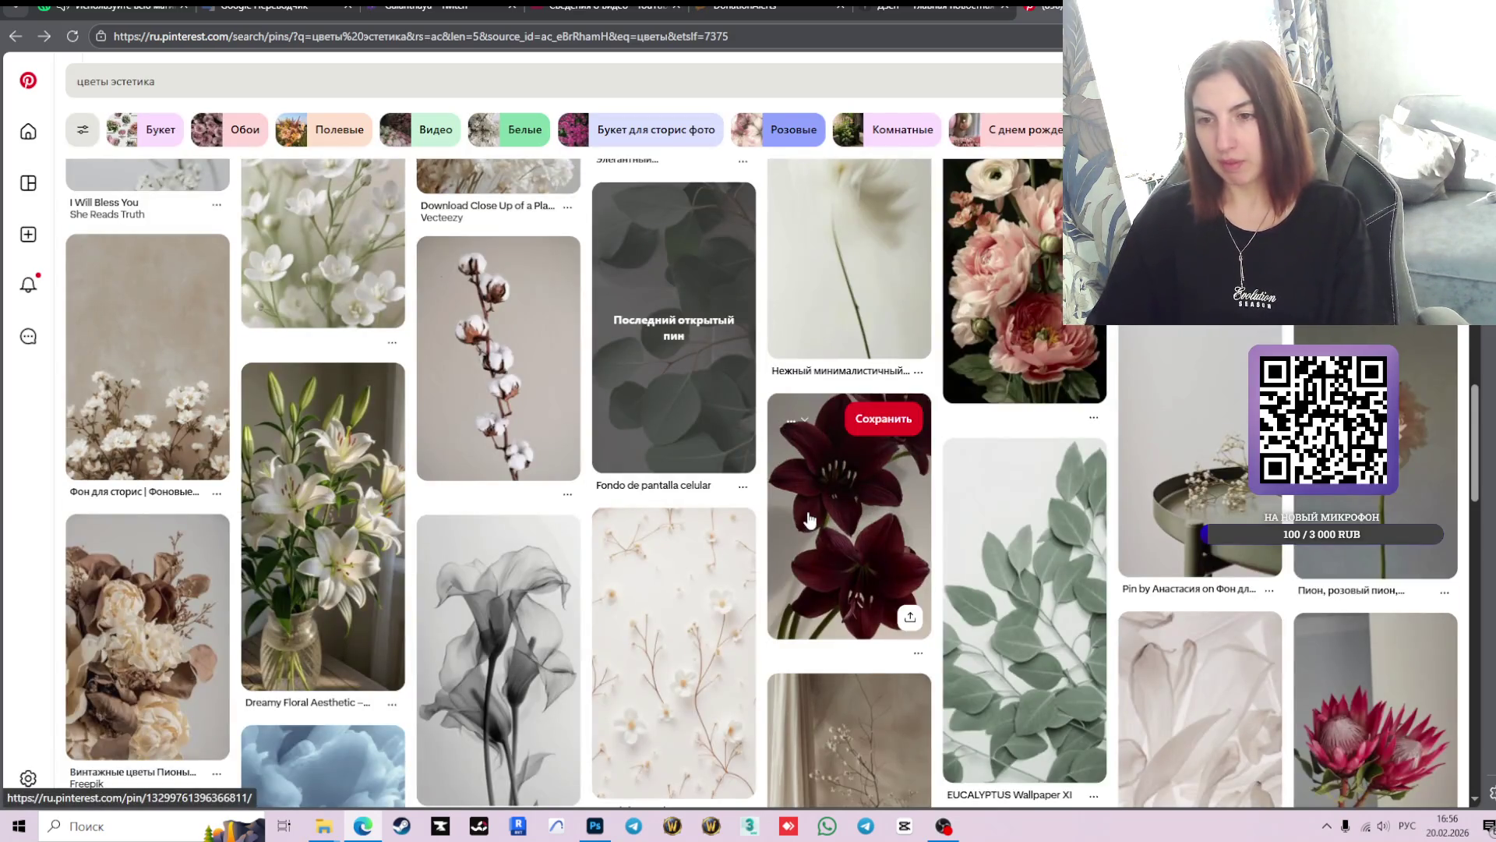
pyautogui.scroll(-4, 808, 518)
pyautogui.scroll(-4, 808, 518)
pyautogui.scroll(-3, 808, 518)
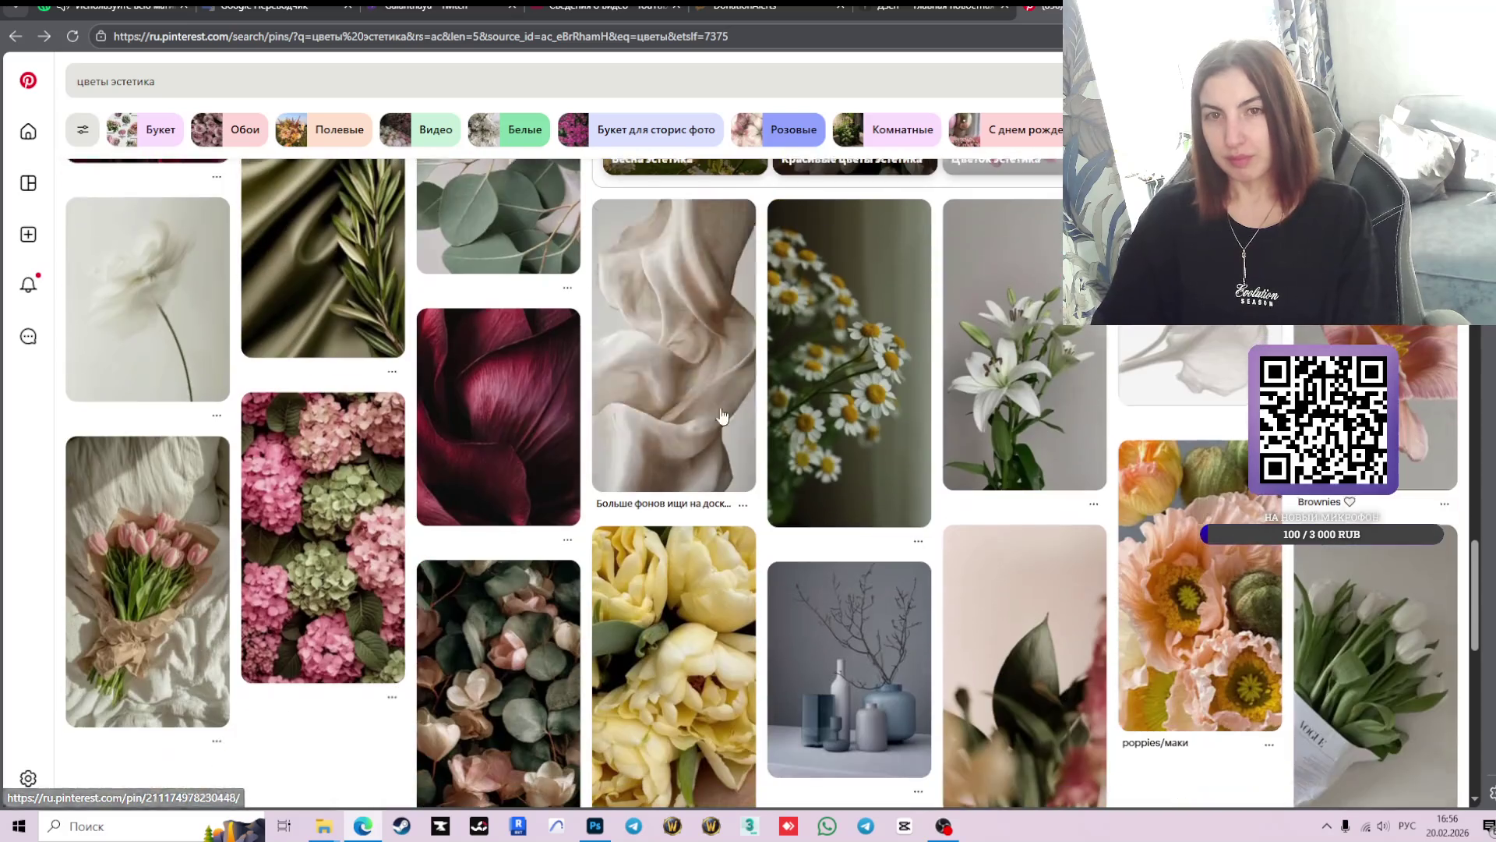
pyautogui.click(308, 91)
pyautogui.moveTo(156, 82); pyautogui.dragTo(80, 83)
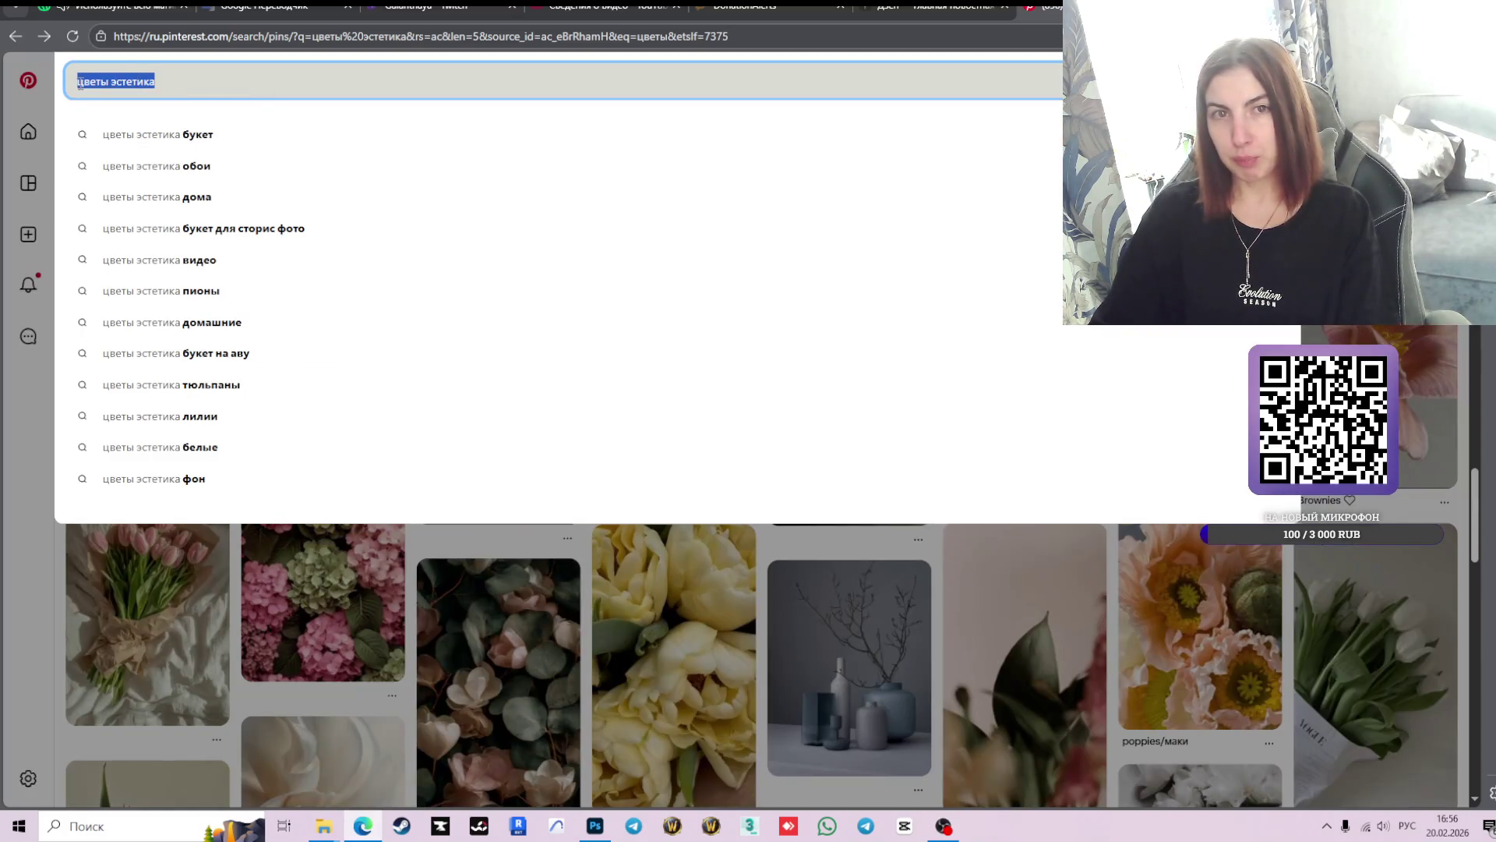
# - Replace the query with 'книга' and search the 'книга эстетика' suggestion
pyautogui.write('кров')
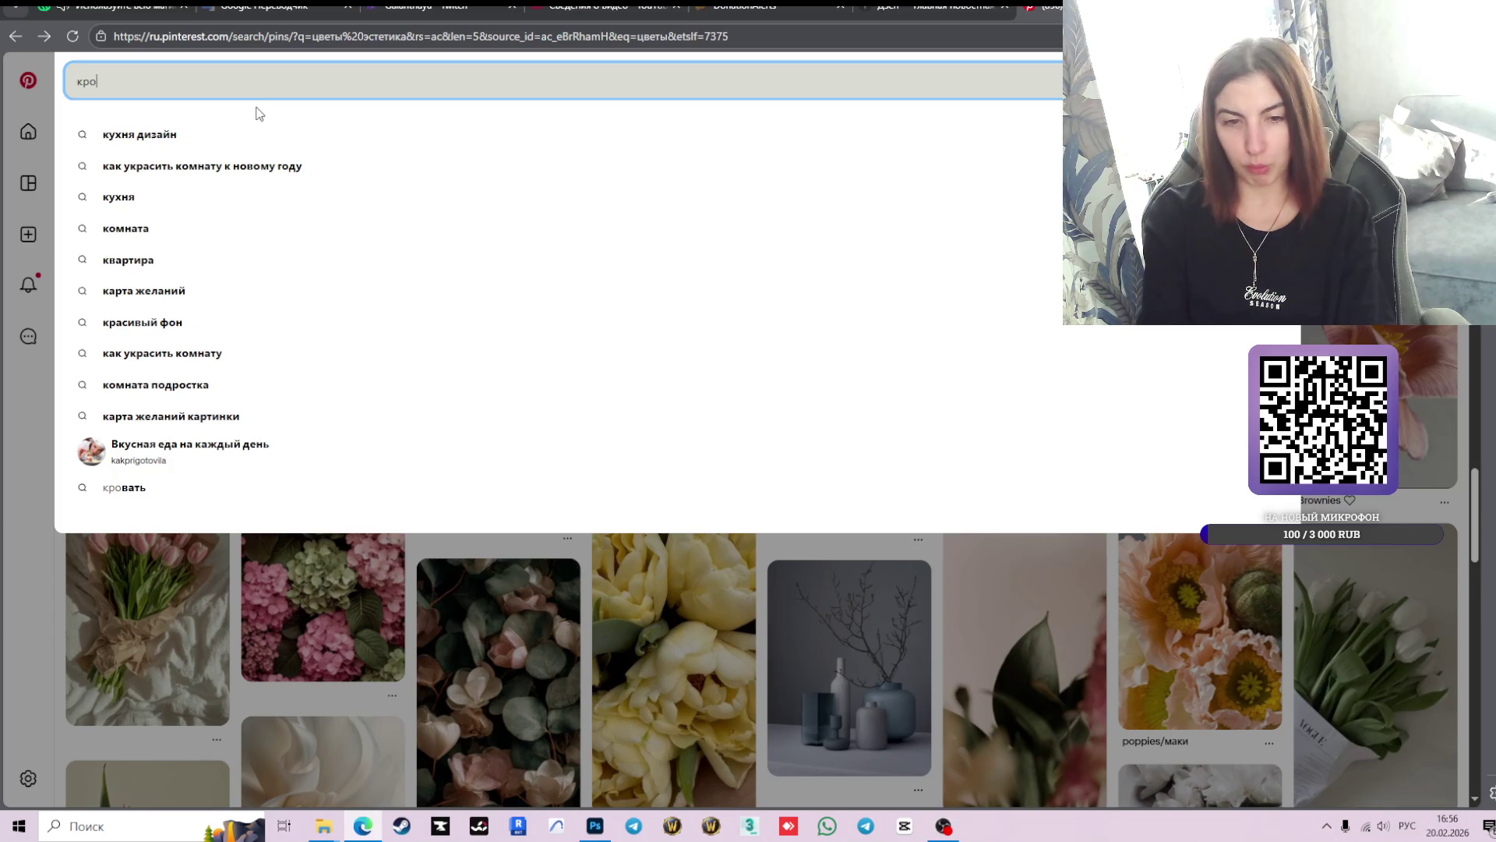
pyautogui.press('BackSpace')
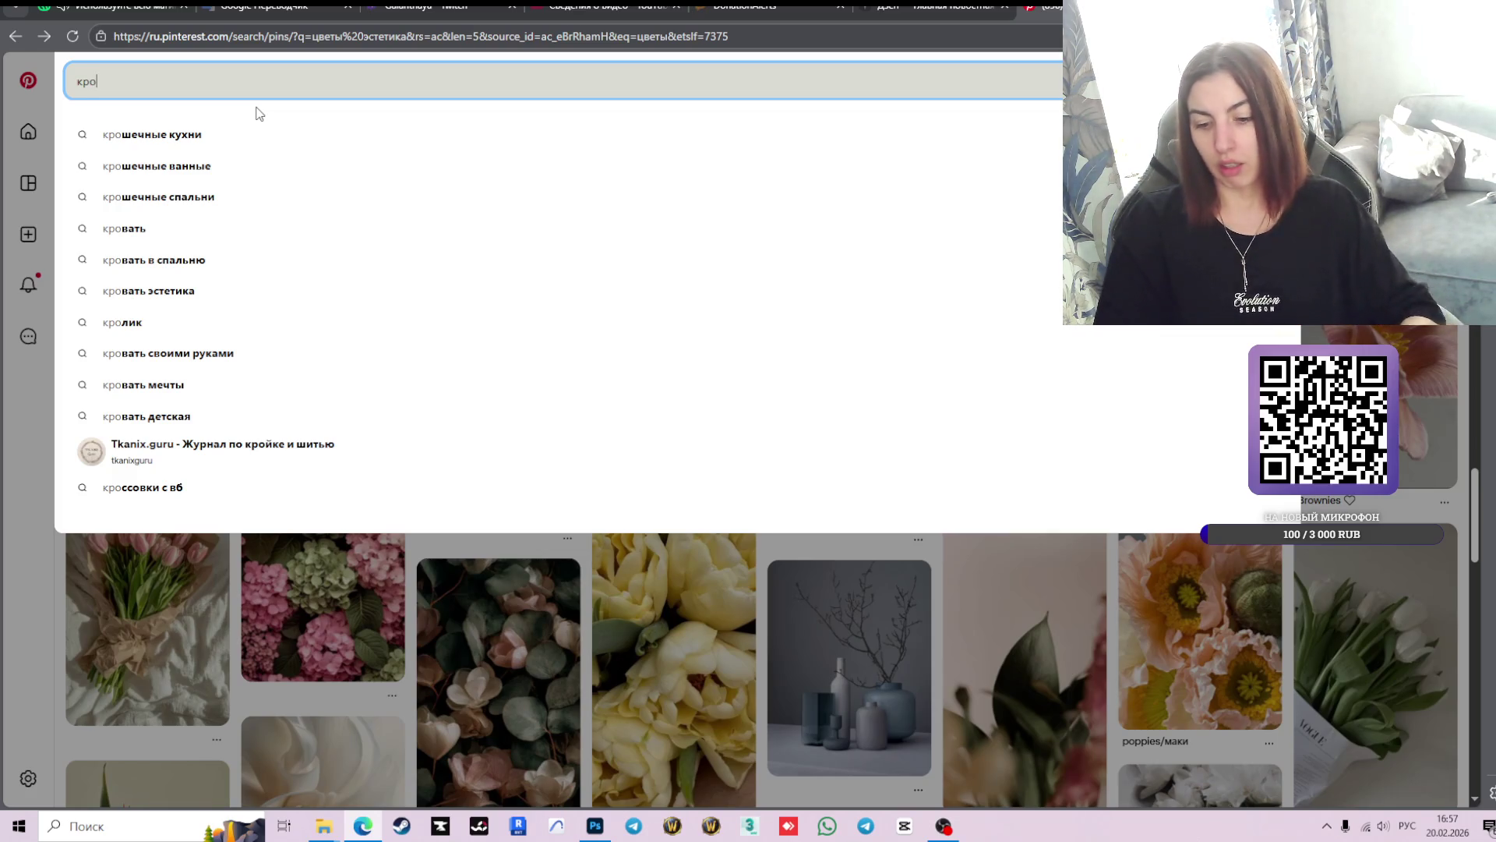
pyautogui.press('XF86AudioLowerVolume')
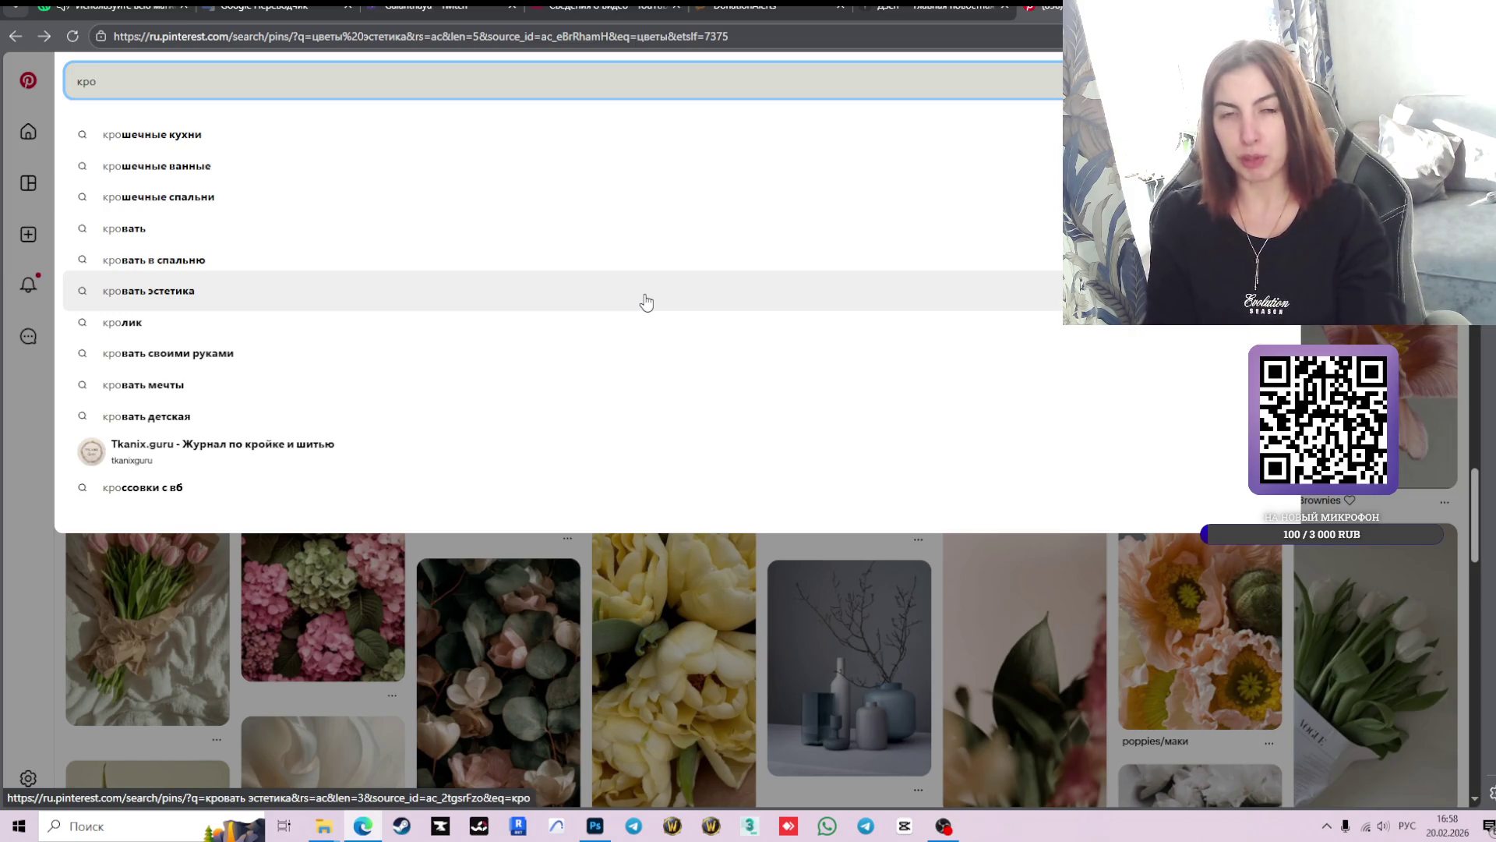
pyautogui.press('BackSpace')
pyautogui.press('BackSpace')
pyautogui.write('нига')
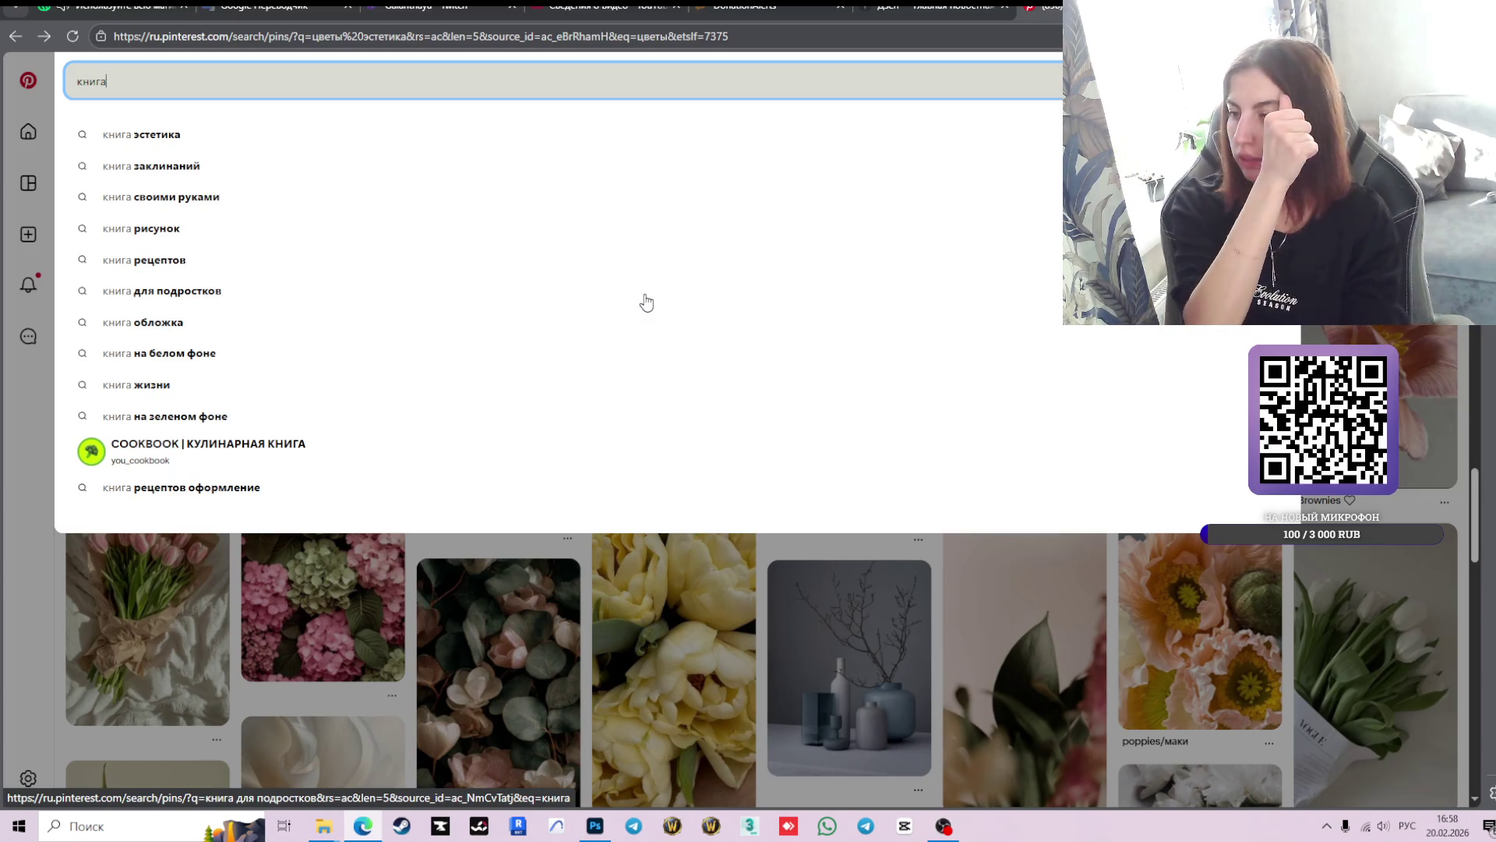
pyautogui.press('Down')
pyautogui.press('Return')
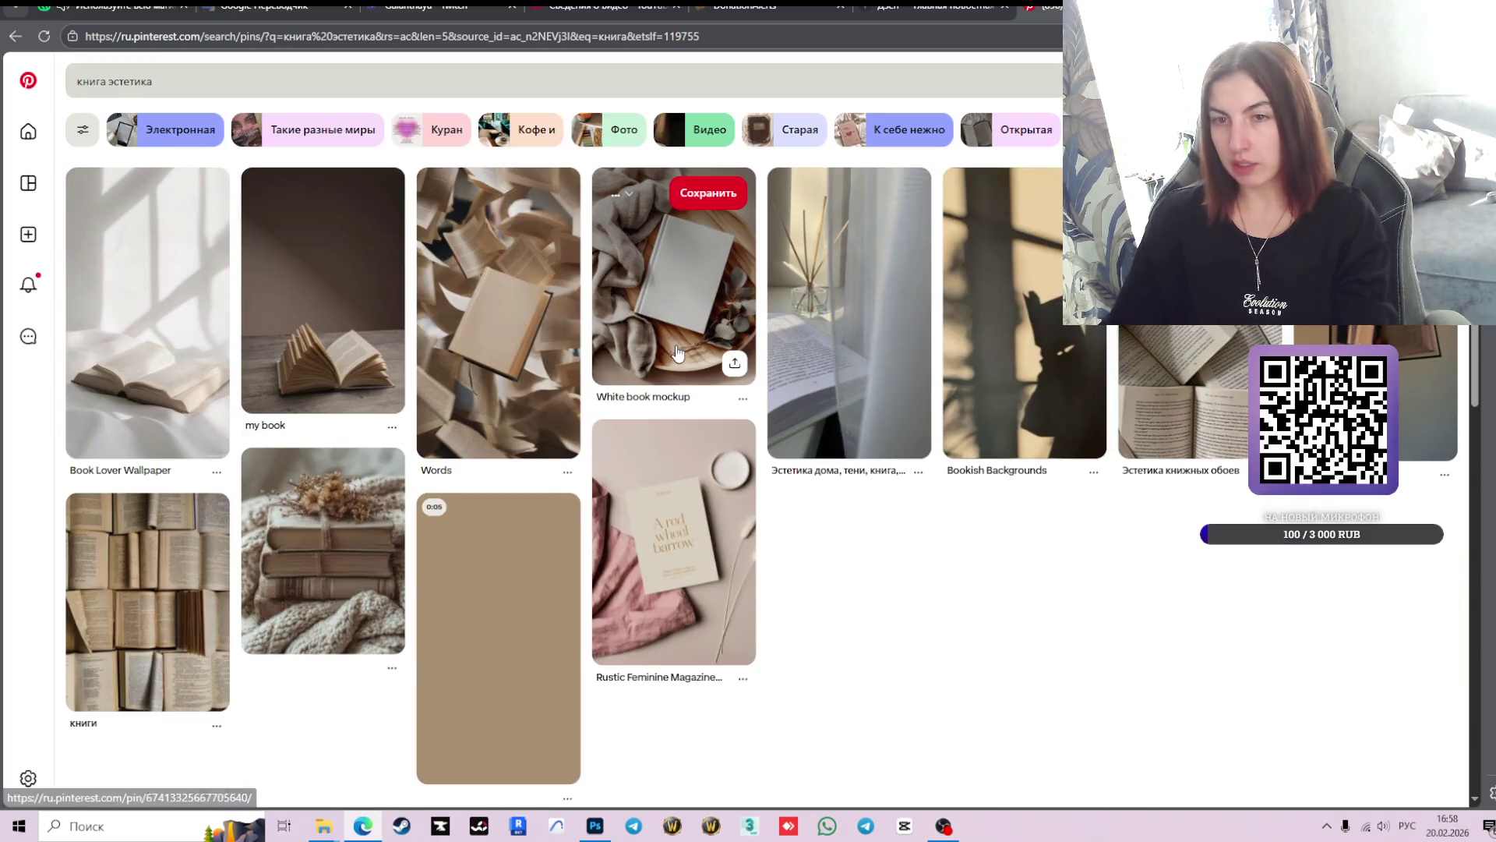
pyautogui.scroll(-2, 1235, 467)
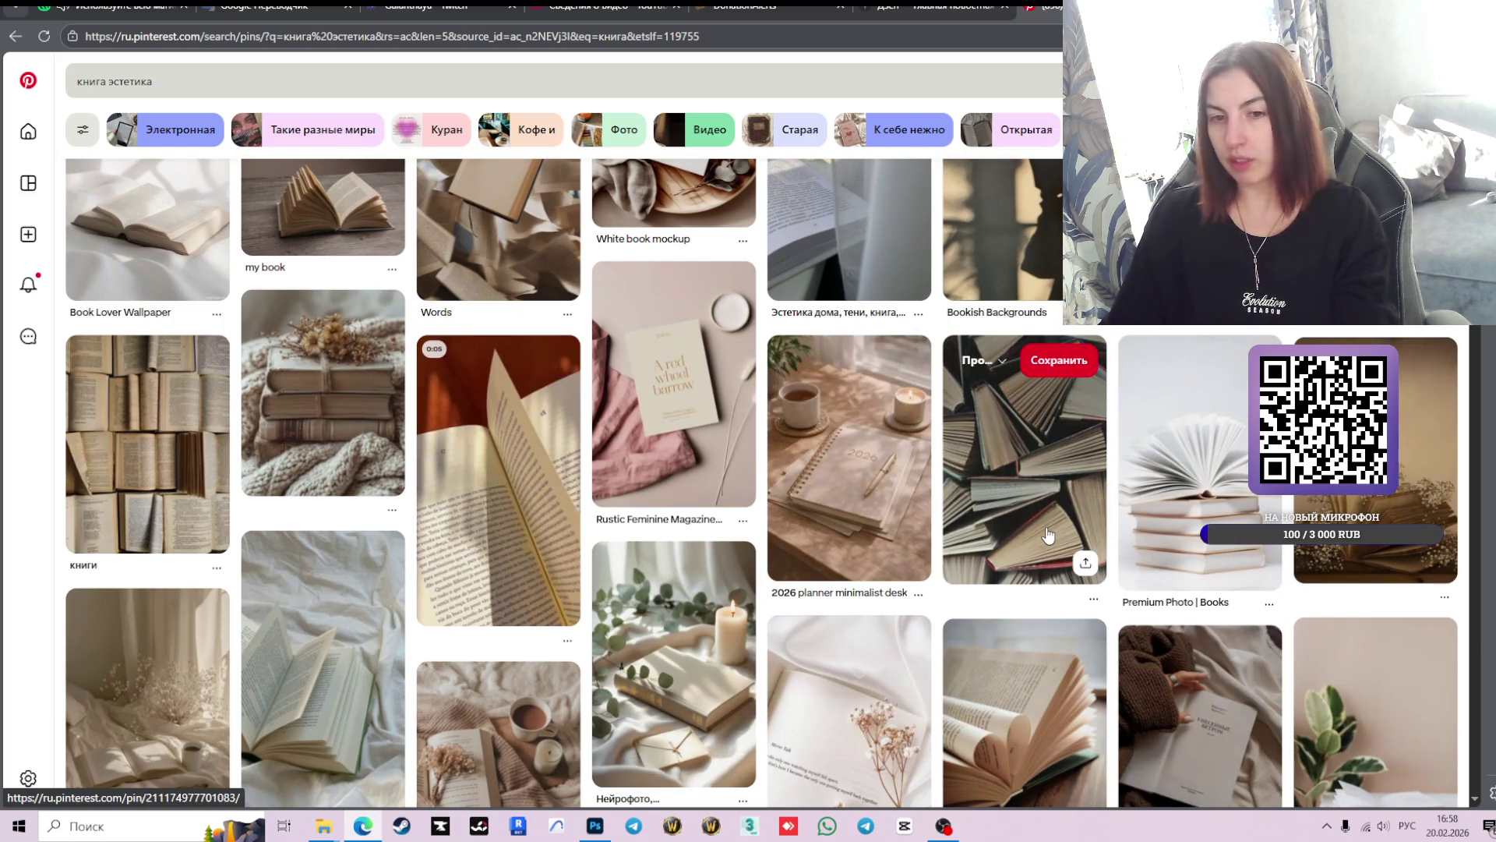
pyautogui.scroll(-2, 1048, 535)
pyautogui.scroll(-3, 1070, 487)
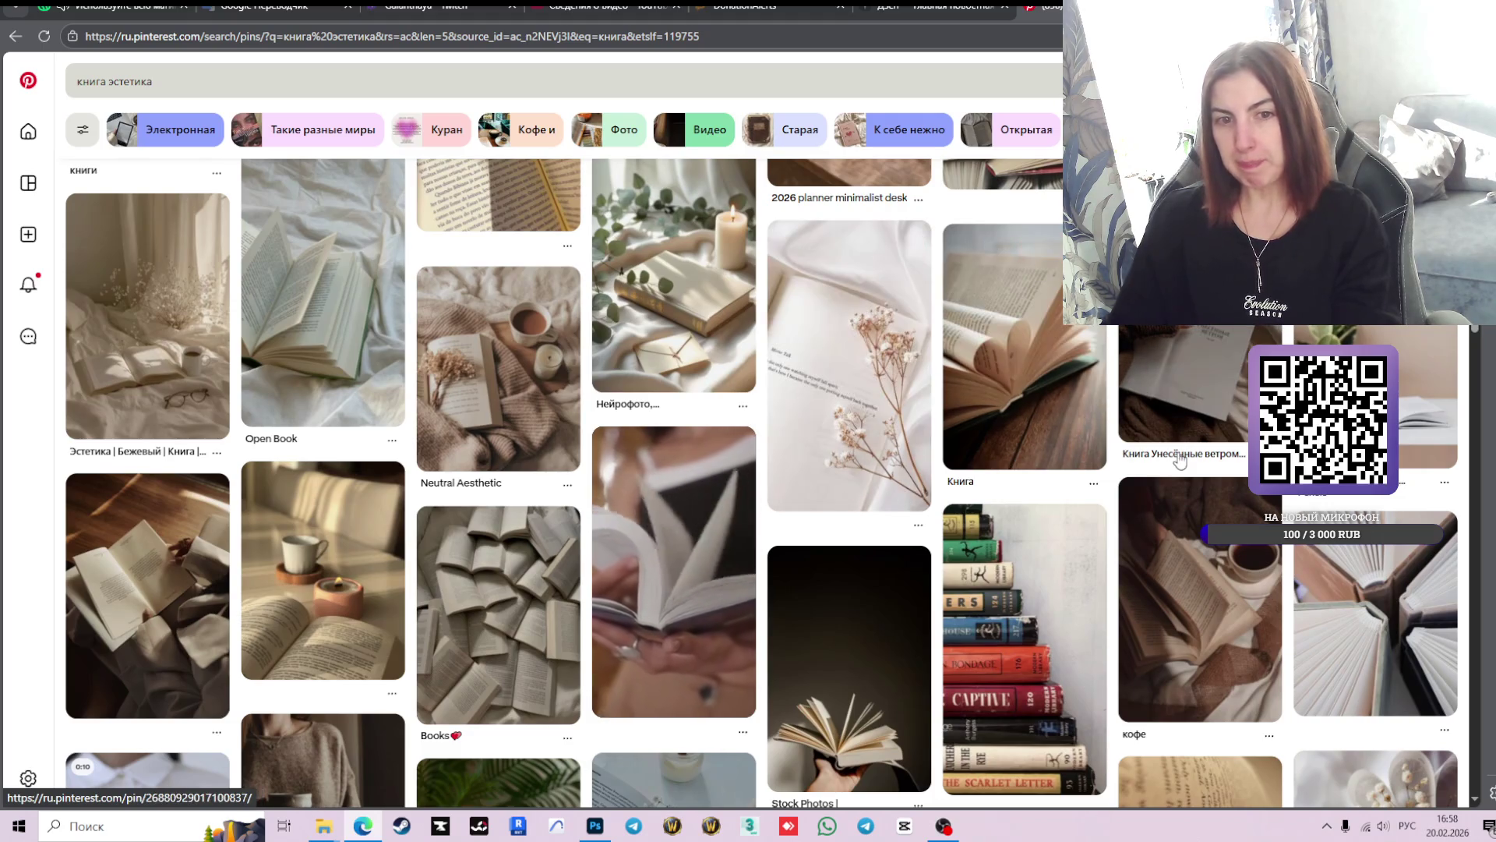
pyautogui.scroll(-4, 811, 460)
pyautogui.scroll(-3, 1160, 460)
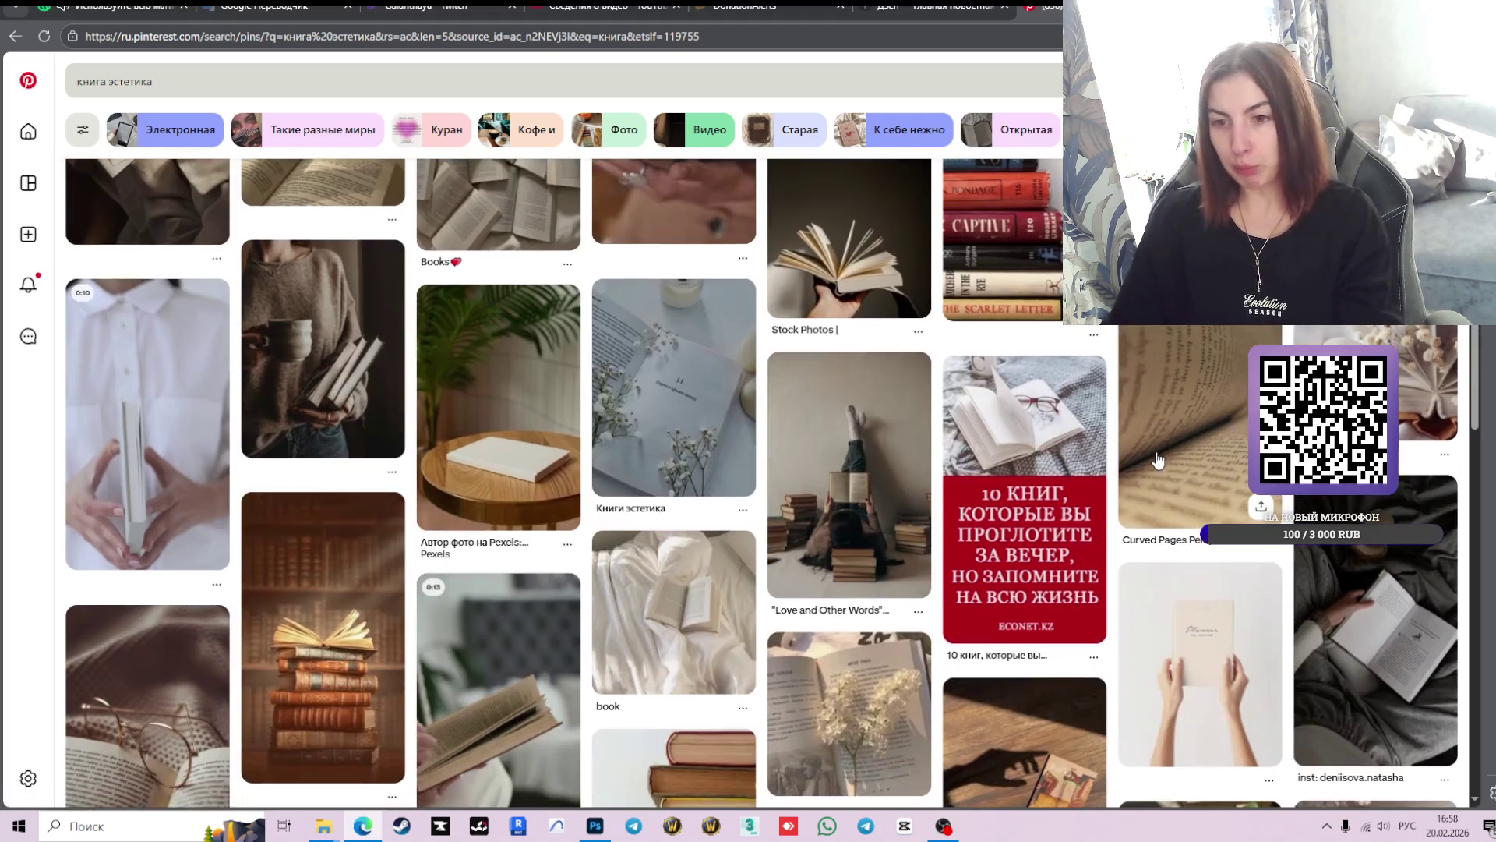
pyautogui.scroll(-3, 1154, 458)
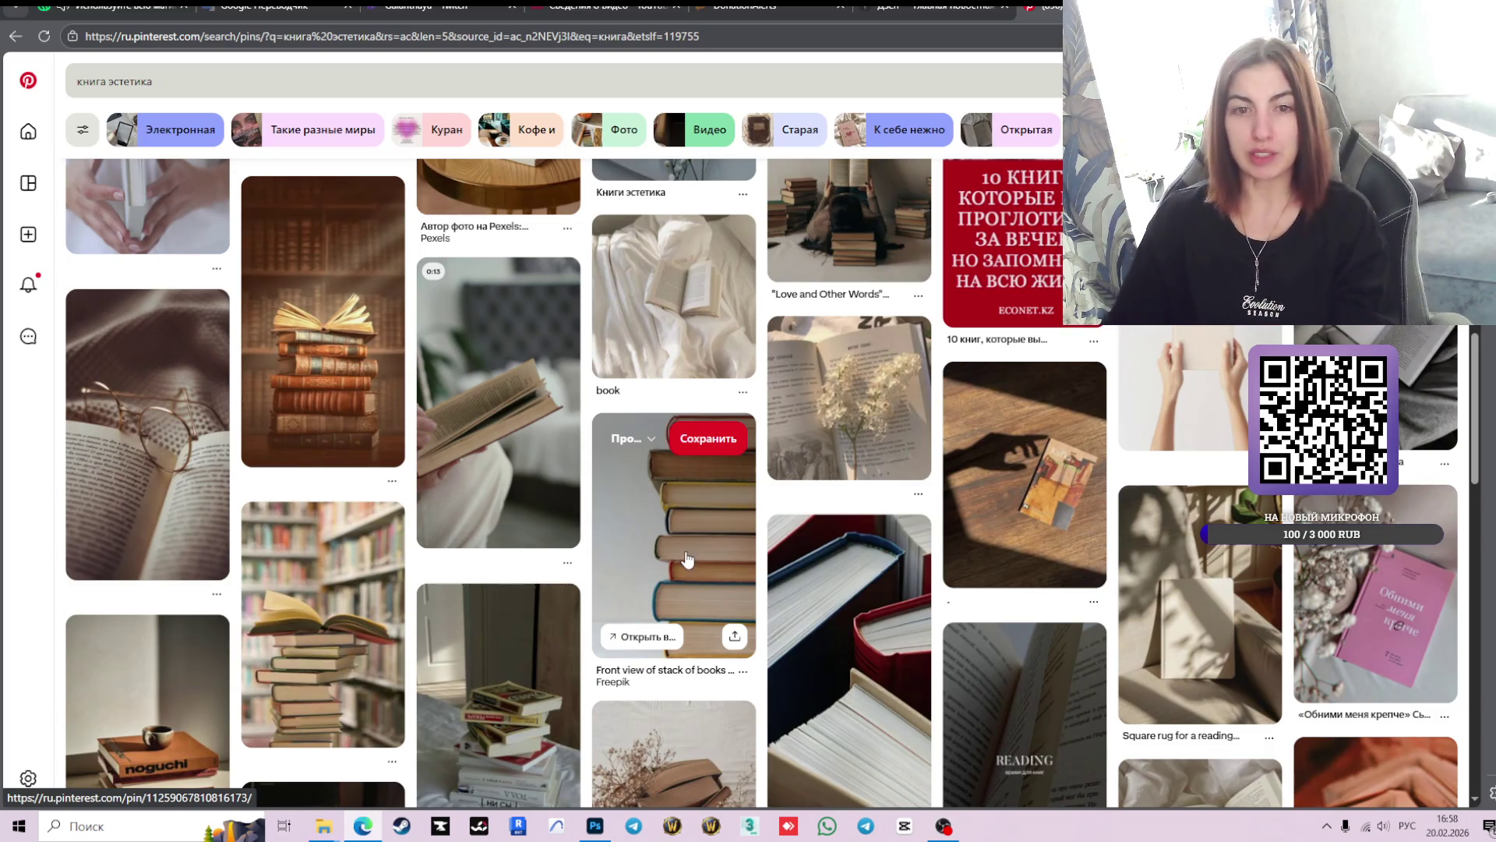
# - Screenshot the full-size glasses-on-open-book pin image to the clipboard and return to Photoshop
pyautogui.click(189, 473)
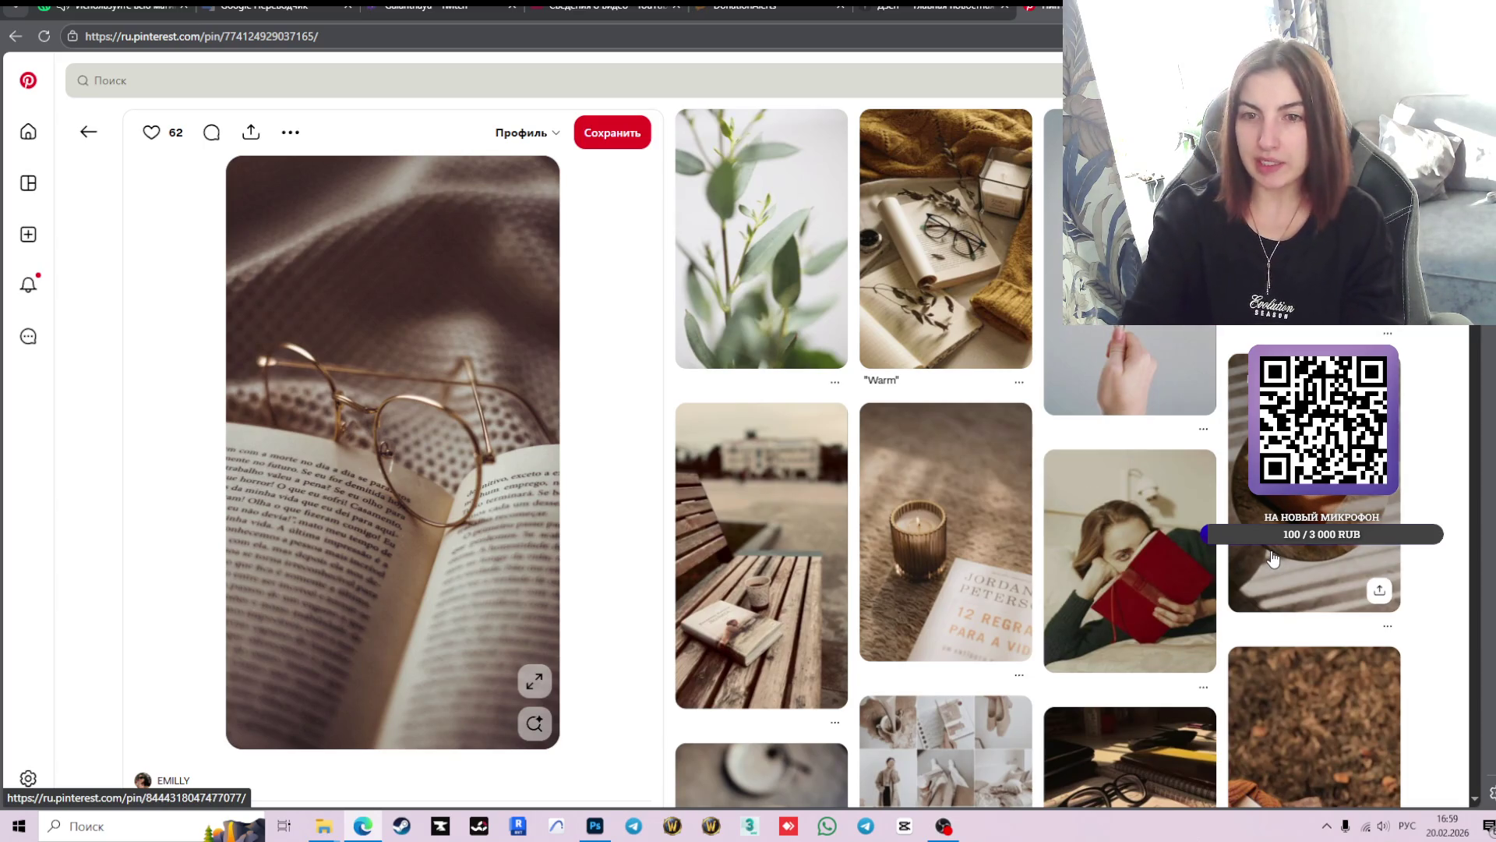
pyautogui.click(534, 681)
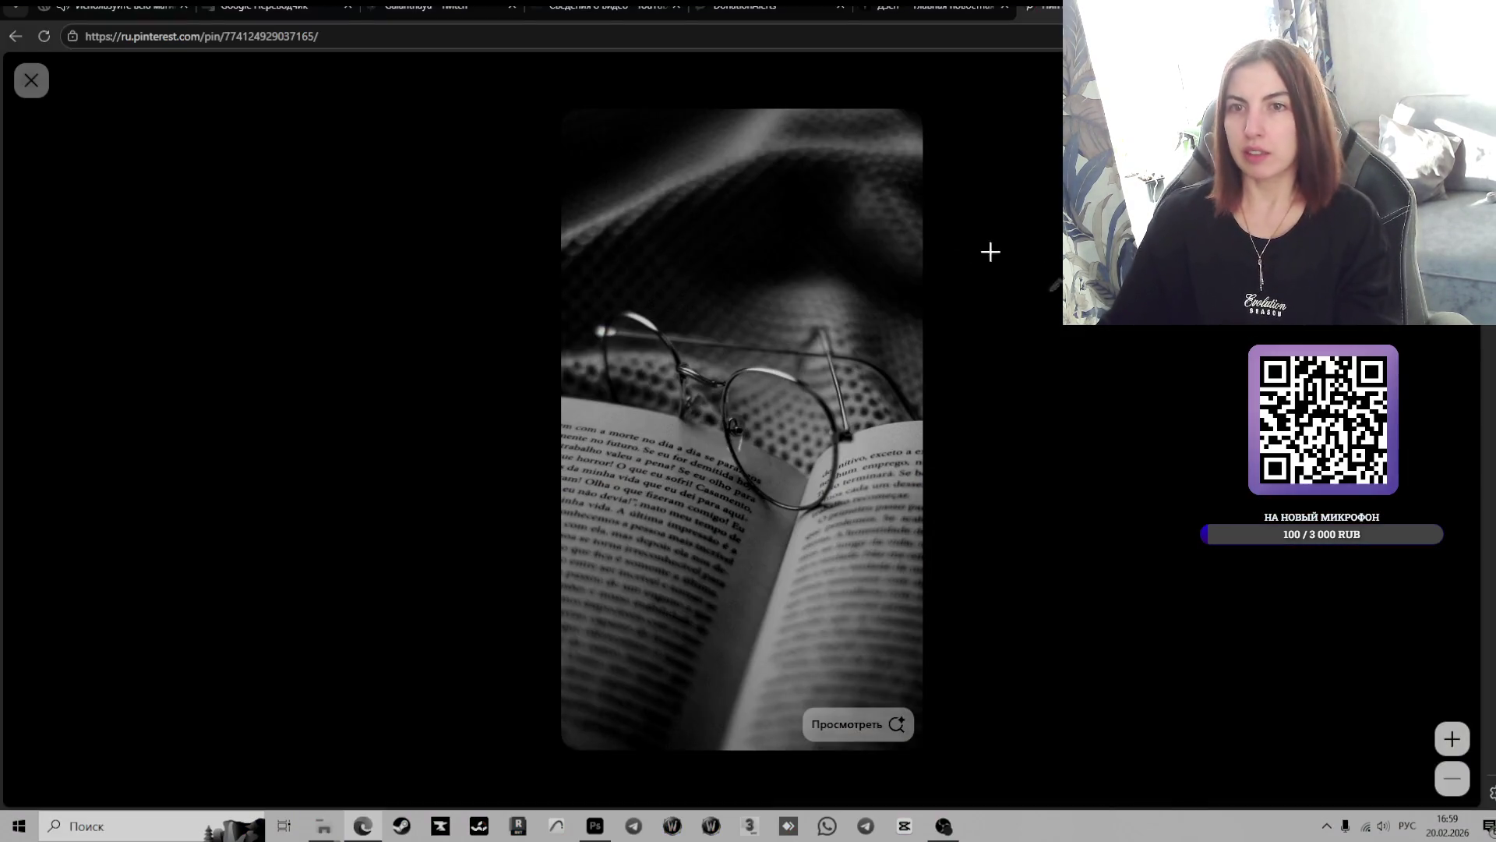
pyautogui.moveTo(574, 118); pyautogui.dragTo(913, 687)
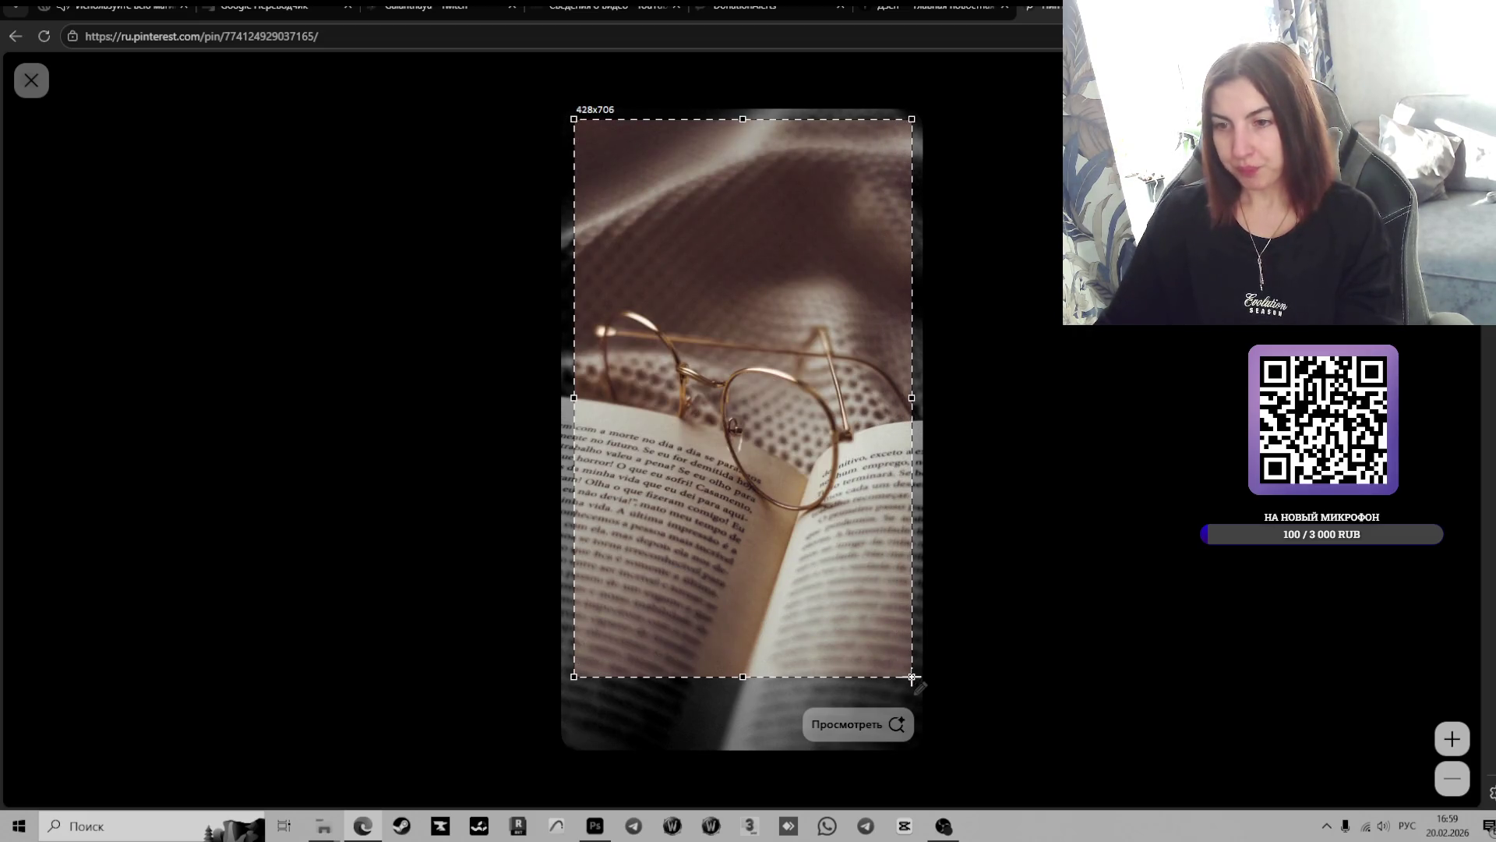
pyautogui.click(937, 607)
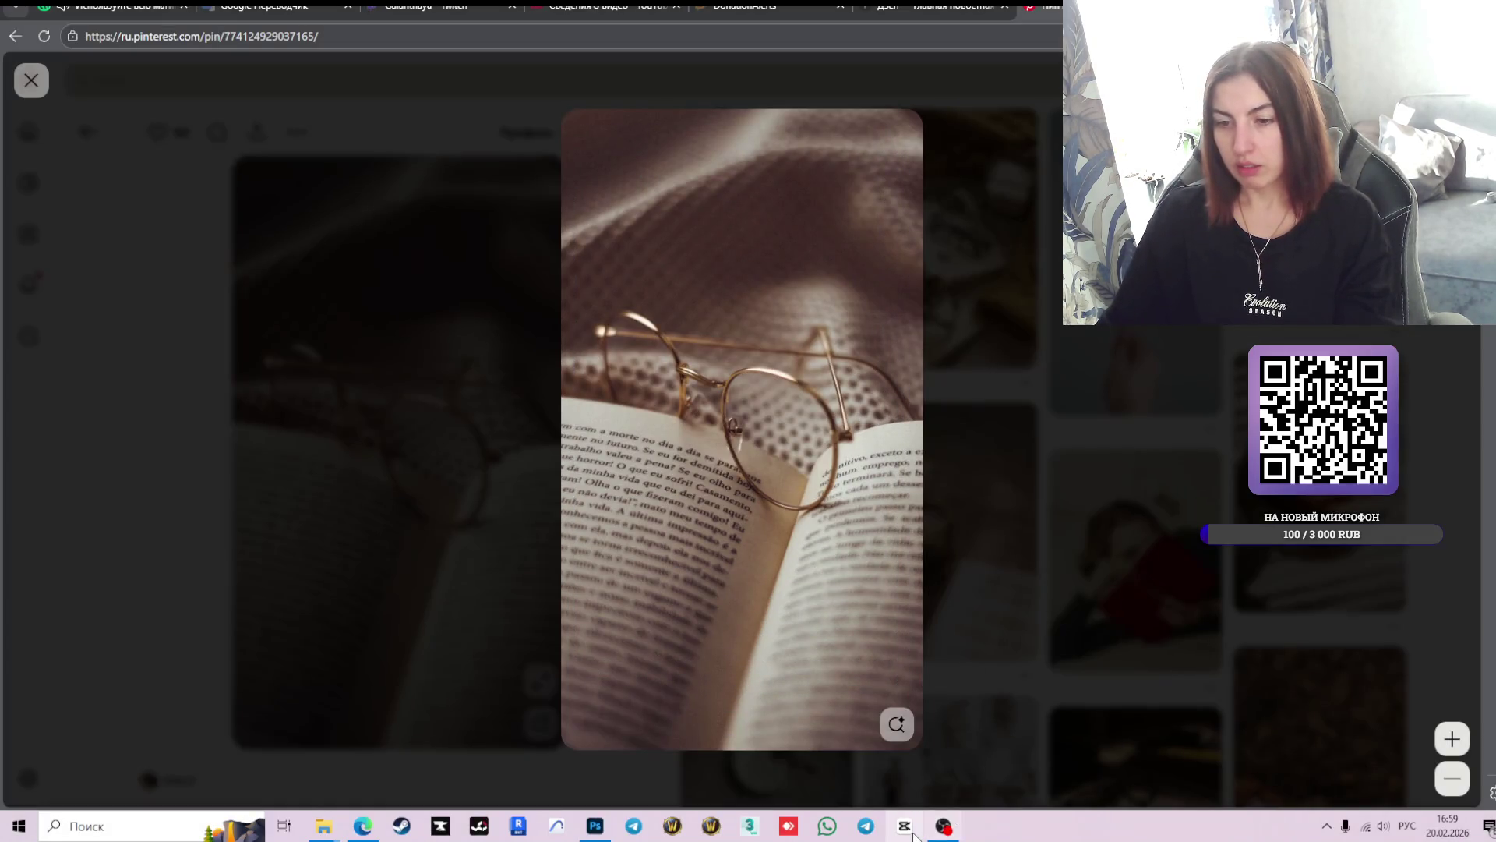
pyautogui.click(32, 81)
pyautogui.click(595, 825)
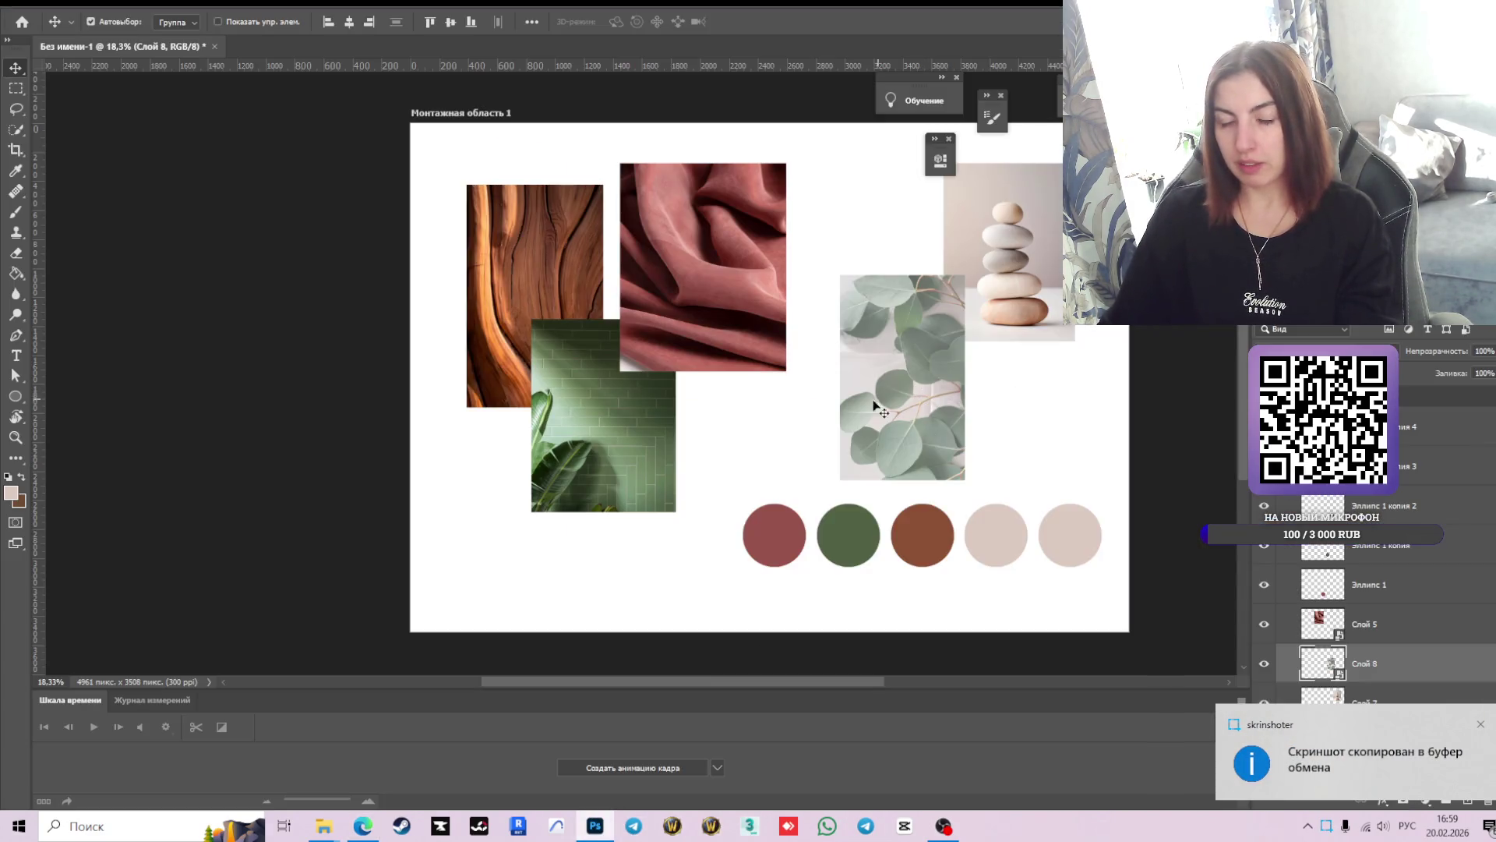
# - Paste the book-and-glasses photo into the moodboard right of the eucalyptus
pyautogui.hotkey('ctrl', 'v')
pyautogui.moveTo(835, 434); pyautogui.dragTo(1093, 472)
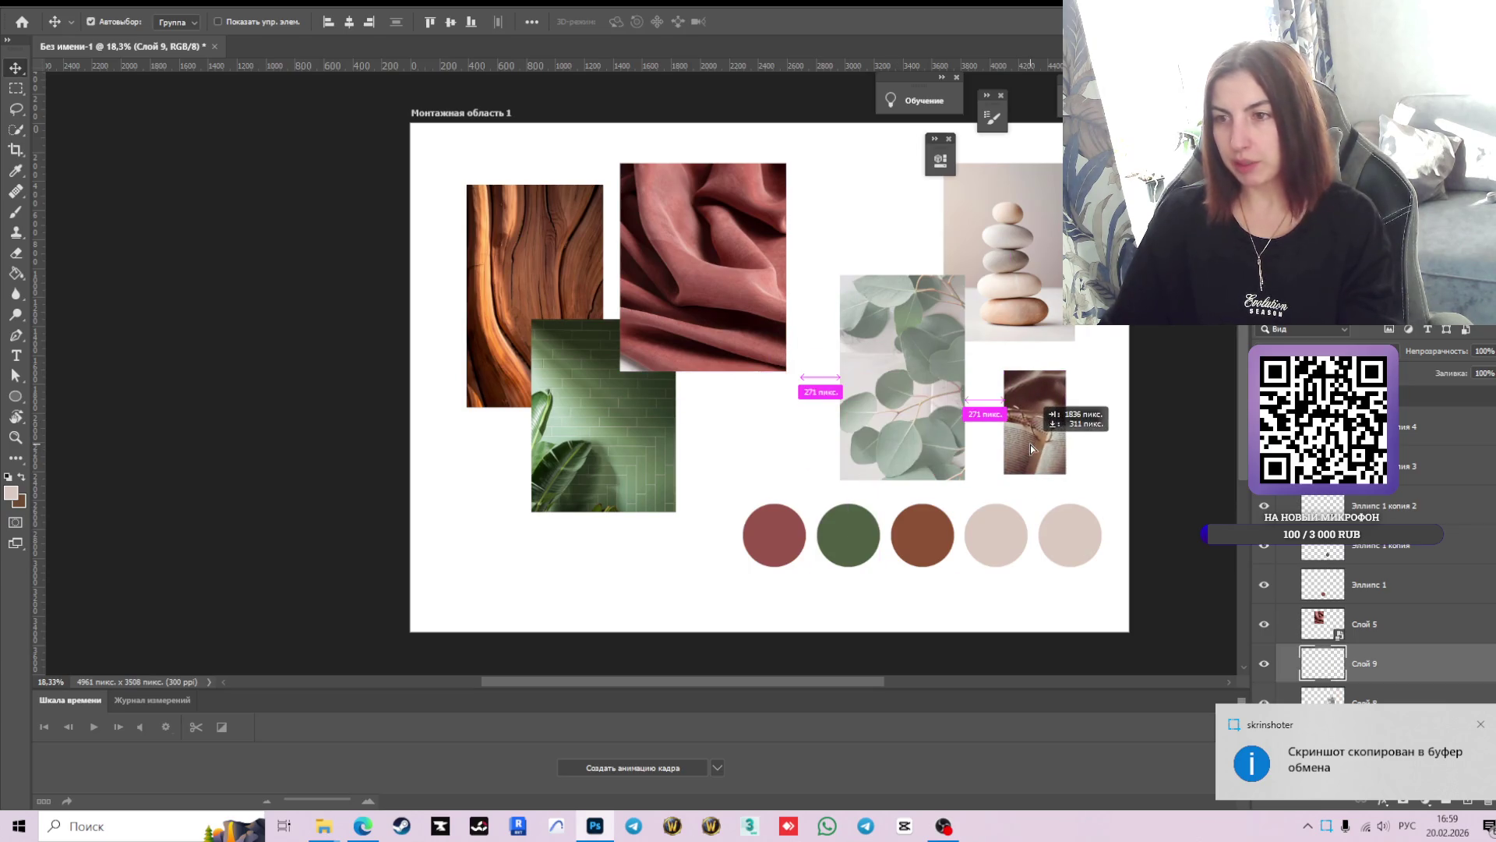
pyautogui.rightClick(1376, 669)
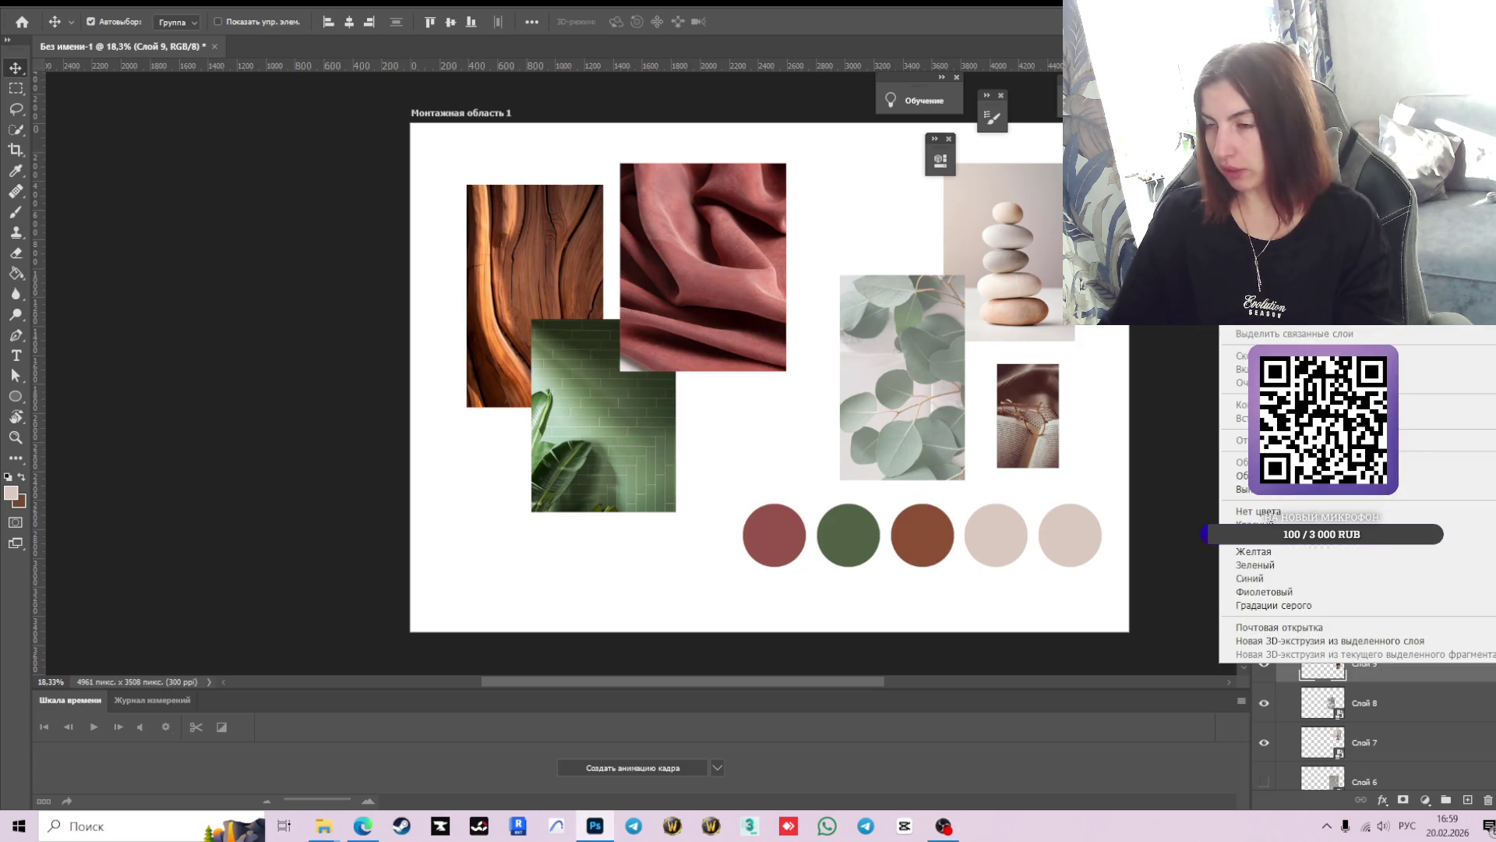
pyautogui.press('Escape')
# - Scale the book photo to 211%, place it over the eucalyptus top, and nudge the eucalyptus right
pyautogui.hotkey('ctrl', 't')
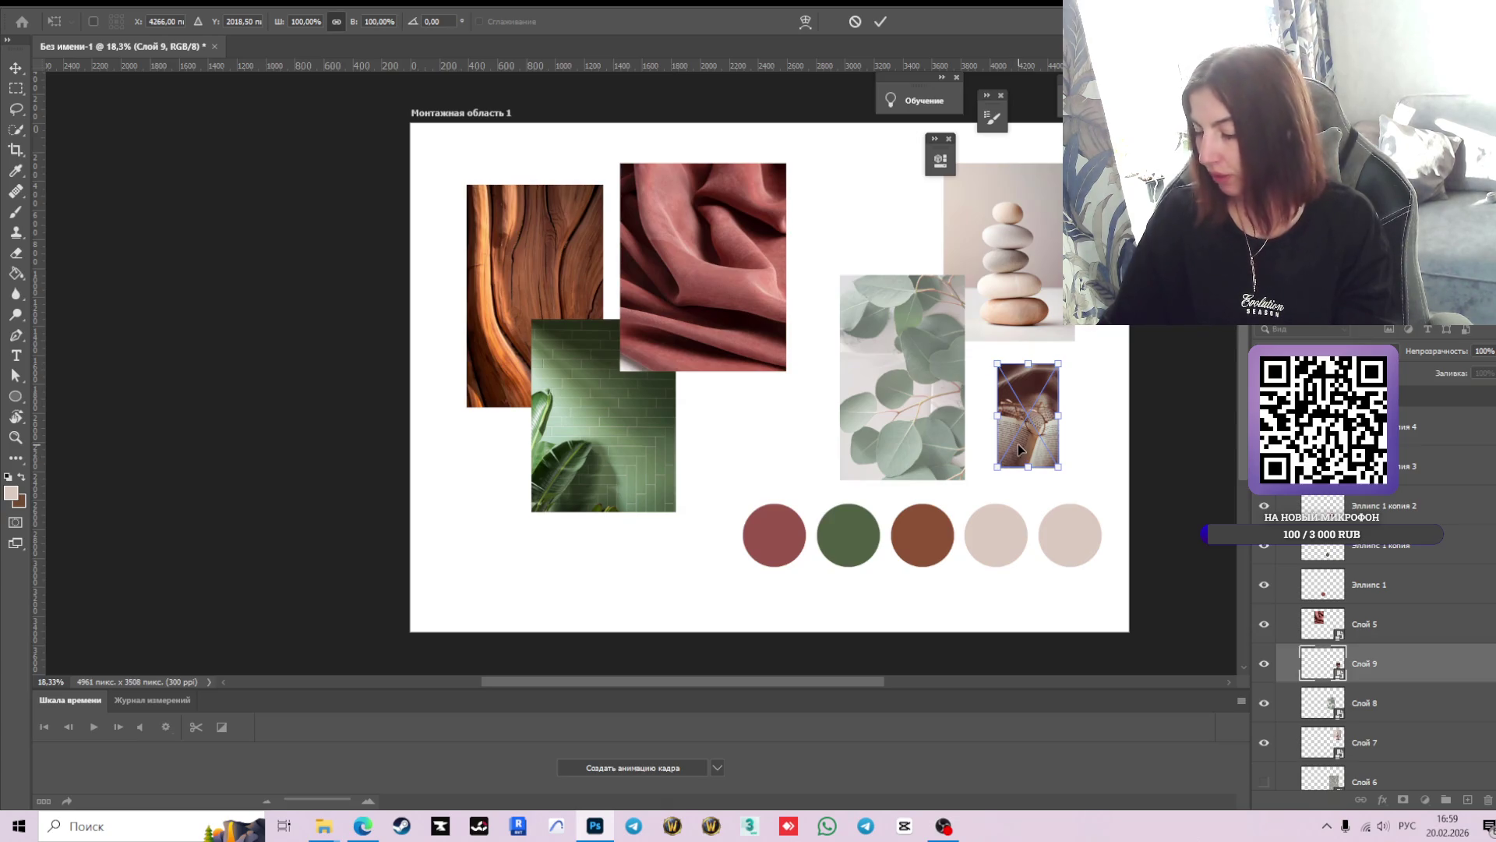
pyautogui.moveTo(998, 468); pyautogui.dragTo(930, 583)
pyautogui.moveTo(985, 459); pyautogui.dragTo(868, 252)
pyautogui.click(881, 21)
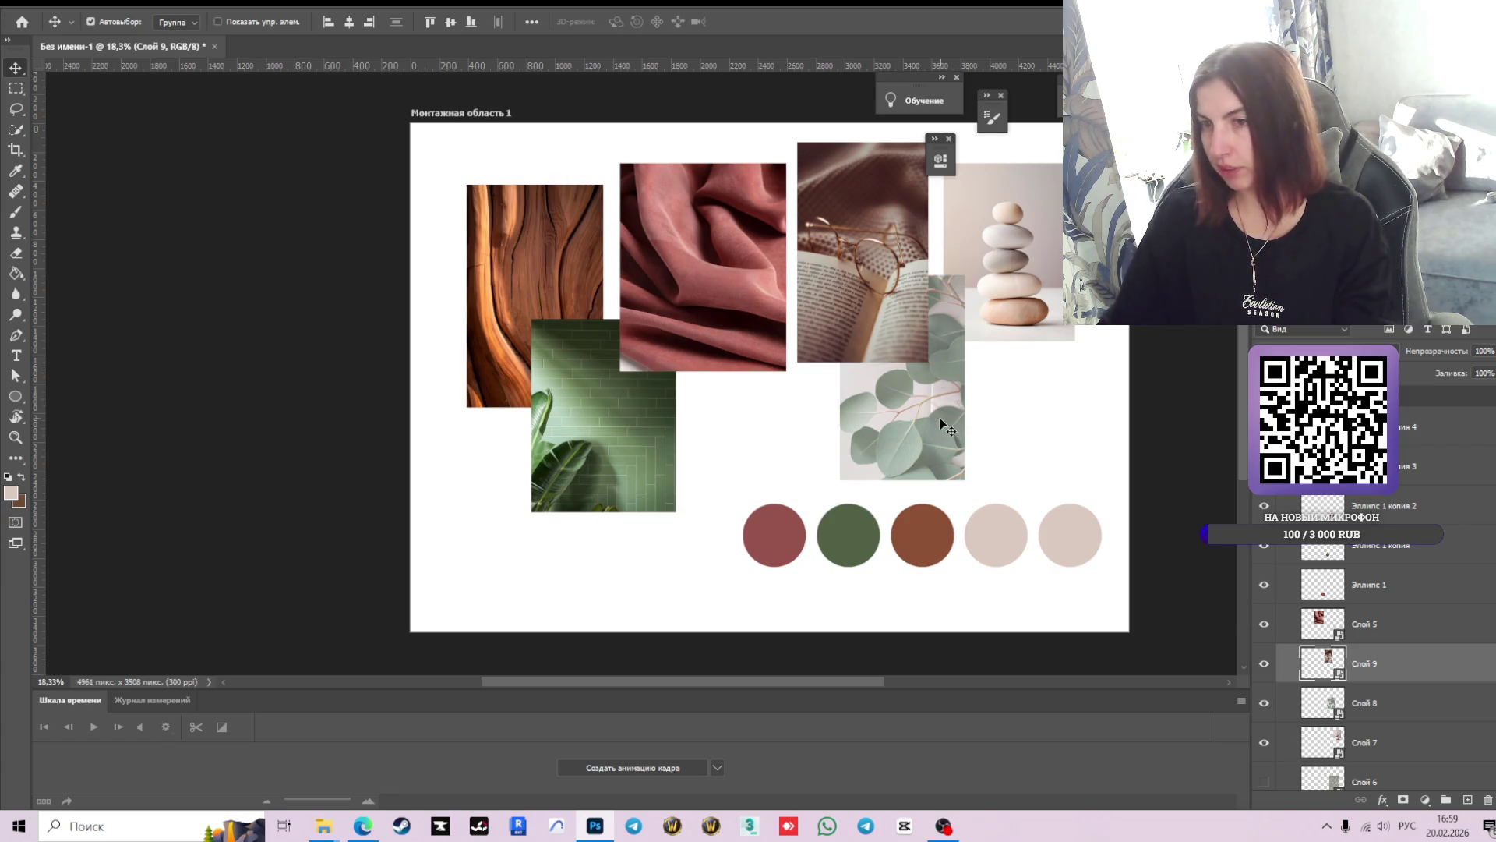
pyautogui.moveTo(939, 421); pyautogui.dragTo(947, 424)
pyautogui.click(1072, 396)
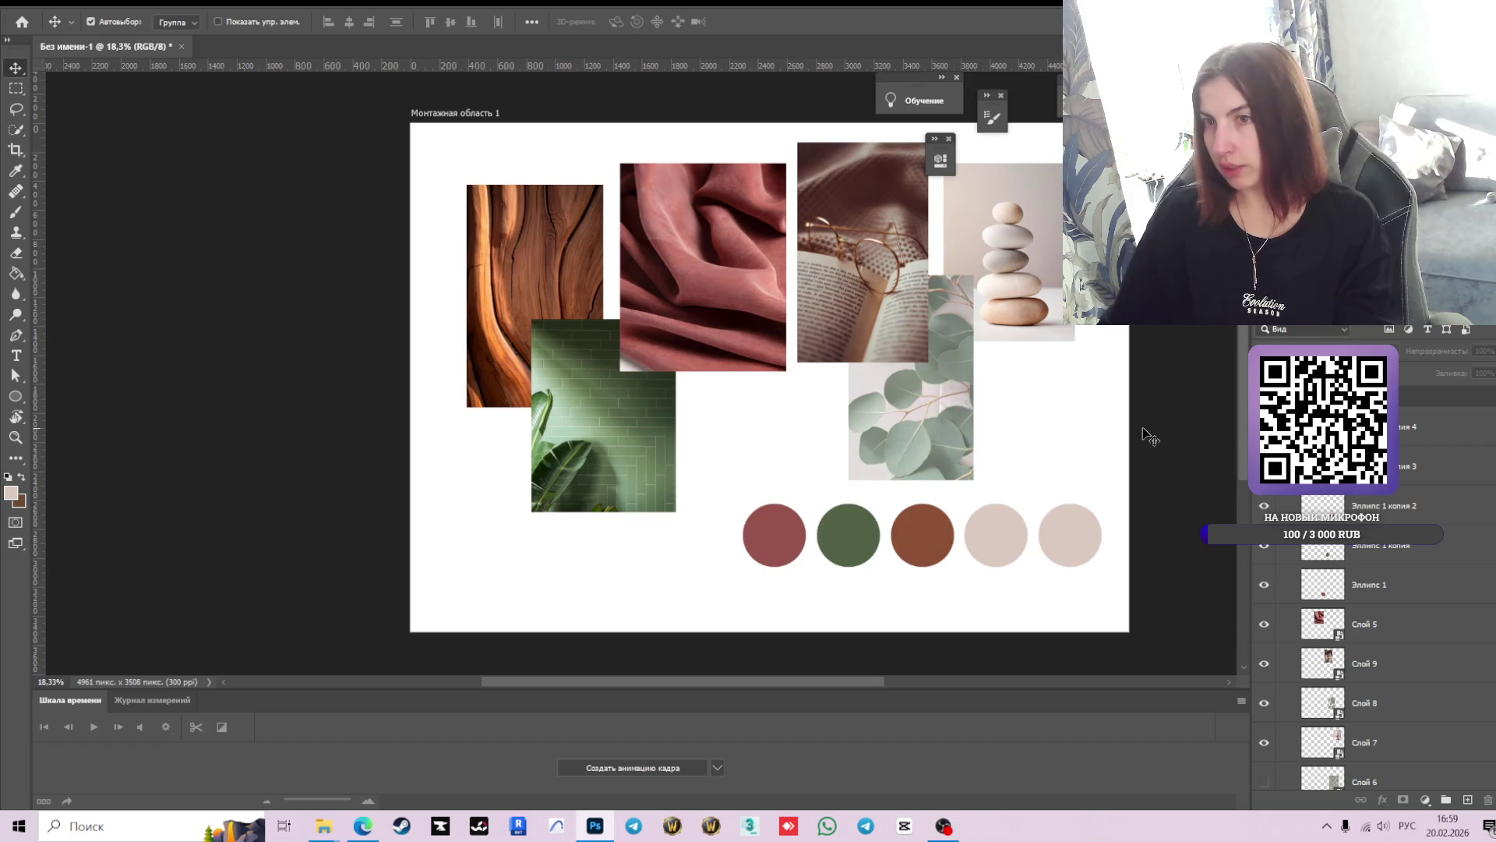
pyautogui.click(947, 423)
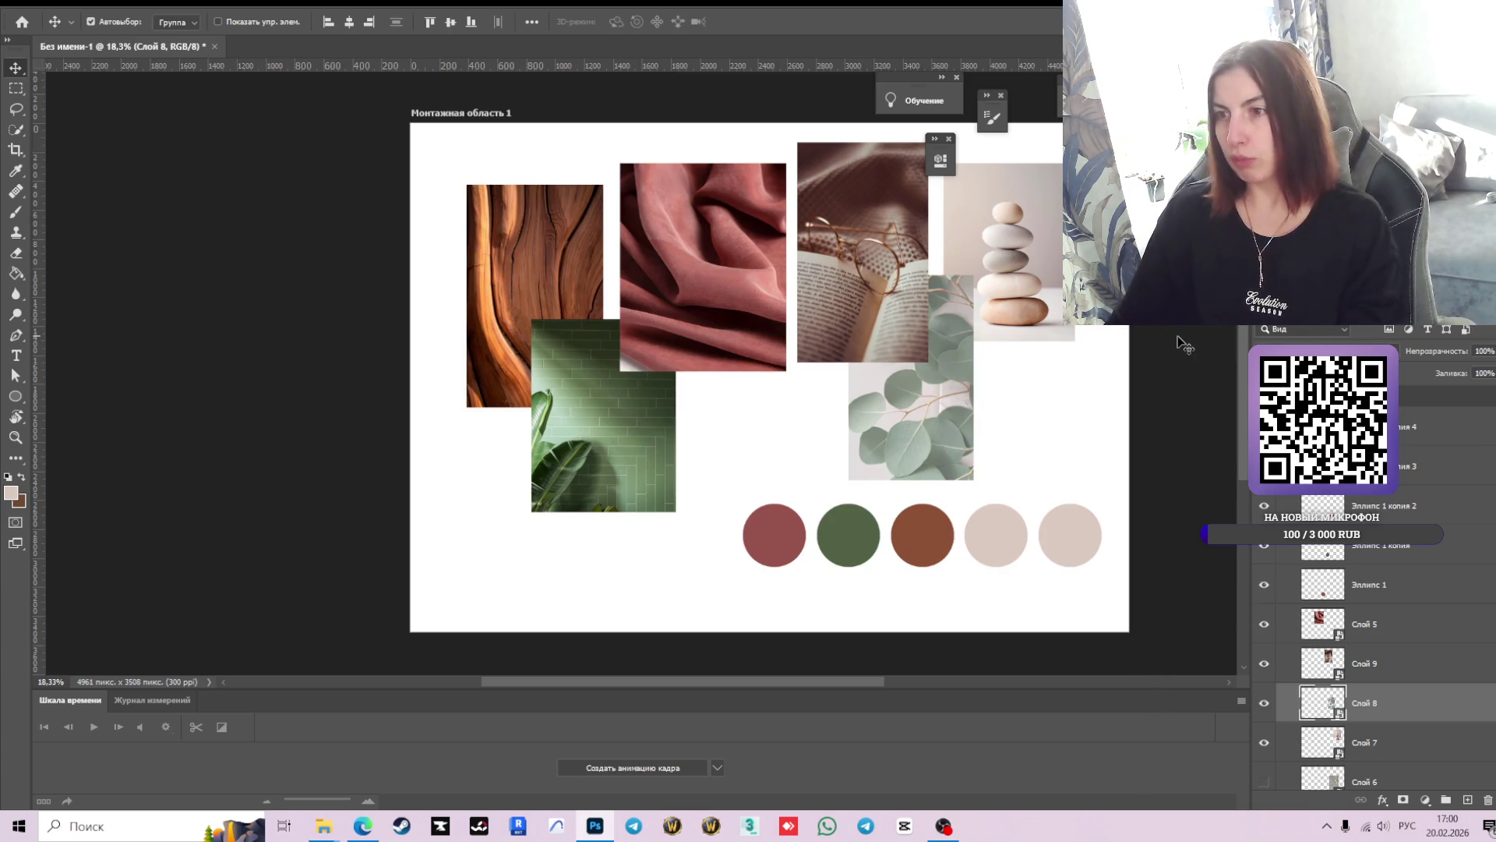
pyautogui.click(867, 269)
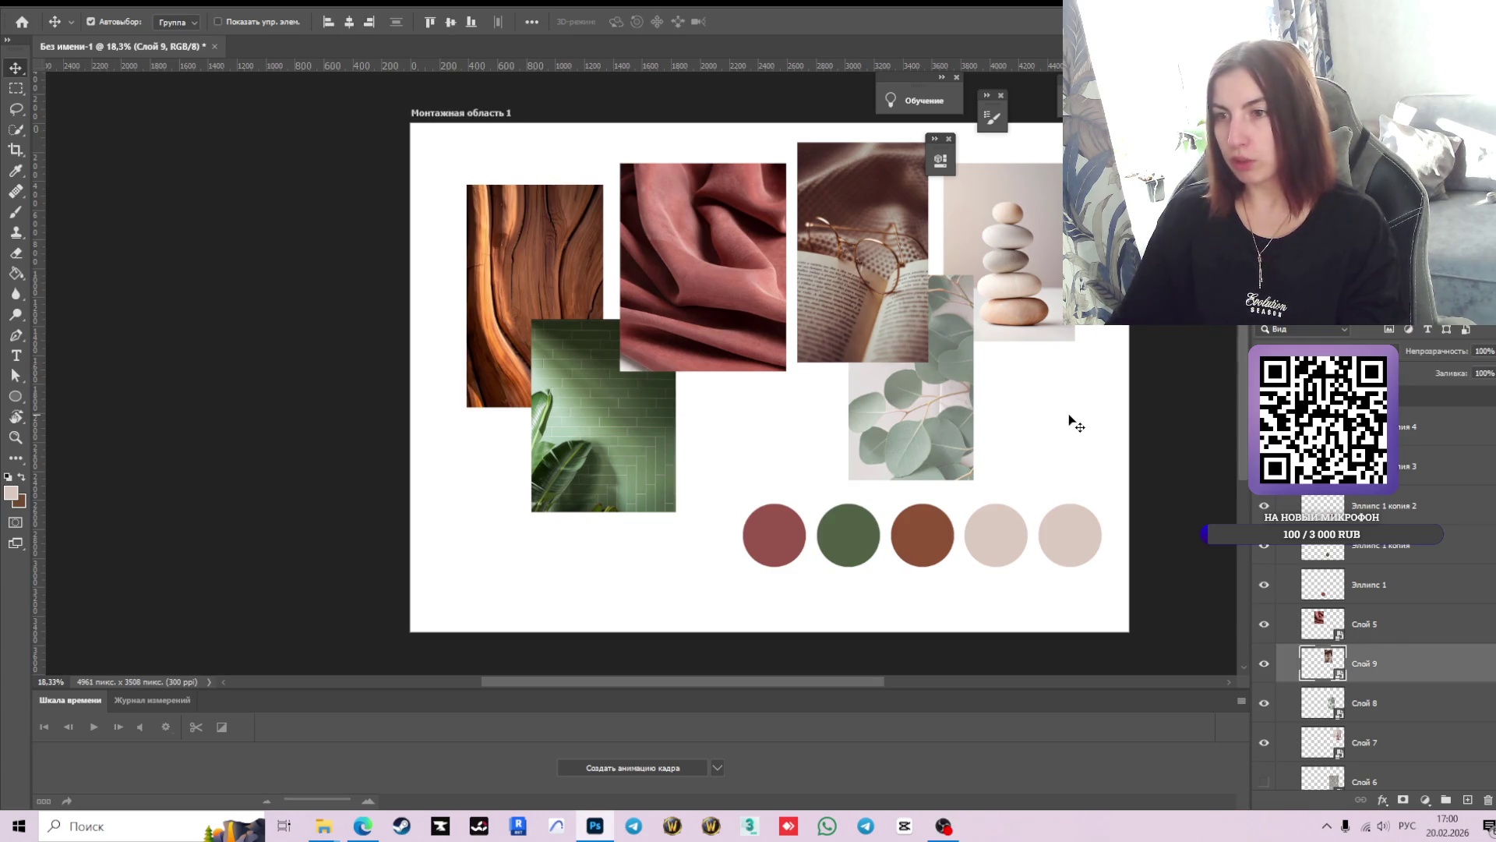
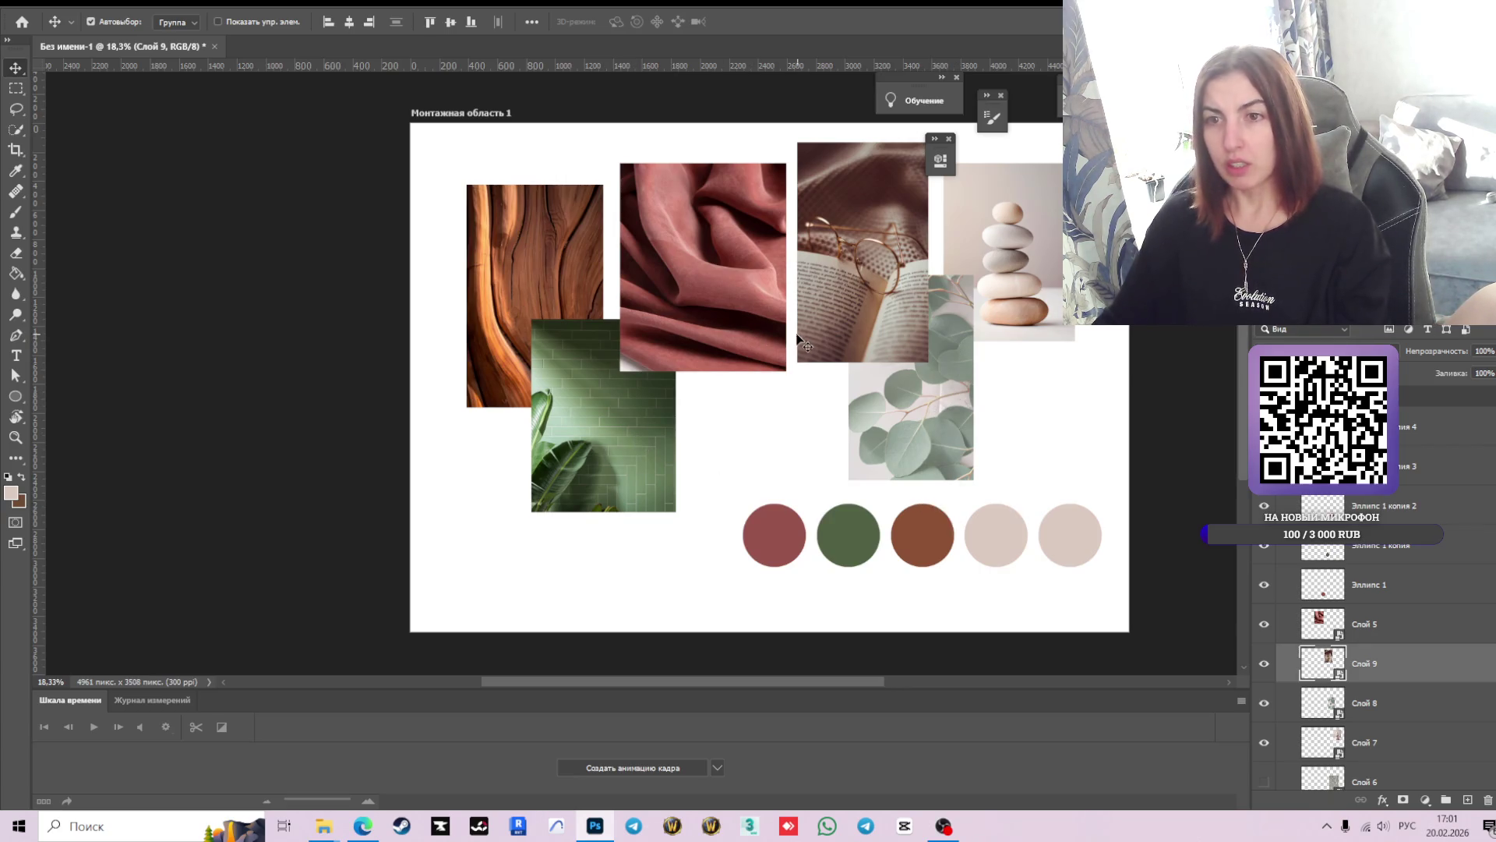
# - Move the wood, green tile and pink fabric photos slightly up and to the left
pyautogui.click(536, 251)
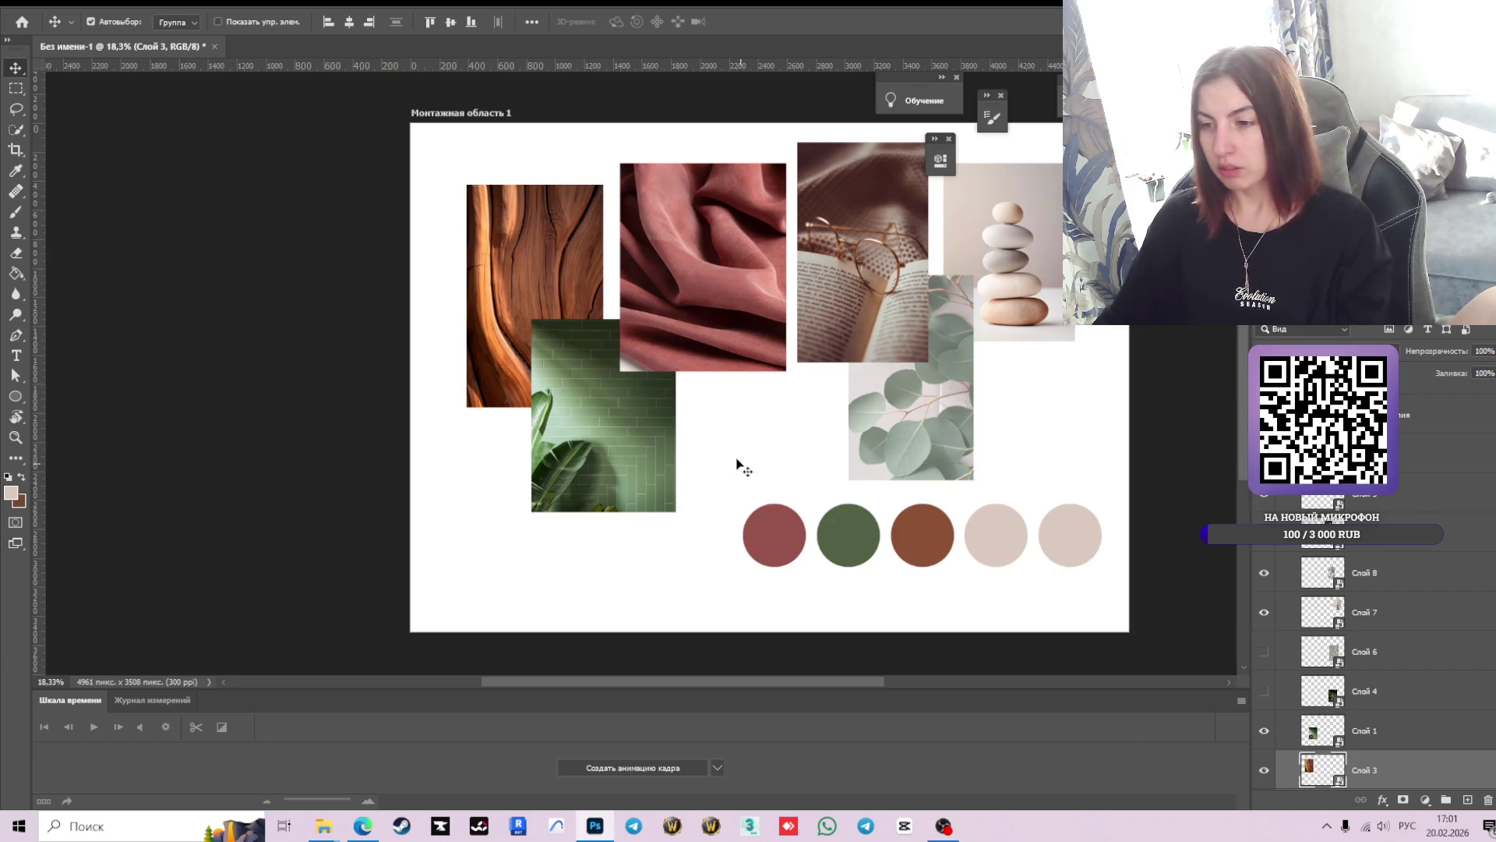
pyautogui.scroll(1, 563, 300)
pyautogui.scroll(1, 562, 300)
pyautogui.moveTo(535, 323); pyautogui.dragTo(523, 300)
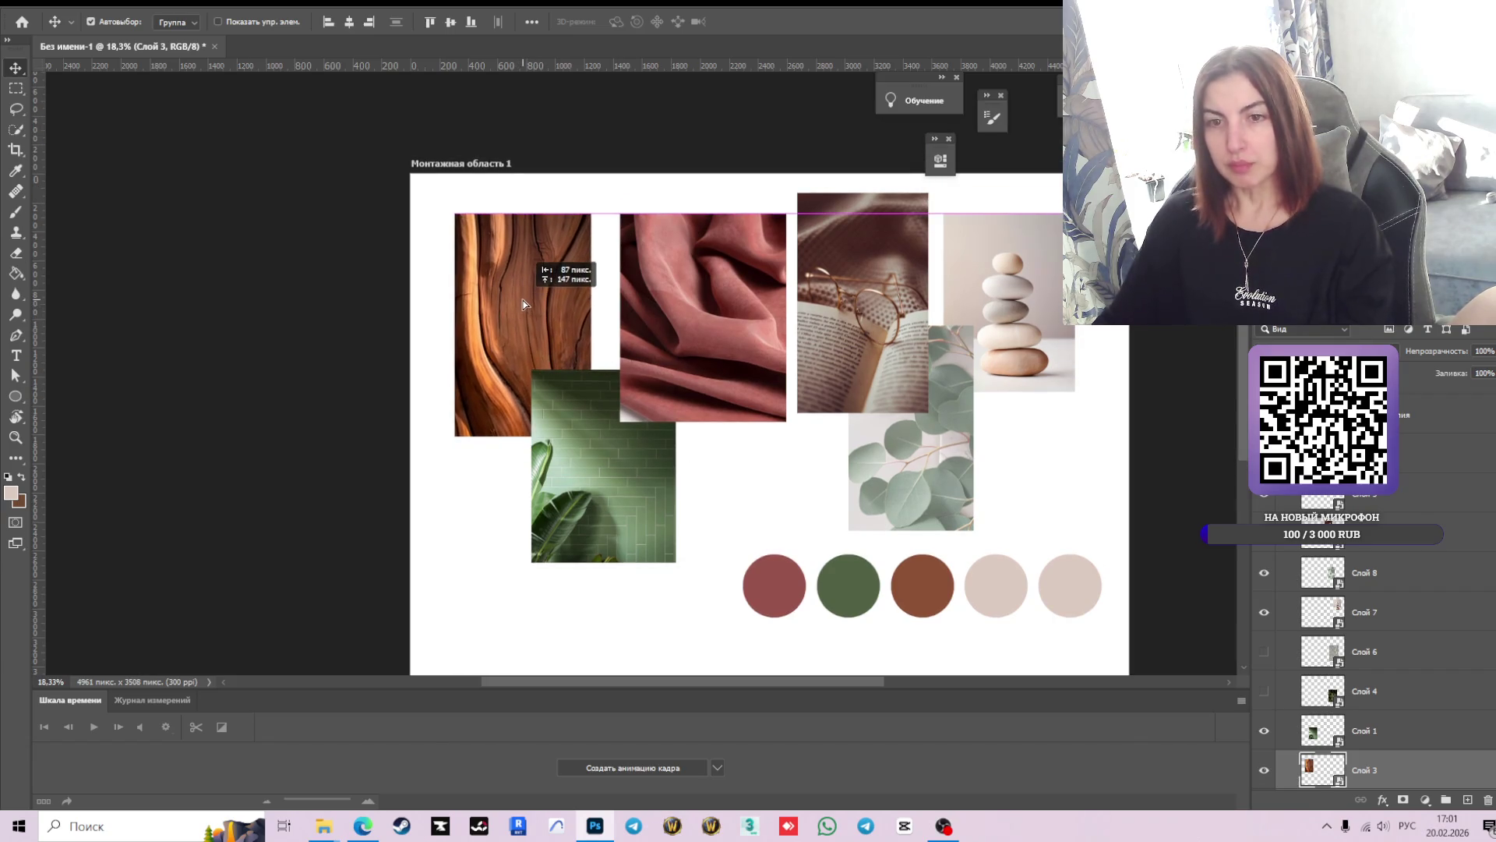
pyautogui.moveTo(563, 470); pyautogui.dragTo(554, 461)
pyautogui.moveTo(706, 298); pyautogui.dragTo(689, 296)
# - Scale the pink fabric photo down to about 156%, reposition it and commit the transform
pyautogui.hotkey('ctrl', 't')
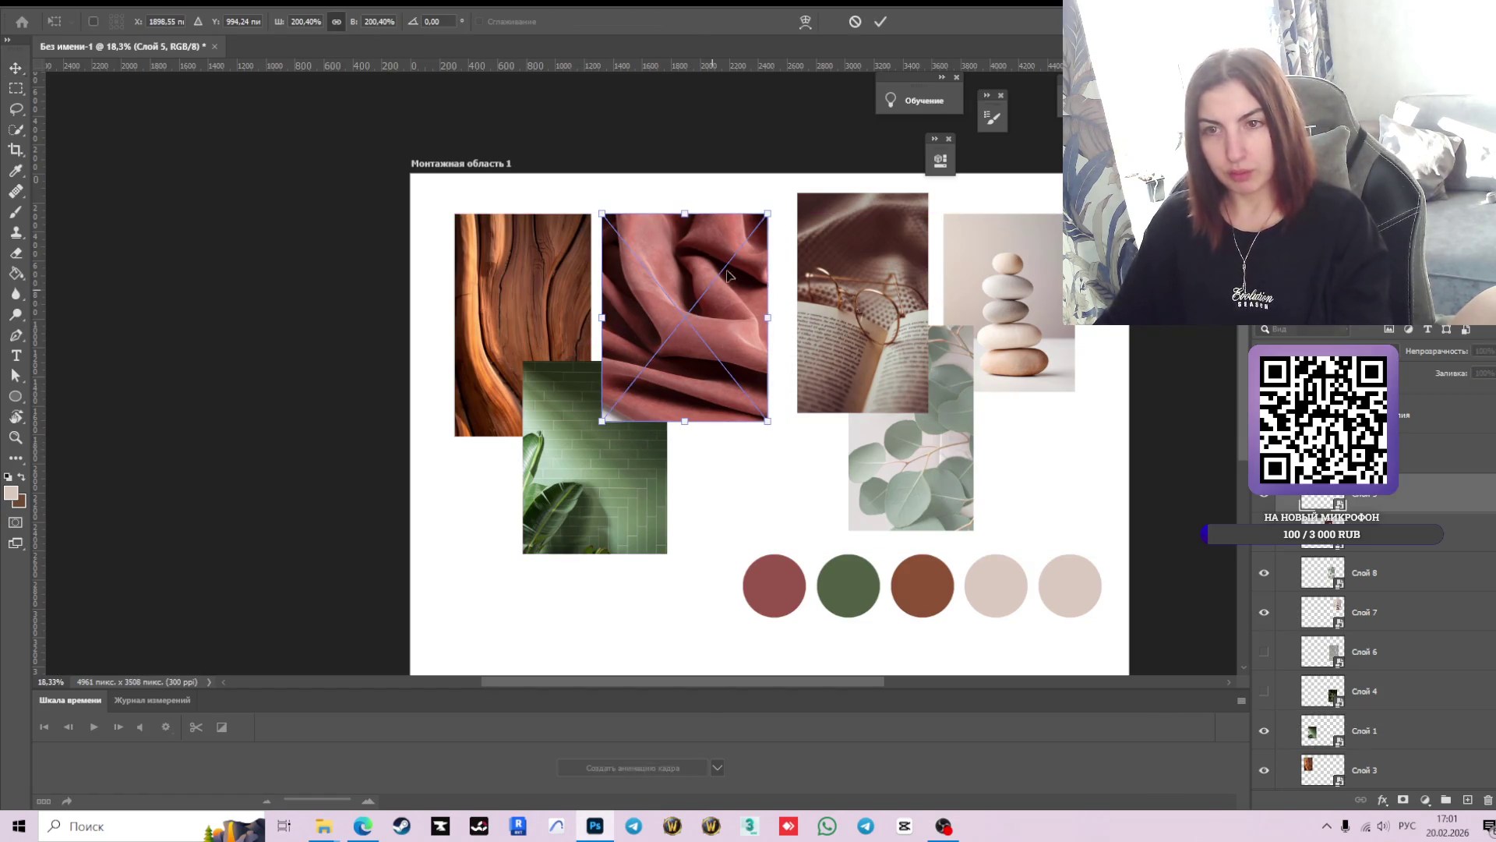
pyautogui.moveTo(767, 213); pyautogui.dragTo(731, 259)
pyautogui.moveTo(689, 318)
pyautogui.mouseDown()
pyautogui.moveTo(665, 309)
pyautogui.moveTo(690, 288)
pyautogui.mouseUp()
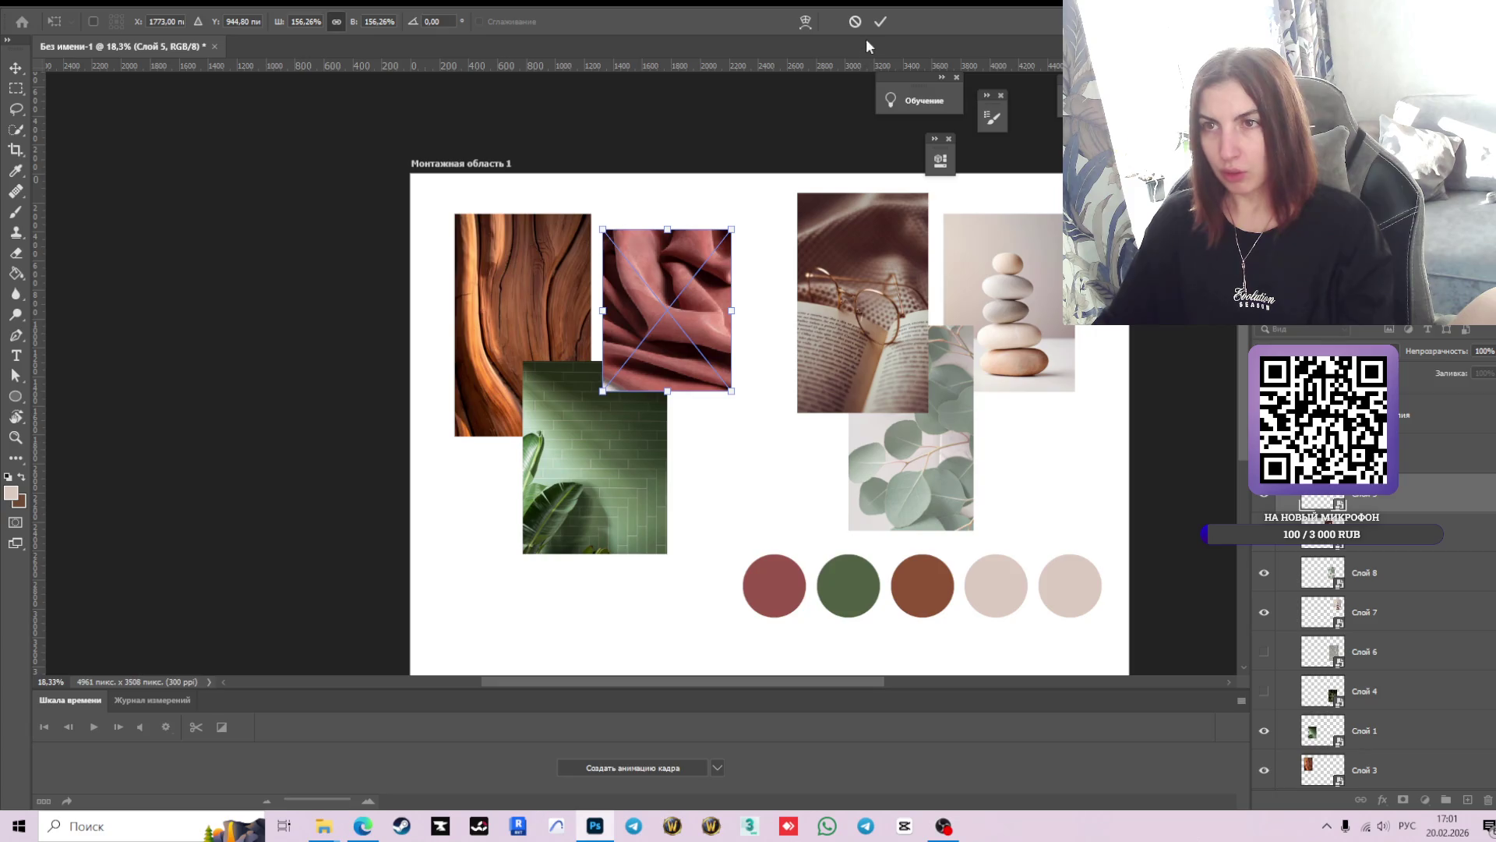
pyautogui.click(882, 22)
pyautogui.scroll(2, 725, 359)
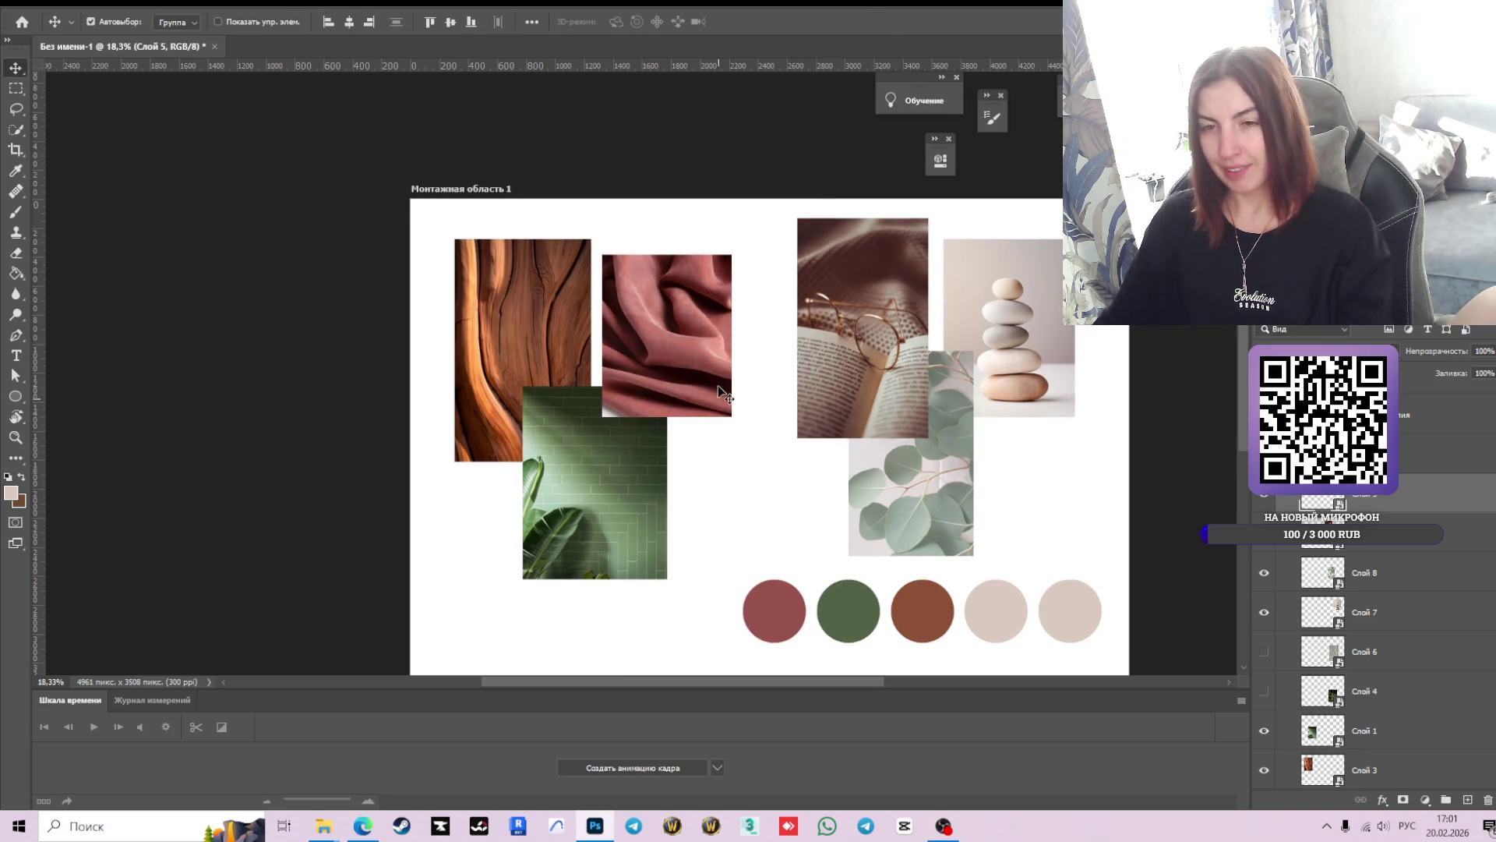
pyautogui.scroll(-2, 785, 421)
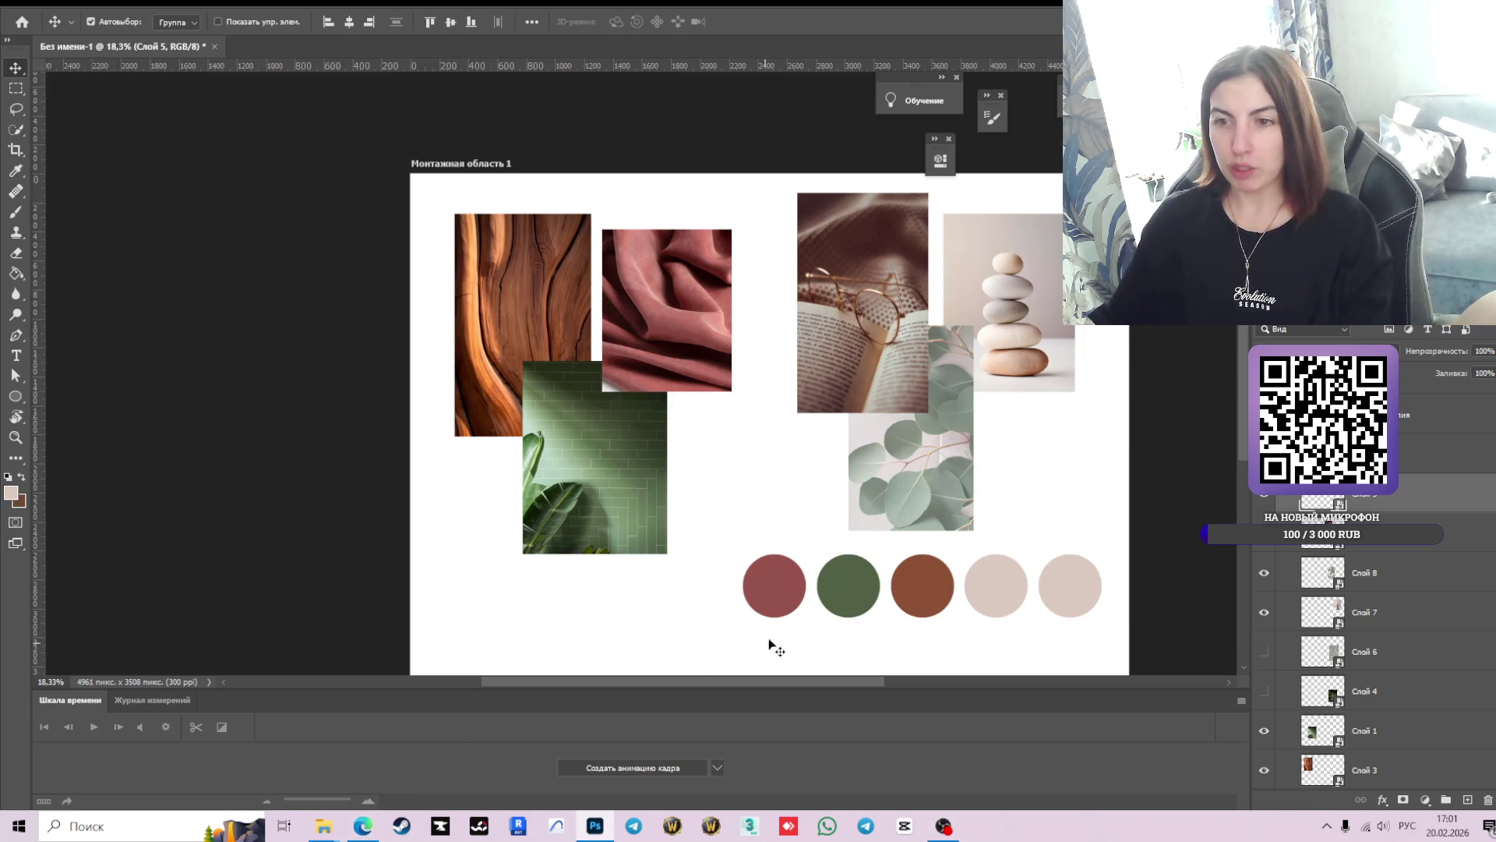
pyautogui.click(836, 601)
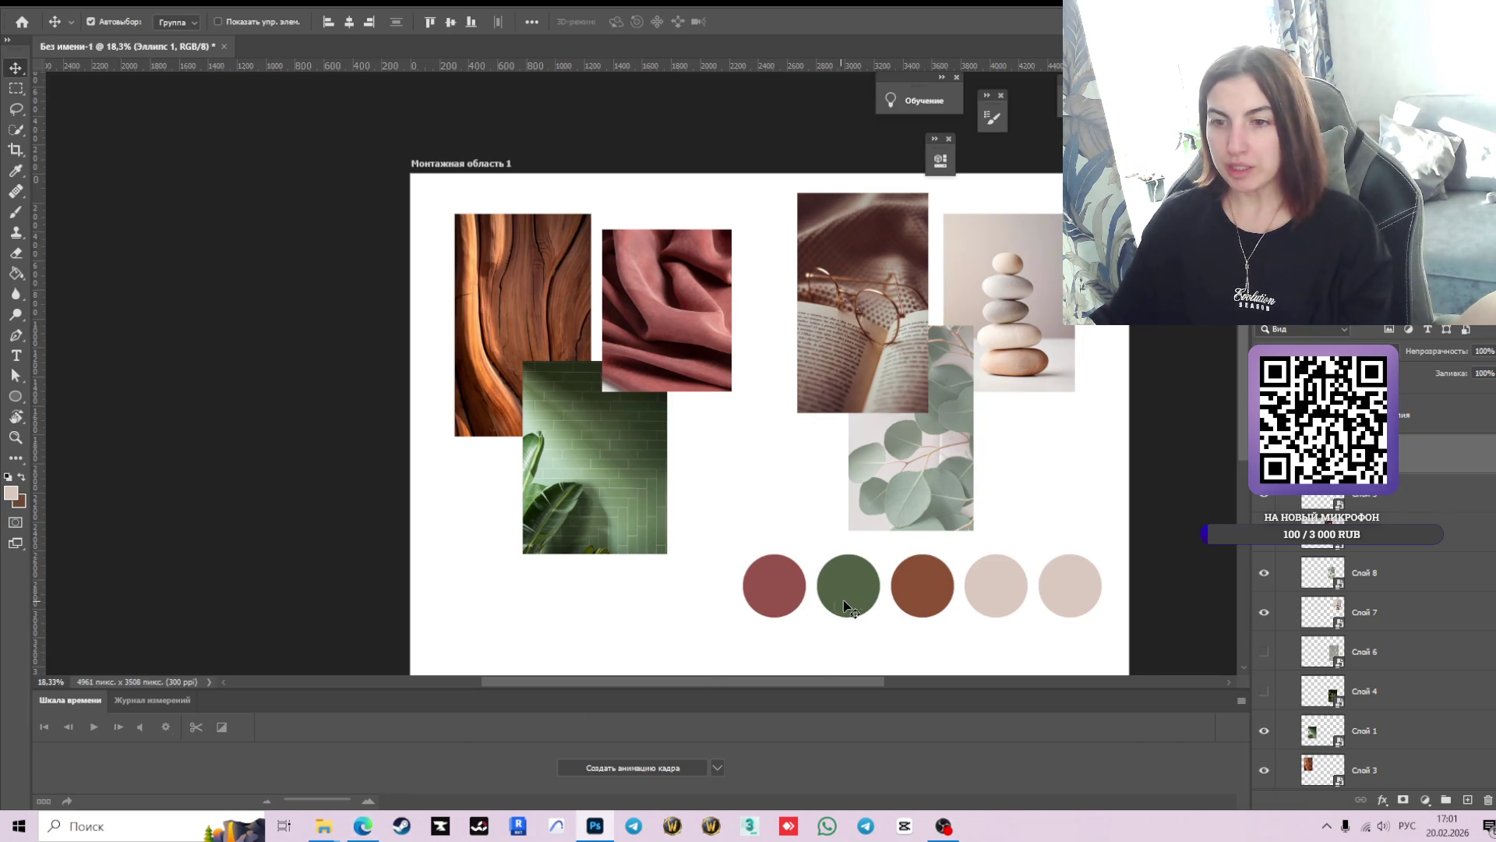
# - Select all five colour circles together and drag the row slightly down, then deselect
pyautogui.click(857, 584)
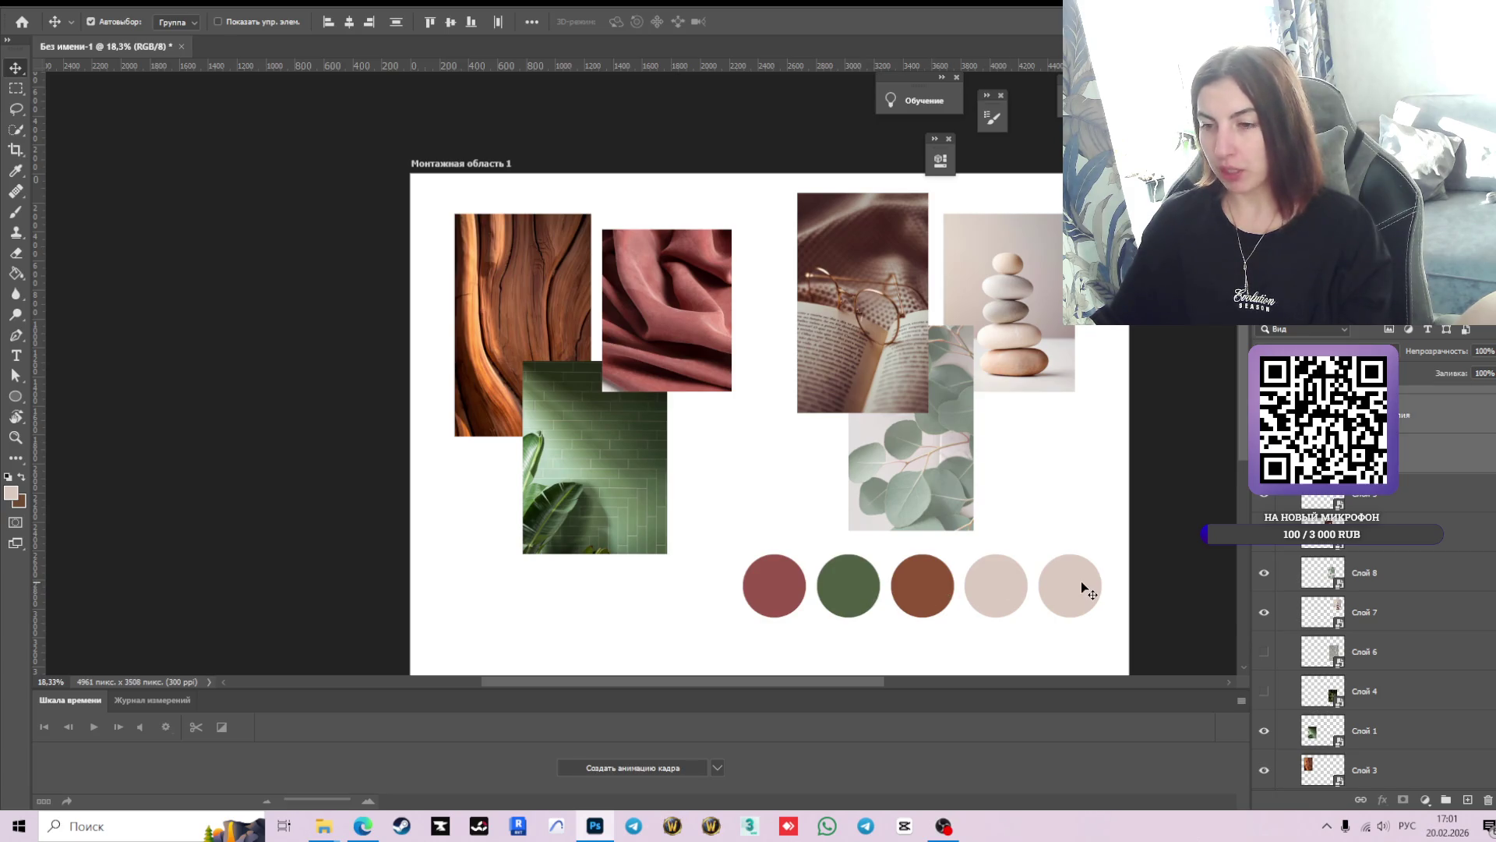
pyautogui.scroll(-1, 1082, 582)
pyautogui.click(1073, 542)
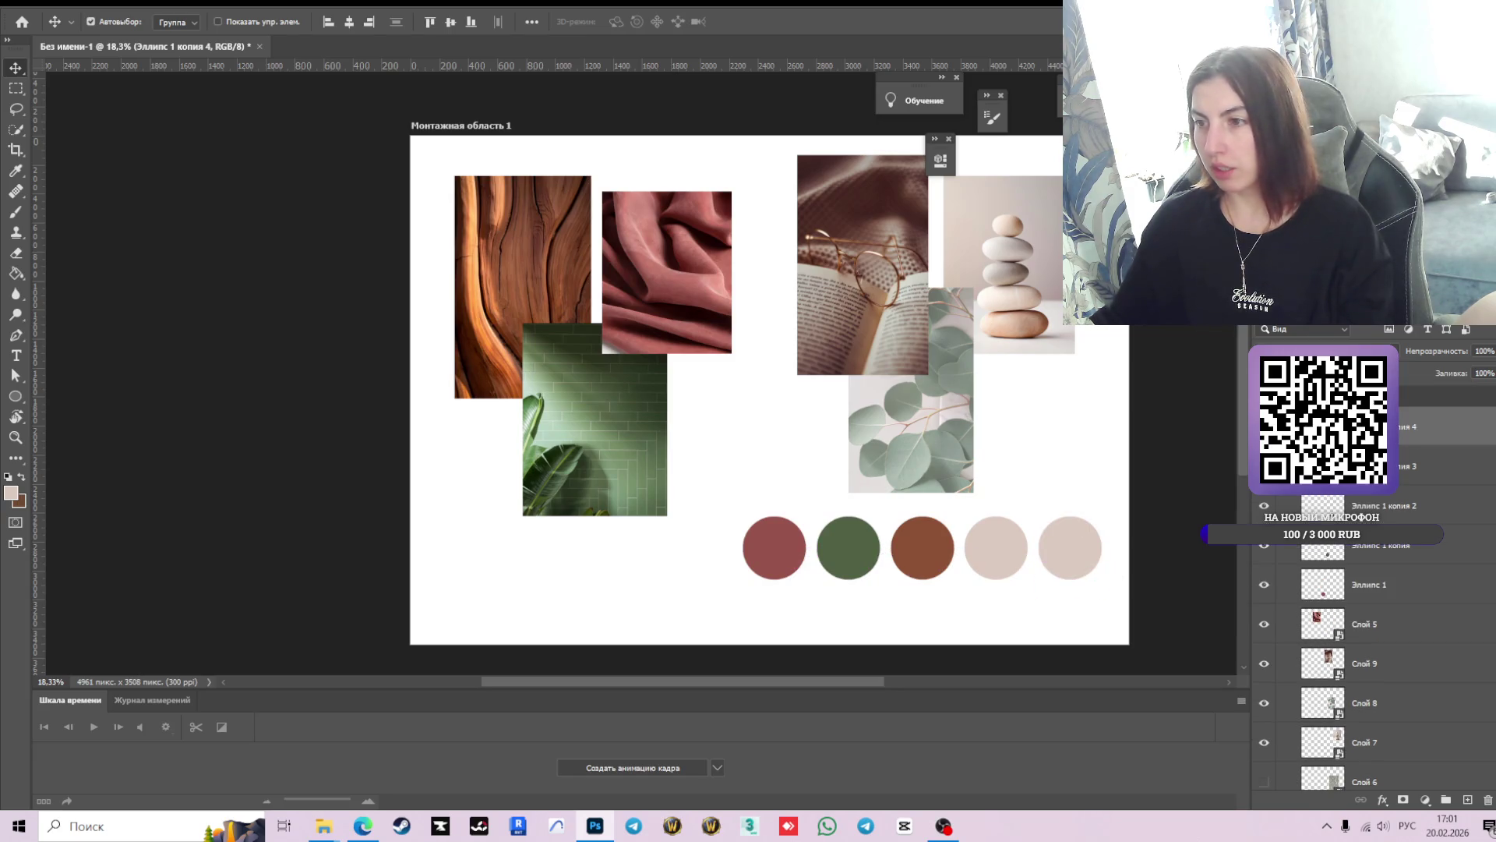
pyautogui.keyDown('shift'); pyautogui.click(1300, 583); pyautogui.keyUp('shift')
pyautogui.moveTo(1074, 544); pyautogui.dragTo(1072, 584)
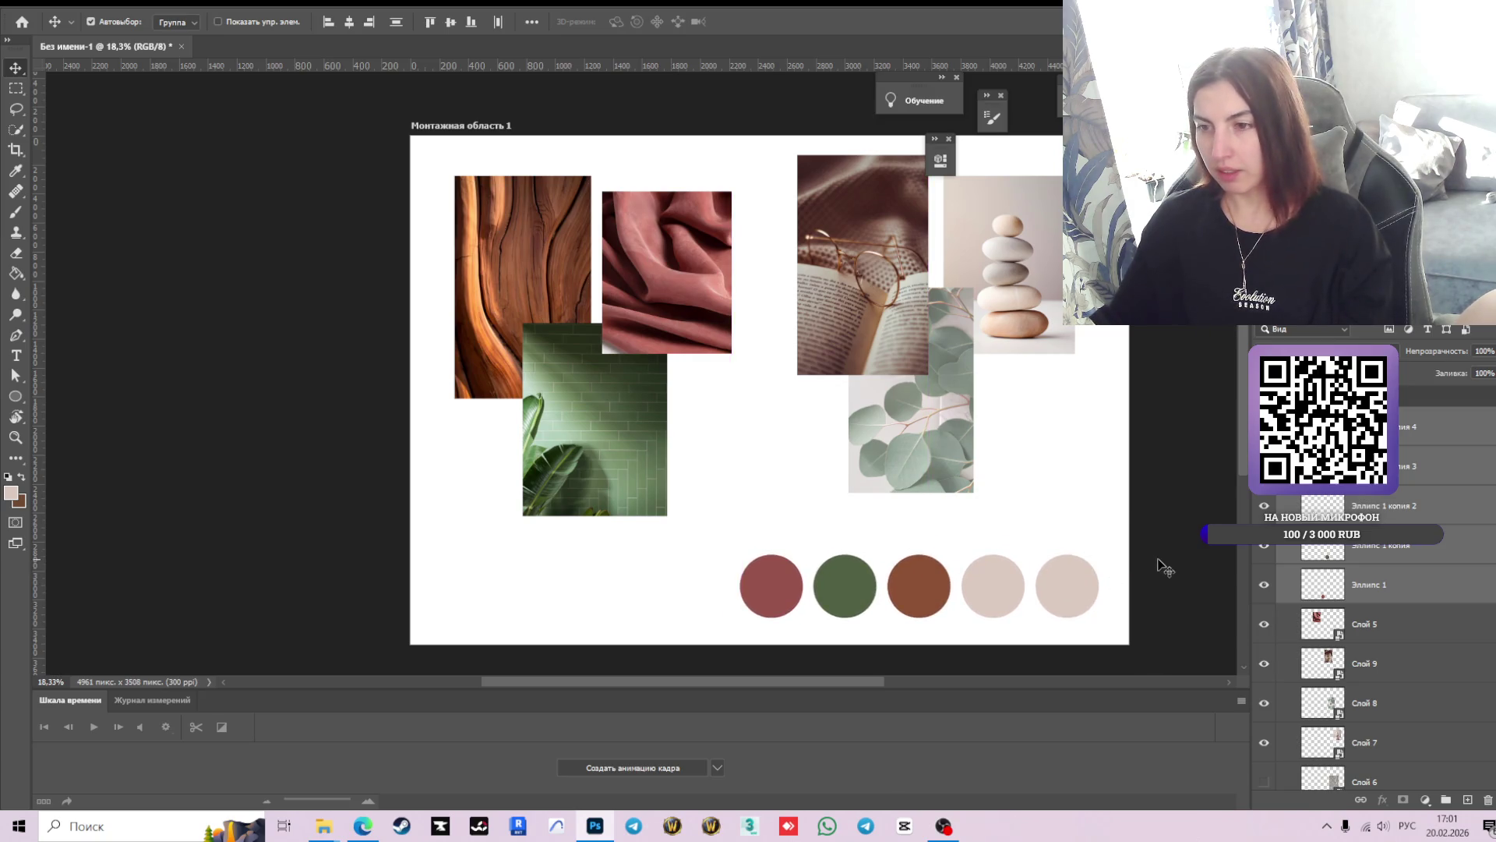
pyautogui.click(1173, 530)
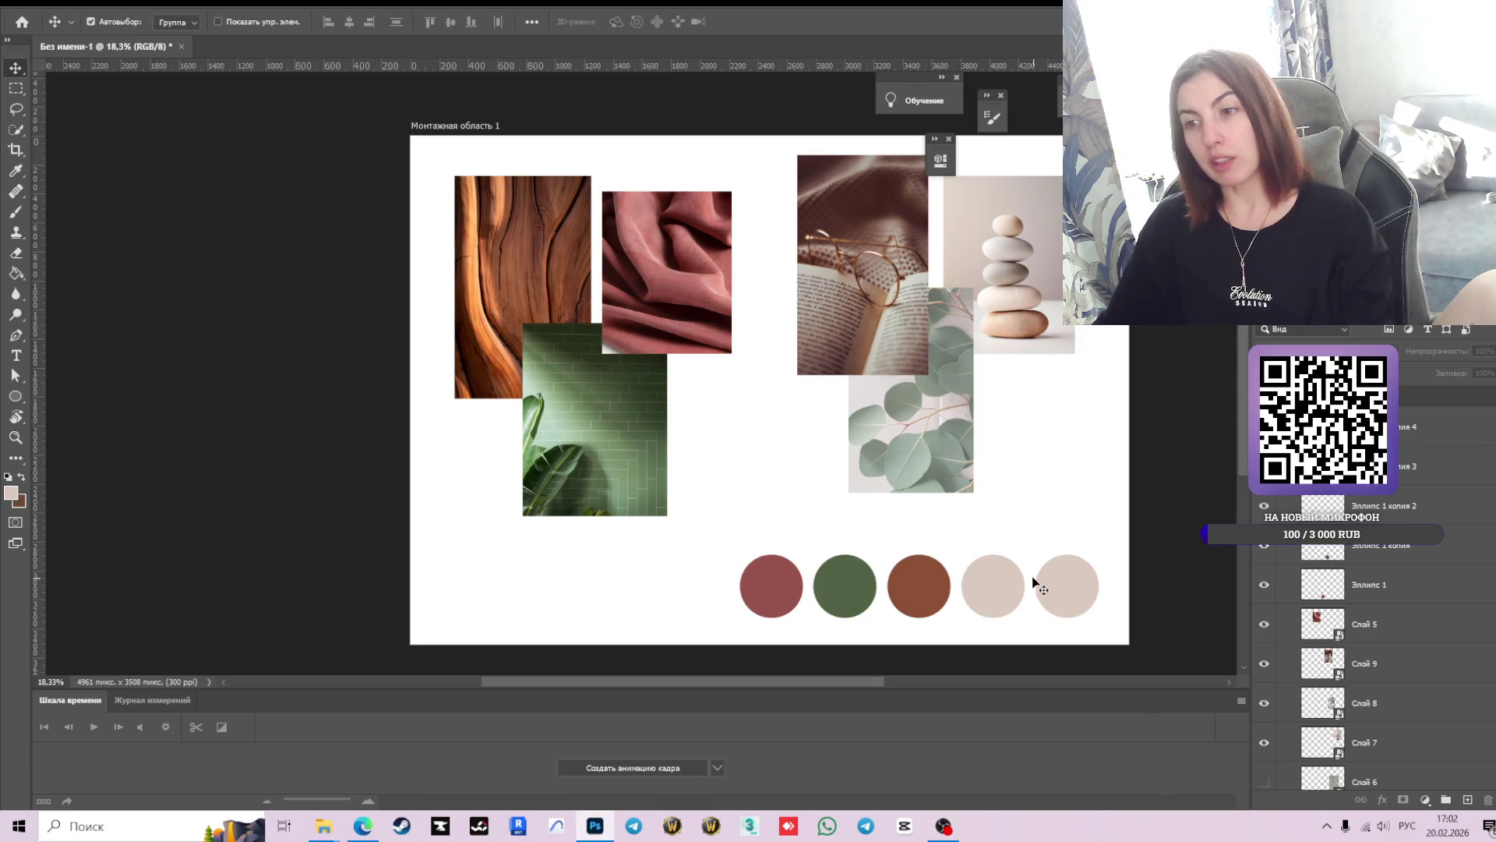
# - Move the eucalyptus photo right and the book photo left, stacking eucalyptus (Слой 8) above Слой 9
pyautogui.moveTo(915, 432); pyautogui.dragTo(945, 461)
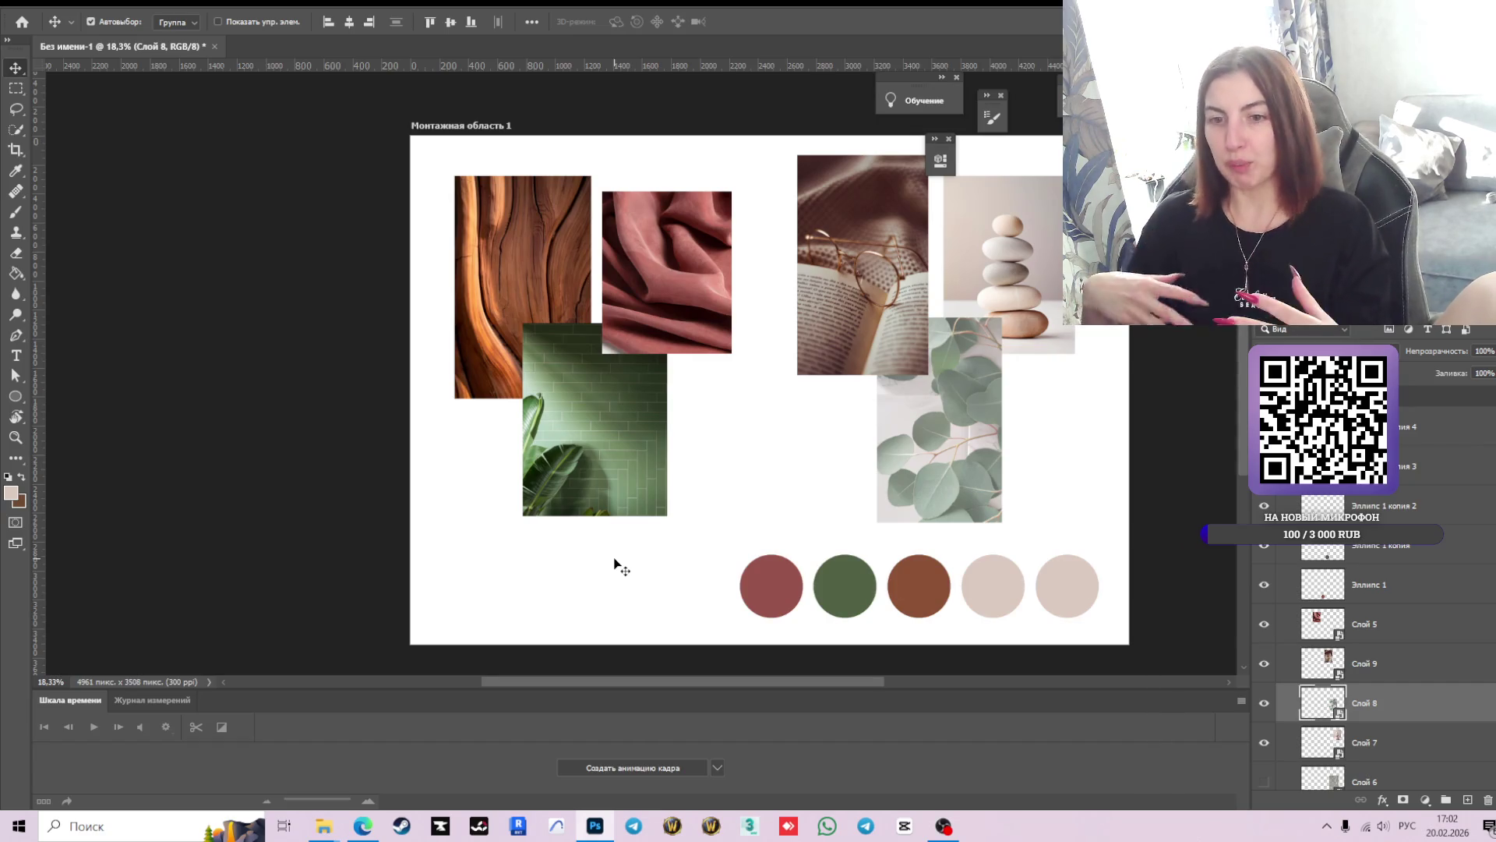
pyautogui.moveTo(892, 267); pyautogui.dragTo(883, 289)
pyautogui.click(1329, 701)
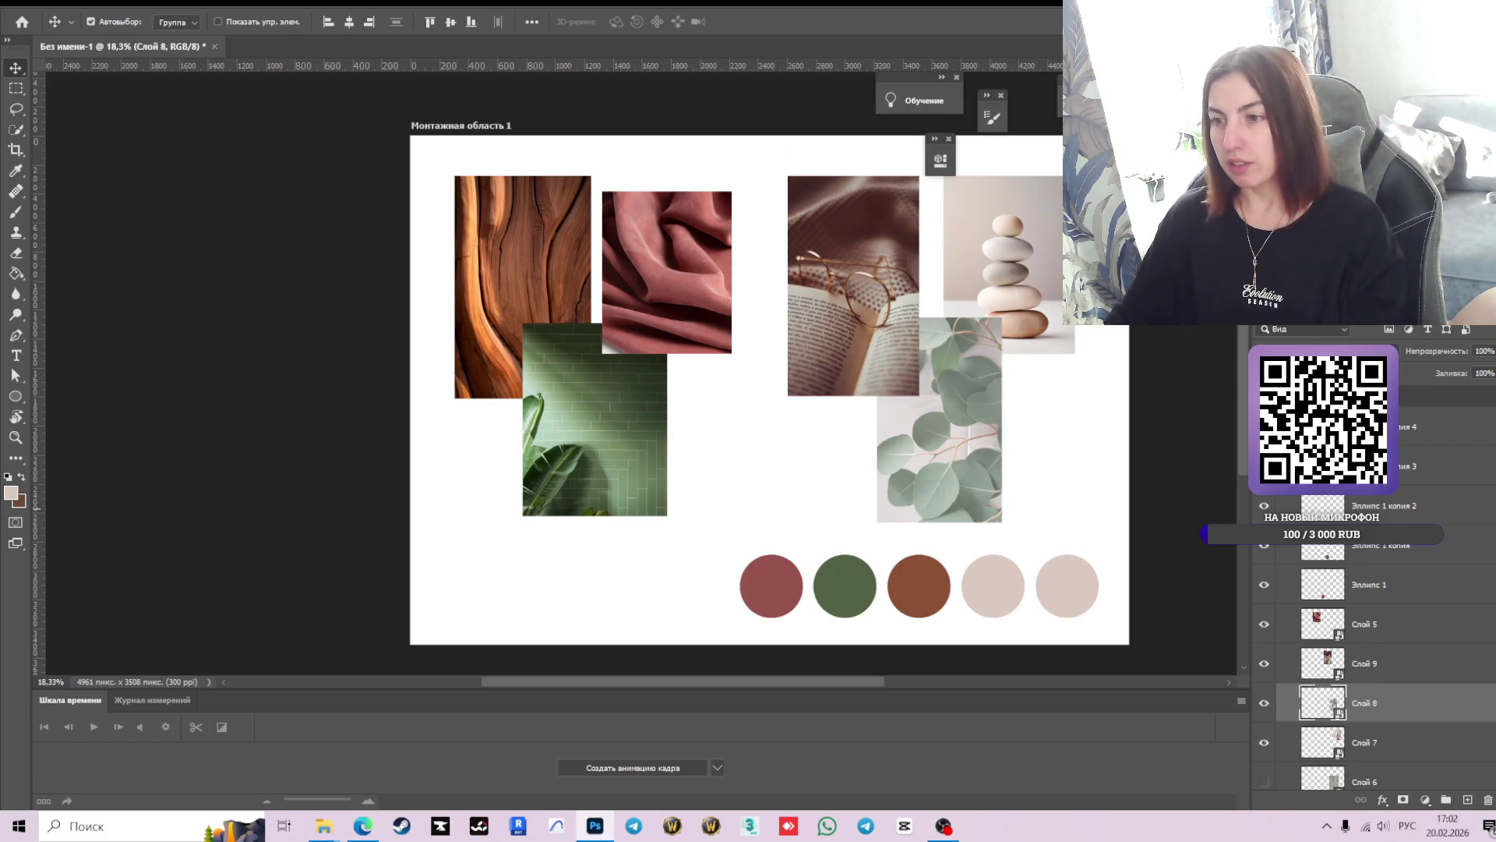
pyautogui.moveTo(1329, 701); pyautogui.dragTo(1331, 650)
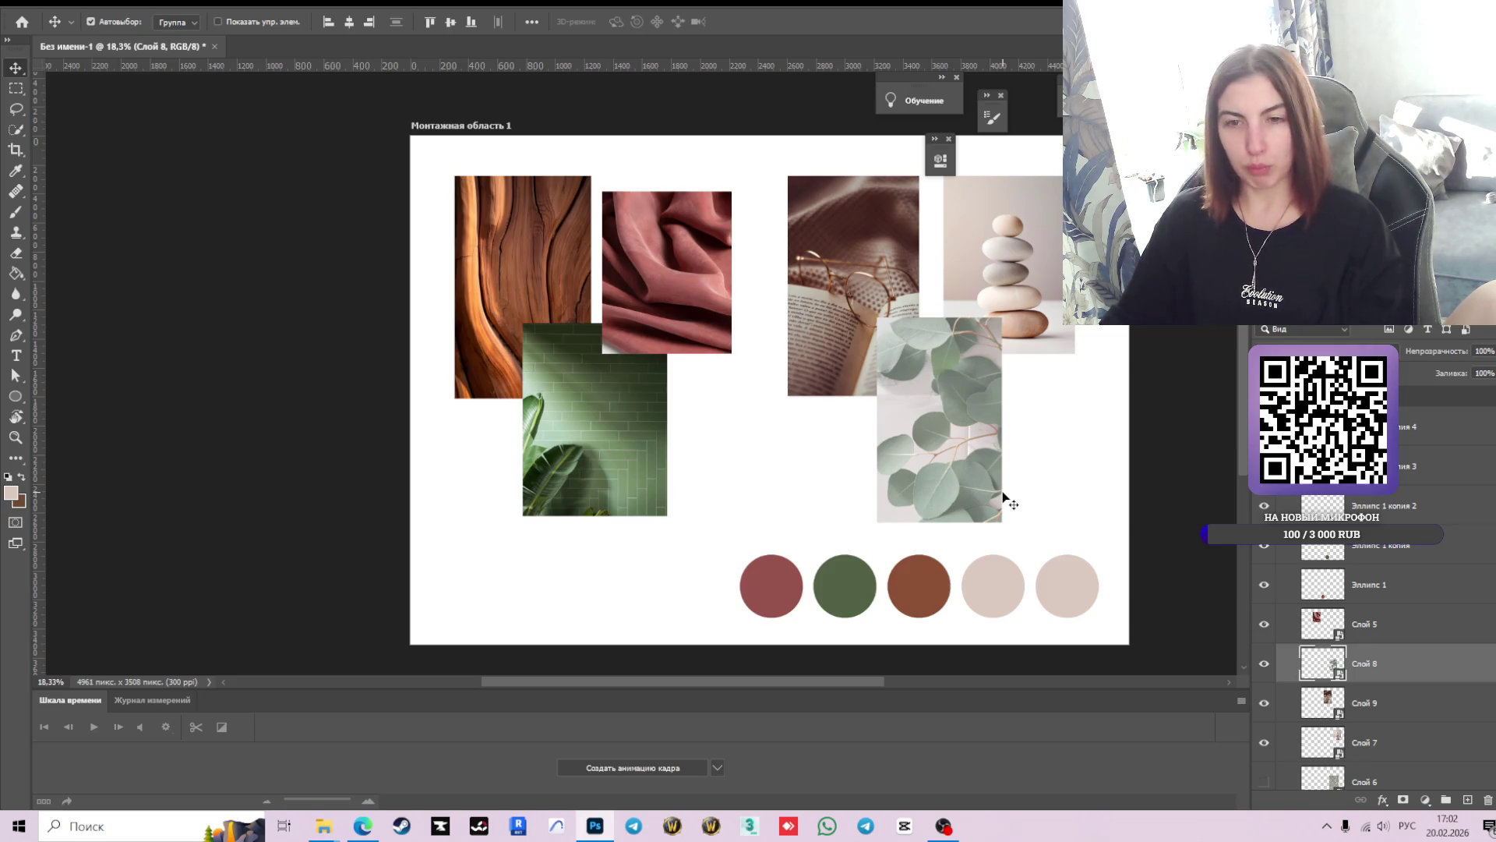
pyautogui.scroll(-1, 1004, 497)
pyautogui.scroll(1, 1004, 497)
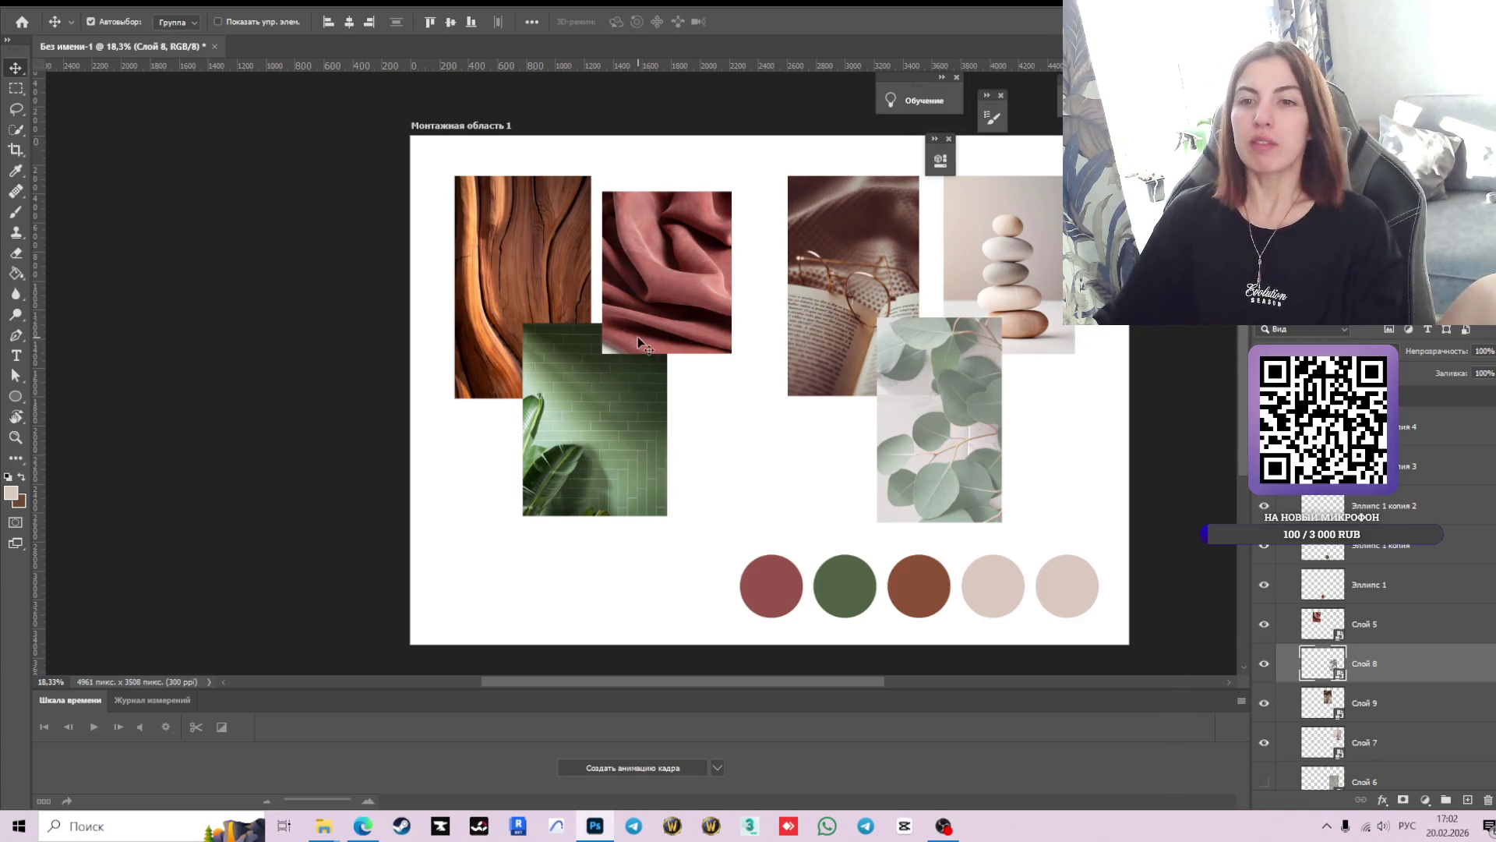
pyautogui.click(363, 825)
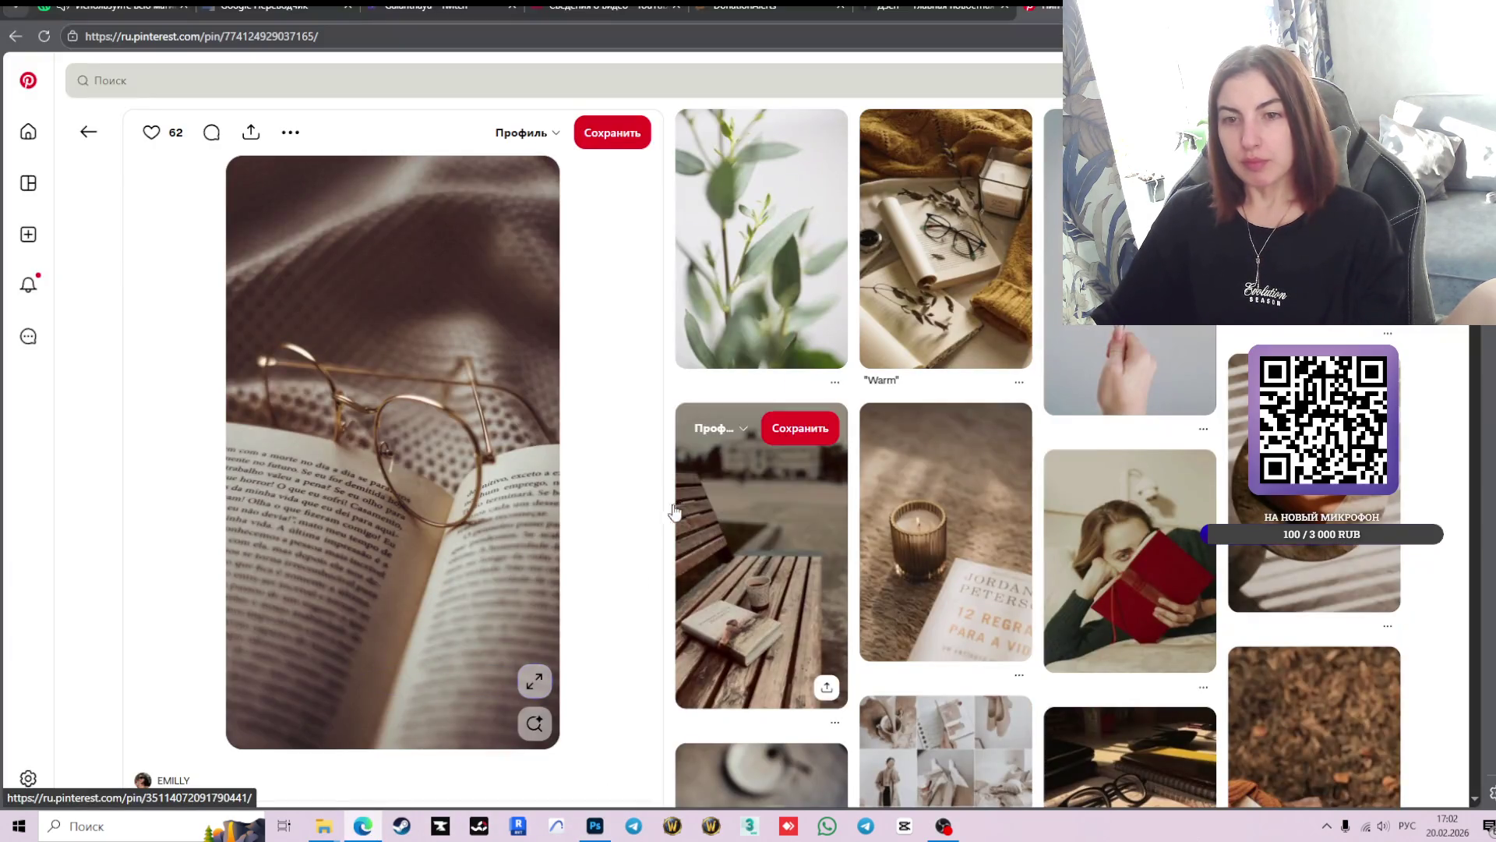
# - Search Pinterest for 'дерево', then refine the query to 'дерево текстура'
pyautogui.click(88, 132)
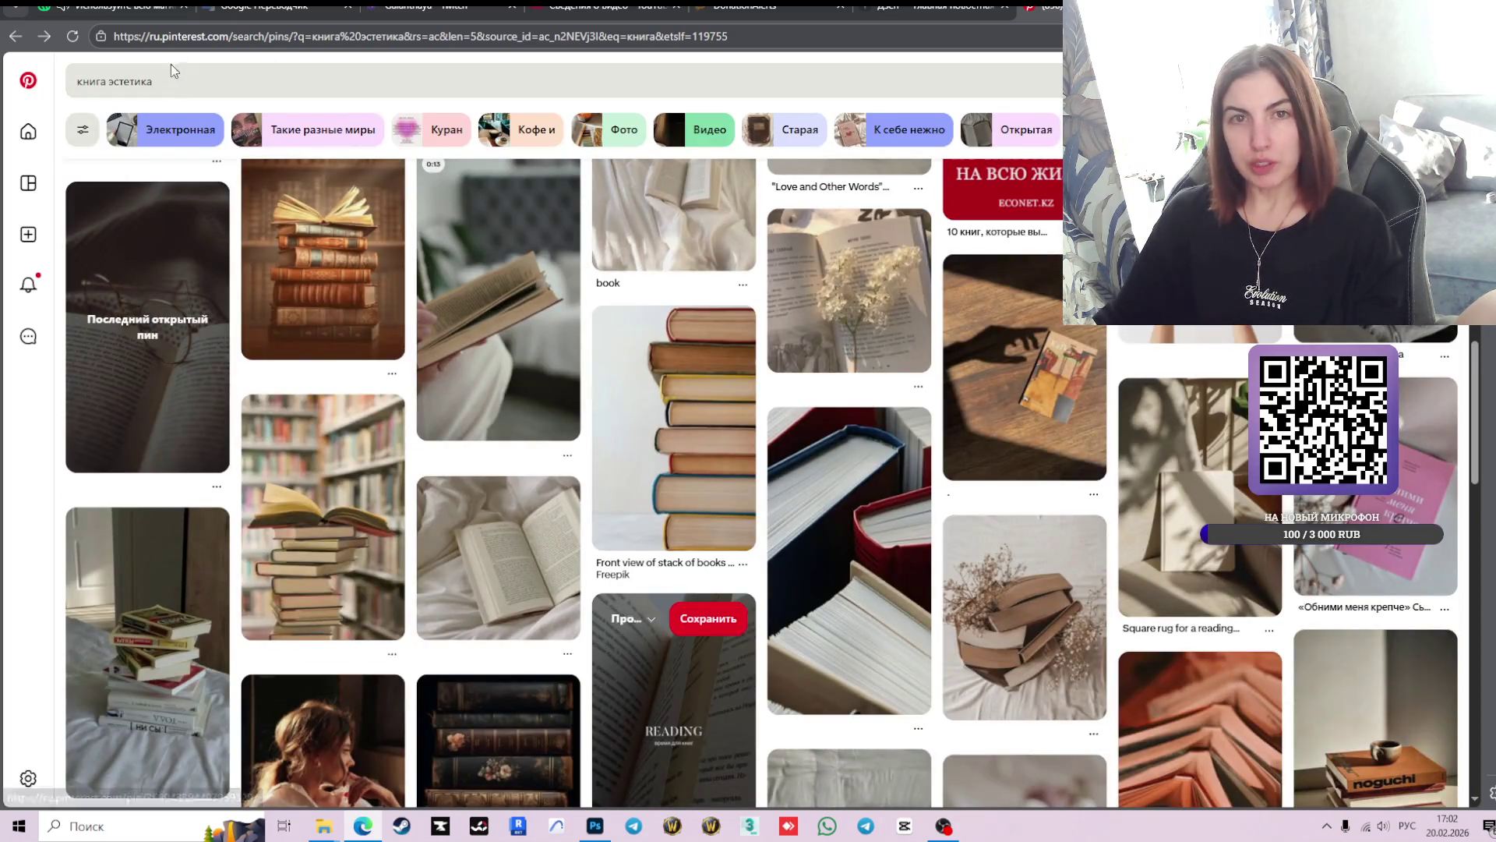
pyautogui.click(63, 91)
pyautogui.write('деркв')
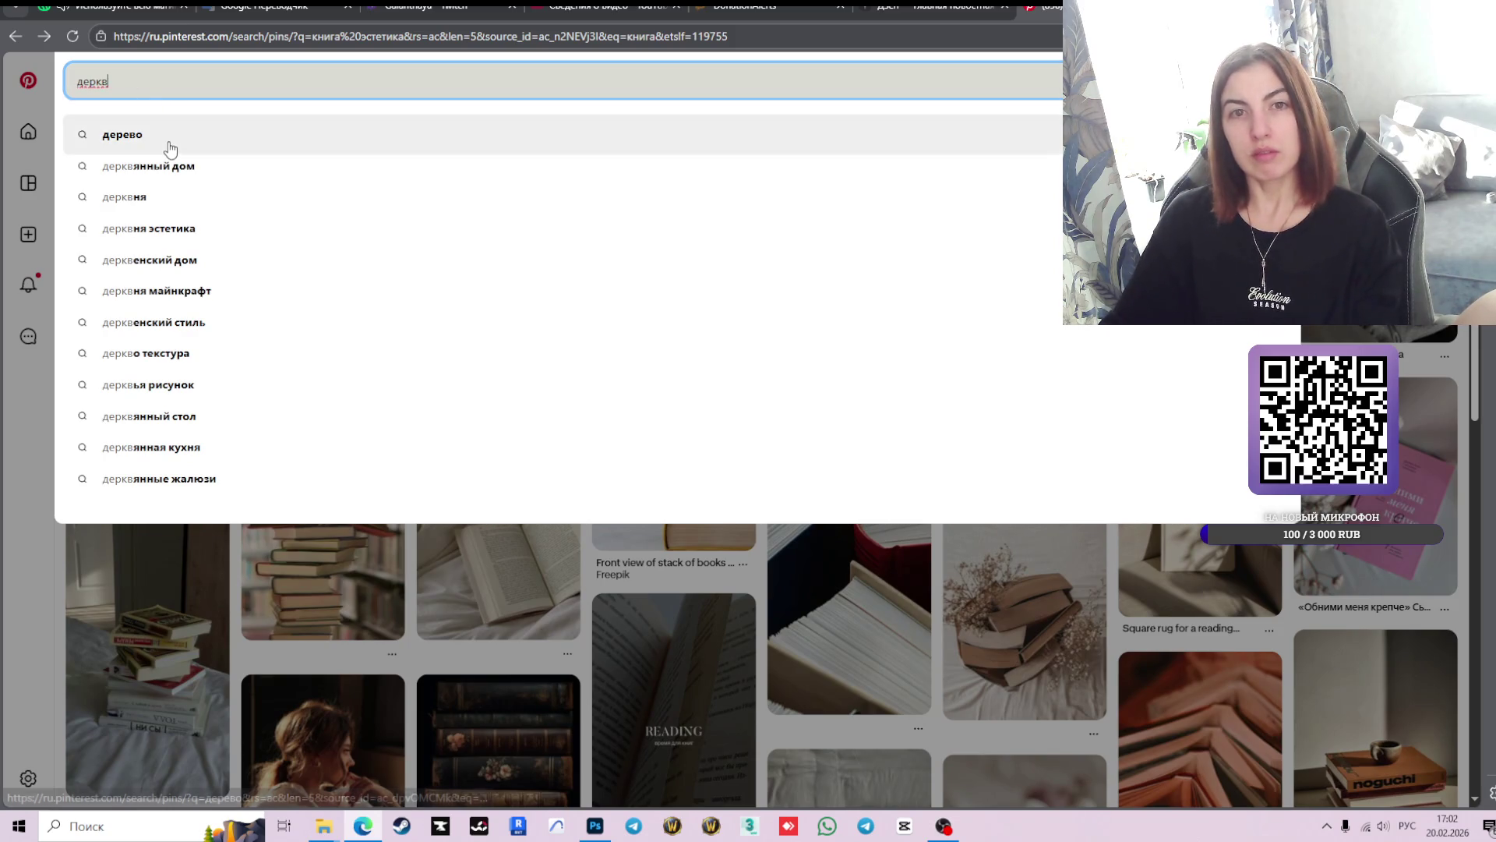
pyautogui.click(172, 148)
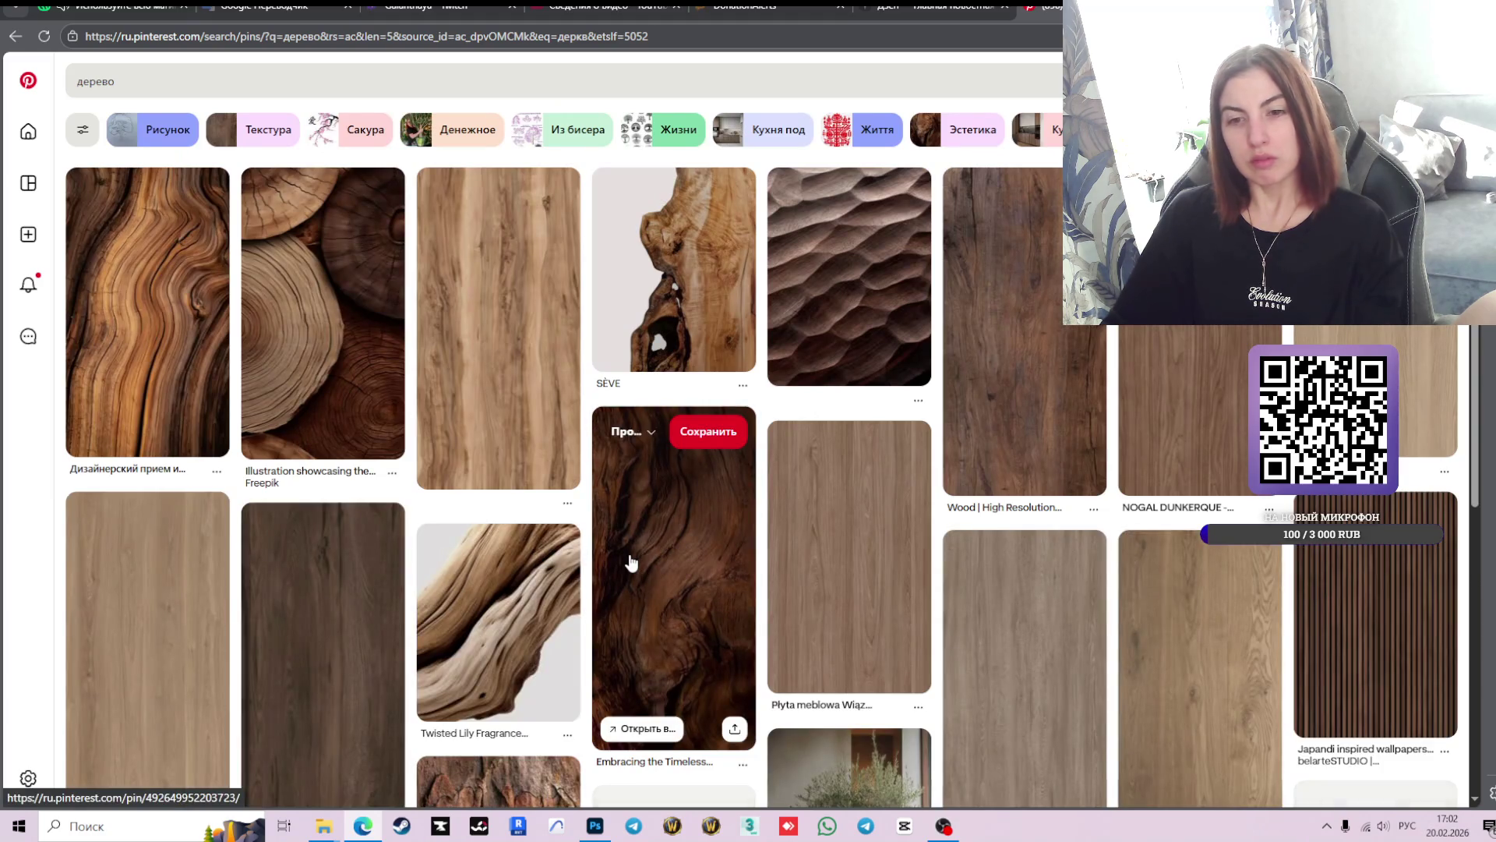
pyautogui.click(152, 79)
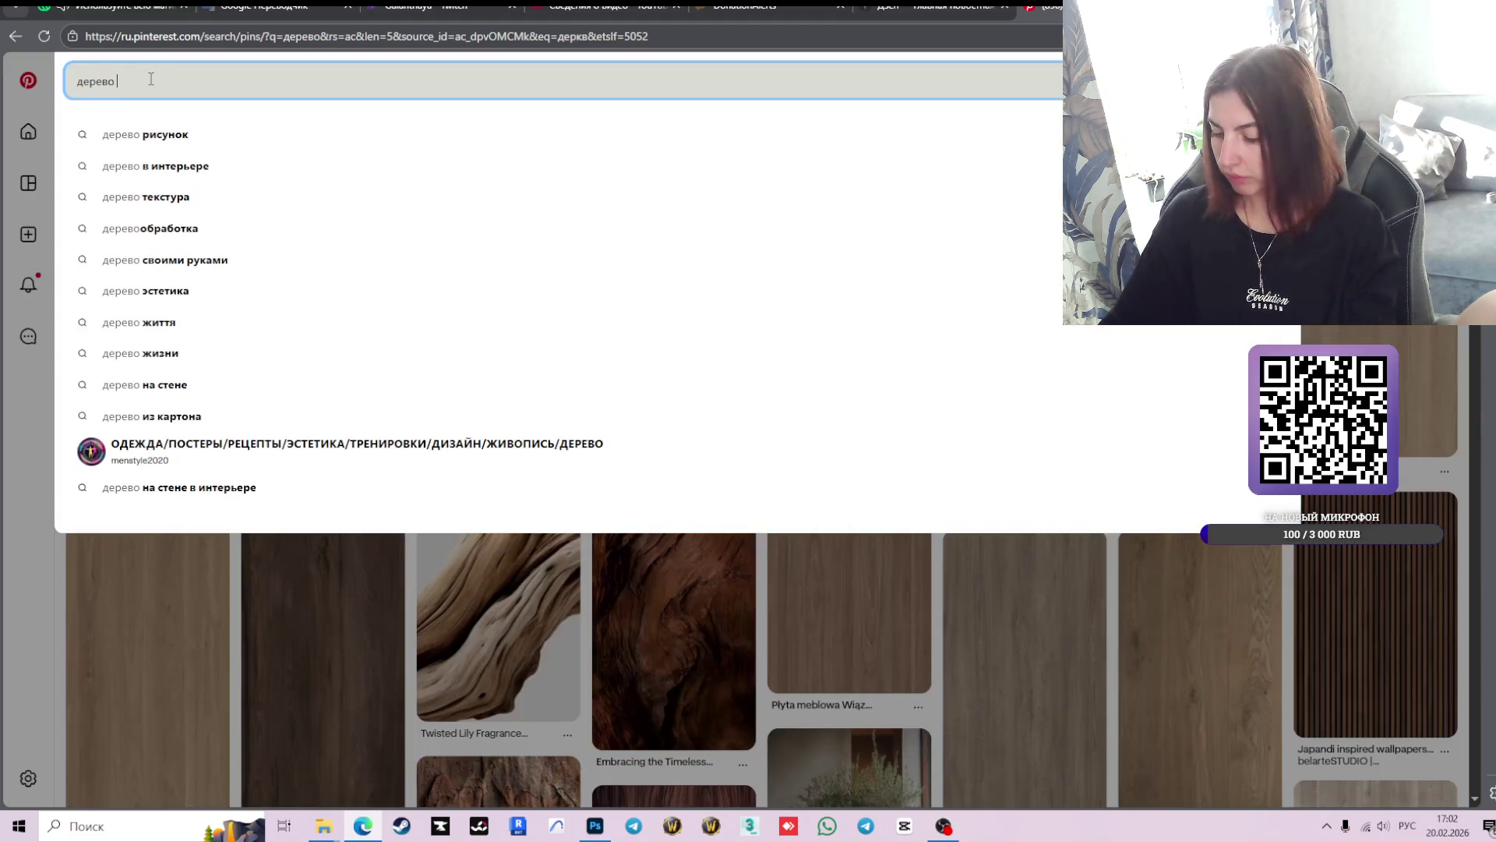
pyautogui.write('текс')
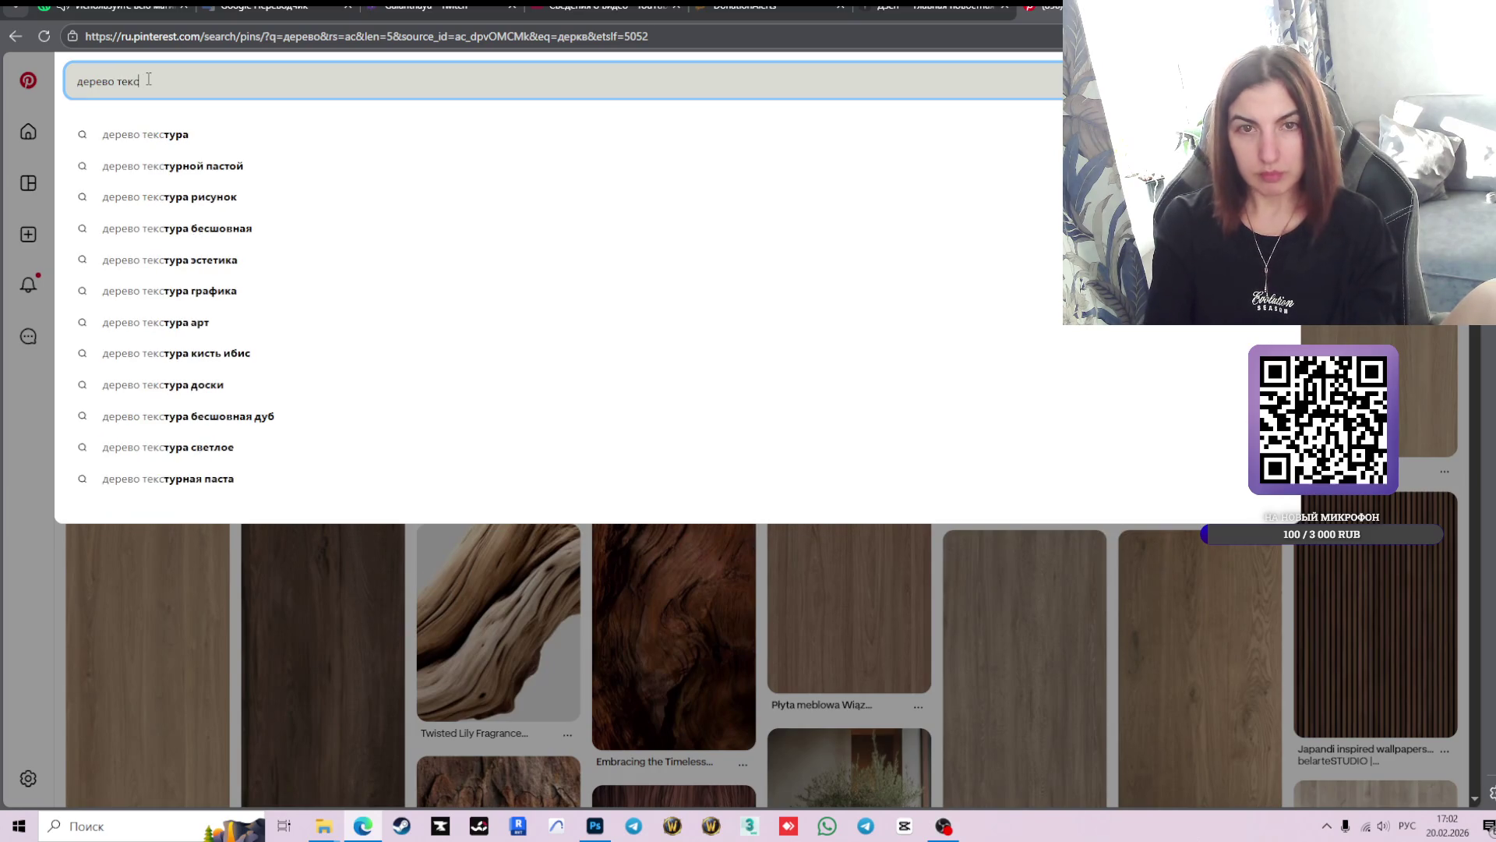
pyautogui.write('тура')
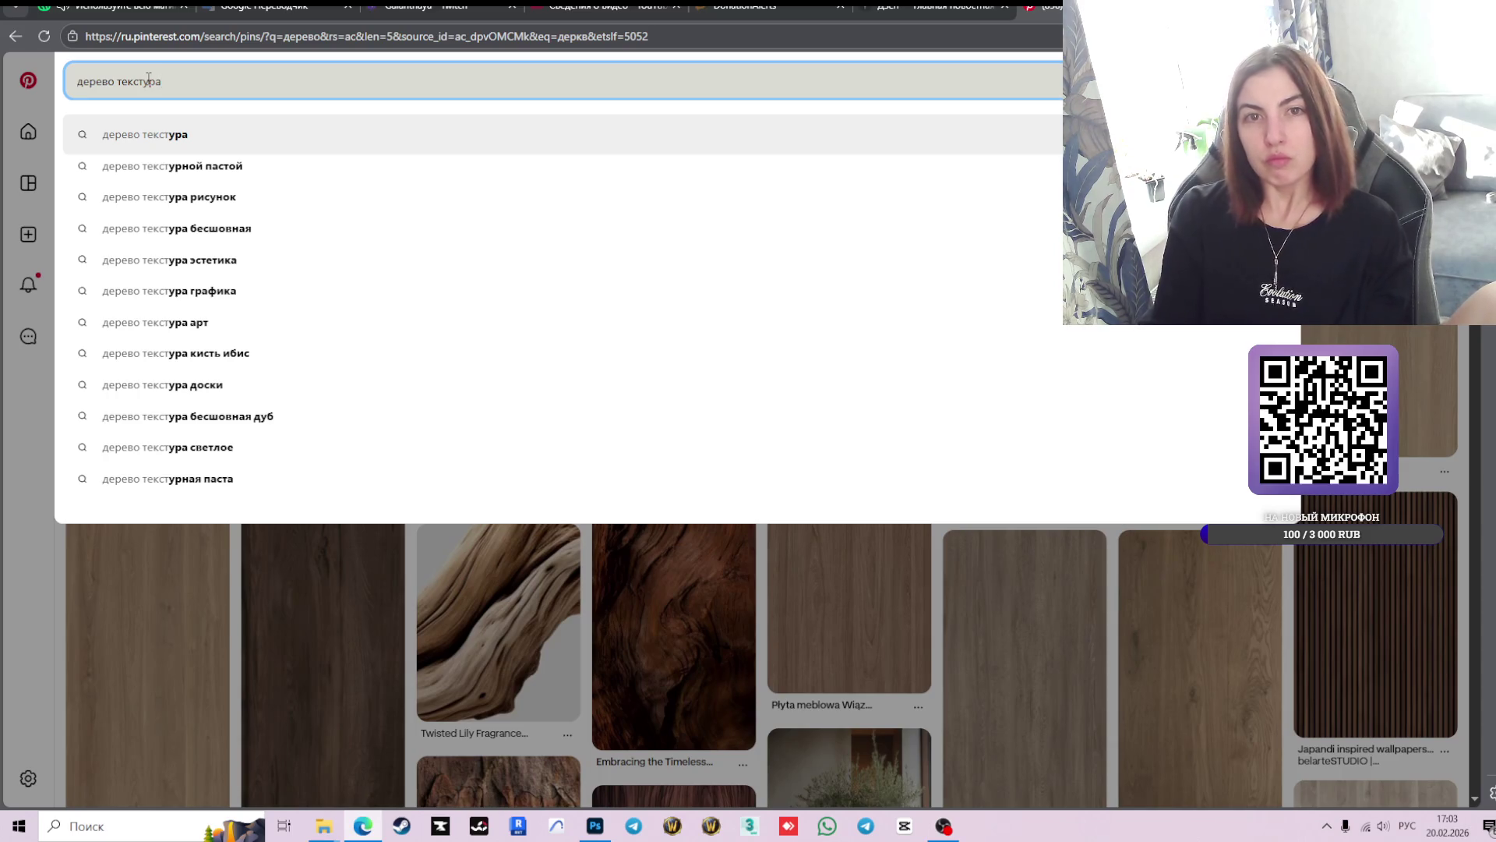
pyautogui.press('Return')
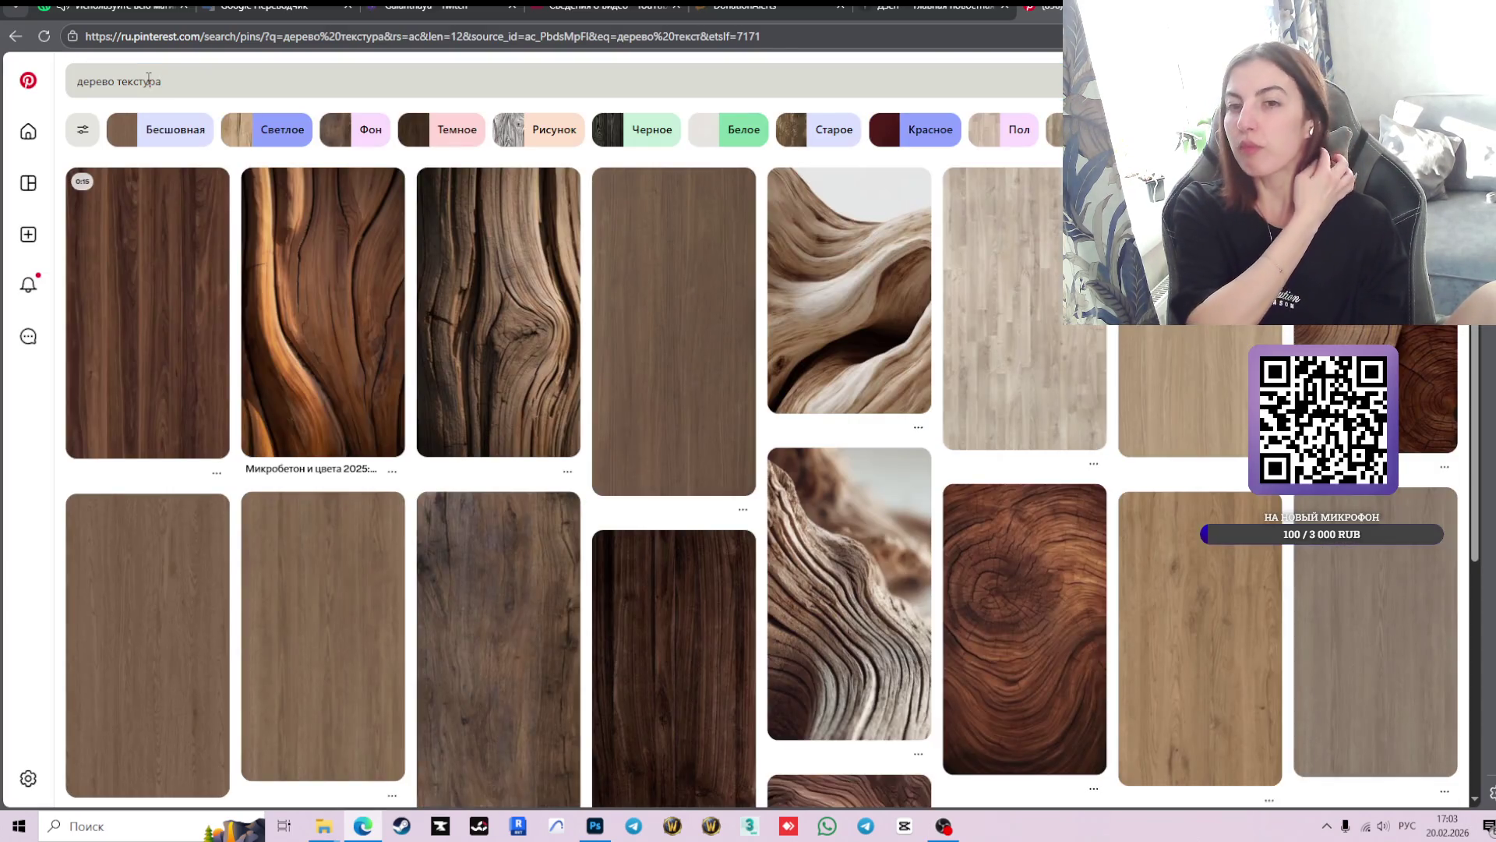
# - Scroll through the 'дерево текстура' wood results, then return to the Photoshop moodboard
pyautogui.scroll(-5, 728, 327)
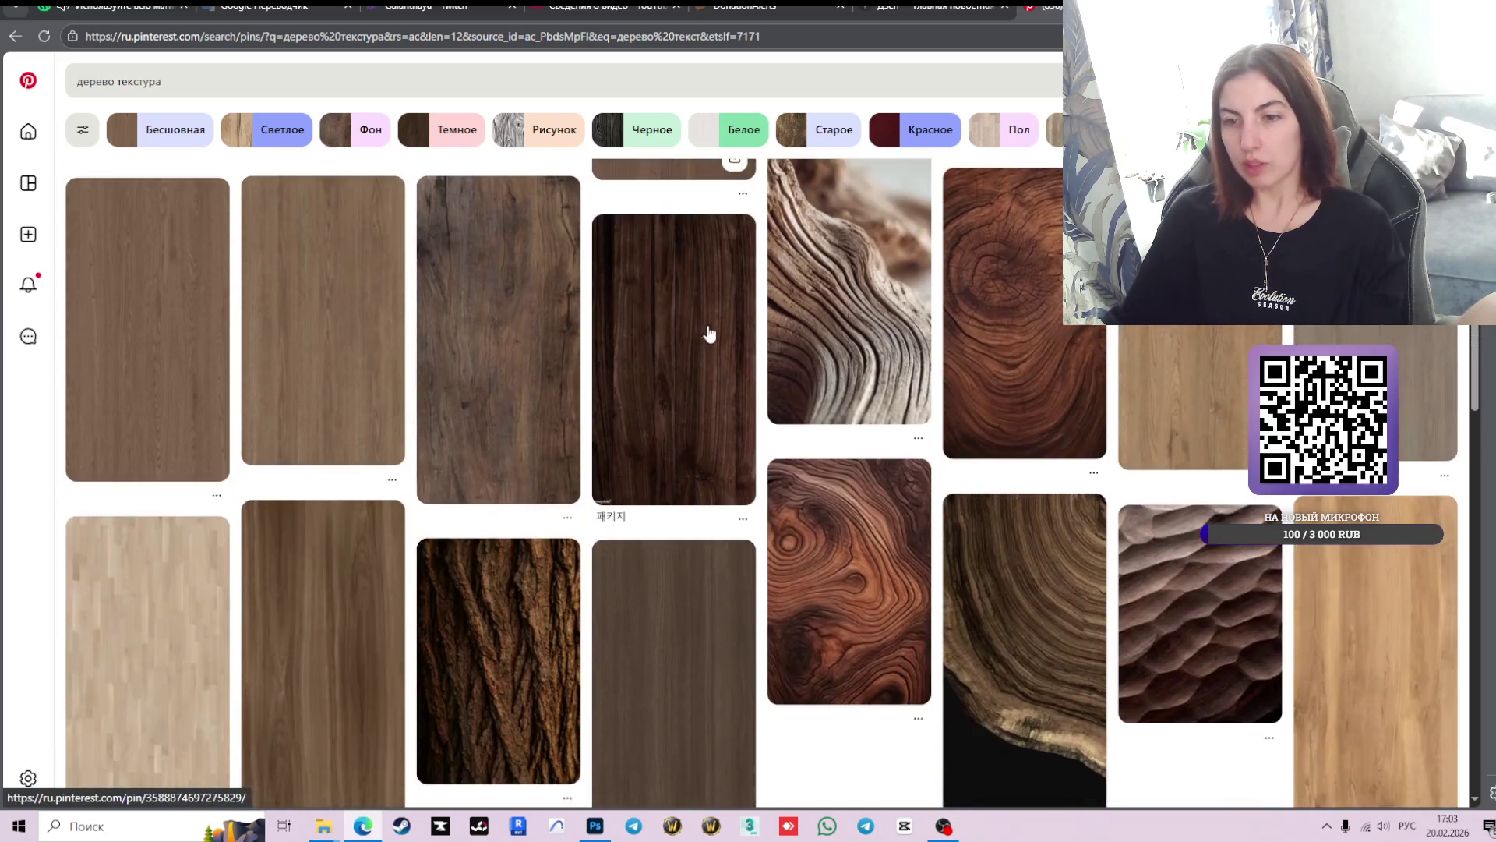
pyautogui.scroll(-4, 985, 457)
pyautogui.scroll(-3, 952, 445)
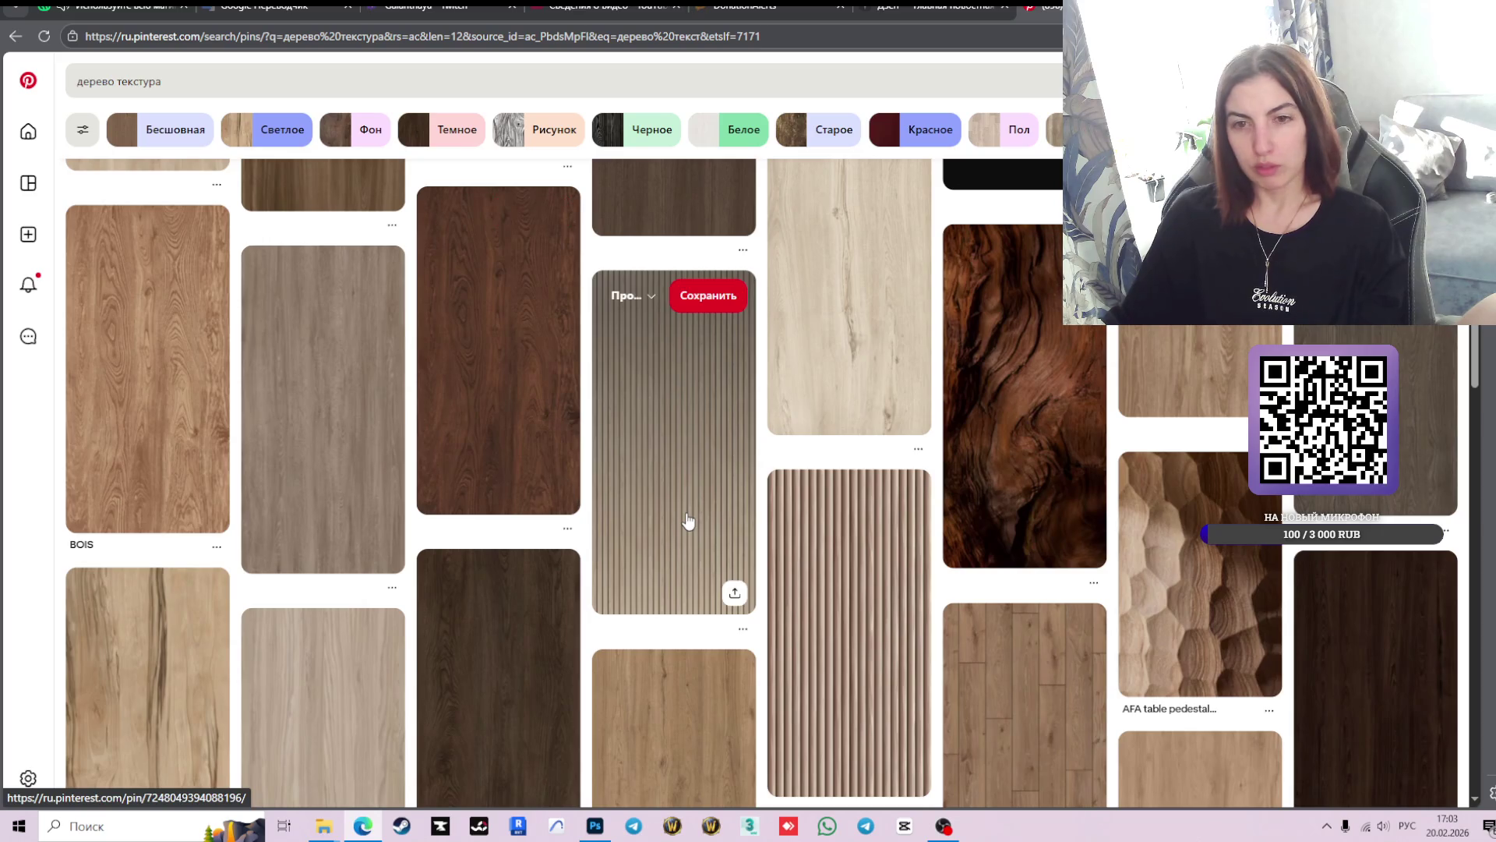
pyautogui.scroll(-3, 760, 483)
pyautogui.scroll(-1, 760, 483)
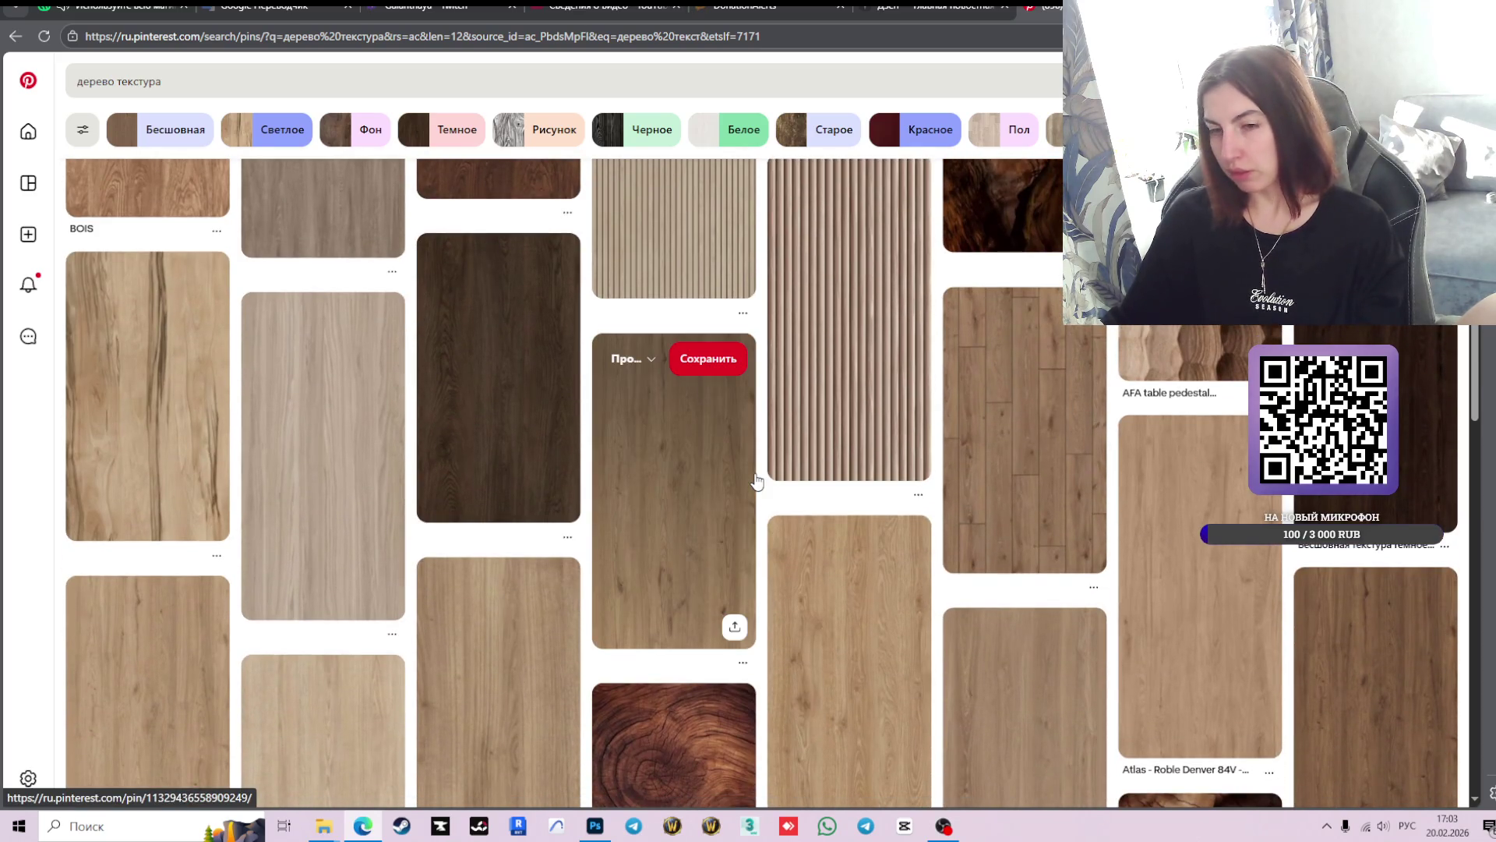
pyautogui.scroll(-1, 740, 481)
pyautogui.scroll(-3, 711, 480)
pyautogui.scroll(-3, 1091, 491)
pyautogui.scroll(-4, 1064, 493)
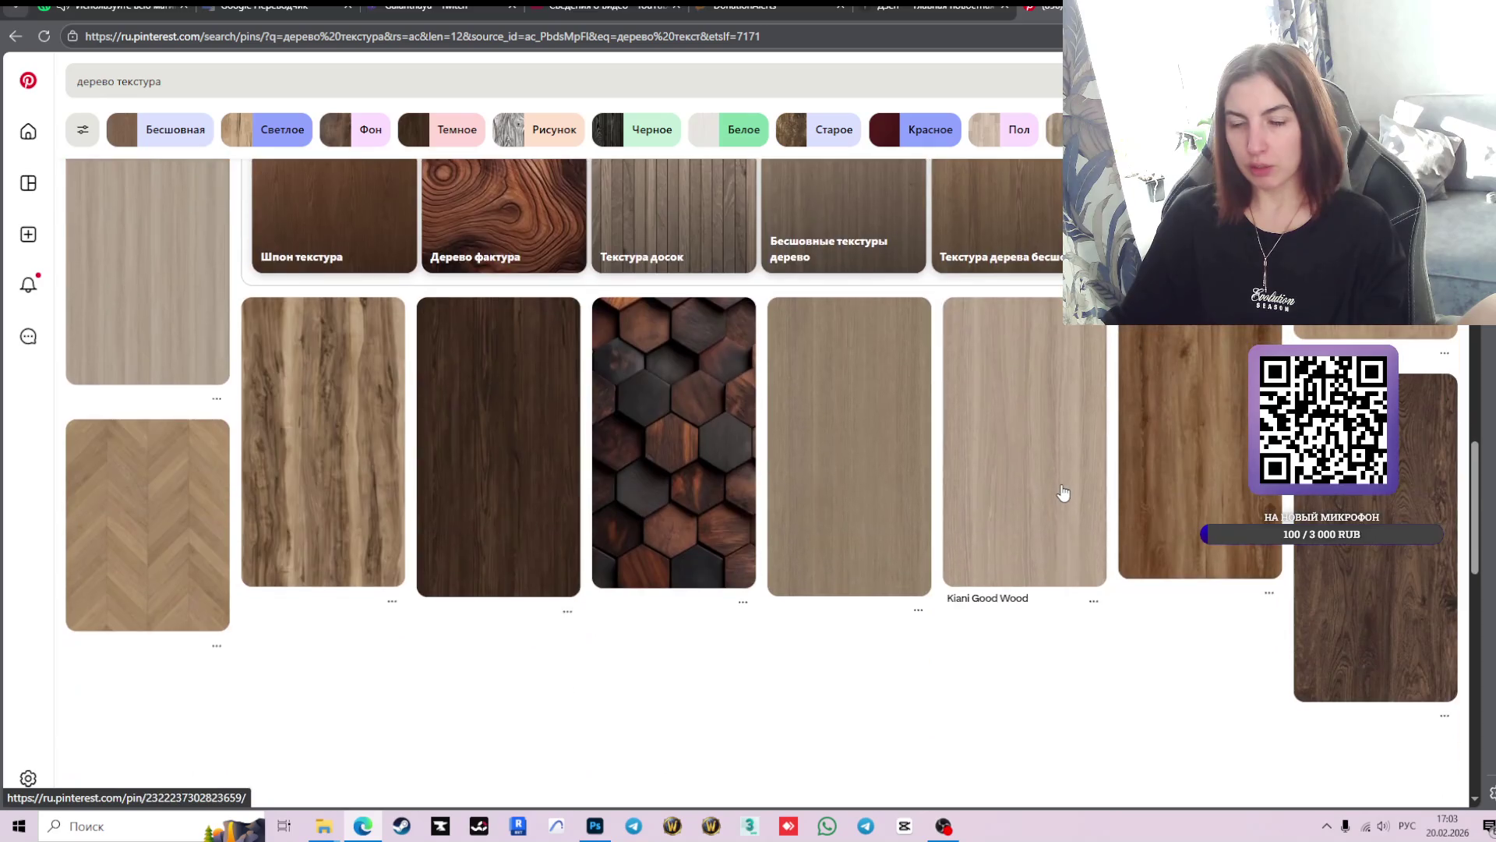
pyautogui.scroll(4, 725, 558)
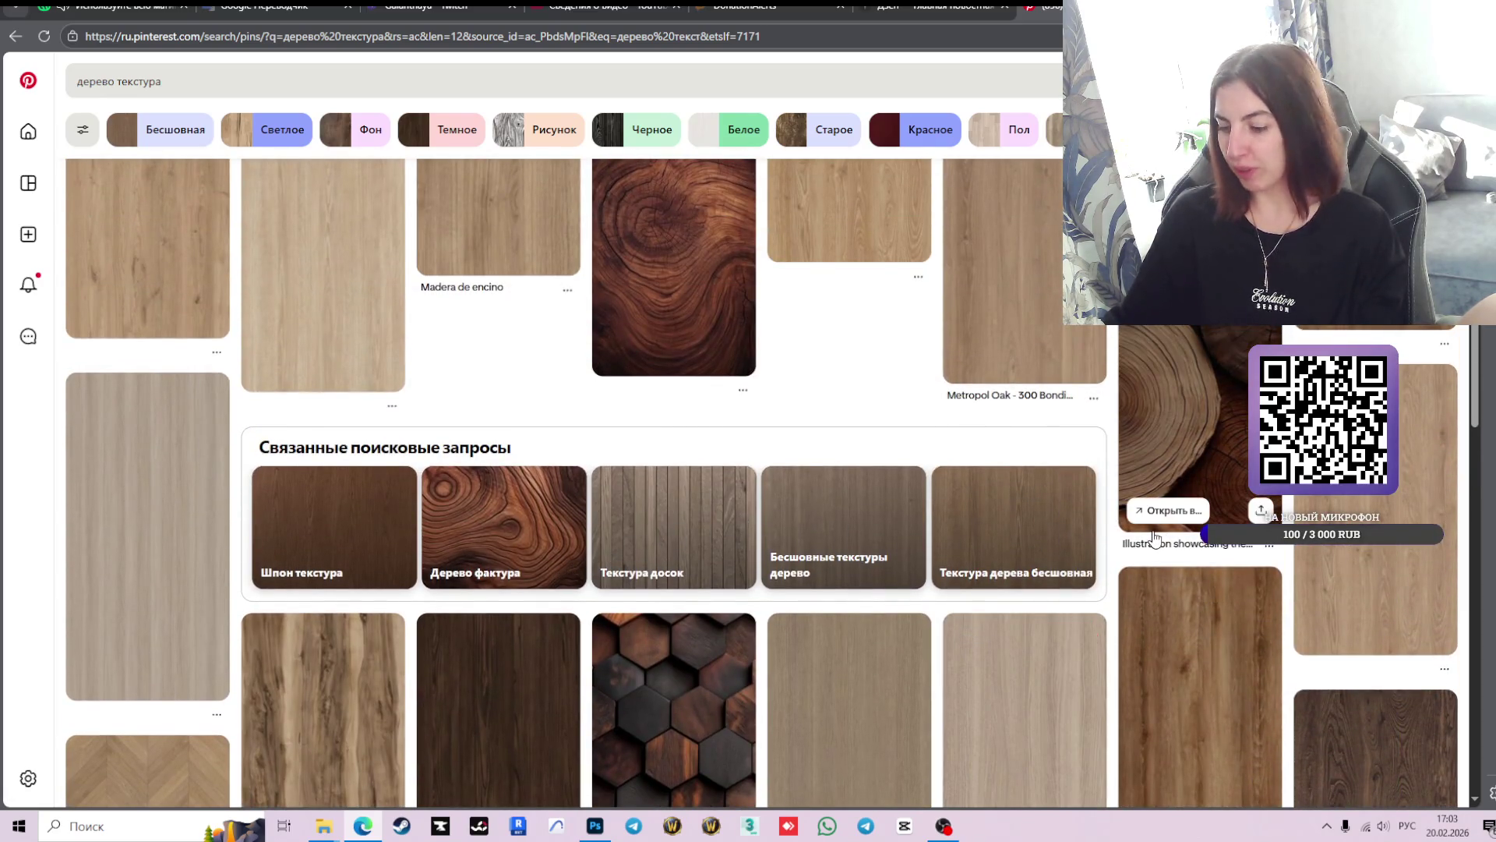
pyautogui.scroll(-2, 1152, 535)
pyautogui.scroll(-3, 1152, 534)
pyautogui.scroll(-2, 1152, 531)
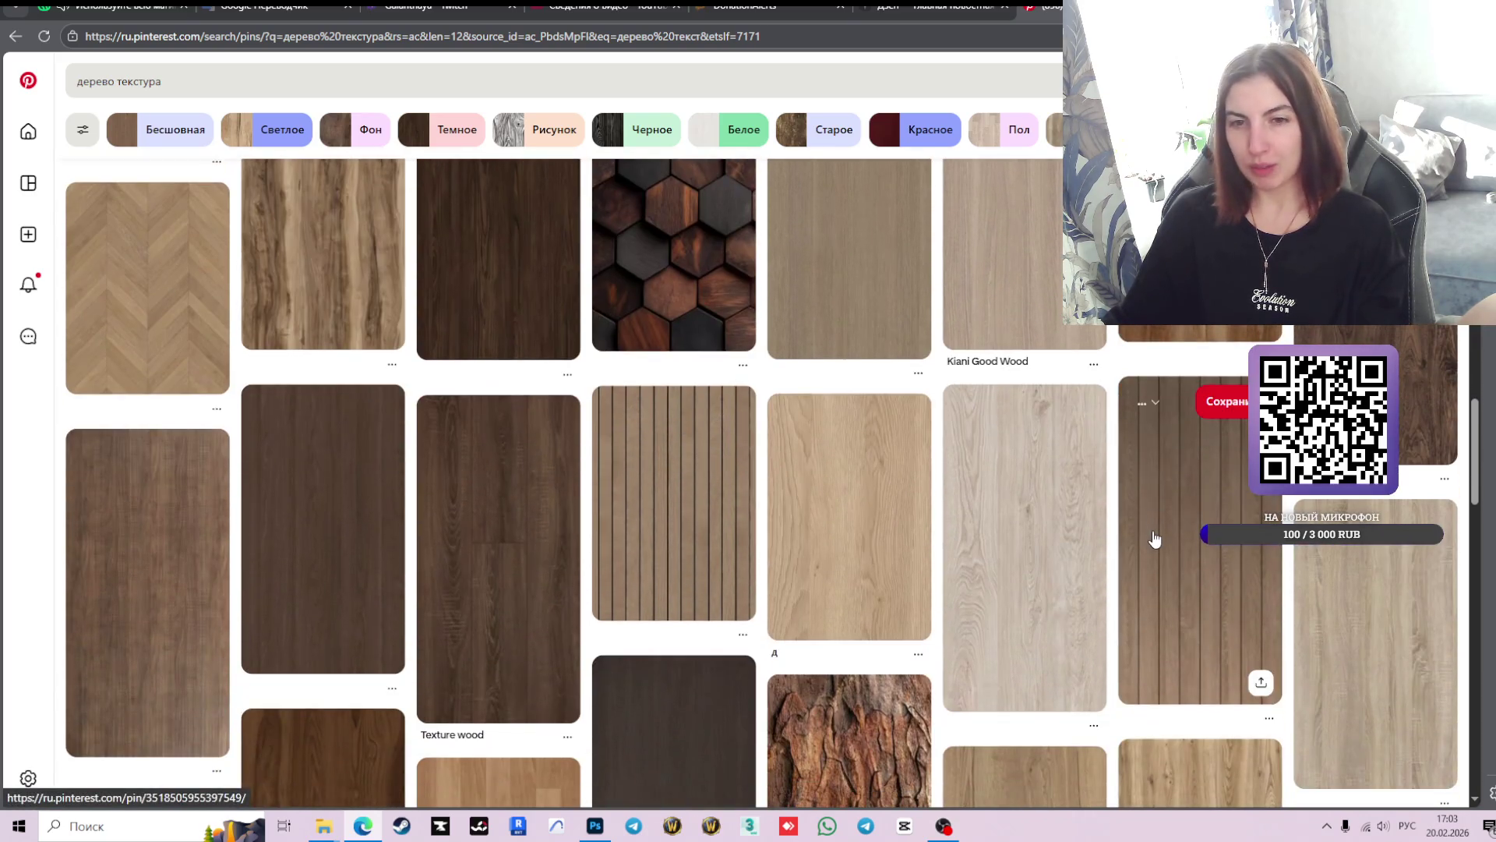
pyautogui.scroll(-3, 1149, 538)
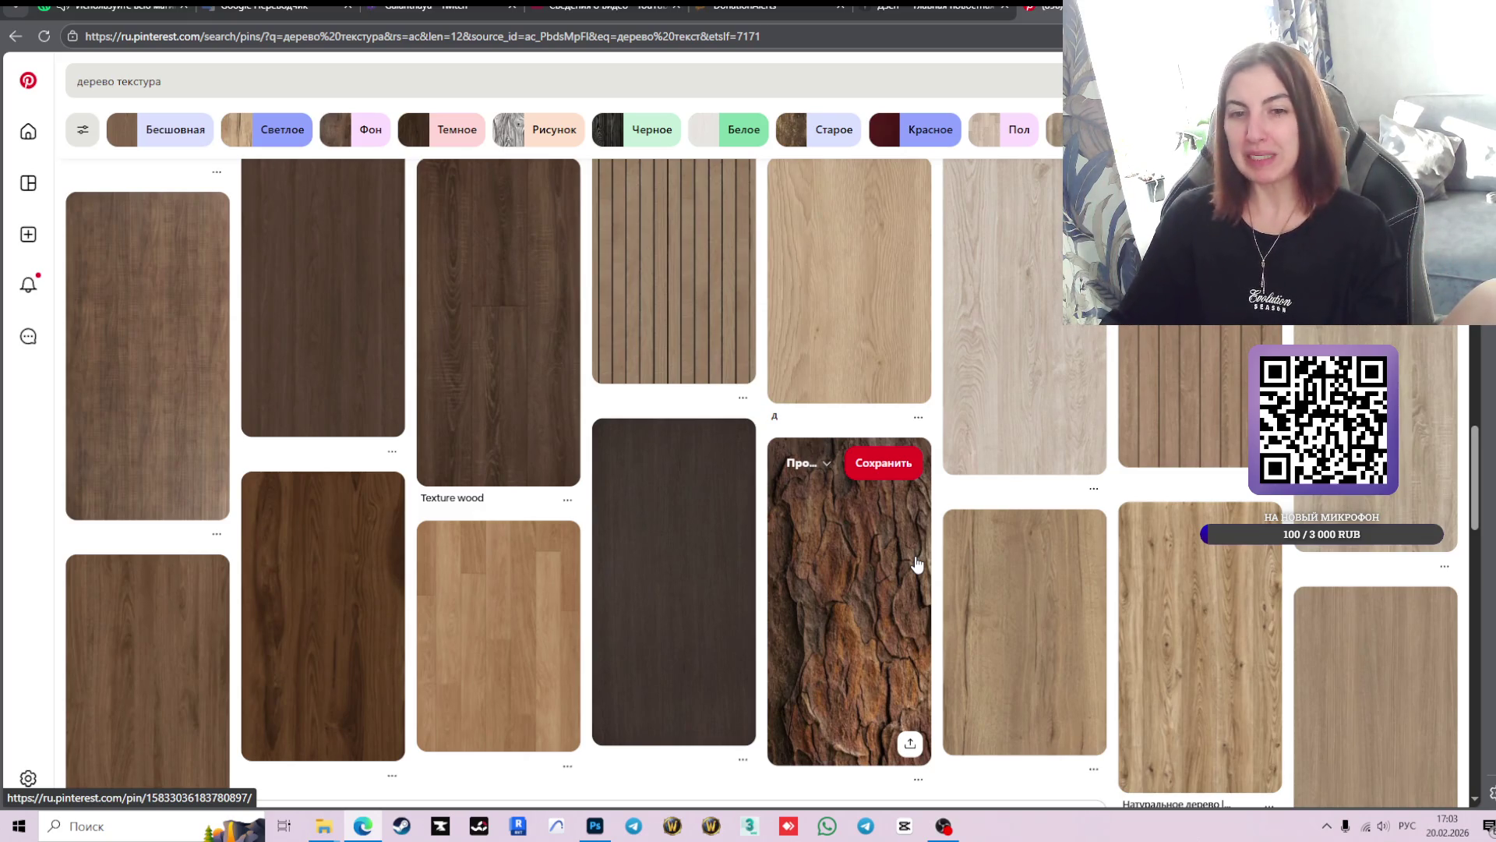
pyautogui.scroll(-1, 848, 528)
pyautogui.scroll(-3, 848, 528)
pyautogui.scroll(-3, 848, 527)
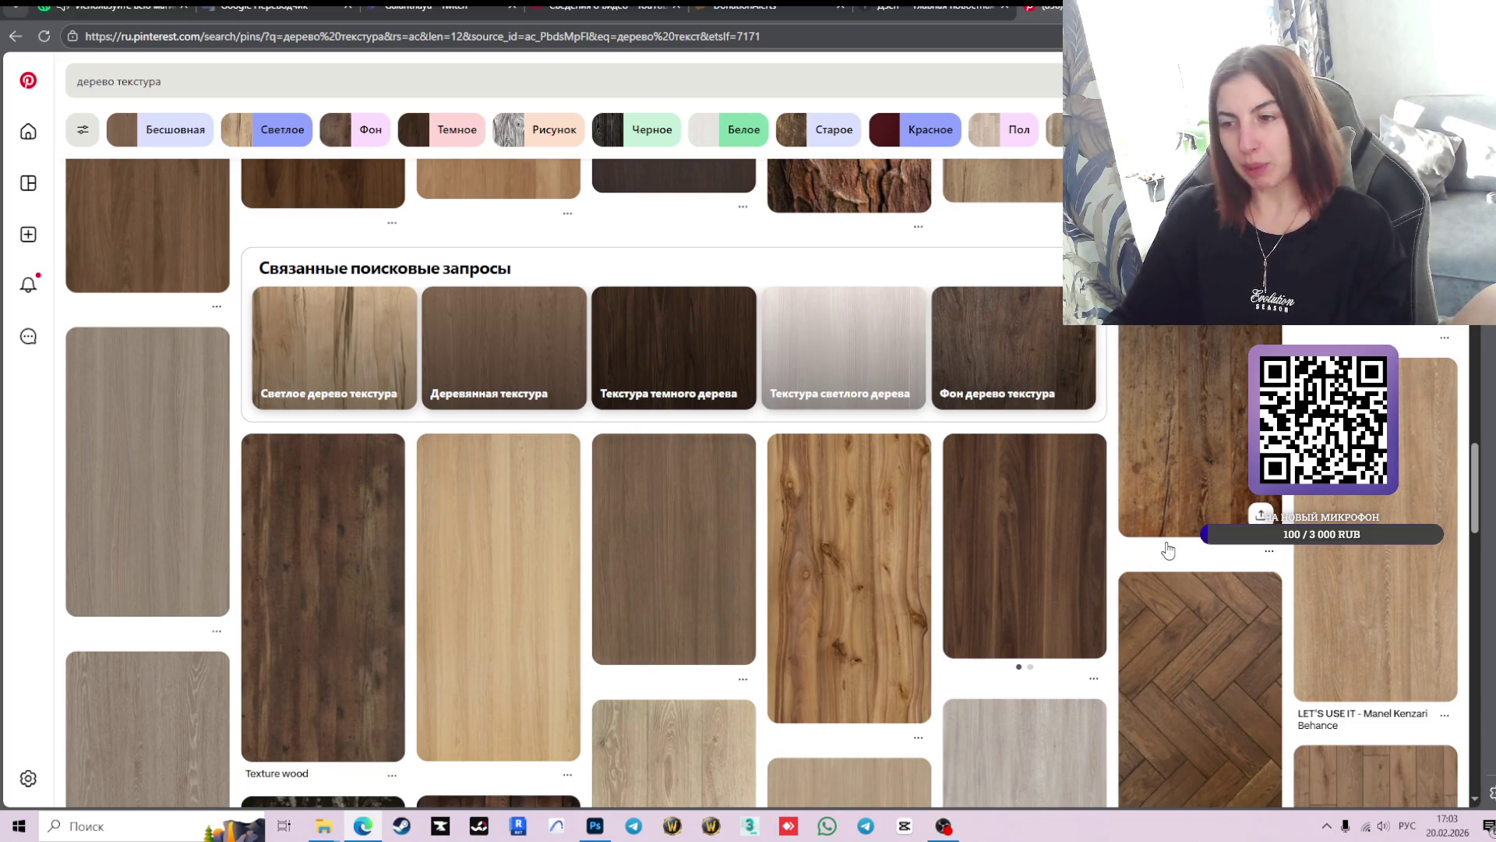
pyautogui.scroll(-3, 1057, 560)
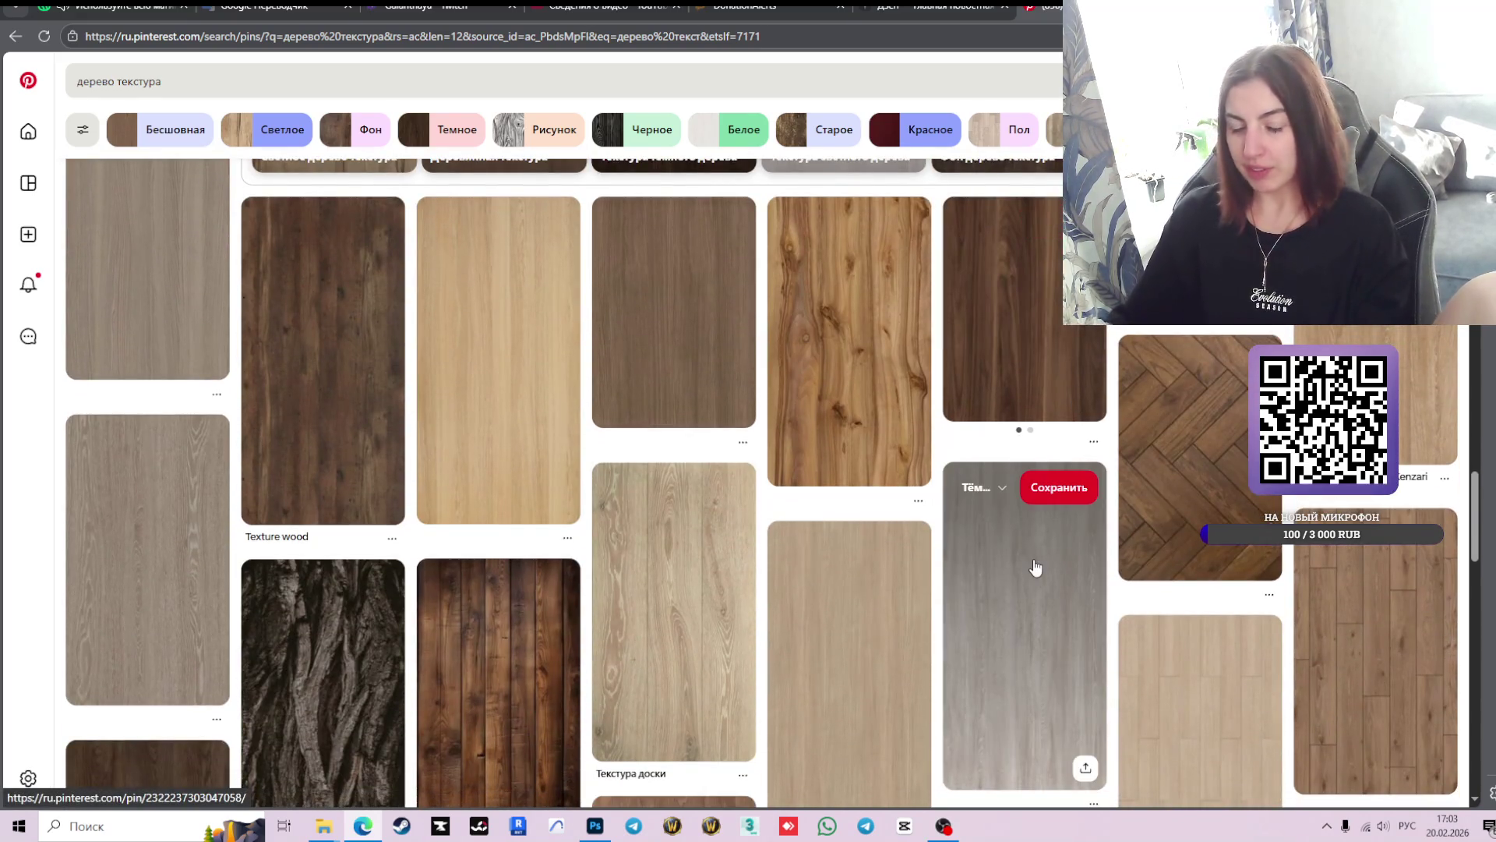
pyautogui.scroll(-4, 1035, 567)
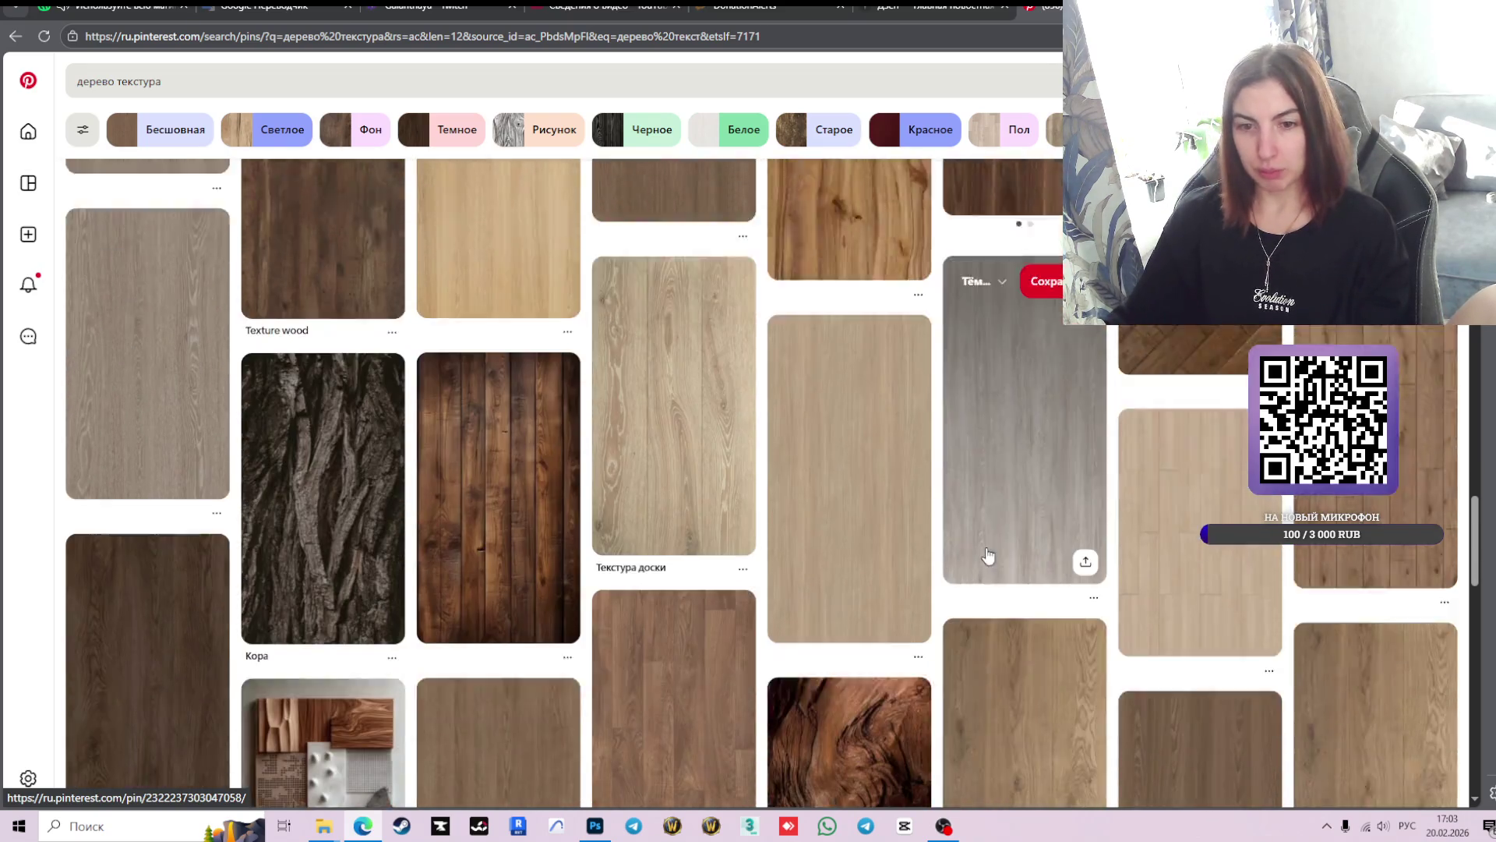
pyautogui.scroll(-3, 1091, 499)
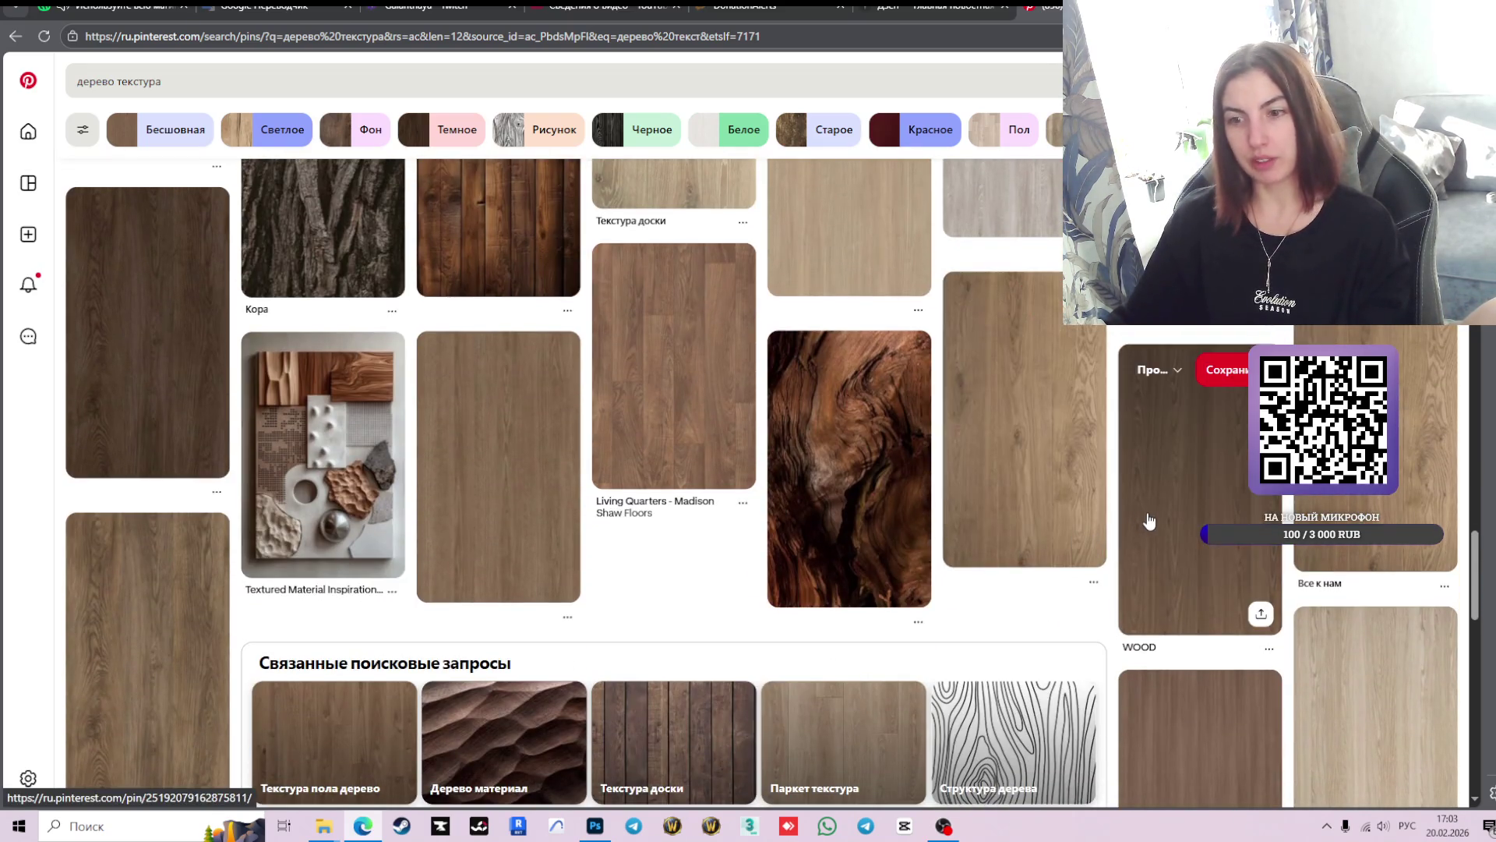
pyautogui.scroll(-2, 1148, 518)
pyautogui.scroll(-4, 1149, 518)
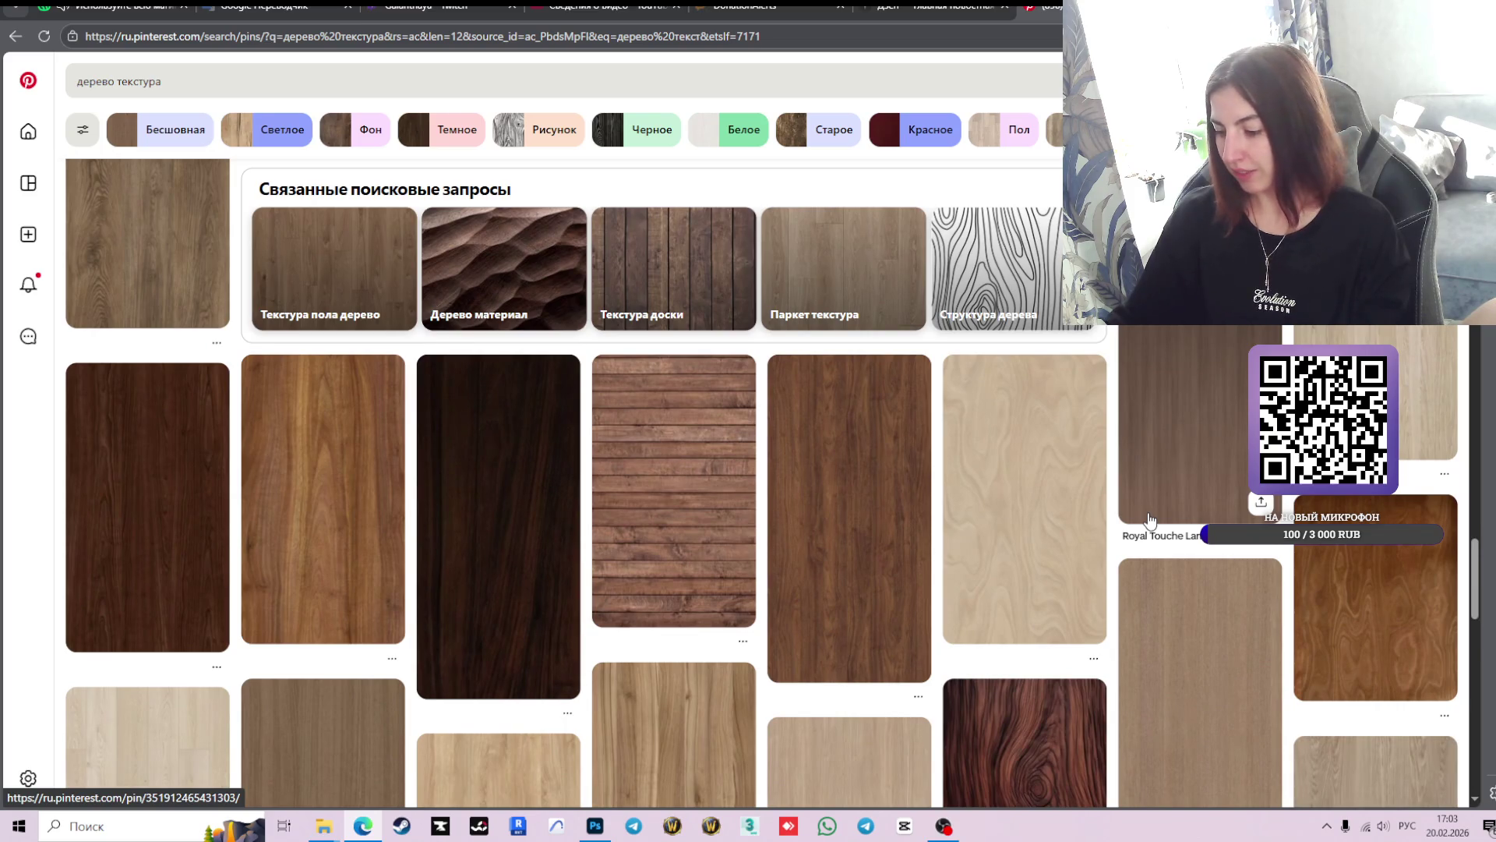
pyautogui.scroll(-4, 1146, 518)
pyautogui.scroll(-4, 1143, 518)
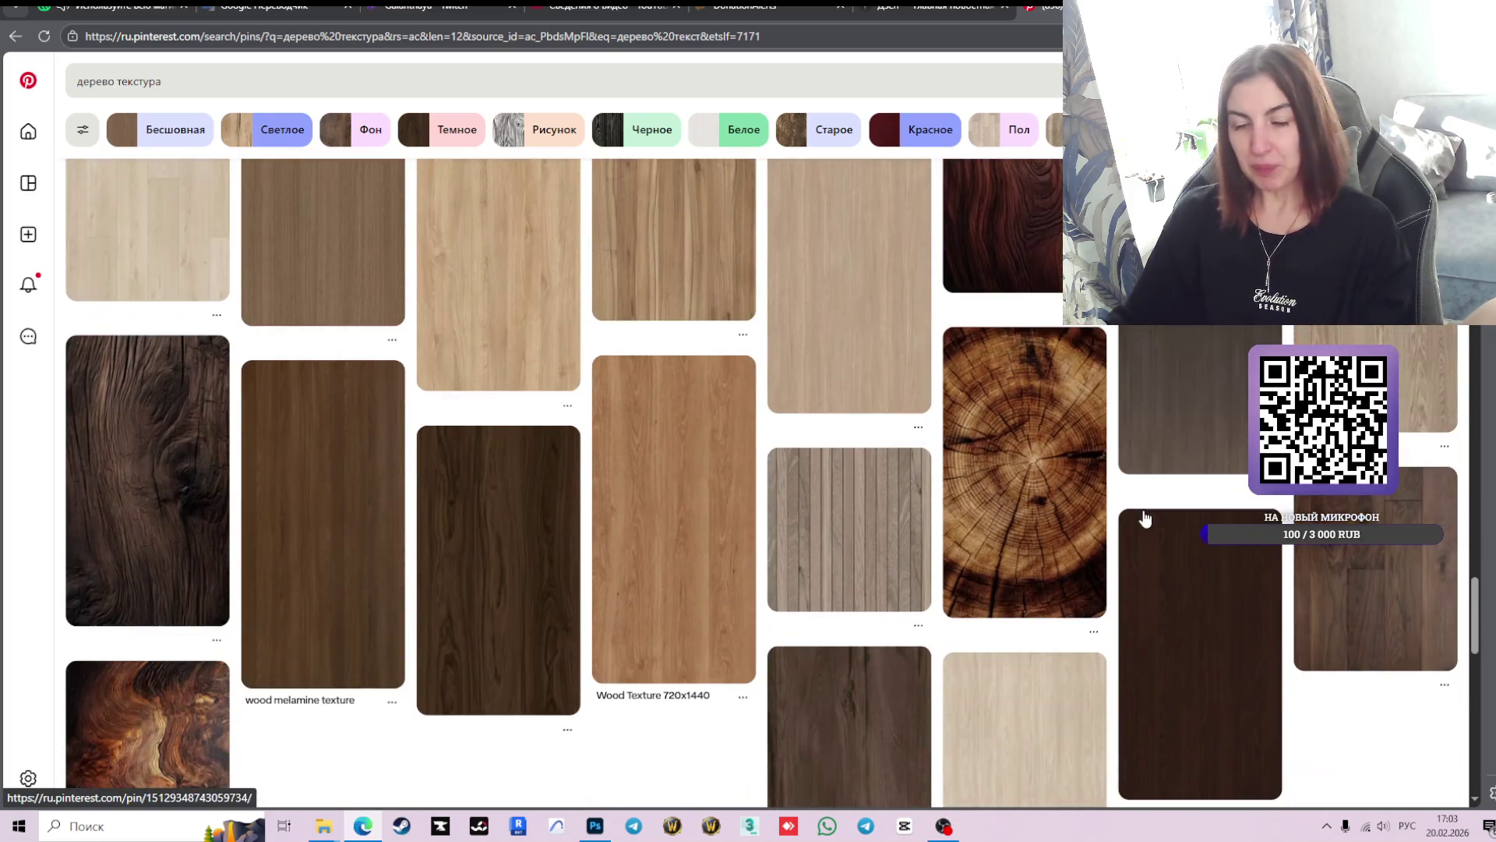
pyautogui.scroll(-3, 1099, 517)
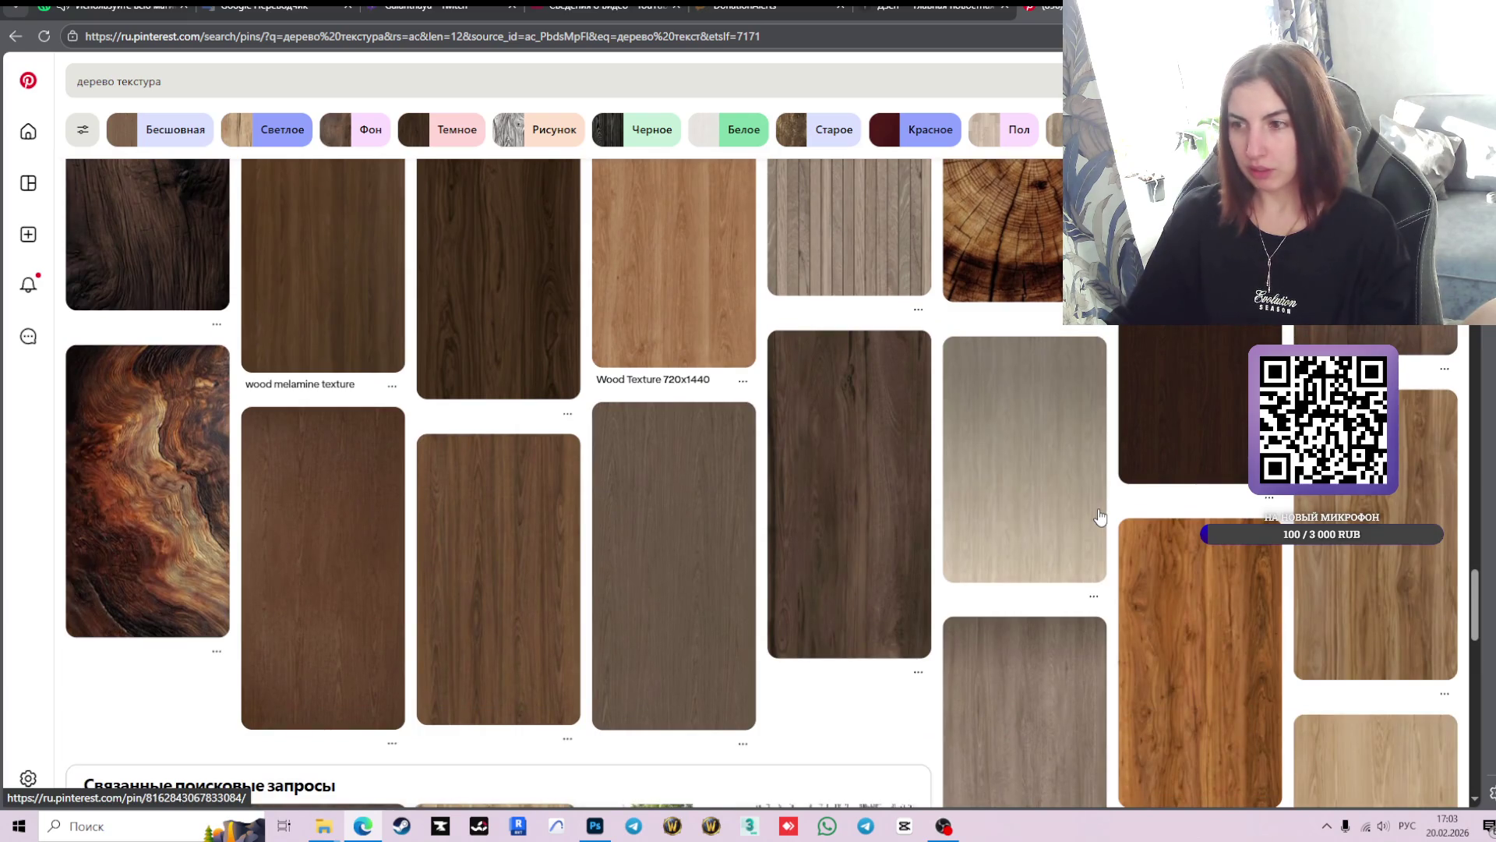
pyautogui.scroll(-3, 1099, 516)
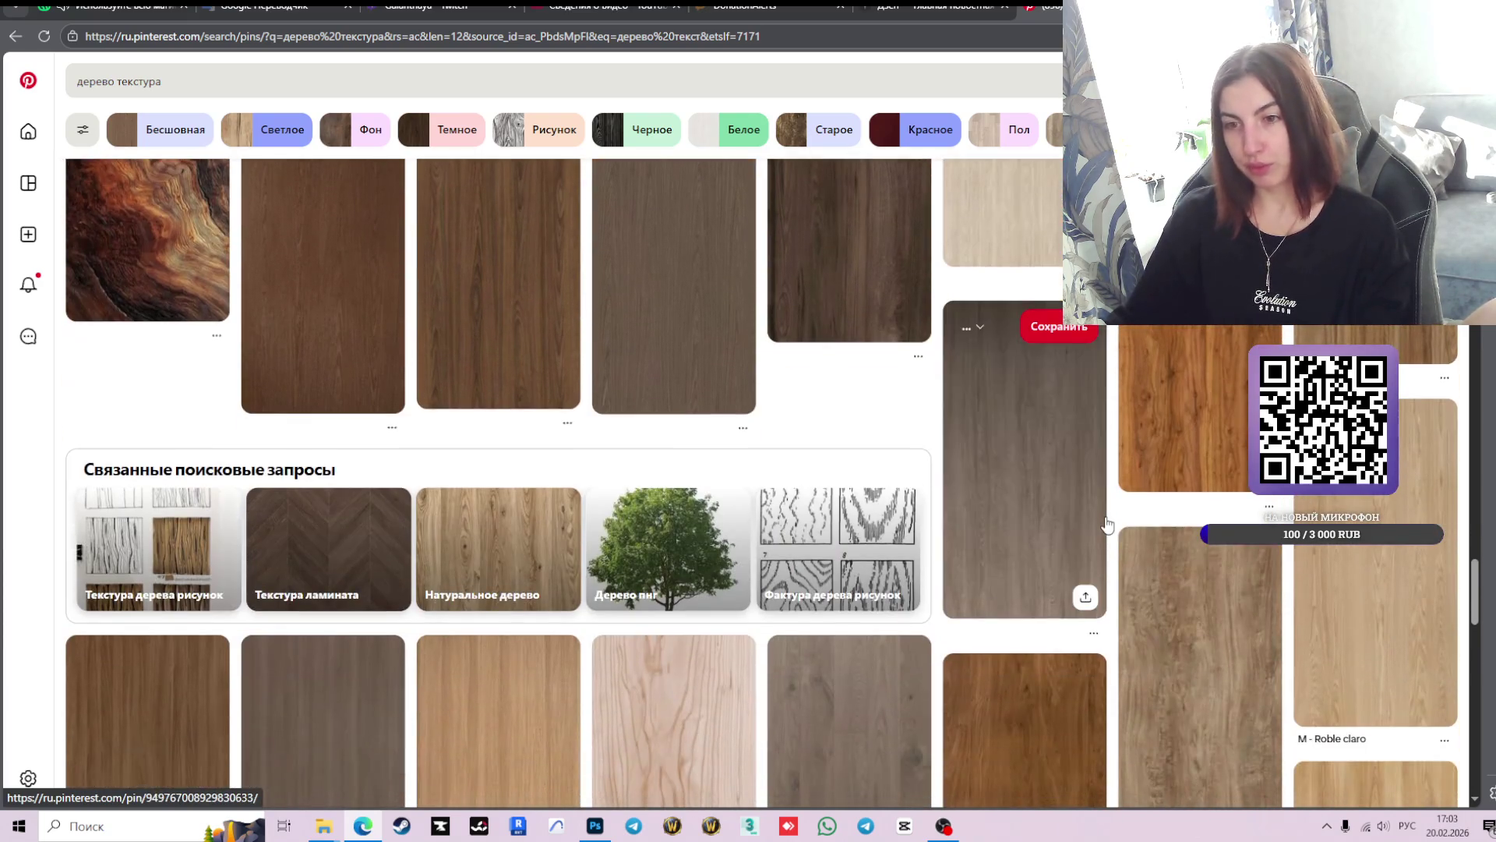
pyautogui.scroll(-4, 1105, 521)
pyautogui.scroll(-3, 1108, 524)
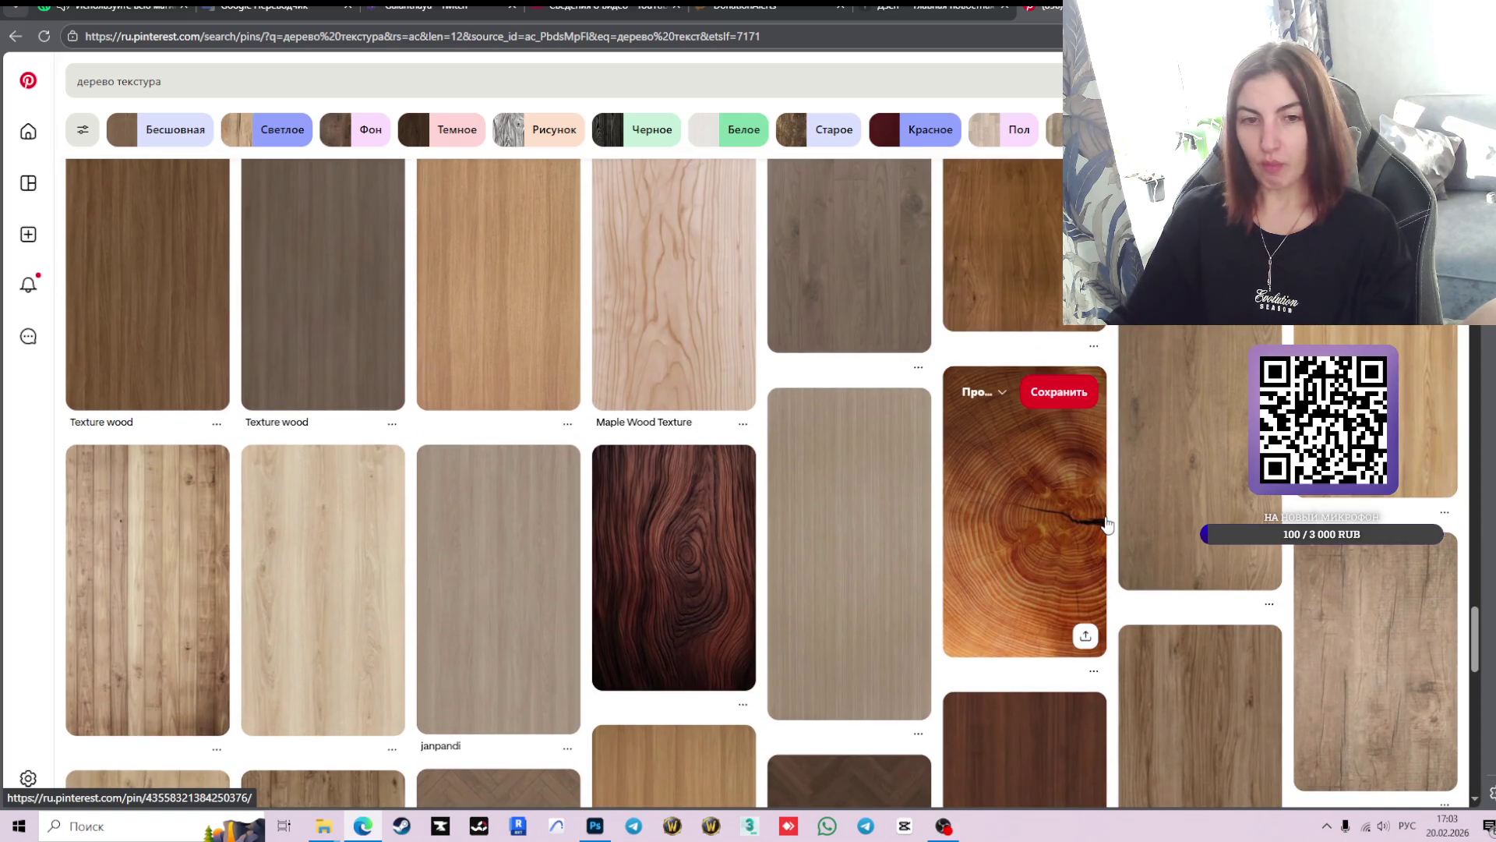
pyautogui.scroll(-2, 1107, 524)
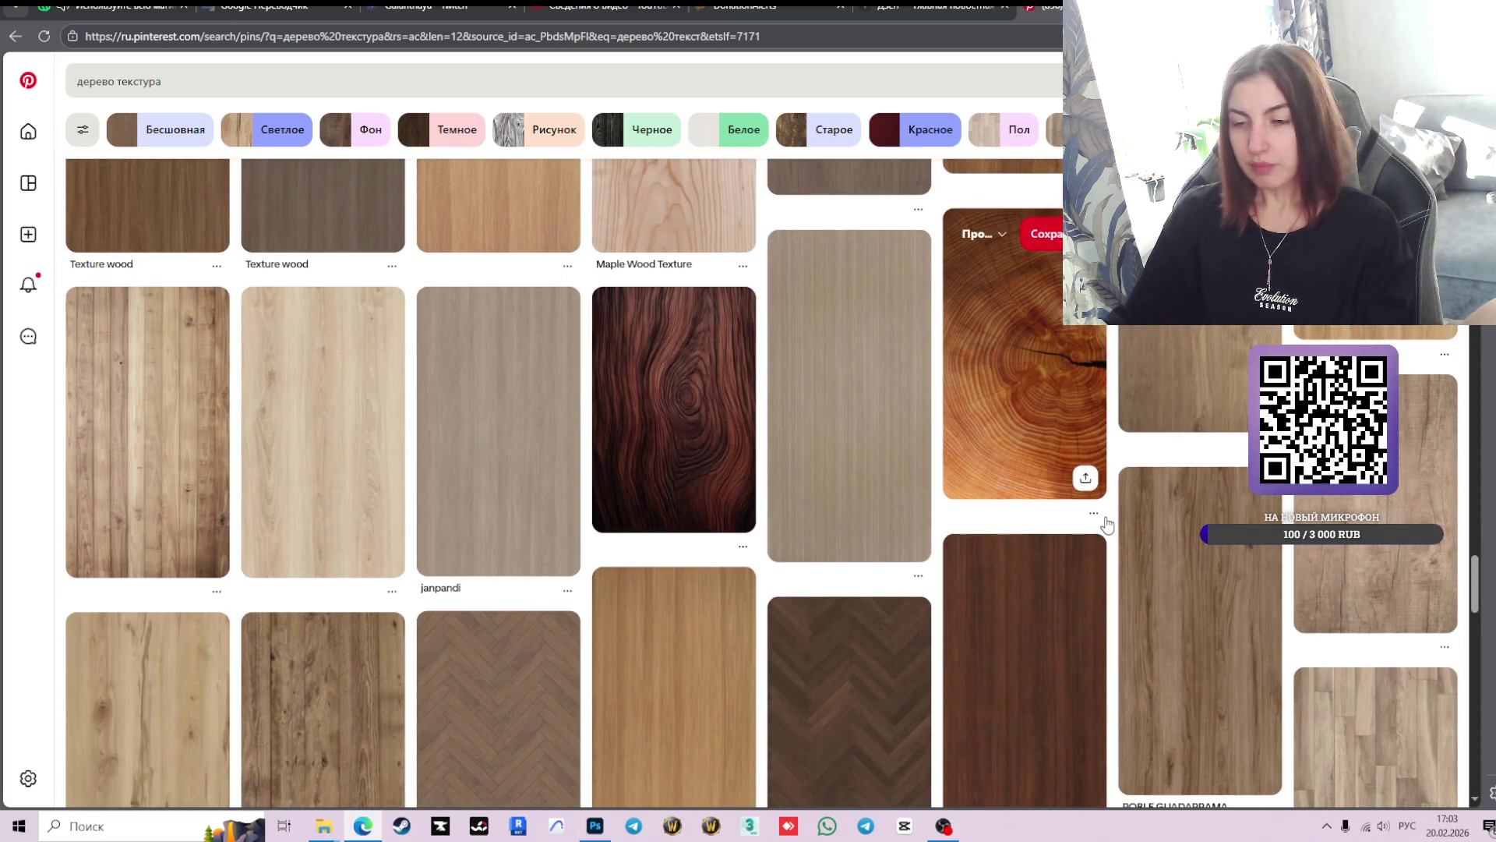
pyautogui.scroll(-1, 1108, 524)
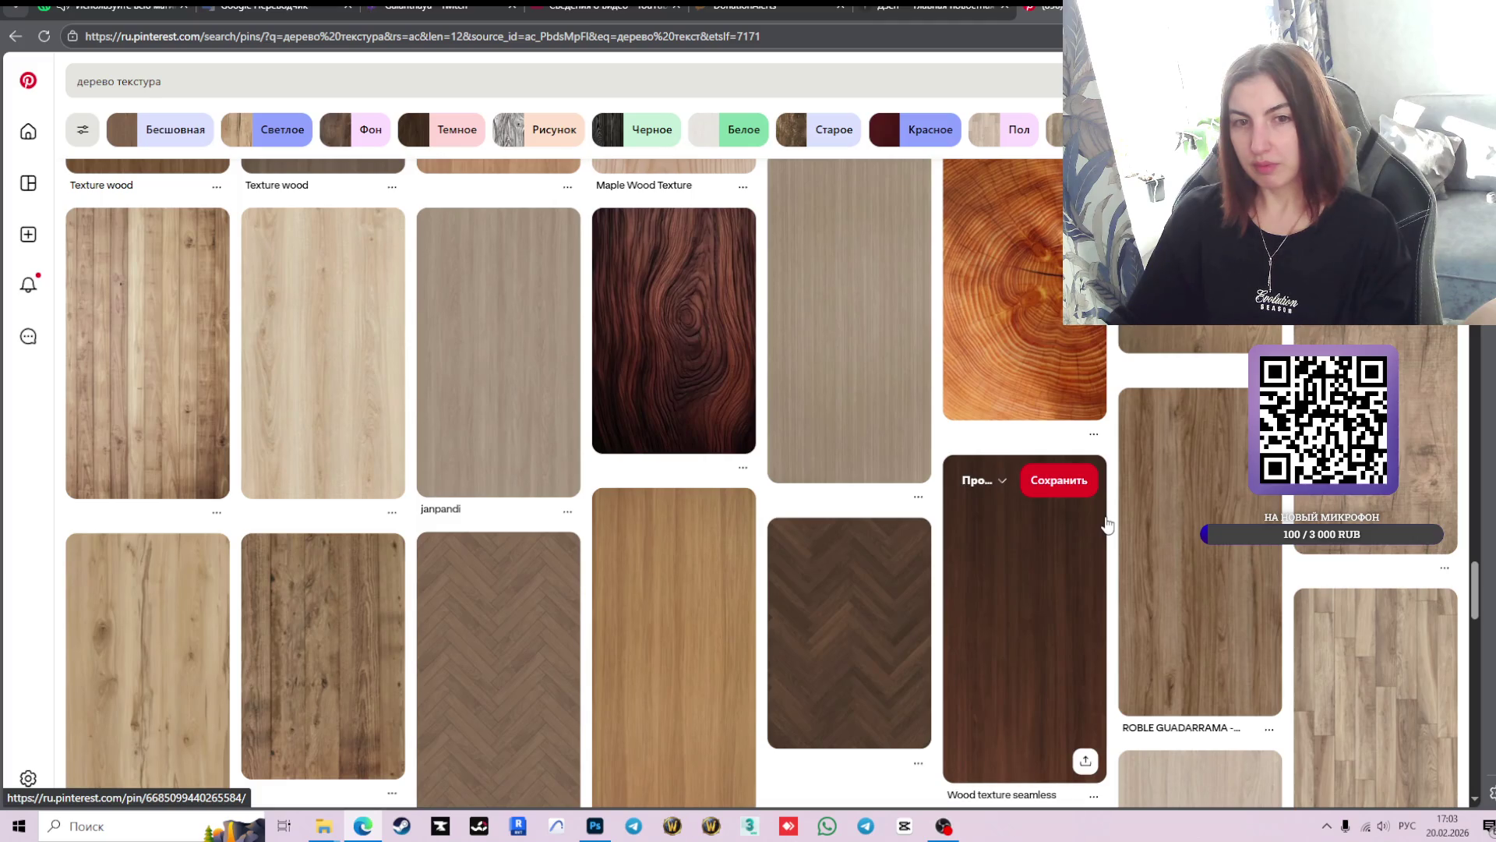
pyautogui.click(594, 825)
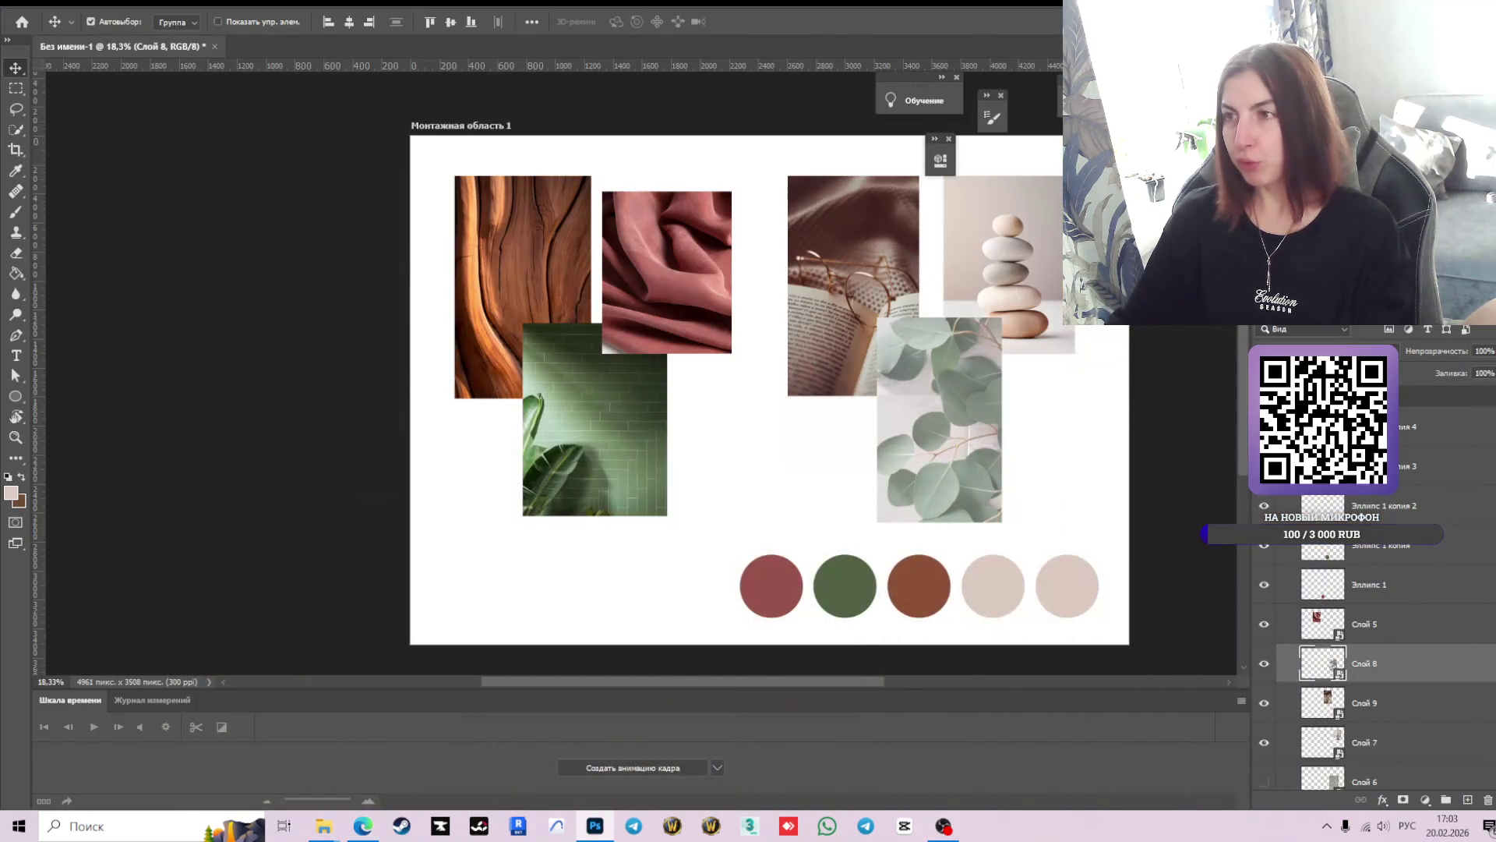
# - Switch Night light off through the desktop's Display settings, then bring Photoshop back
pyautogui.press('super+d')
pyautogui.rightClick(961, 427)
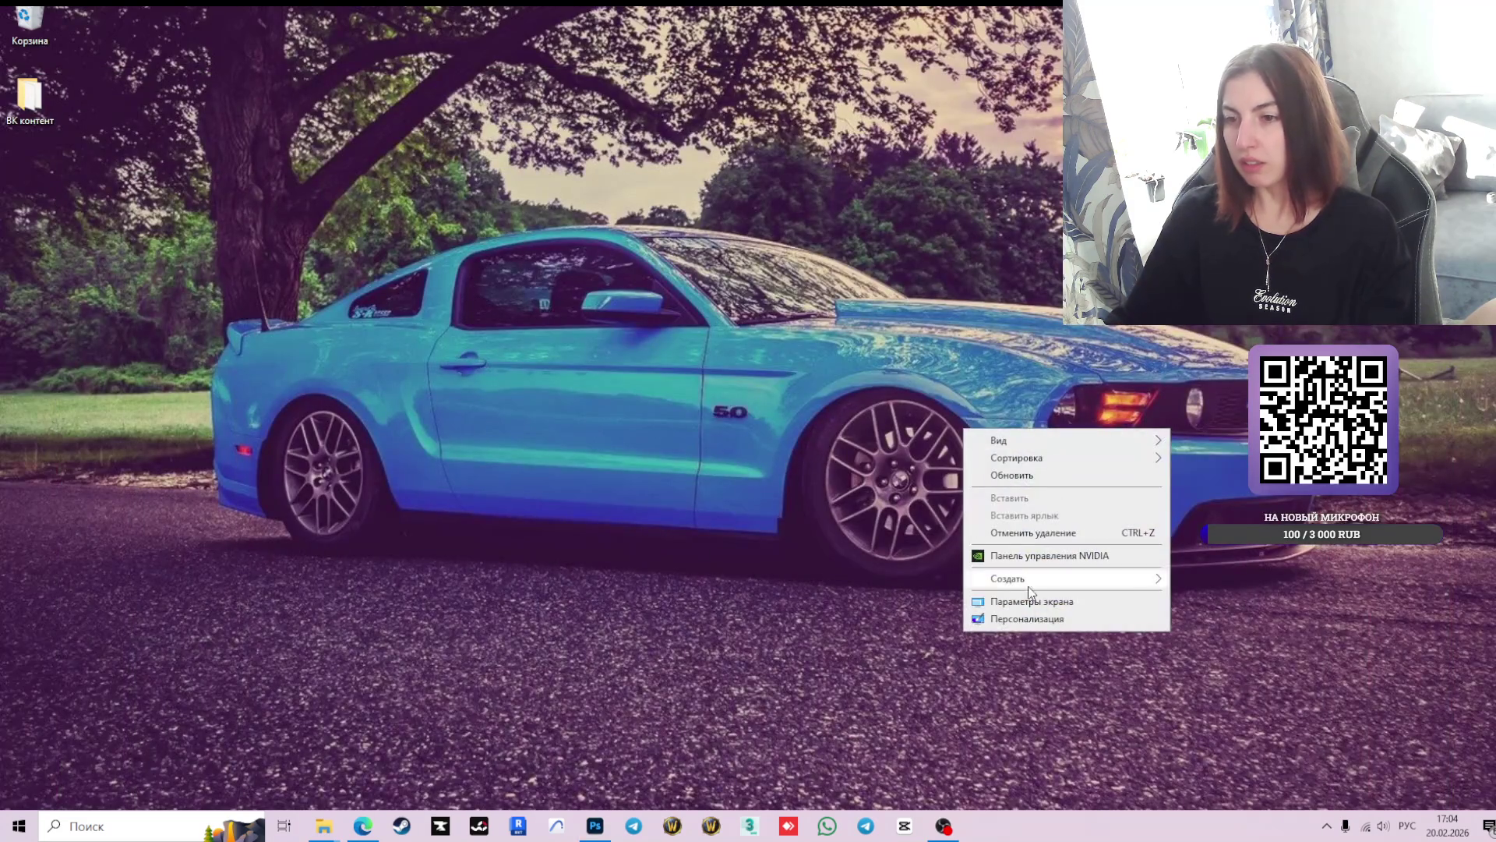
pyautogui.click(1023, 602)
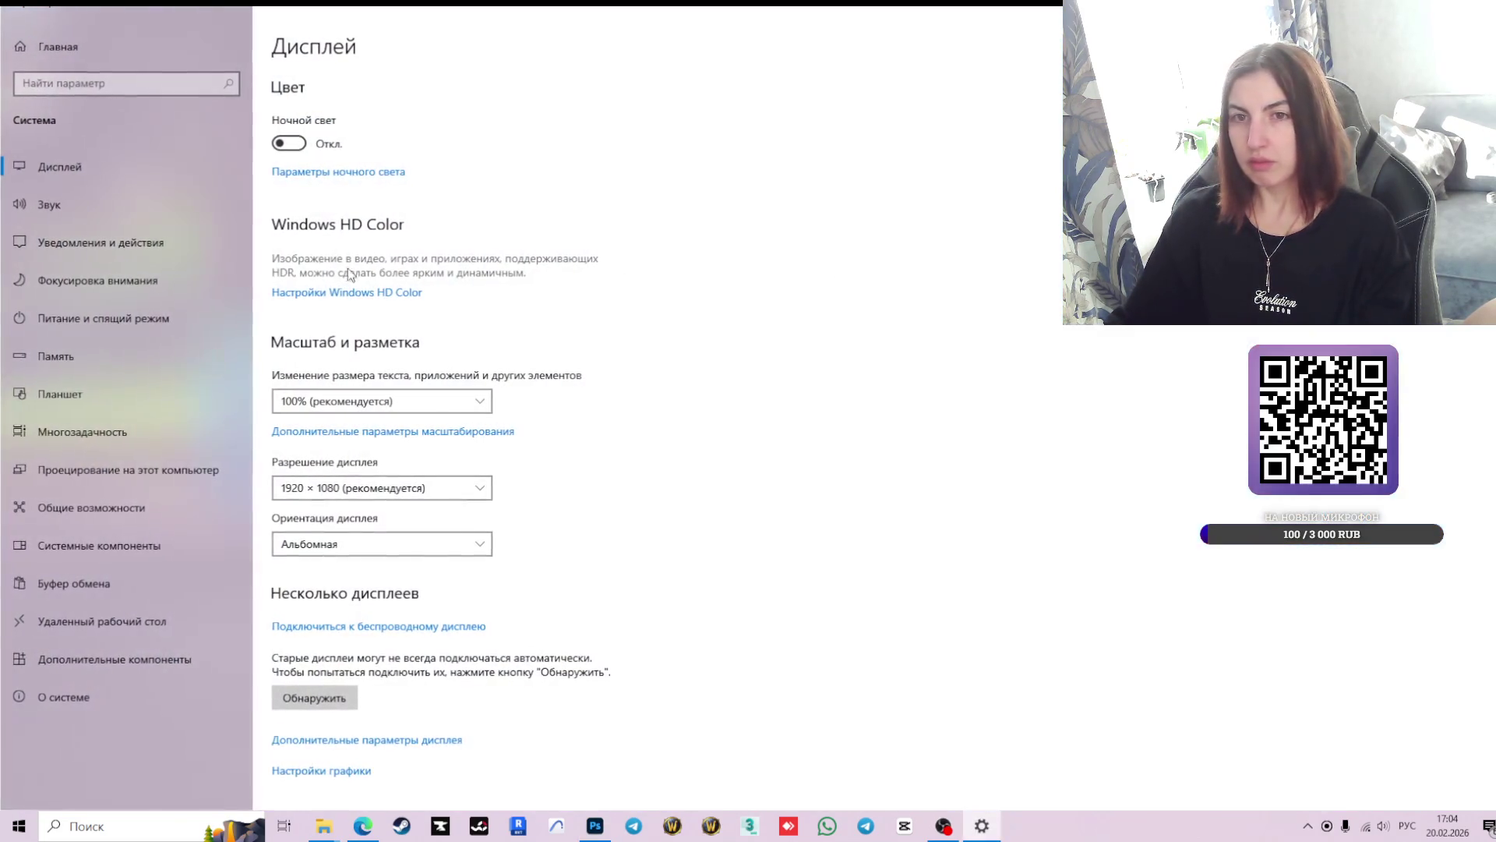
pyautogui.click(306, 172)
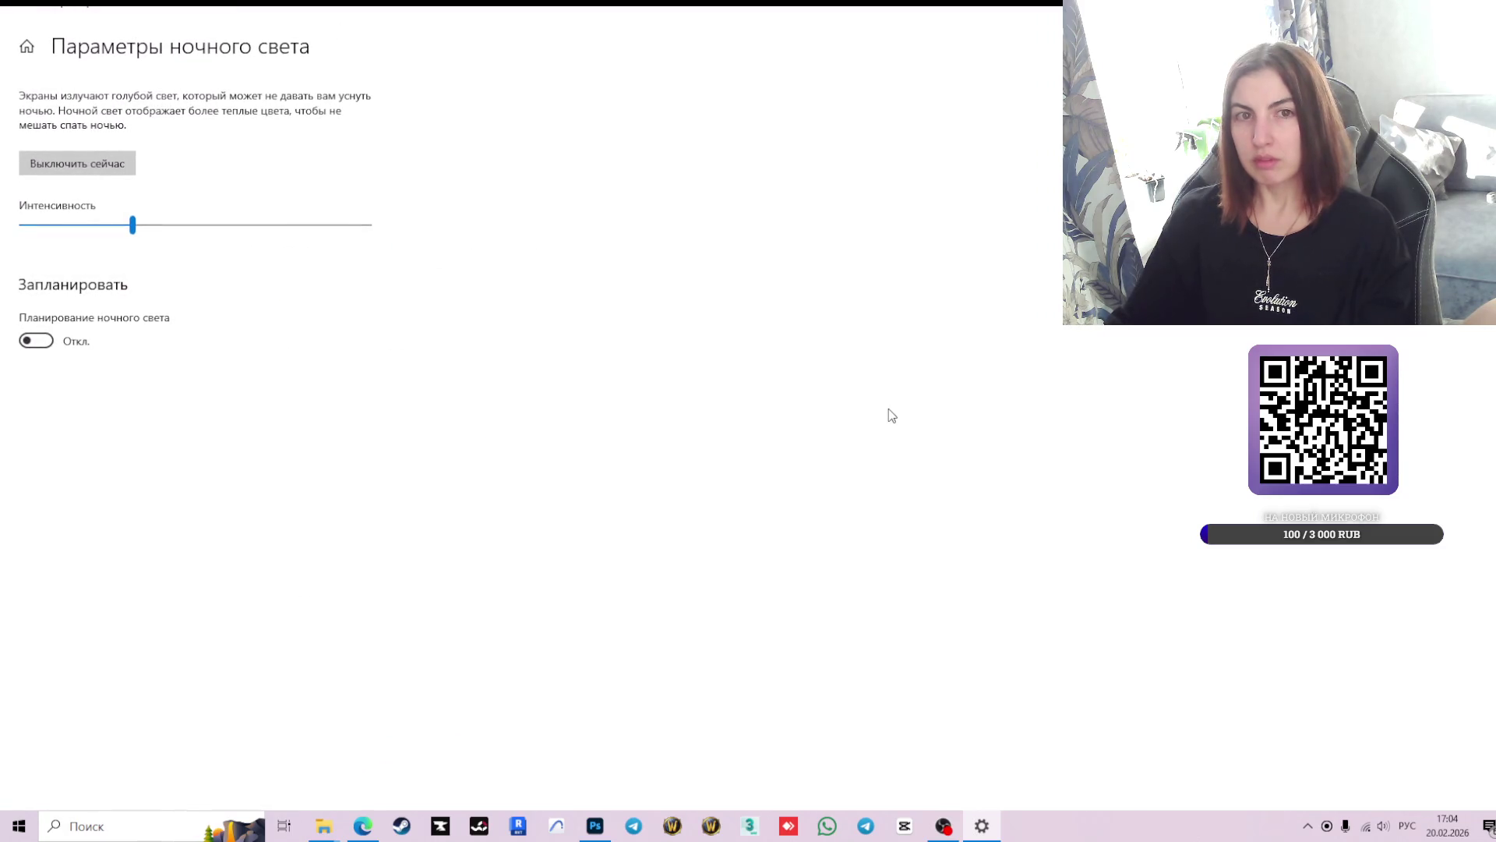
pyautogui.click(57, 160)
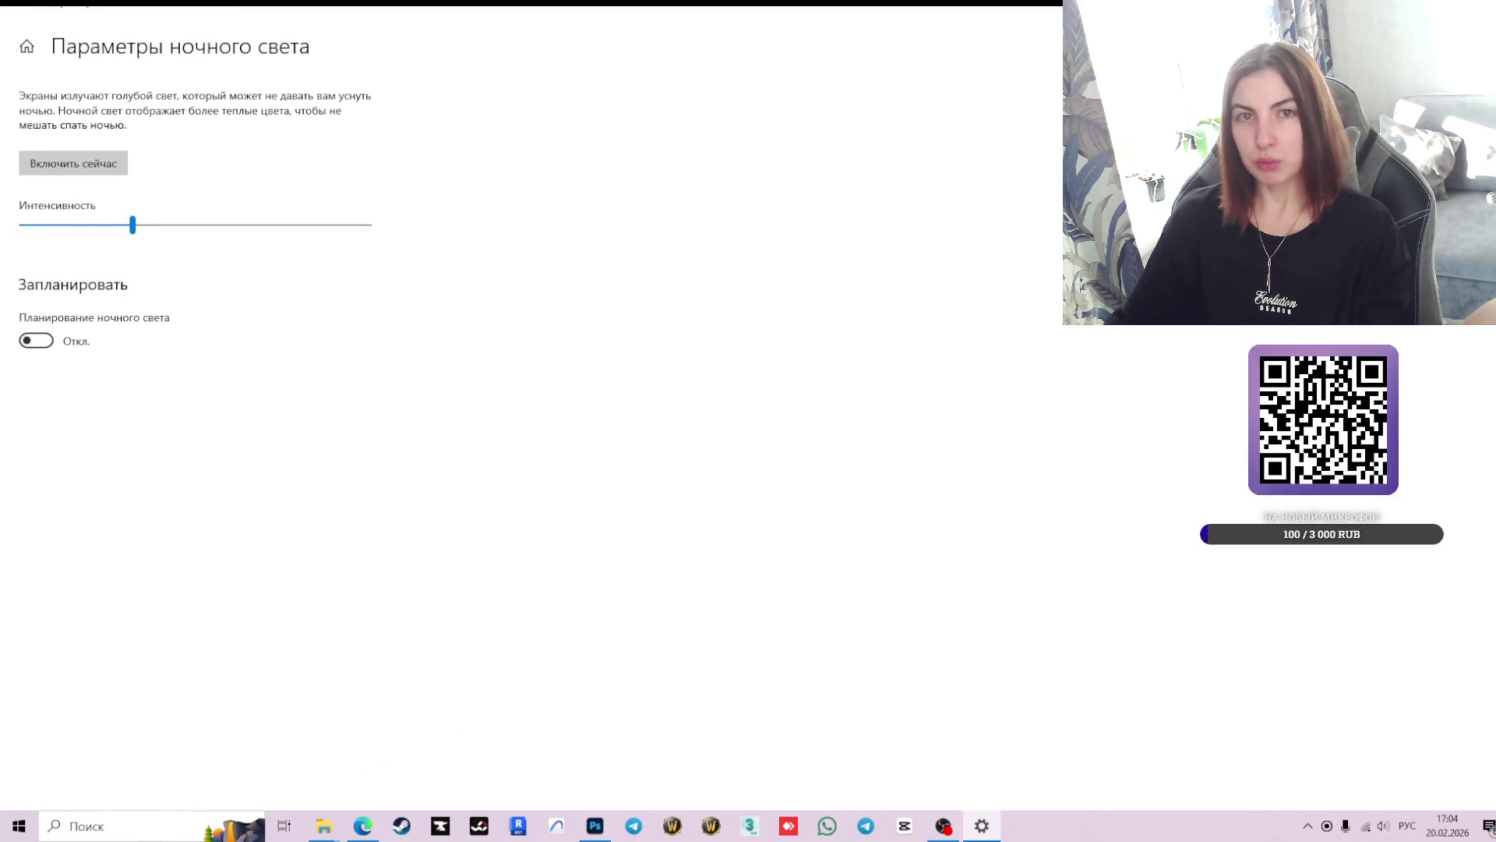
pyautogui.press('super+d')
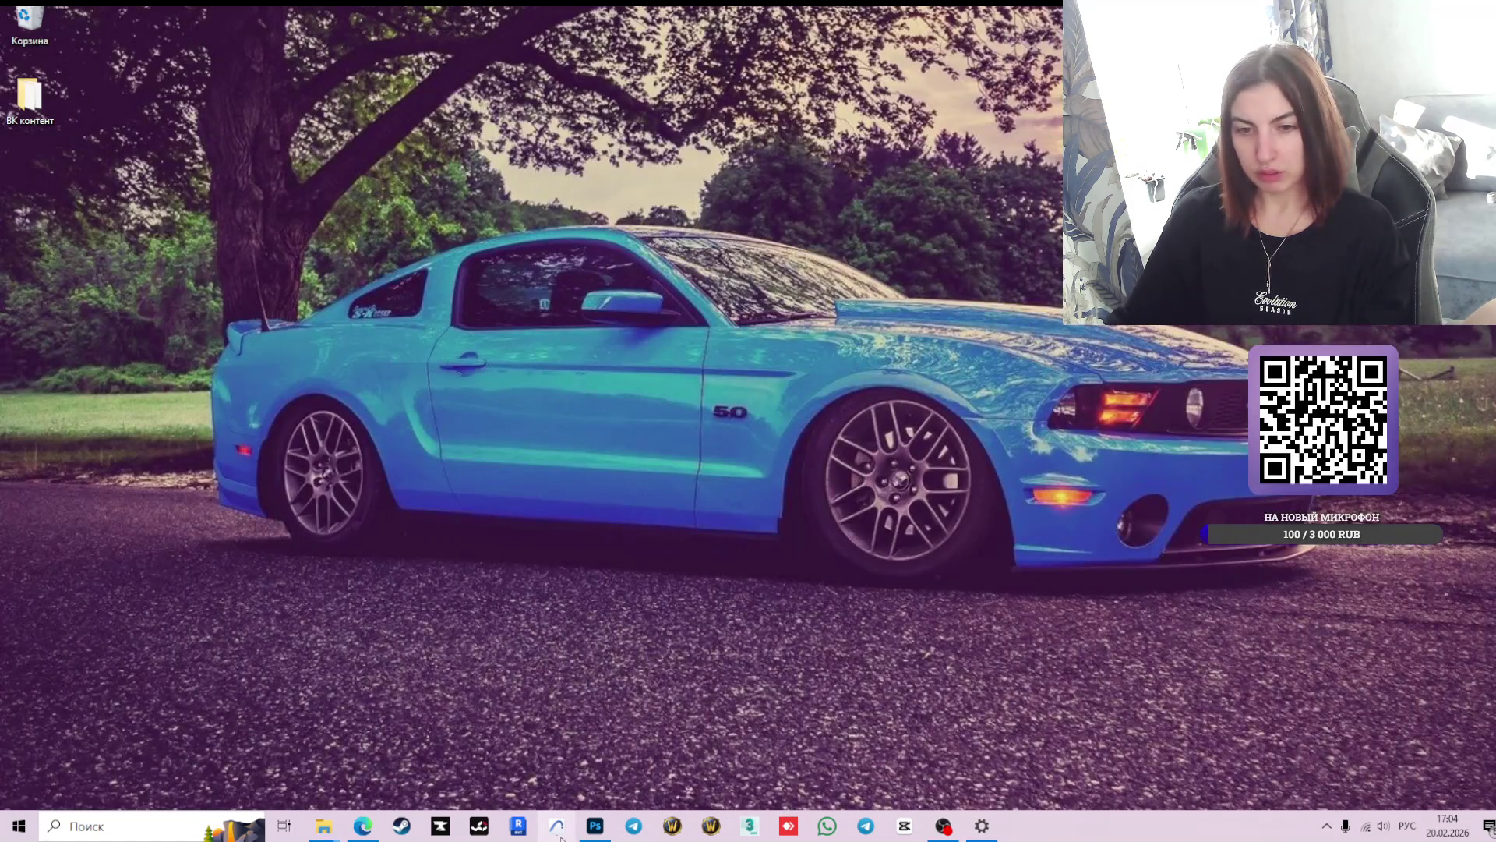
pyautogui.click(596, 826)
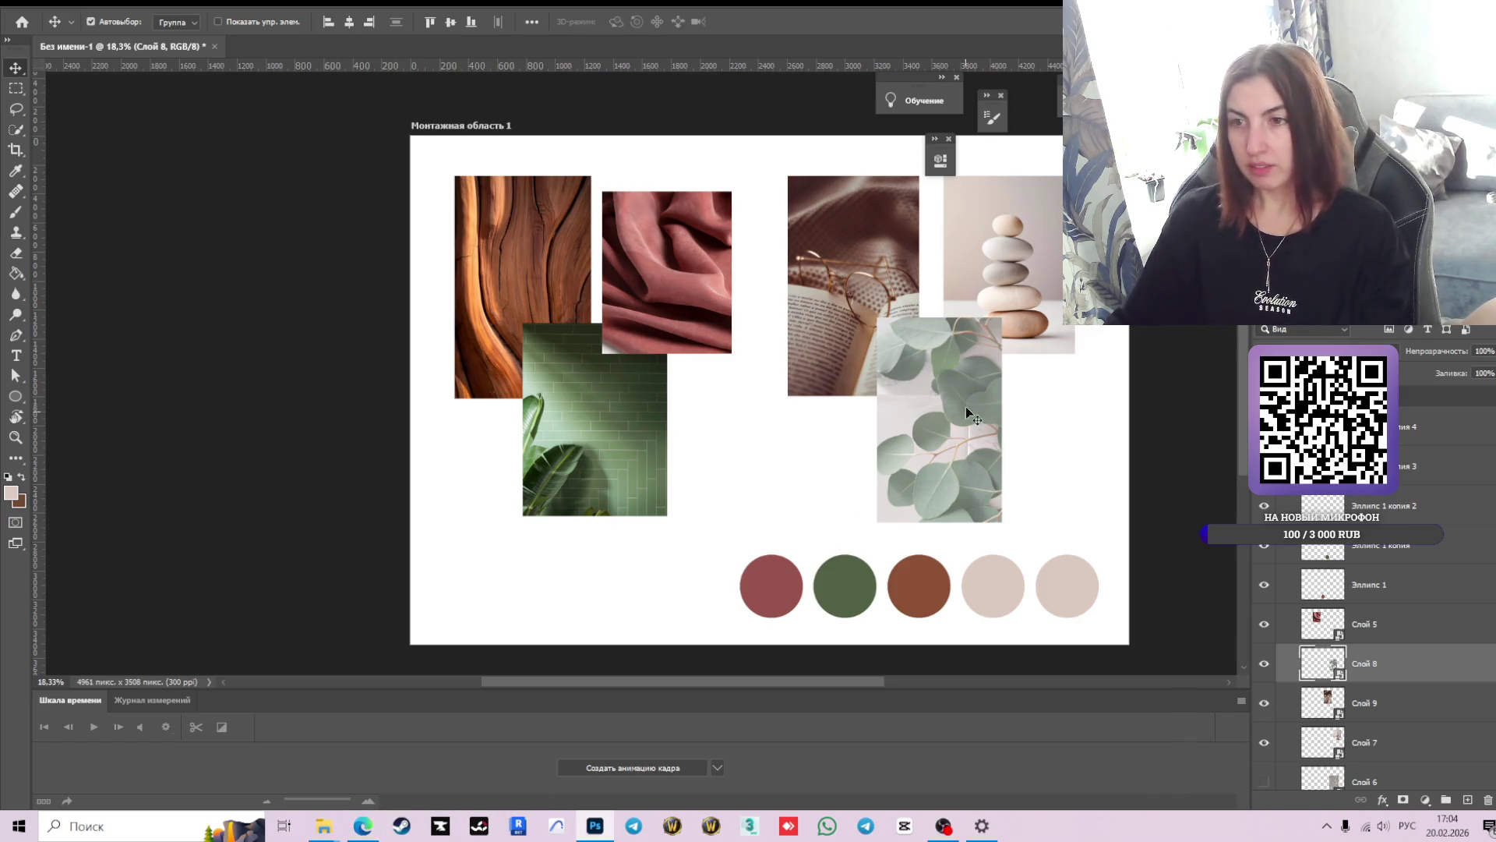
# - Nudge the book-and-glasses photo lower and left to line up with the fabric photo's top edge
pyautogui.moveTo(843, 302); pyautogui.dragTo(869, 307)
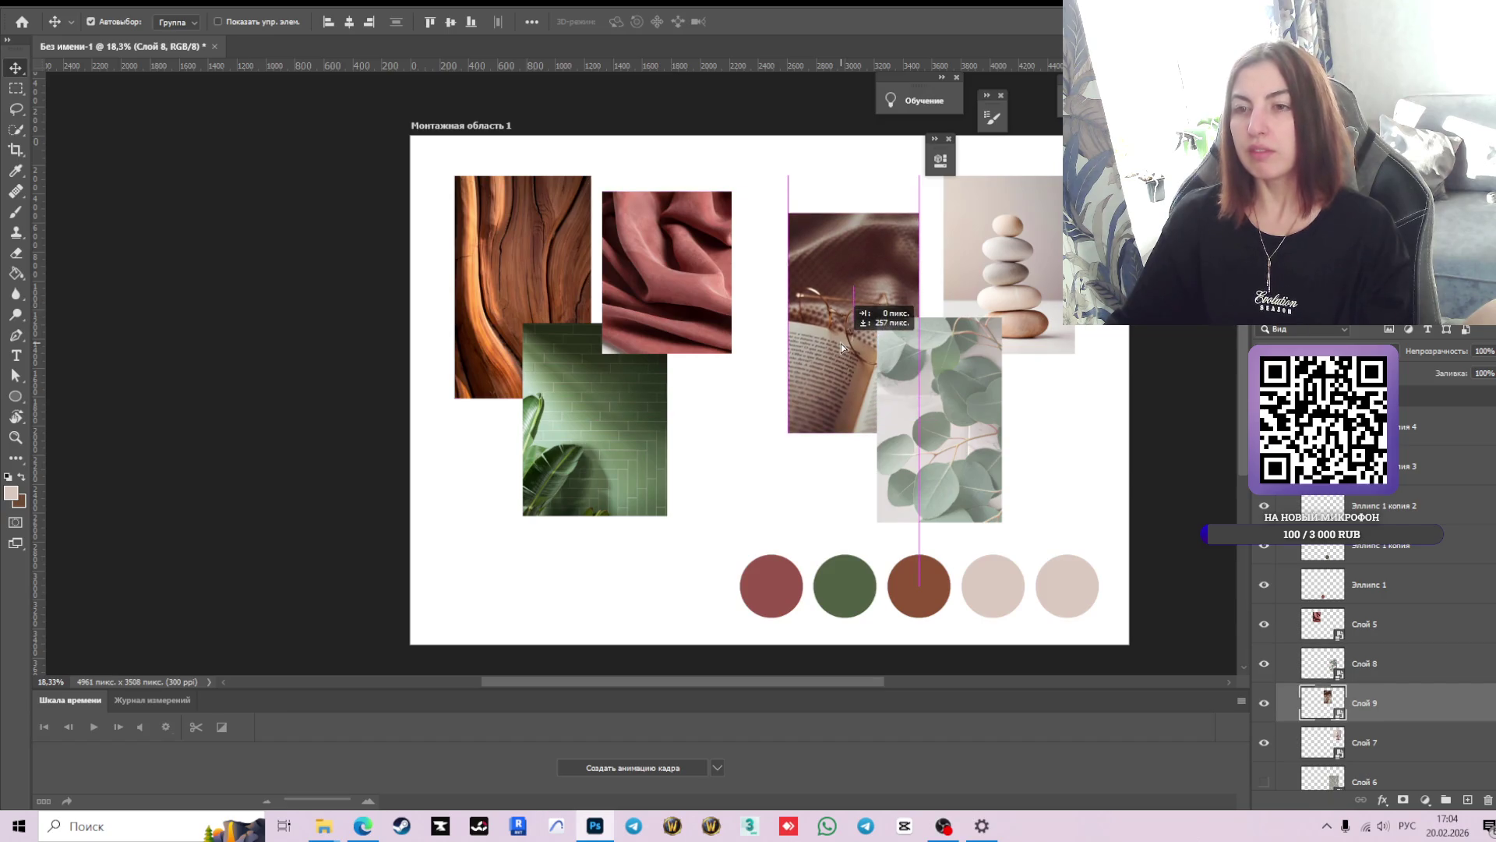
pyautogui.moveTo(870, 310); pyautogui.dragTo(839, 320)
pyautogui.click(589, 441)
# - Go back to the Pinterest wood-texture search results
pyautogui.scroll(2, 590, 442)
pyautogui.scroll(-1, 589, 441)
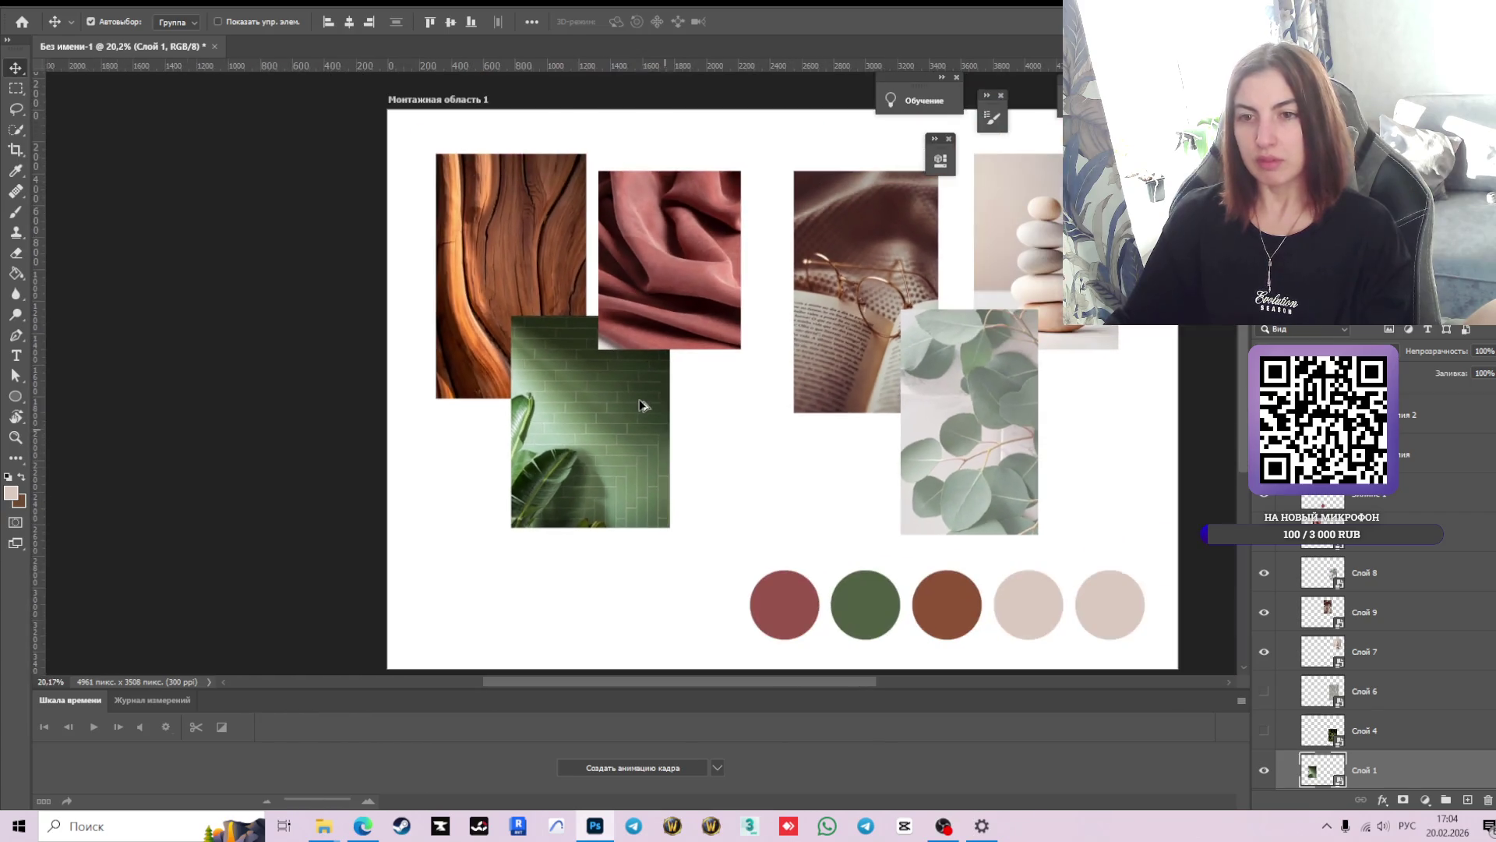
pyautogui.click(360, 827)
pyautogui.scroll(-3, 694, 351)
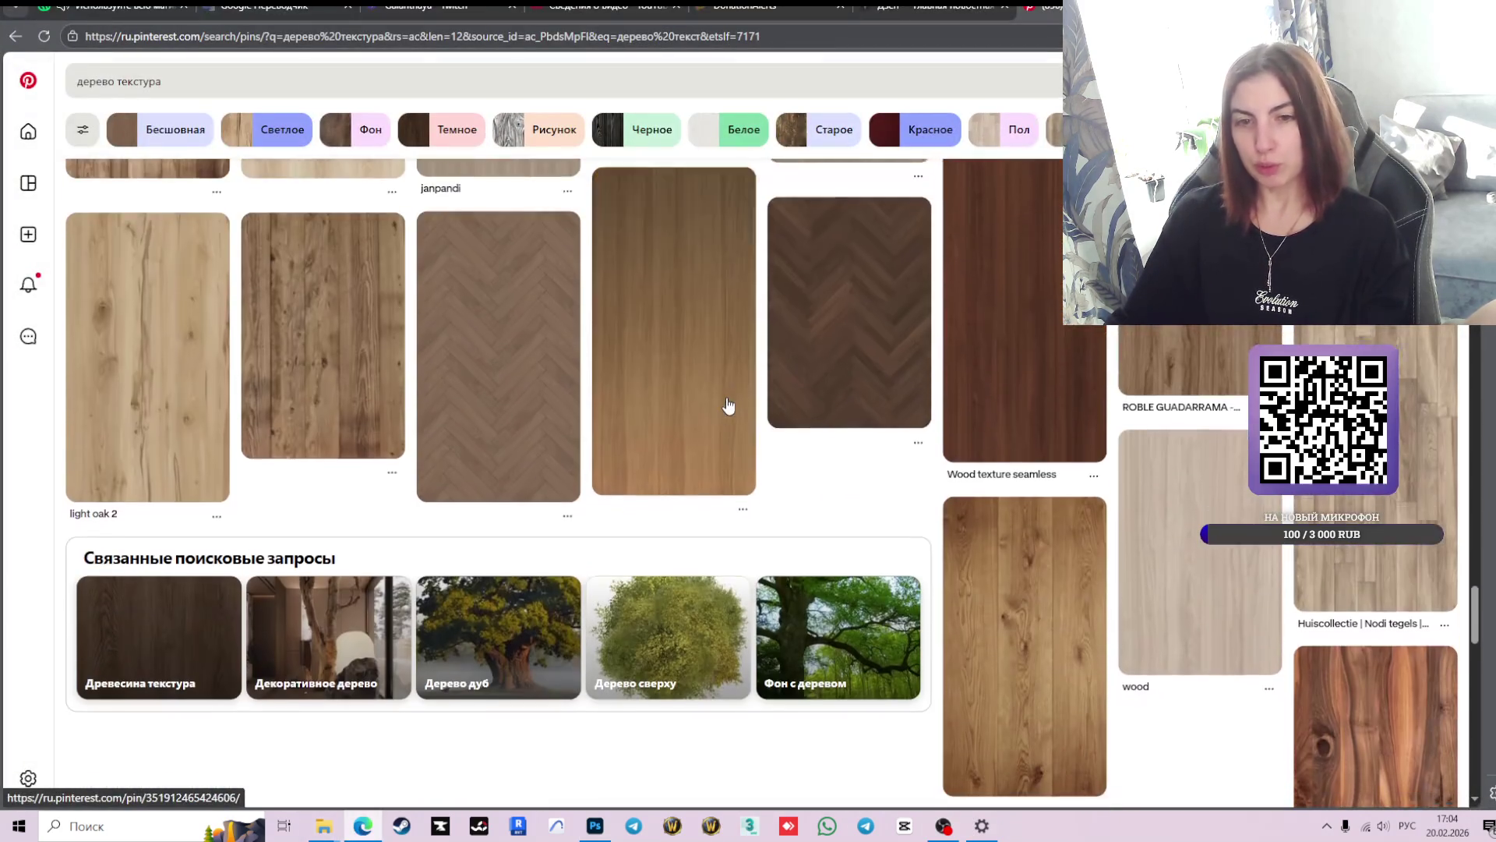
# - Scroll further through the herringbone and plank wood pins, then put the cursor in the search box
pyautogui.scroll(-3, 682, 378)
pyautogui.scroll(-3, 858, 405)
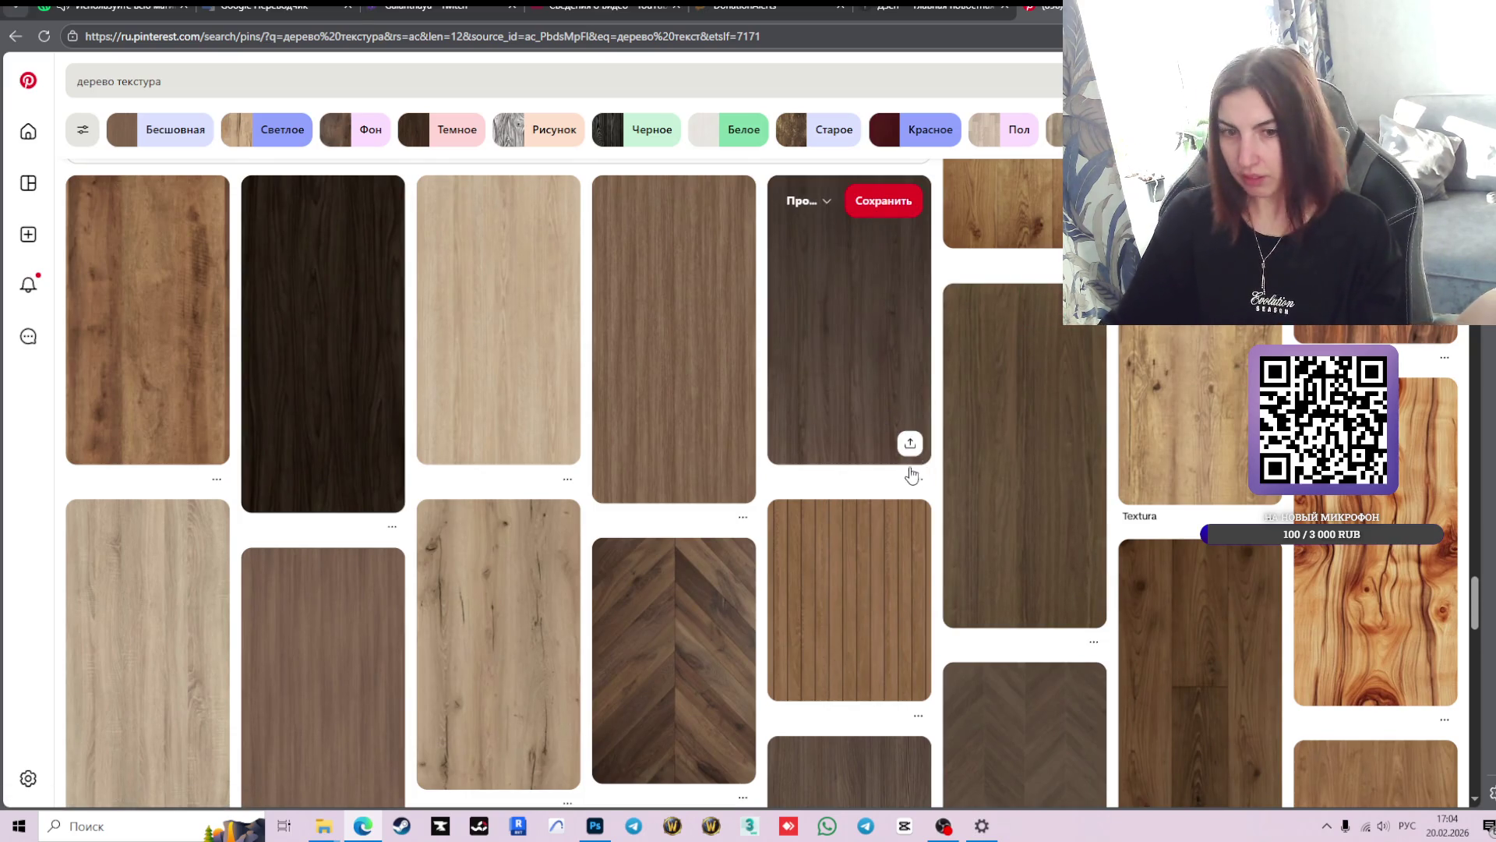
pyautogui.scroll(-3, 731, 424)
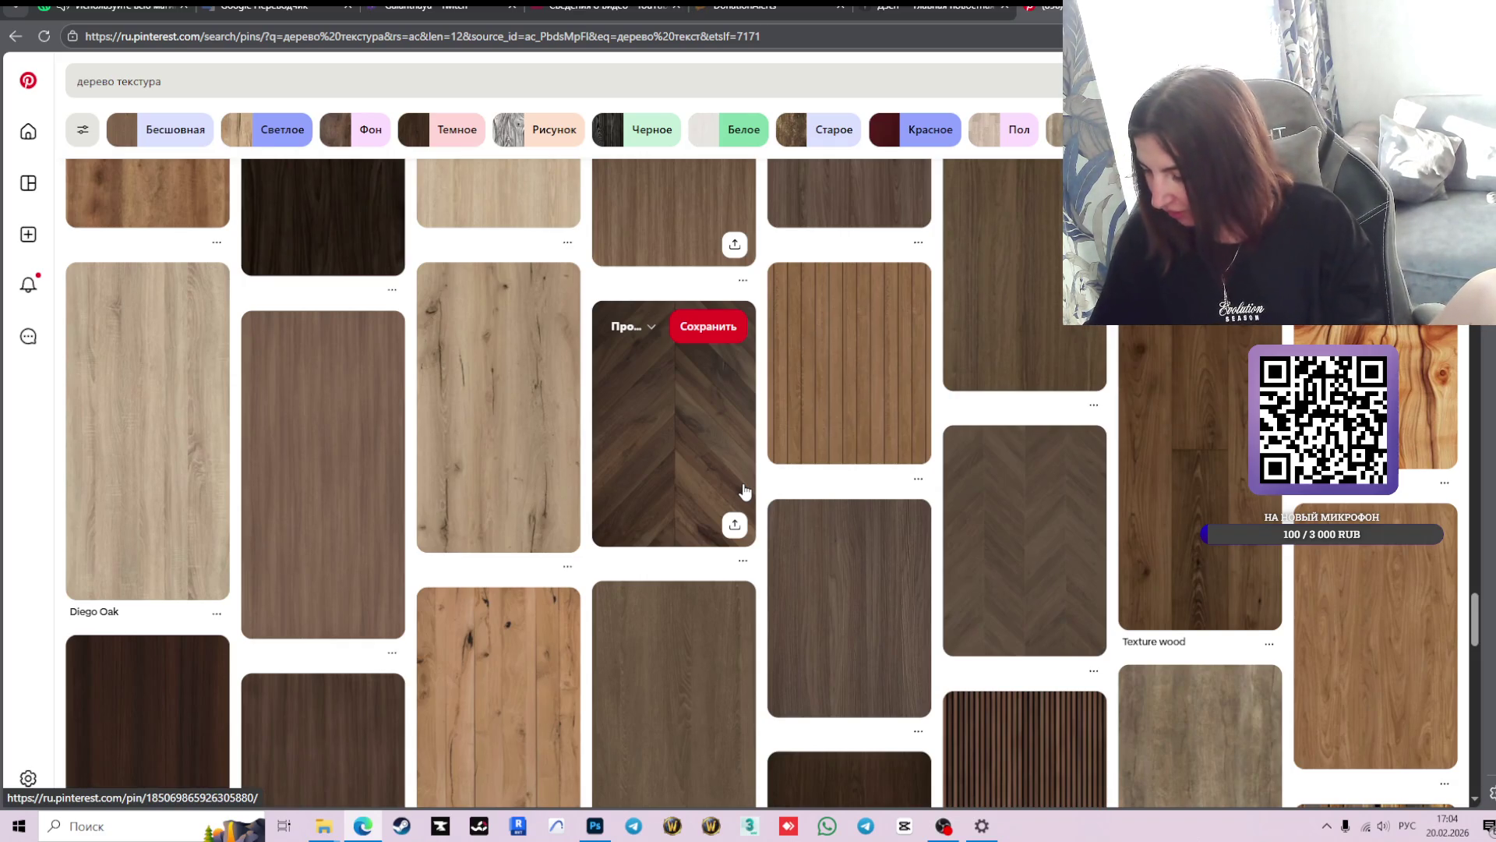
pyautogui.scroll(-5, 745, 491)
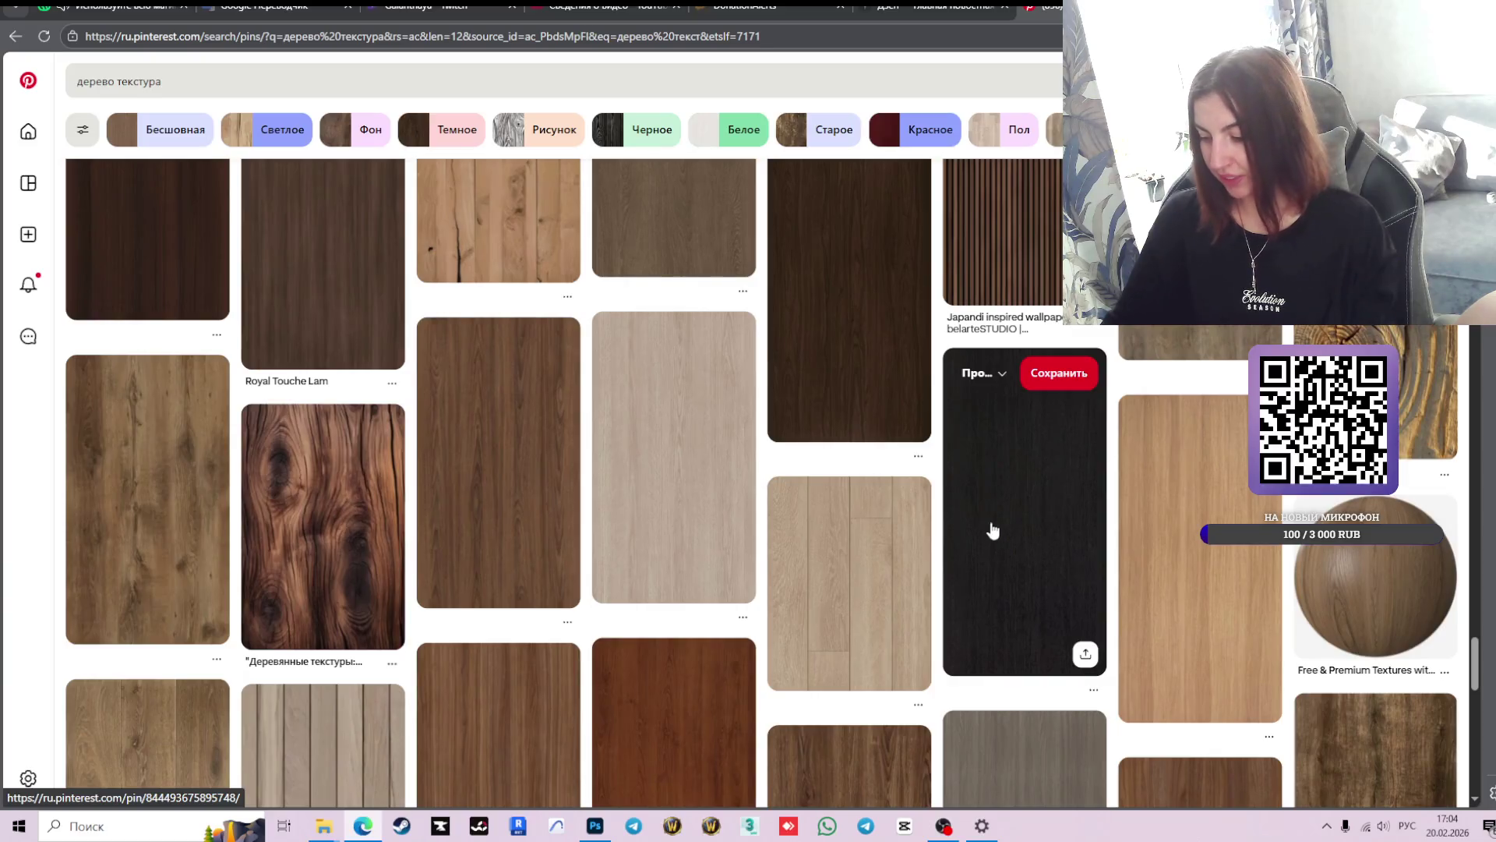
pyautogui.scroll(-5, 1031, 588)
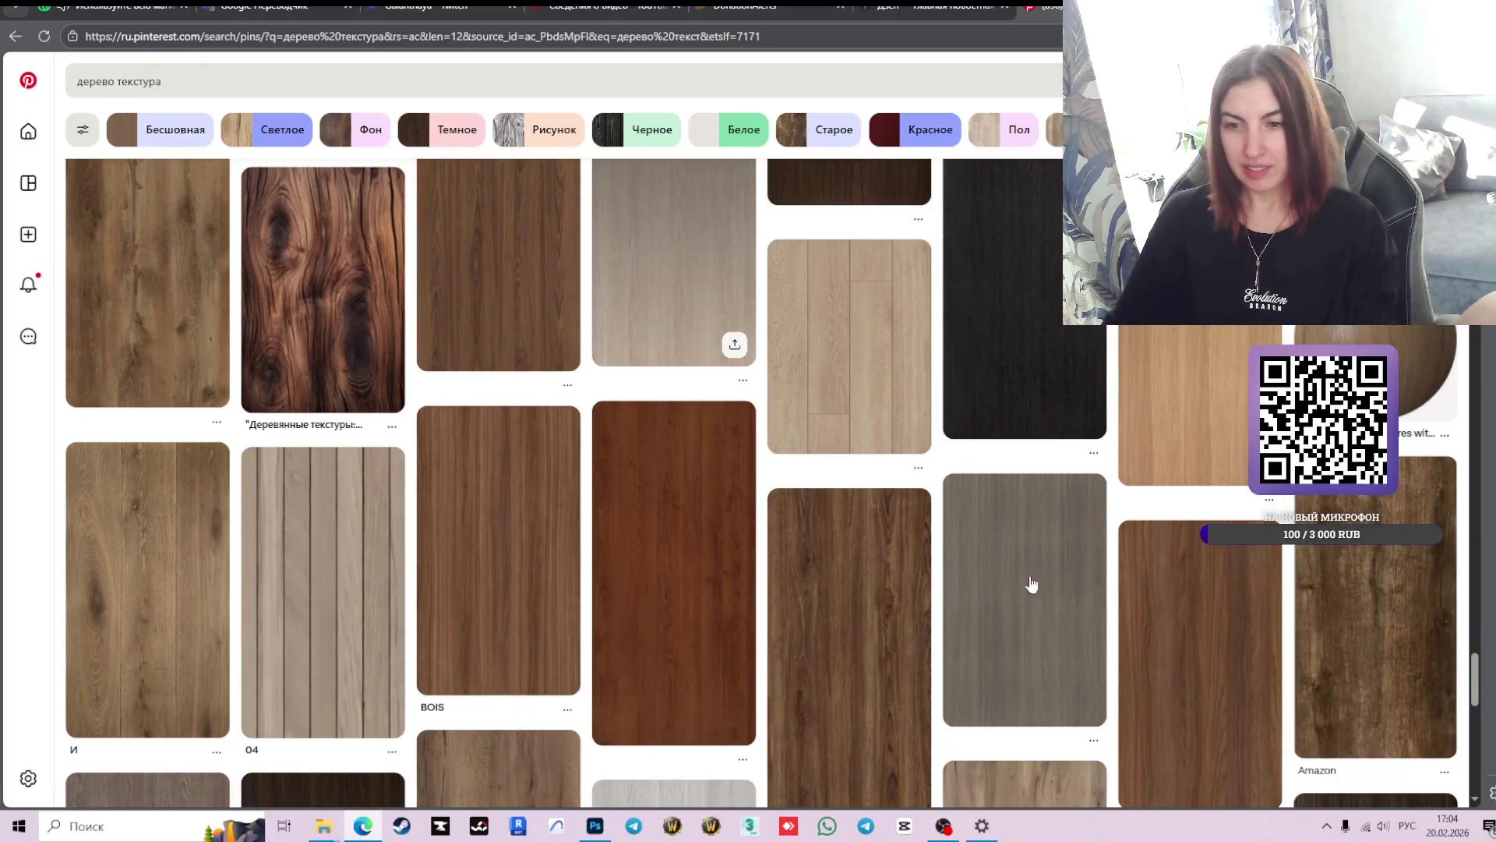
pyautogui.scroll(-3, 1052, 601)
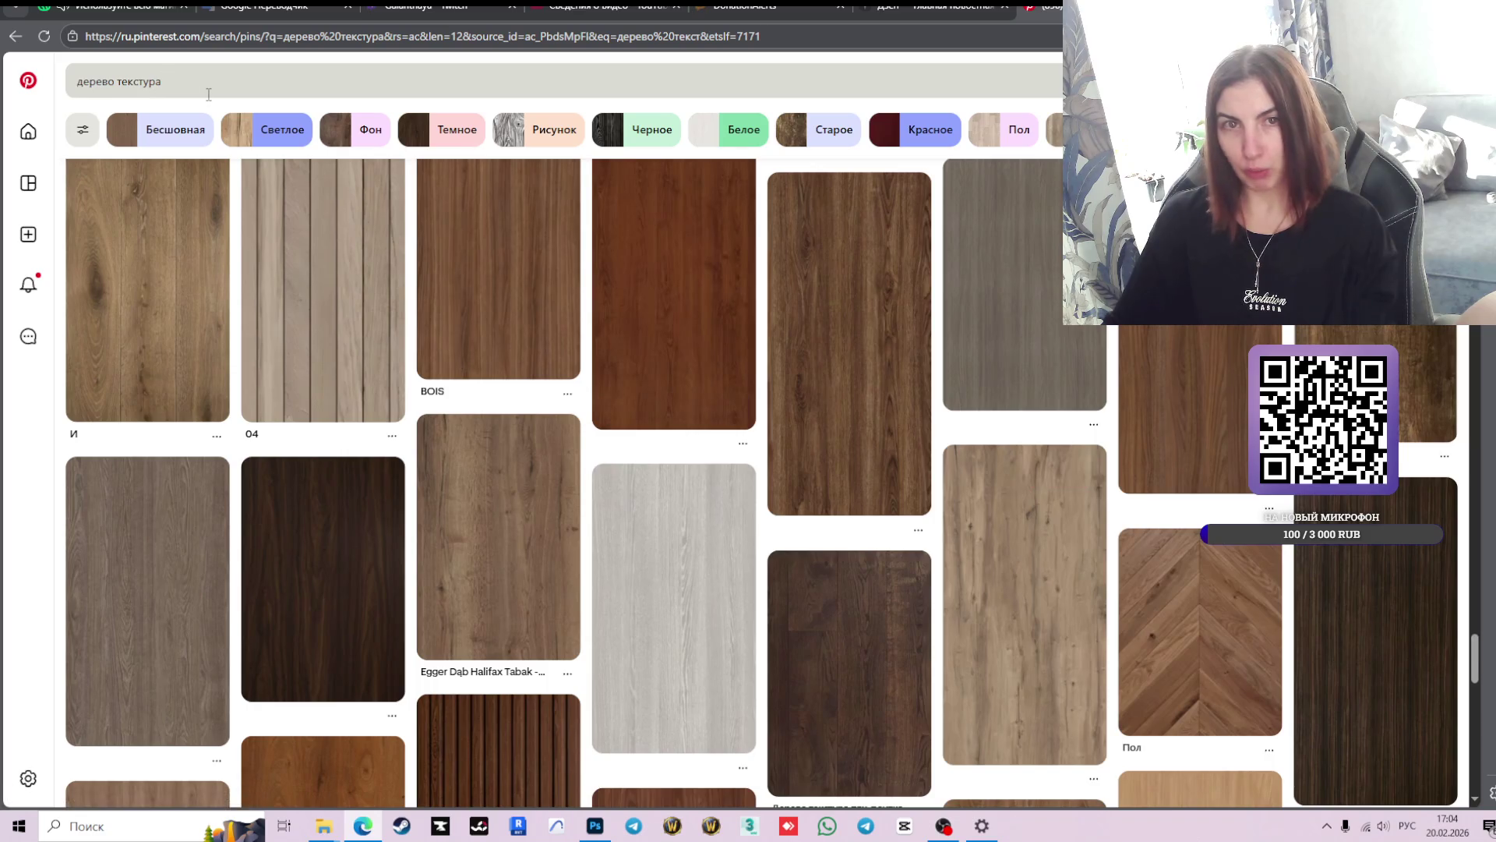
pyautogui.click(186, 82)
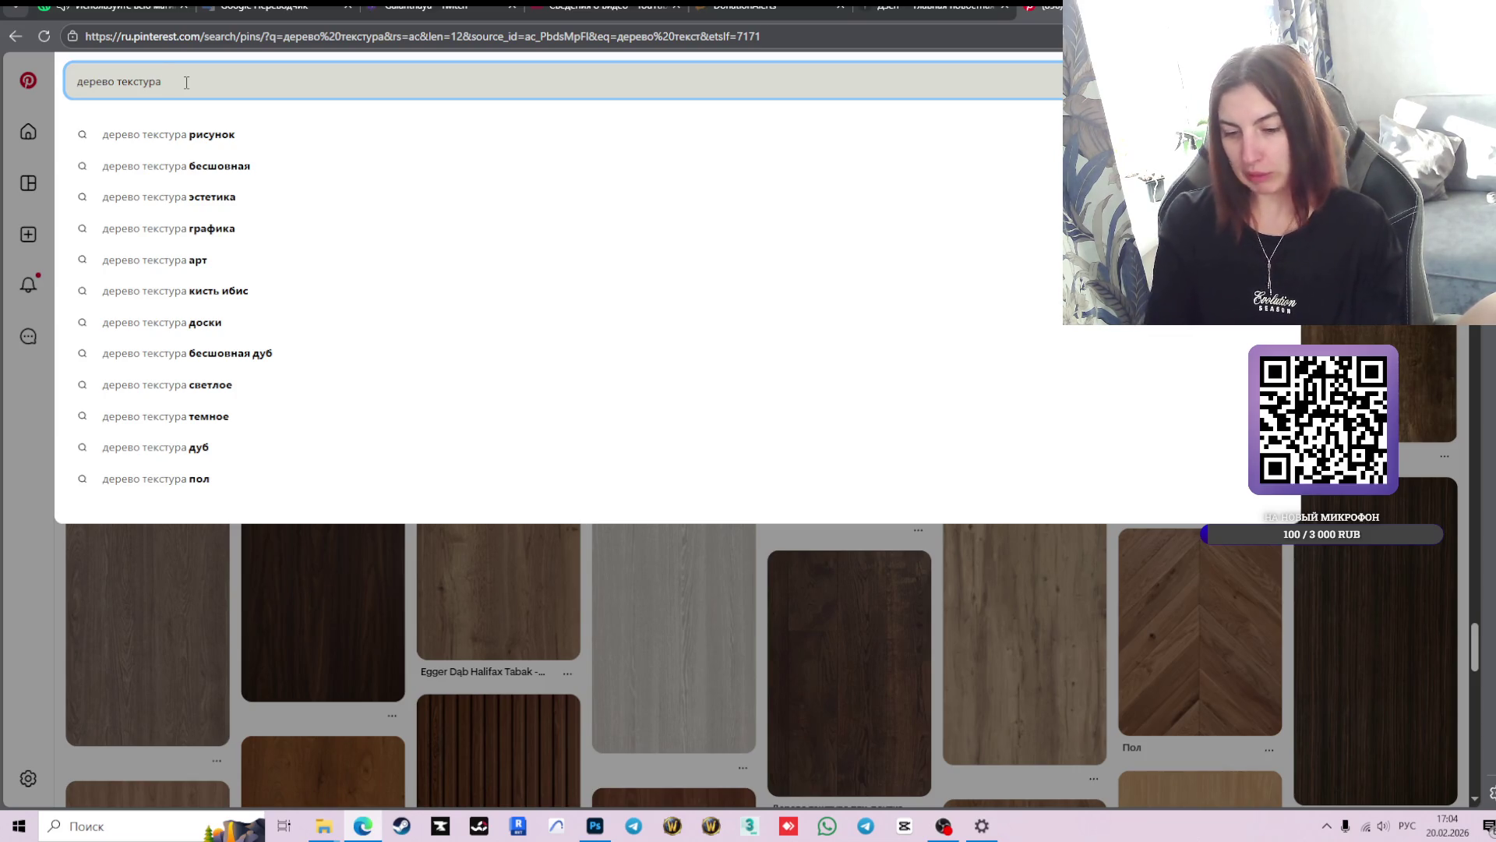
# - Change the Pinterest query from 'дерево текстура' to 'дерево половицы' and search
pyautogui.press('BackSpace')
pyautogui.press('BackSpace')
pyautogui.press('BackSpace')
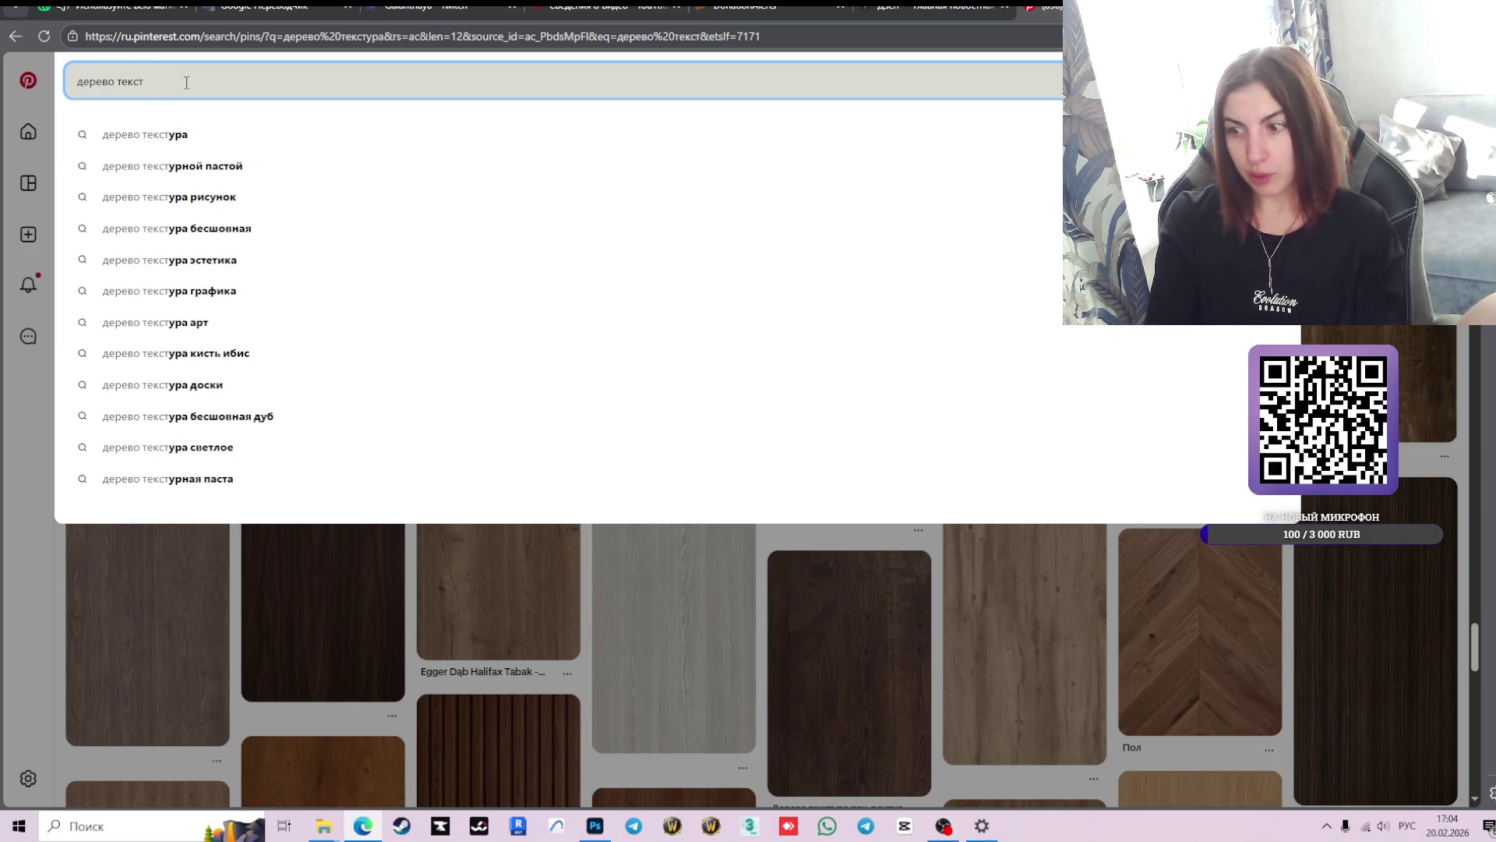
pyautogui.press('BackSpace')
pyautogui.press('BackSpace')
pyautogui.press('BackSpace')
pyautogui.press('BackSpace')
pyautogui.press('BackSpace')
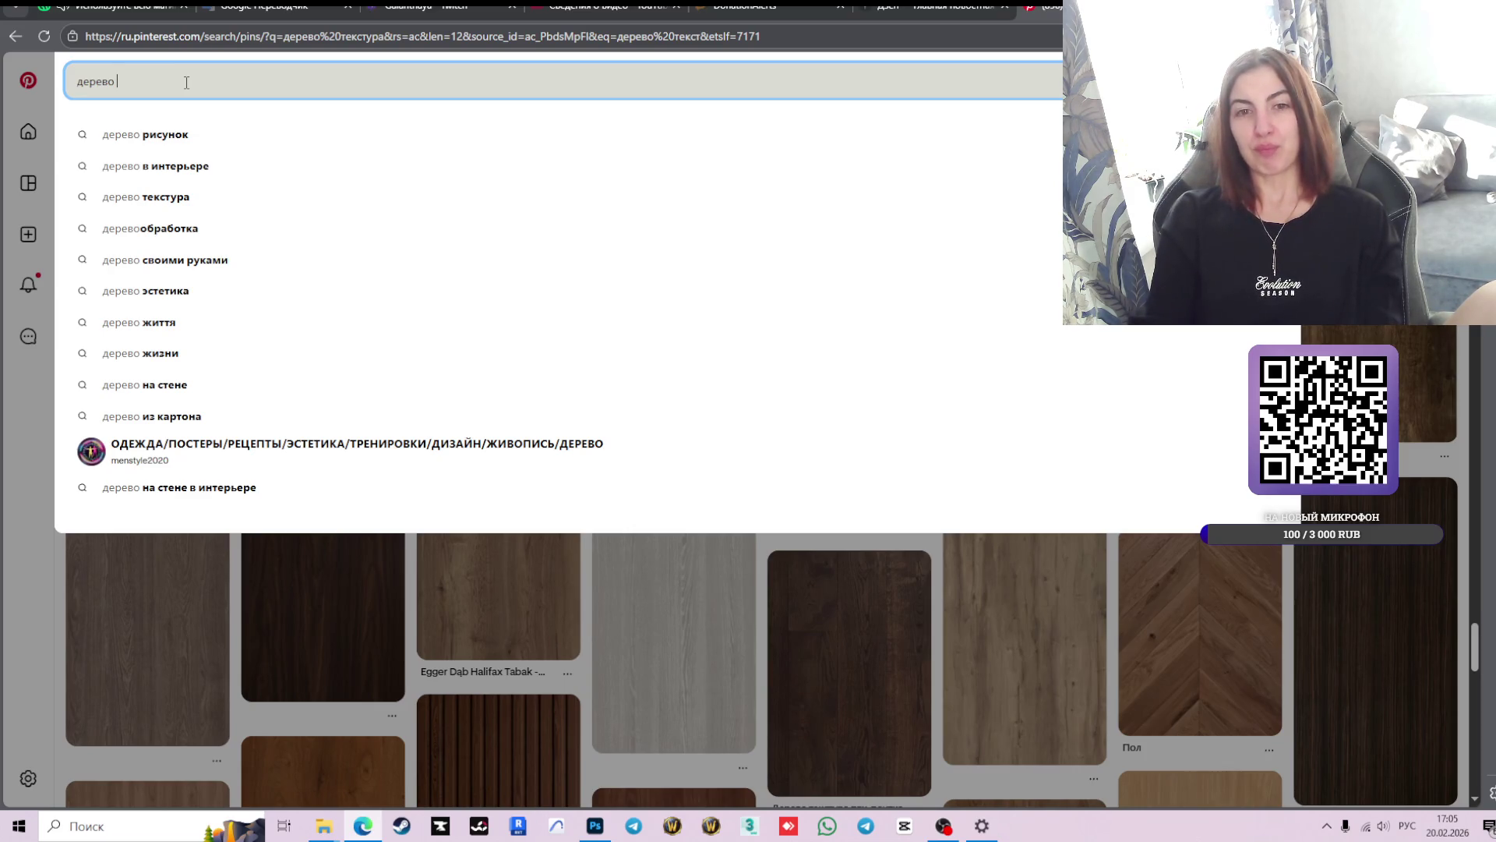
pyautogui.hotkey('alt', 'Tab')
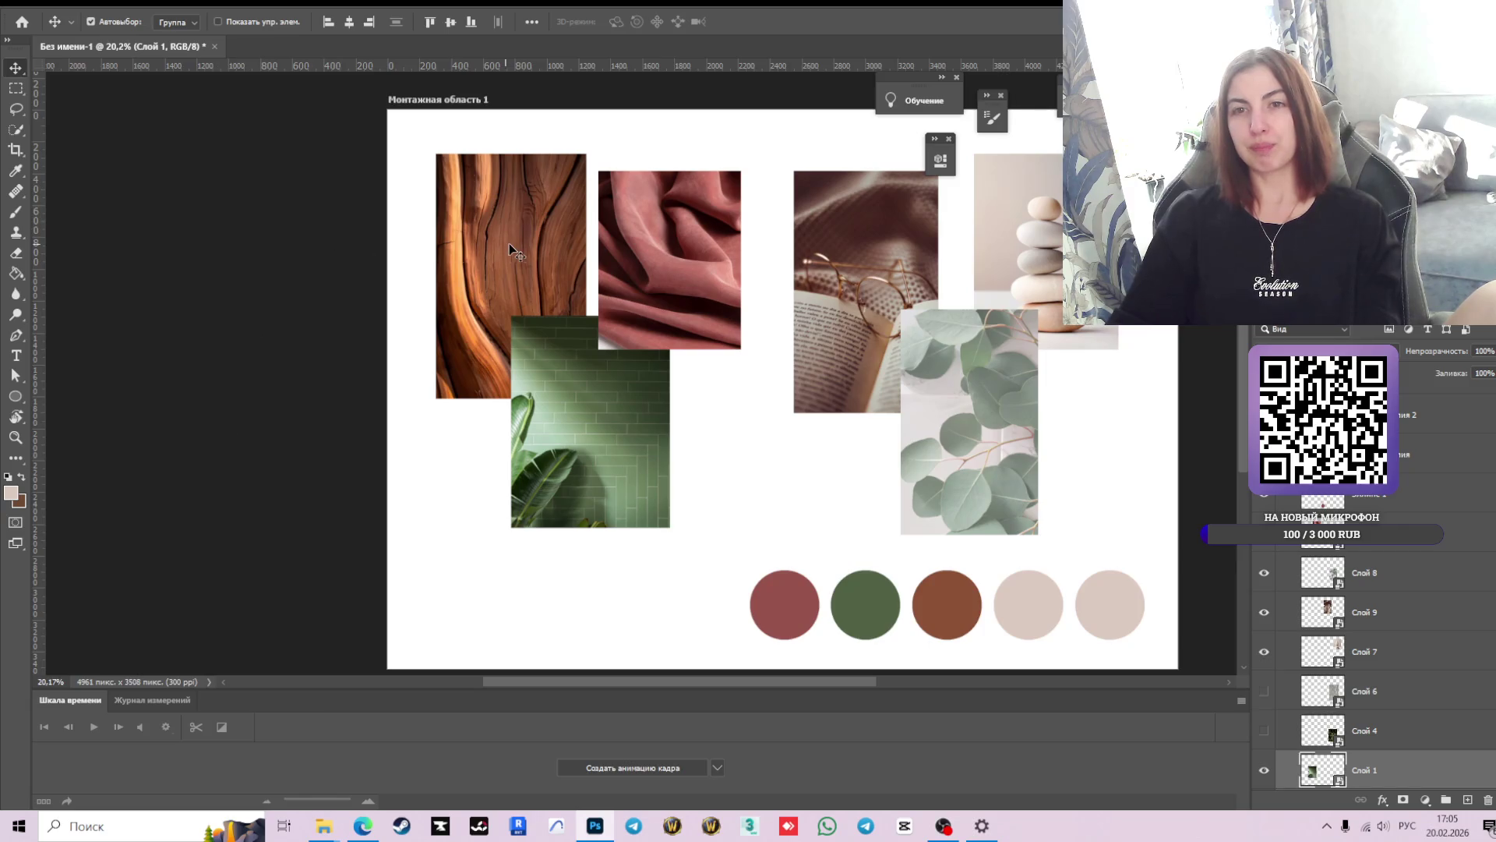
pyautogui.hotkey('alt', 'Tab')
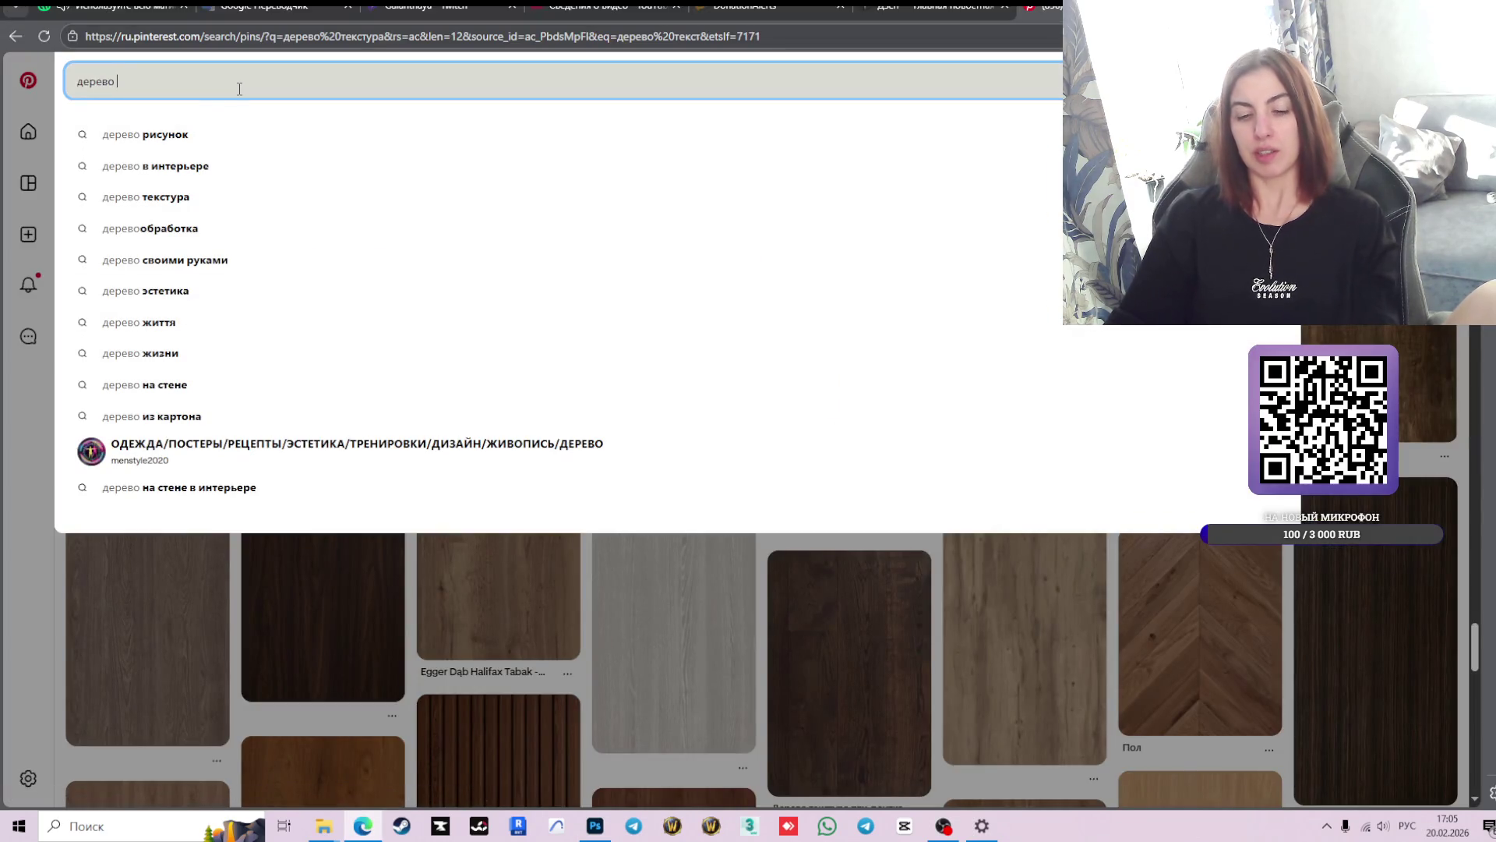
pyautogui.write('пол')
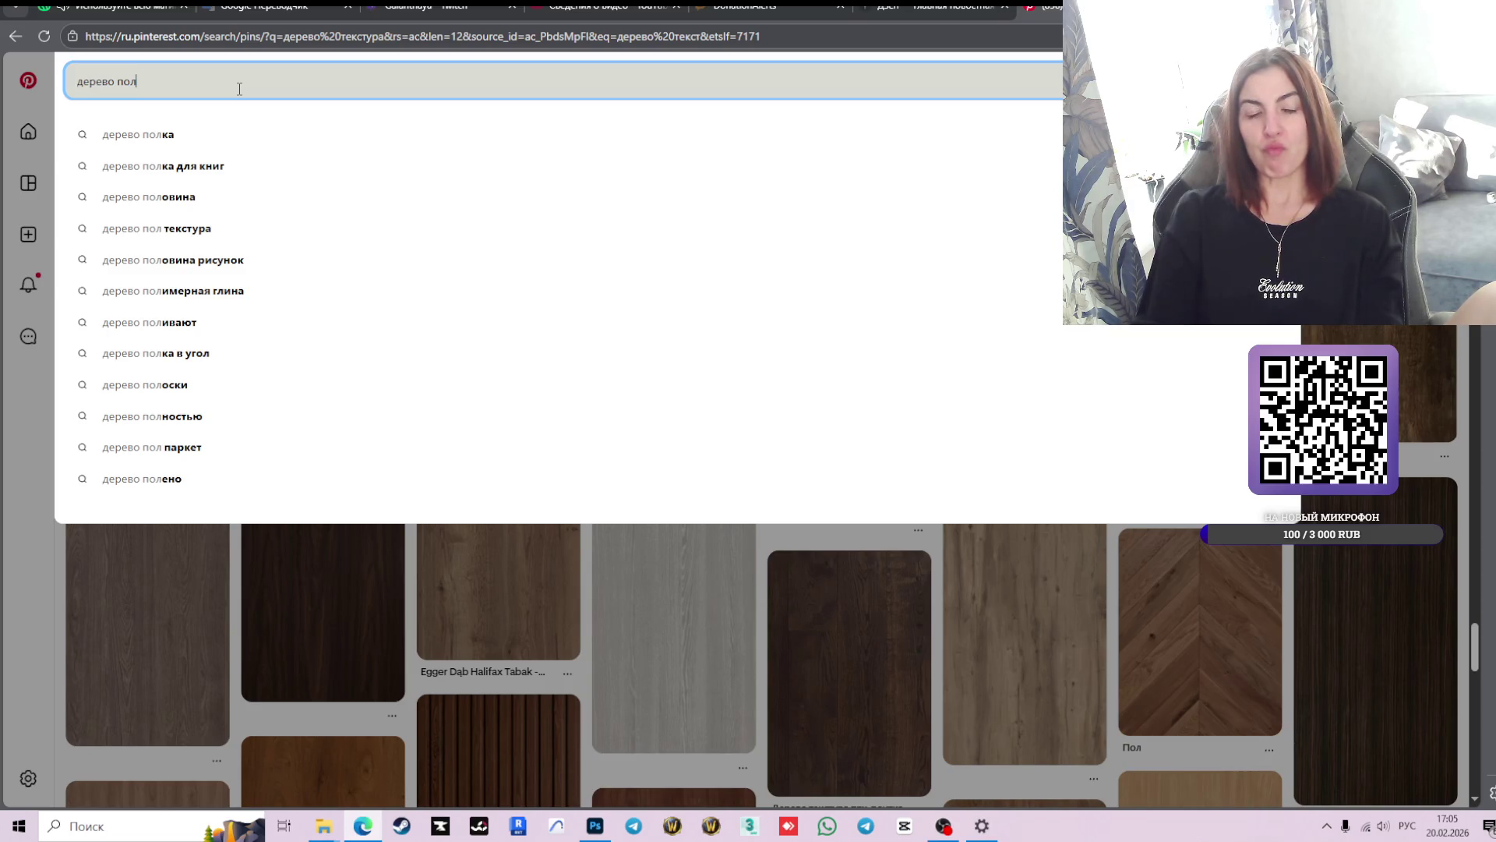
pyautogui.write(' текстура')
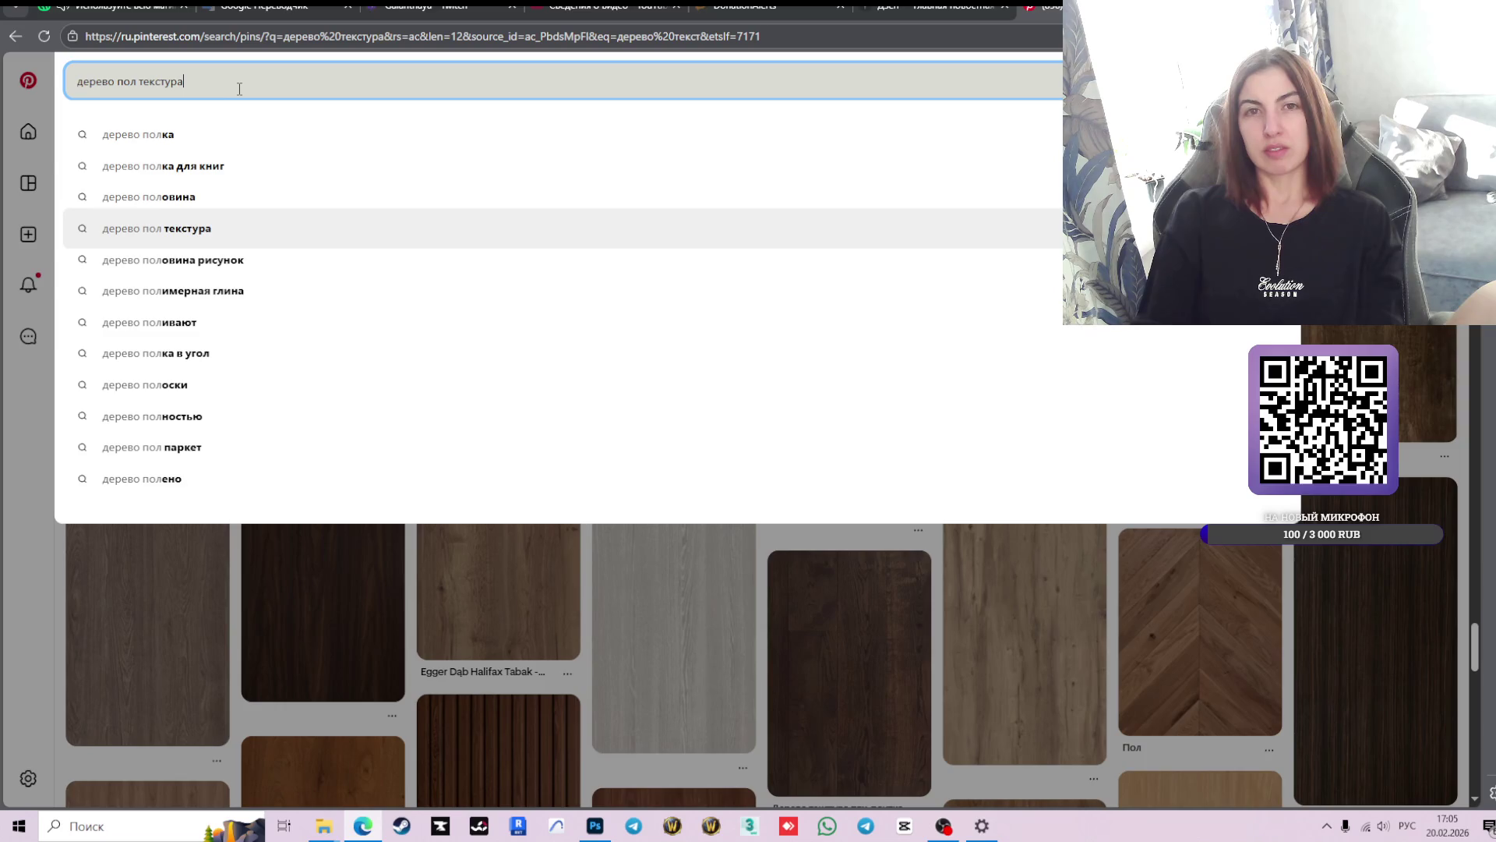
pyautogui.press('BackSpace')
pyautogui.press('BackSpace')
pyautogui.press('BackSpace')
pyautogui.press('BackSpace')
pyautogui.press('BackSpace')
pyautogui.press('BackSpace')
pyautogui.press('BackSpace')
pyautogui.press('BackSpace')
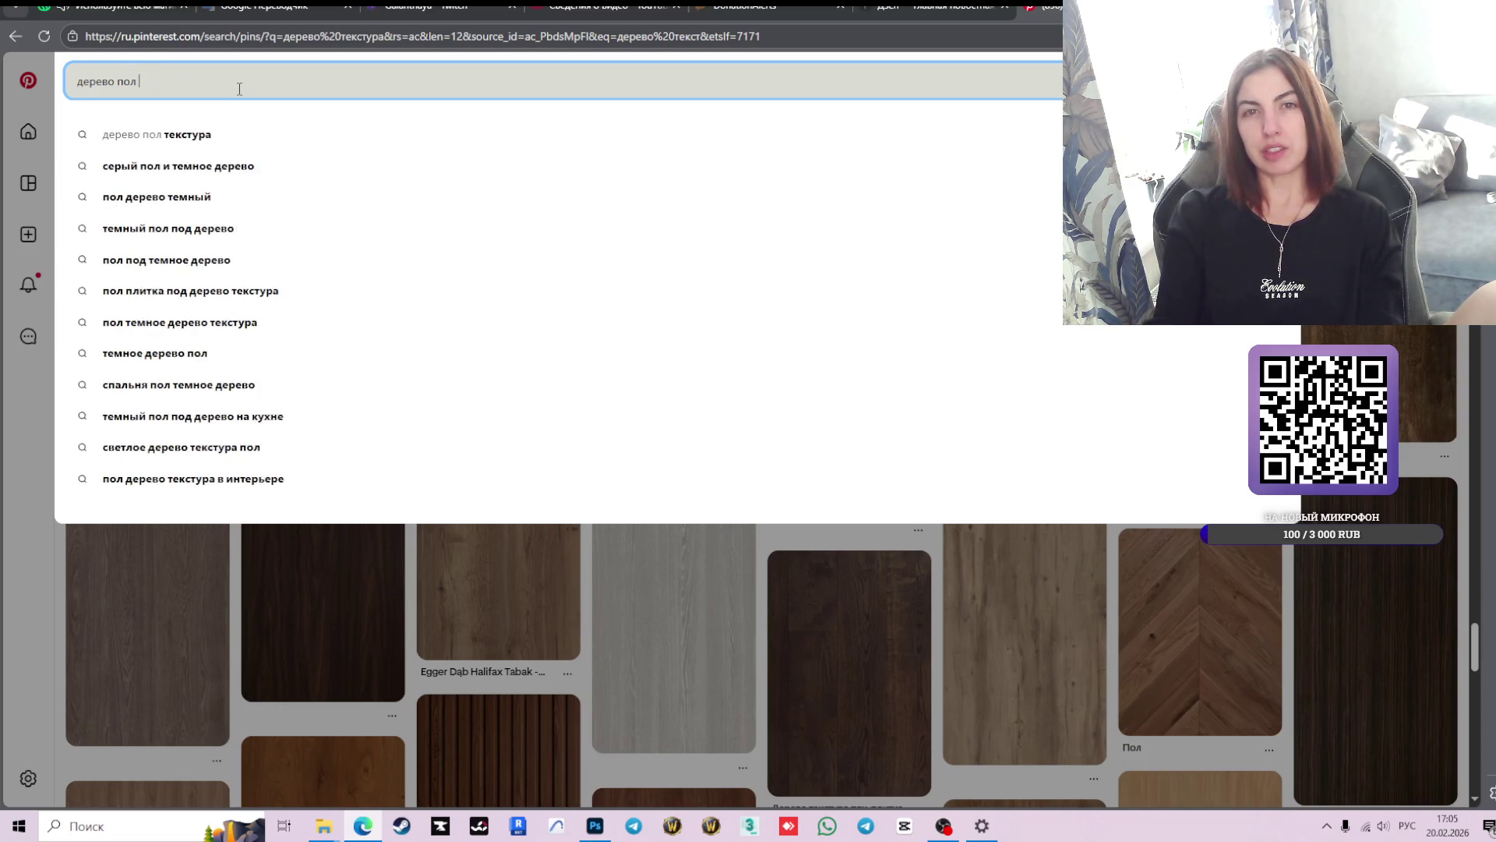
pyautogui.write('ови')
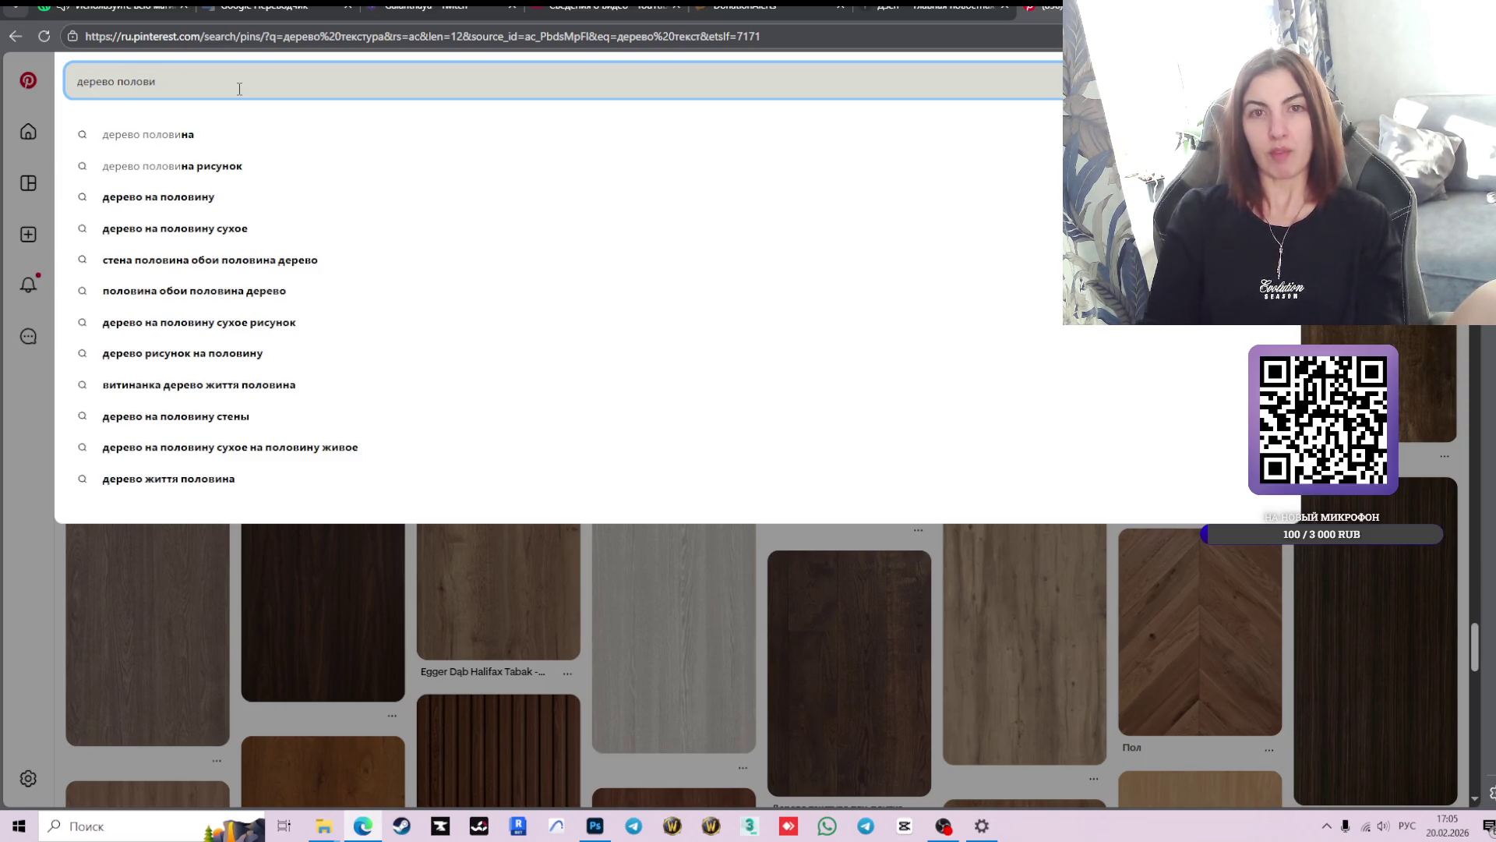
pyautogui.write('цы')
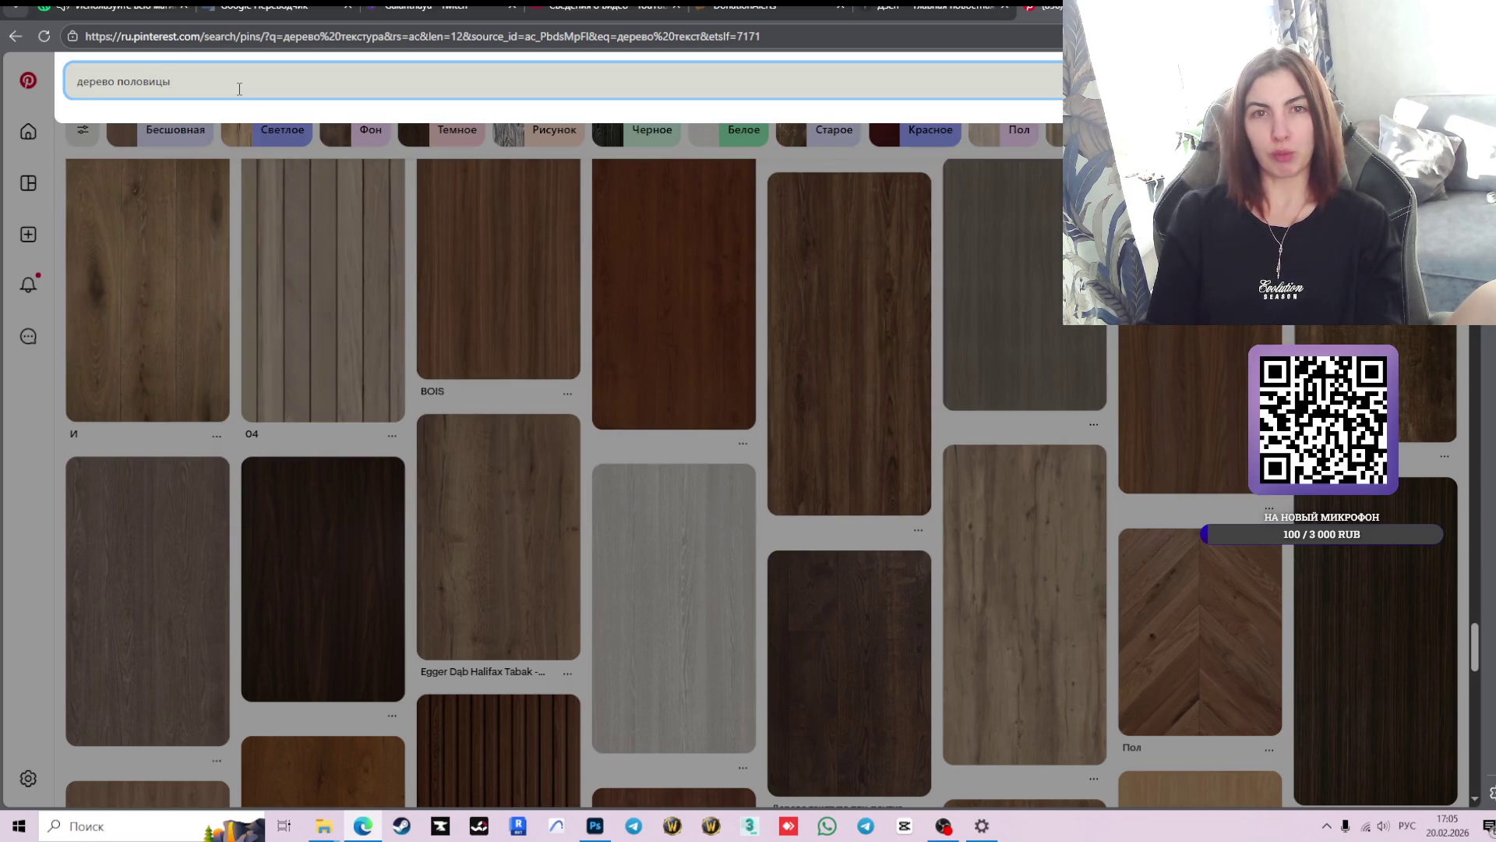
pyautogui.press('Return')
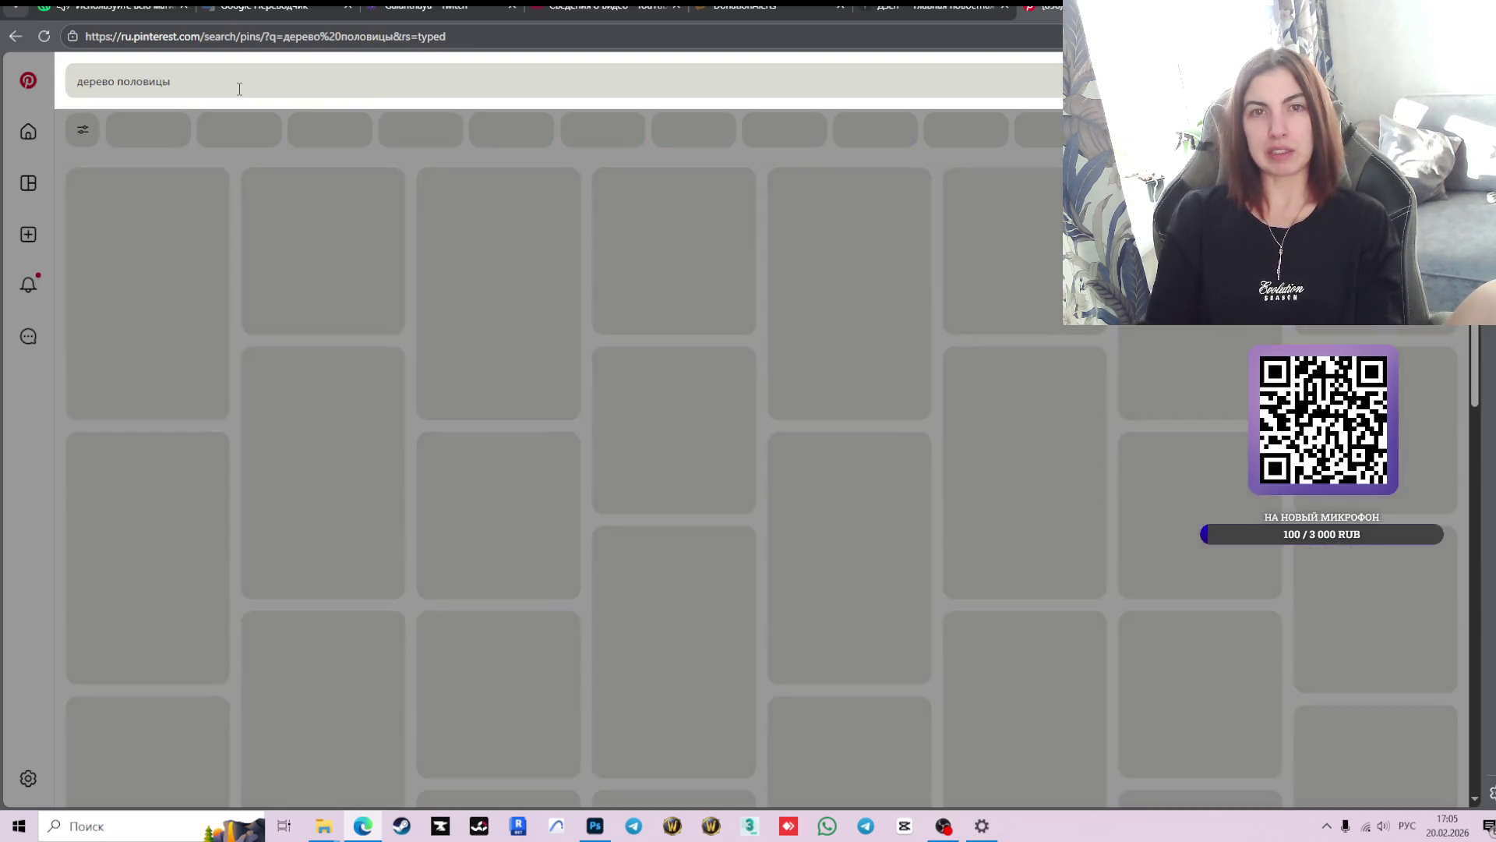
# - Reword the search to 'деревянные половицы' and run it
pyautogui.scroll(-3, 507, 528)
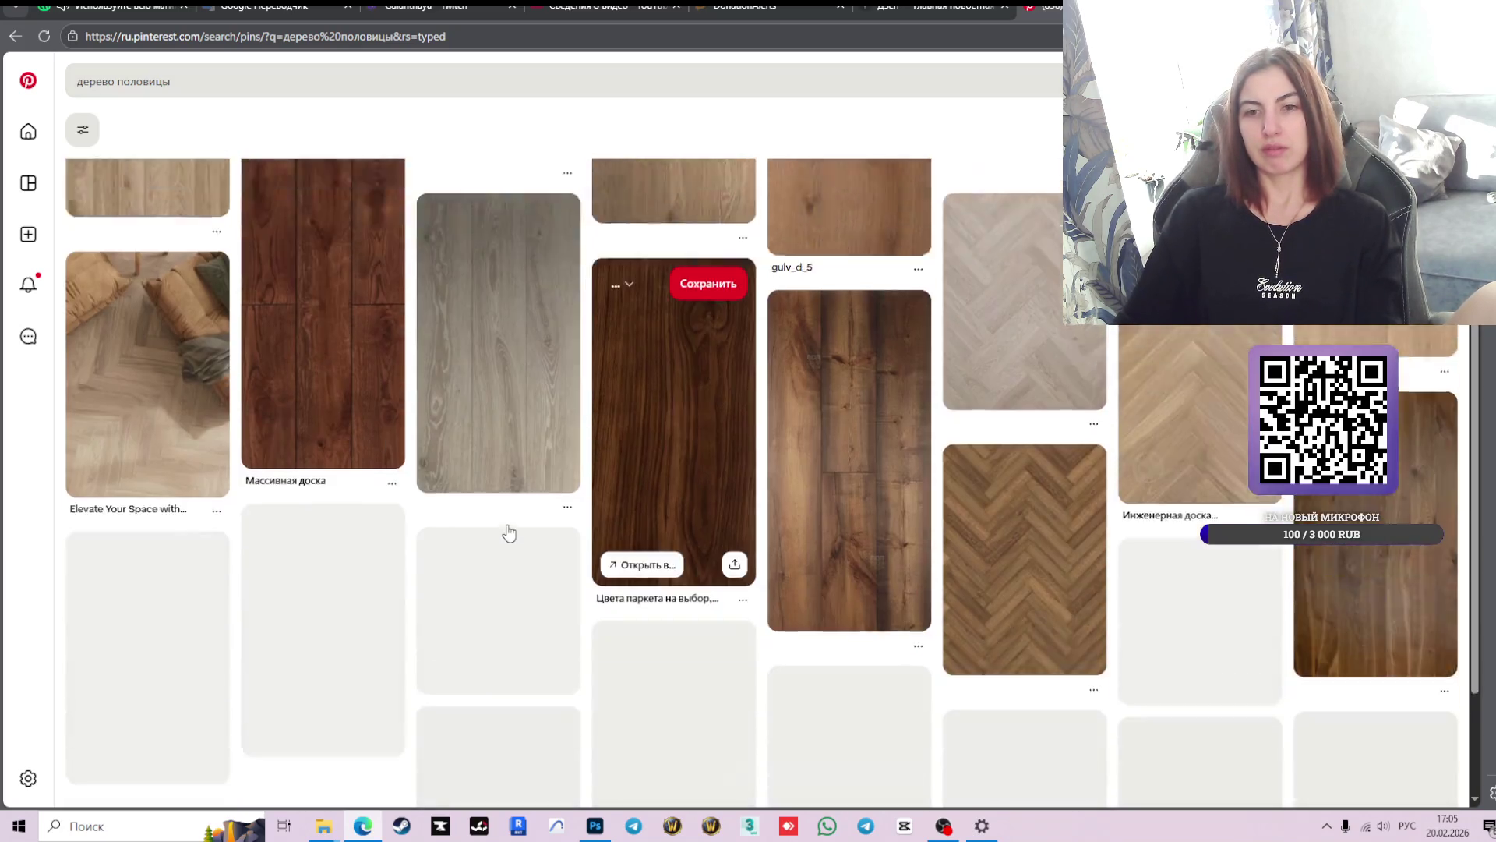
pyautogui.scroll(-2, 507, 527)
pyautogui.click(191, 79)
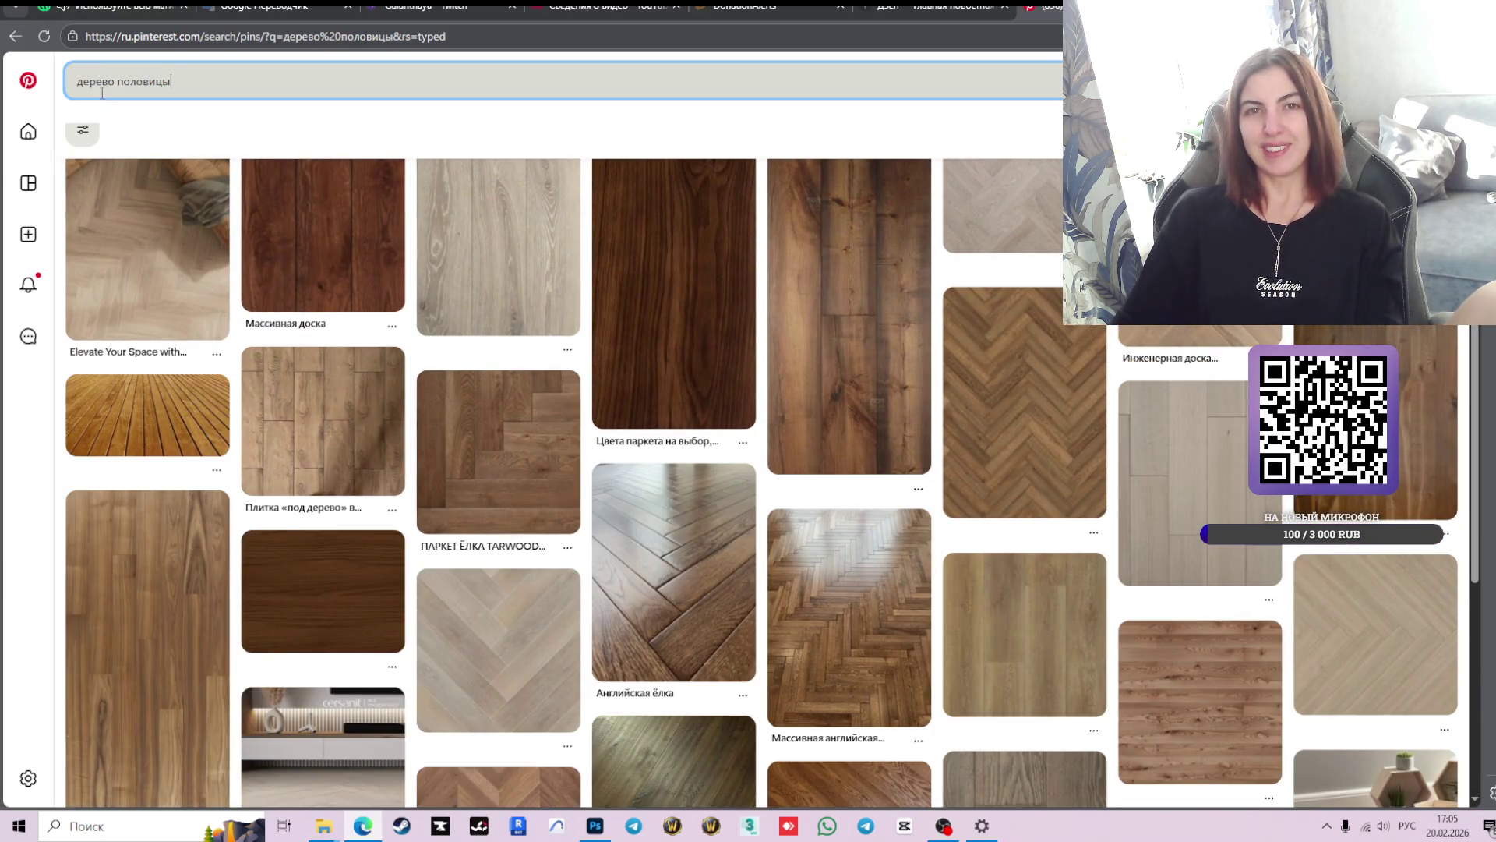
pyautogui.press('BackSpace')
pyautogui.write('янные')
pyautogui.press('Return')
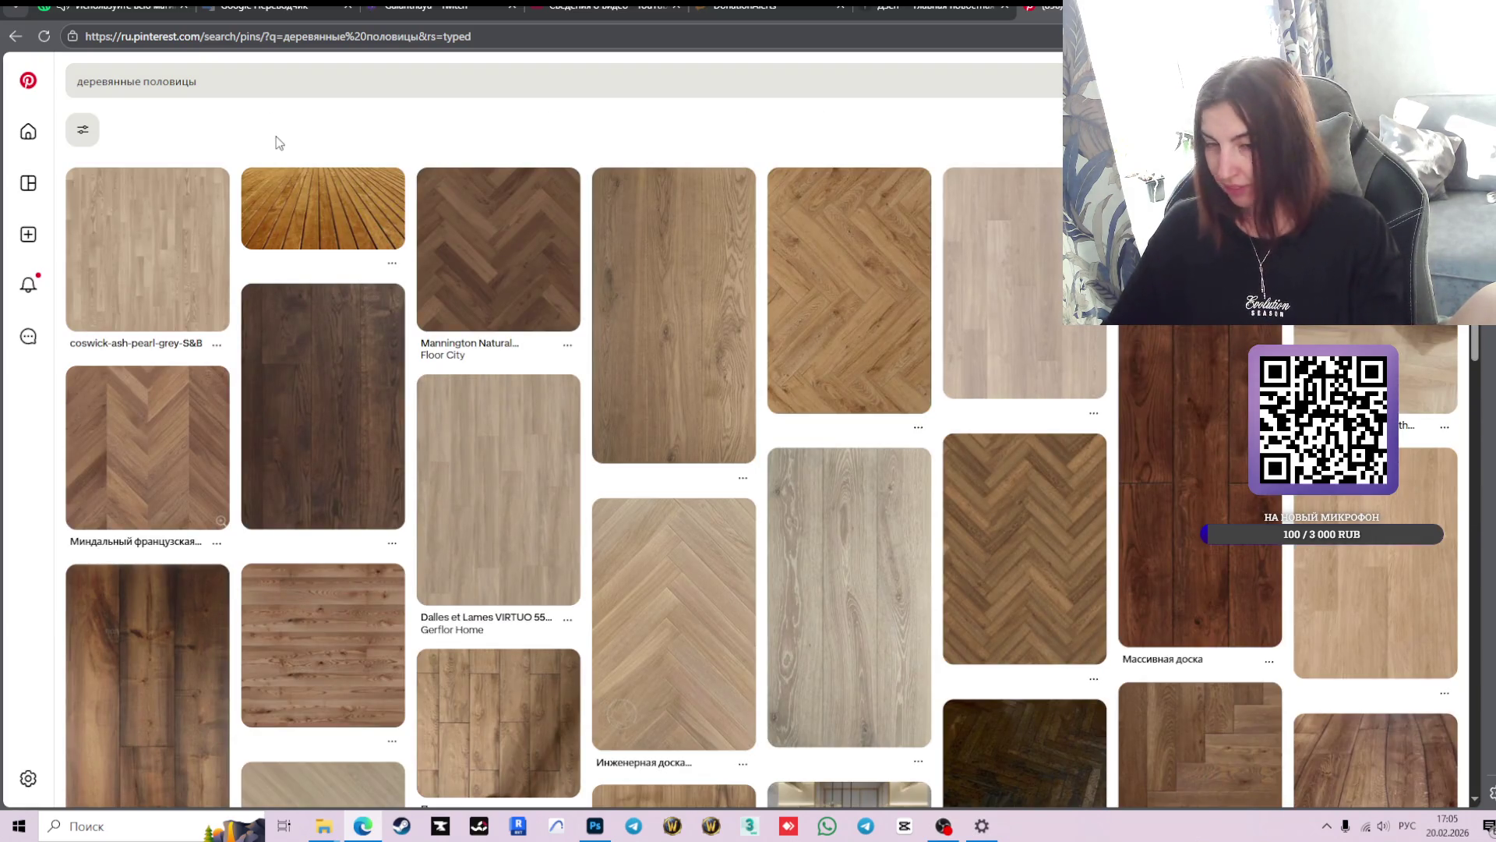
# - Scroll down through the wooden floorboard and parquet pins, then back up the results
pyautogui.scroll(-4, 896, 436)
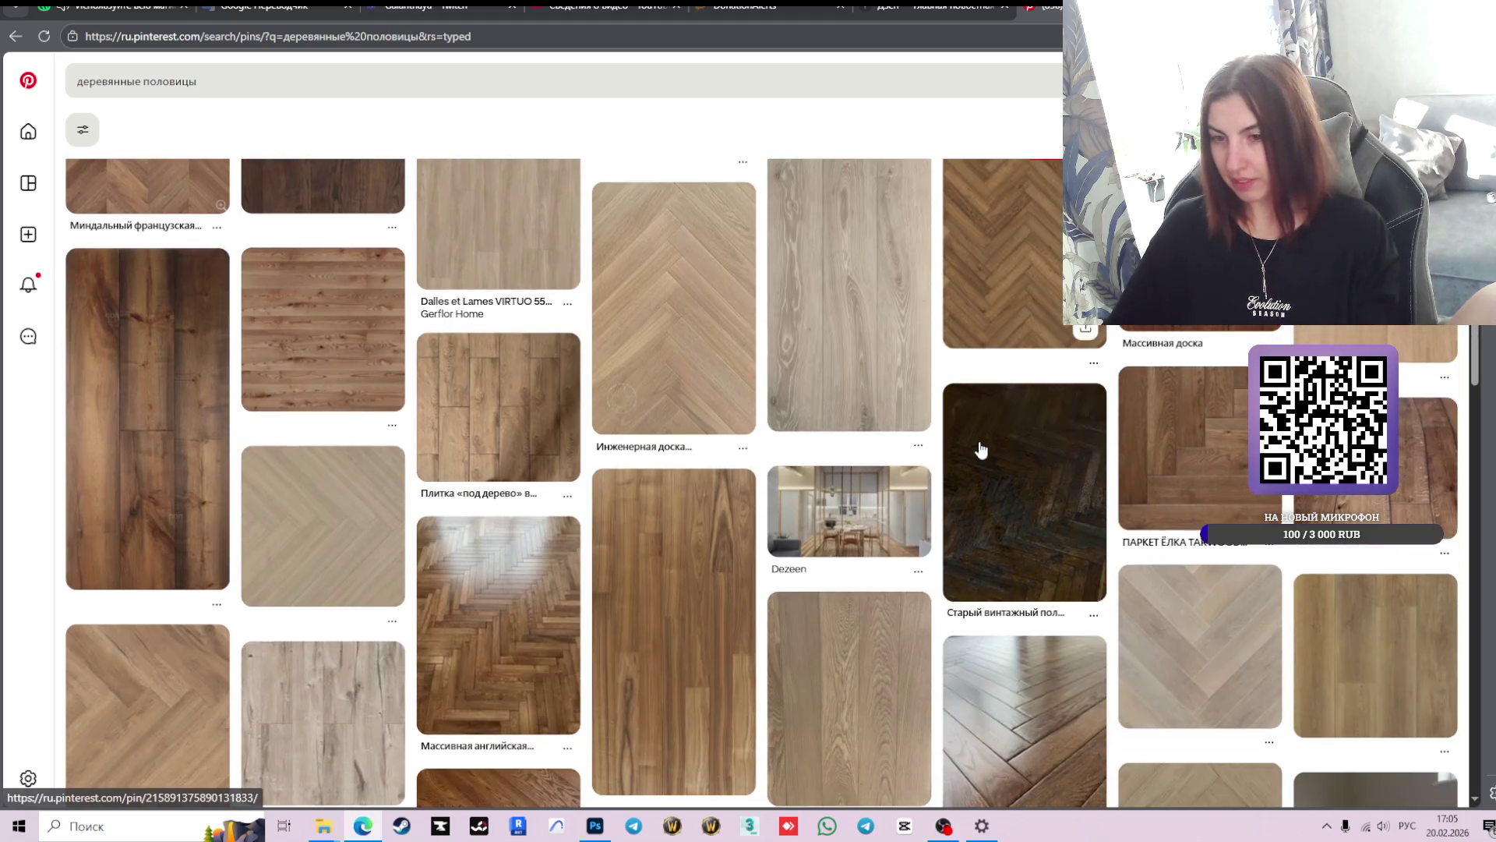
pyautogui.scroll(-4, 678, 593)
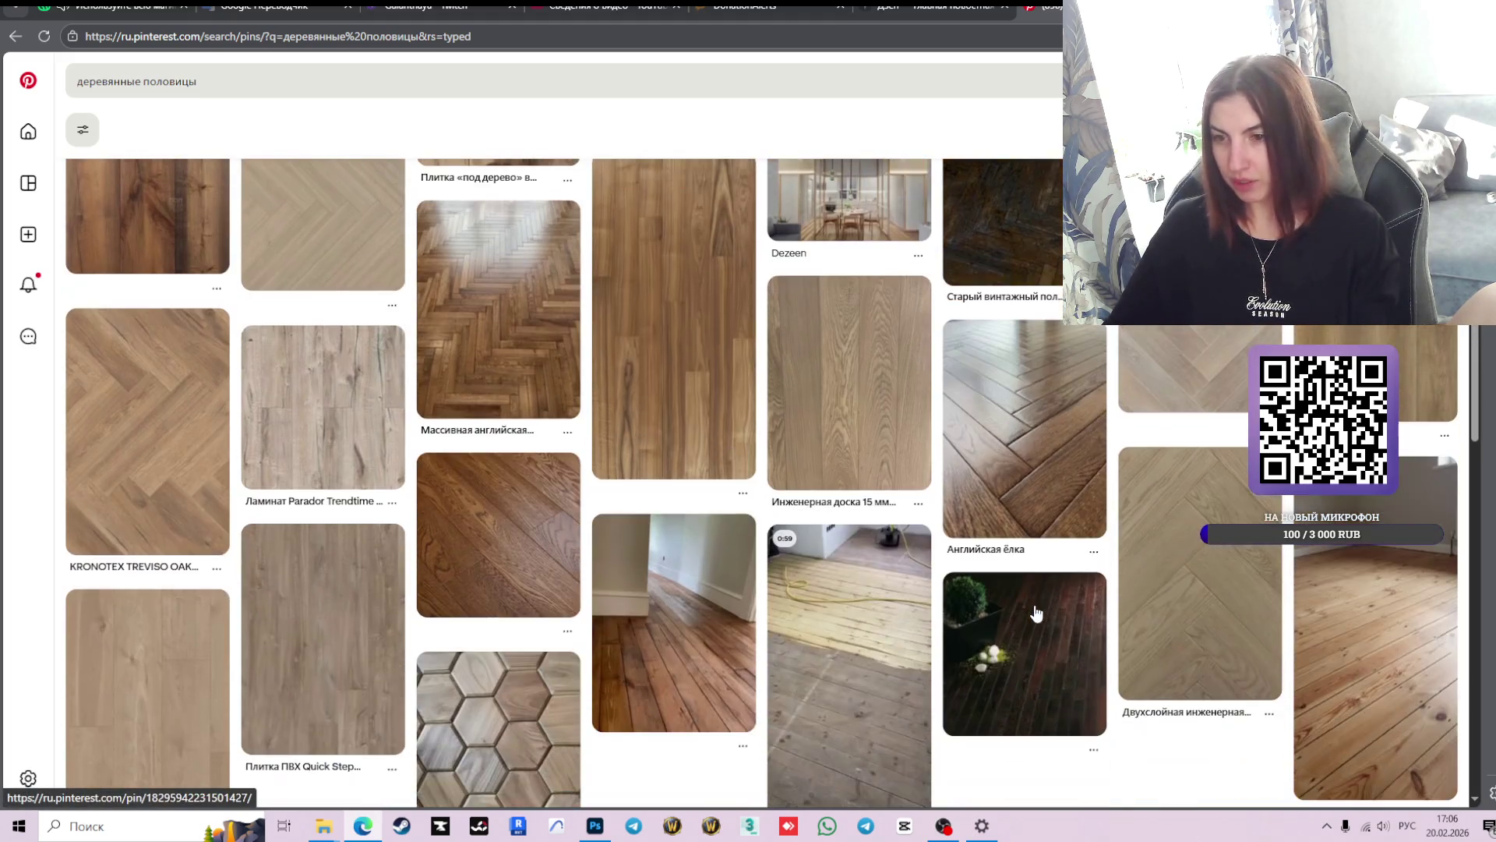
pyautogui.moveTo(1057, 495)
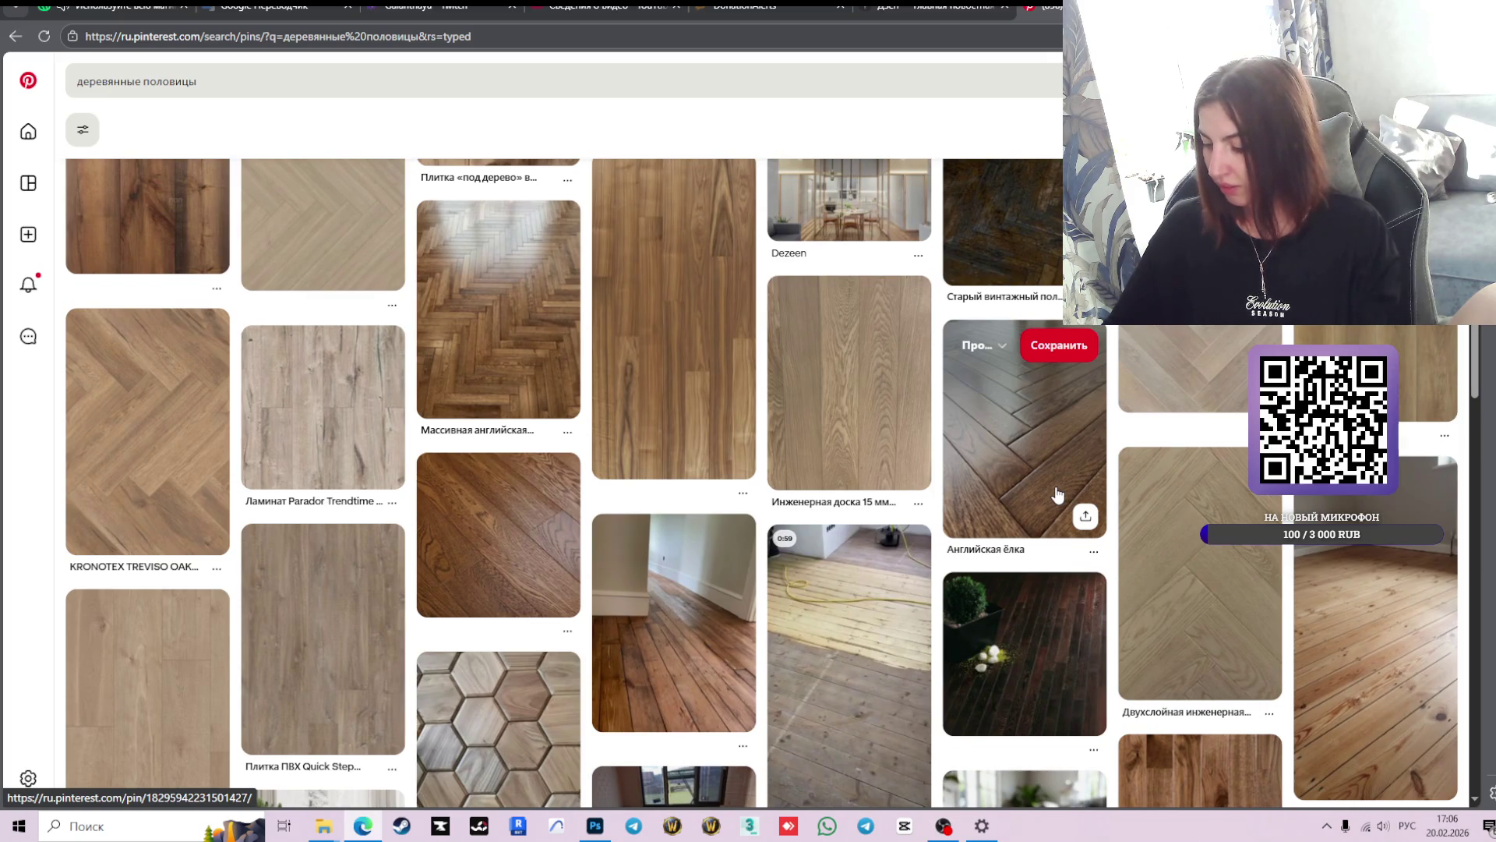
pyautogui.scroll(-1, 1057, 487)
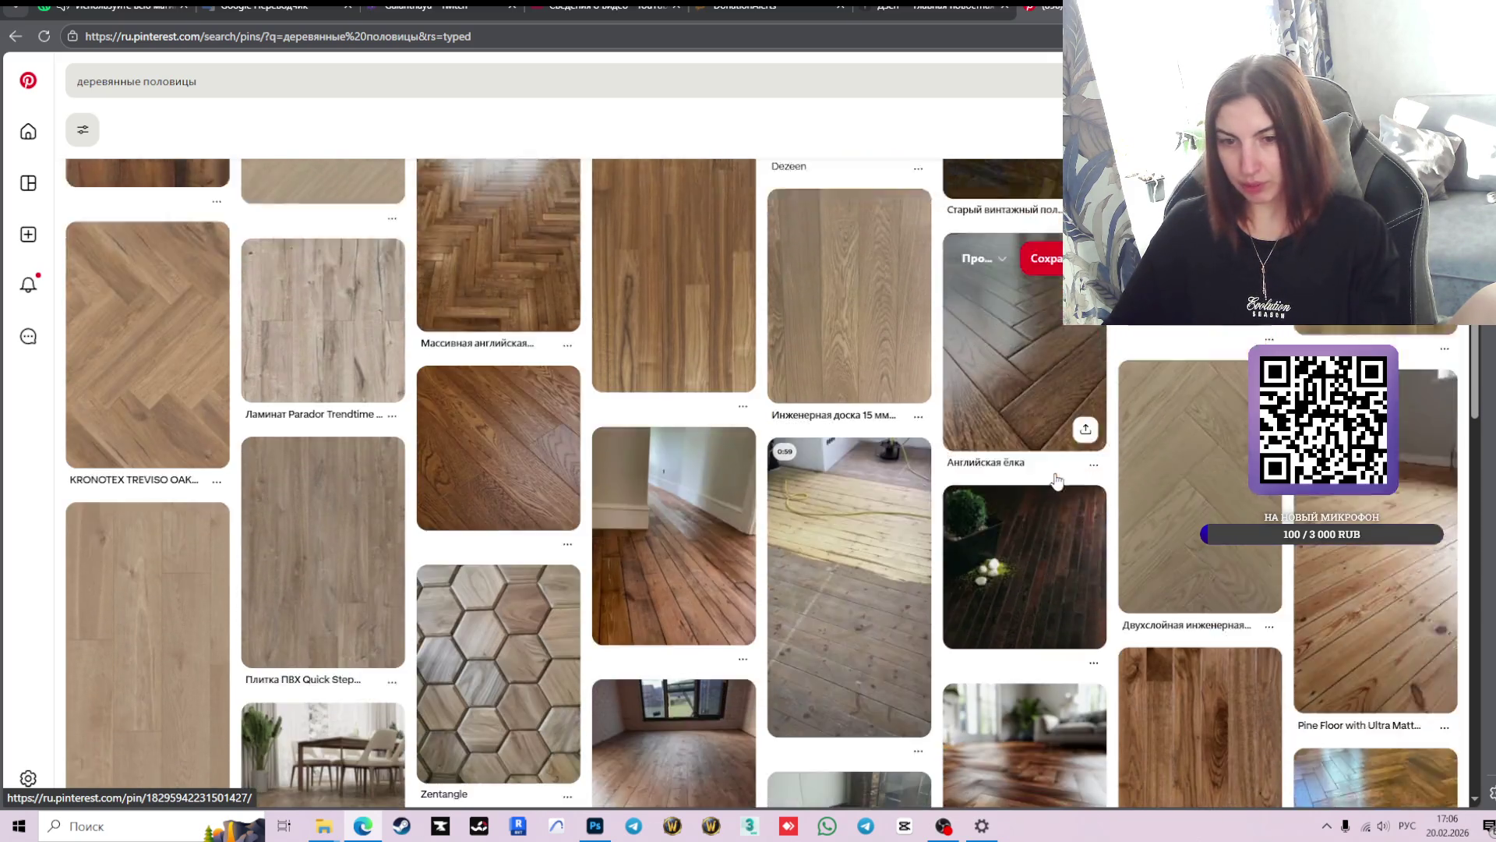
pyautogui.scroll(-2, 1052, 491)
pyautogui.scroll(-3, 1037, 495)
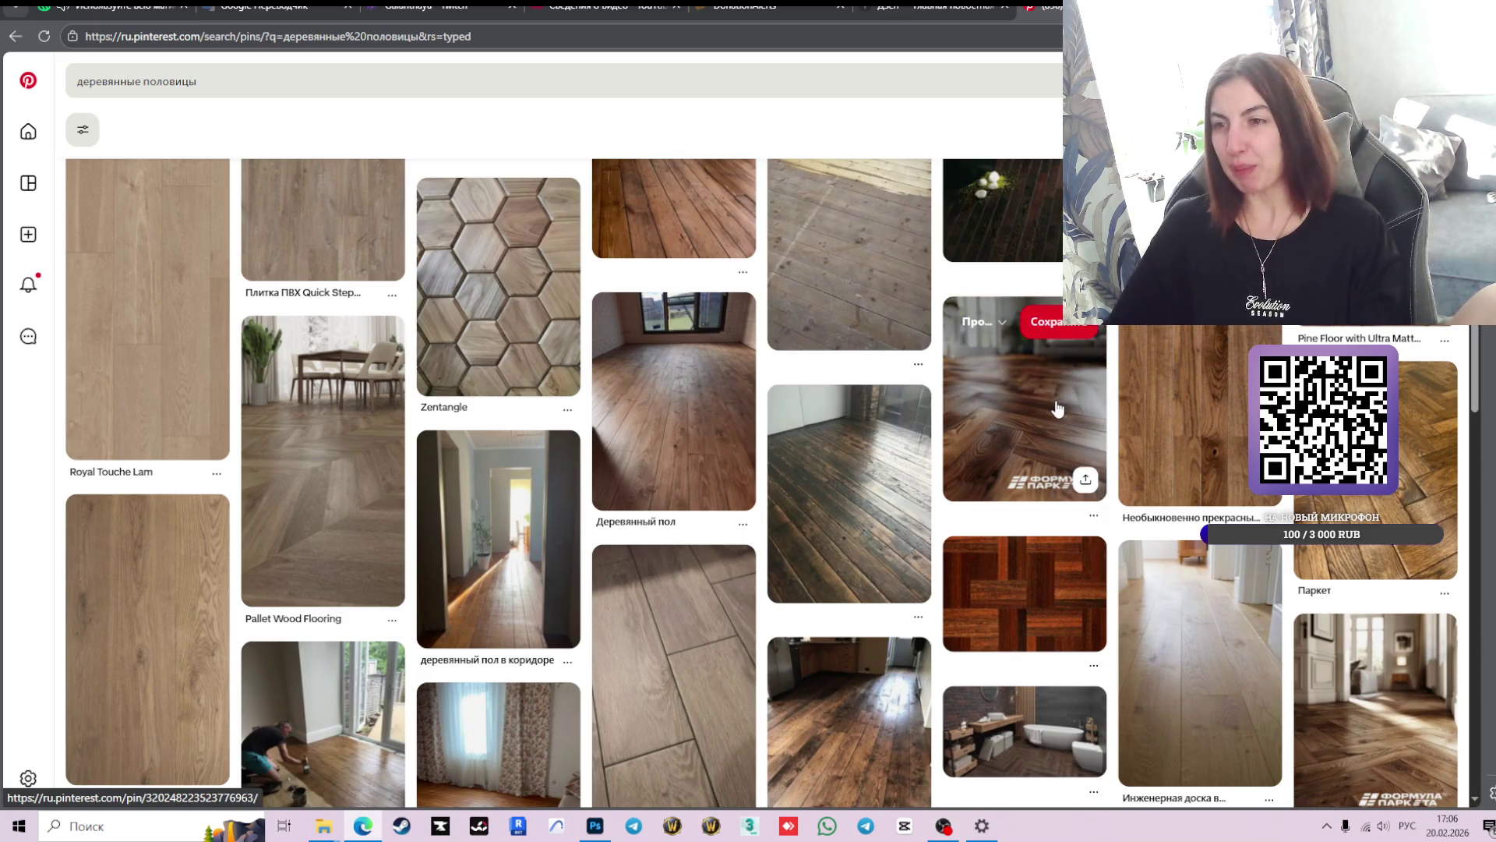
pyautogui.scroll(-4, 1057, 409)
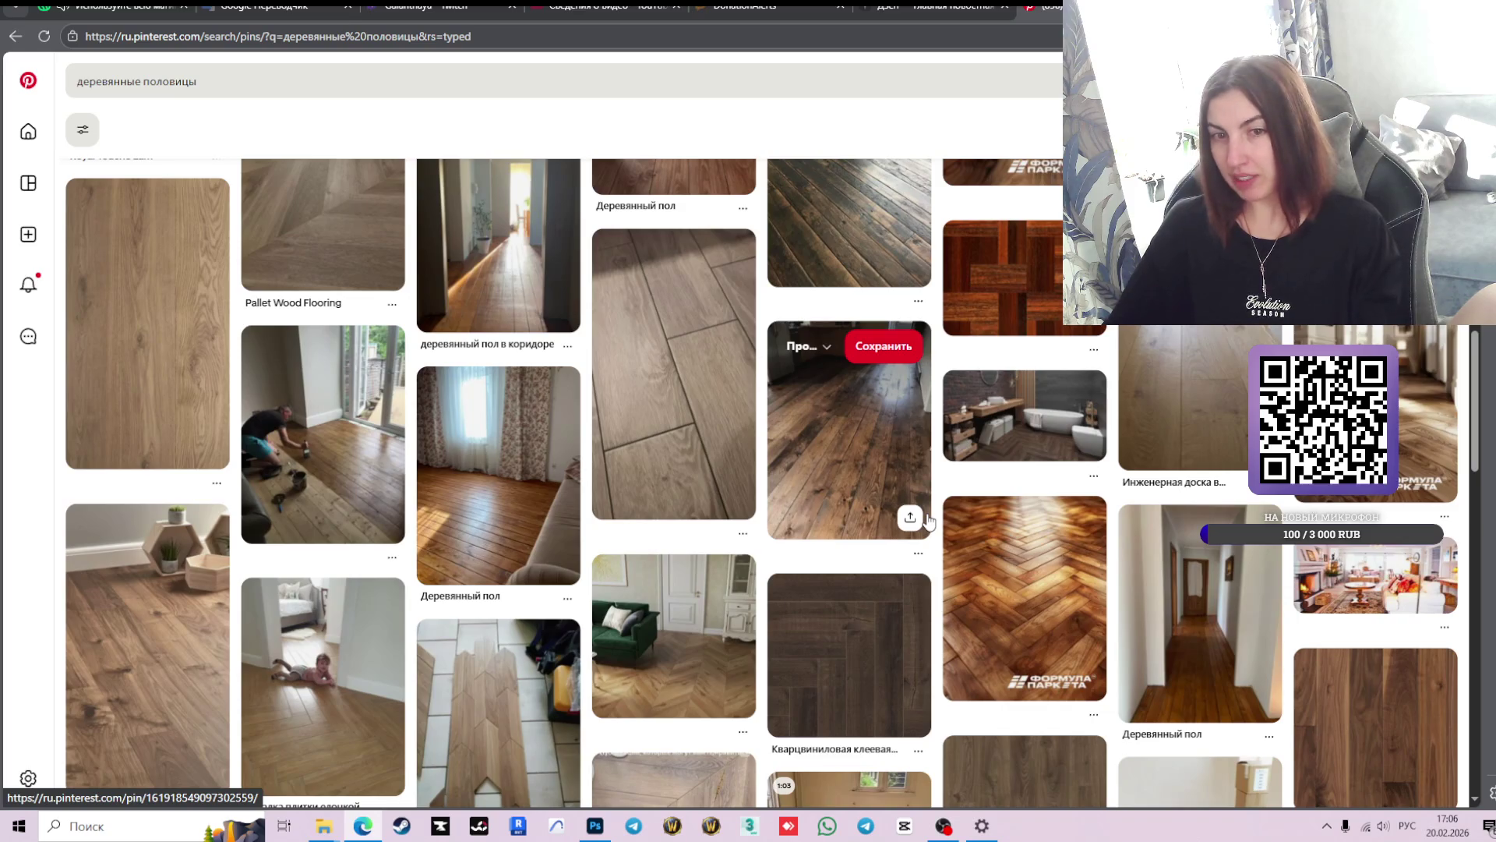
pyautogui.scroll(-3, 928, 521)
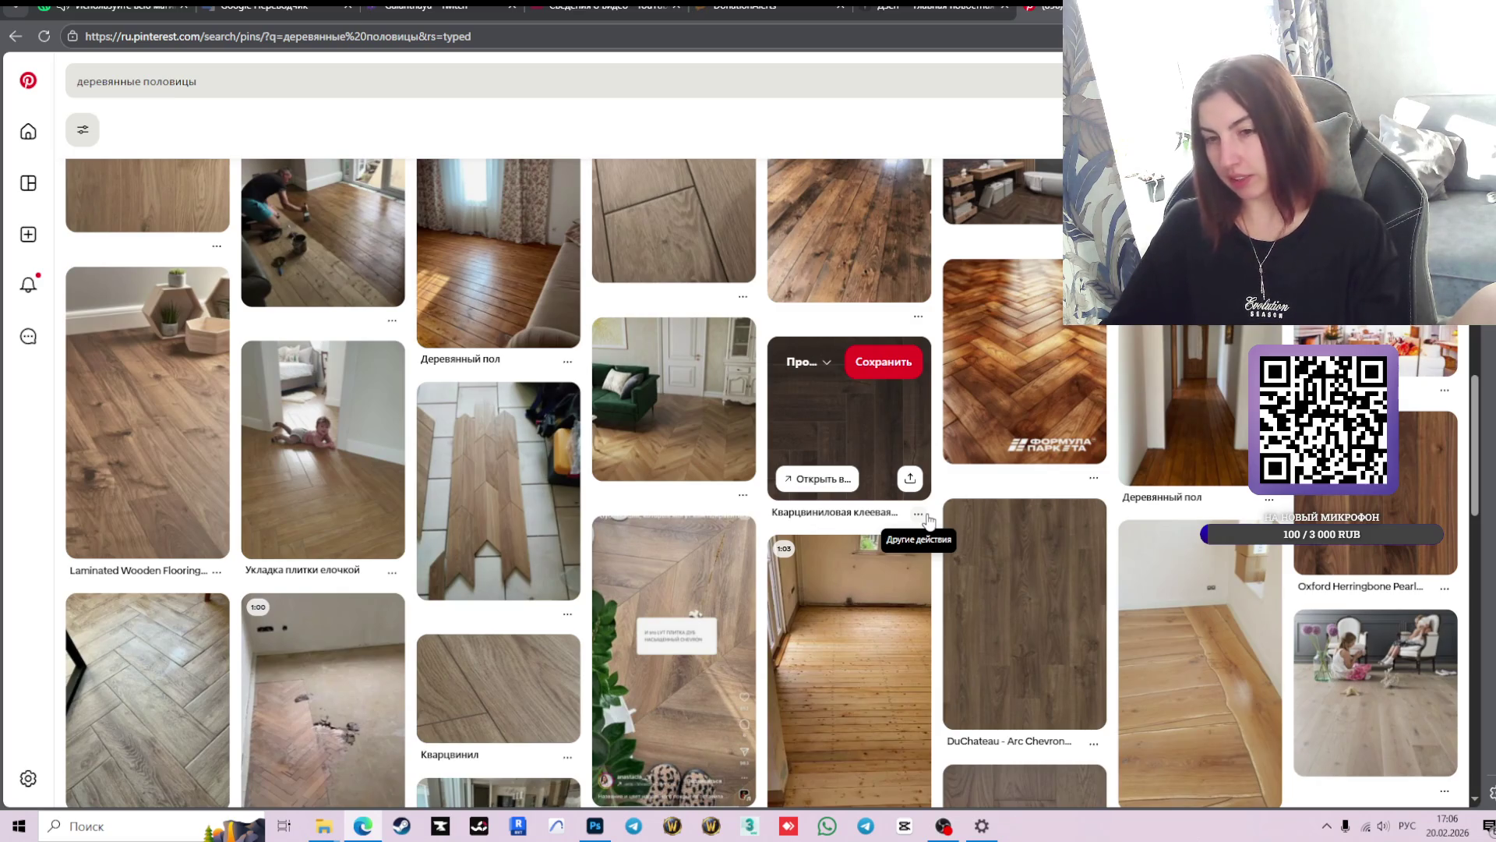
pyautogui.scroll(-5, 935, 520)
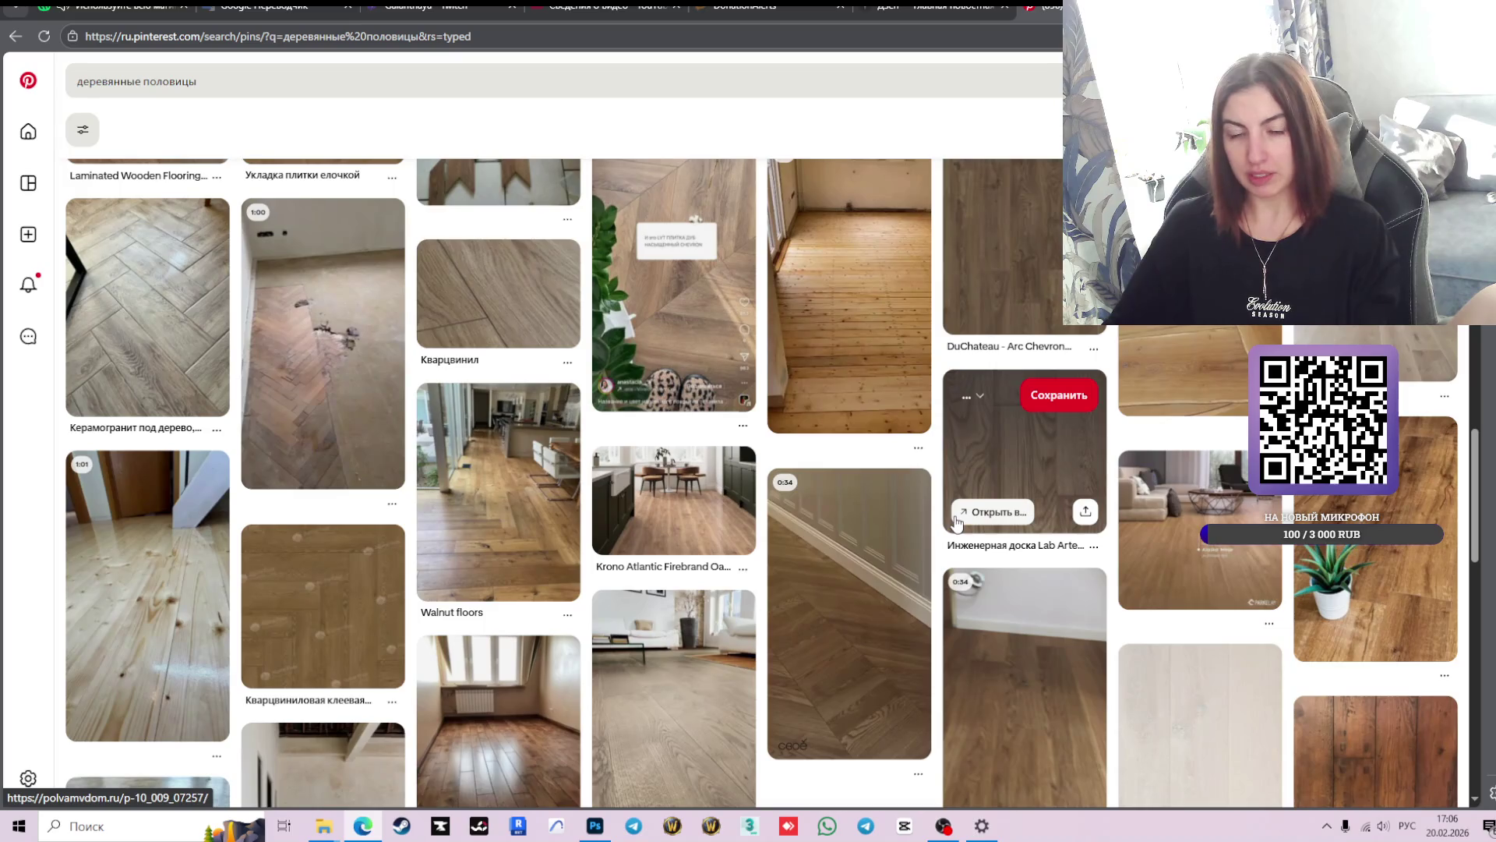
pyautogui.scroll(-2, 957, 522)
pyautogui.scroll(-3, 957, 523)
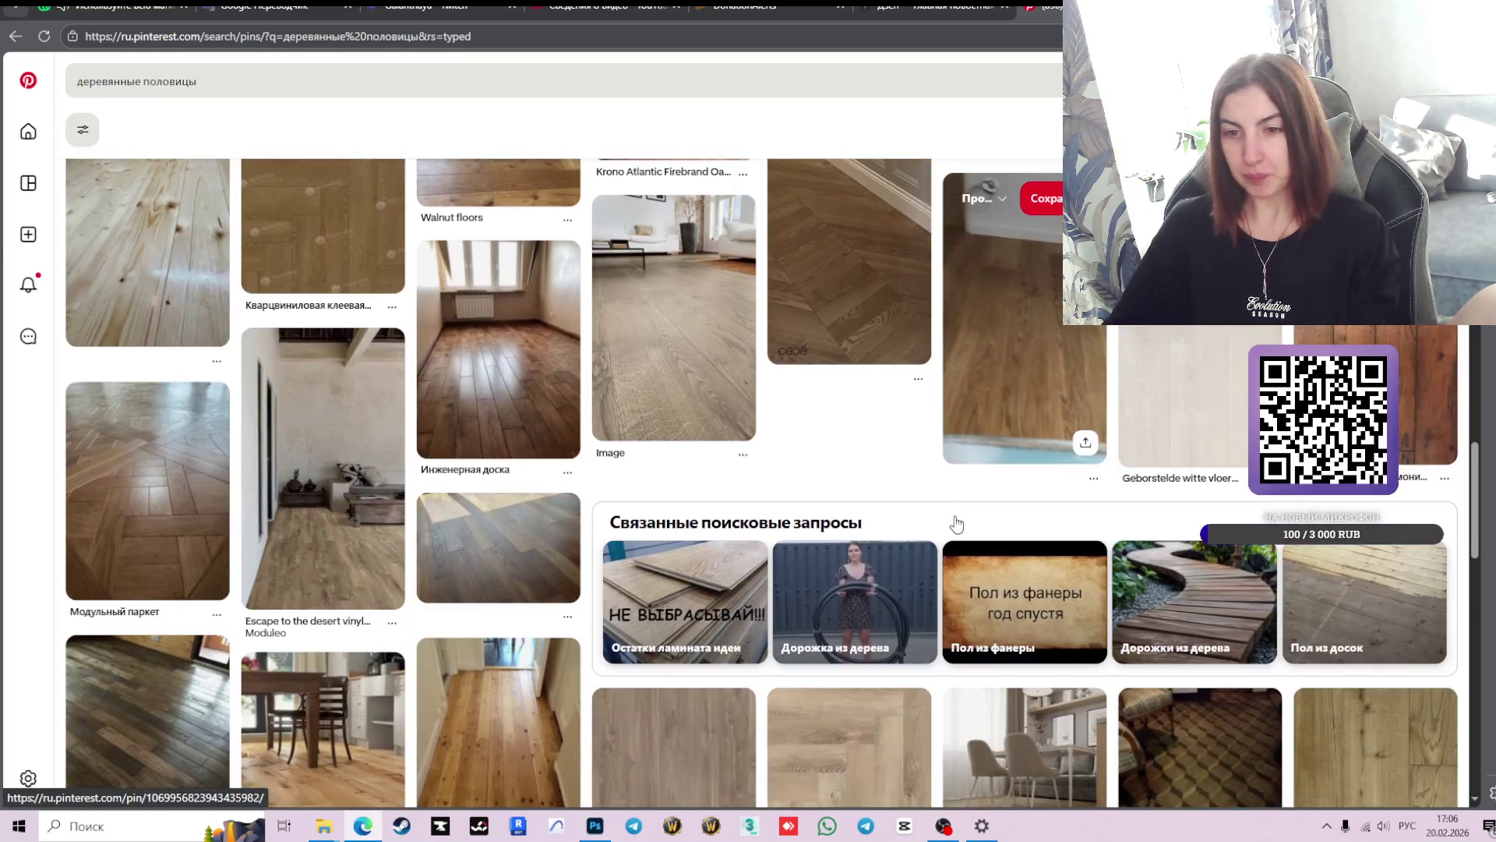
pyautogui.scroll(-3, 957, 524)
pyautogui.scroll(-2, 957, 524)
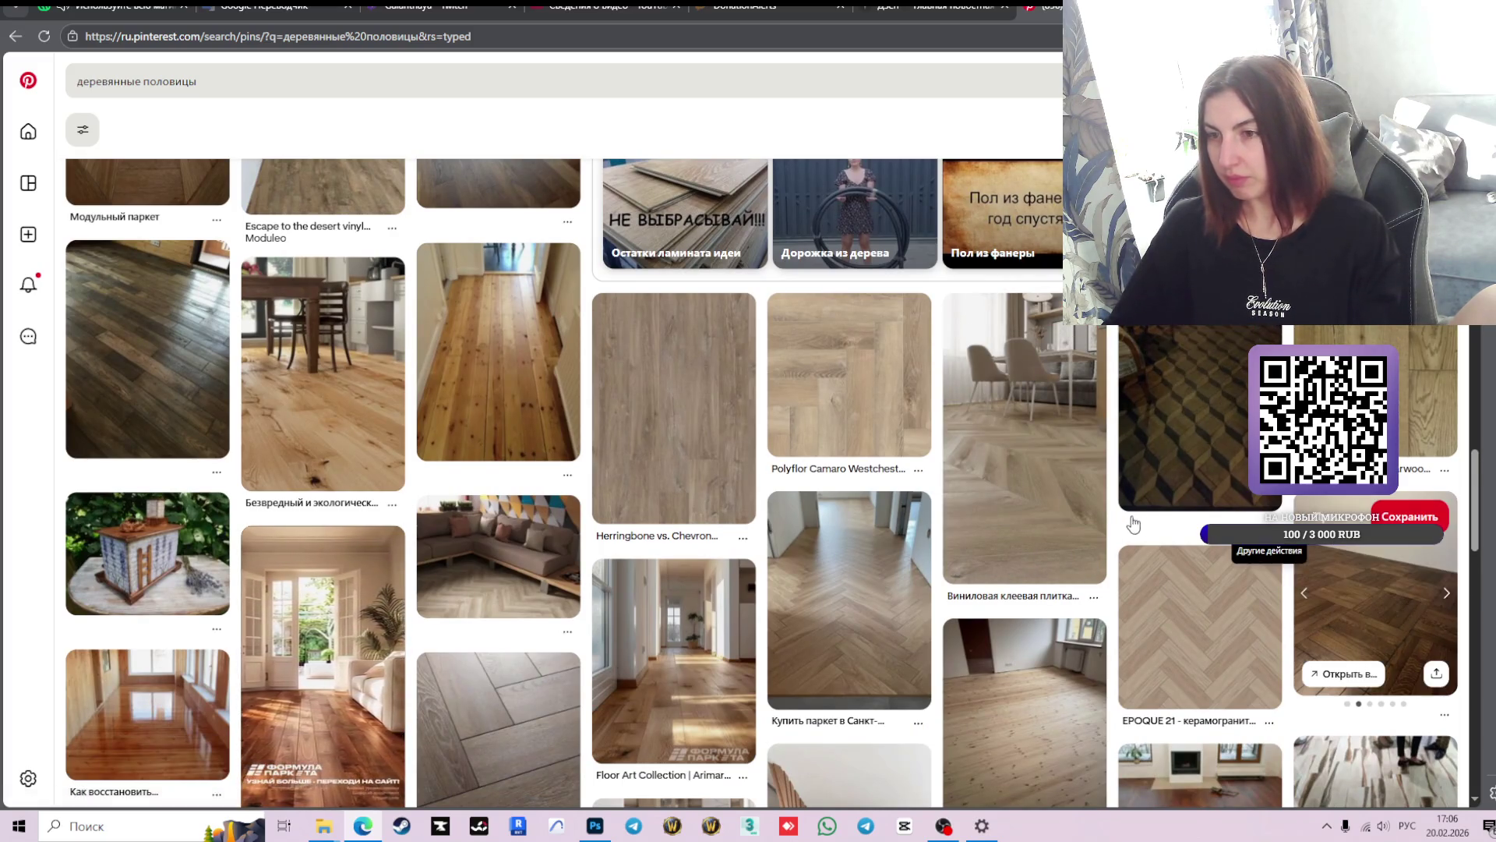
pyautogui.scroll(-4, 1069, 523)
pyautogui.scroll(-4, 1069, 524)
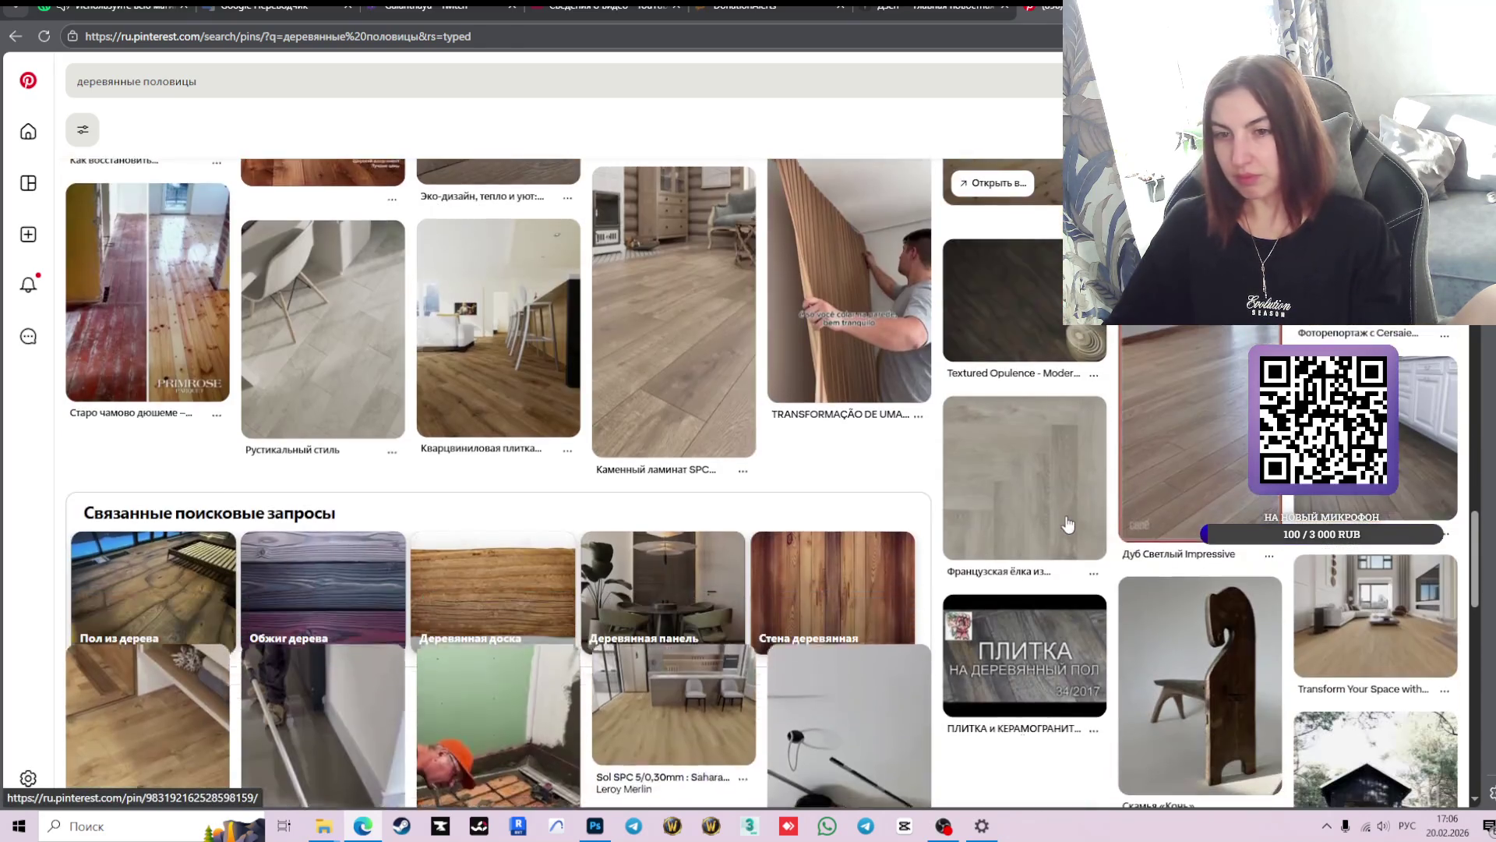
pyautogui.scroll(-4, 1068, 524)
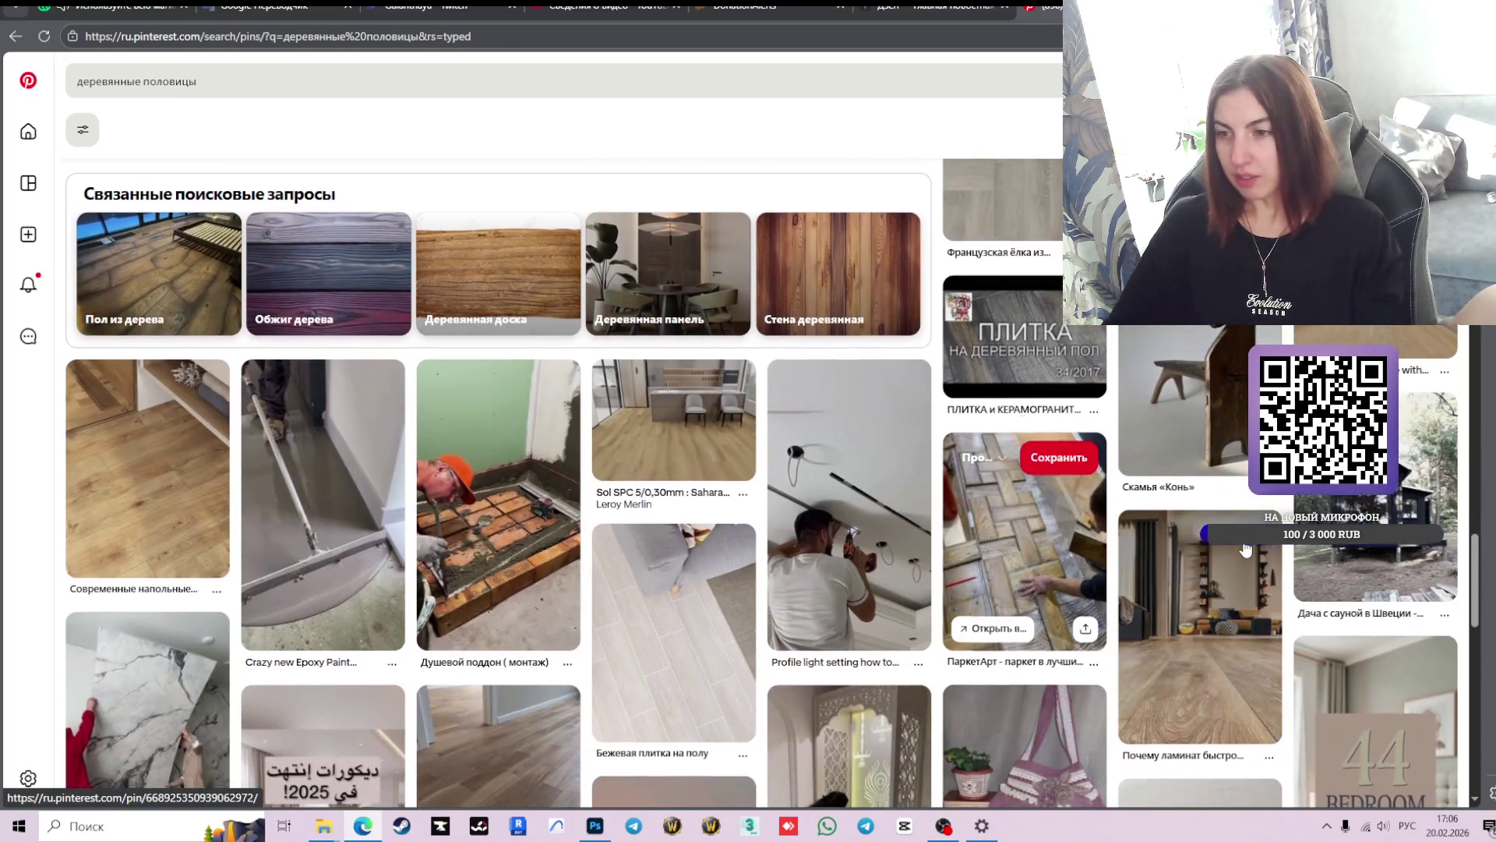
pyautogui.scroll(-4, 1245, 549)
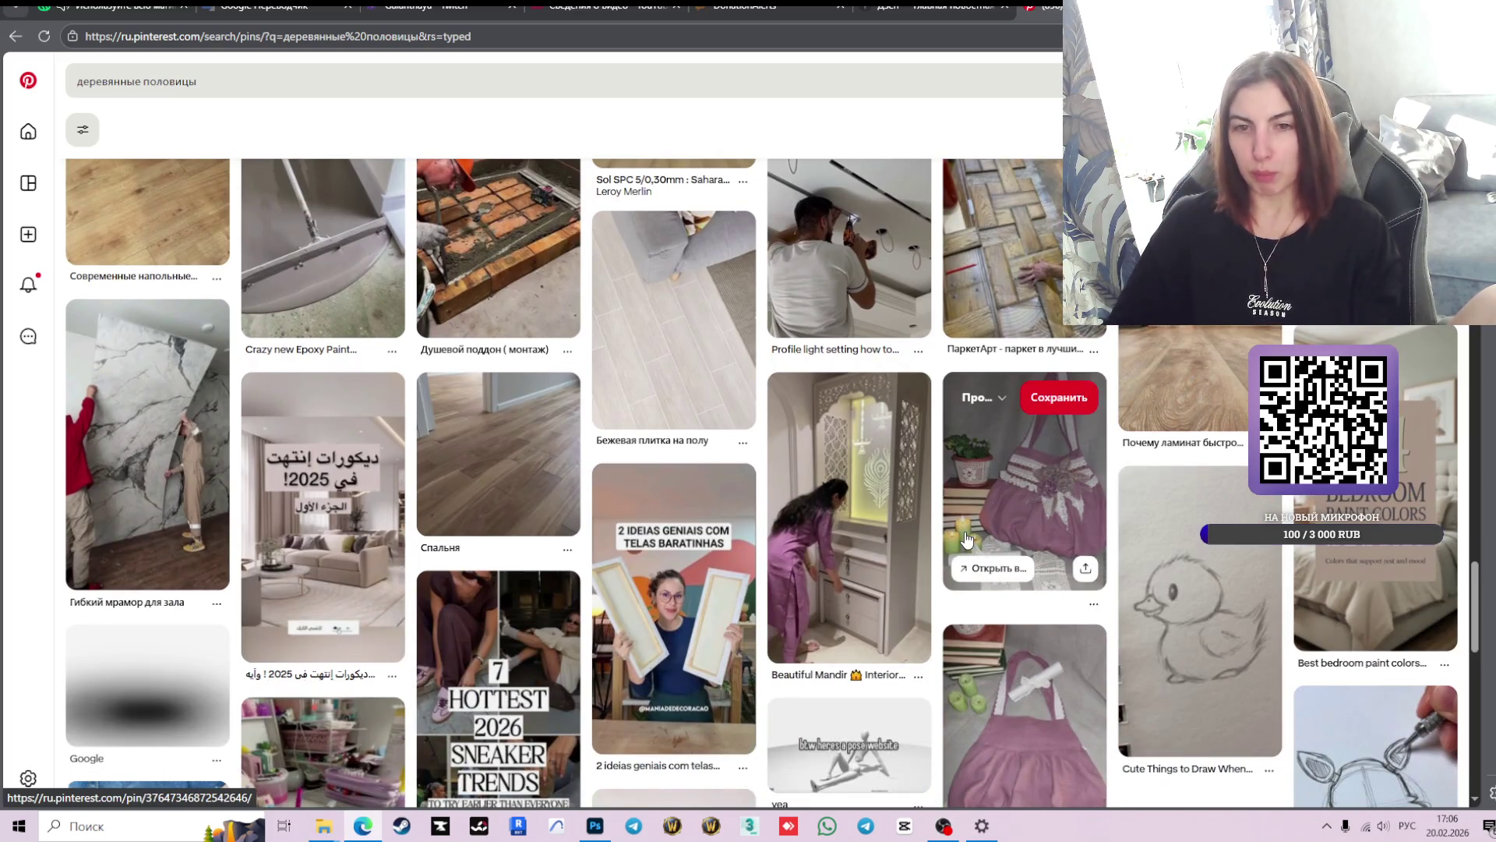
pyautogui.scroll(-6, 964, 514)
pyautogui.scroll(-4, 963, 490)
pyautogui.scroll(-4, 960, 465)
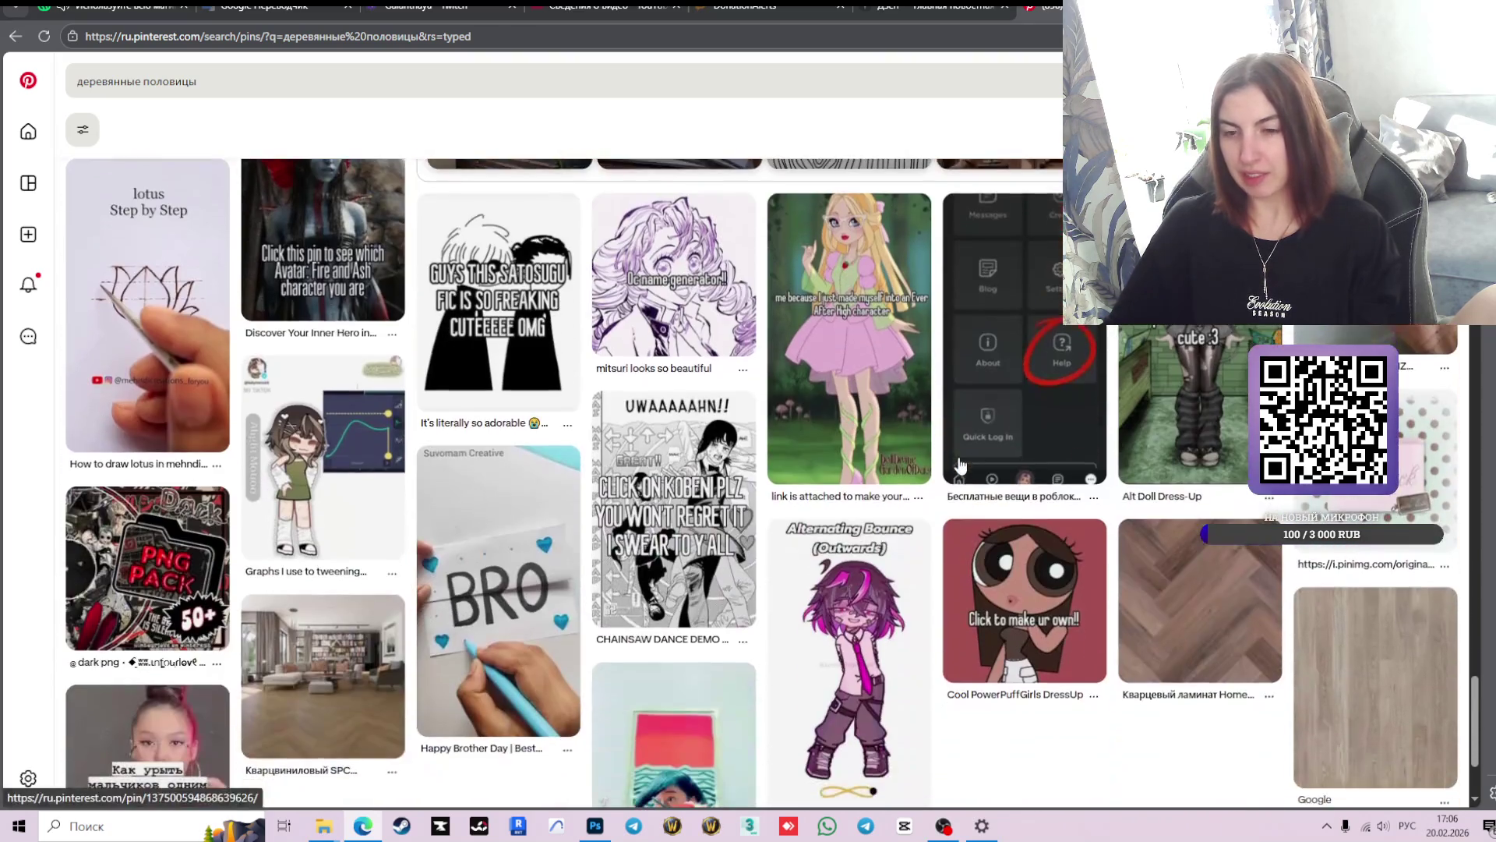
pyautogui.scroll(5, 958, 464)
pyautogui.scroll(4, 953, 460)
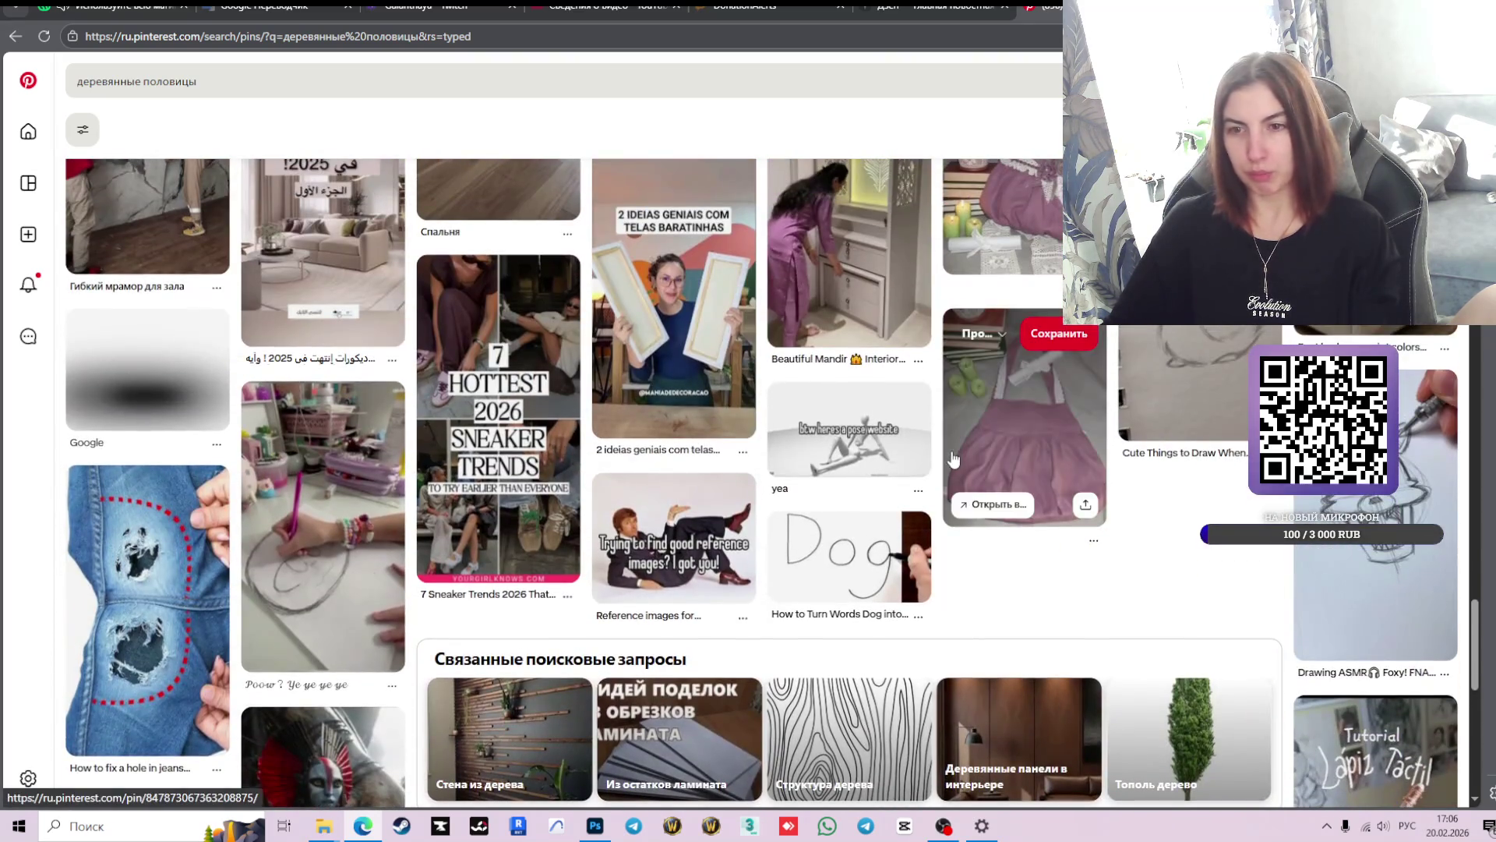
pyautogui.scroll(-2, 952, 459)
pyautogui.scroll(10, 952, 454)
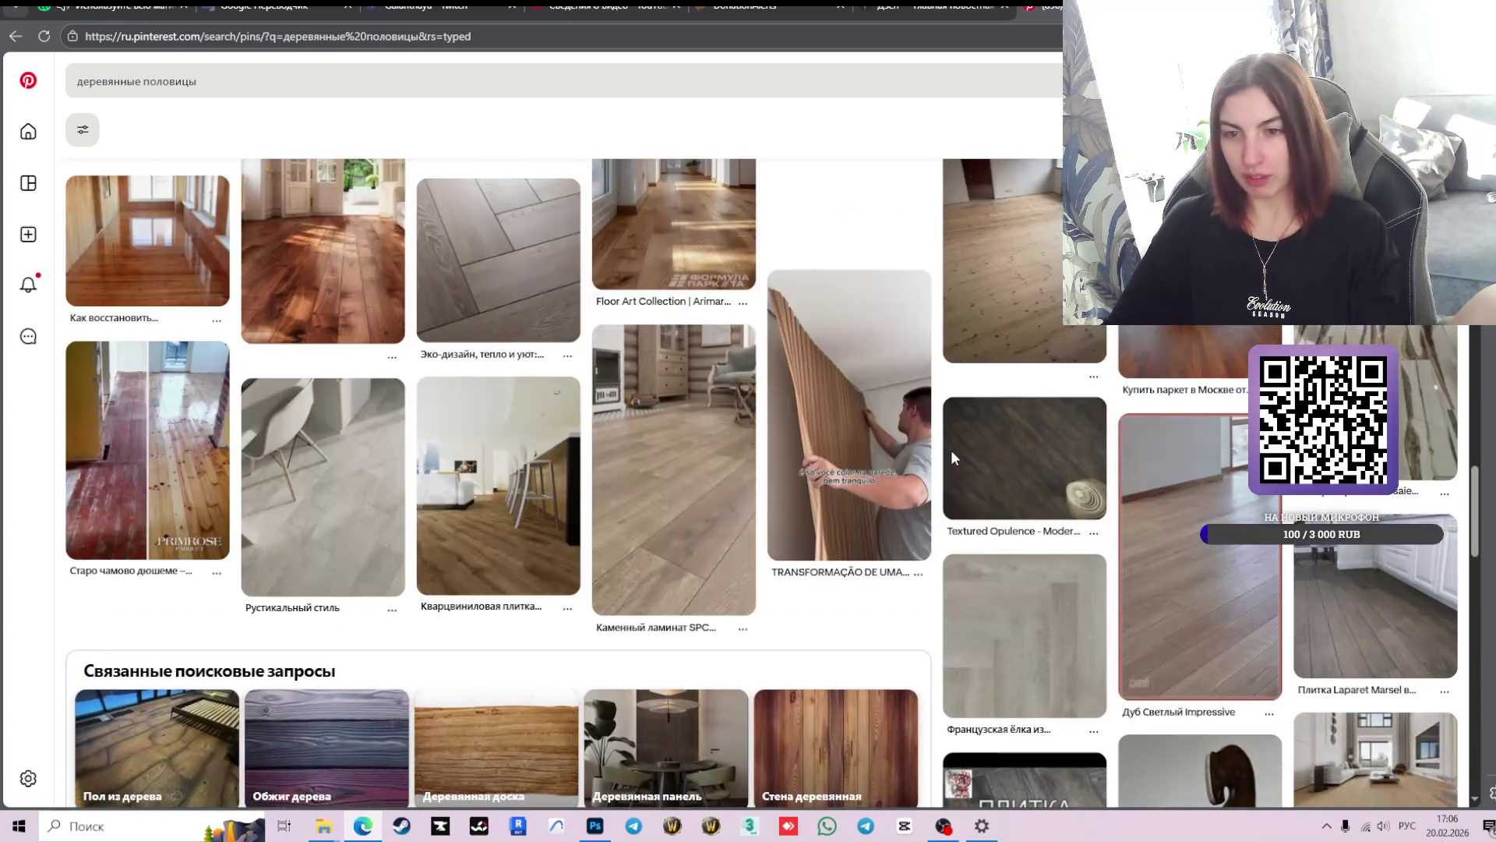
pyautogui.scroll(5, 952, 458)
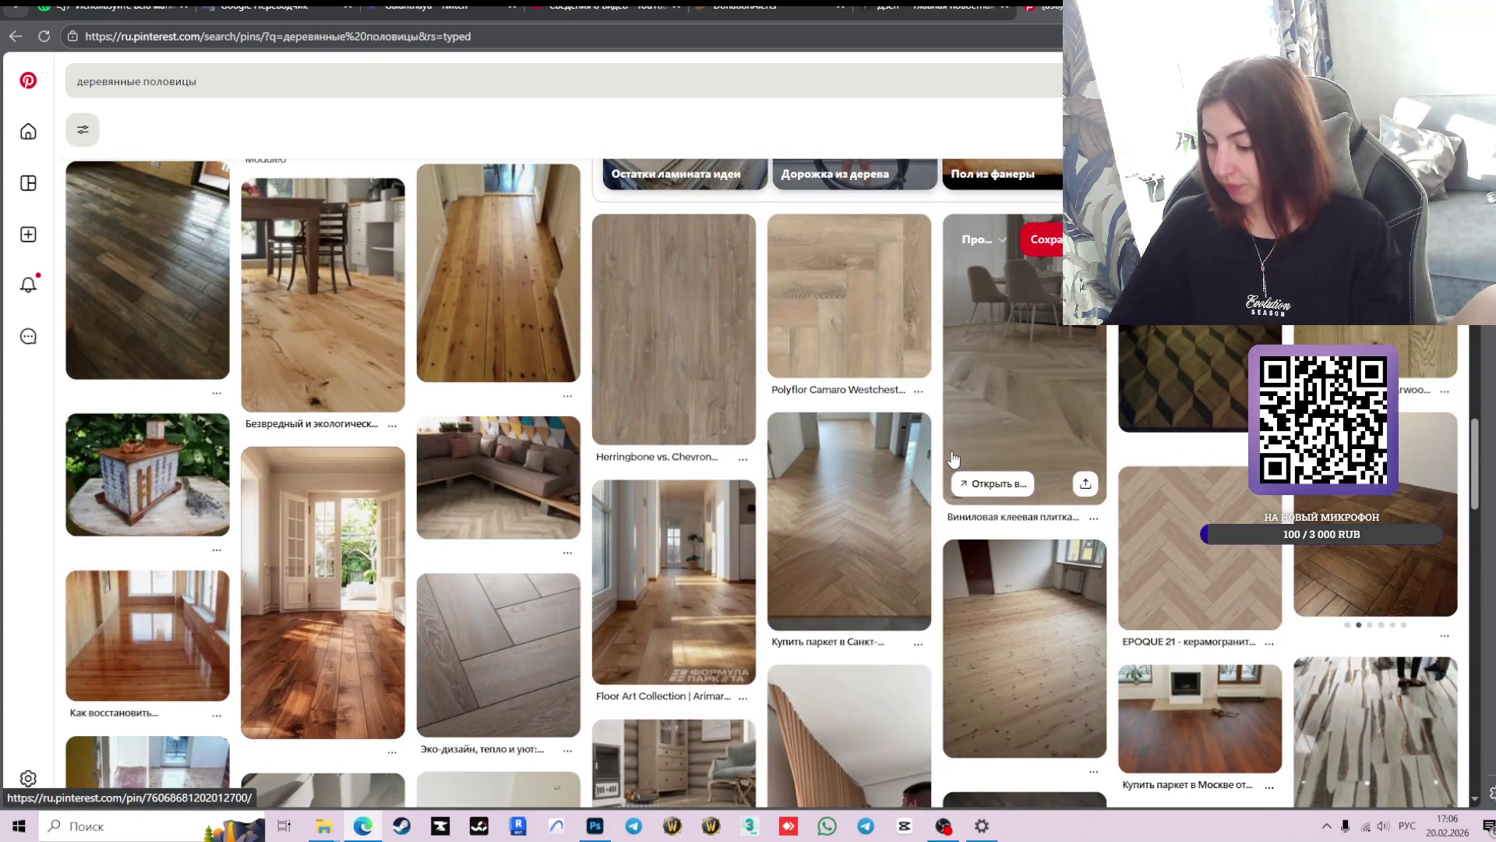
pyautogui.scroll(1, 952, 459)
pyautogui.scroll(4, 1219, 466)
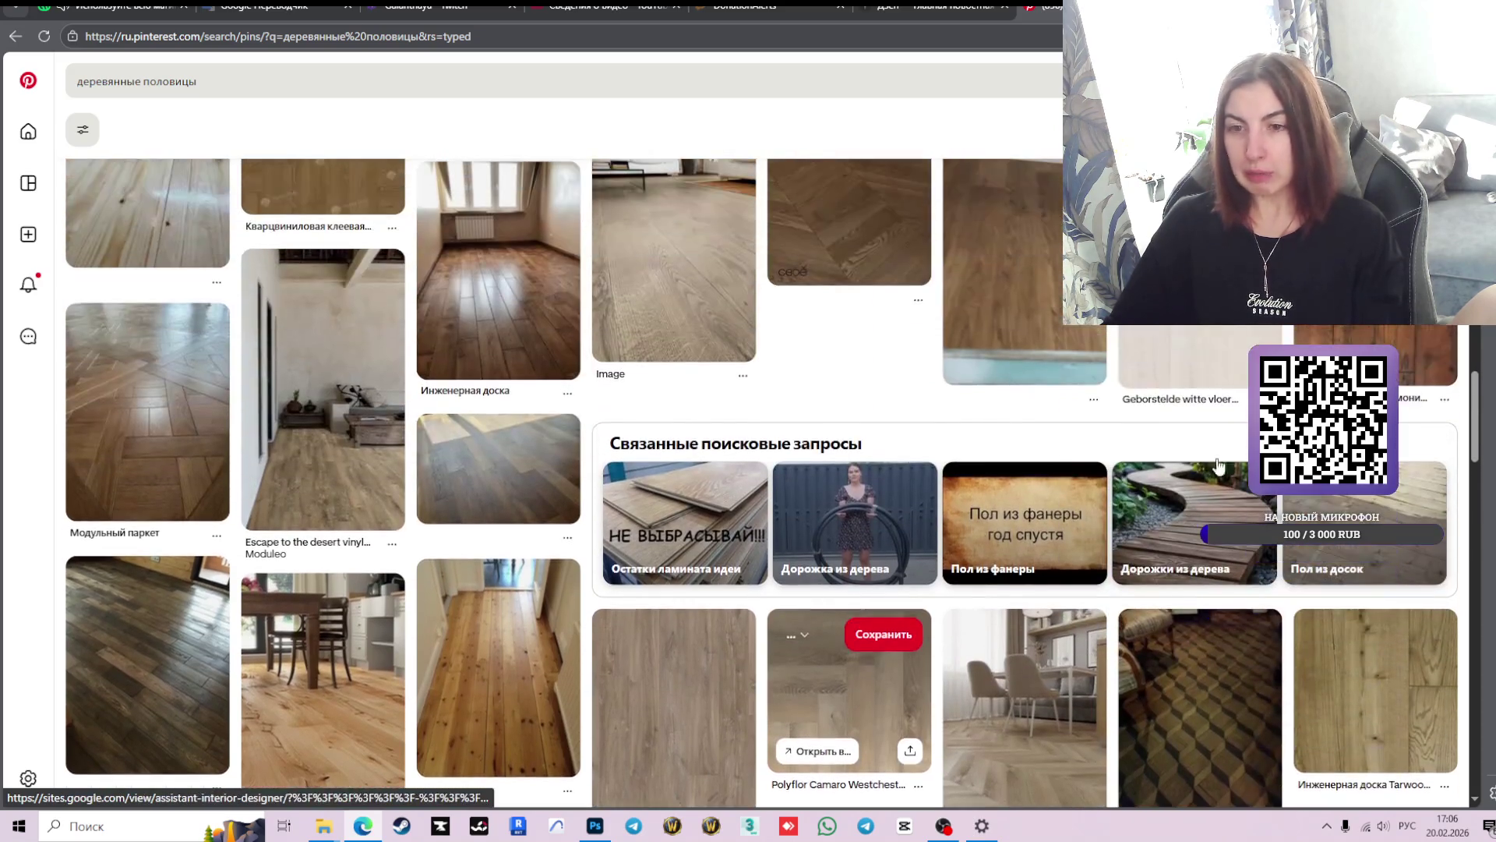
pyautogui.scroll(1, 1186, 440)
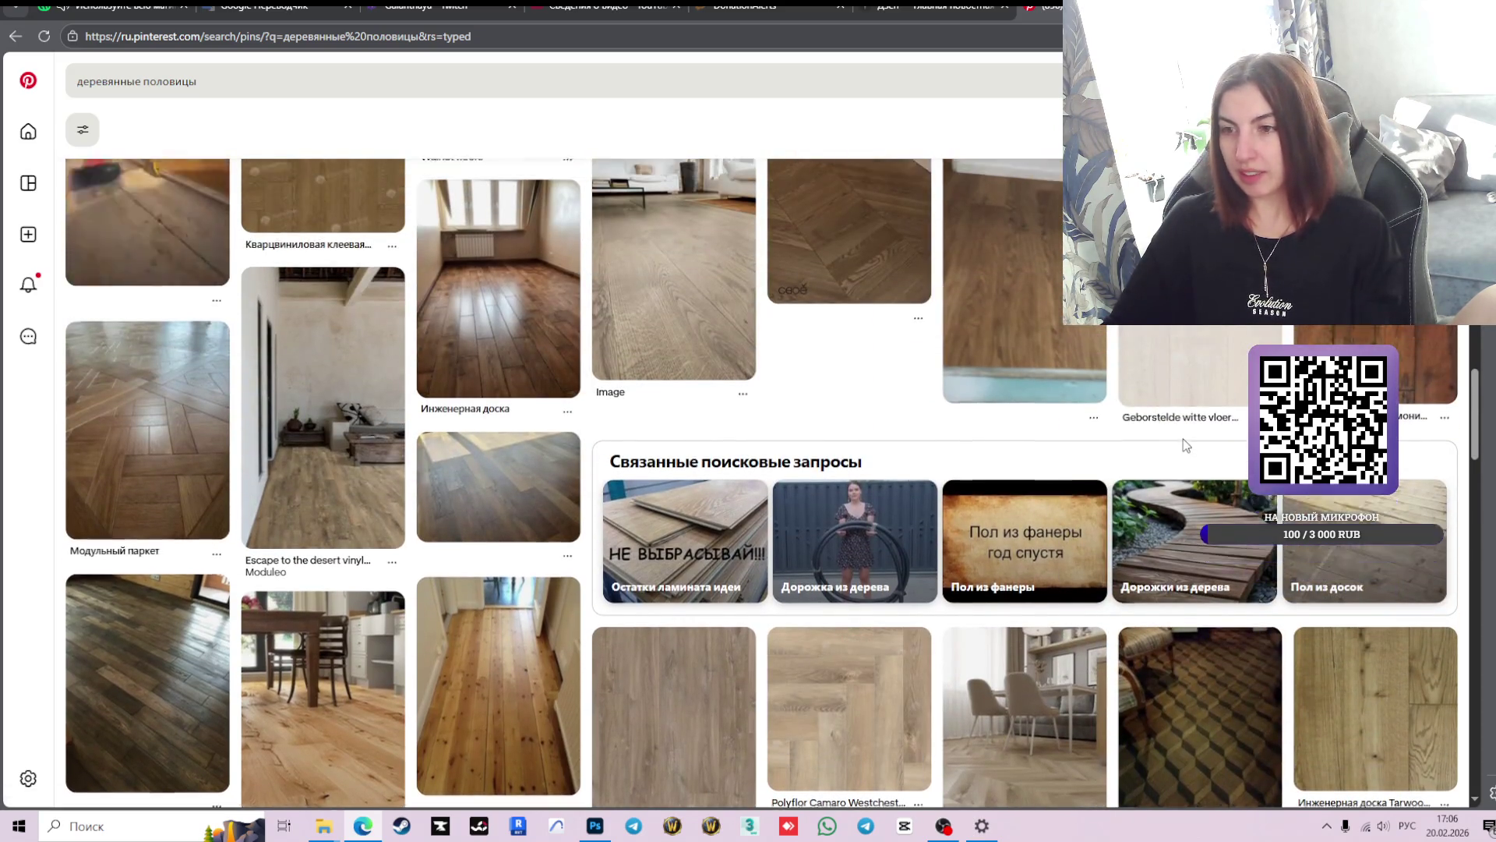
pyautogui.scroll(3, 1183, 438)
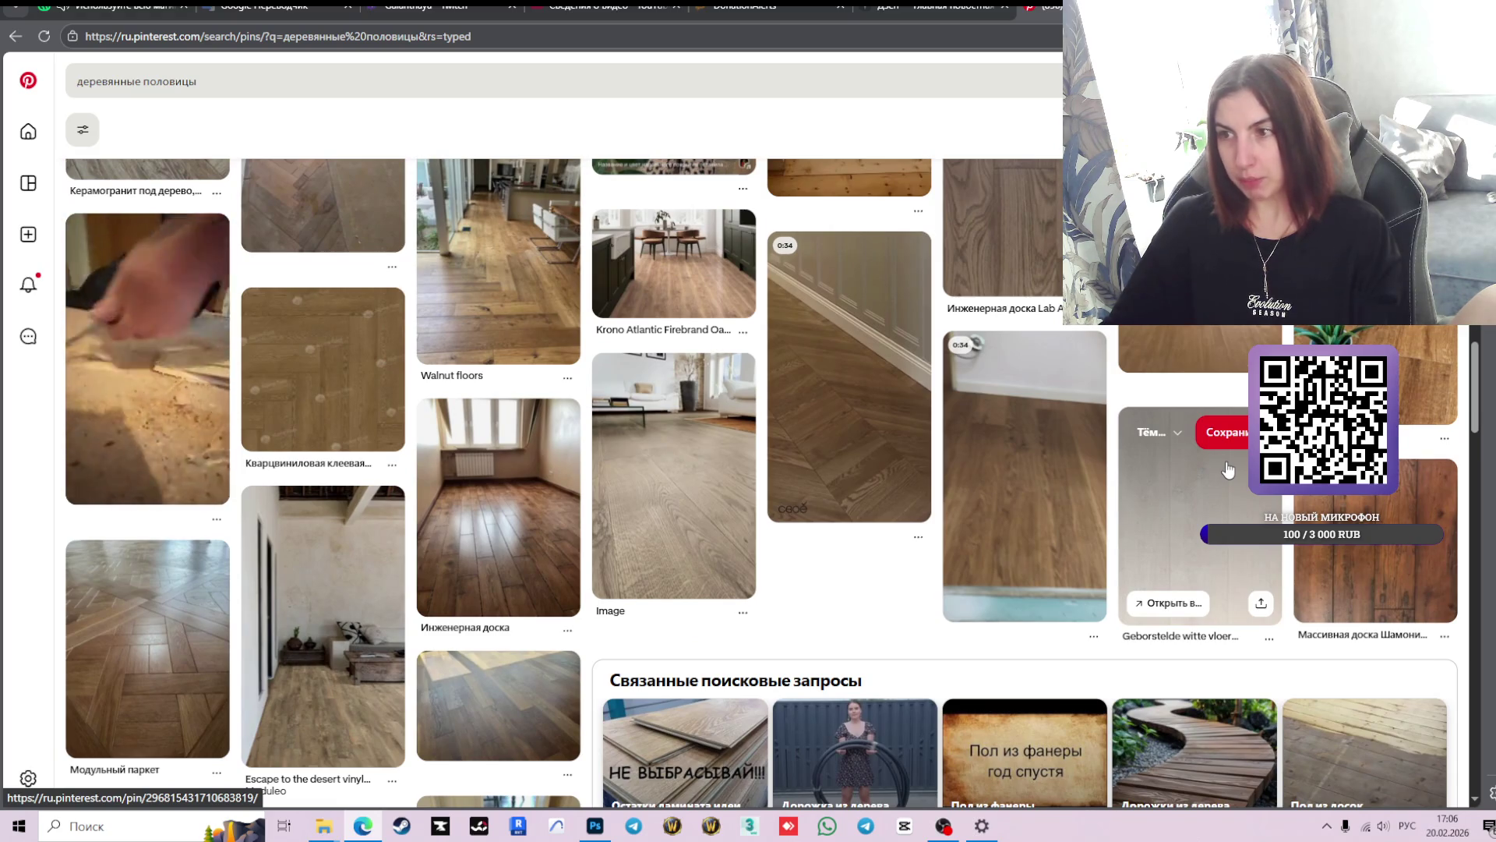
pyautogui.scroll(5, 1292, 494)
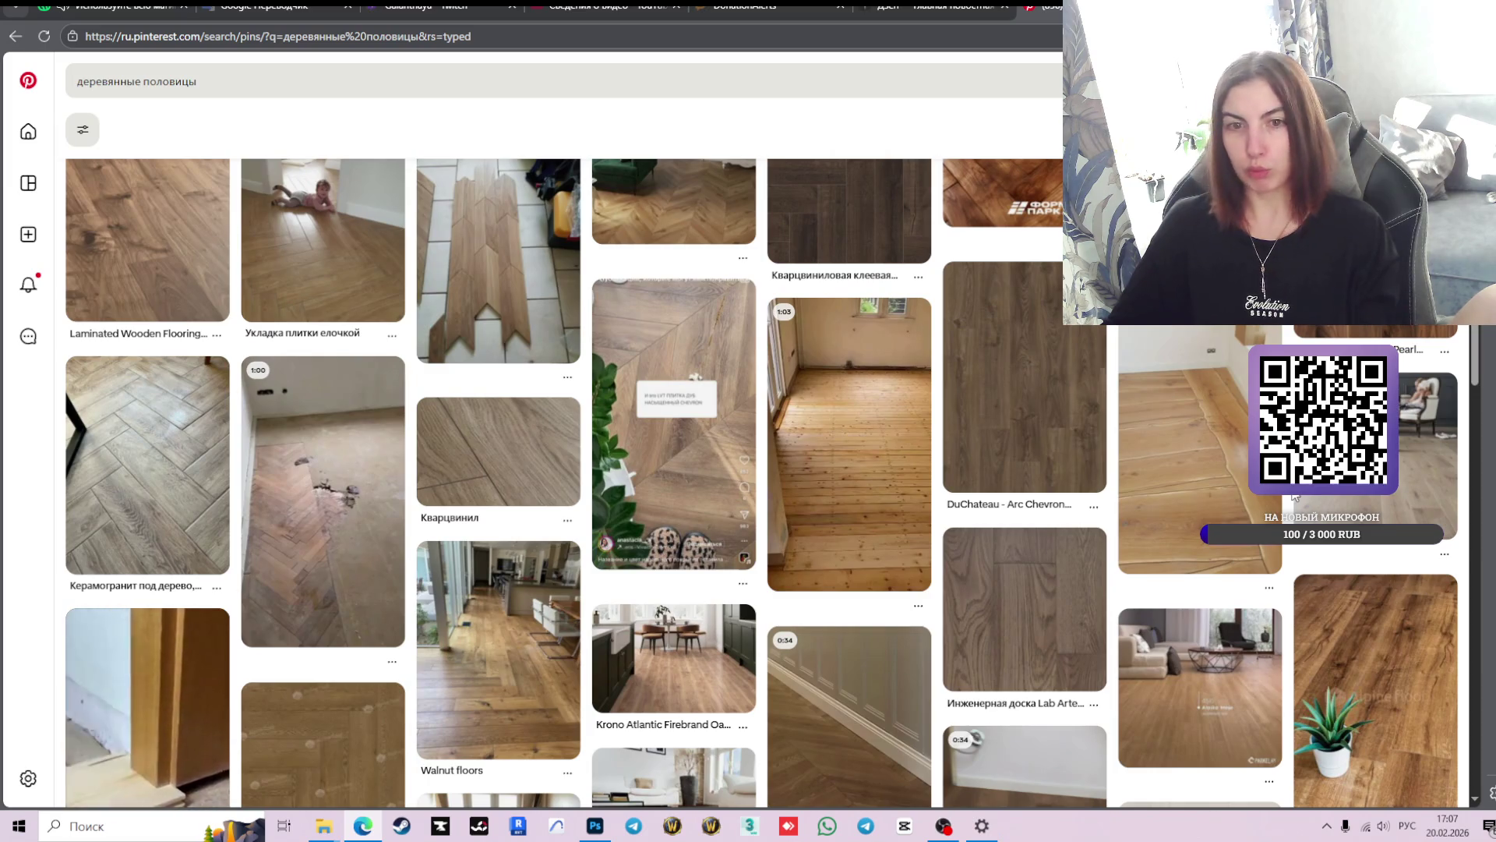
pyautogui.scroll(7, 1292, 496)
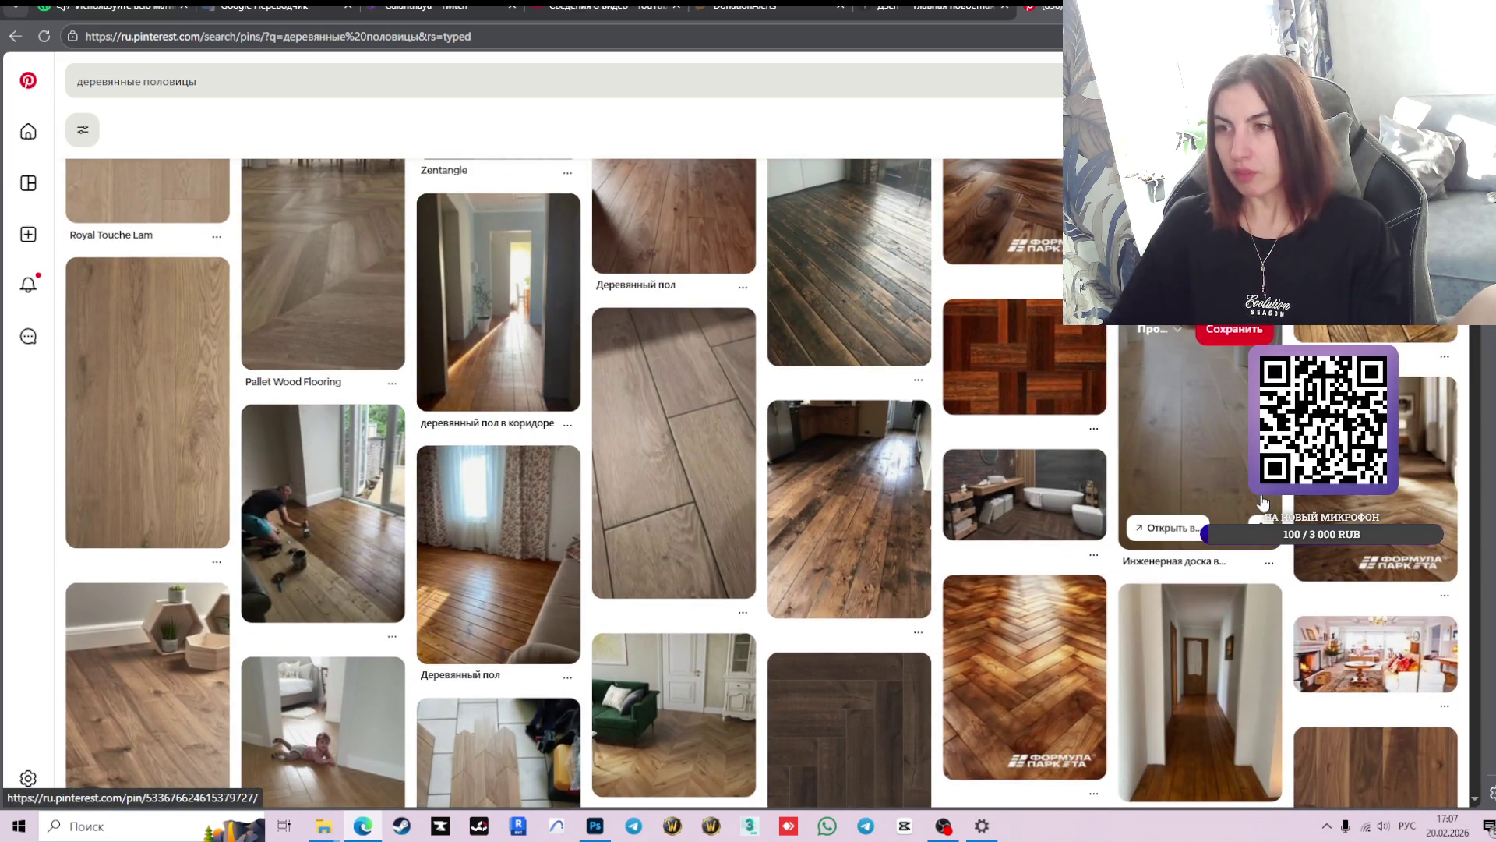
pyautogui.scroll(3, 1264, 503)
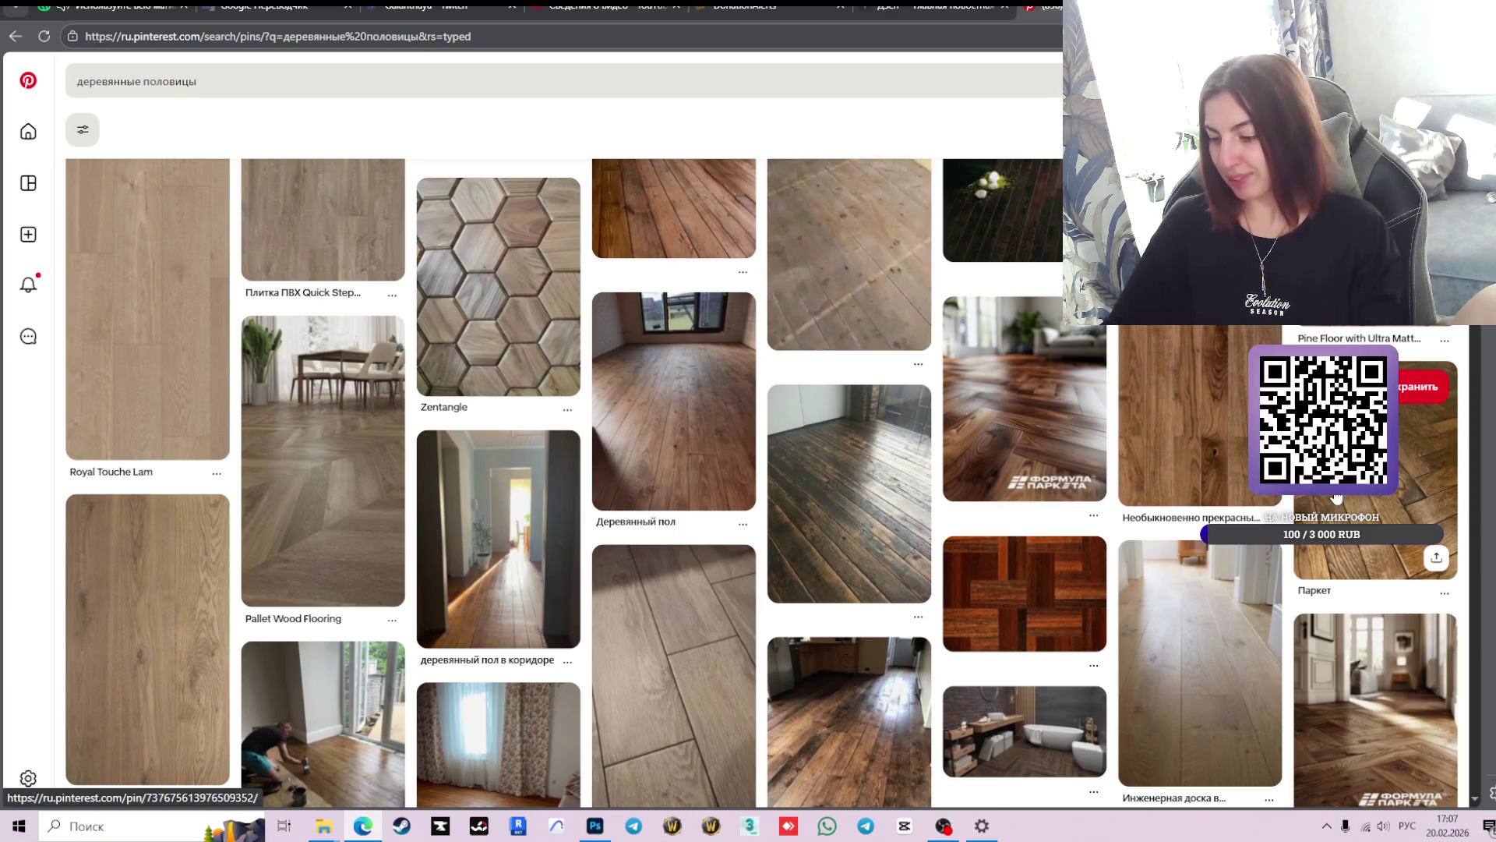
pyautogui.scroll(3, 1262, 499)
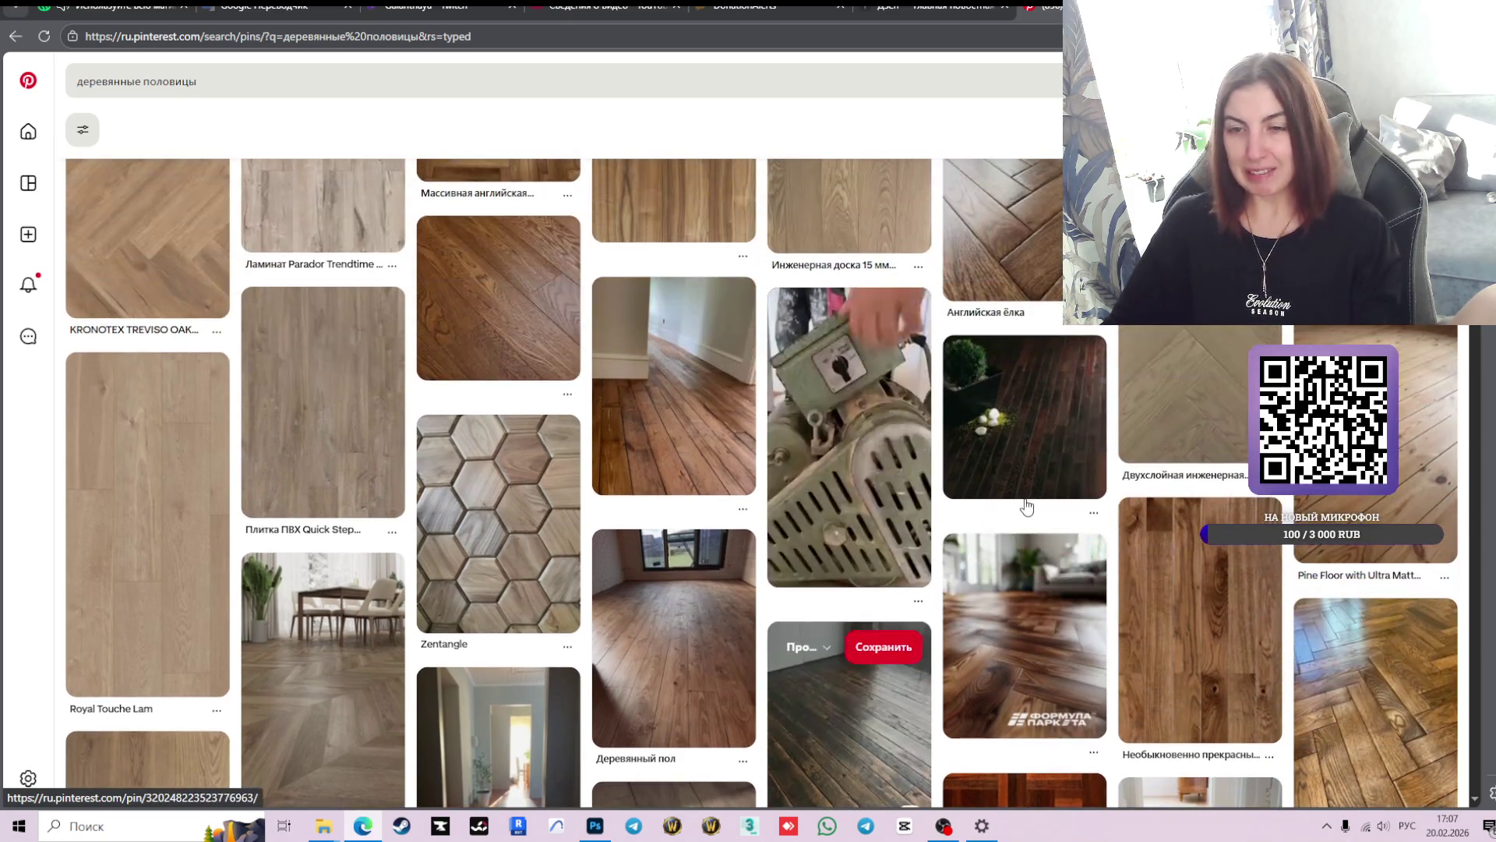
pyautogui.scroll(3, 1253, 499)
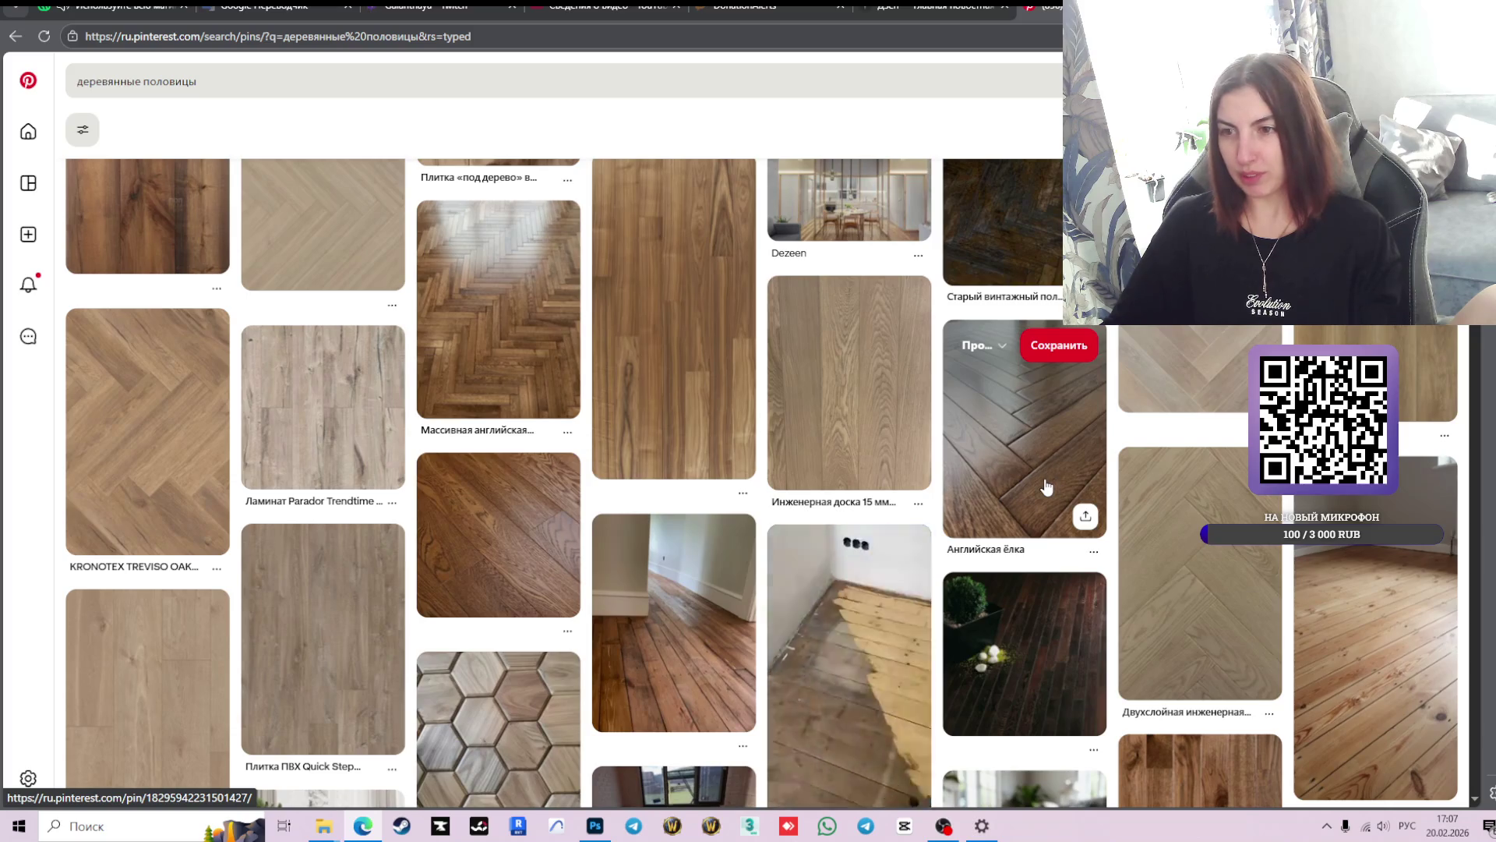
# - Open the 'Английская ёлка' herringbone oak parquet pin and browse its related herringbone floor pins
pyautogui.click(1029, 429)
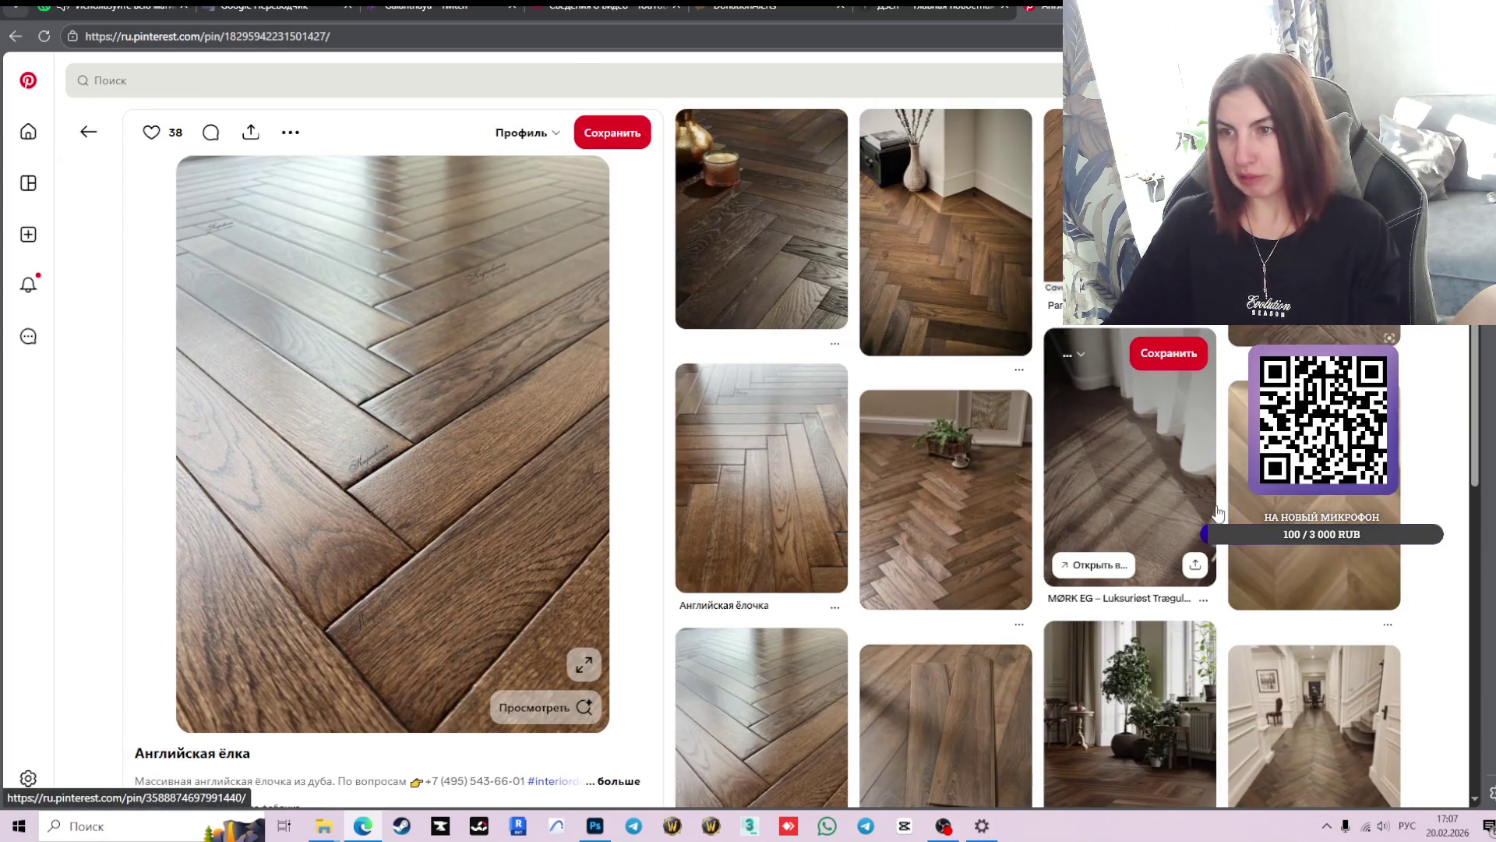
pyautogui.scroll(-6, 1239, 514)
pyautogui.scroll(-4, 1262, 518)
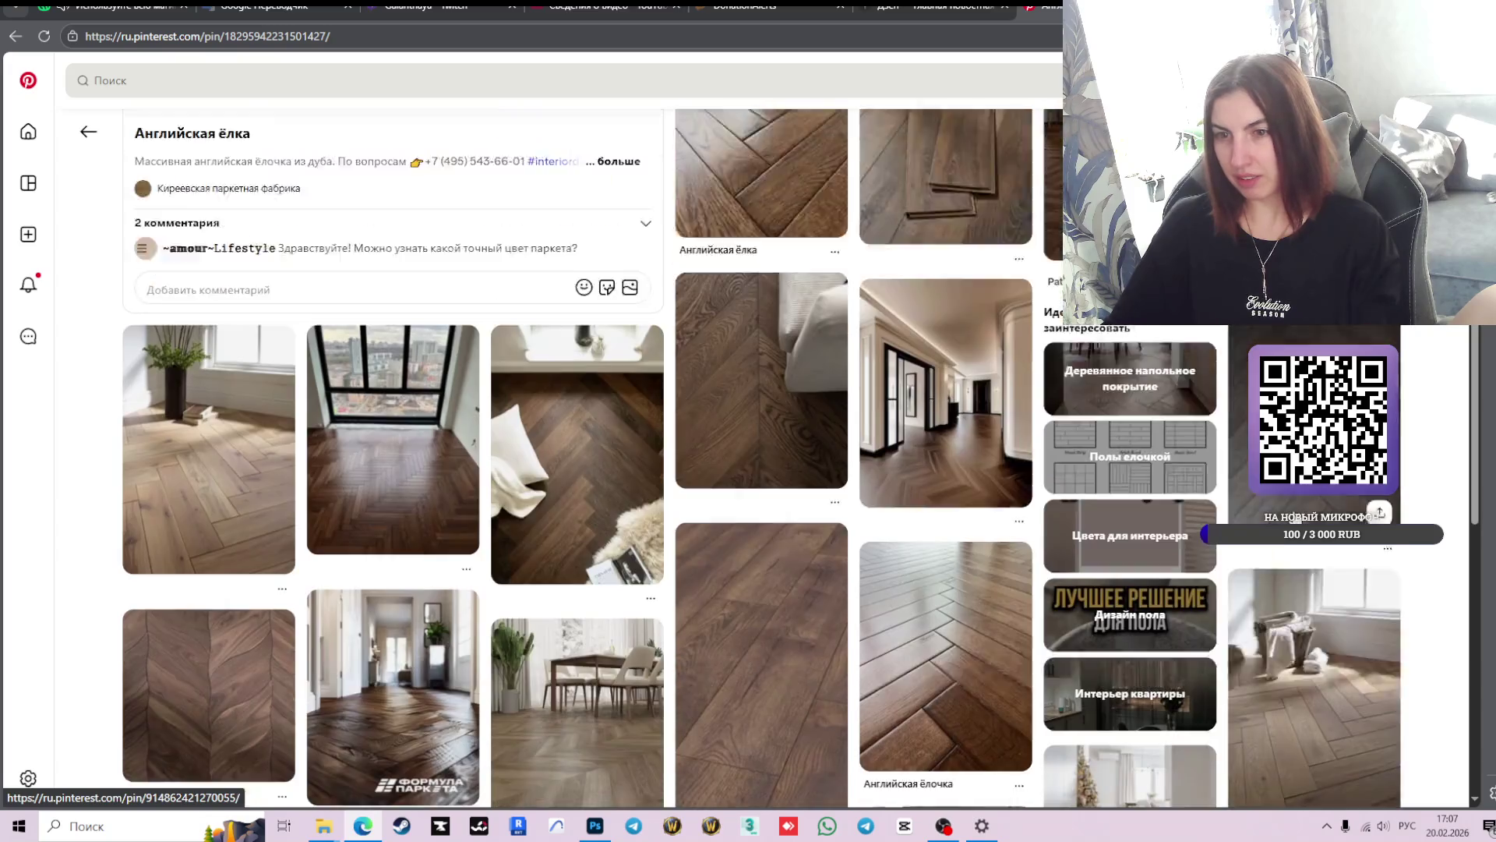
pyautogui.scroll(-2, 1293, 520)
pyautogui.scroll(-4, 1293, 520)
pyautogui.scroll(-2, 1293, 521)
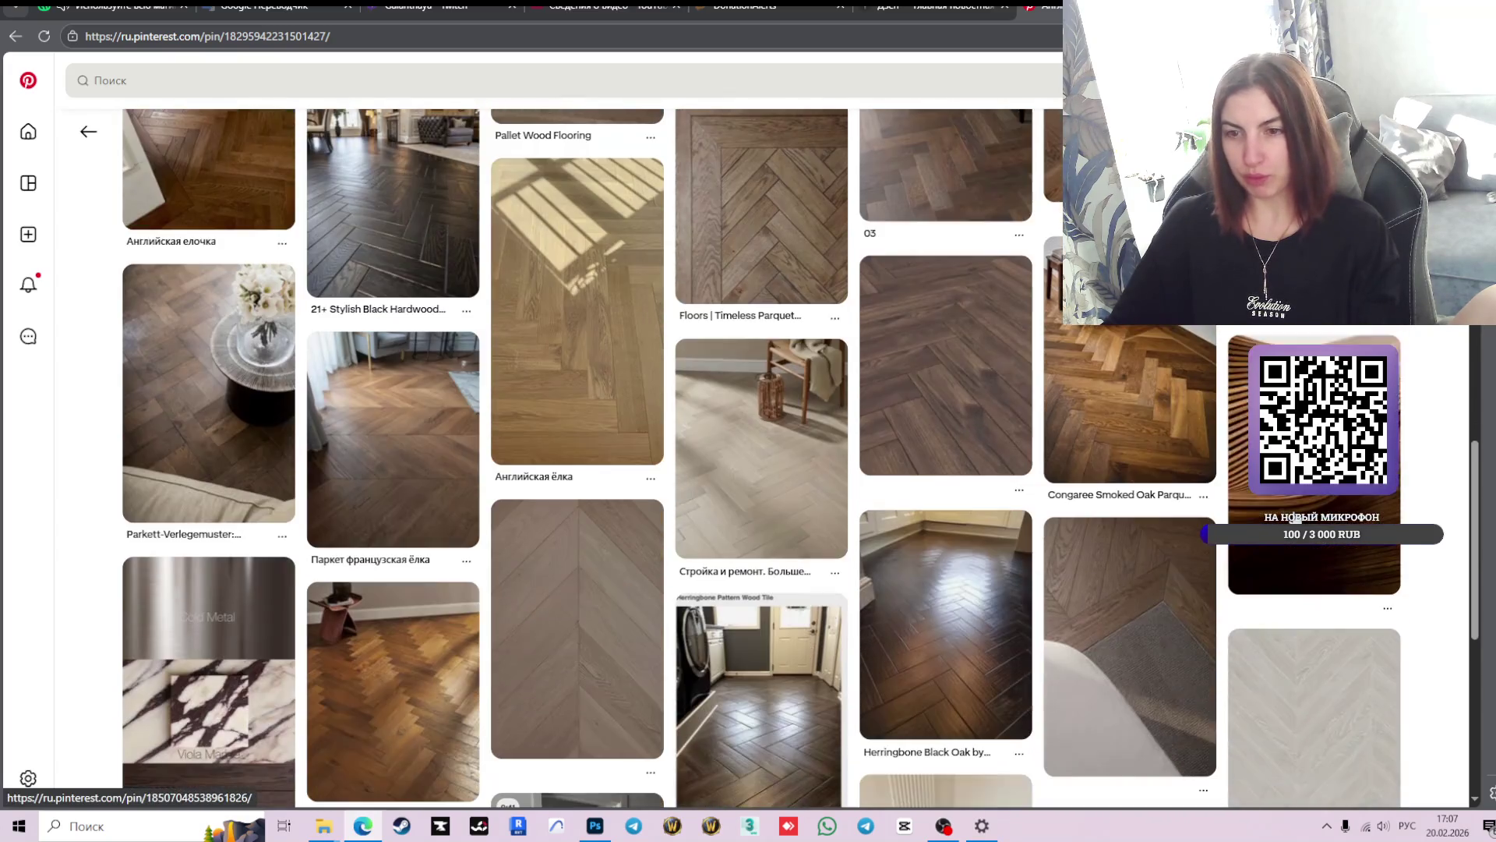
pyautogui.scroll(-3, 1293, 519)
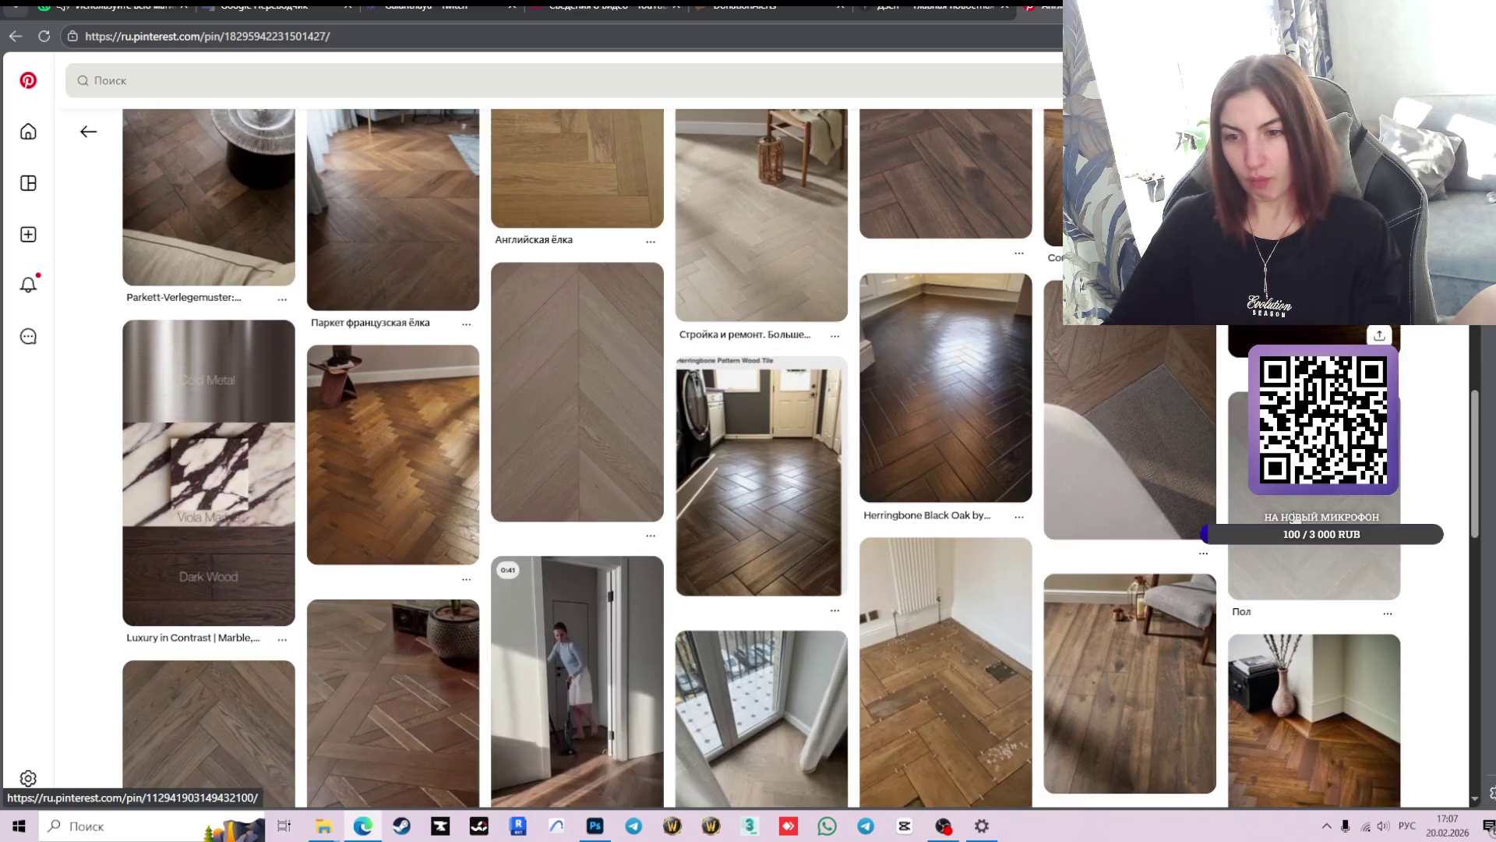
pyautogui.scroll(-2, 1293, 518)
pyautogui.scroll(-4, 1294, 518)
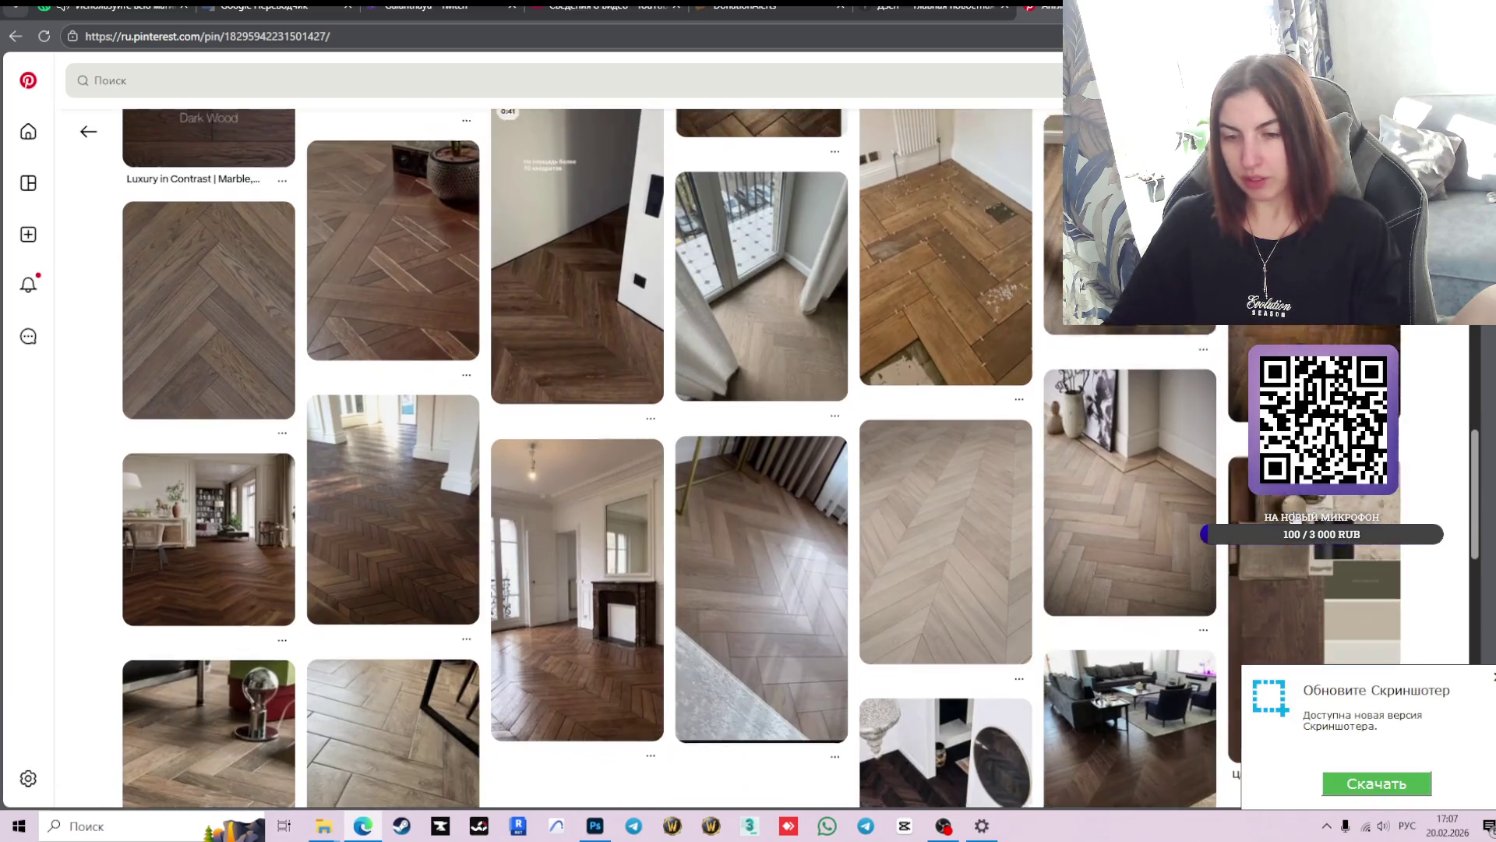
pyautogui.scroll(-3, 1149, 473)
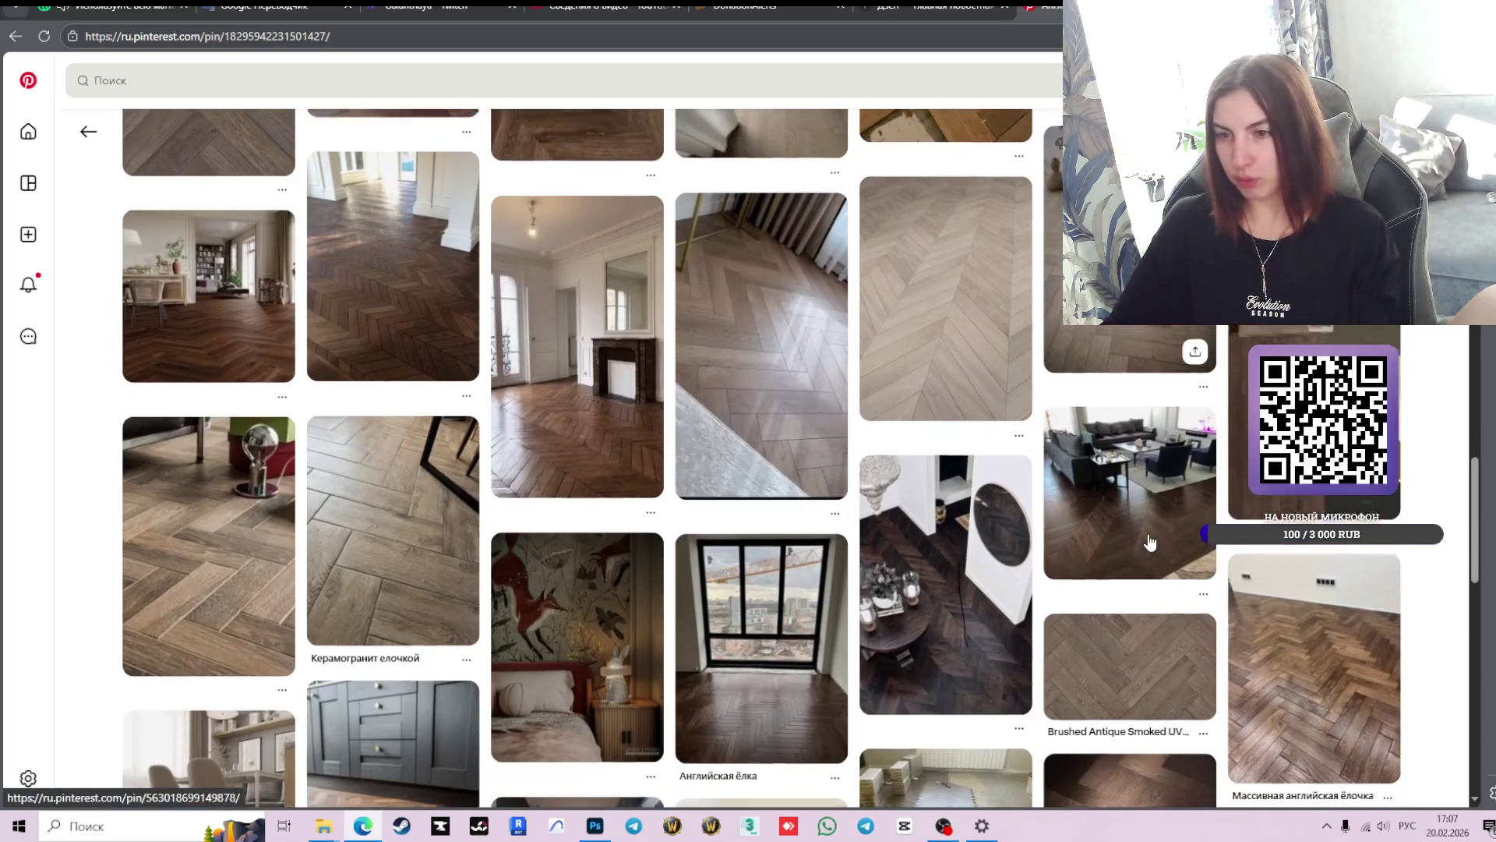
pyautogui.scroll(-1, 1149, 473)
pyautogui.scroll(-3, 1242, 510)
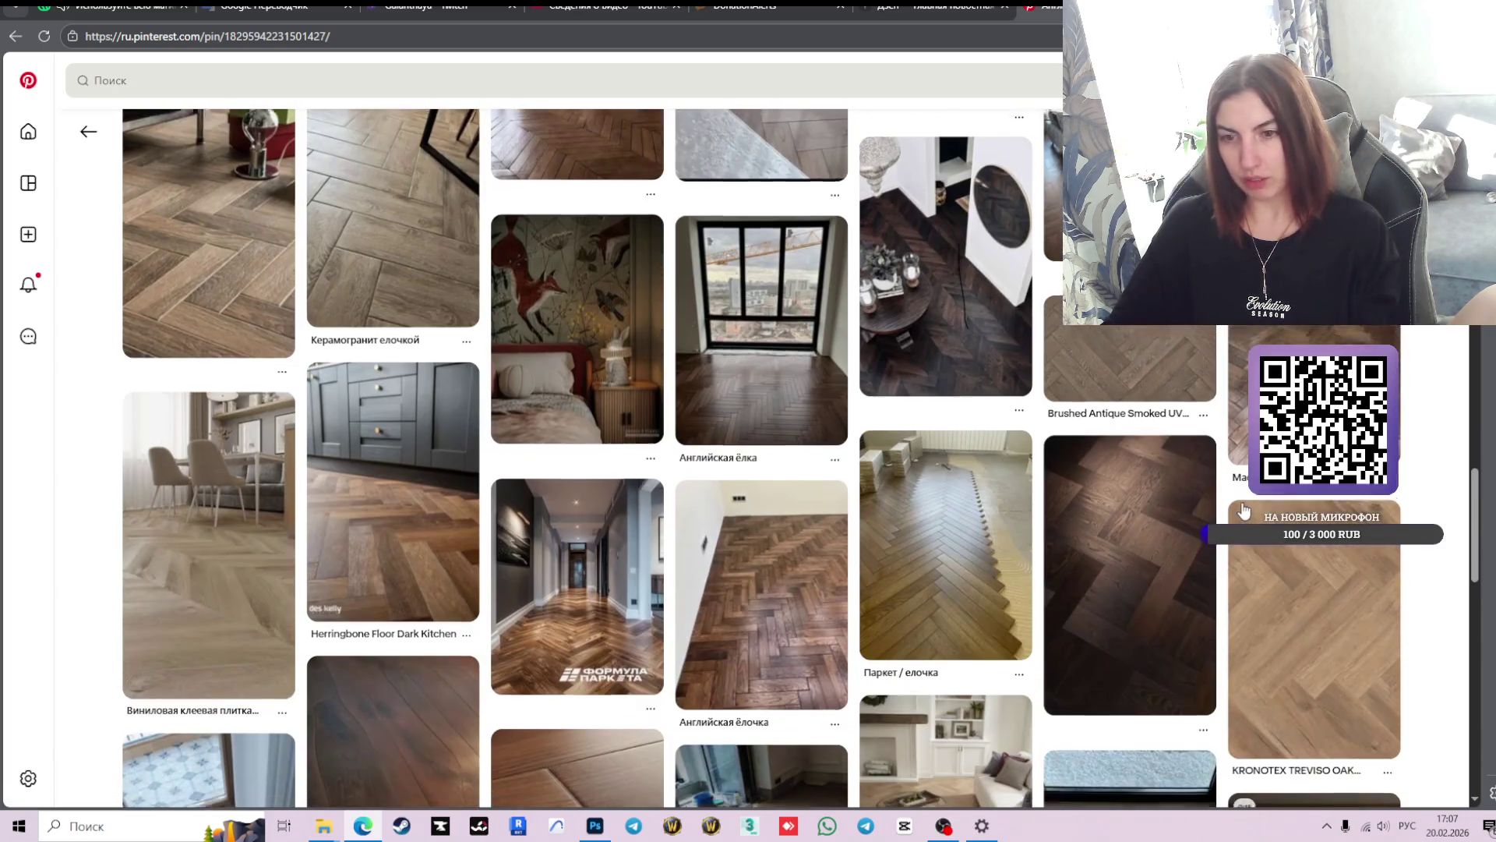
pyautogui.scroll(-3, 1243, 511)
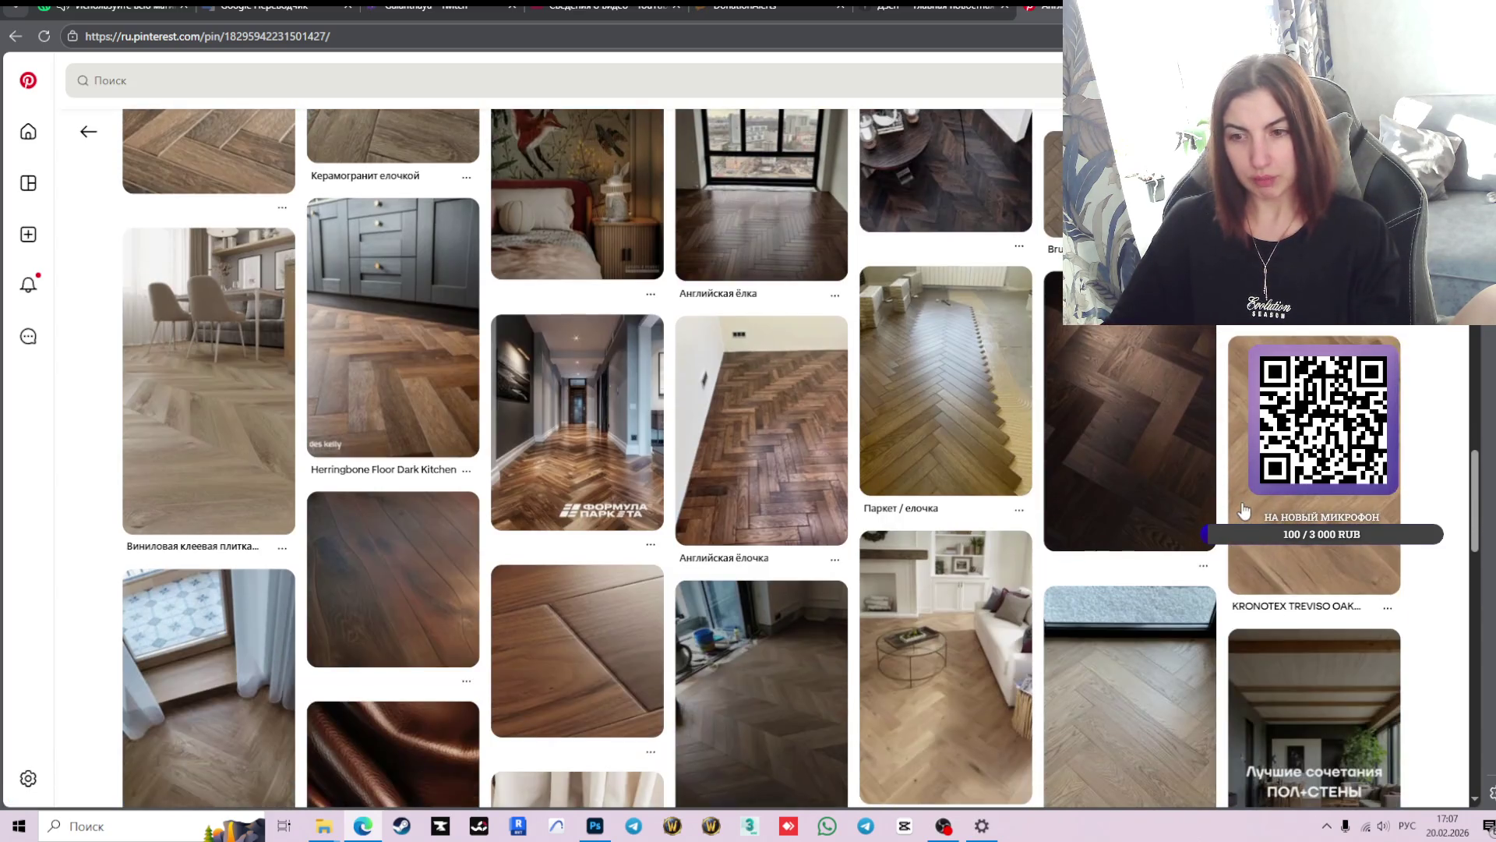
pyautogui.scroll(-2, 1242, 511)
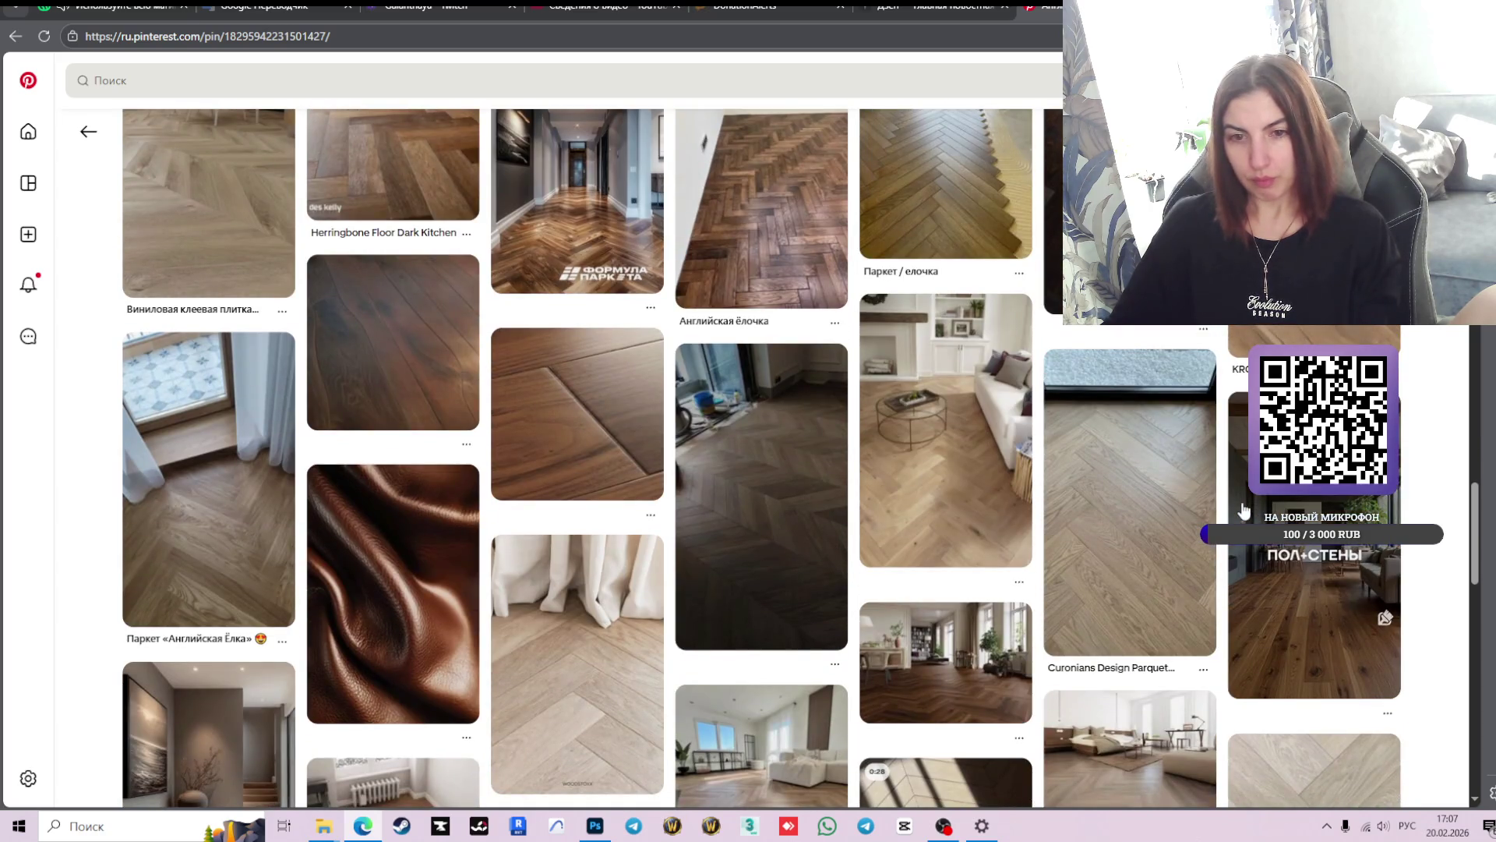
pyautogui.scroll(-3, 1243, 510)
pyautogui.scroll(-3, 1243, 511)
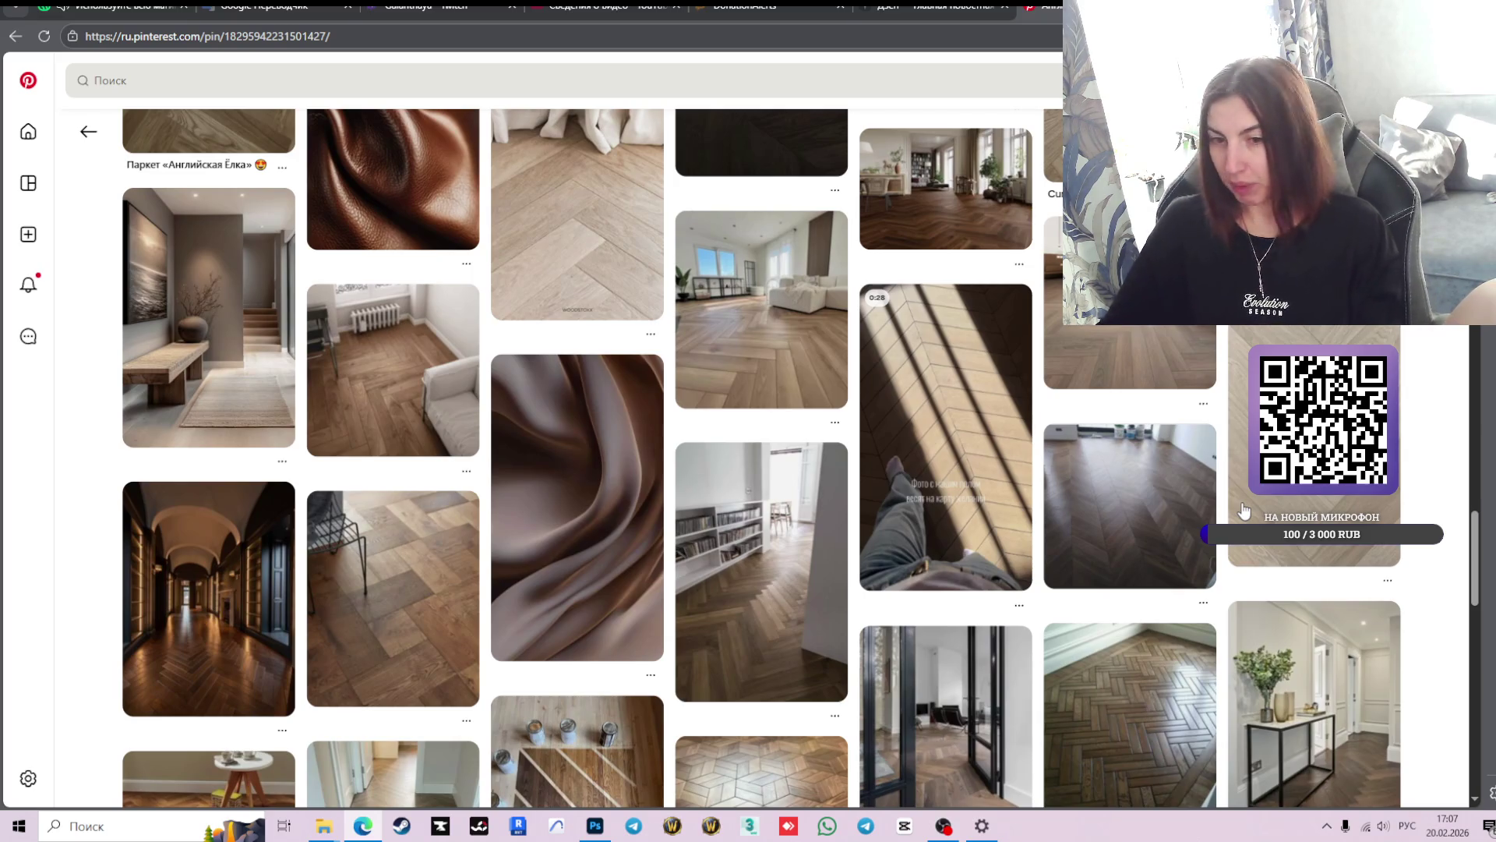
pyautogui.scroll(-3, 769, 456)
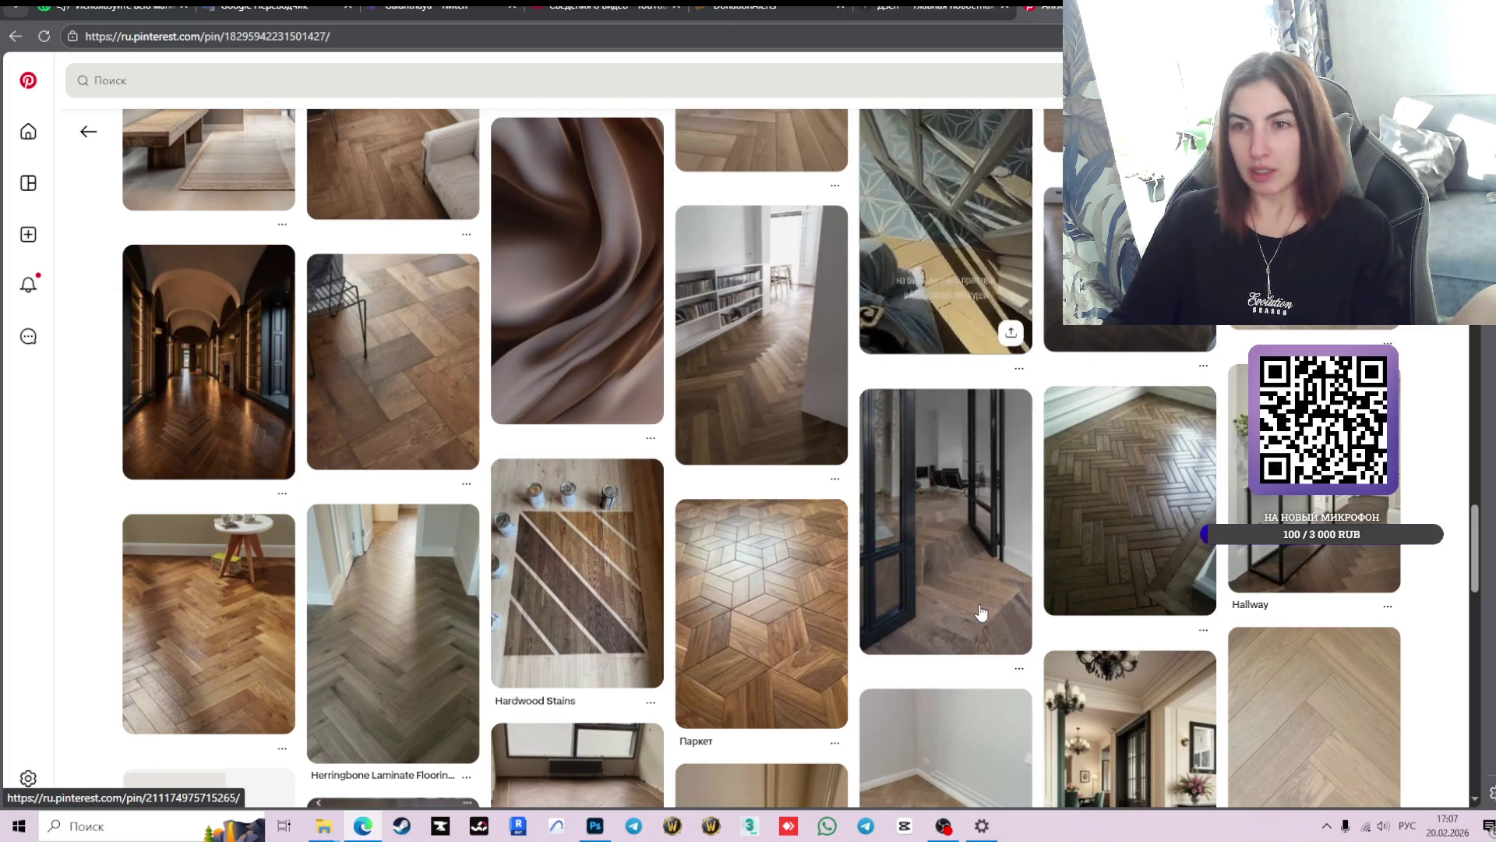
pyautogui.scroll(-3, 1028, 482)
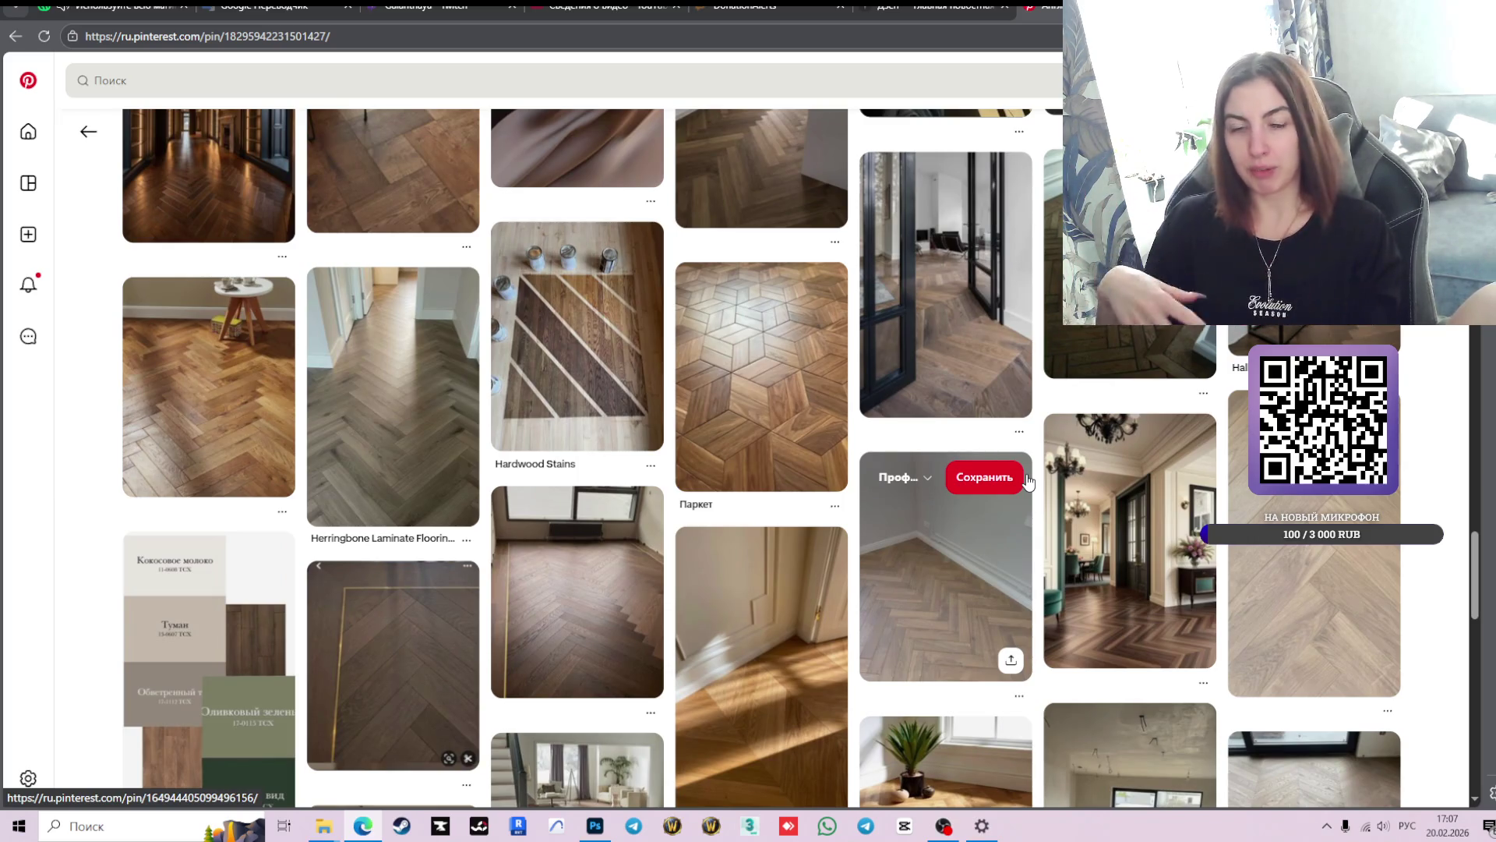
pyautogui.scroll(-4, 1029, 483)
pyautogui.scroll(-3, 1029, 482)
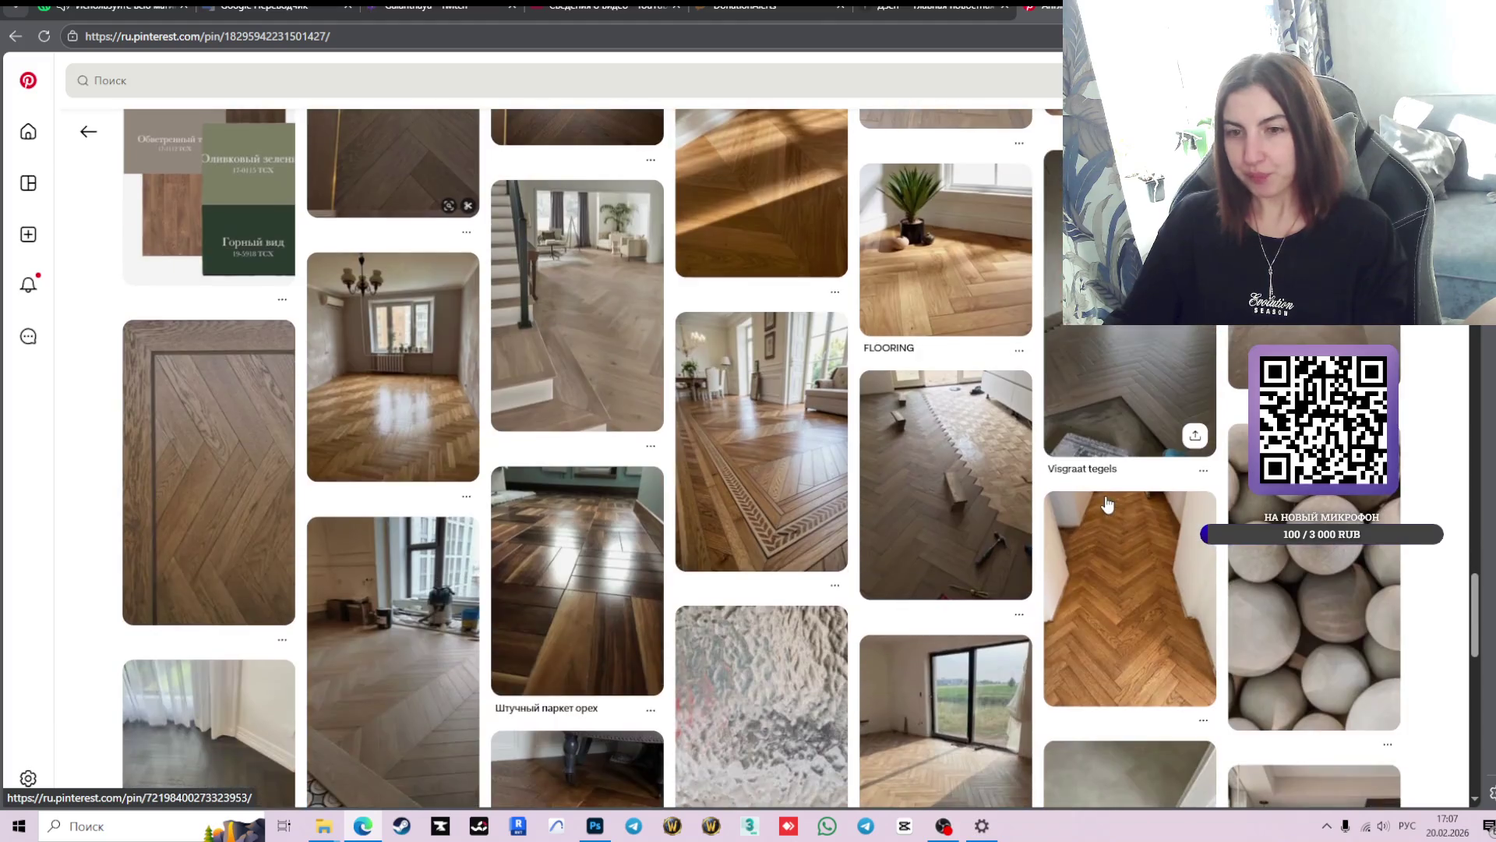
pyautogui.scroll(-3, 1223, 467)
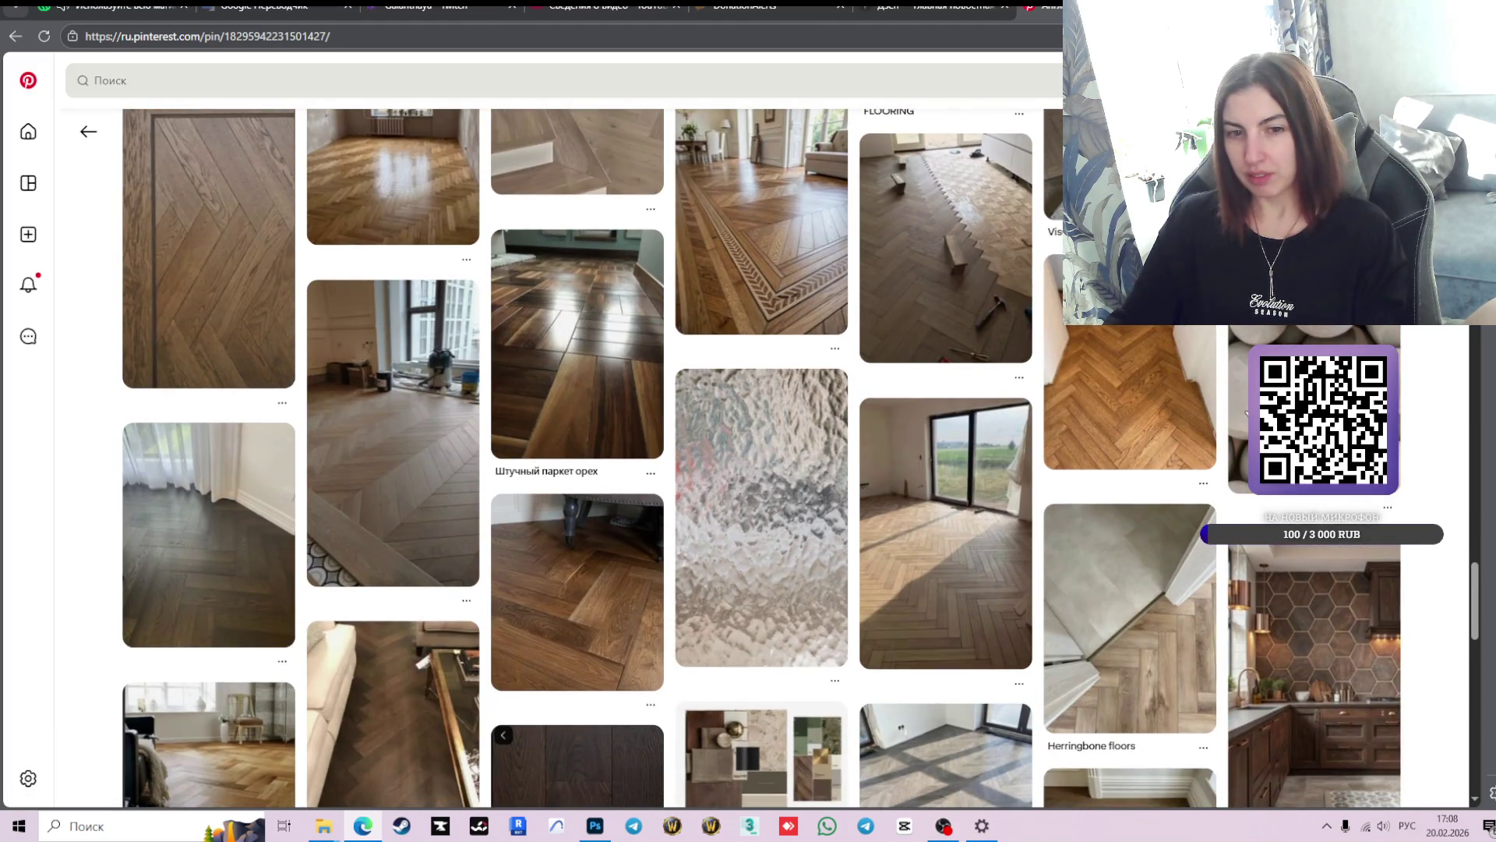
pyautogui.scroll(-3, 1246, 413)
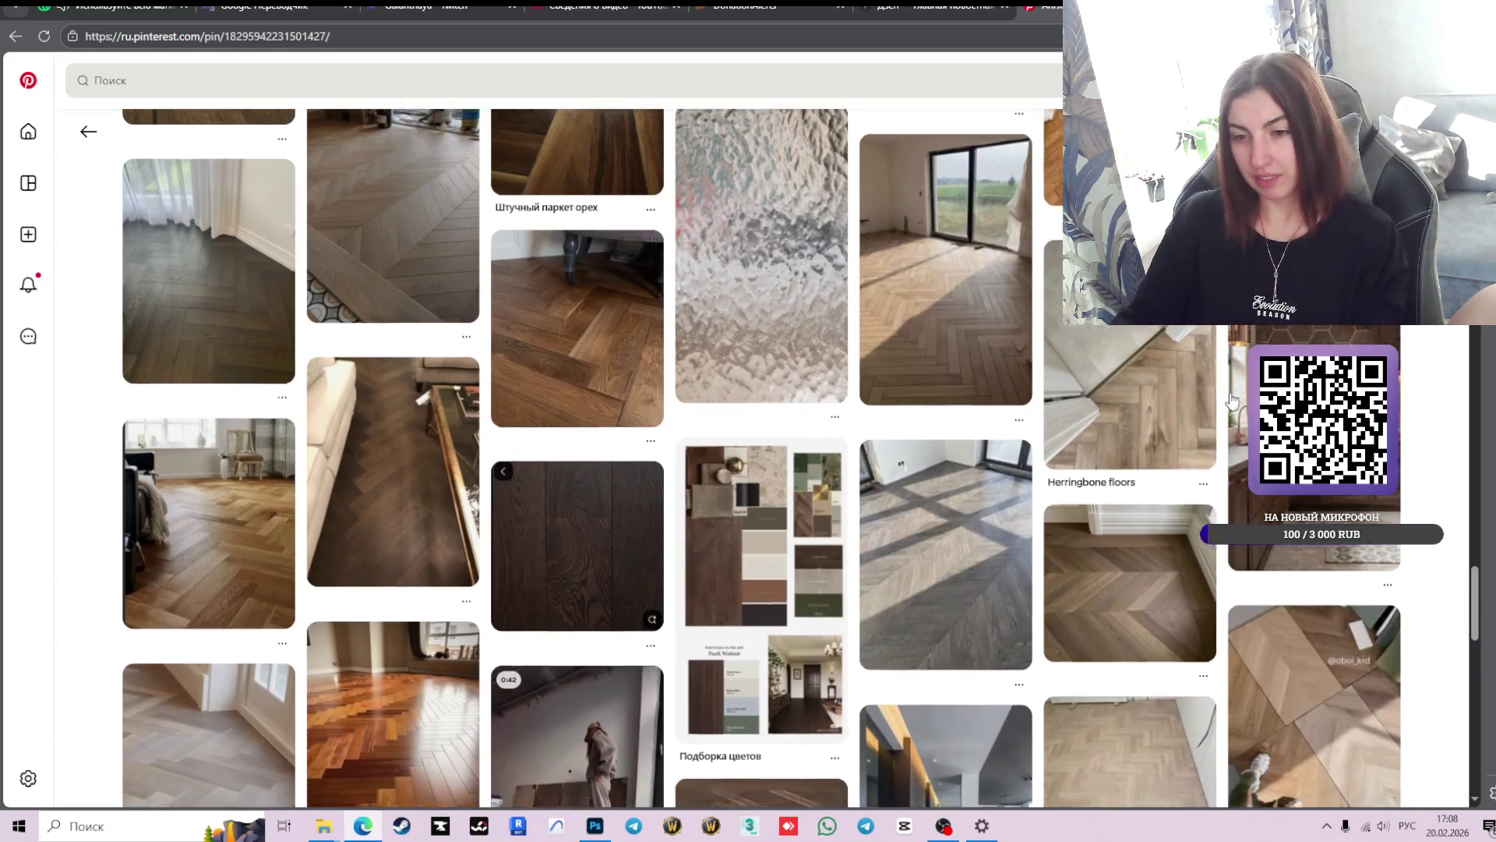
# - Scroll further through the herringbone pin's related pins, then back up the page
pyautogui.scroll(-5, 595, 527)
pyautogui.scroll(-4, 834, 465)
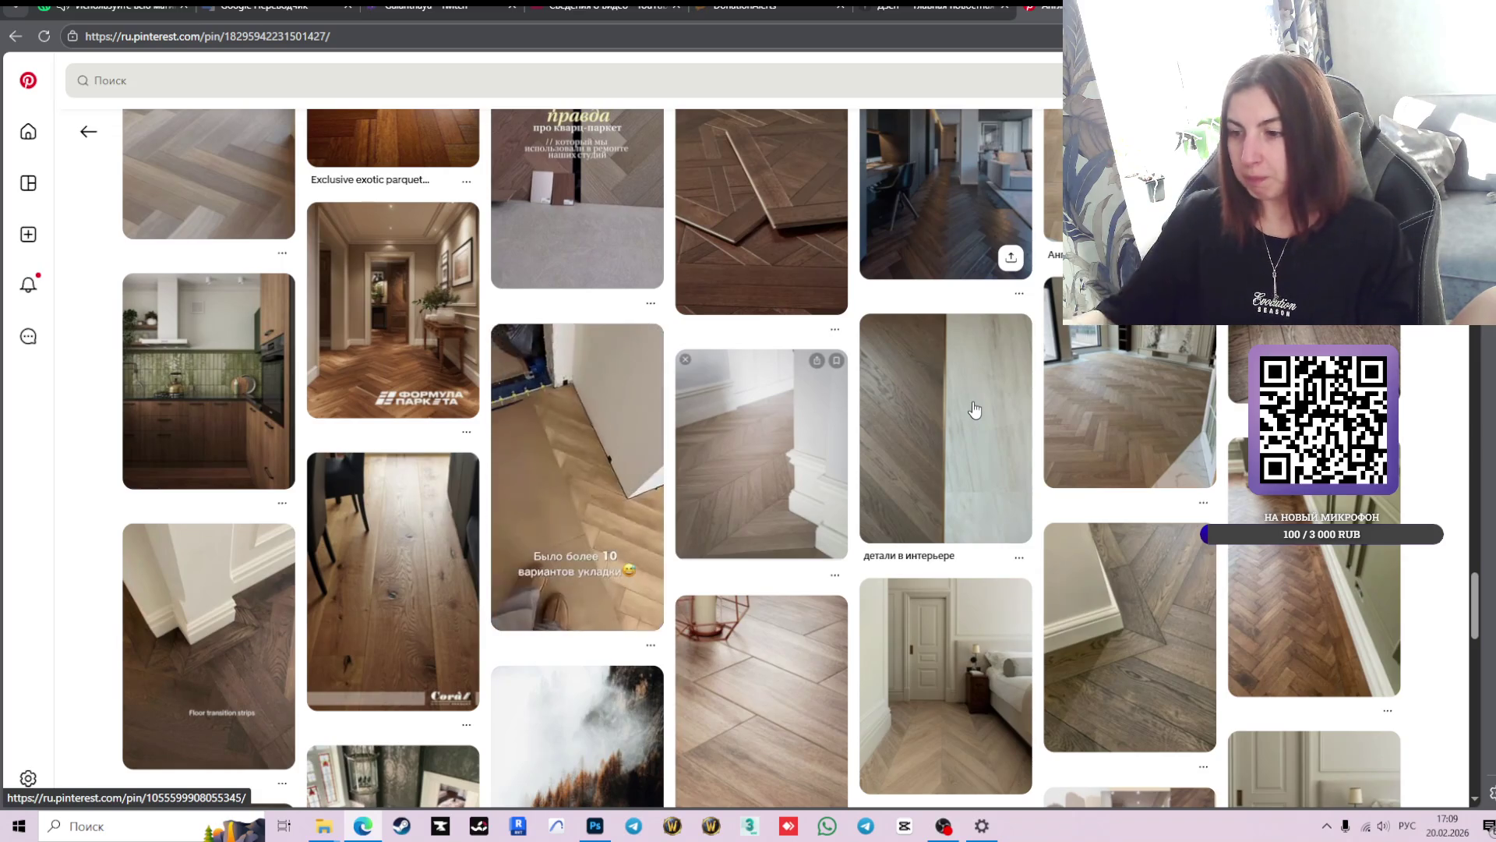
pyautogui.scroll(-5, 974, 409)
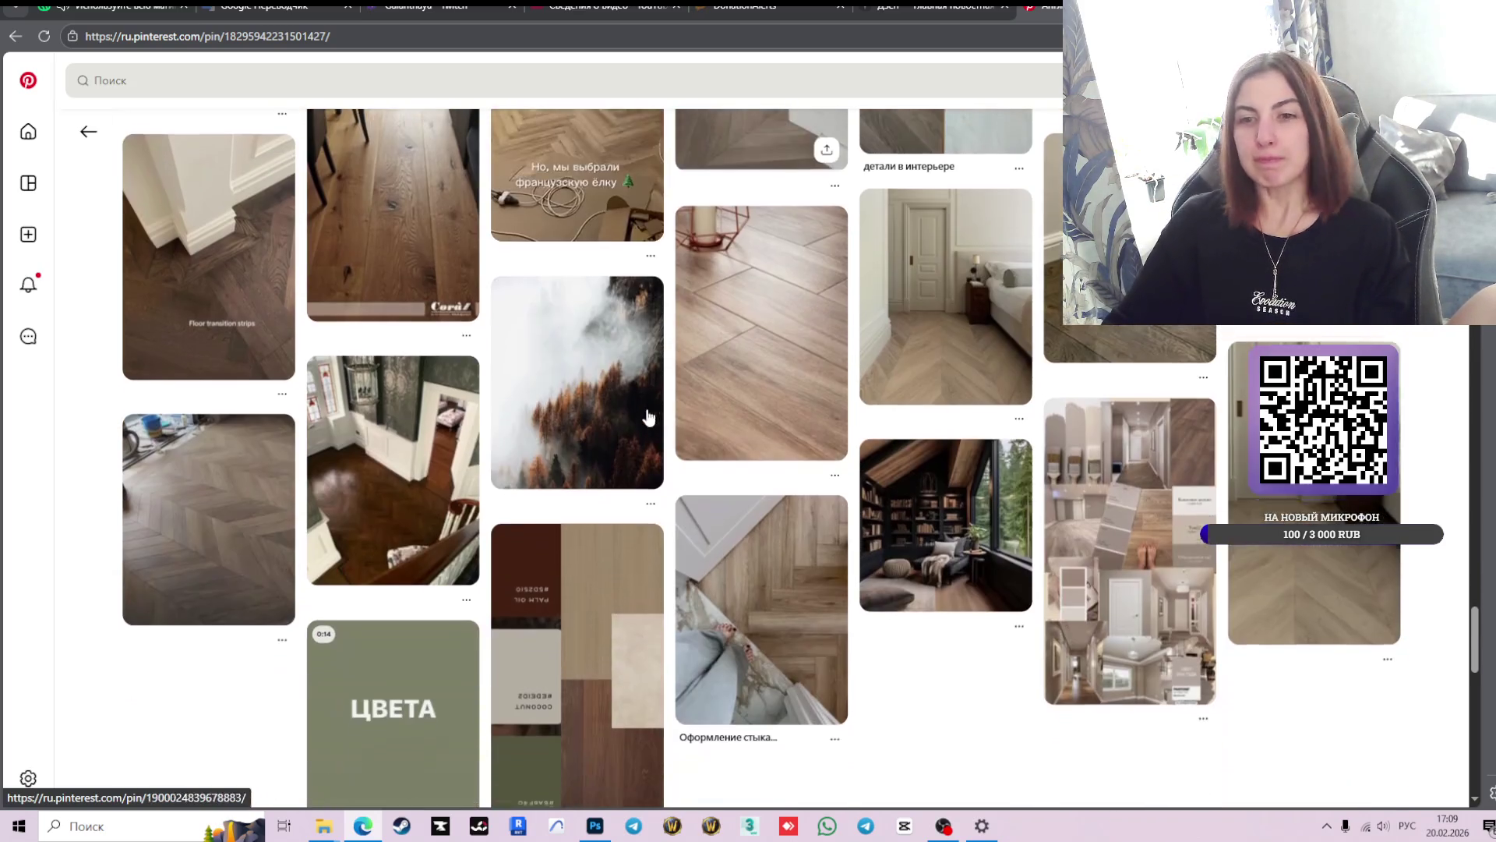
pyautogui.scroll(-3, 1239, 378)
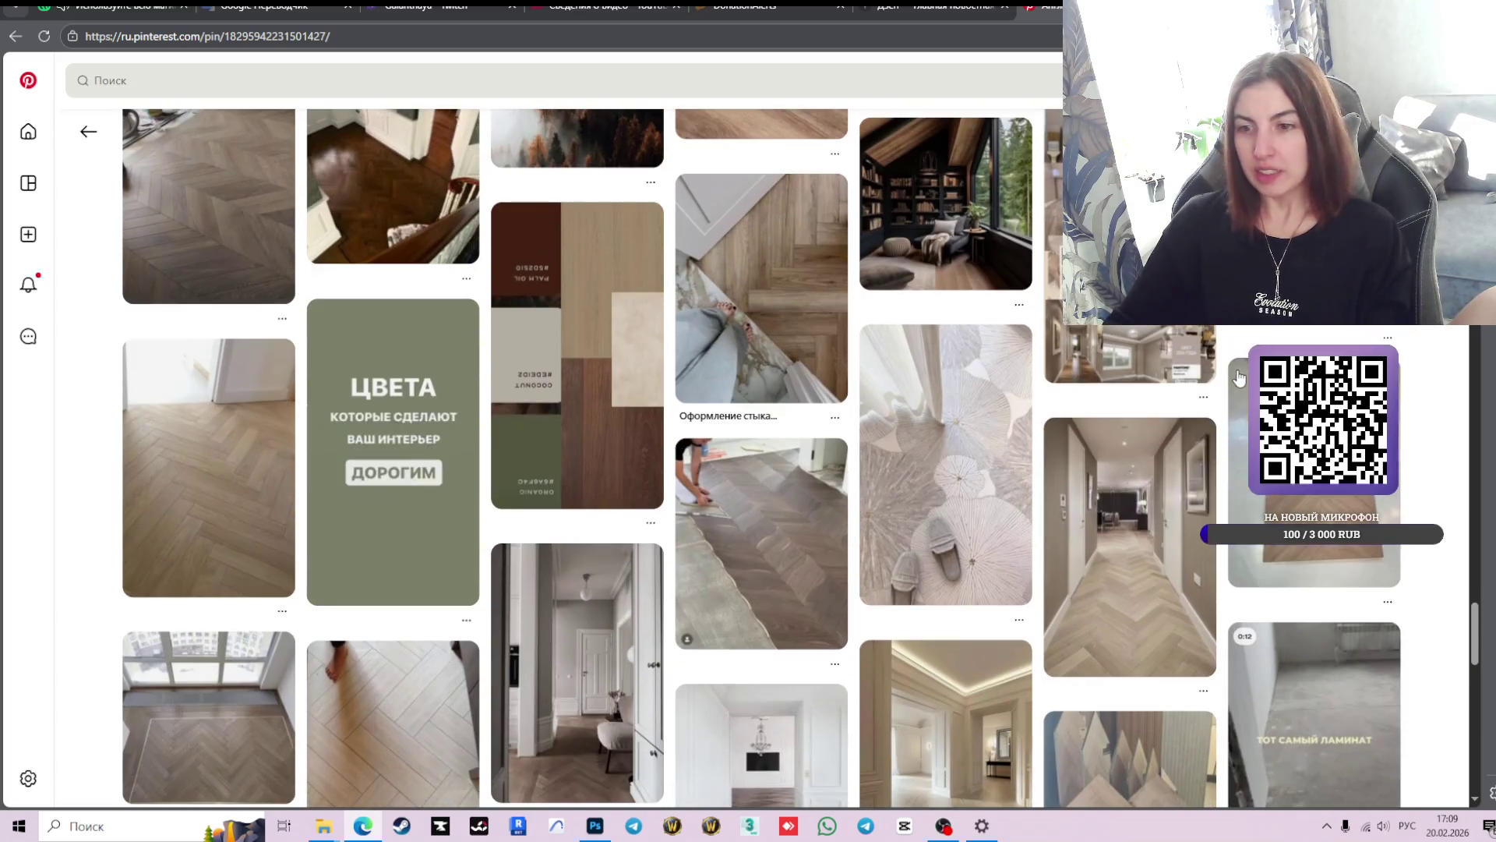
pyautogui.scroll(-4, 1240, 378)
pyautogui.scroll(-3, 1181, 395)
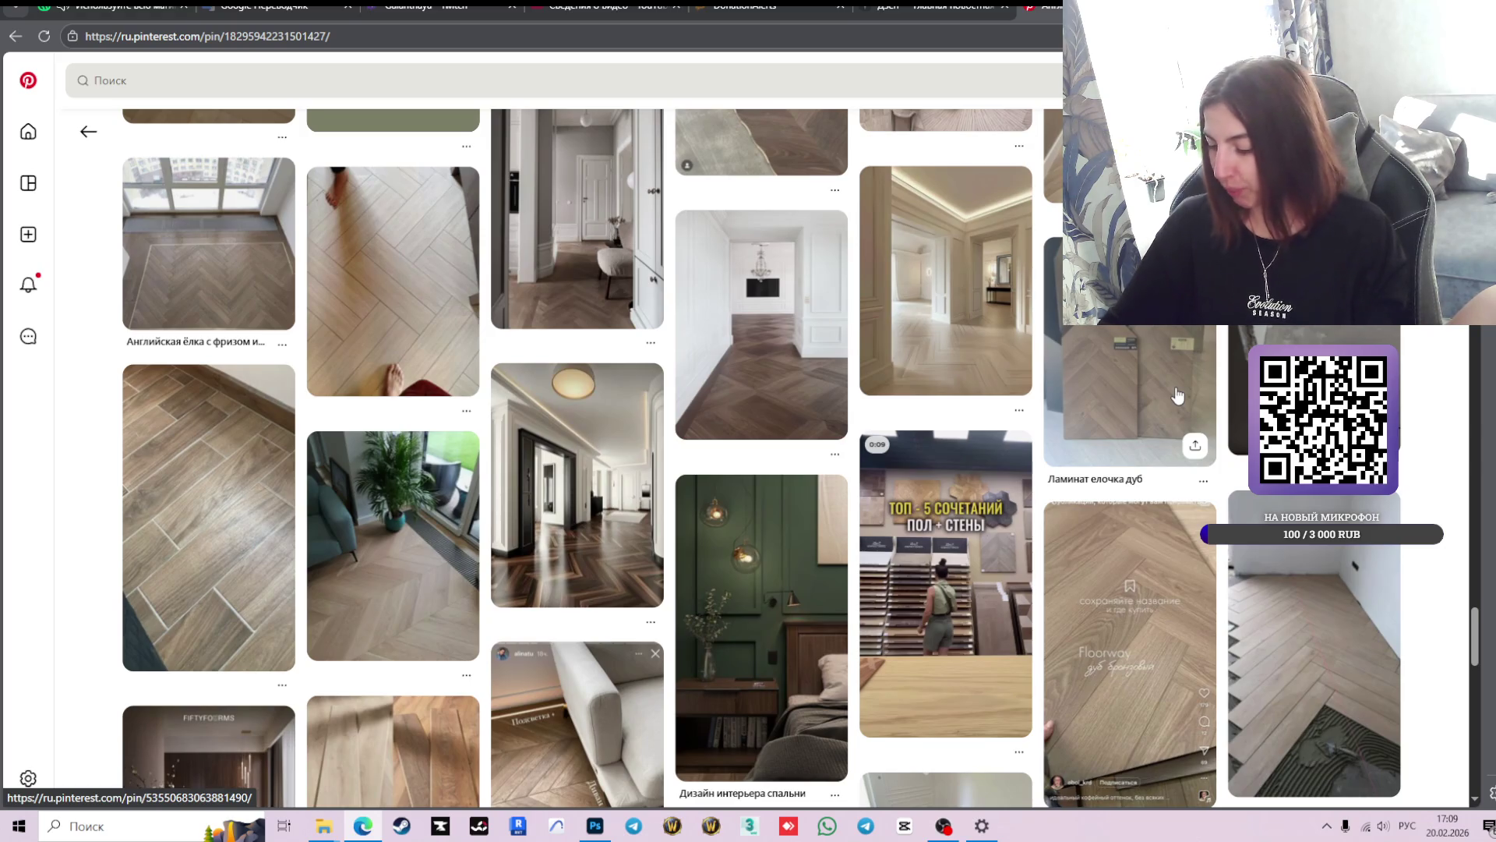
pyautogui.scroll(-3, 958, 546)
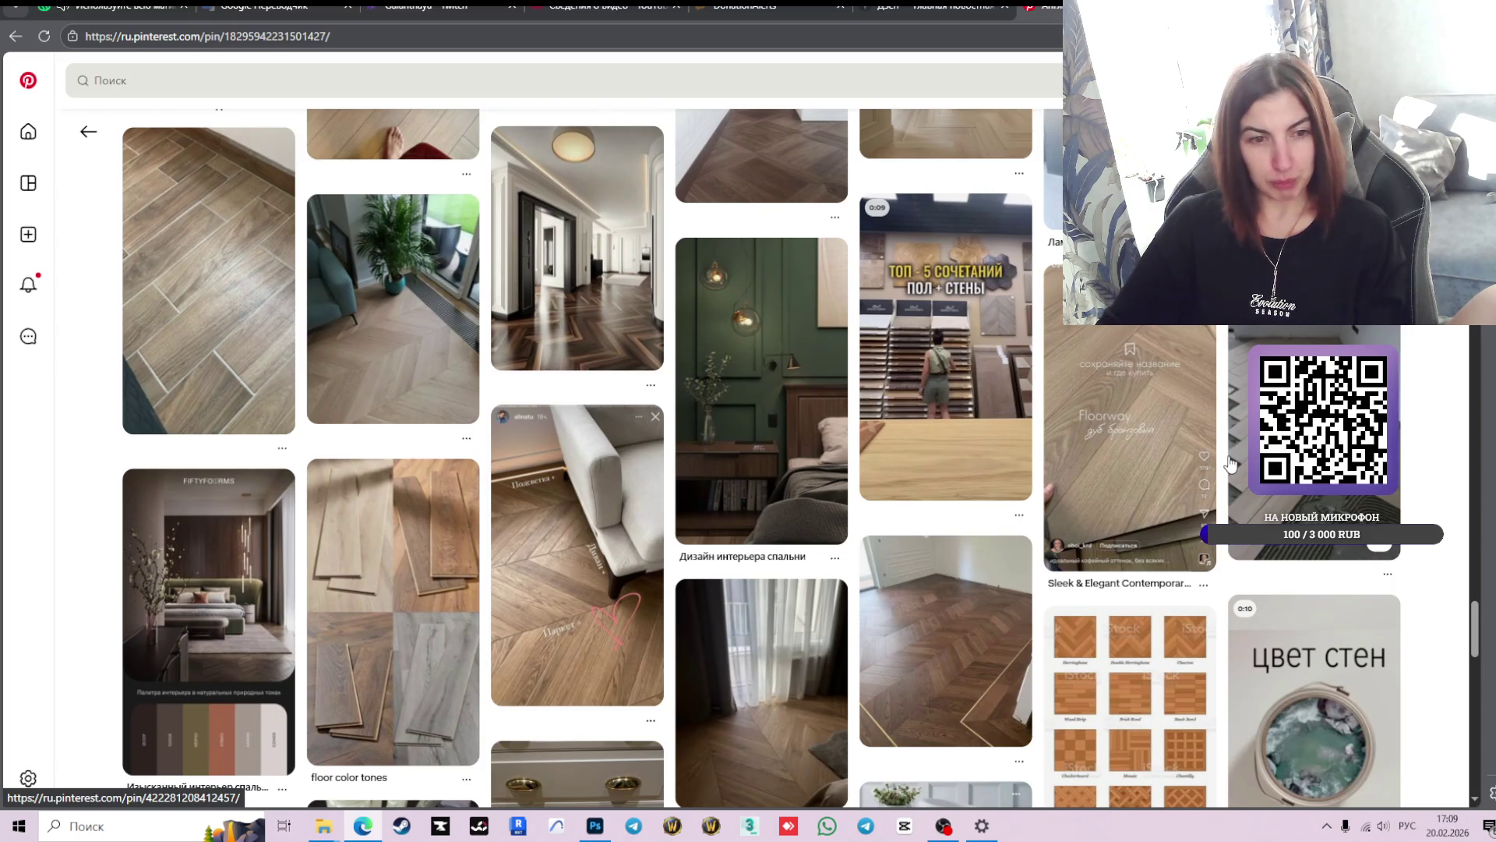
pyautogui.scroll(-2, 1221, 446)
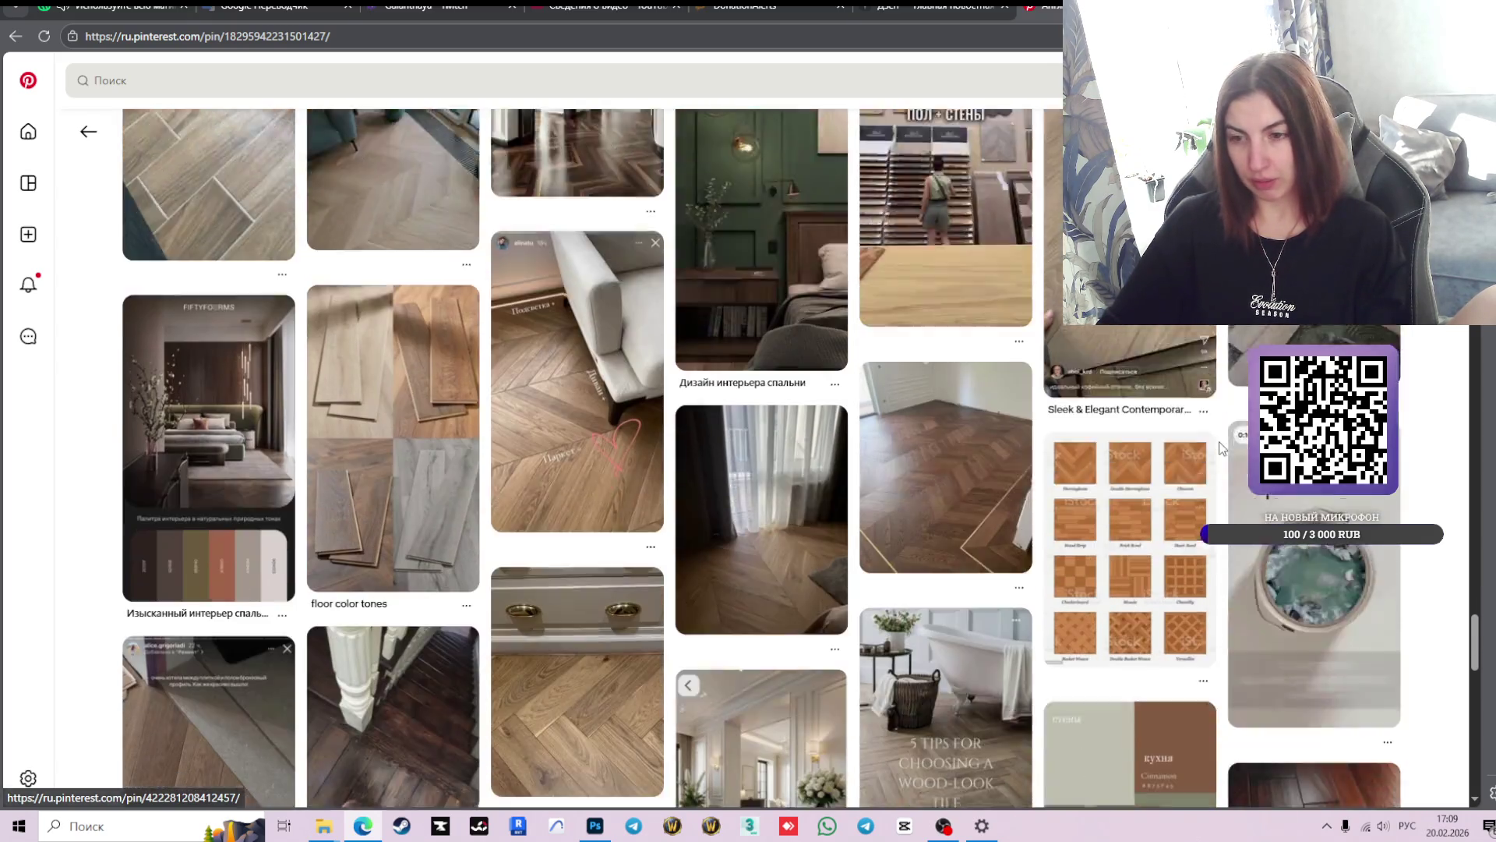
pyautogui.scroll(-2, 1221, 446)
pyautogui.scroll(-2, 1220, 446)
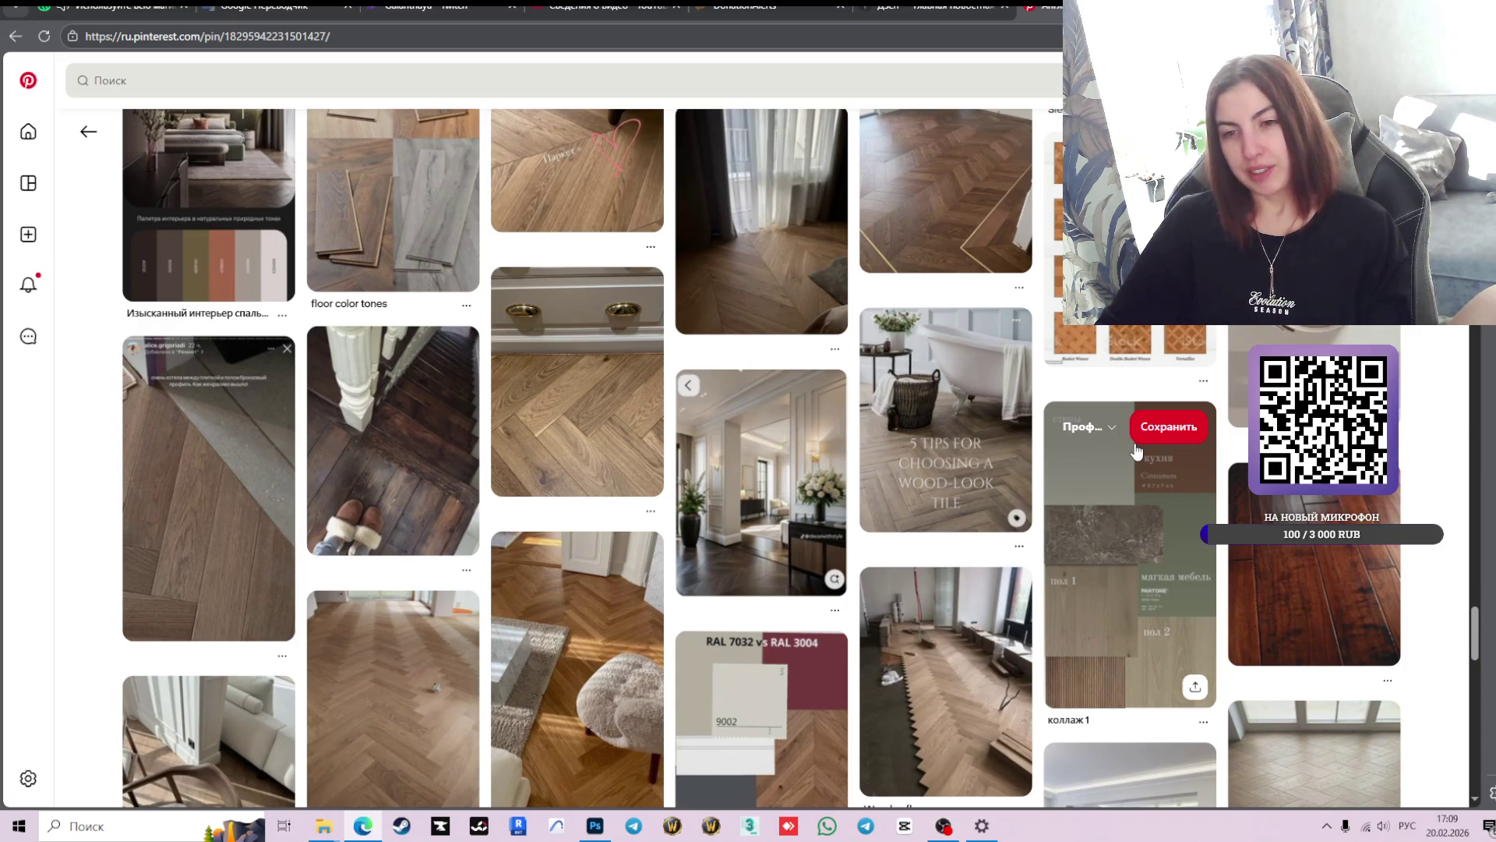
pyautogui.scroll(-3, 1136, 452)
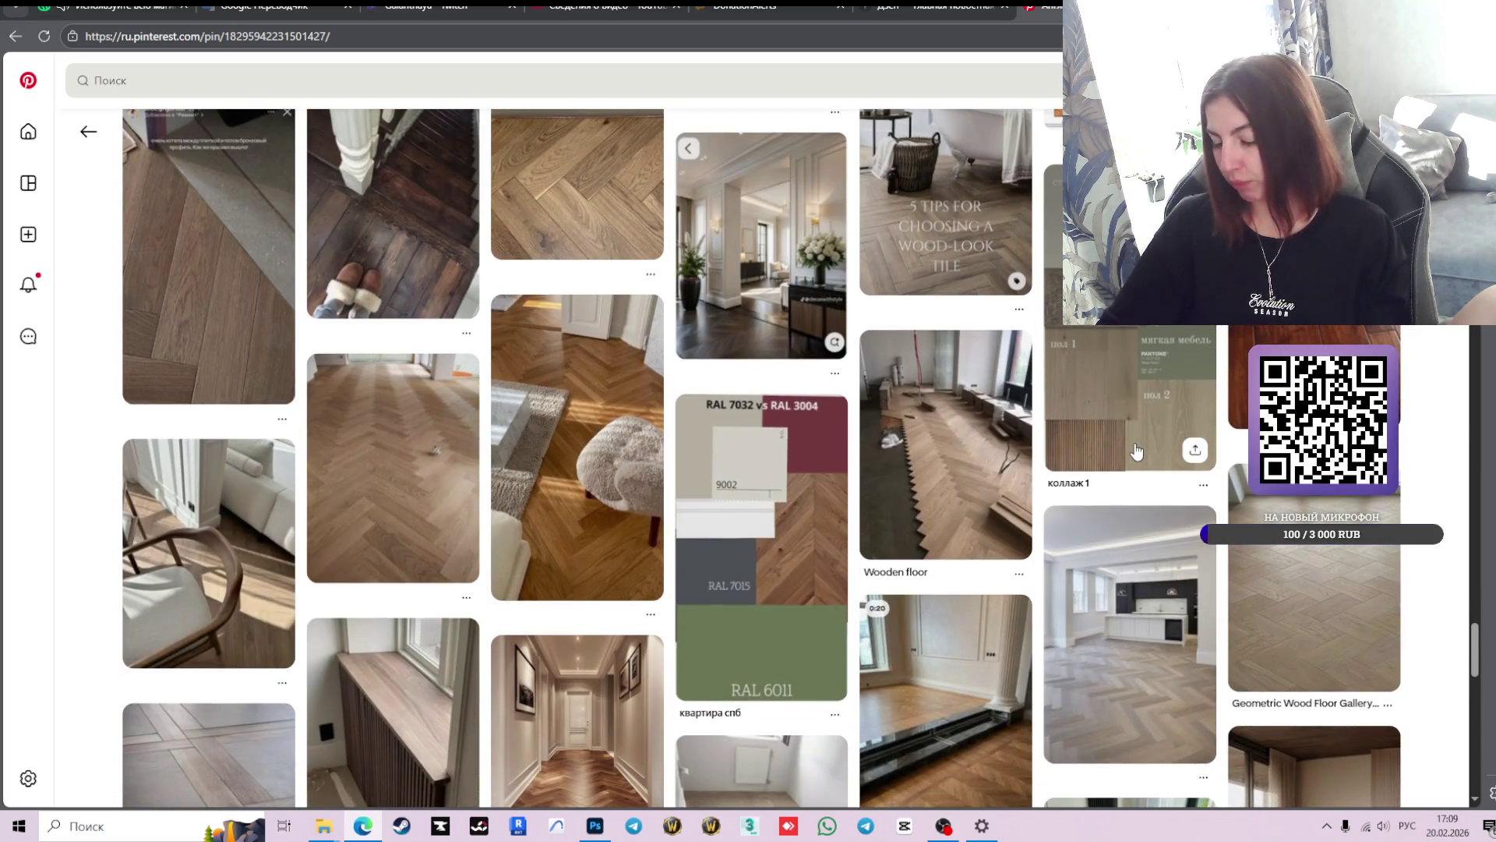
pyautogui.scroll(-4, 1136, 452)
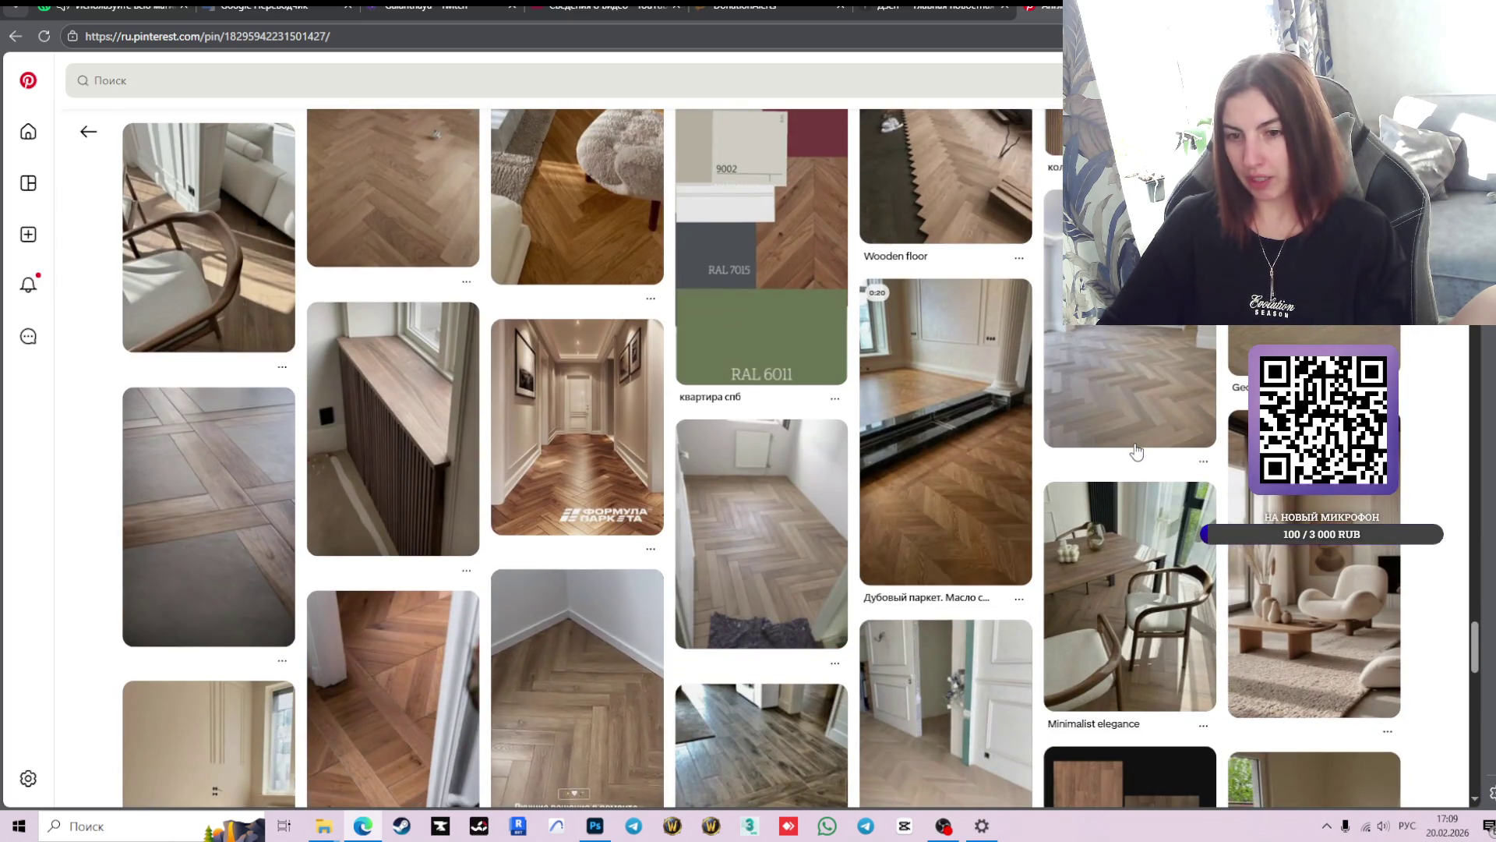
pyautogui.scroll(-3, 1136, 452)
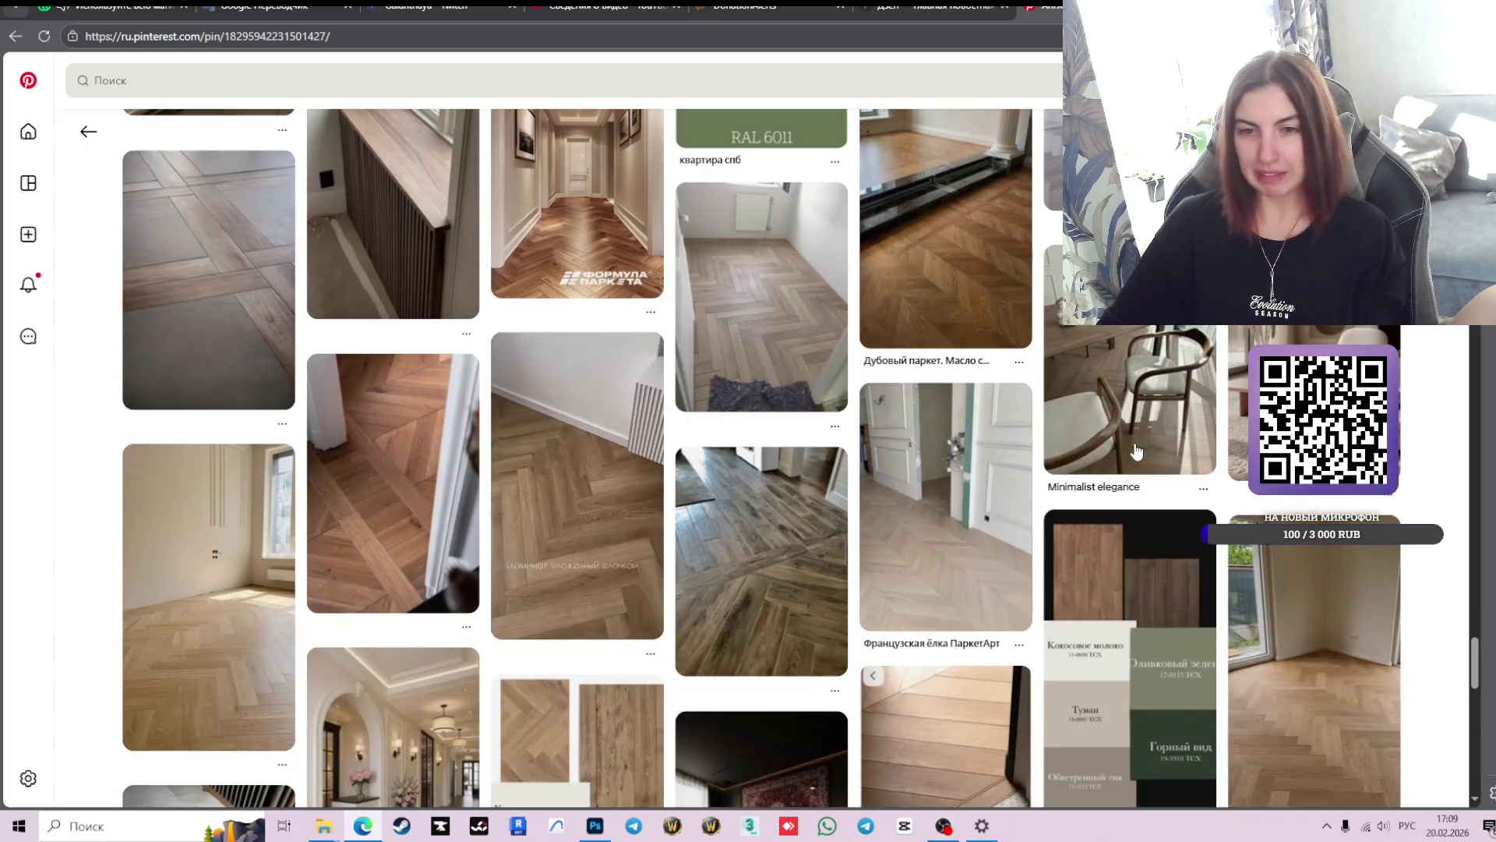
pyautogui.scroll(-3, 1136, 452)
pyautogui.scroll(3, 1136, 452)
pyautogui.scroll(2, 1136, 452)
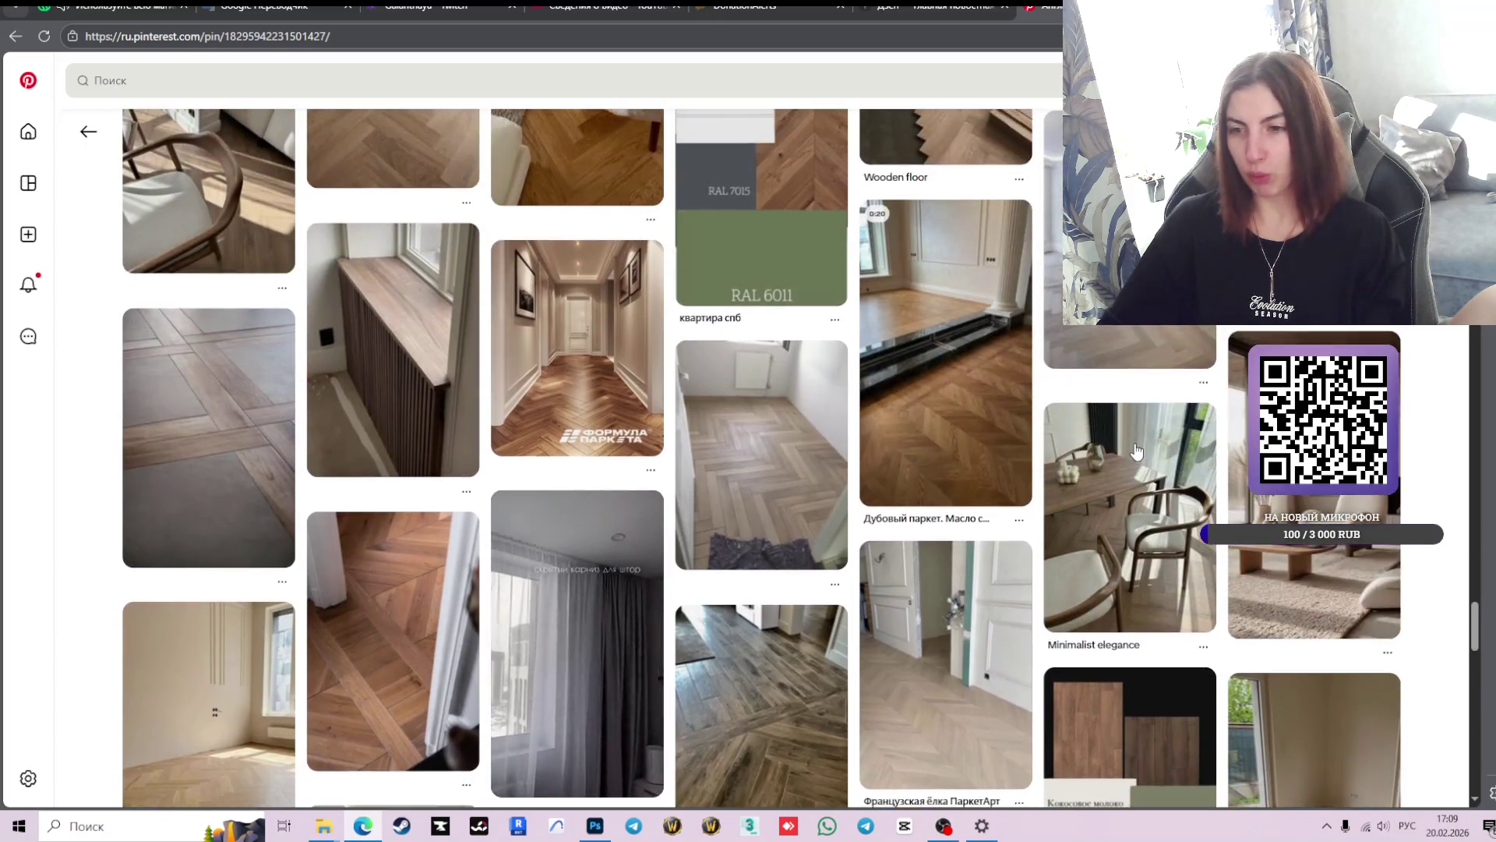
pyautogui.scroll(4, 1136, 452)
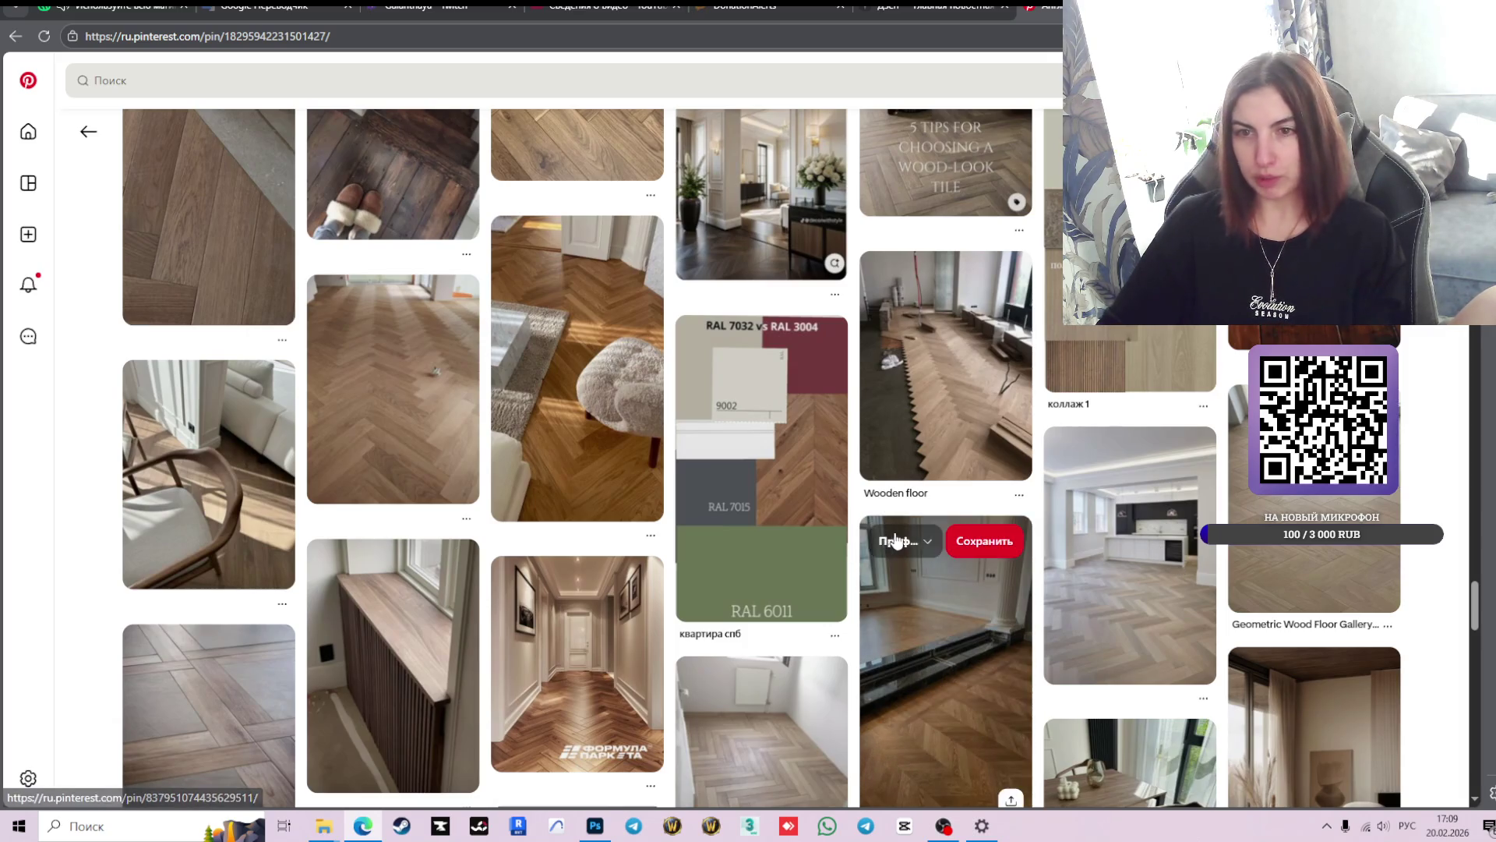
pyautogui.scroll(4, 974, 530)
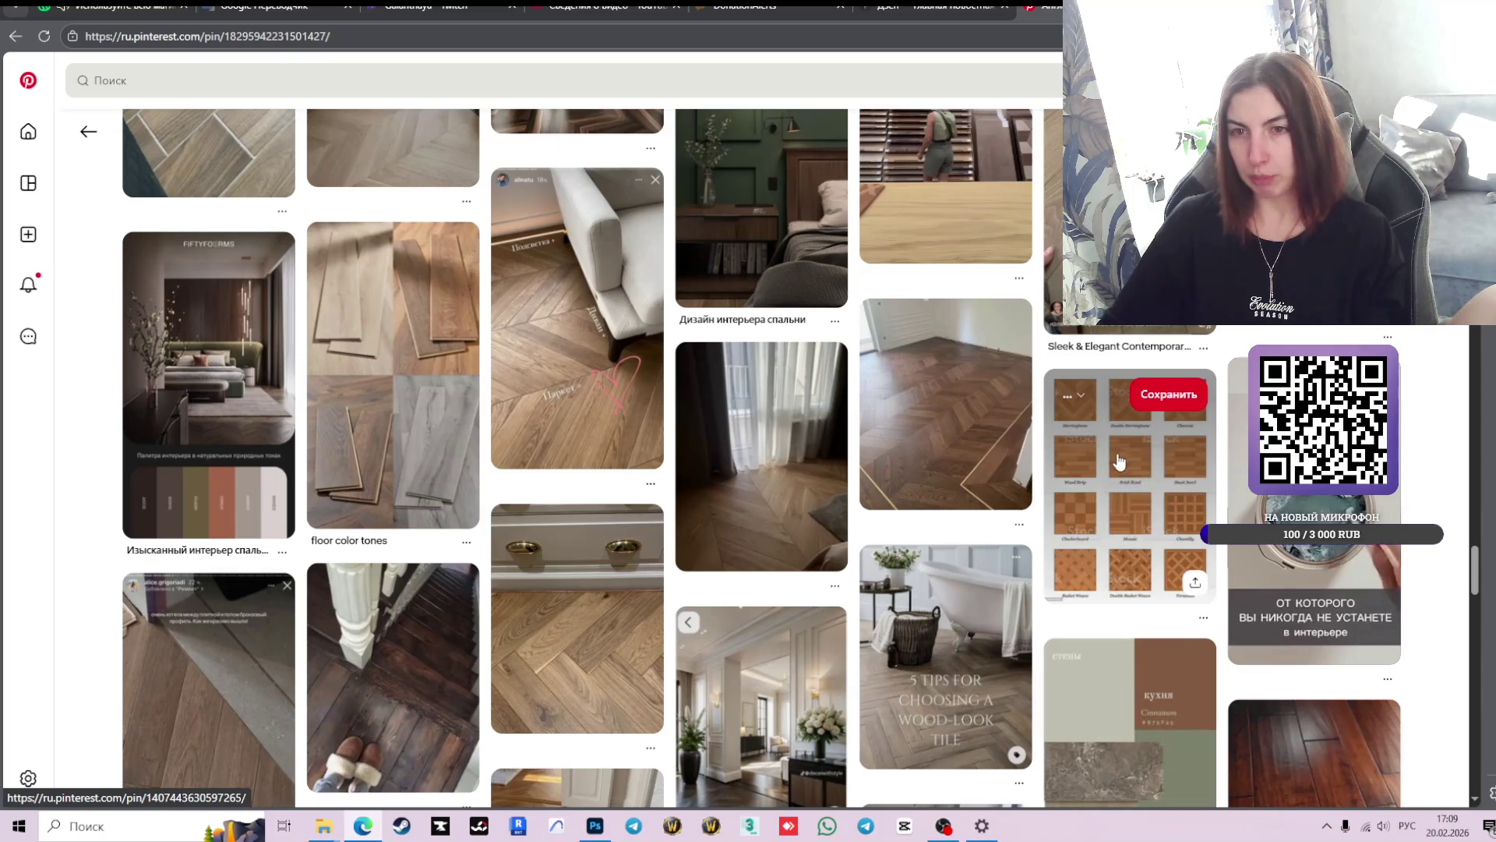
pyautogui.scroll(3, 1091, 475)
pyautogui.scroll(3, 1110, 450)
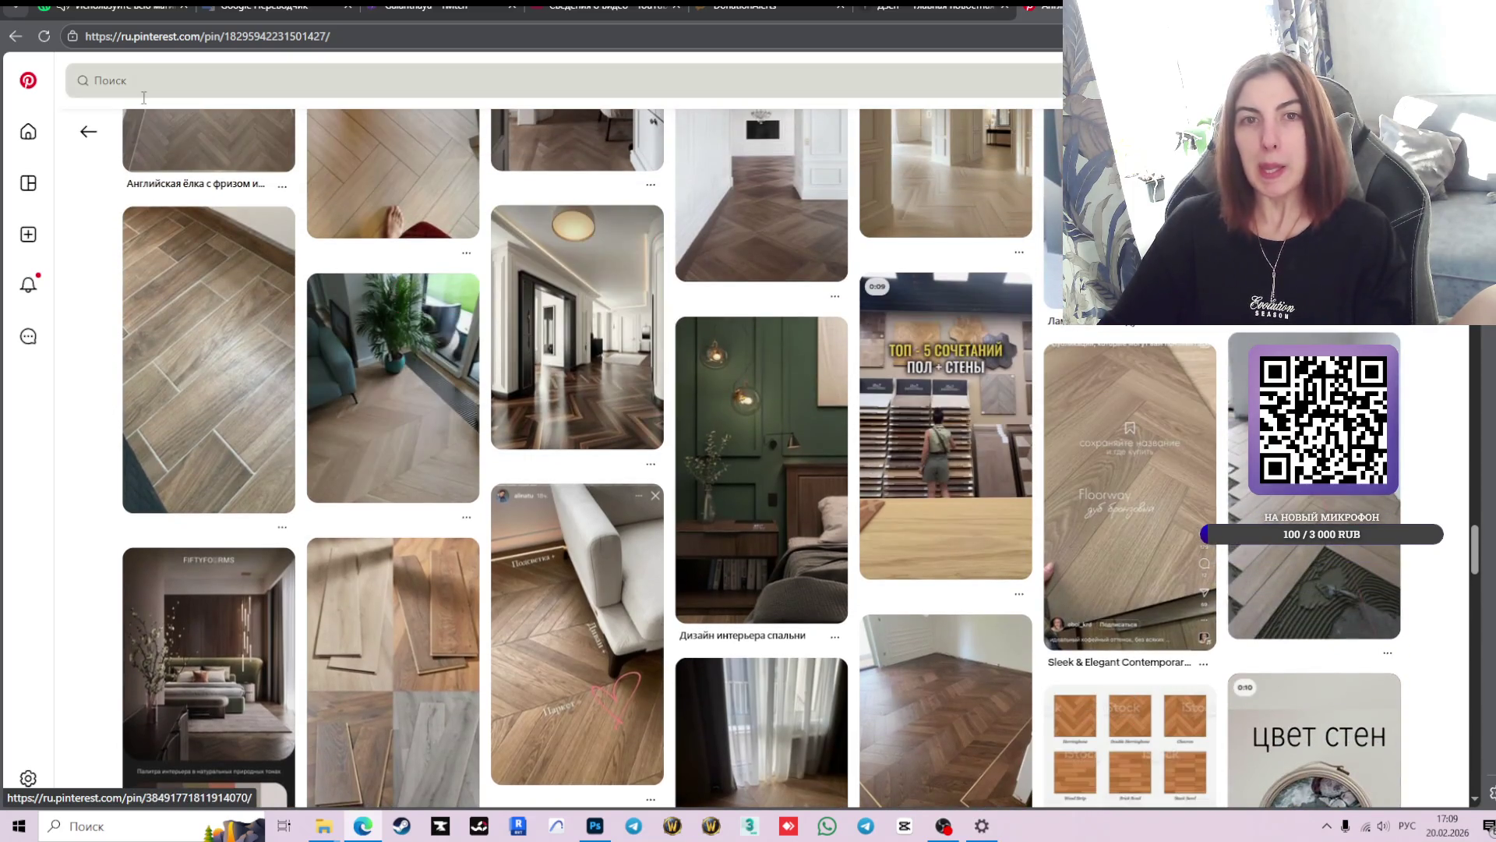
# - Return to the 'деревянные половицы' results and scroll down to the related searches
pyautogui.click(89, 135)
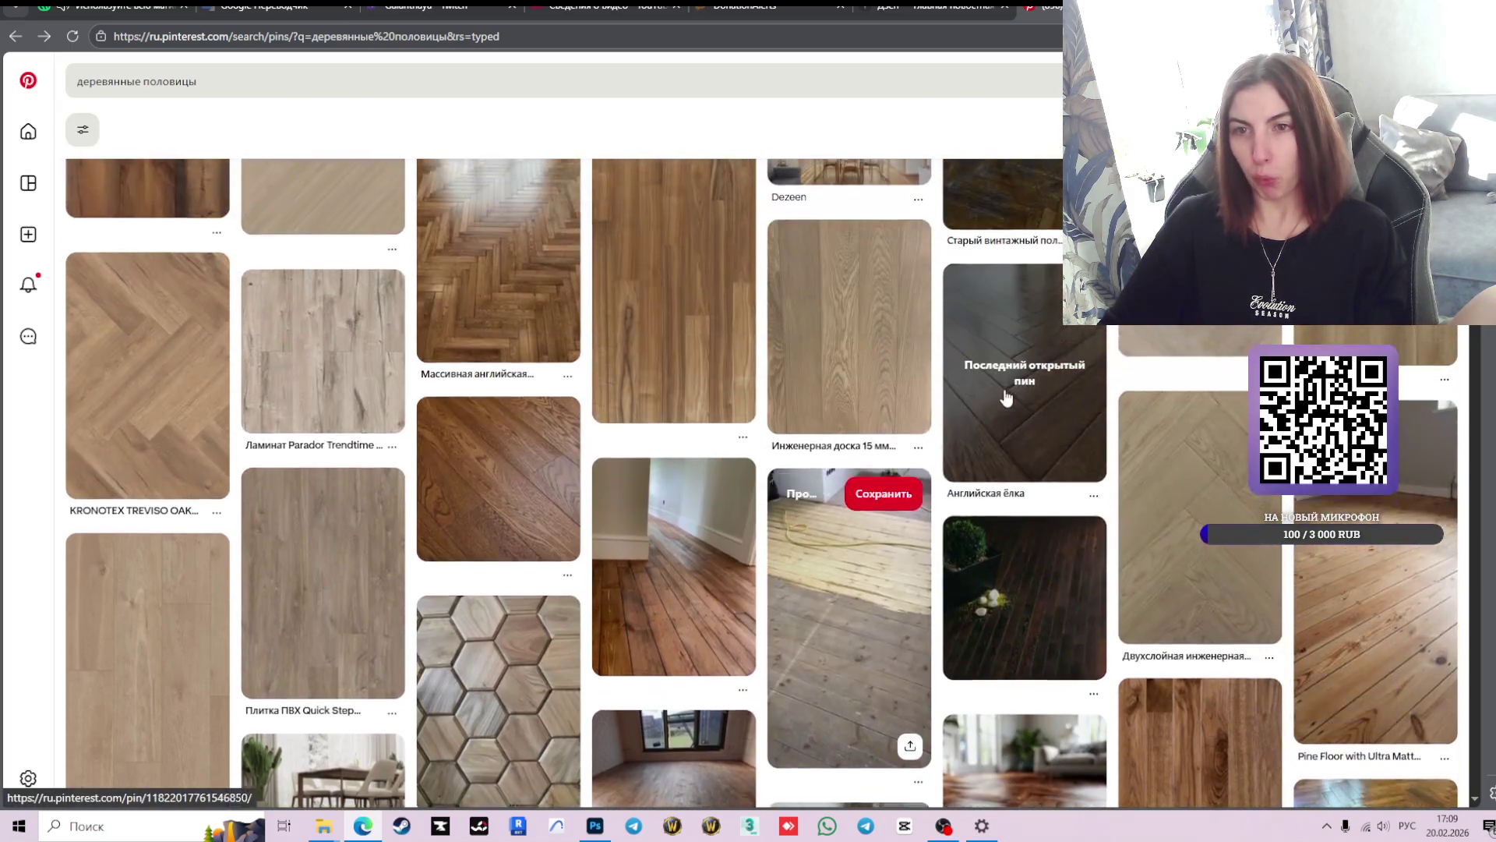
pyautogui.scroll(5, 1007, 398)
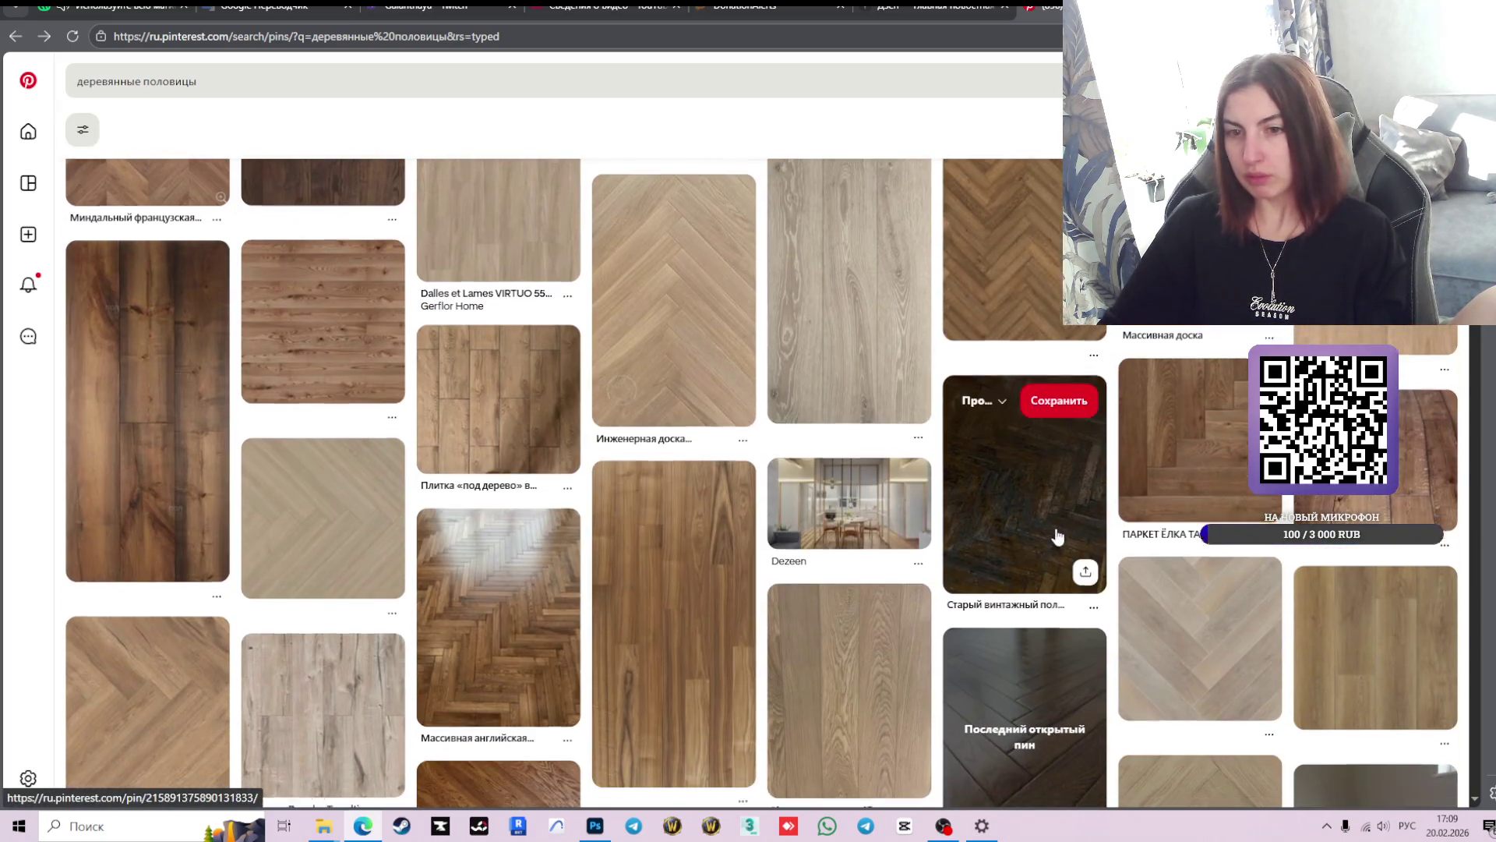
pyautogui.scroll(-4, 1057, 536)
pyautogui.scroll(-3, 1030, 497)
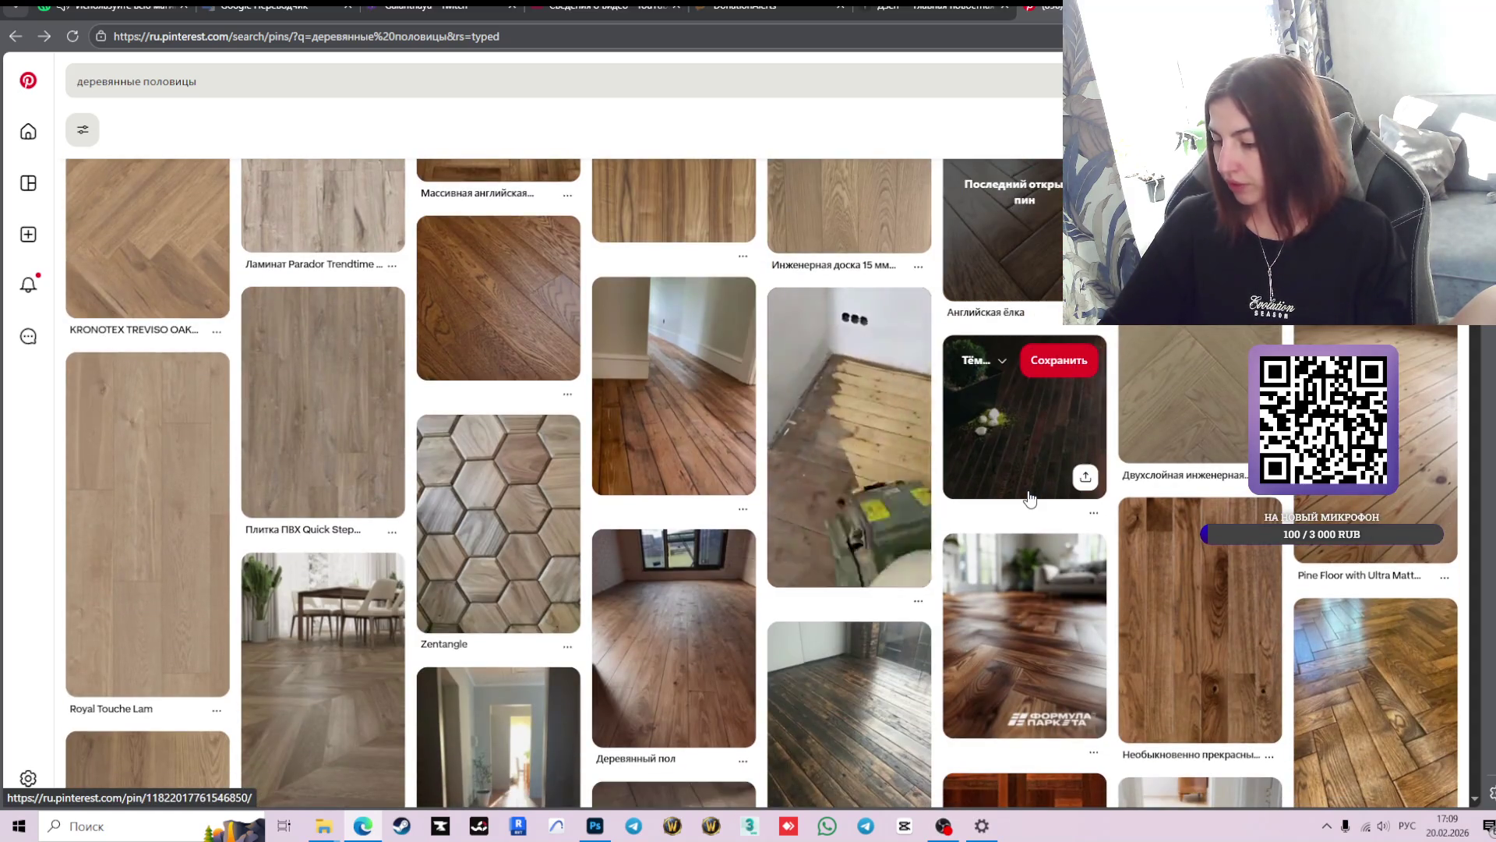
pyautogui.scroll(-1, 1052, 490)
pyautogui.scroll(-2, 1092, 477)
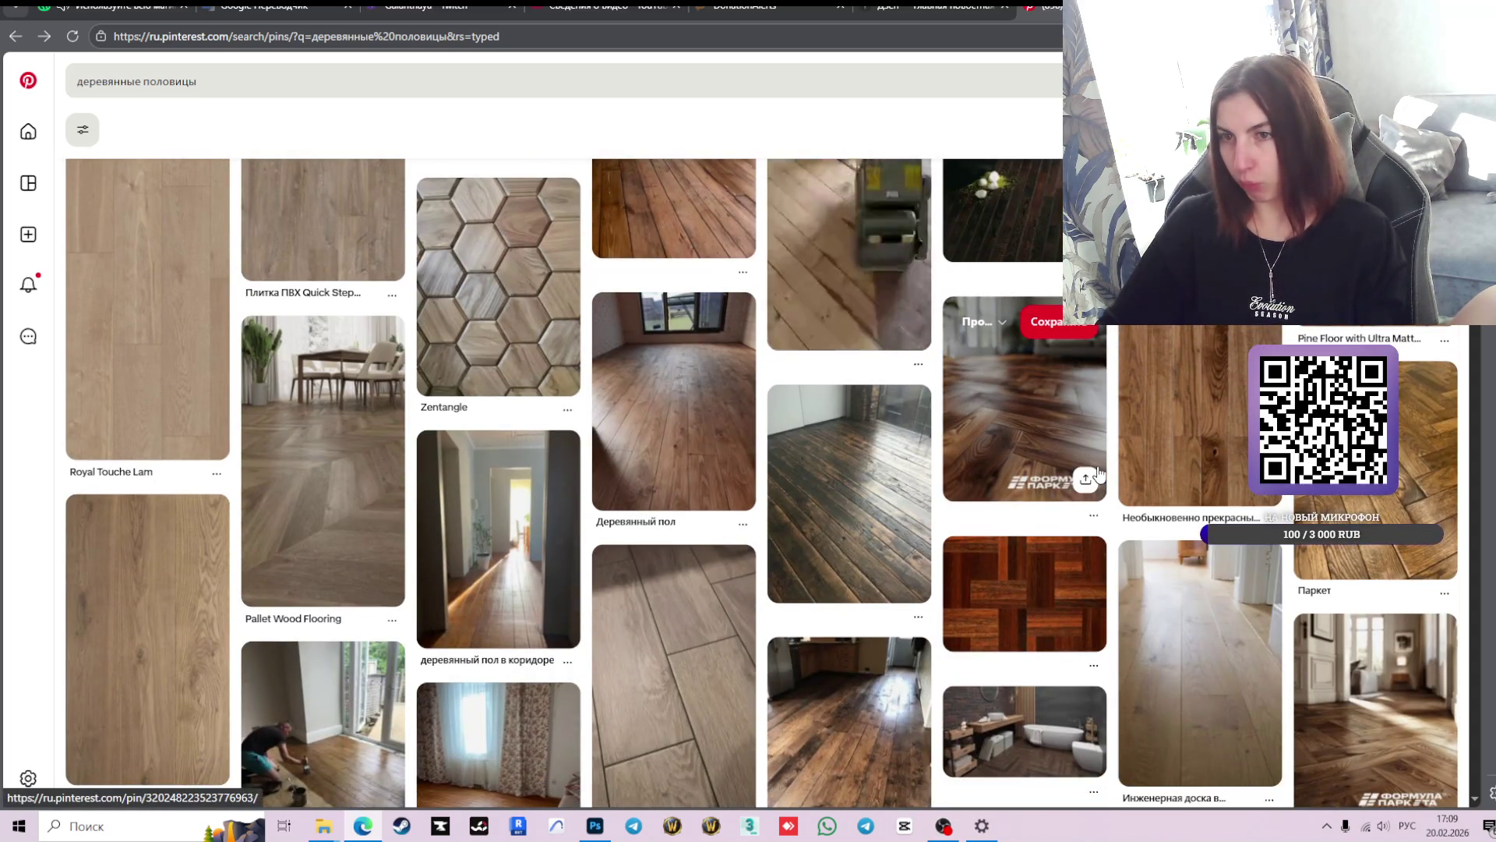
pyautogui.scroll(-1, 1097, 473)
pyautogui.scroll(-2, 1097, 474)
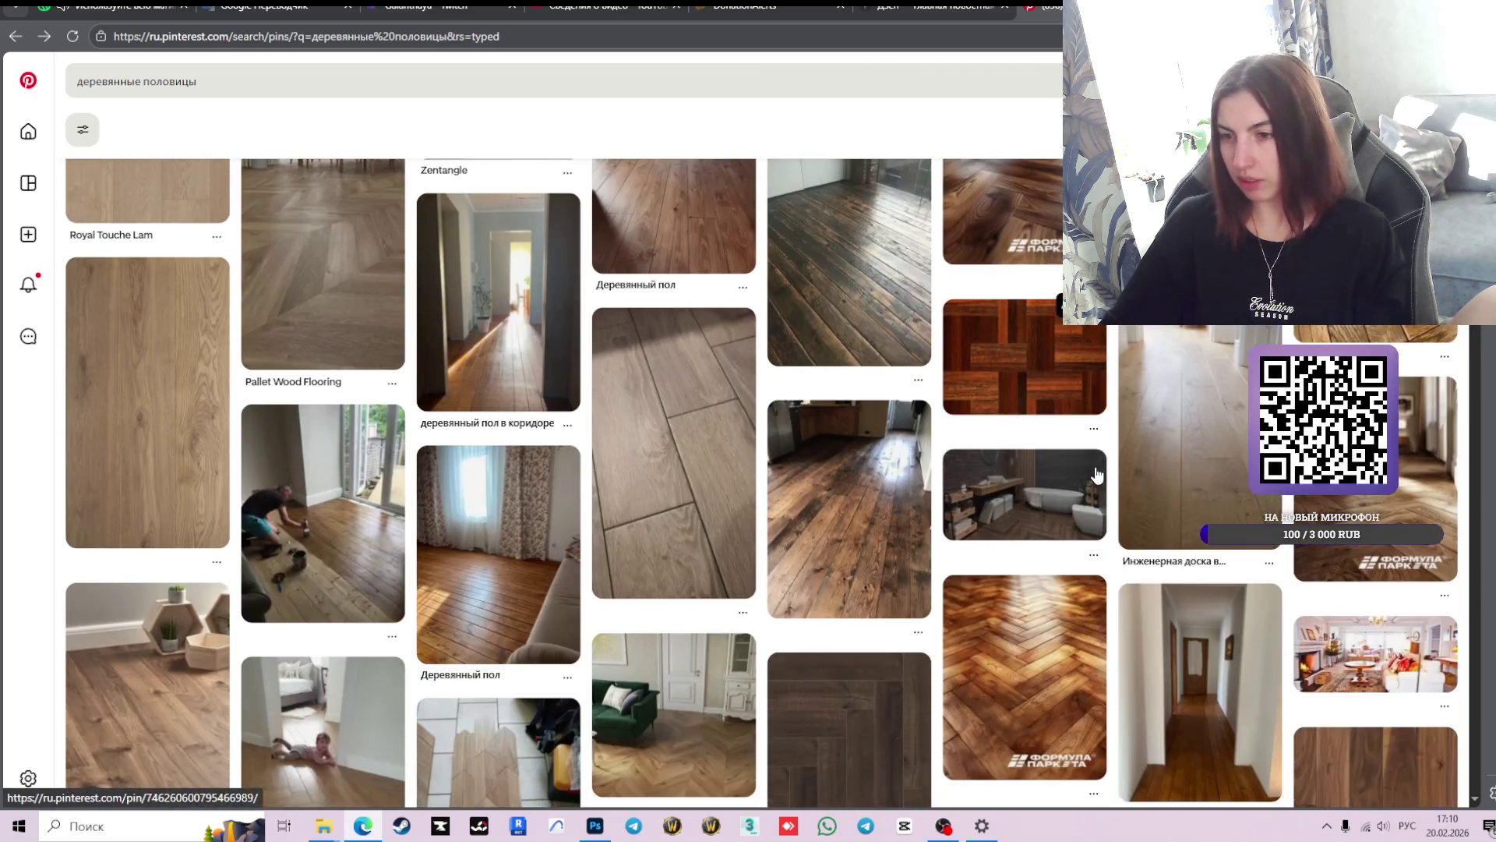
pyautogui.moveTo(1039, 511)
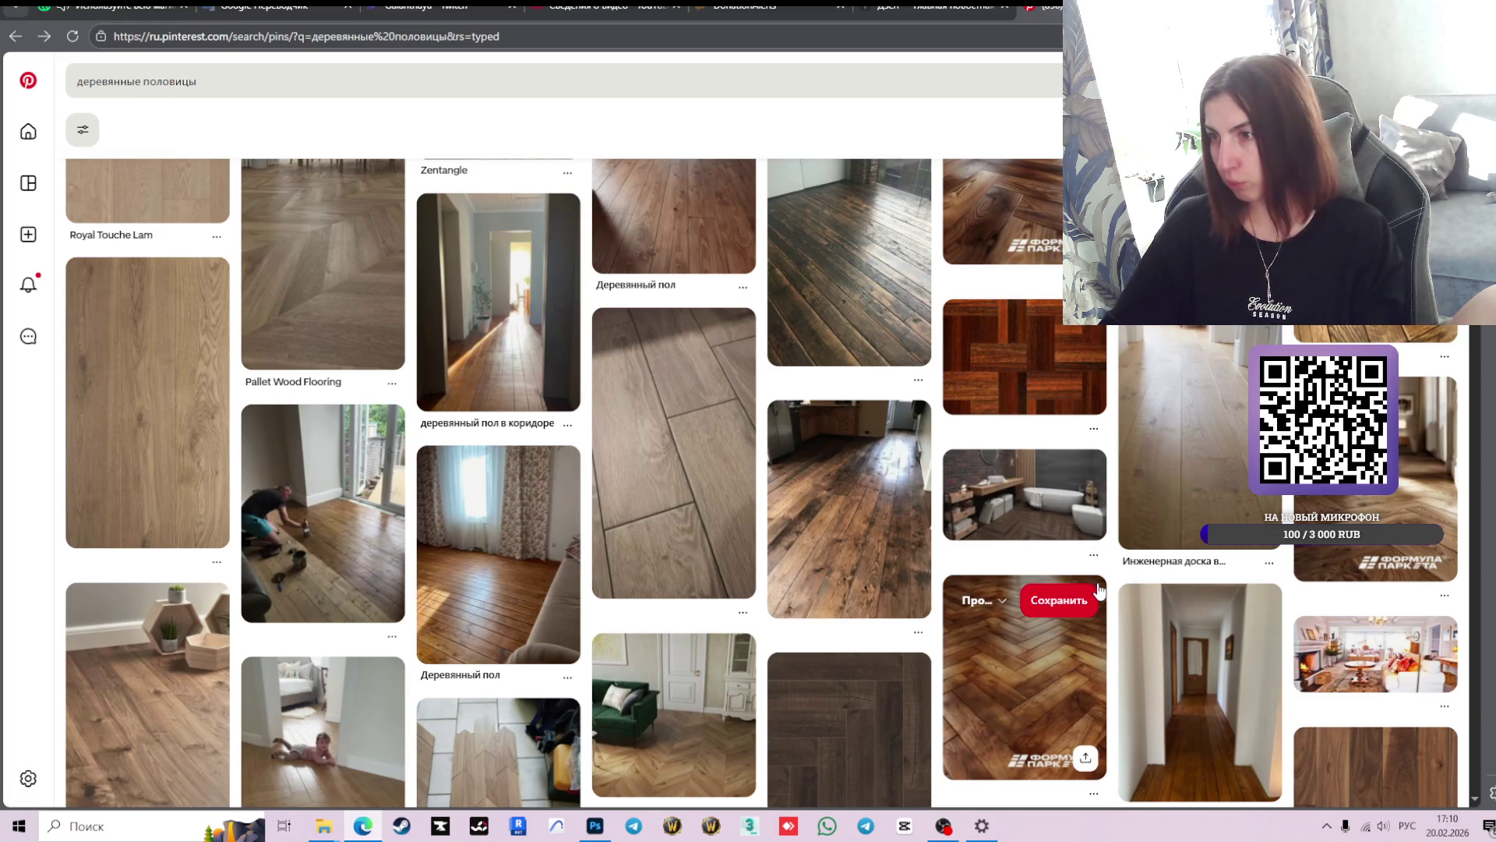
pyautogui.moveTo(1315, 550)
pyautogui.scroll(-3, 1286, 553)
pyautogui.scroll(-3, 1169, 607)
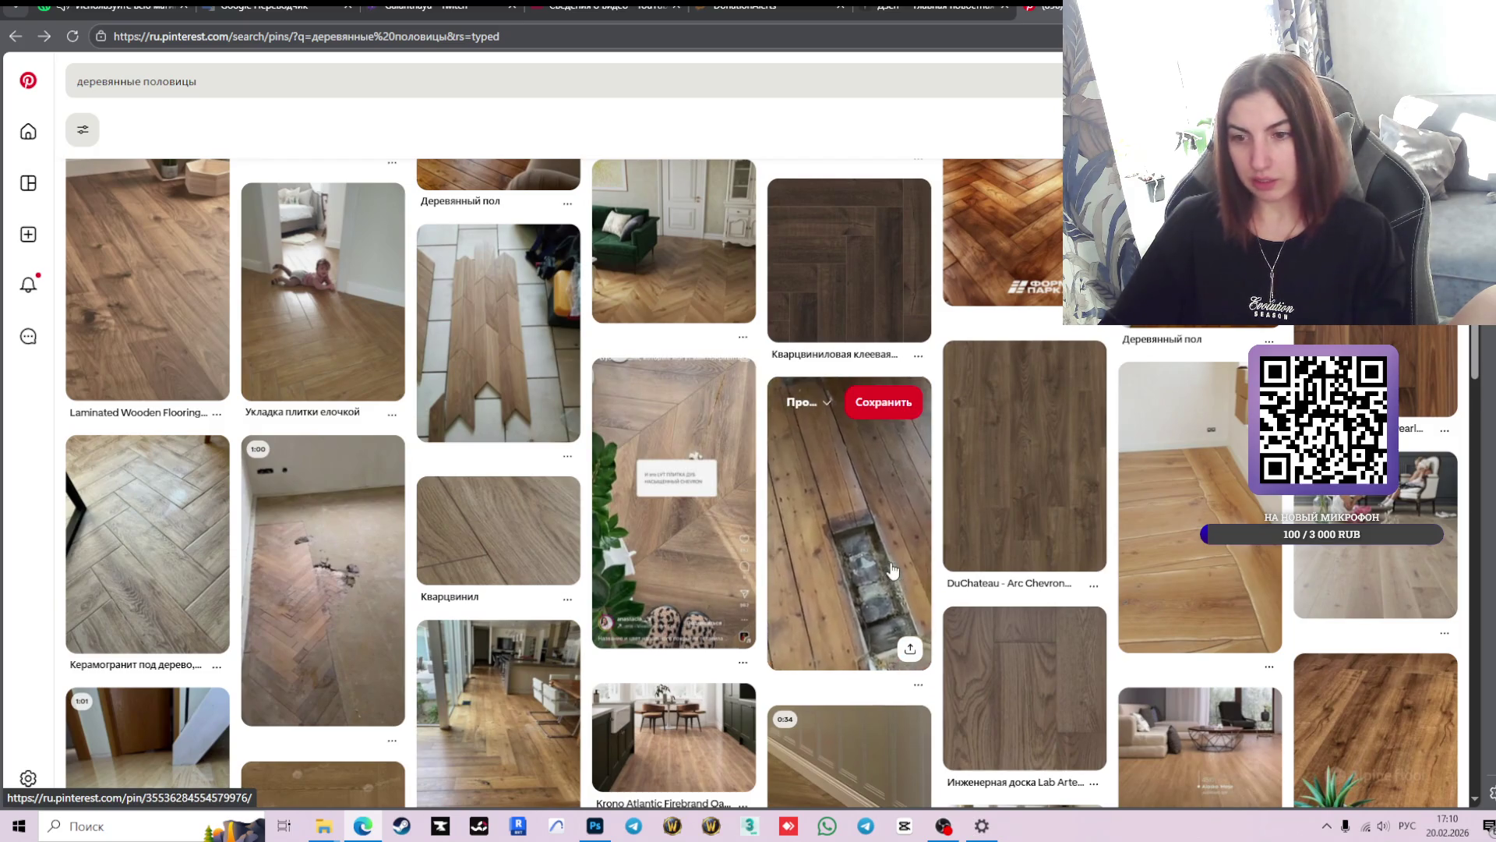
pyautogui.scroll(-3, 888, 567)
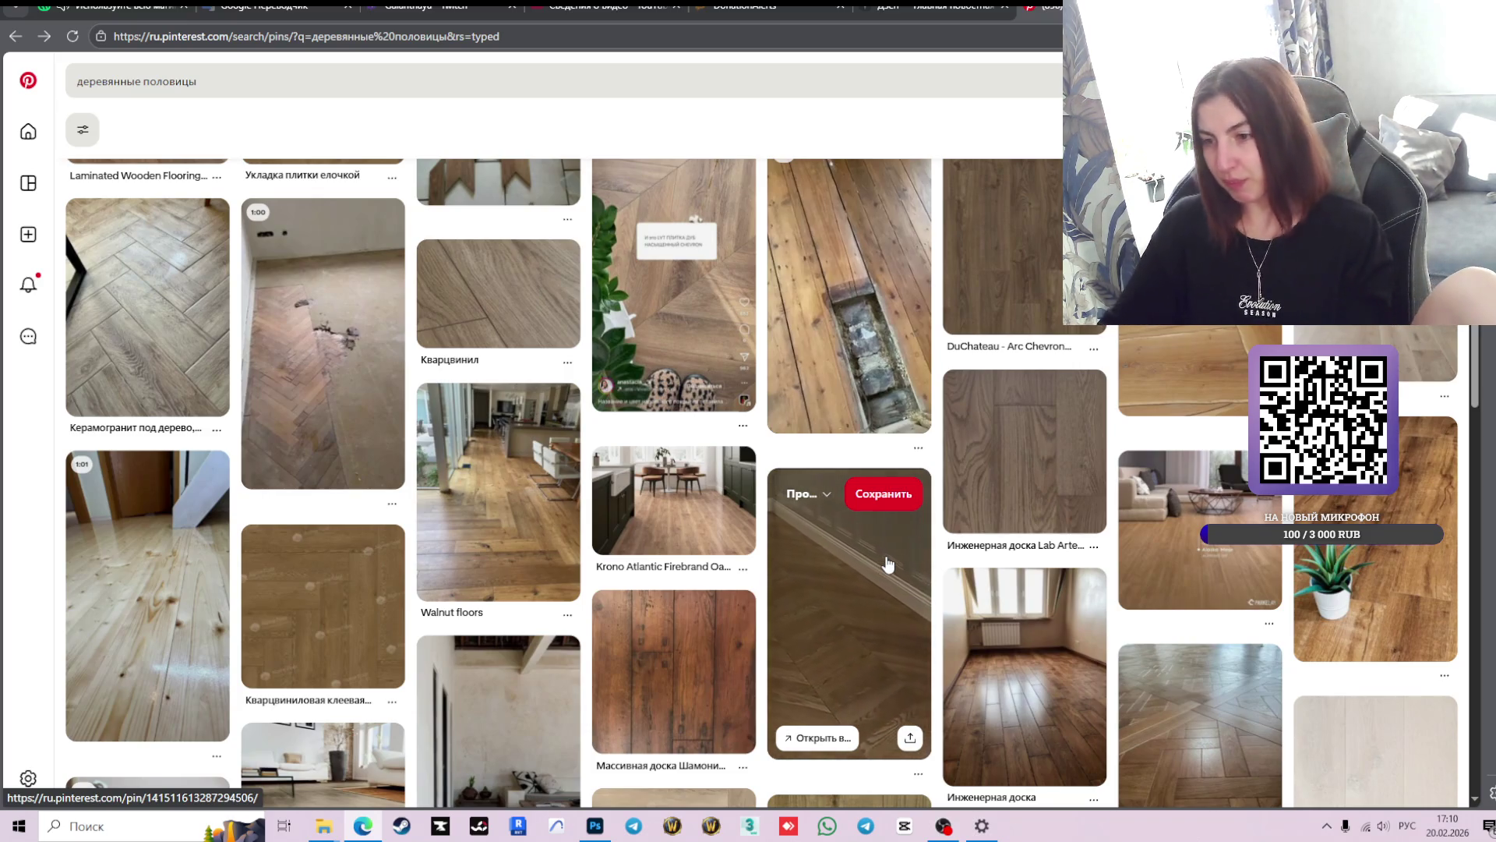
pyautogui.scroll(-4, 888, 565)
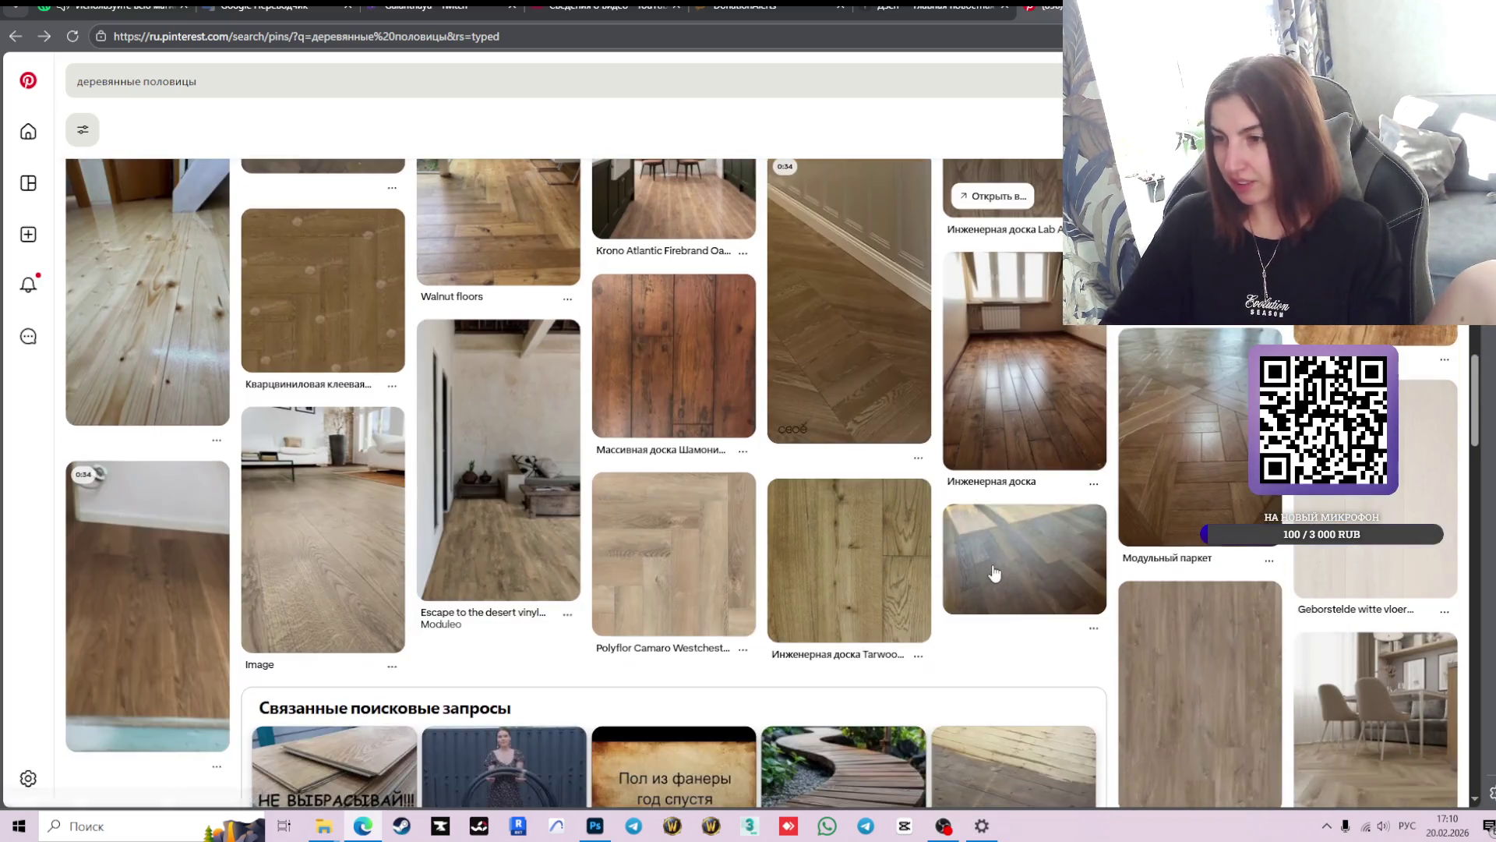
# - Open the 'Модульный паркет' pin and browse its related parquet pins
pyautogui.click(1231, 474)
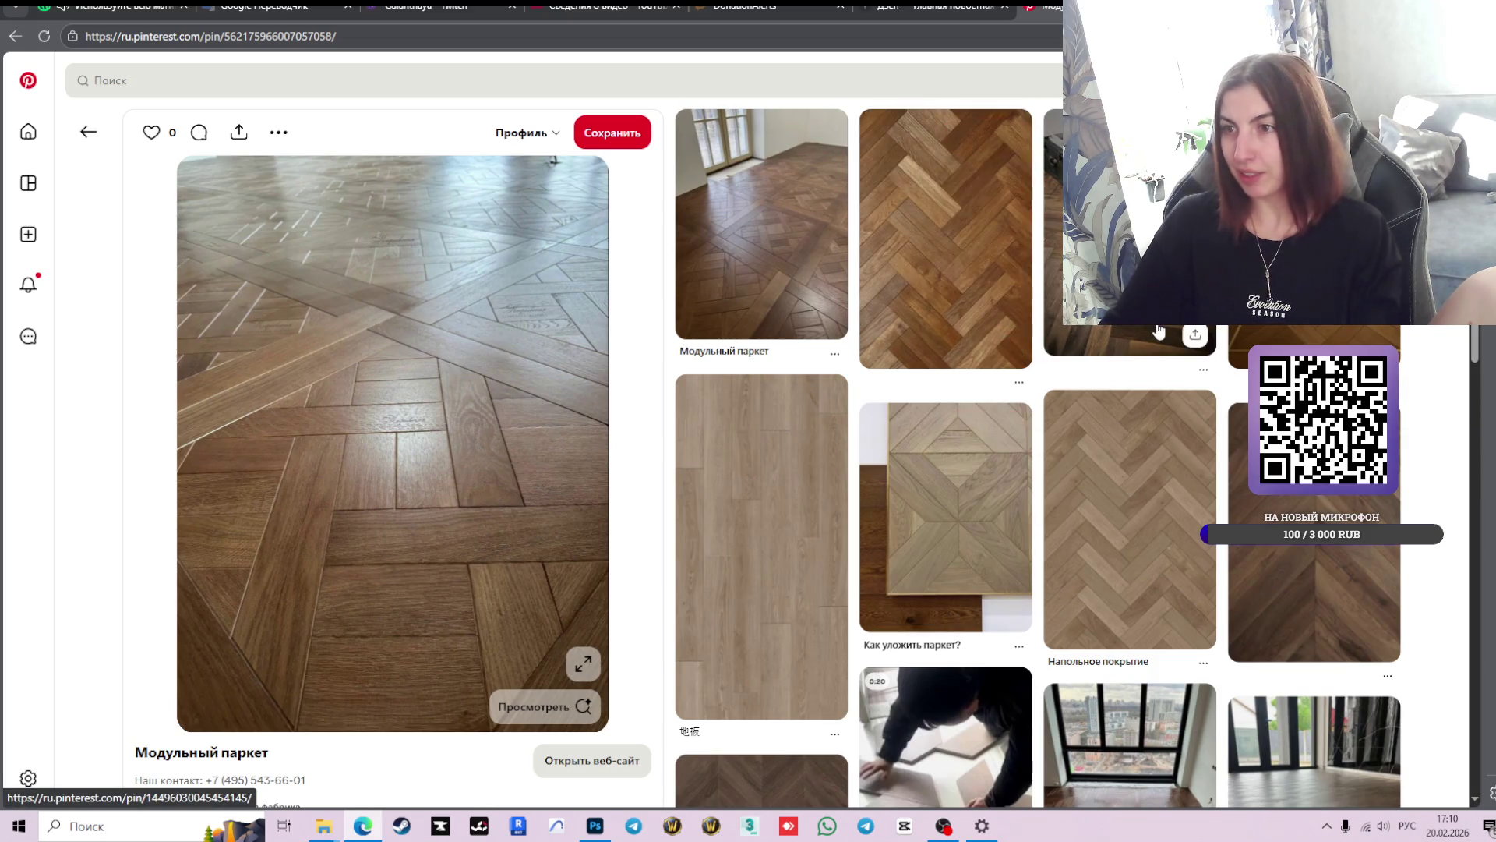
pyautogui.scroll(-3, 1159, 333)
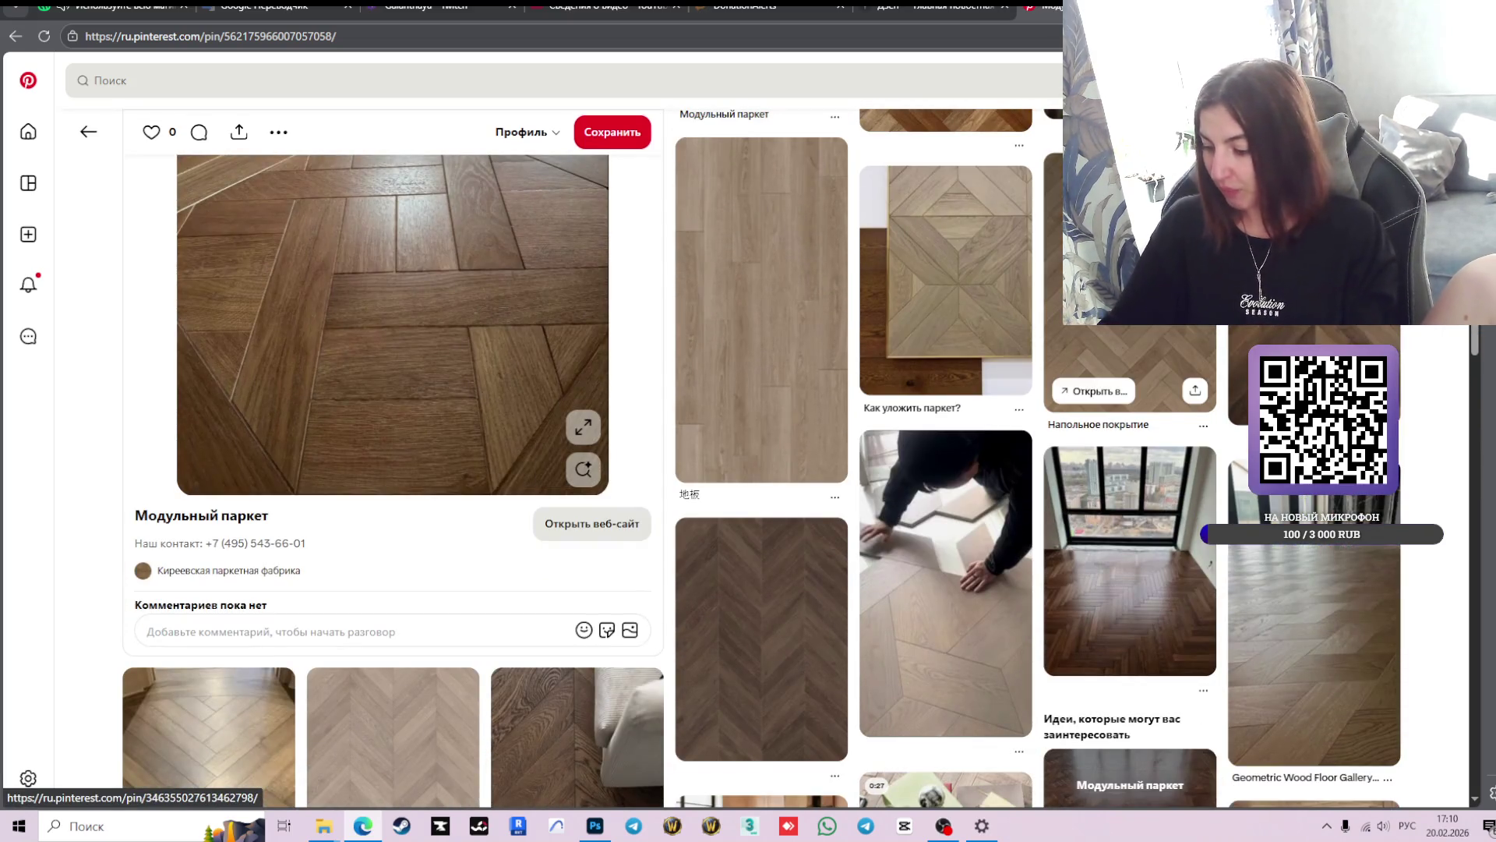
pyautogui.scroll(-3, 981, 312)
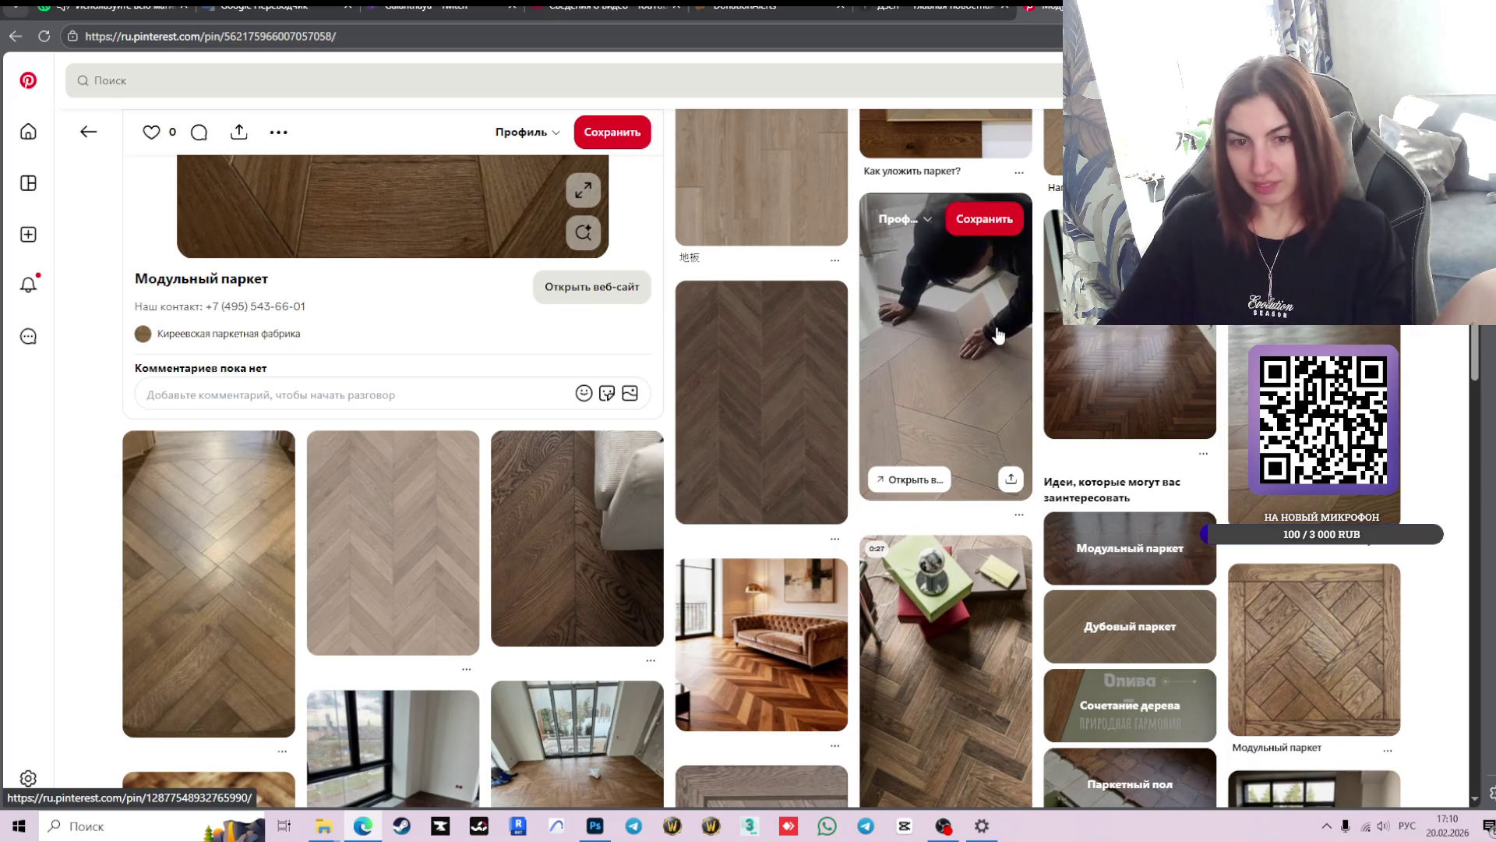
pyautogui.scroll(-1, 998, 332)
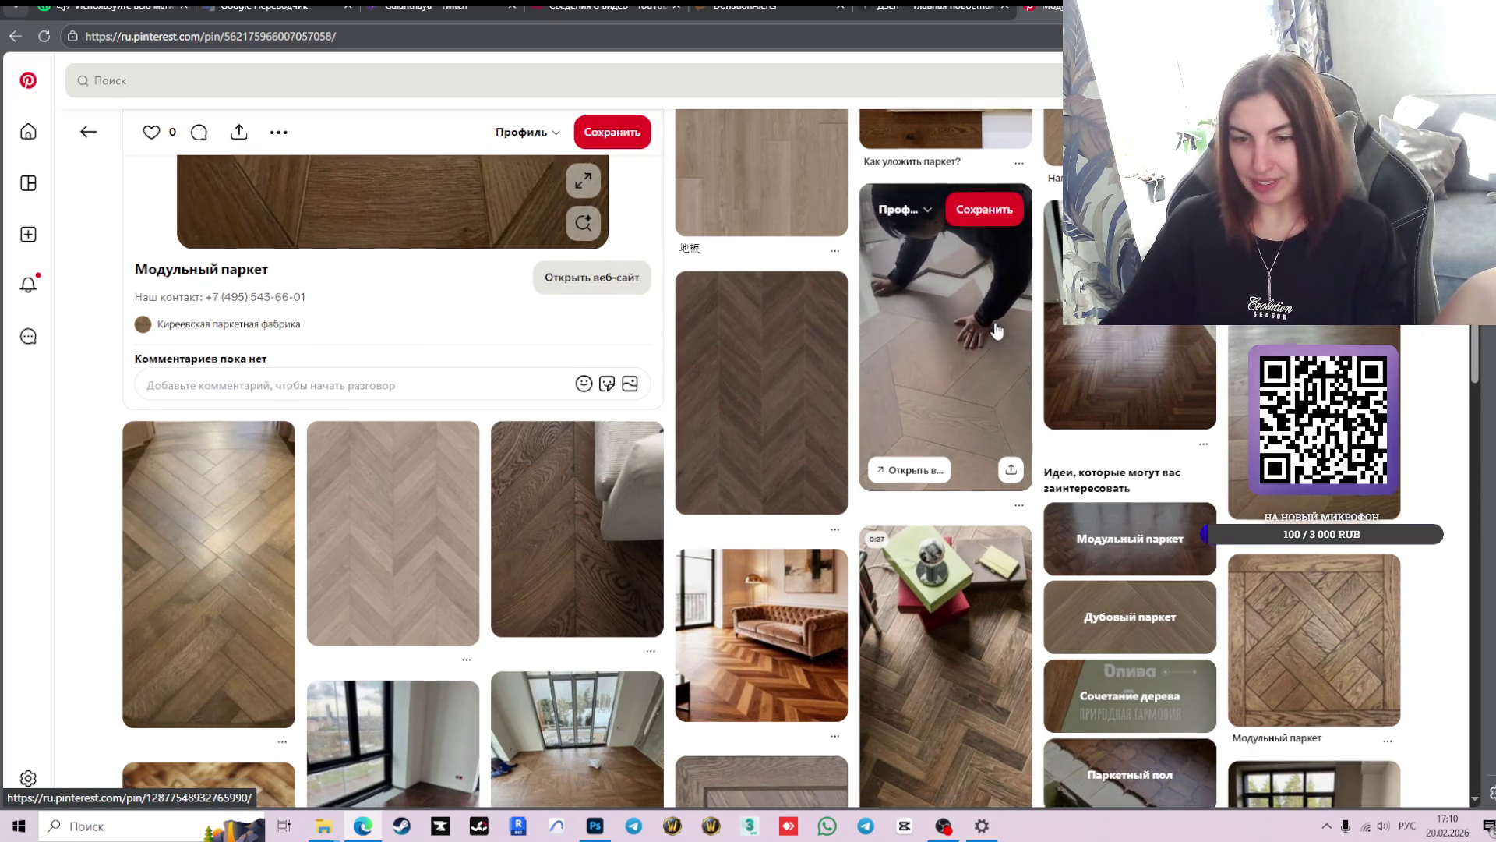
pyautogui.scroll(-3, 997, 332)
pyautogui.scroll(-4, 1154, 476)
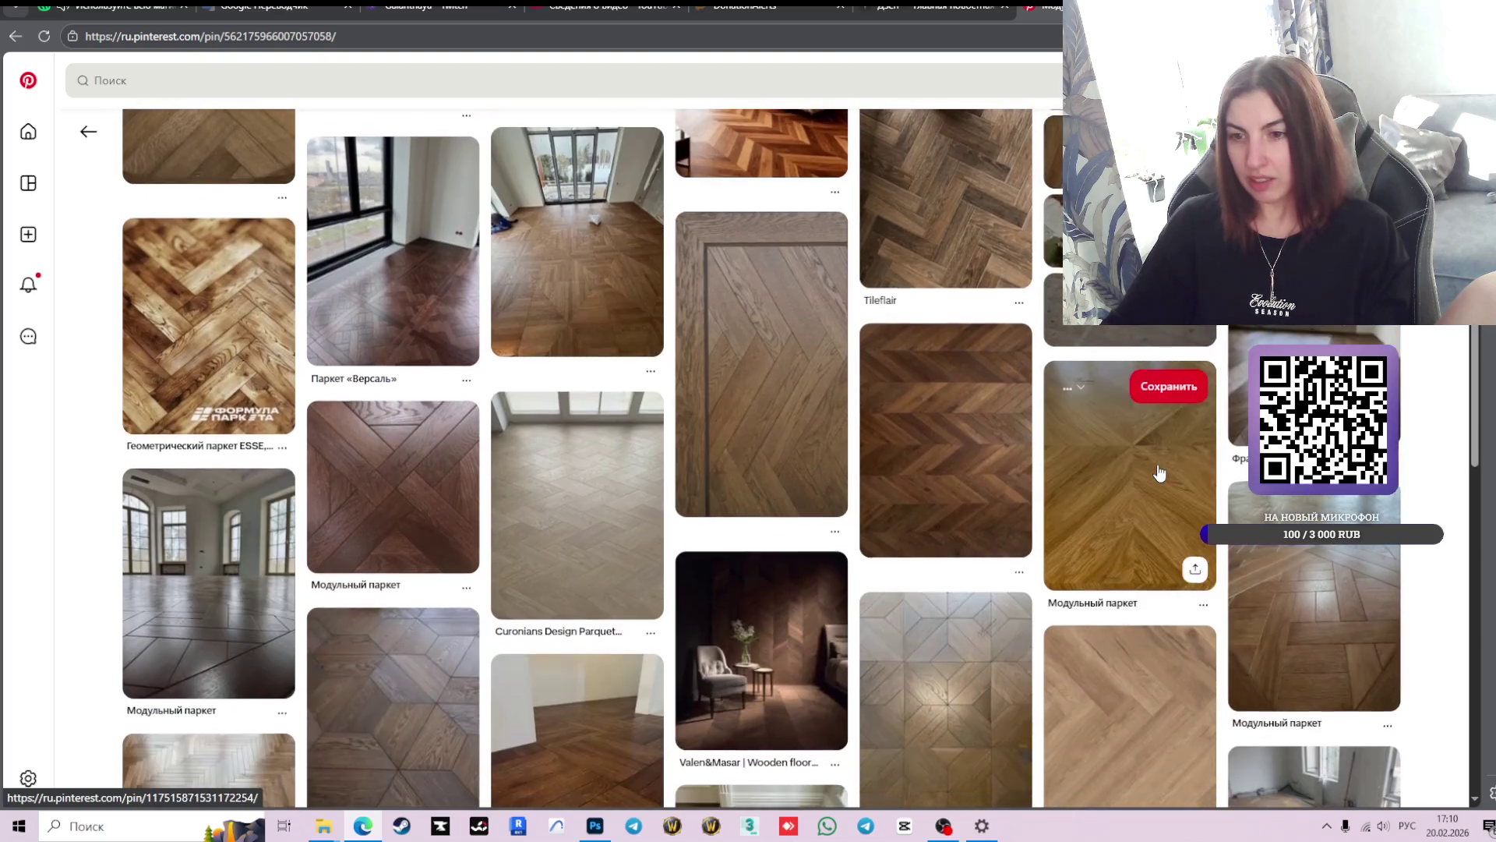
pyautogui.scroll(-4, 1159, 473)
pyautogui.scroll(-2, 1160, 473)
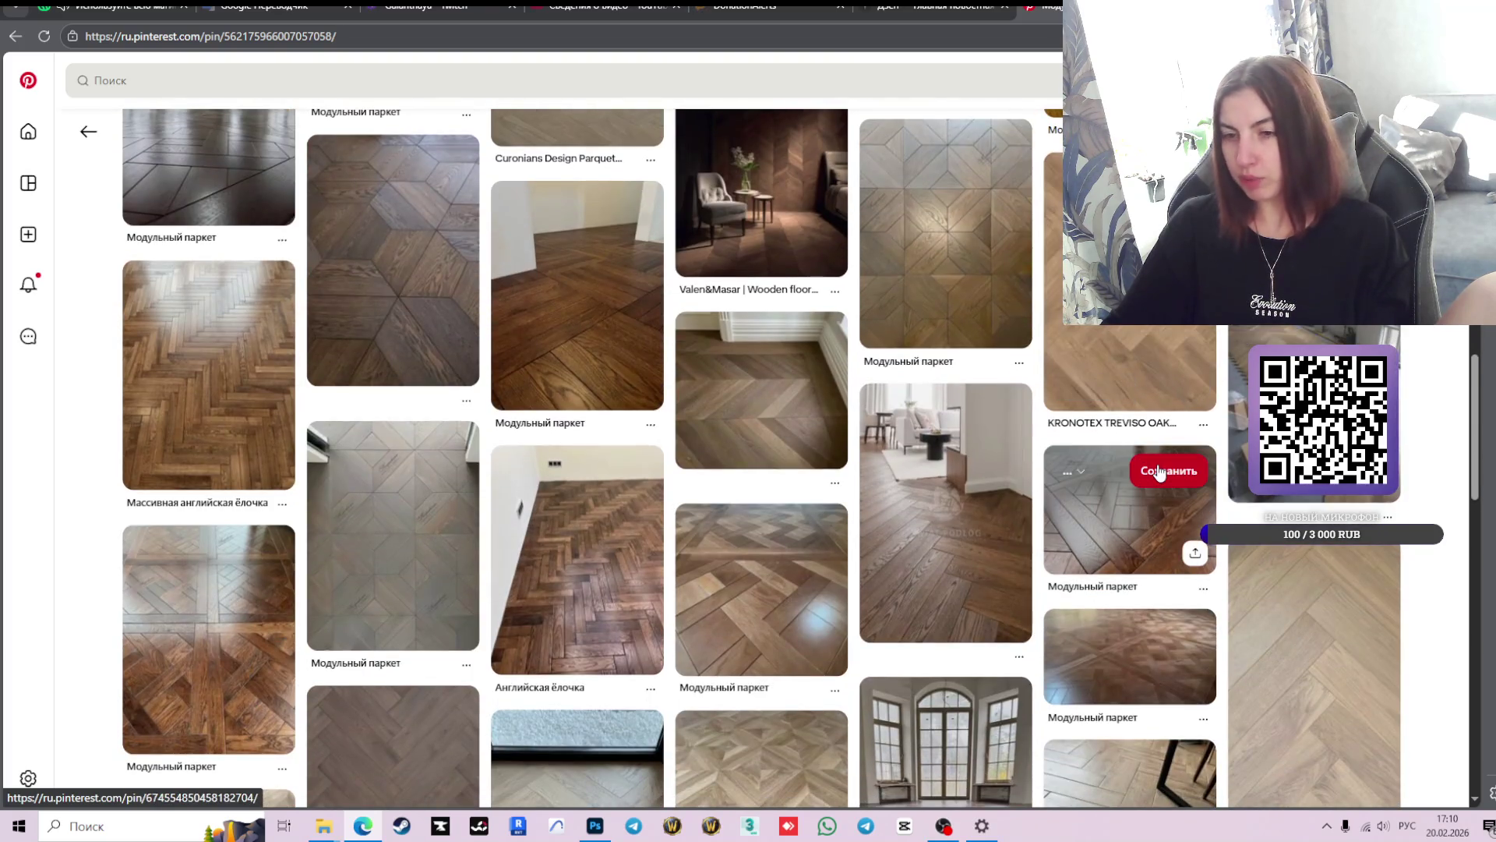
pyautogui.scroll(-3, 1159, 473)
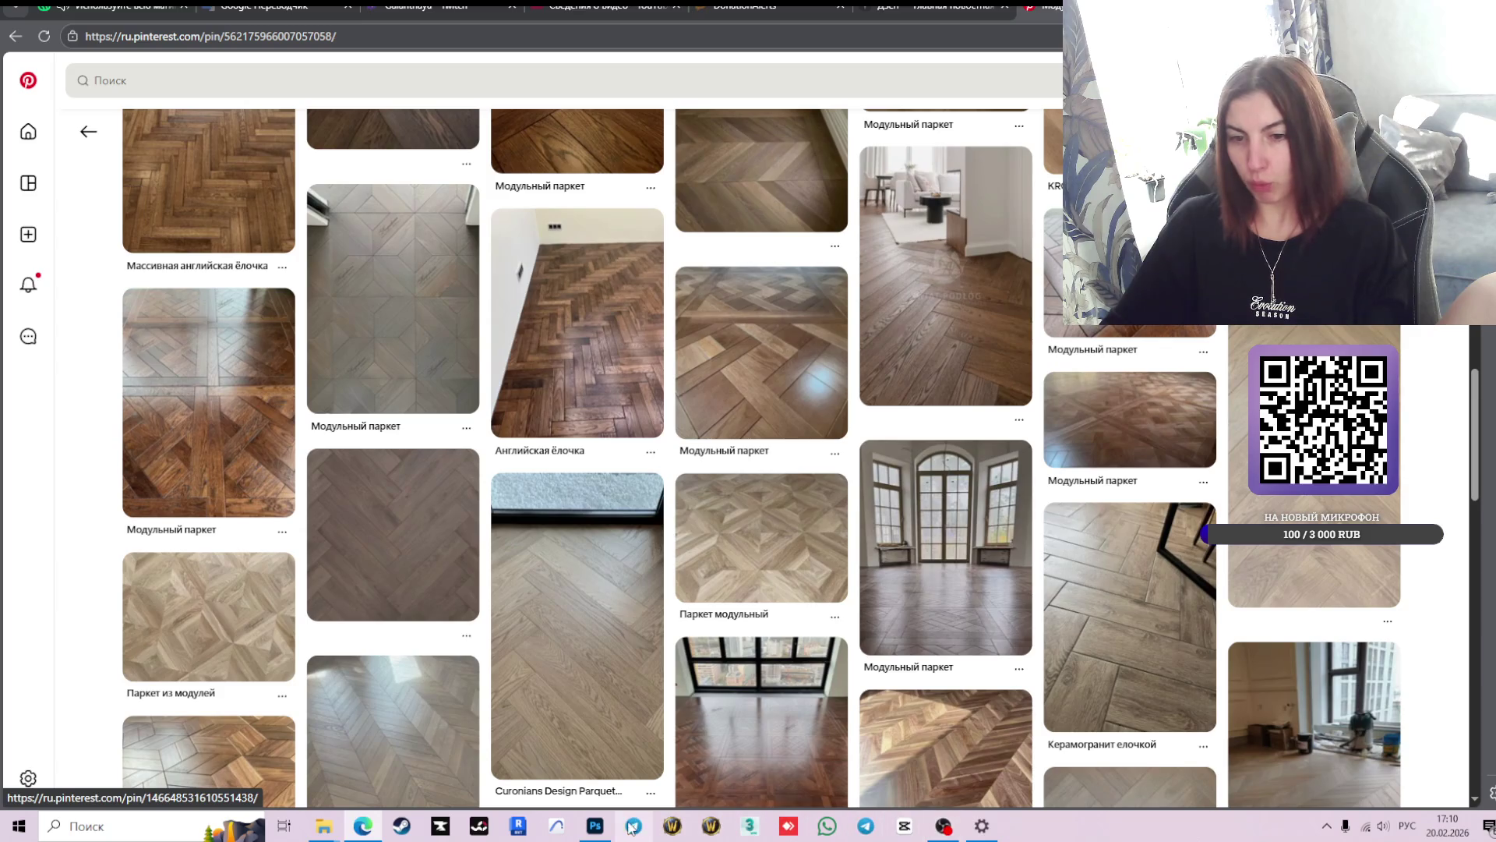
# - Check the Photoshop moodboard, return to Pinterest, and enlarge the 'Французская елка' pin photo
pyautogui.click(596, 827)
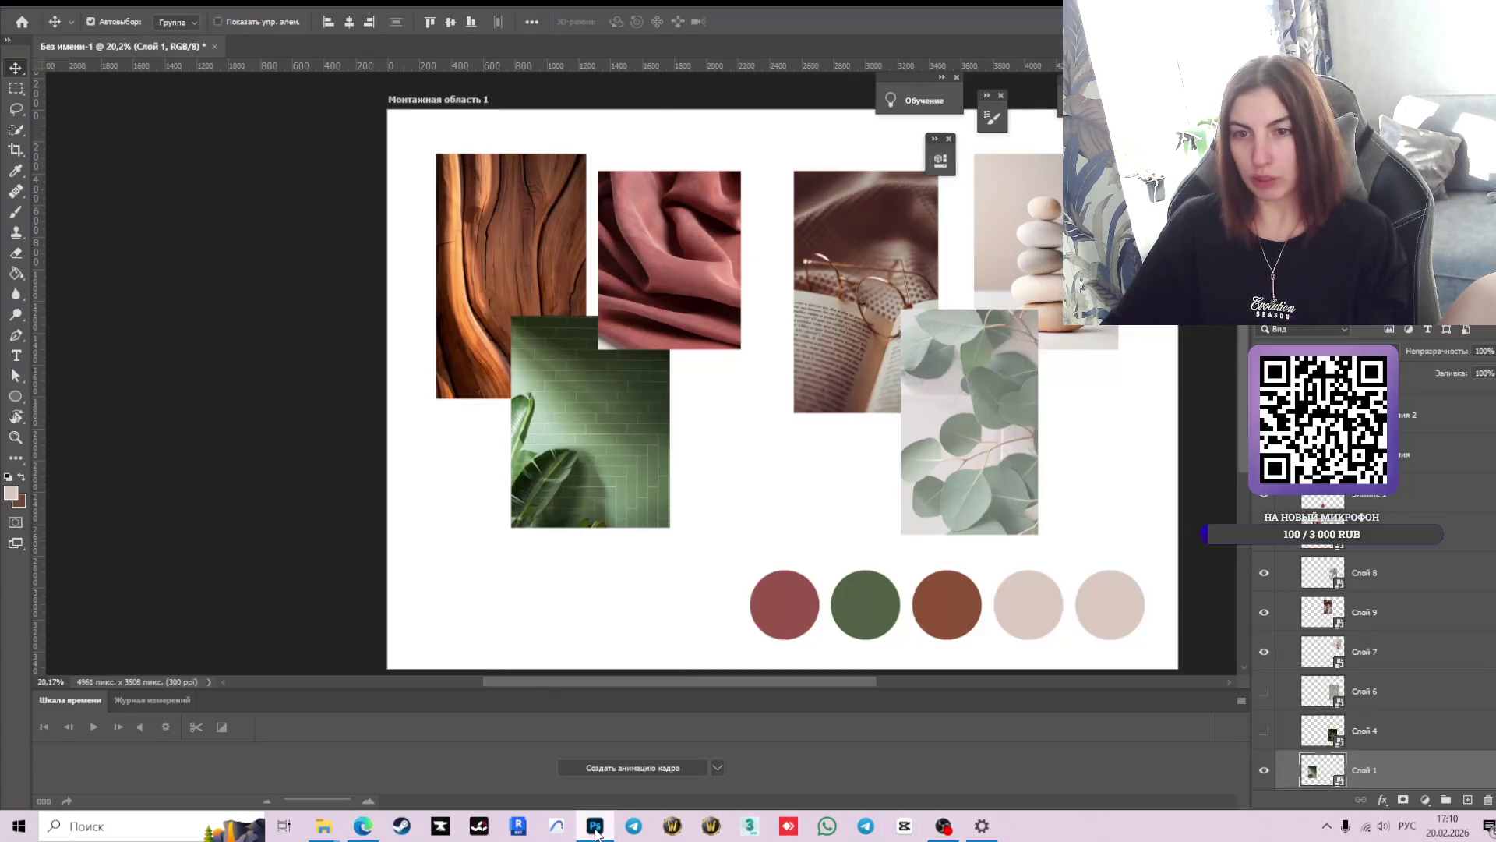
pyautogui.hotkey('alt', 'Tab')
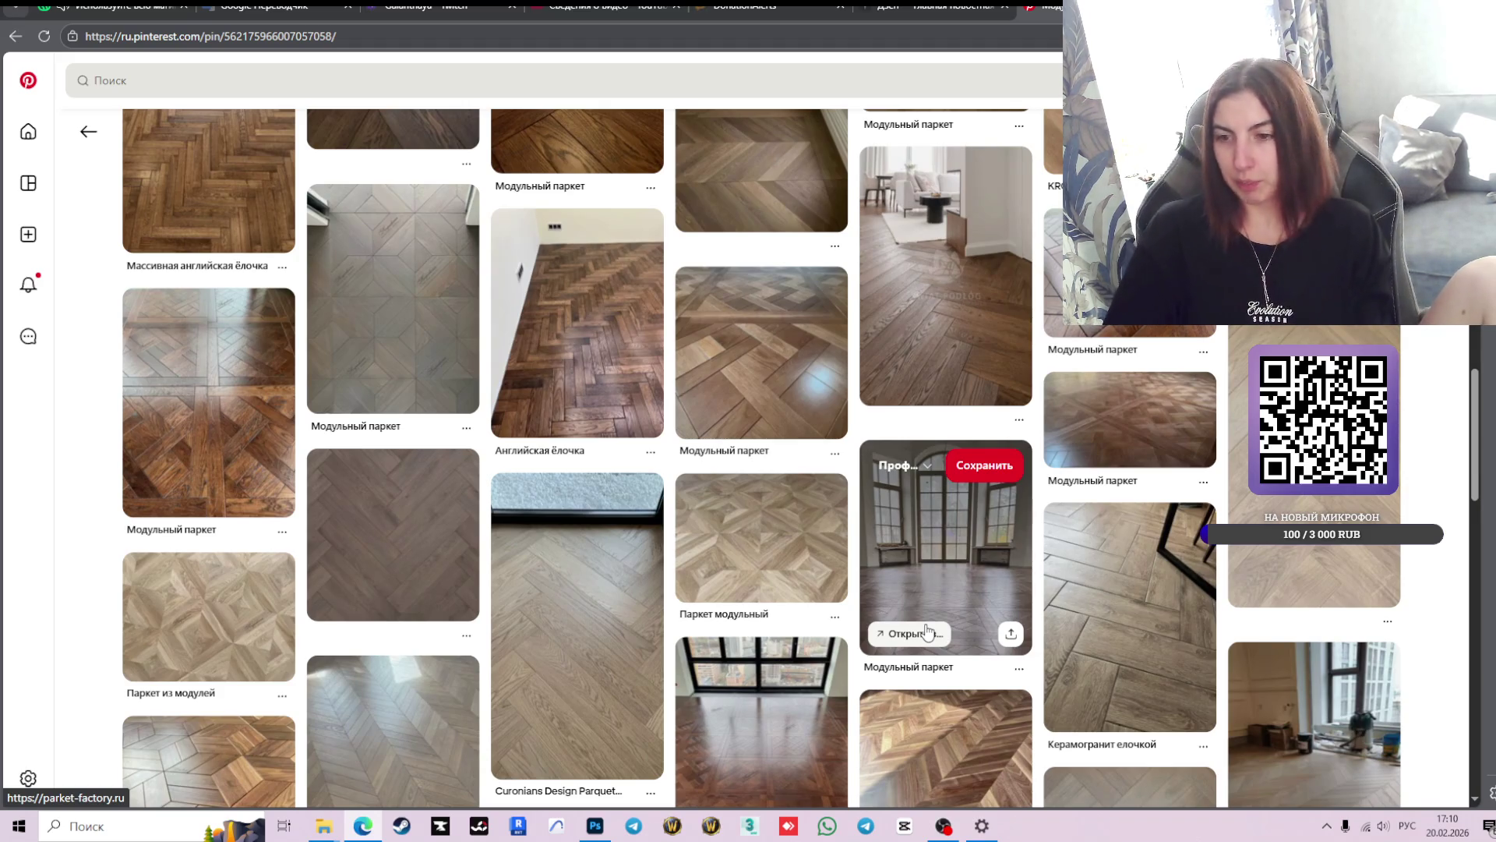
pyautogui.scroll(-4, 927, 630)
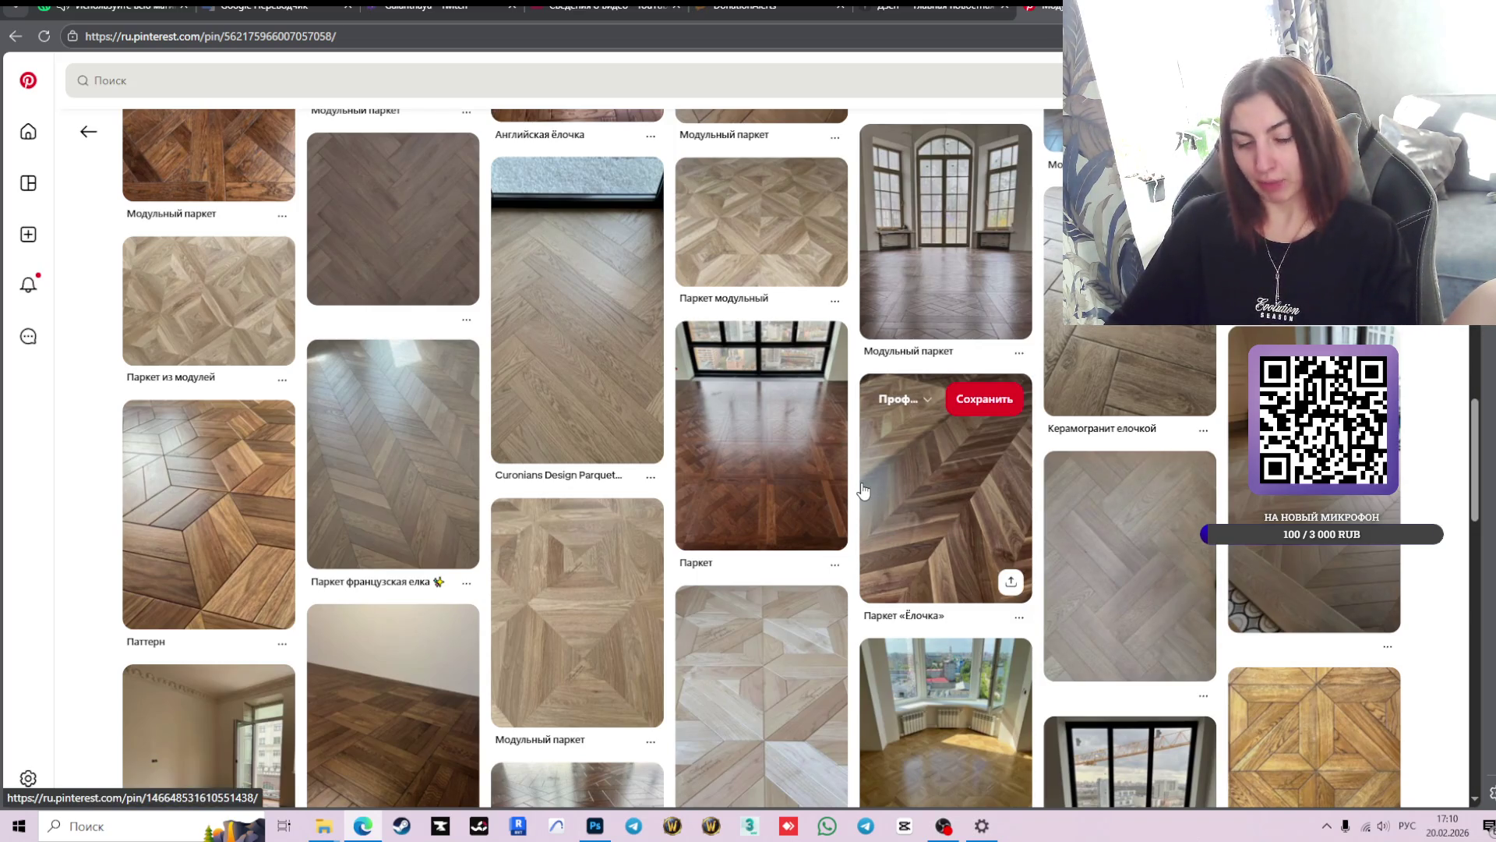
pyautogui.scroll(-5, 818, 468)
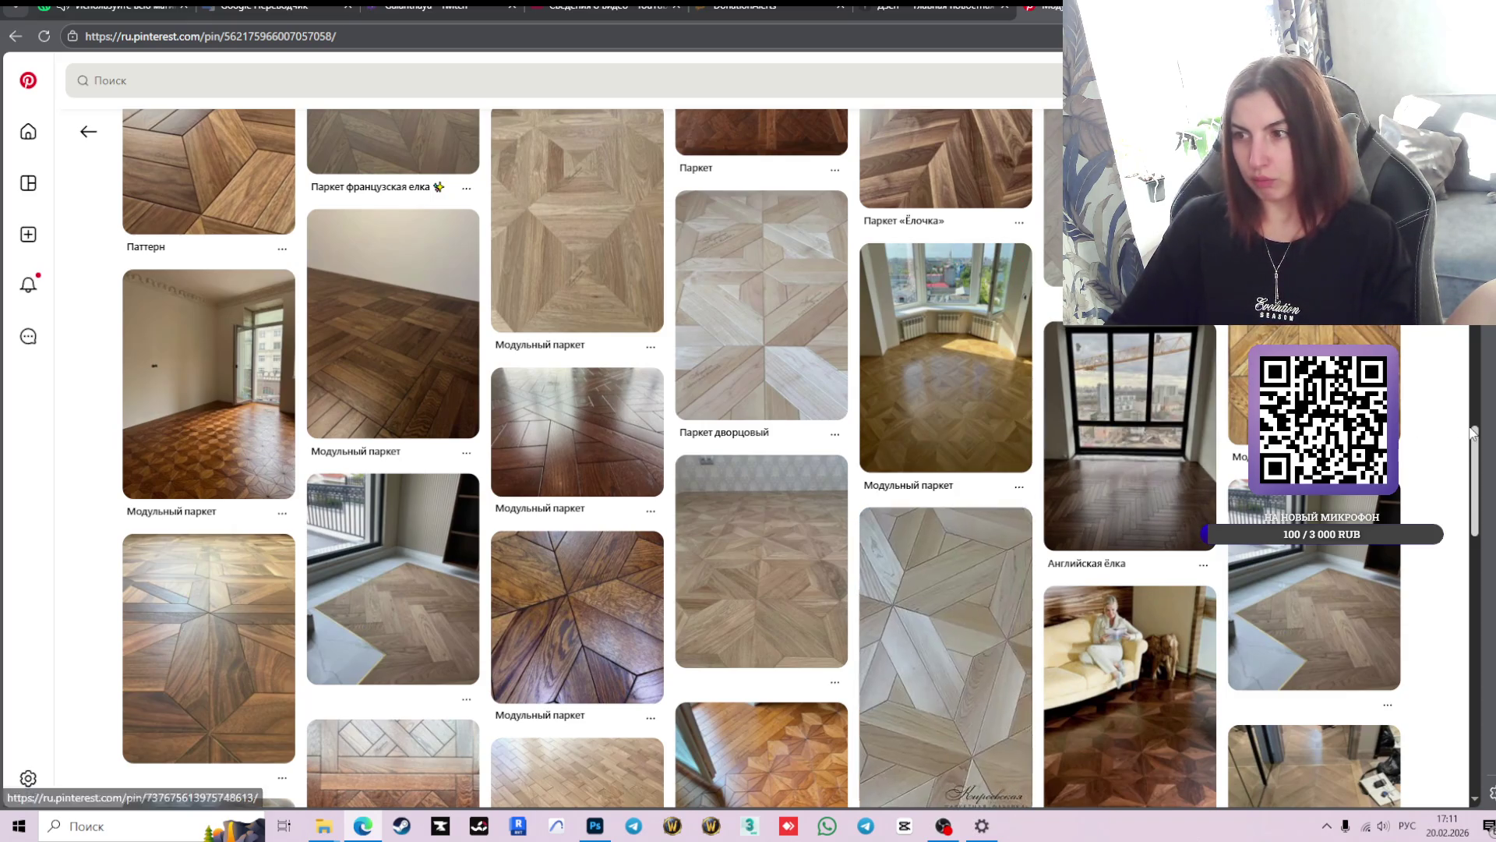
pyautogui.scroll(-3, 1465, 434)
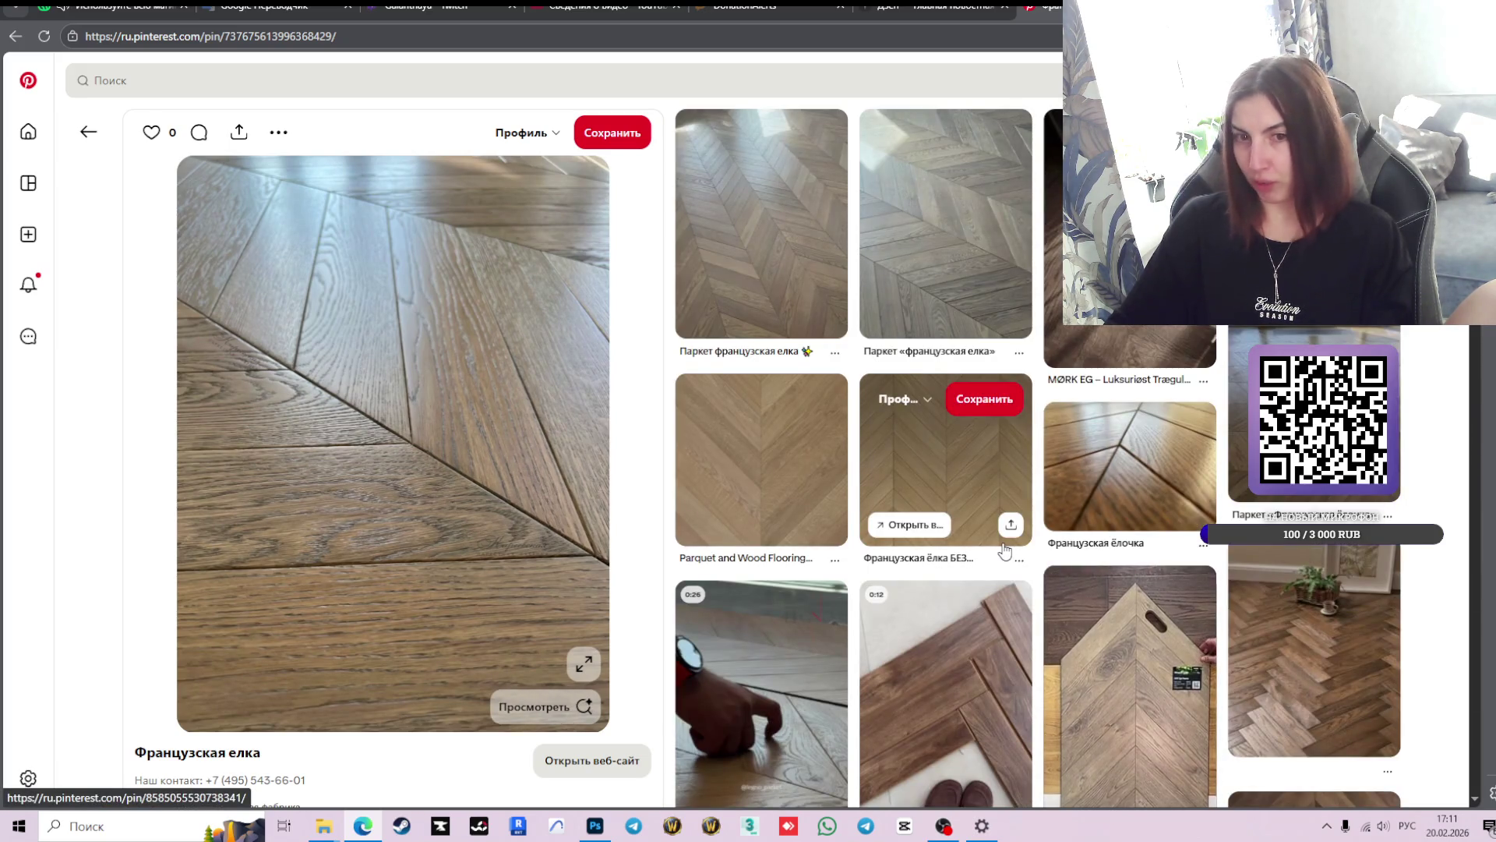
pyautogui.click(584, 664)
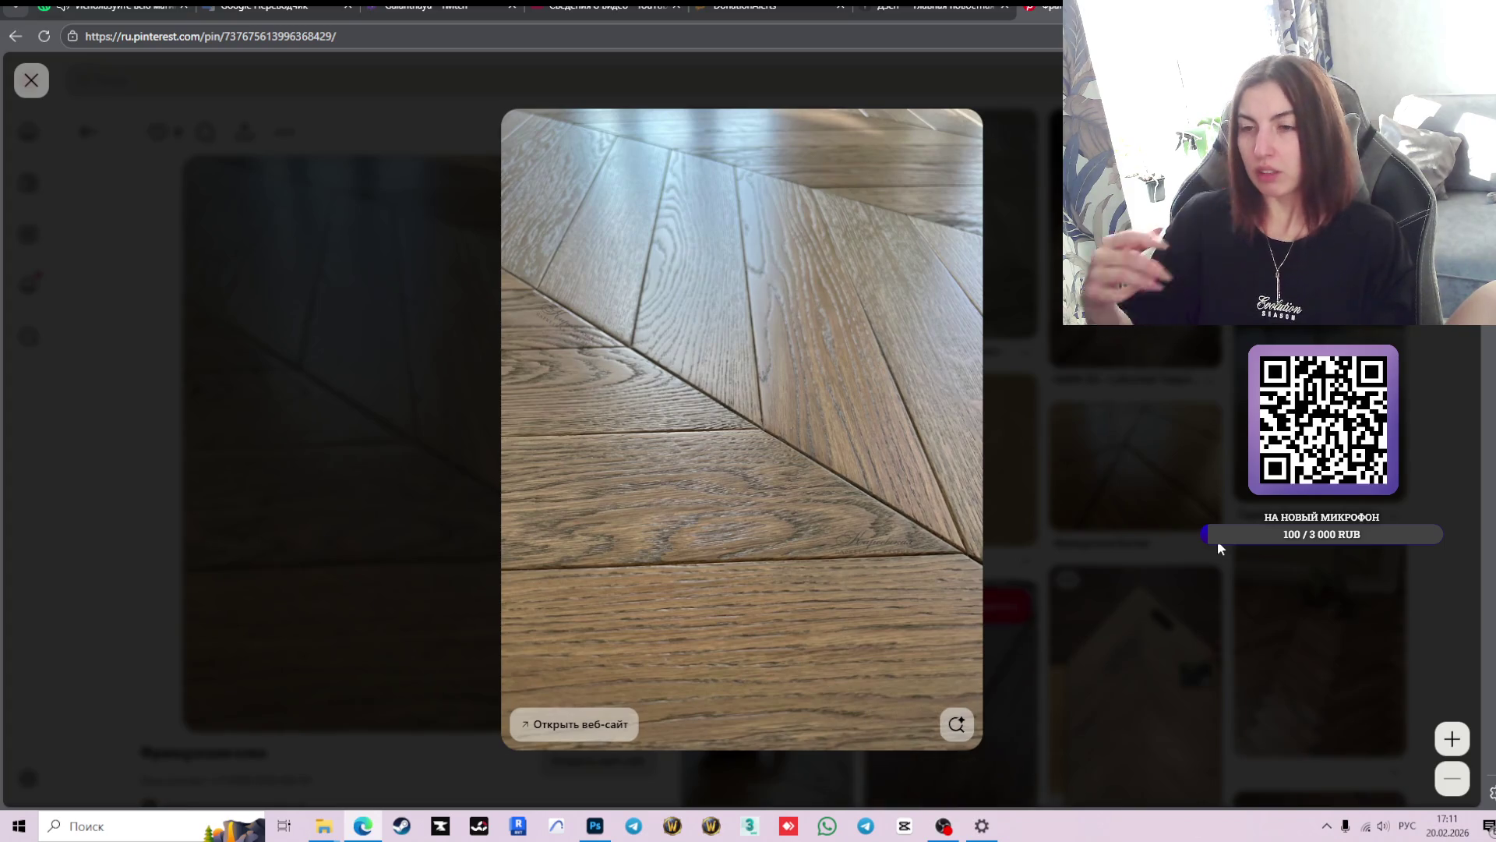
# - Reopen the 'Французская елка' chevron floor photo in the full-screen viewer
pyautogui.click(1218, 540)
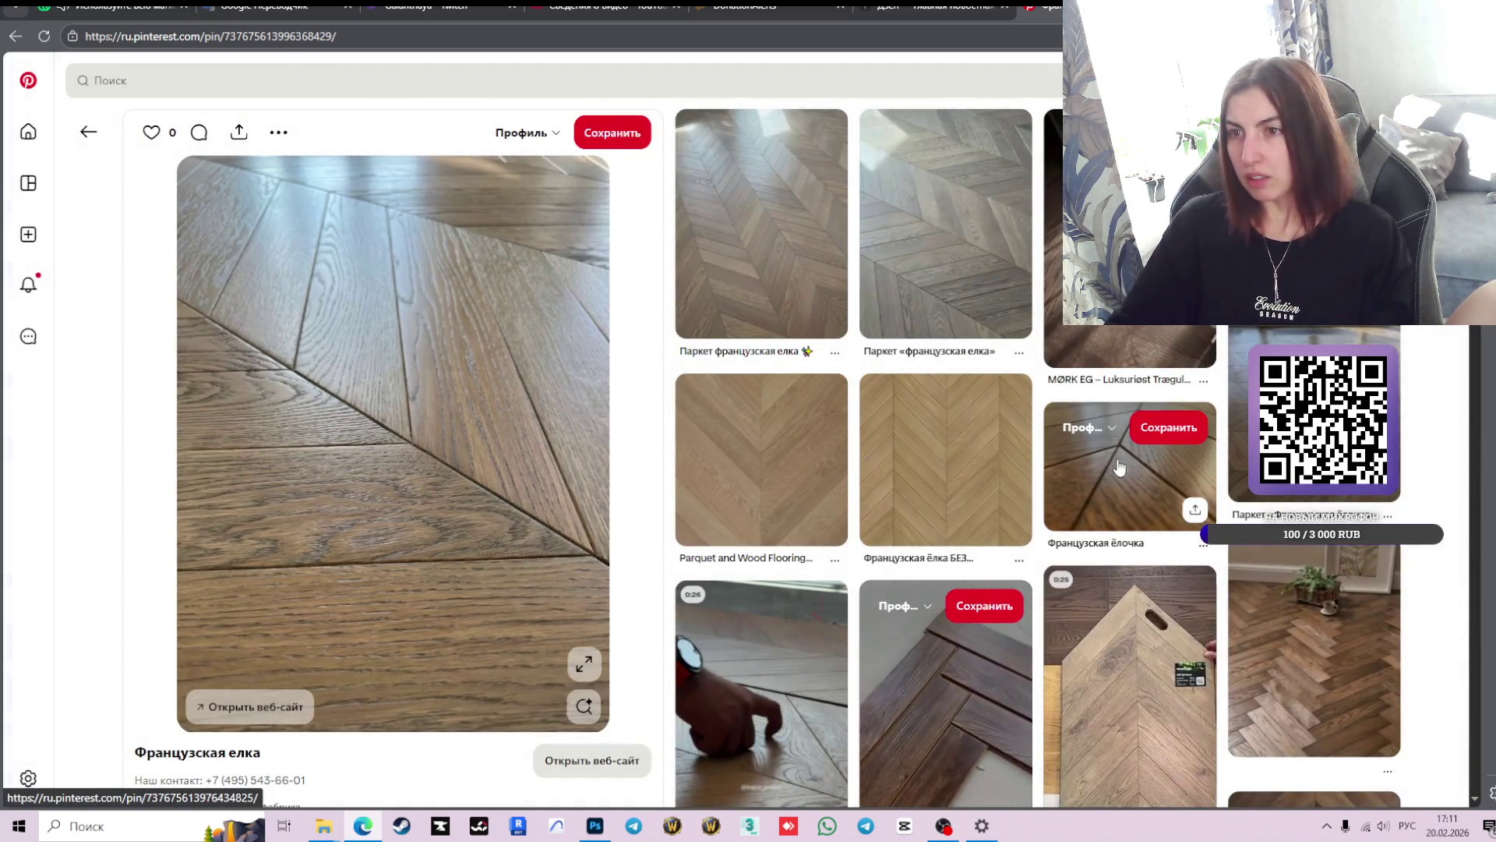
pyautogui.scroll(-4, 1111, 441)
pyautogui.scroll(-3, 1111, 440)
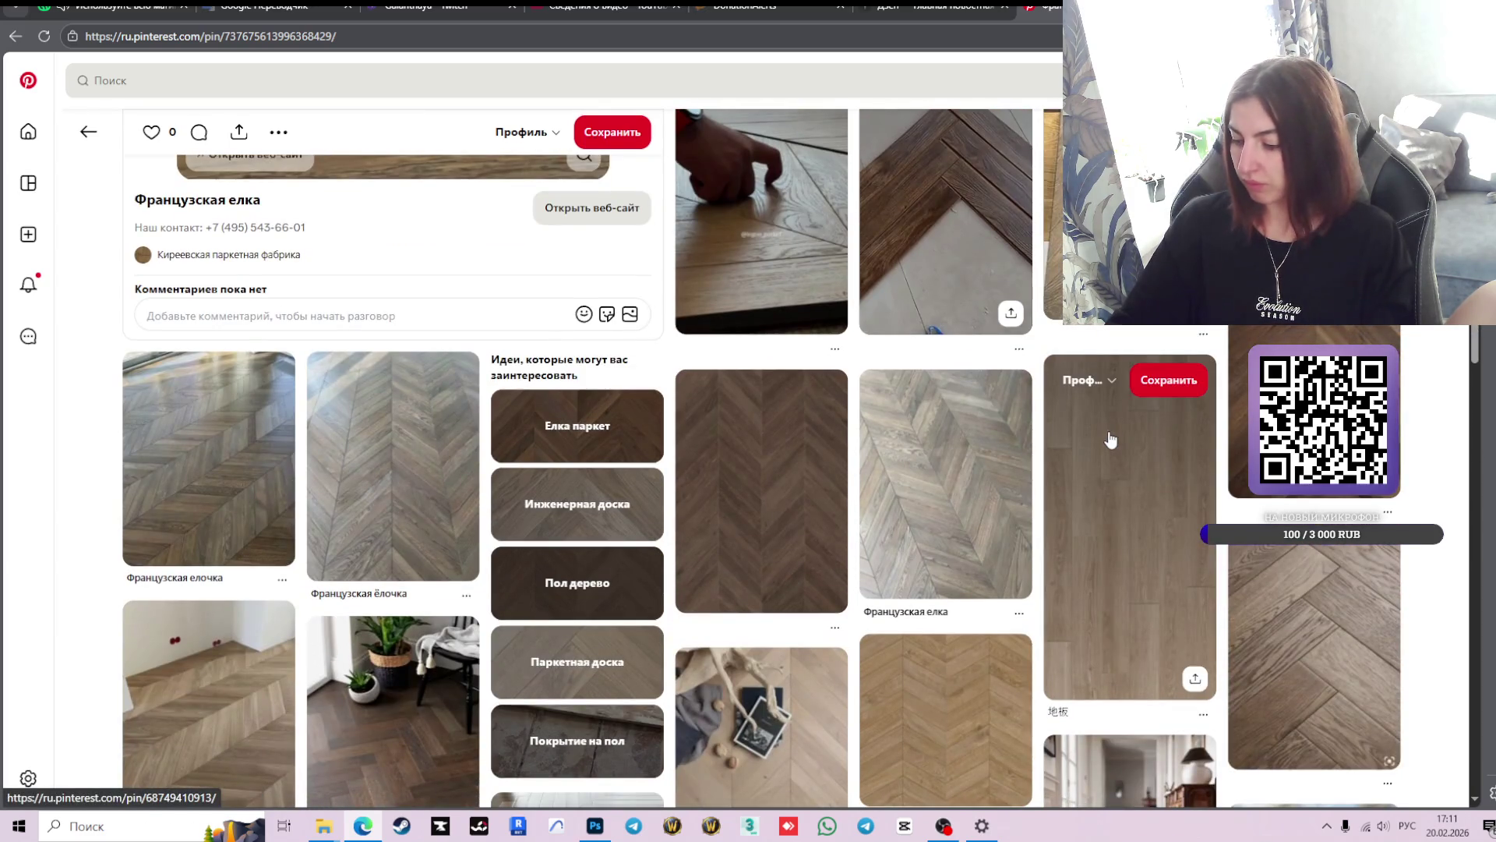
pyautogui.scroll(3, 1110, 440)
pyautogui.scroll(4, 933, 573)
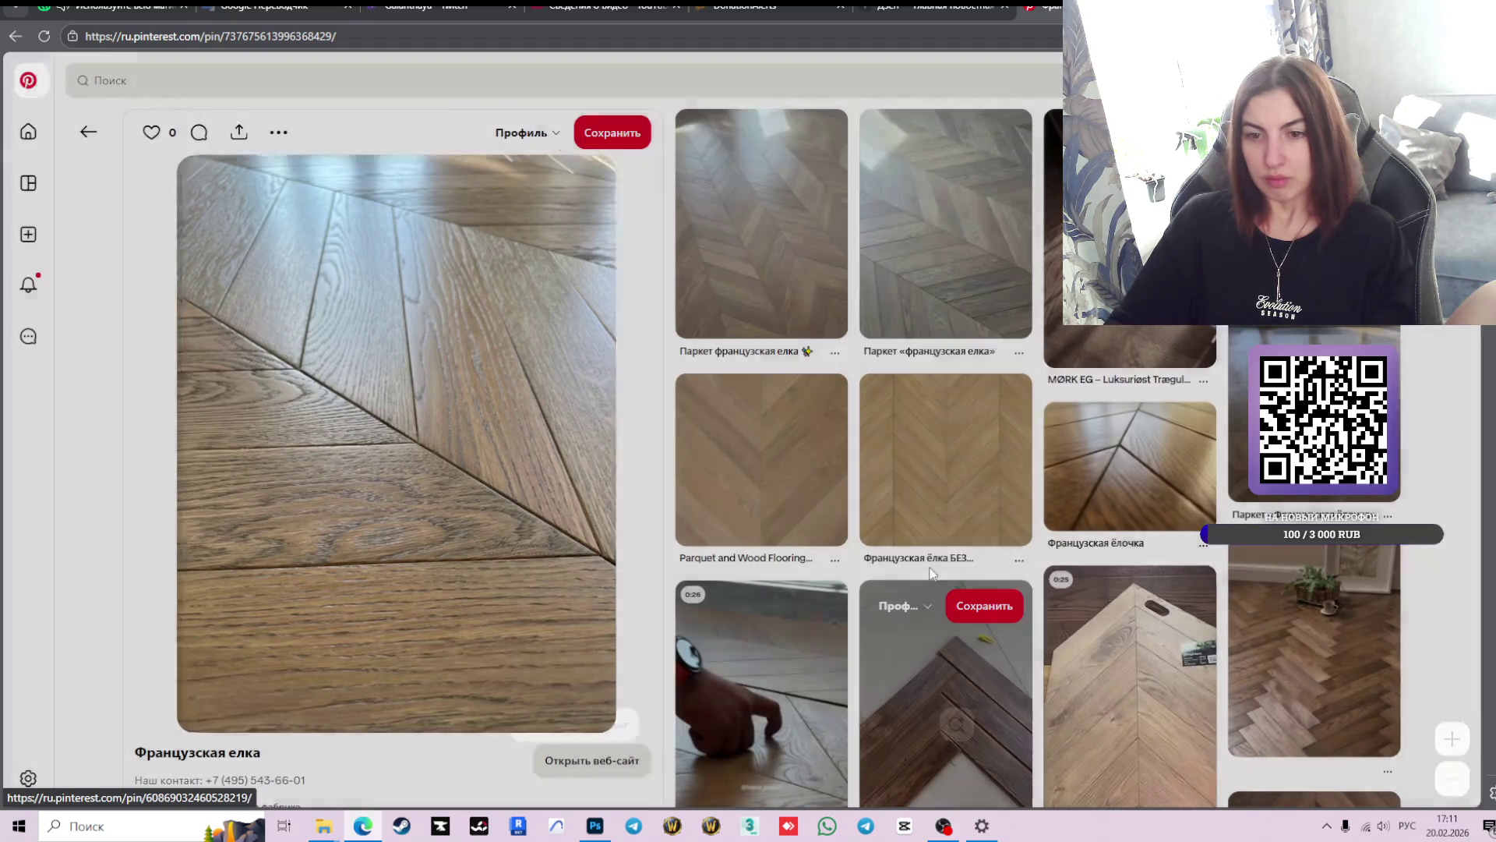
pyautogui.click(467, 390)
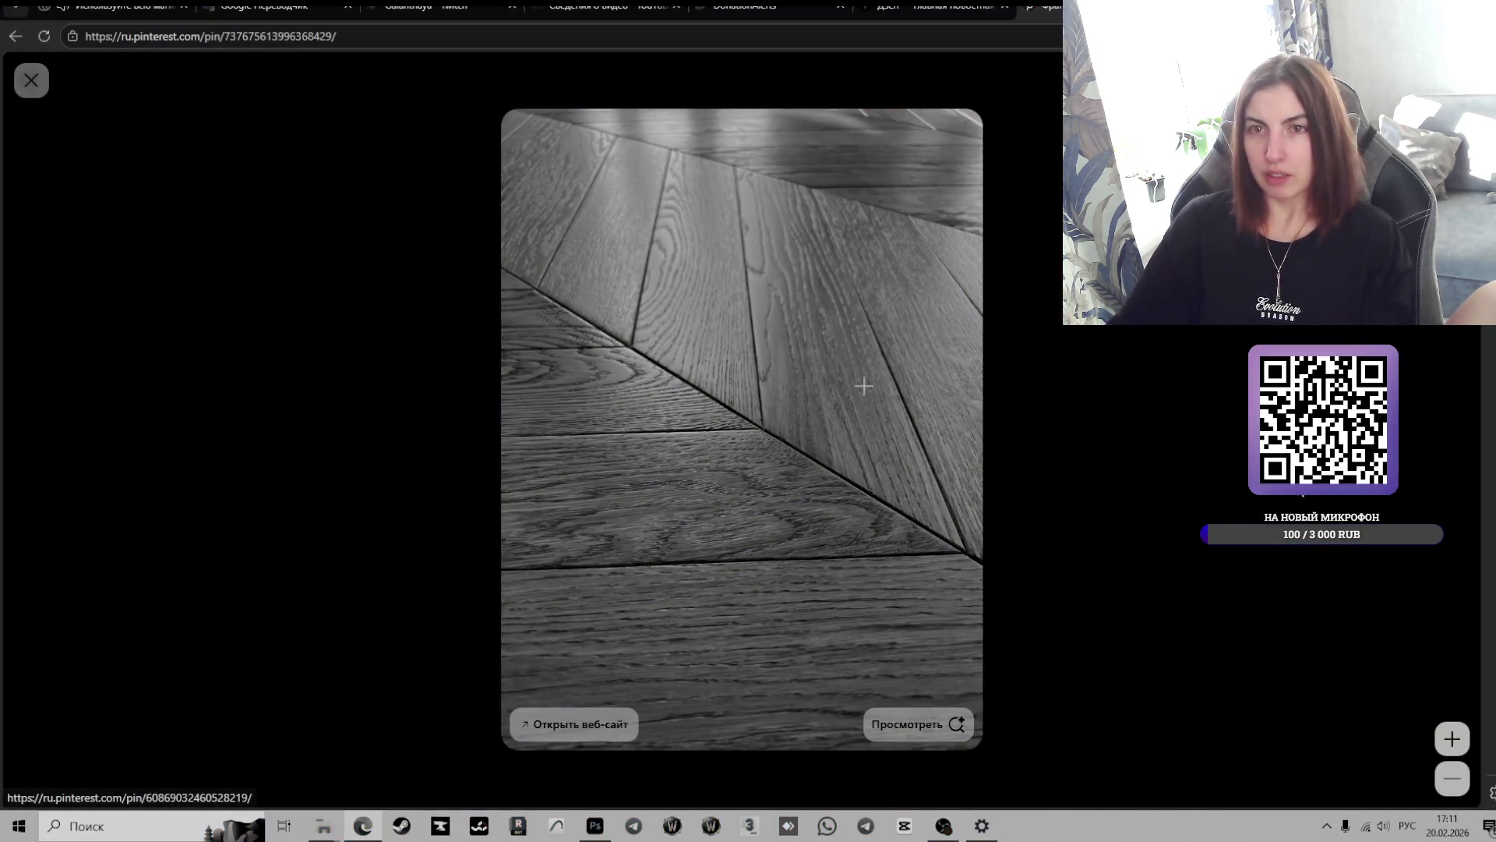
# - Screenshot the floor photo to the clipboard and return to the Photoshop moodboard
pyautogui.moveTo(507, 121); pyautogui.dragTo(978, 683)
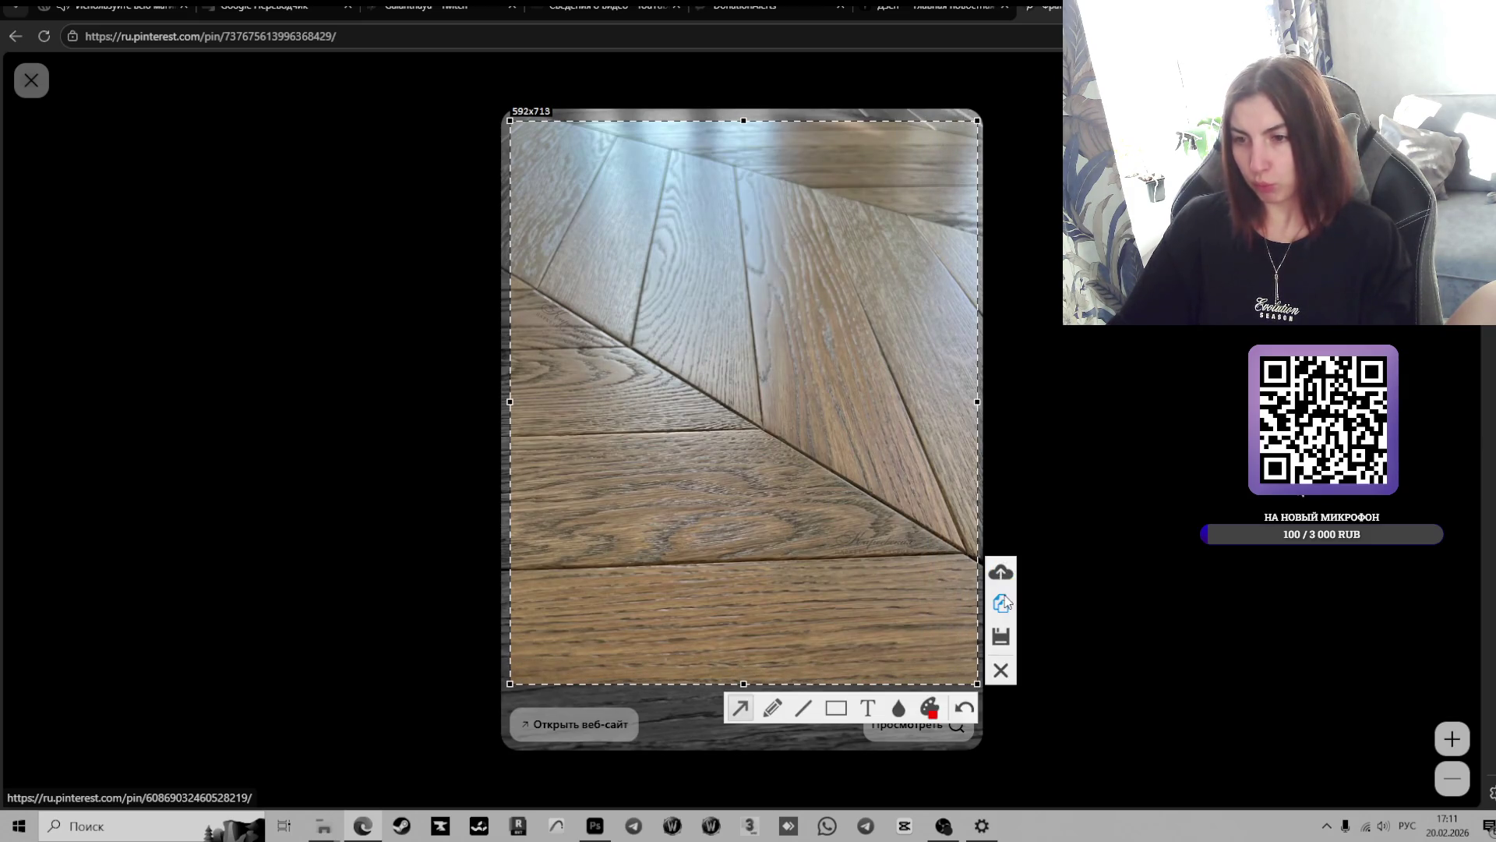
pyautogui.click(1003, 602)
pyautogui.click(595, 825)
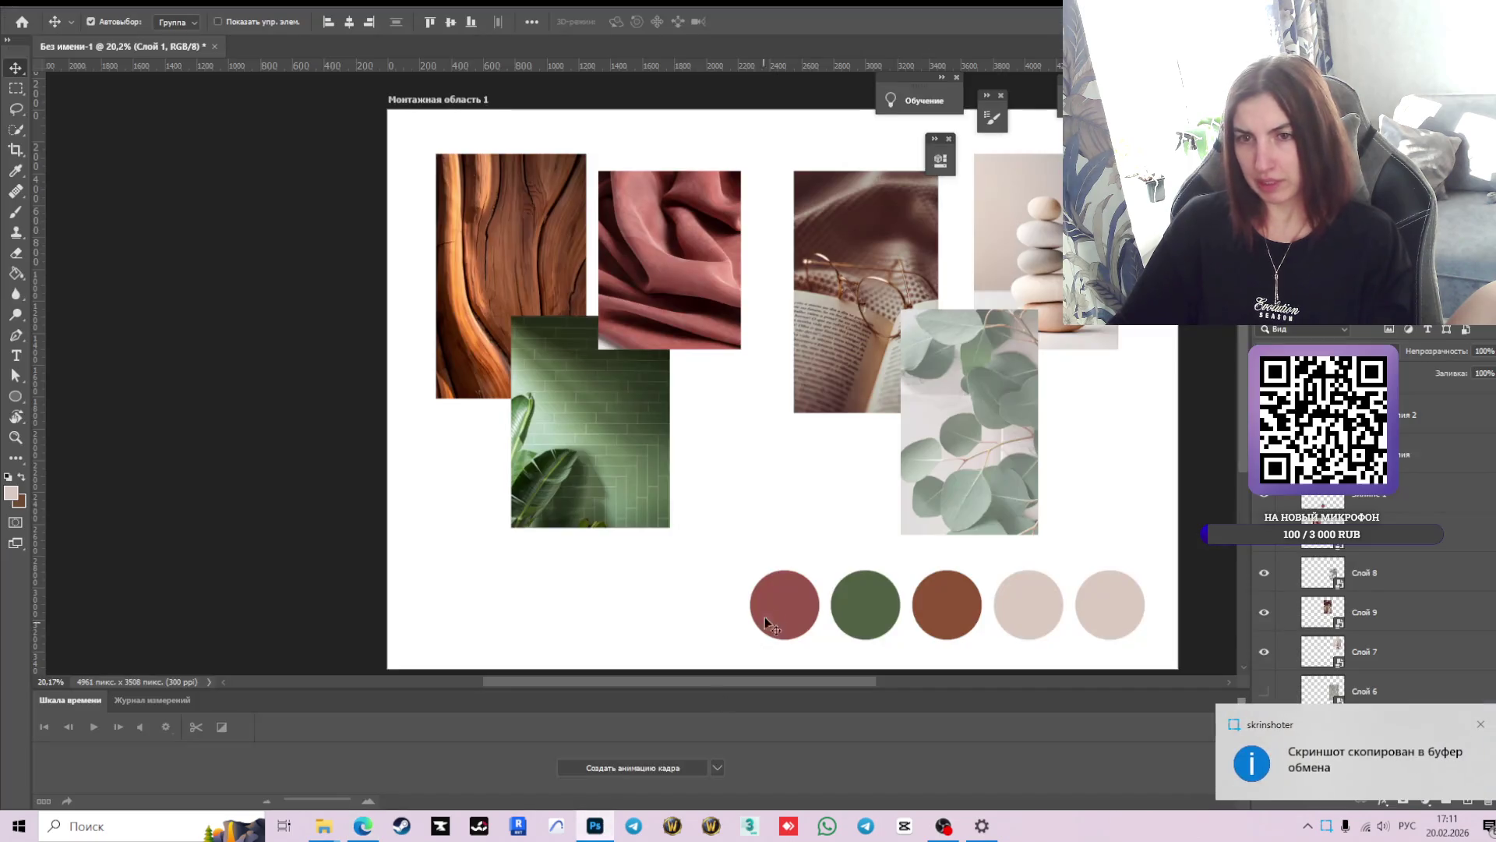
# - Paste the chevron floor photo onto the moodboard as Слой 10 near the green tiles
pyautogui.hotkey('ctrl', 'v')
pyautogui.moveTo(803, 424); pyautogui.dragTo(726, 481)
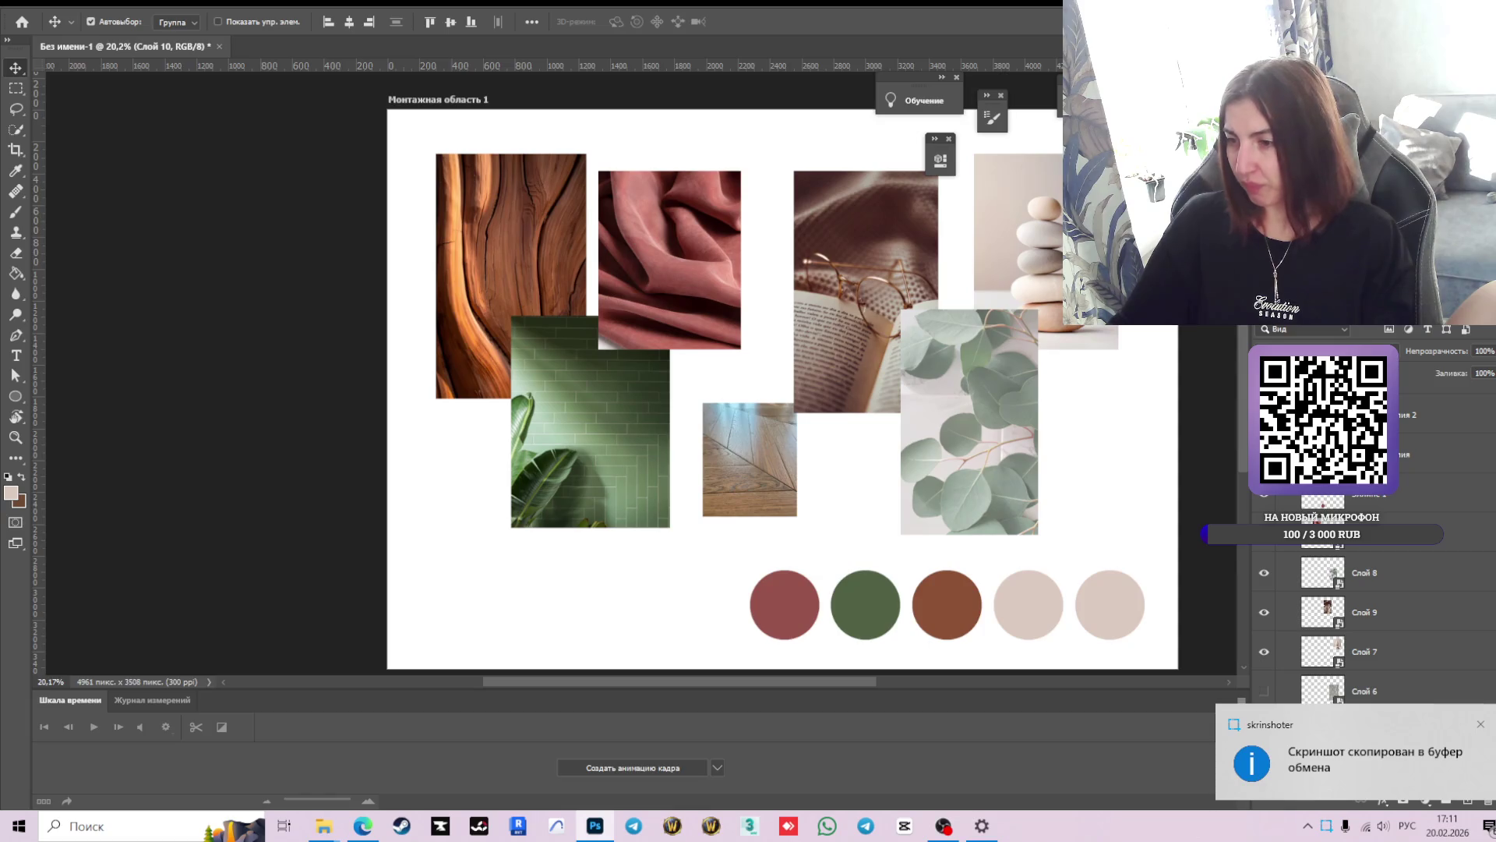
pyautogui.click(1481, 724)
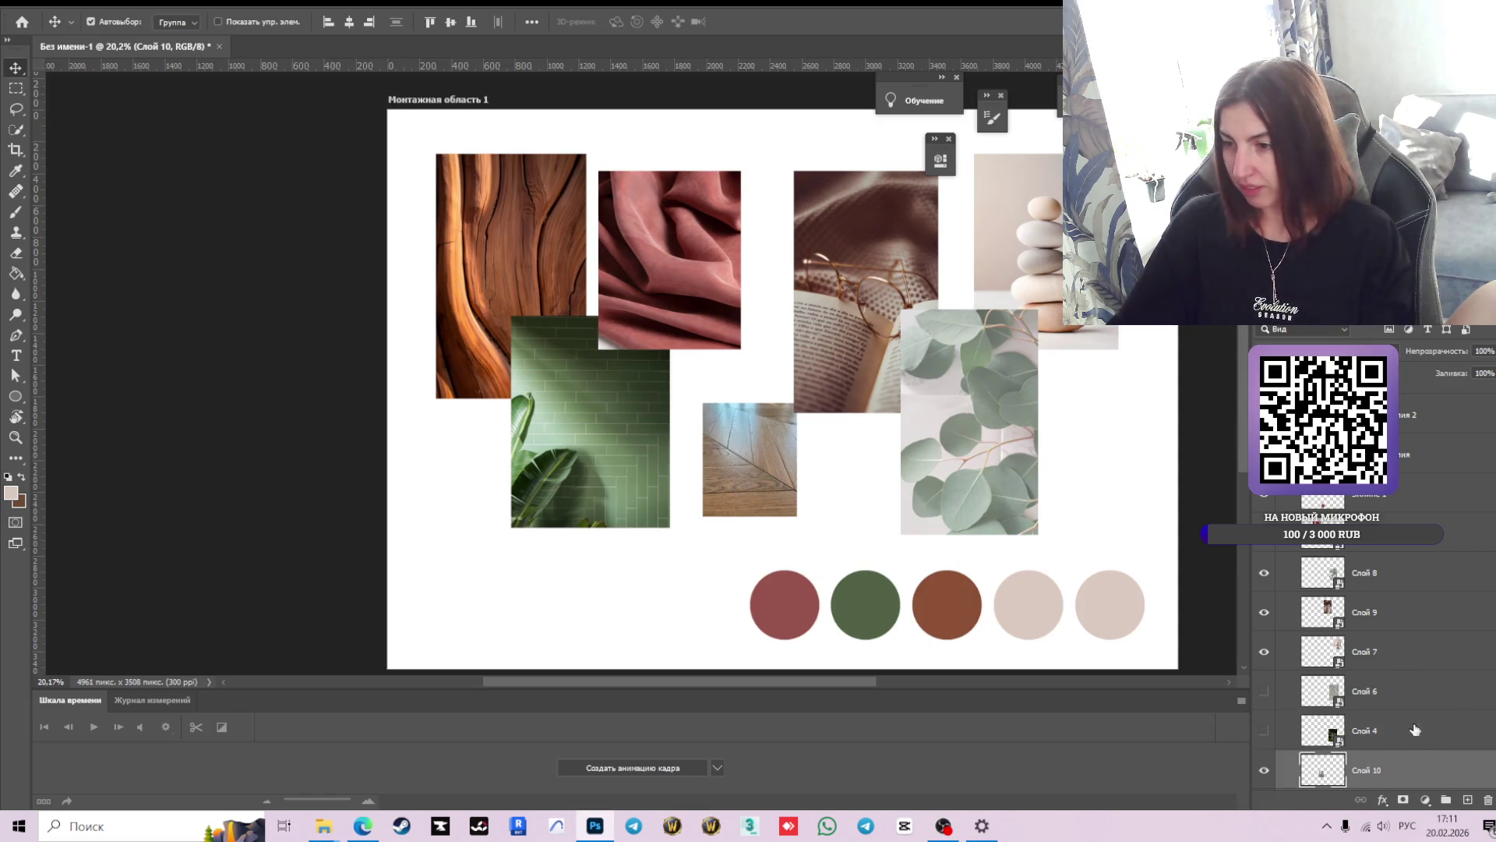
pyautogui.rightClick(1377, 775)
pyautogui.press('Escape')
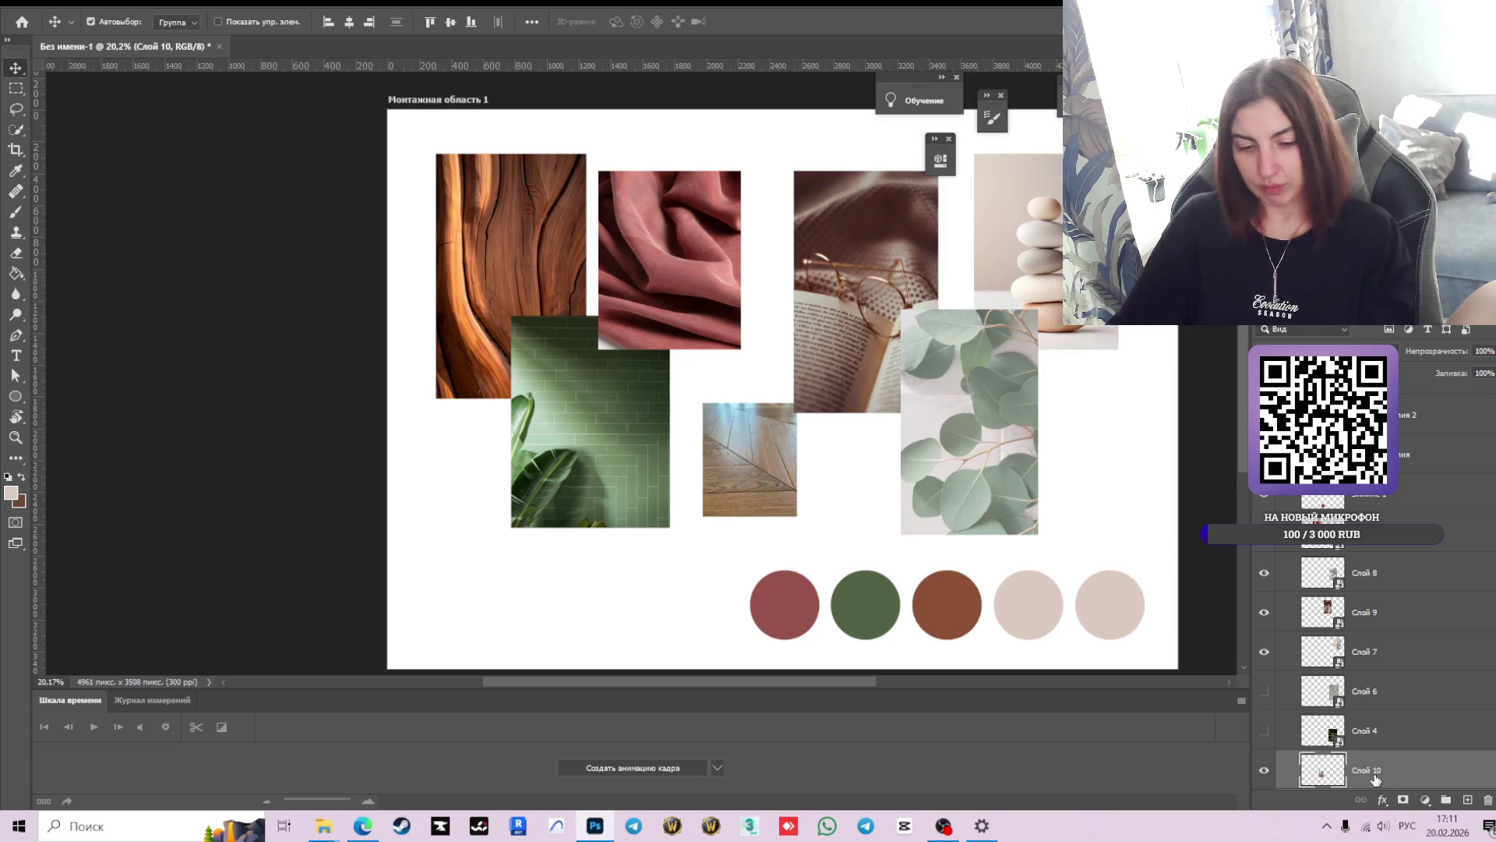
pyautogui.rightClick(1376, 778)
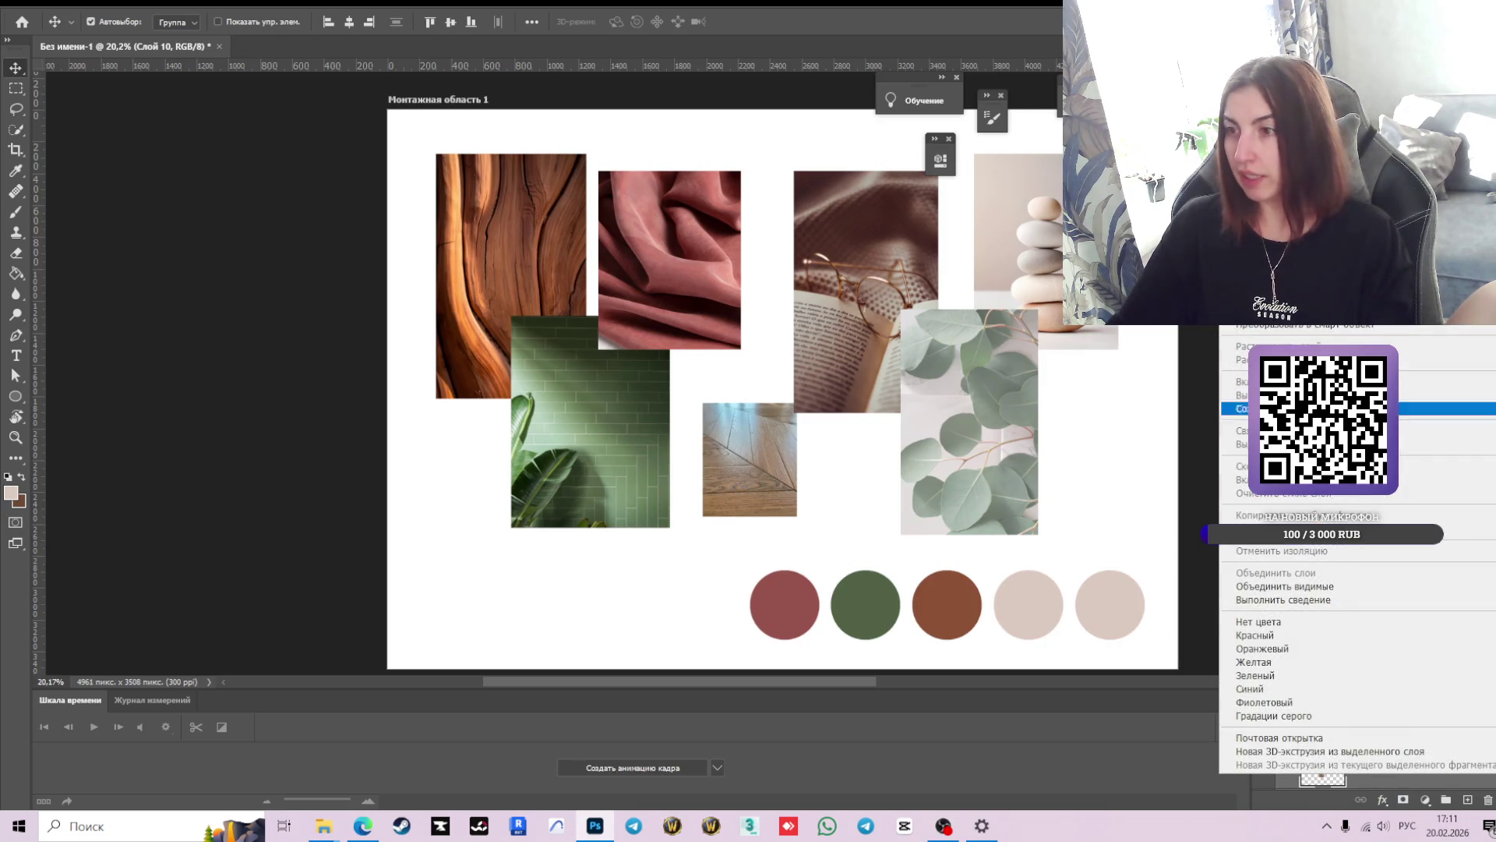
pyautogui.click(1212, 424)
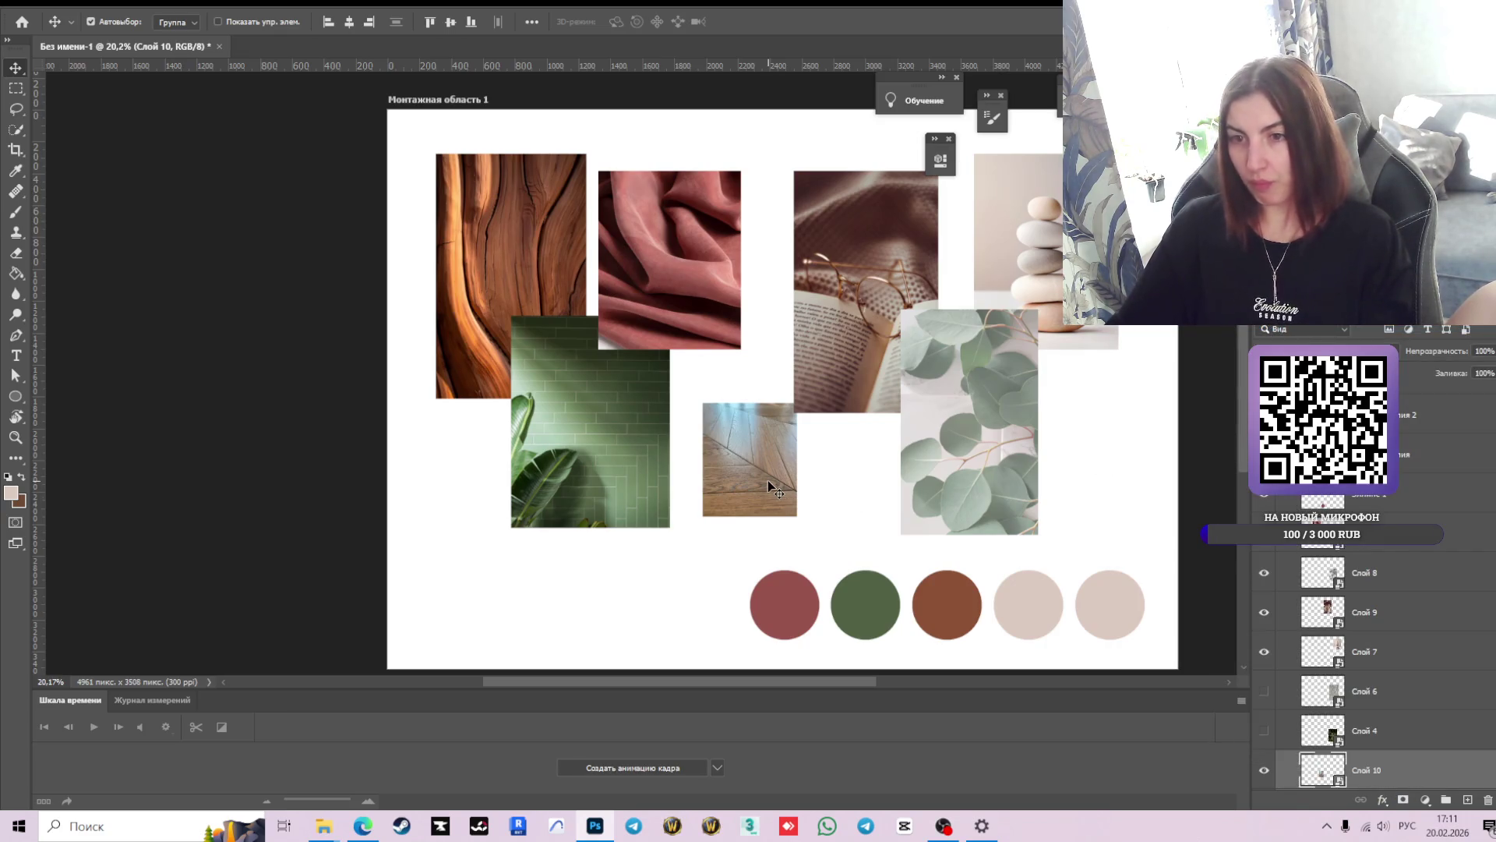
# - Scale the wood-floor photo up to about 182% and move it to the lower left
pyautogui.hotkey('ctrl', 't')
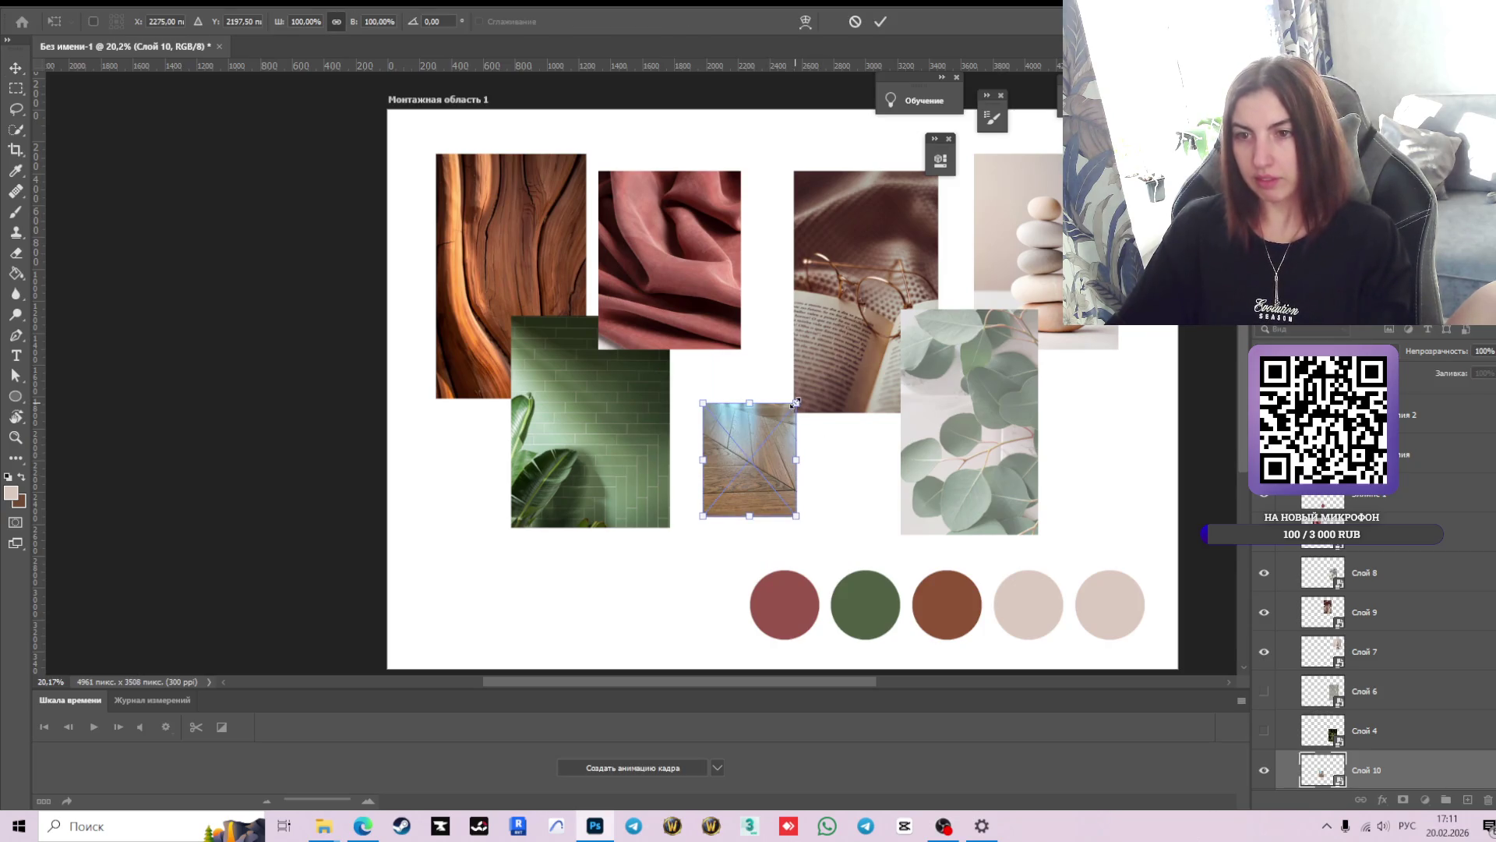
pyautogui.moveTo(795, 402); pyautogui.dragTo(876, 307)
pyautogui.moveTo(811, 475)
pyautogui.mouseDown()
pyautogui.moveTo(801, 548)
pyautogui.moveTo(541, 589)
pyautogui.mouseUp()
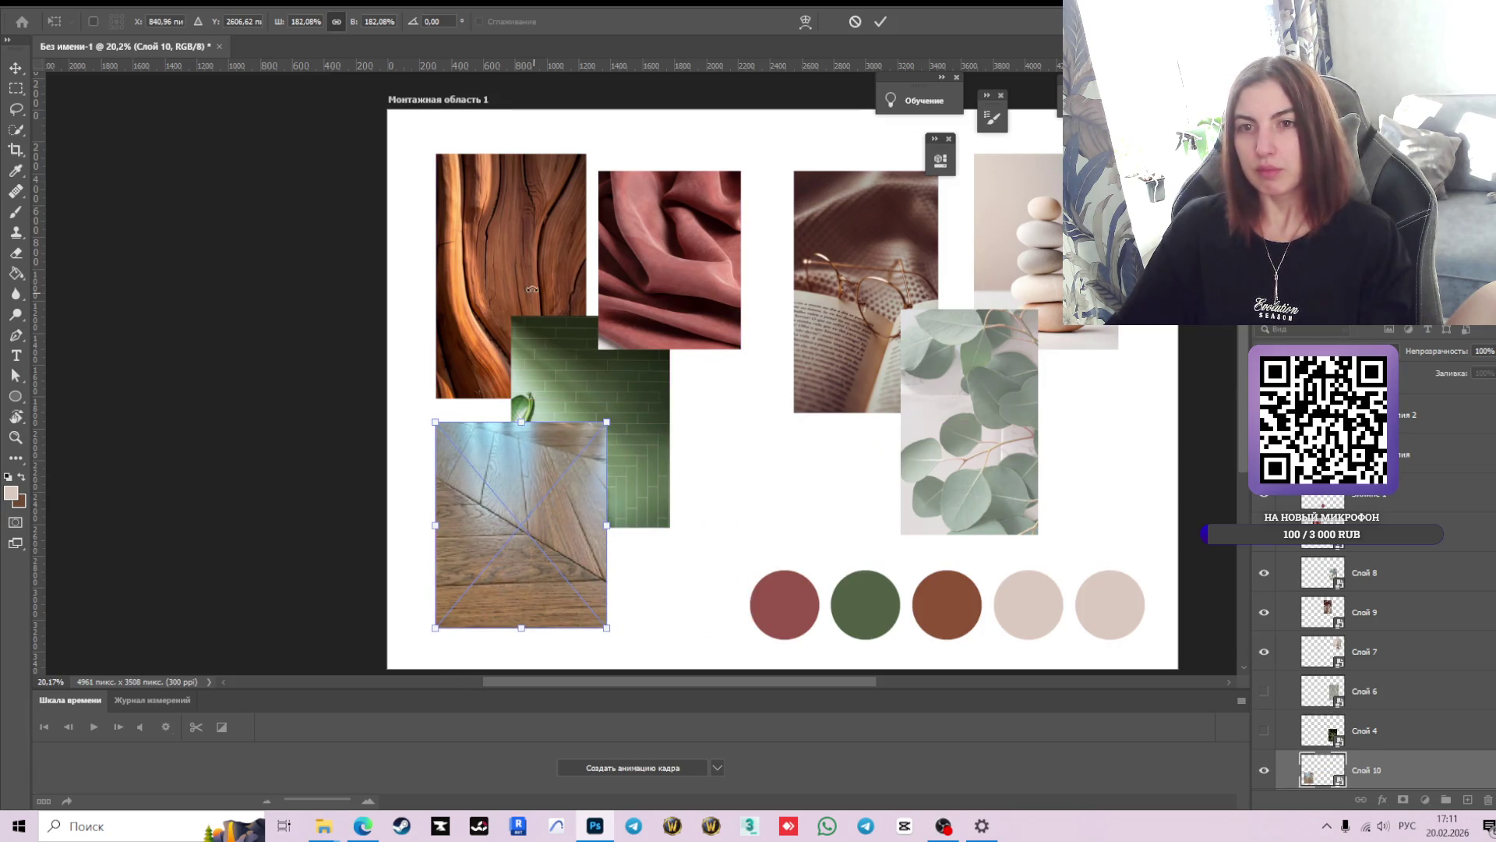
pyautogui.press('Return')
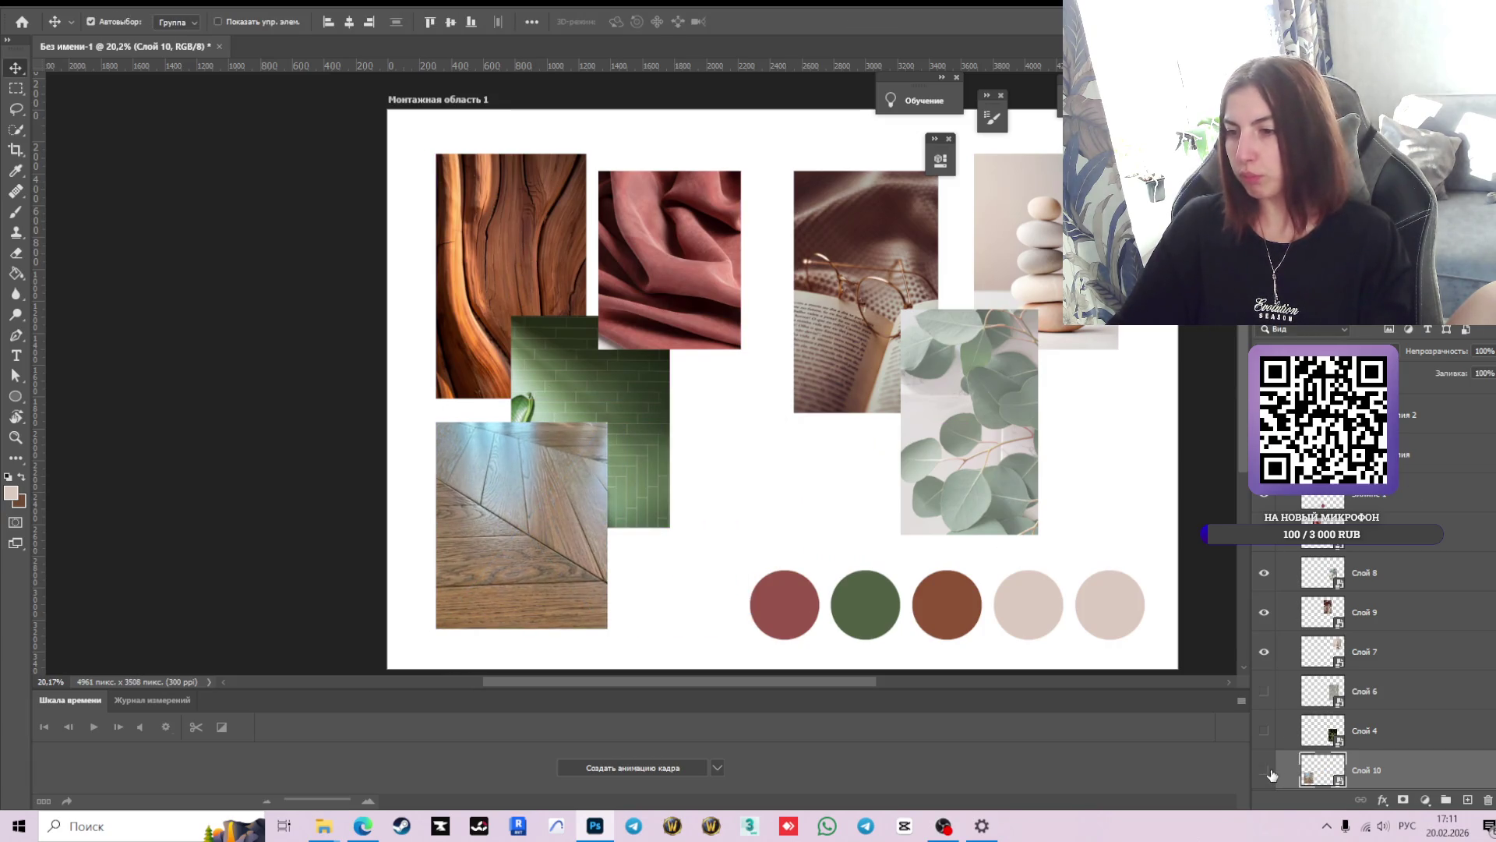
# - Hide the carved-wood photo layer while keeping the wood-floor photo visible
pyautogui.click(1267, 770)
pyautogui.click(1265, 771)
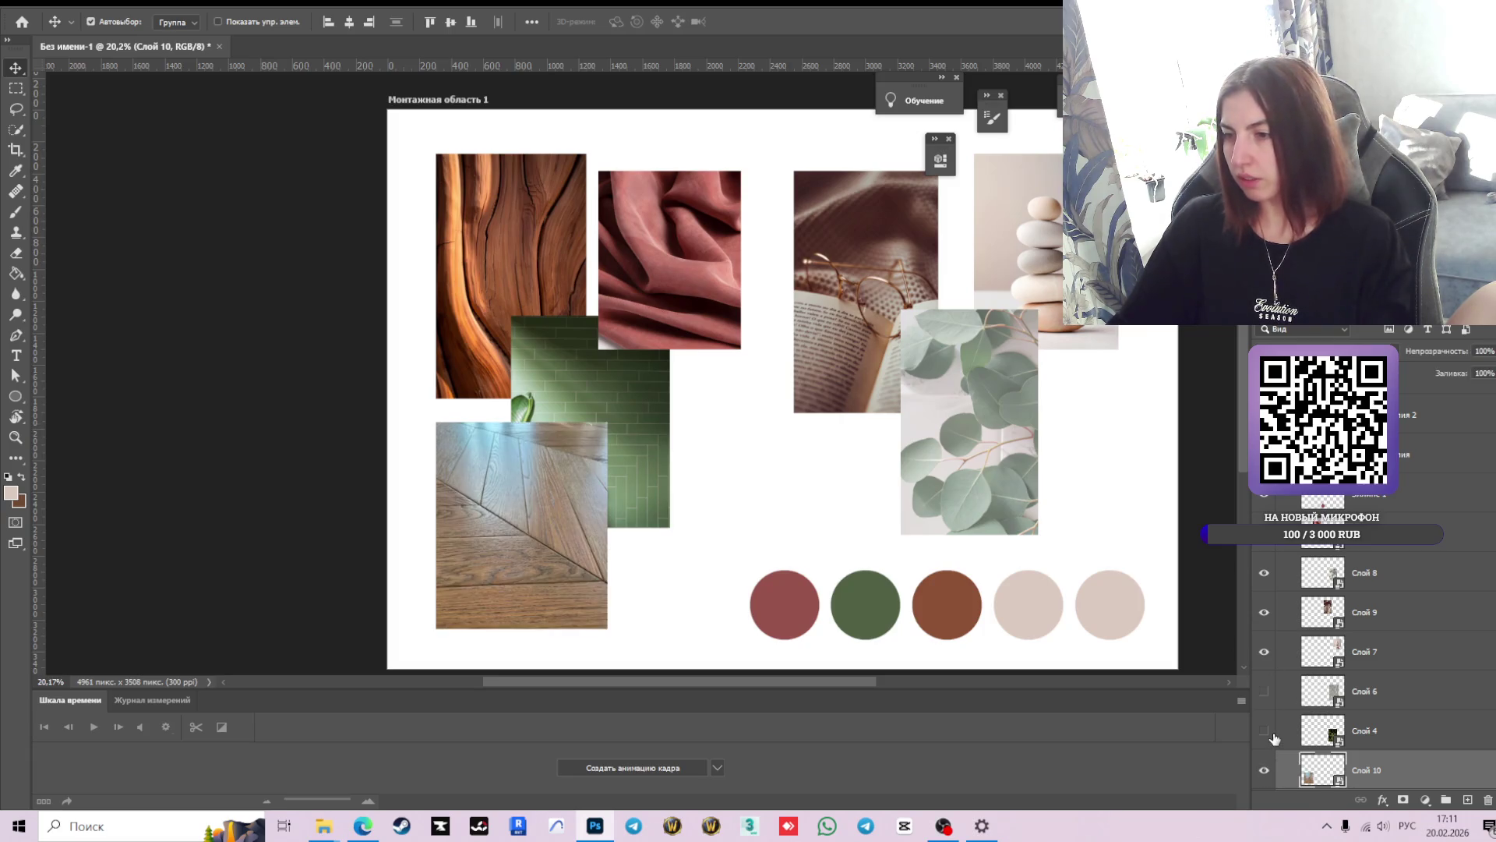
pyautogui.click(1265, 731)
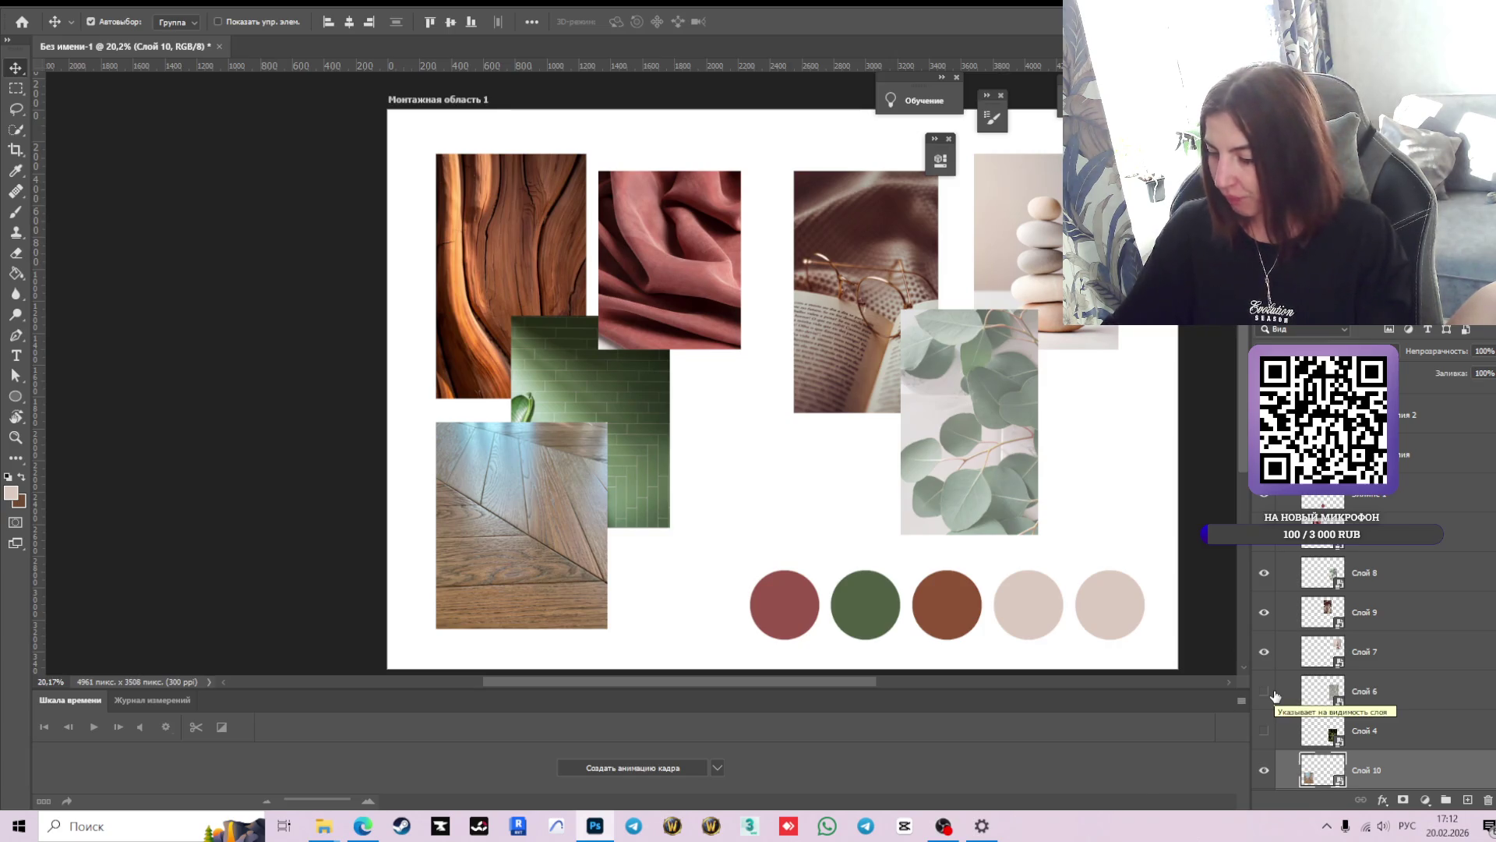
pyautogui.click(481, 226)
pyautogui.click(1265, 772)
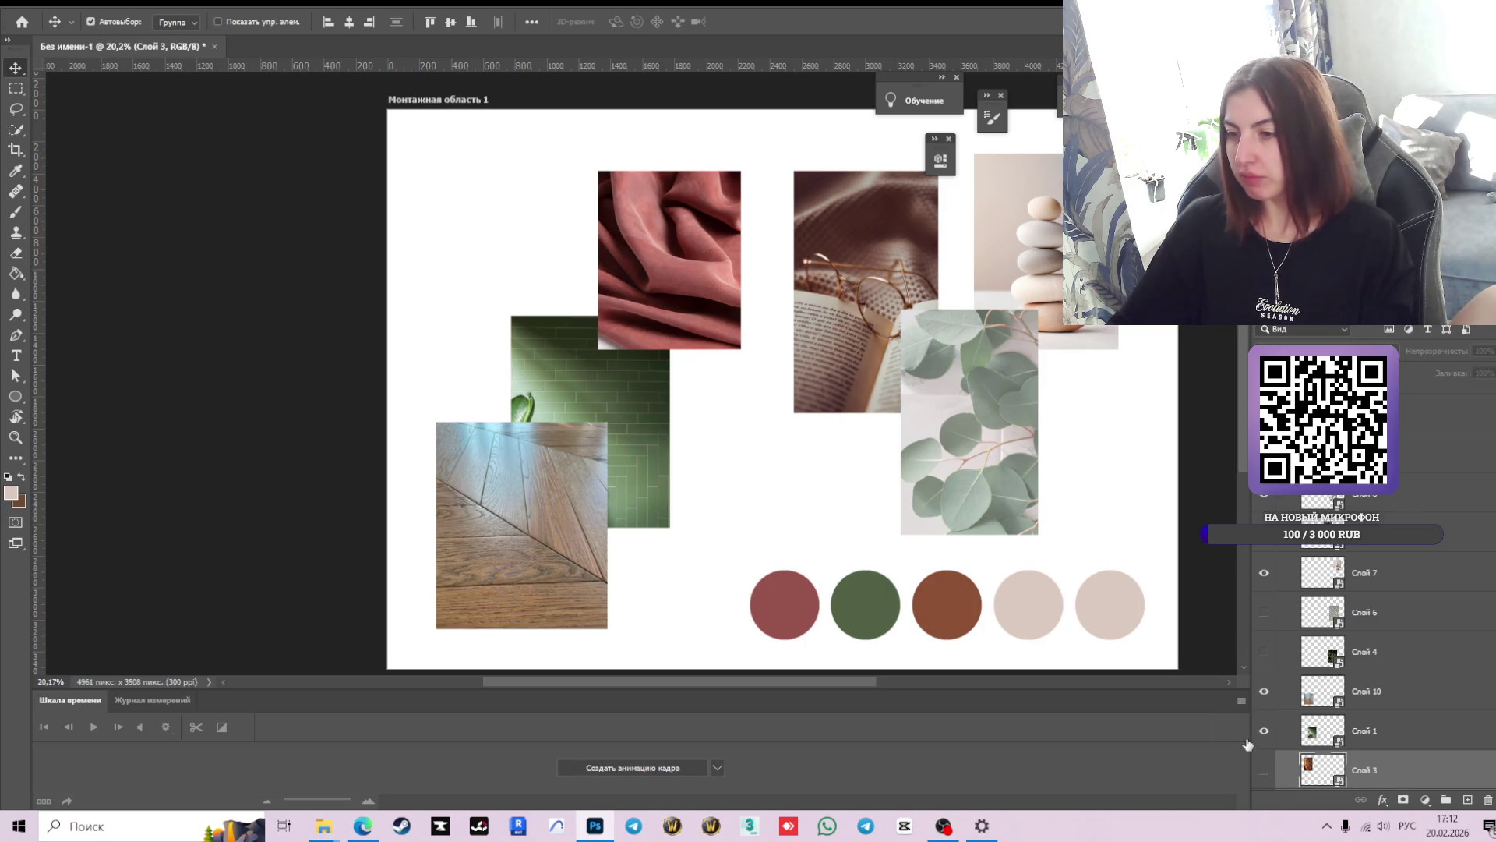
# - Move the green tile photo to the upper left and adjust the wood-floor photo
pyautogui.moveTo(550, 409)
pyautogui.mouseDown()
pyautogui.moveTo(591, 334)
pyautogui.moveTo(577, 405)
pyautogui.mouseUp()
pyautogui.moveTo(499, 616)
pyautogui.mouseDown()
pyautogui.moveTo(525, 451)
pyautogui.moveTo(486, 626)
pyautogui.mouseUp()
pyautogui.moveTo(587, 420)
pyautogui.mouseDown()
pyautogui.moveTo(526, 258)
pyautogui.moveTo(560, 287)
pyautogui.mouseUp()
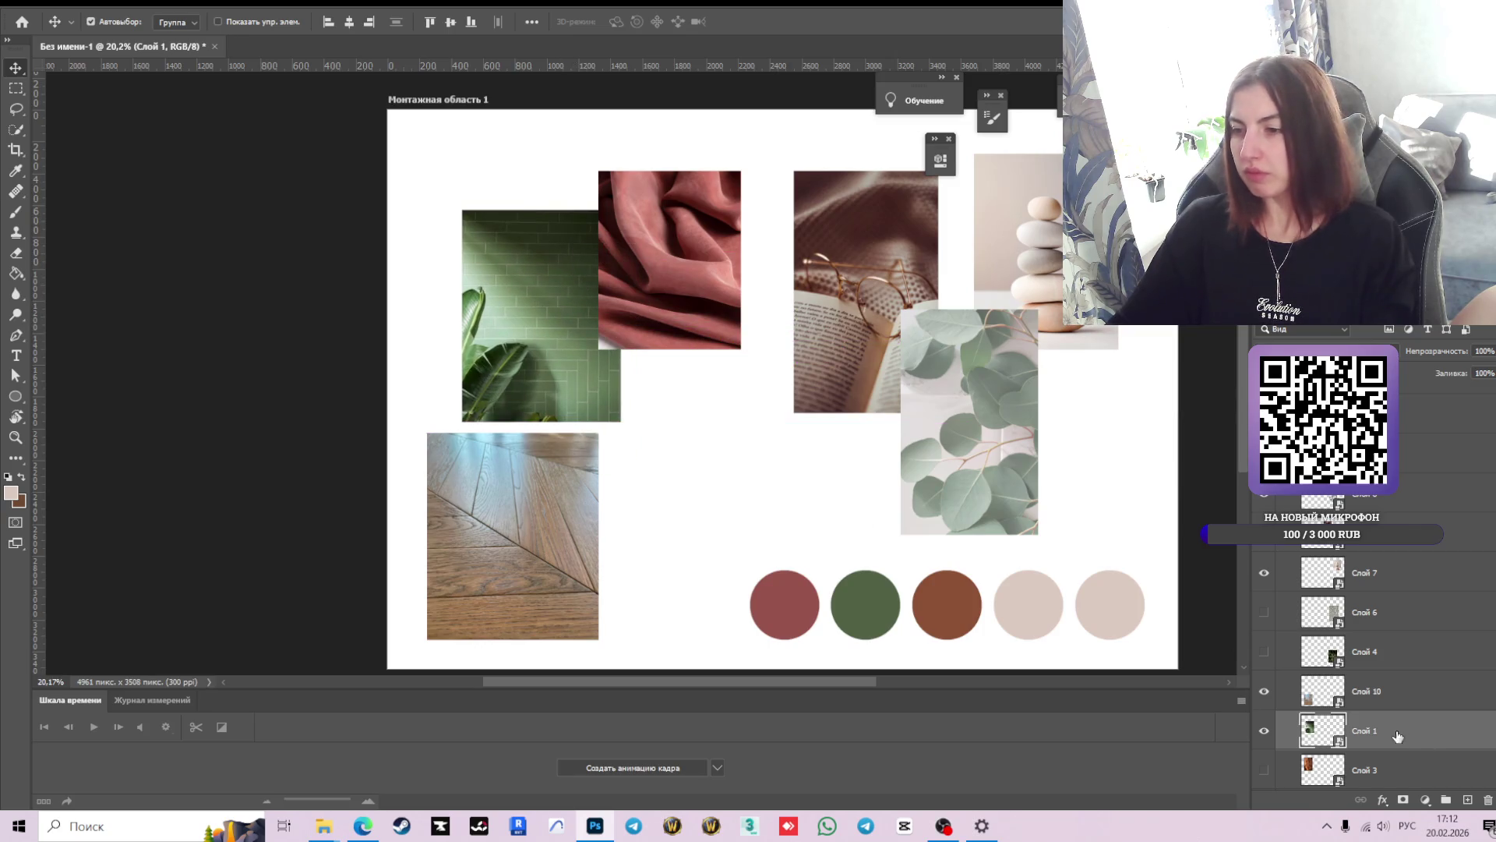
pyautogui.scroll(-1, 1340, 721)
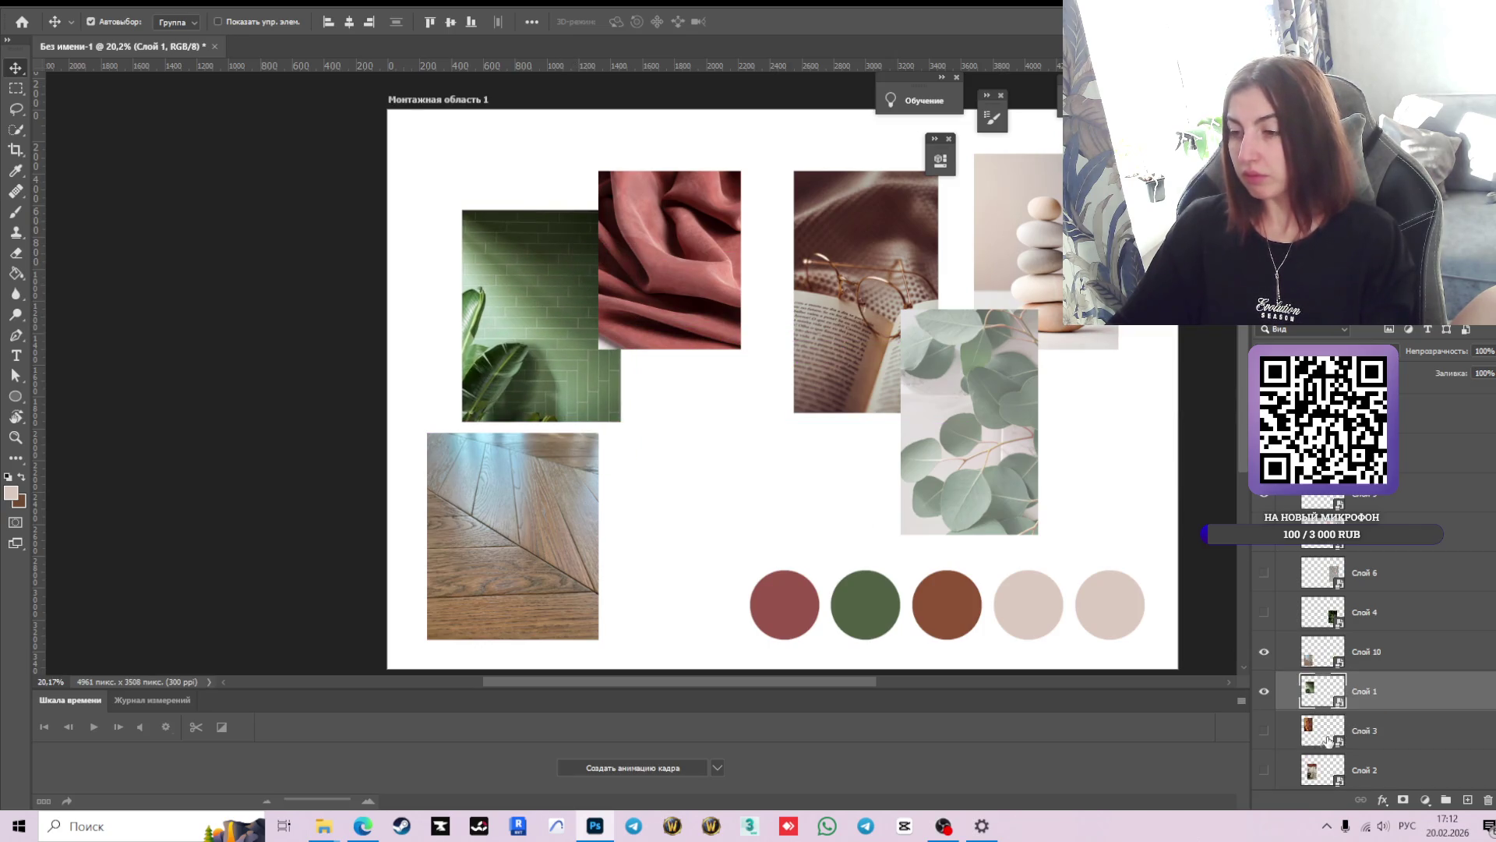
pyautogui.click(556, 549)
pyautogui.click(1370, 651)
pyautogui.write('пол')
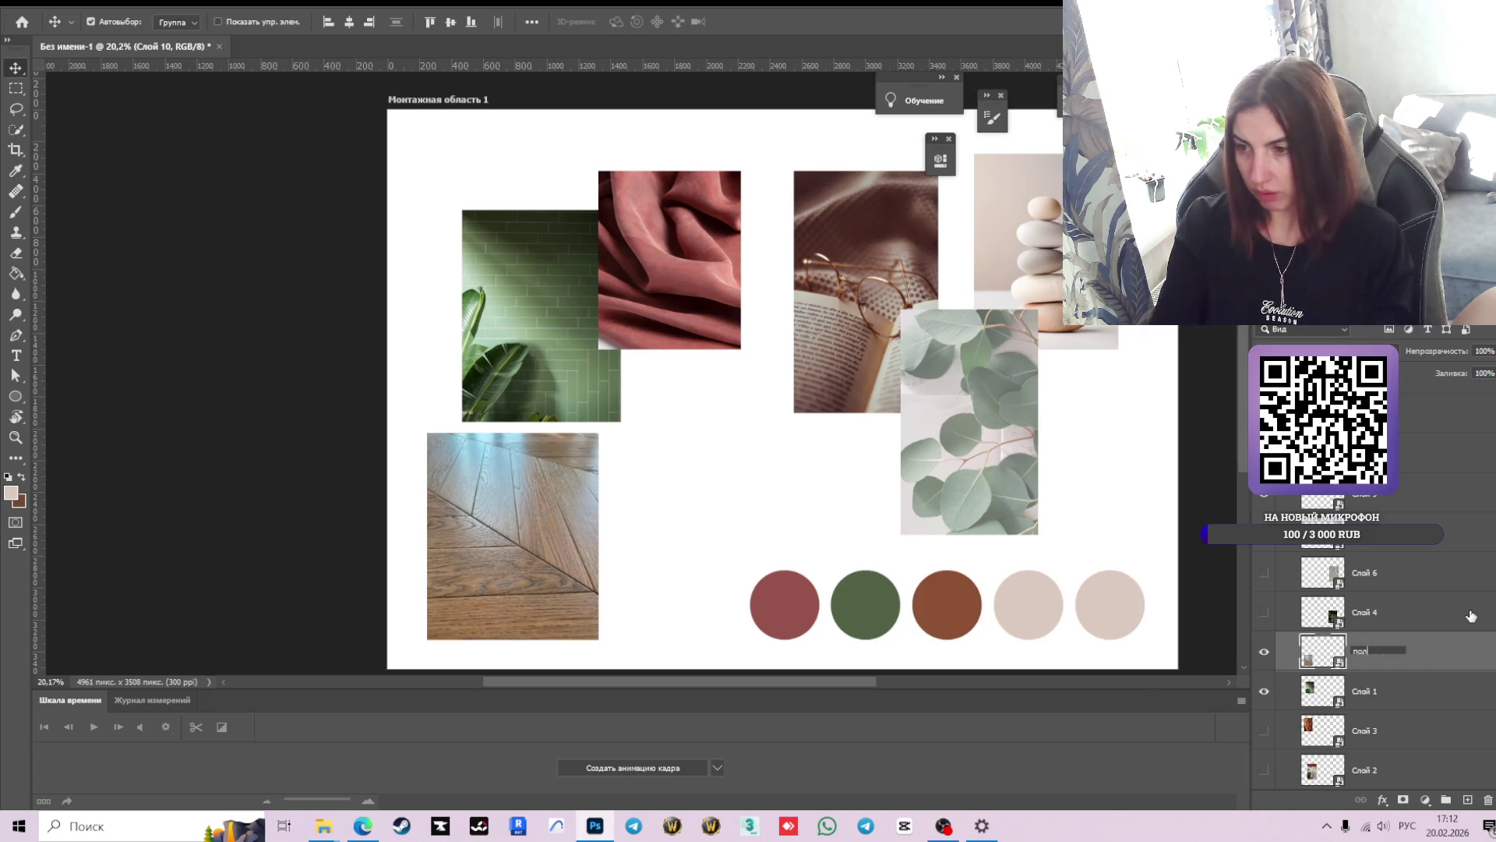
# - Rename the floor layer 'пол' and the carved-wood layer 'дерево текстура'
pyautogui.doubleClick(1374, 691)
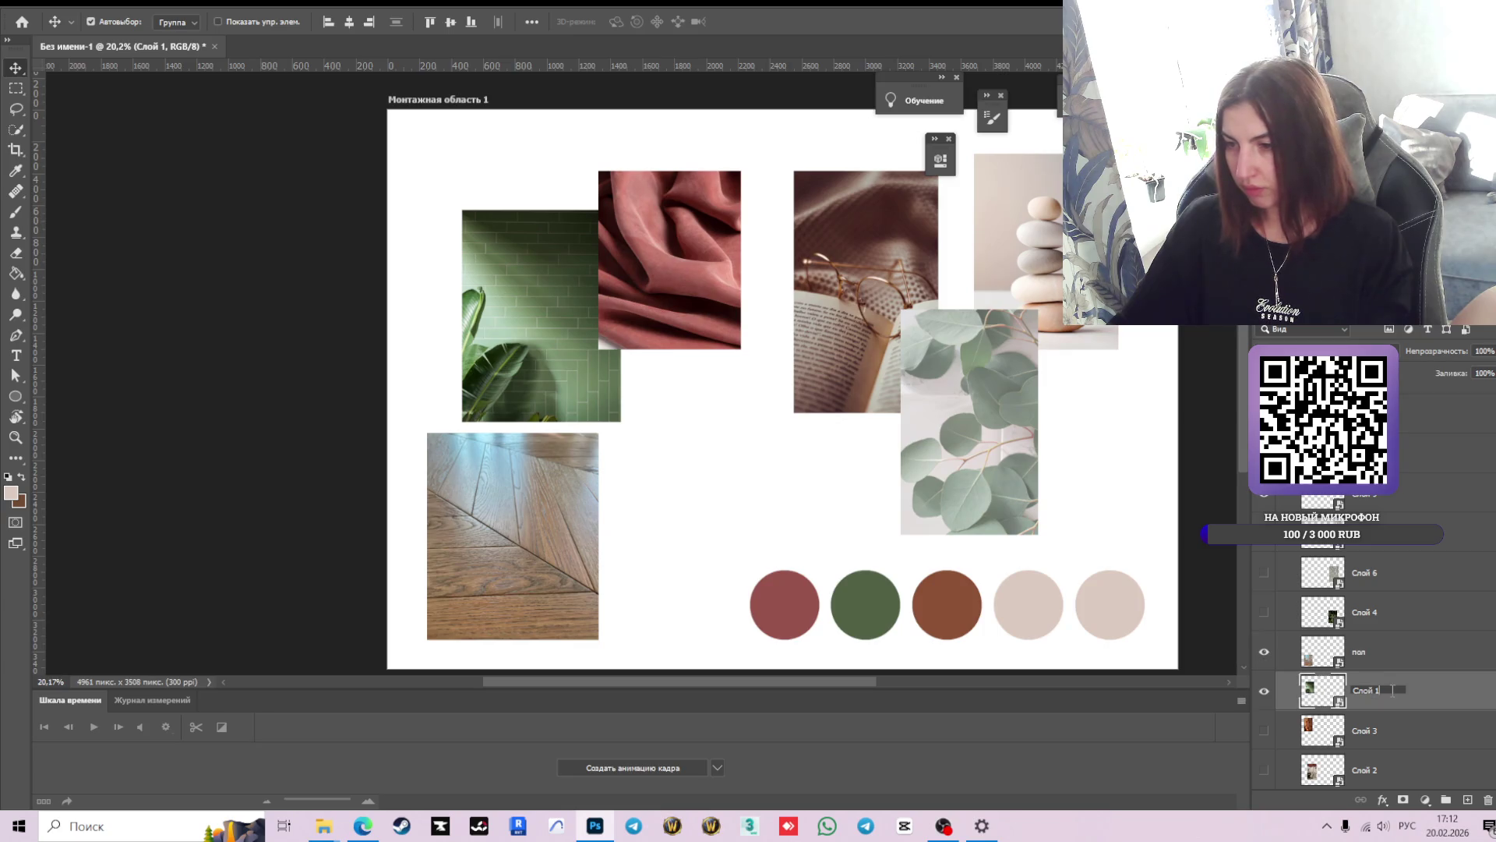
pyautogui.write('плитка')
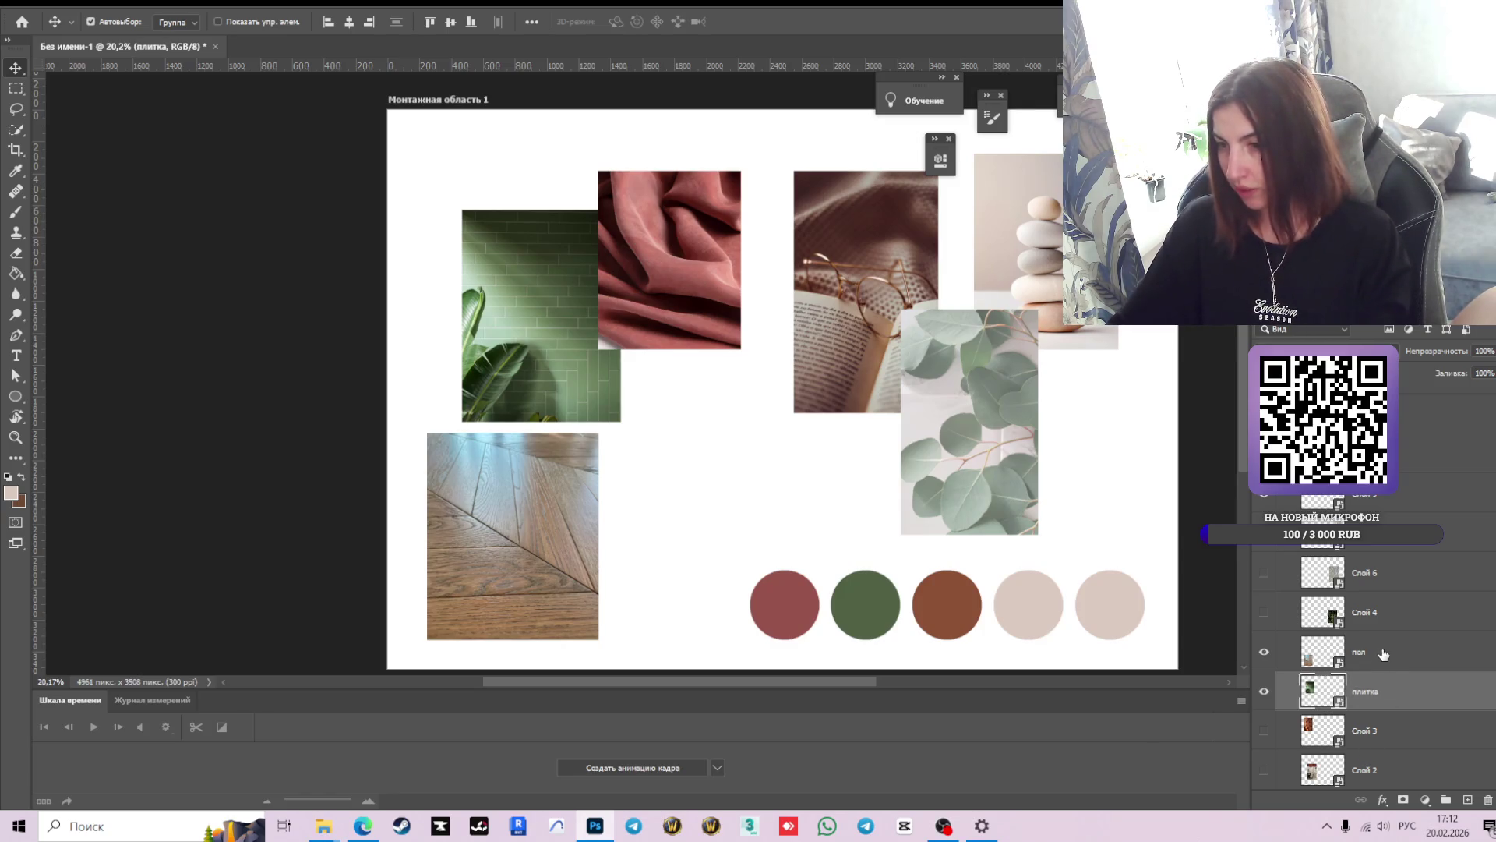
pyautogui.click(1266, 731)
pyautogui.click(1265, 730)
pyautogui.doubleClick(1377, 729)
pyautogui.write('дерево текстура')
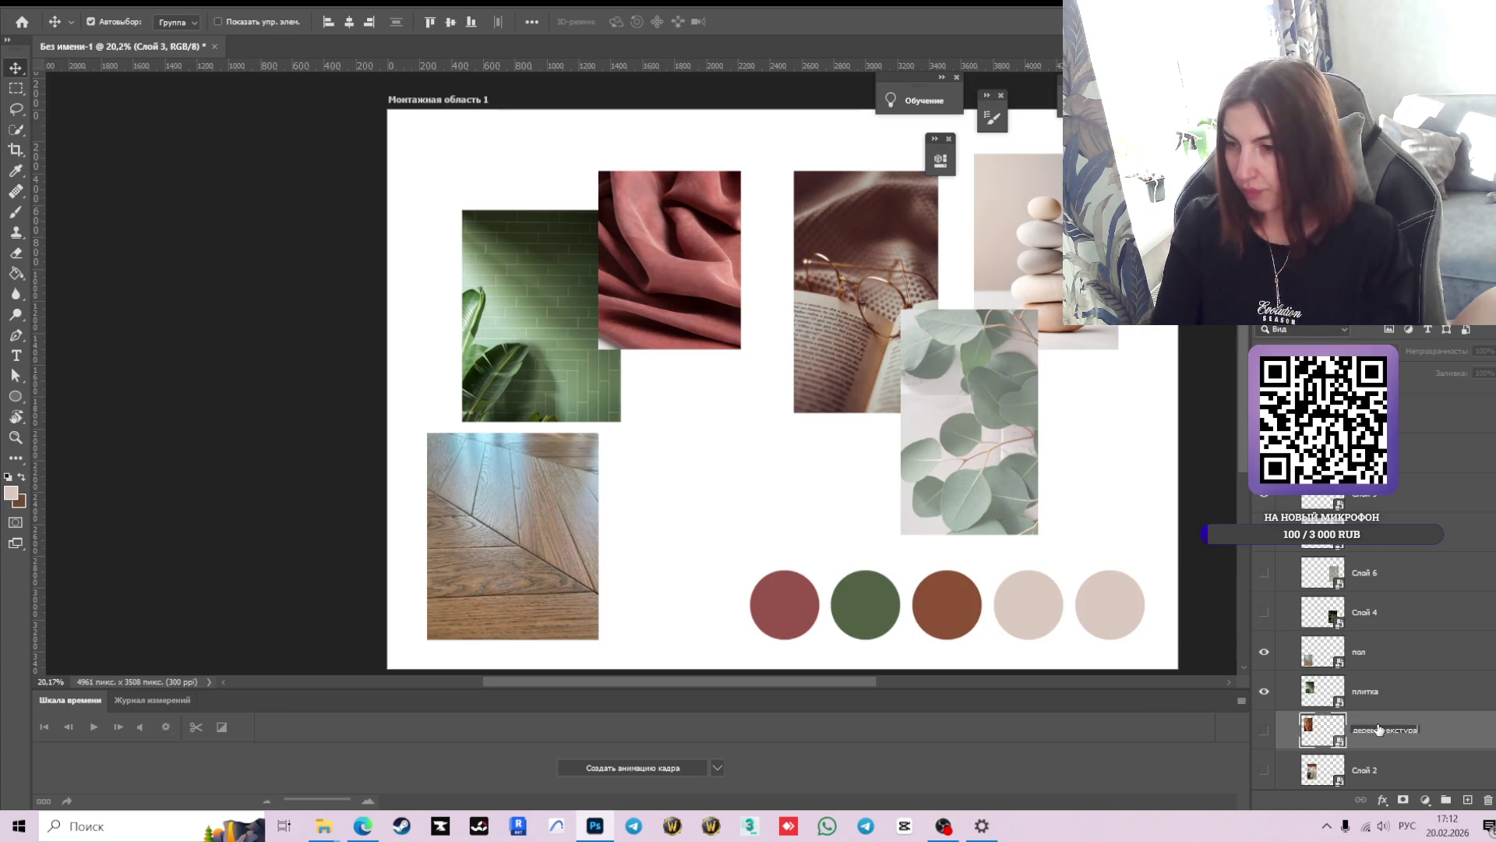
pyautogui.press('Return')
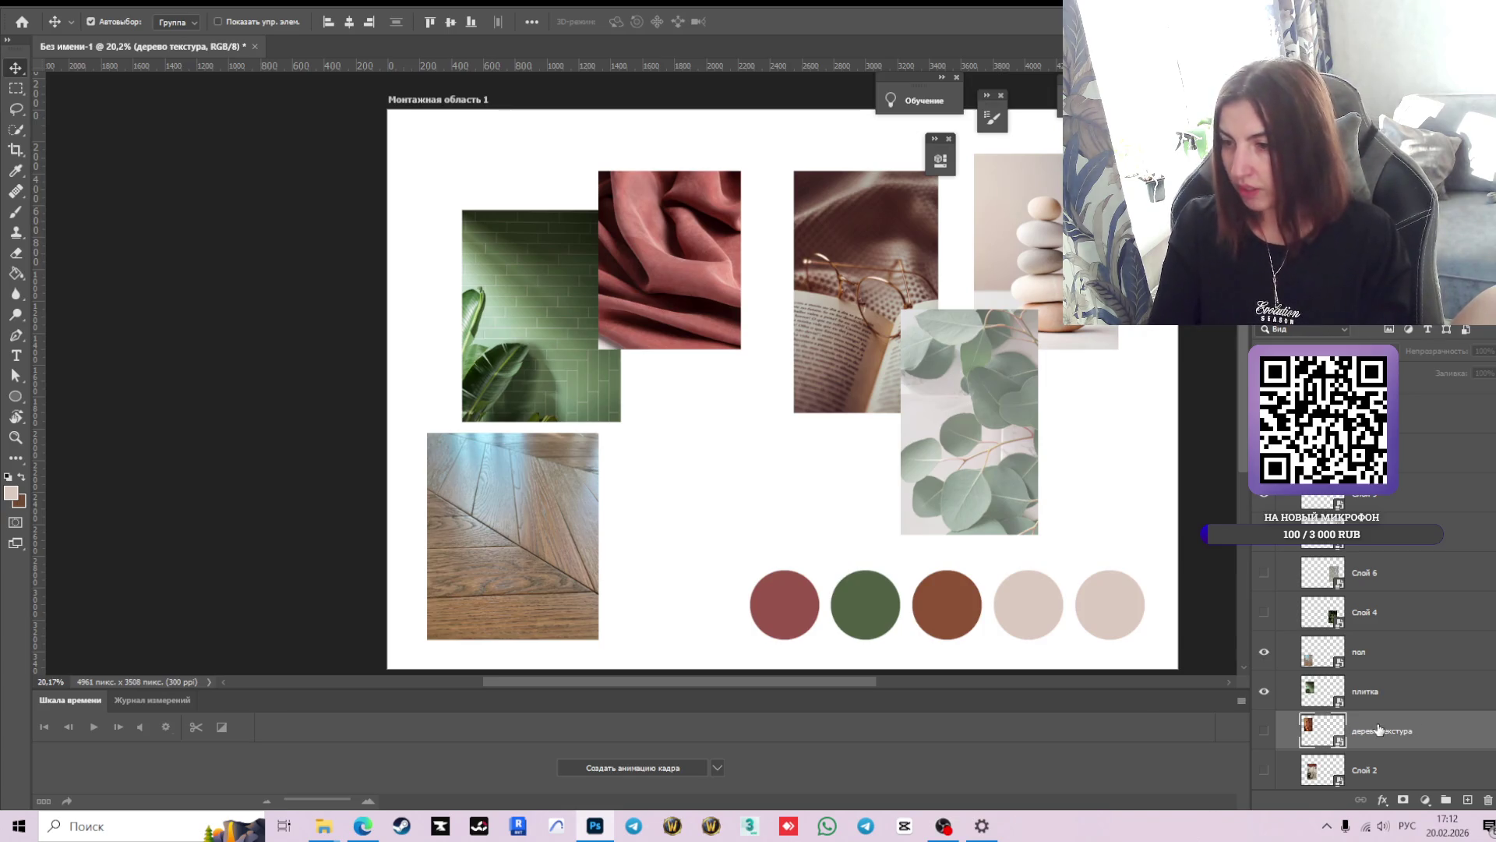
# - Rename the stones photo's layer to 'камни'
pyautogui.click(1265, 771)
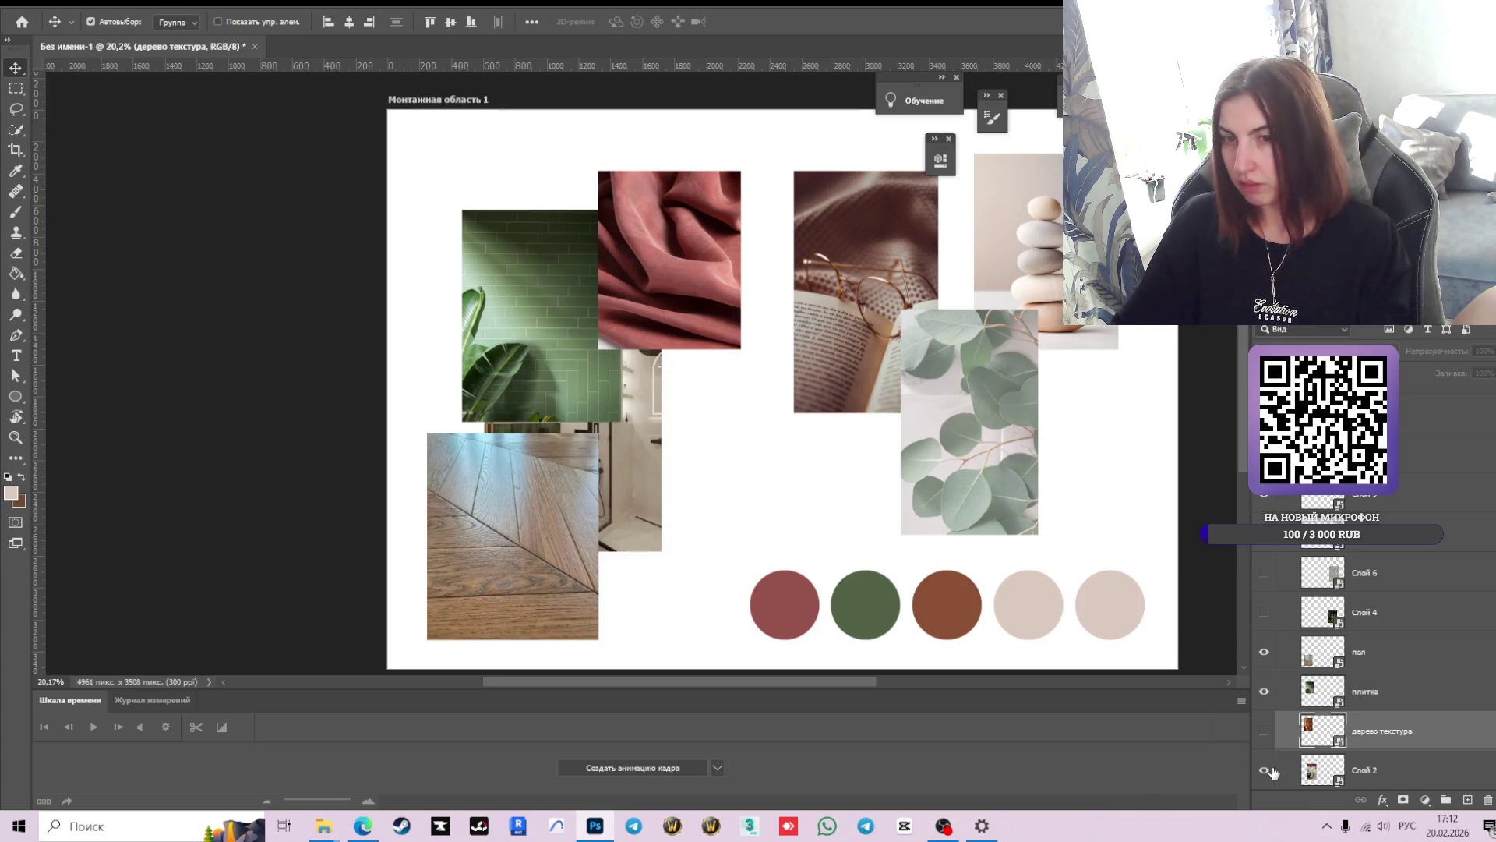
pyautogui.click(1270, 771)
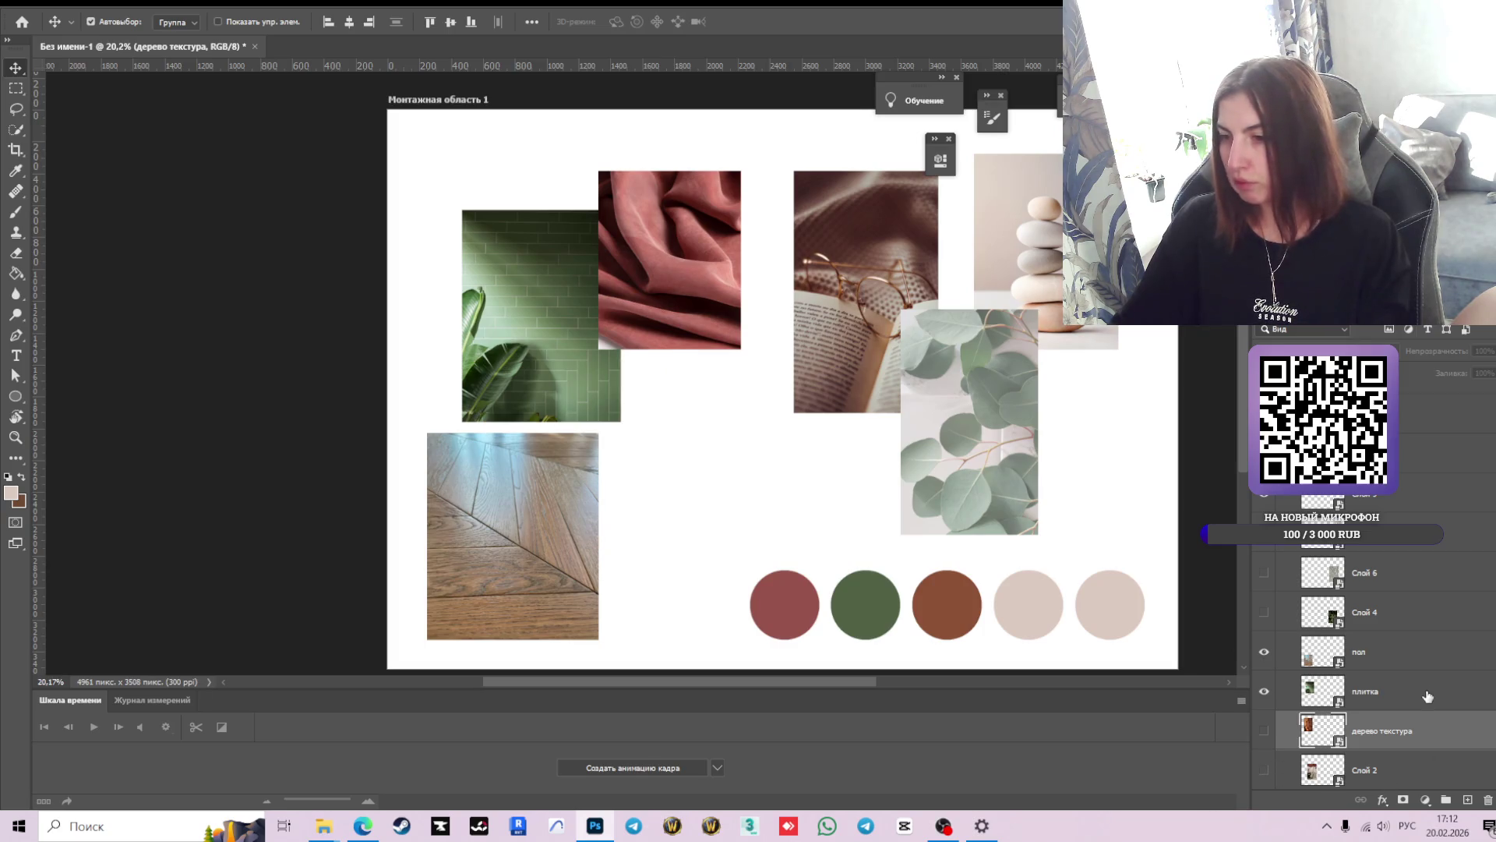
pyautogui.scroll(1, 1414, 683)
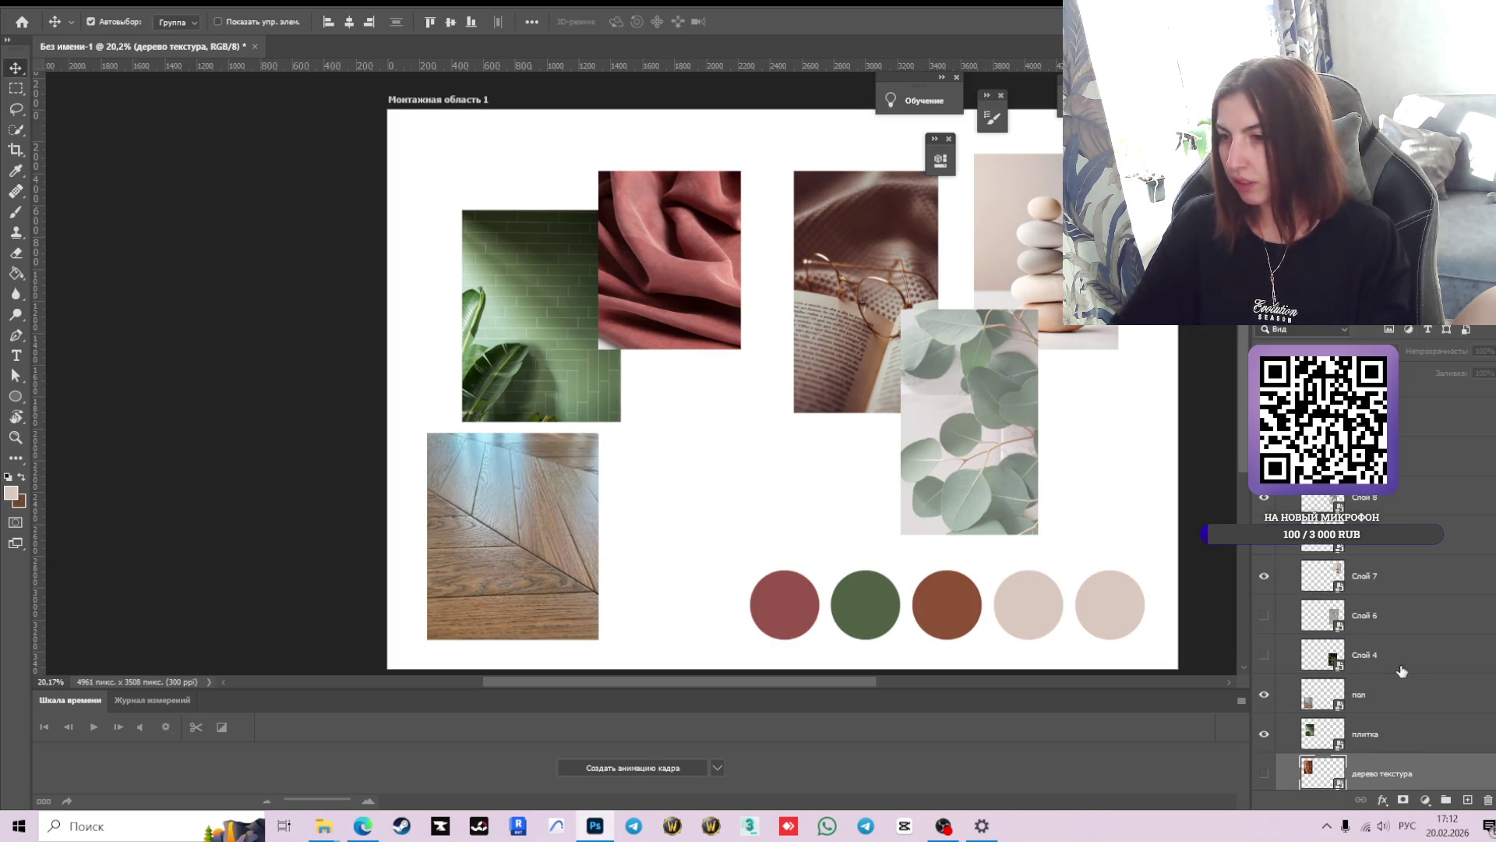
pyautogui.click(1383, 578)
pyautogui.click(1264, 576)
pyautogui.click(1264, 576)
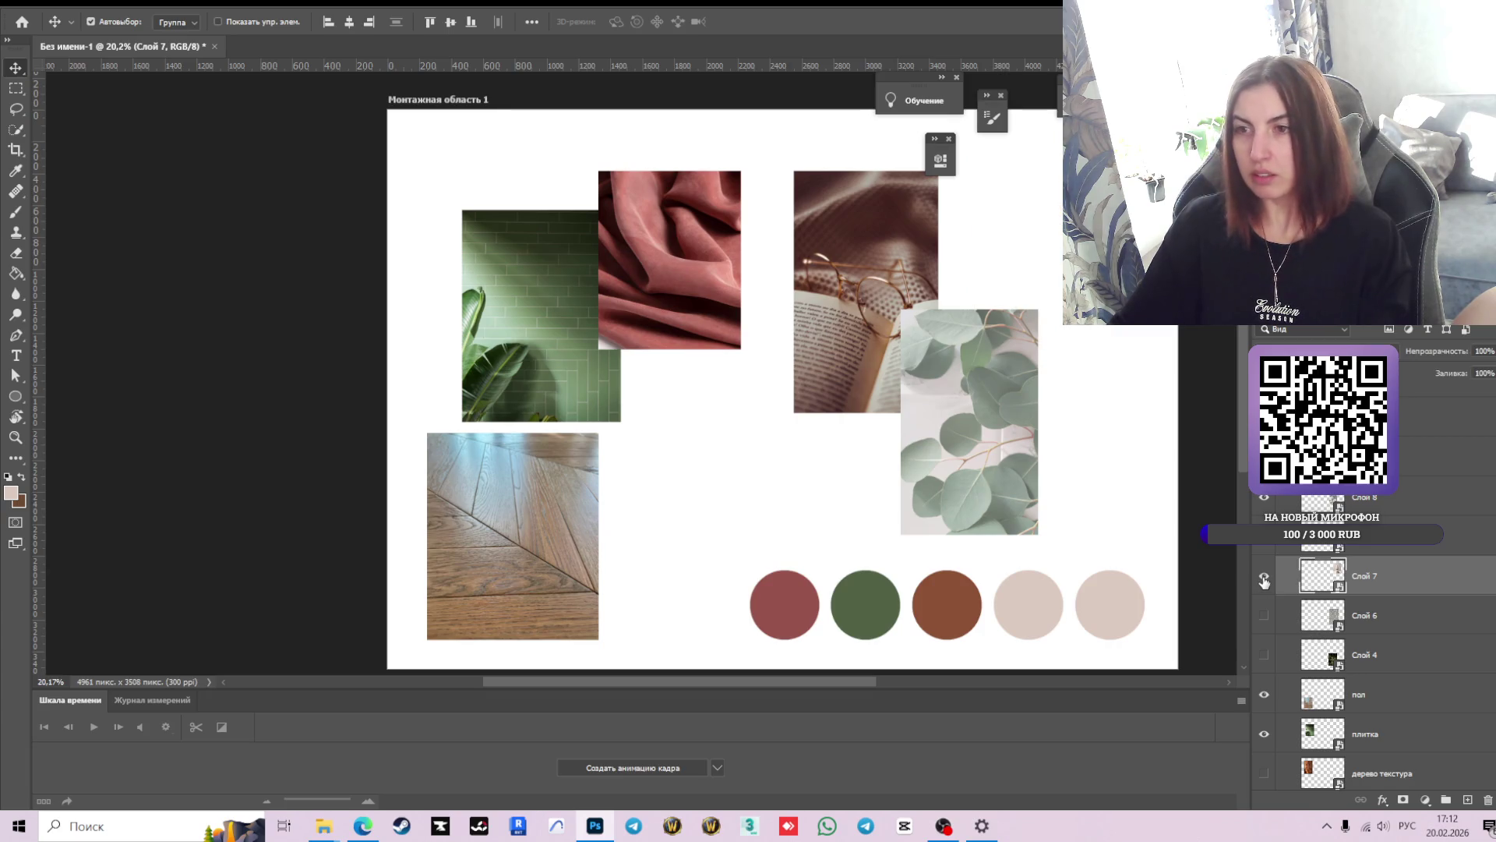
pyautogui.doubleClick(1378, 576)
pyautogui.write('камни')
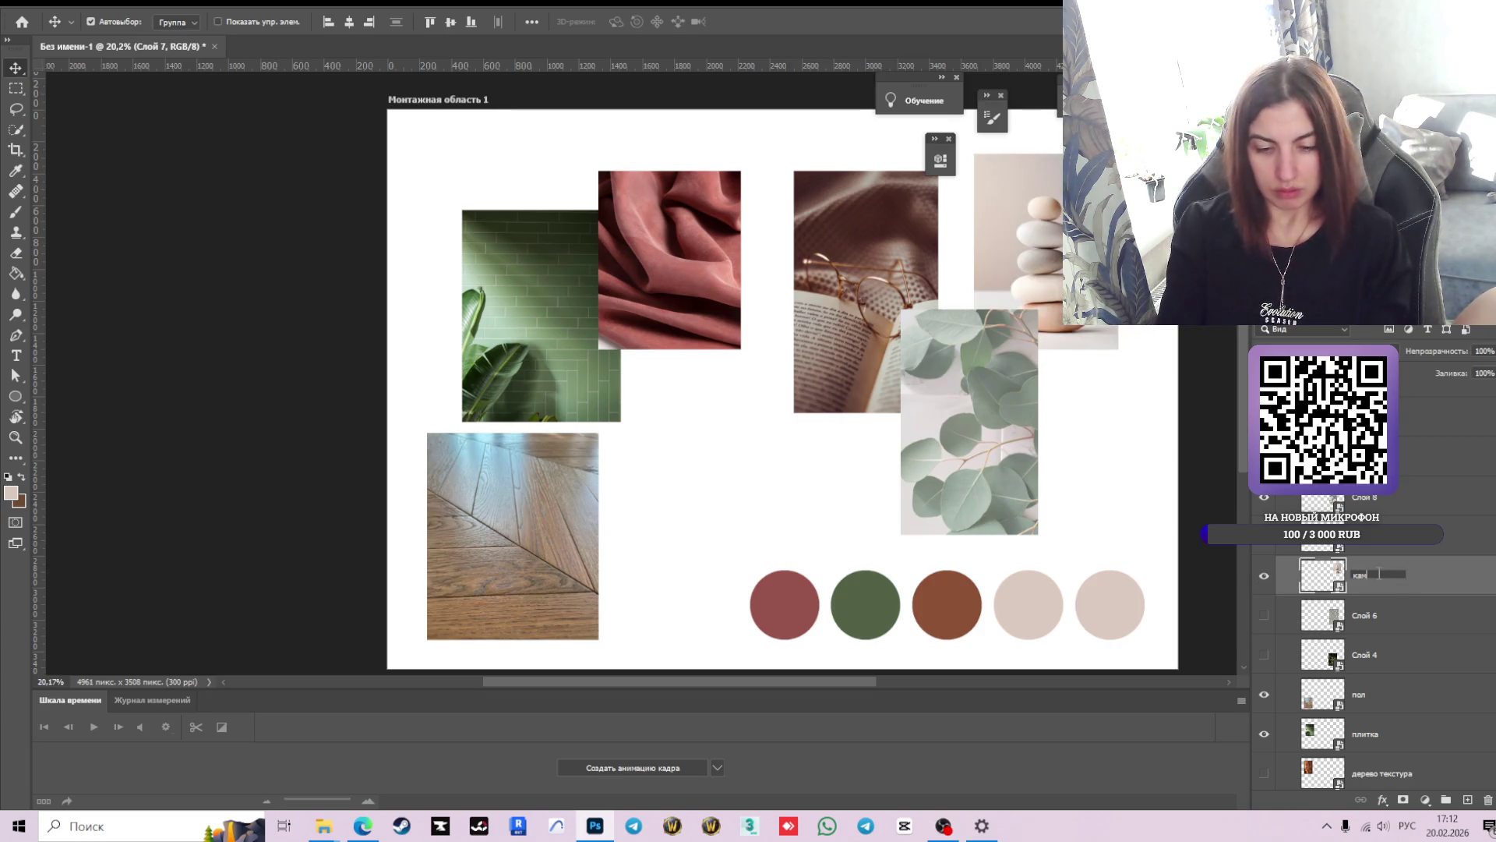
pyautogui.press('Return')
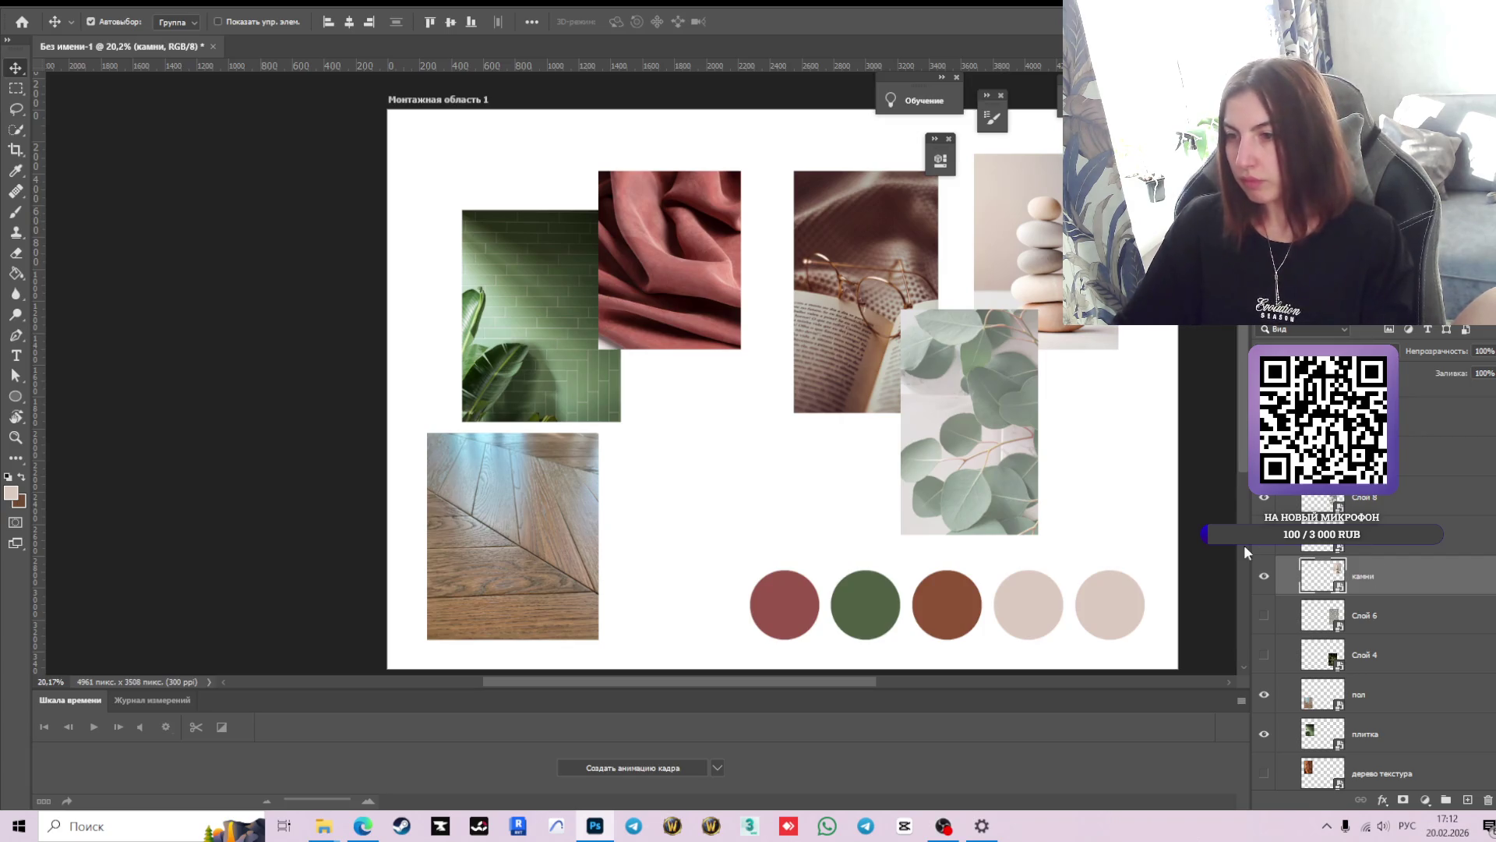
# - Rename the book photo's layer to 'книга'
pyautogui.click(1264, 546)
pyautogui.click(1264, 545)
pyautogui.click(1381, 546)
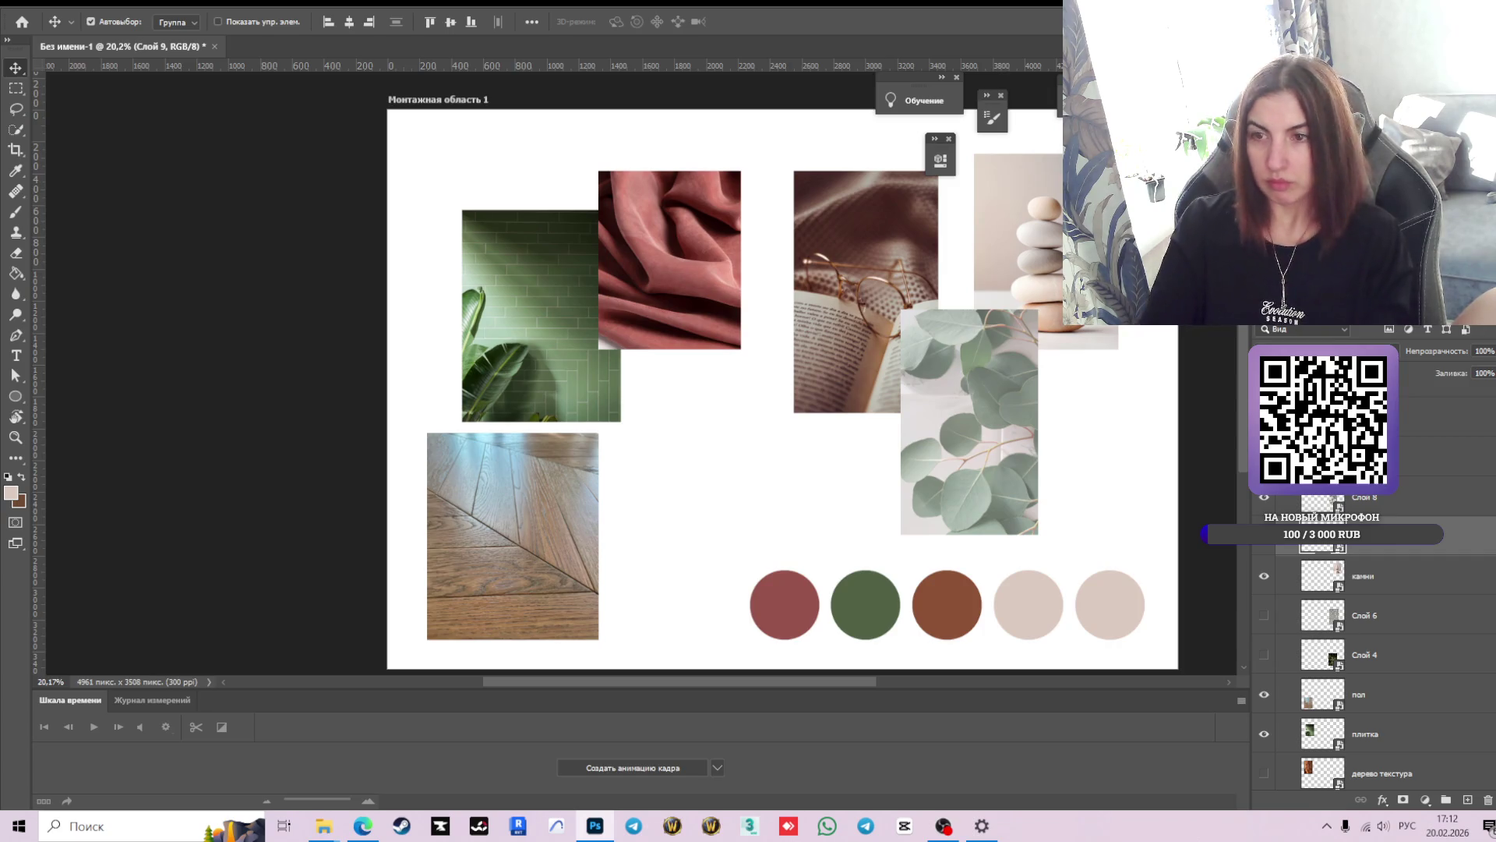
pyautogui.press('Return')
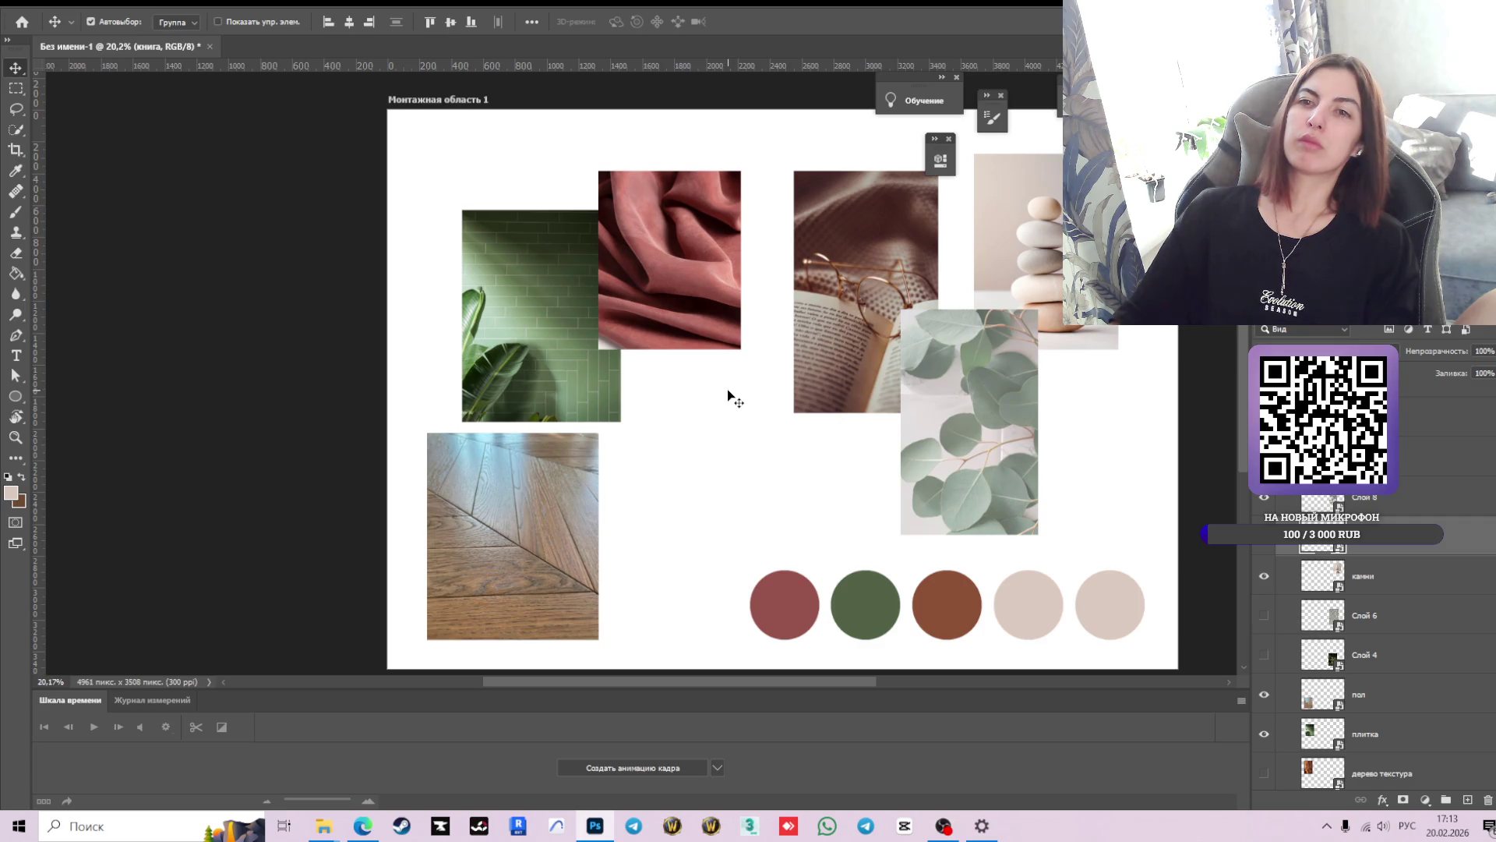
# - Reposition the pink fabric and green tile photos, raising the плитка layer in the stack
pyautogui.moveTo(637, 305)
pyautogui.mouseDown()
pyautogui.moveTo(636, 368)
pyautogui.moveTo(581, 452)
pyautogui.moveTo(481, 255)
pyautogui.mouseUp()
pyautogui.moveTo(517, 345); pyautogui.dragTo(609, 426)
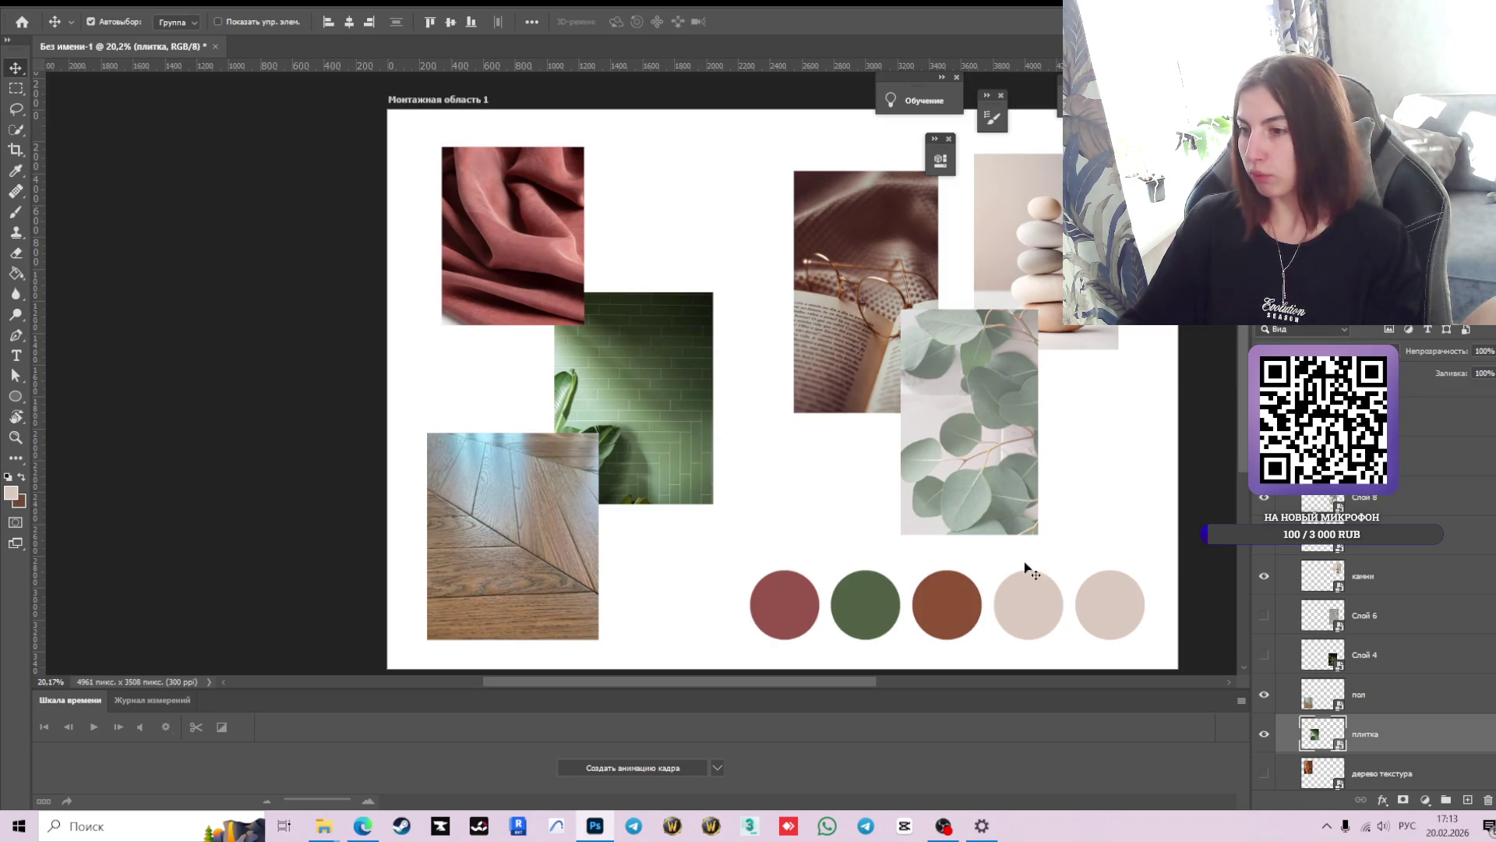
pyautogui.scroll(-1, 1324, 748)
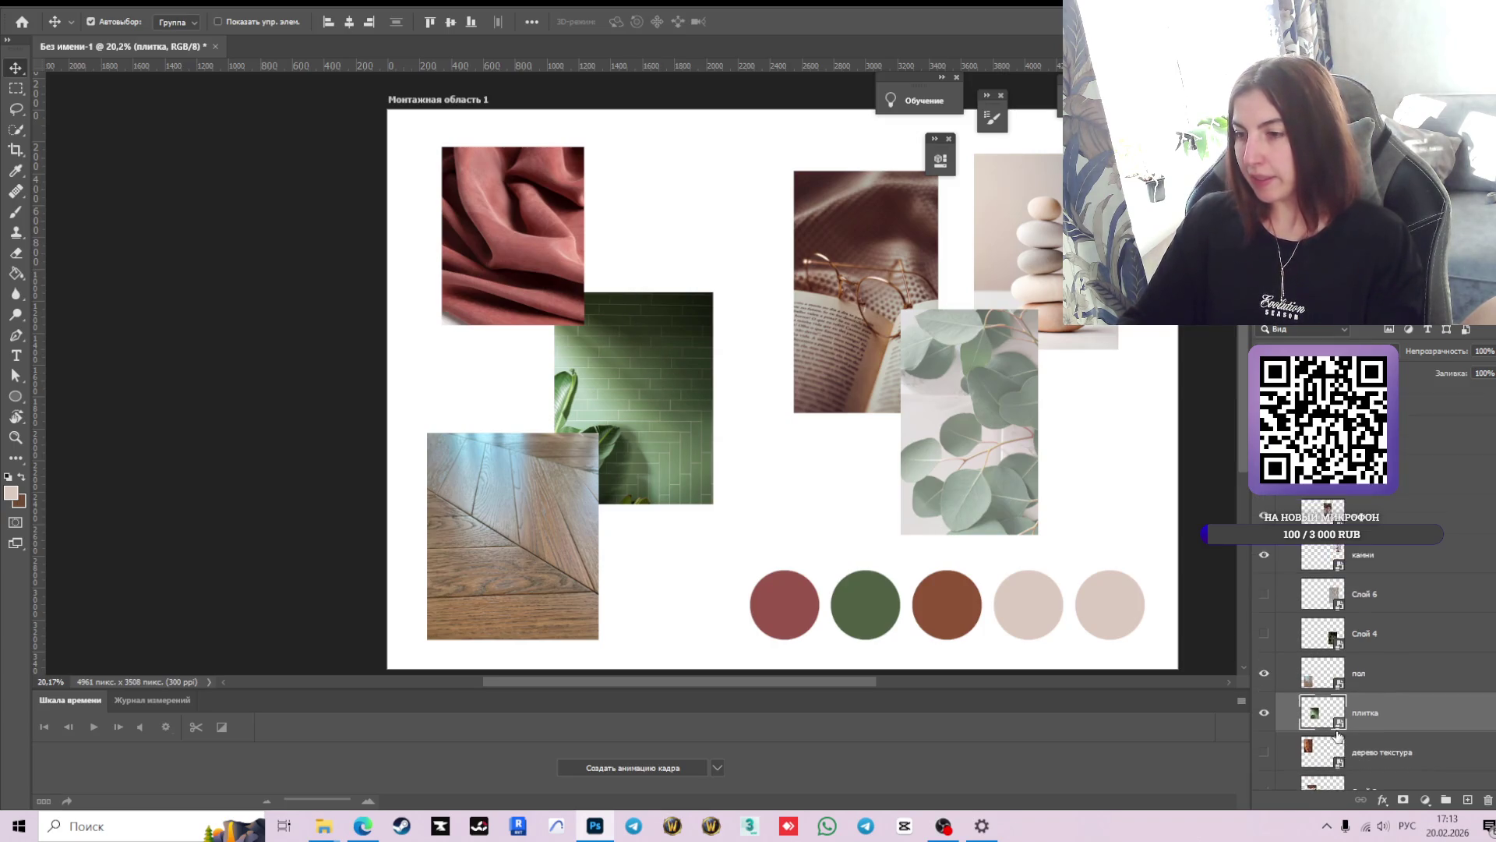
pyautogui.moveTo(1328, 696); pyautogui.dragTo(1325, 432)
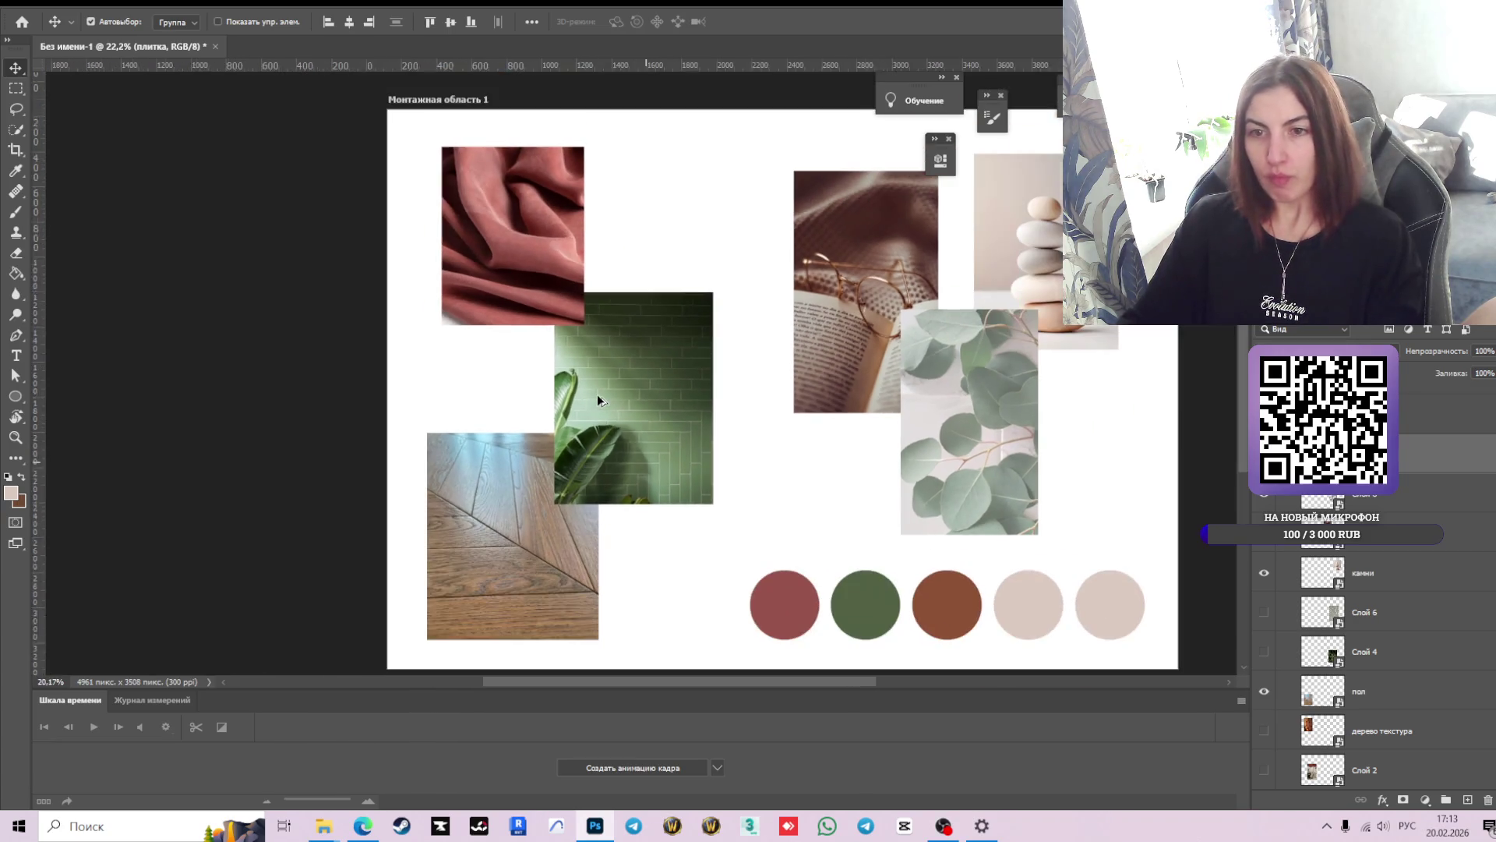
pyautogui.moveTo(631, 380); pyautogui.dragTo(614, 424)
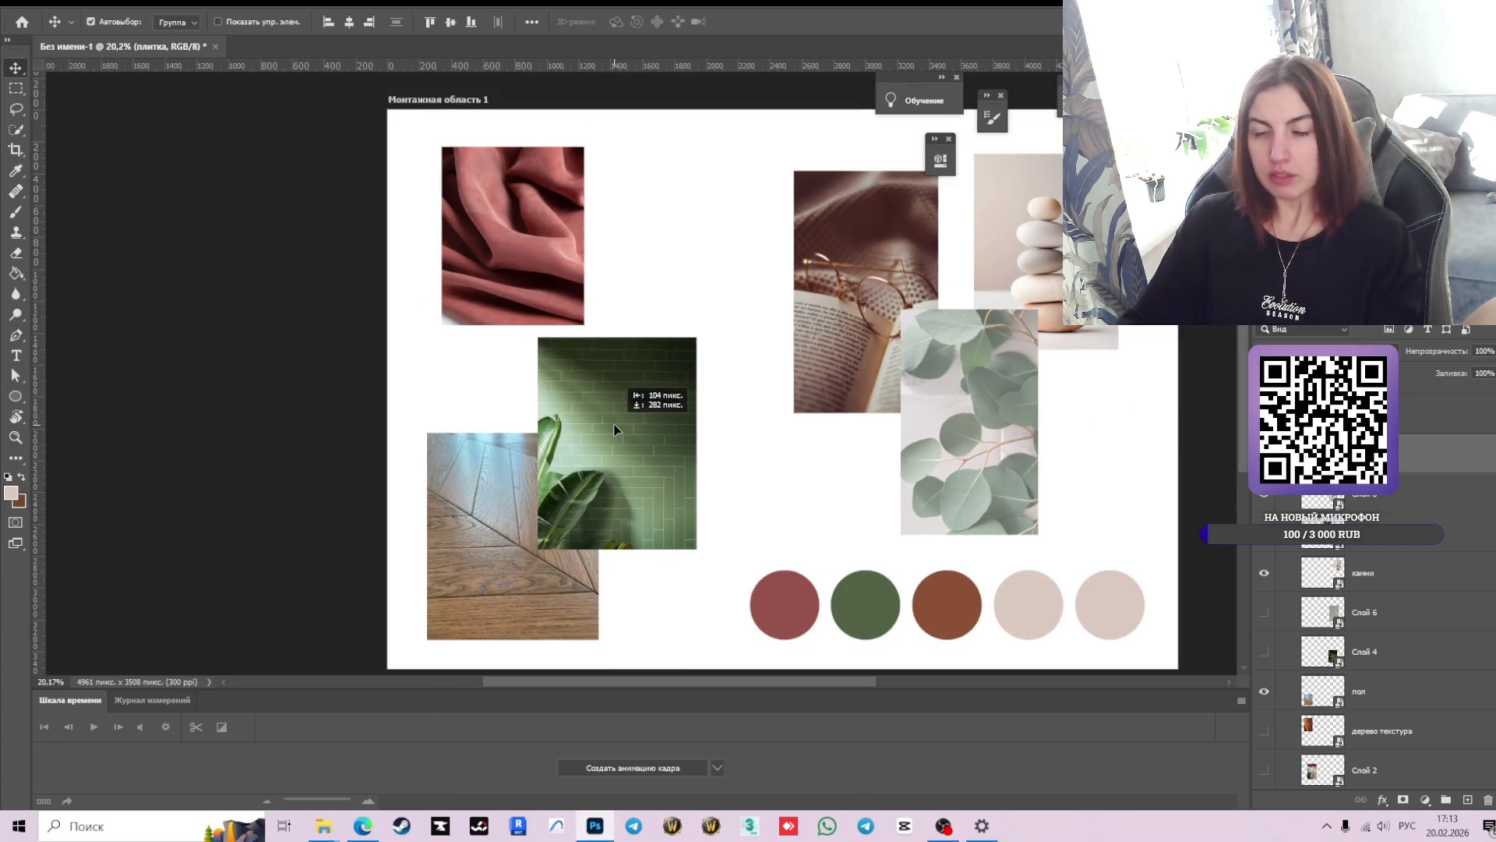
pyautogui.moveTo(614, 428); pyautogui.dragTo(620, 433)
pyautogui.moveTo(546, 259); pyautogui.dragTo(542, 311)
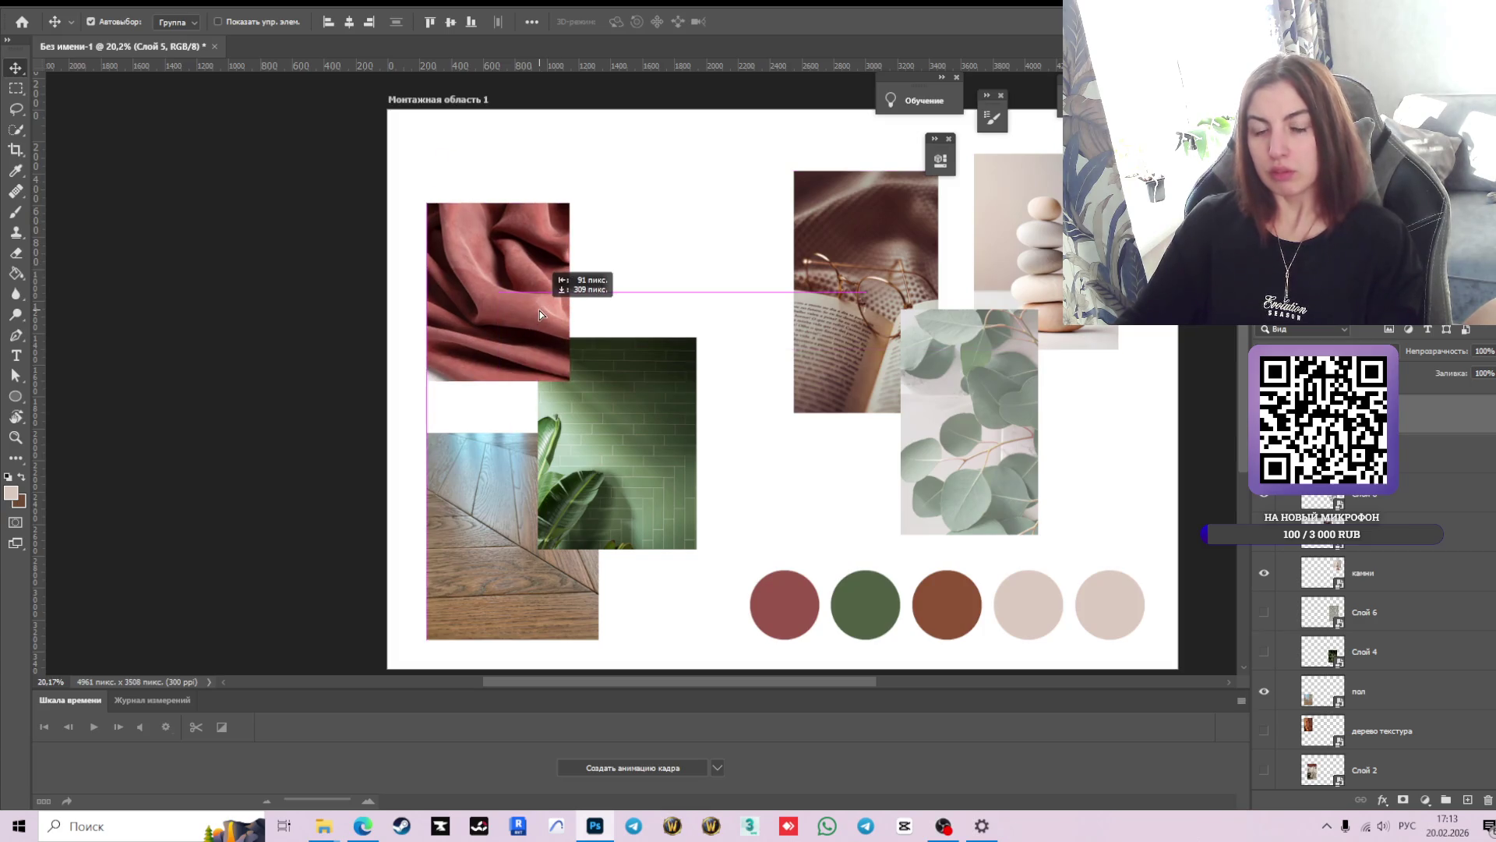
# - Put the stones beside the tiles, eucalyptus upper right, and the book low at the right edge
pyautogui.moveTo(886, 270); pyautogui.dragTo(886, 246)
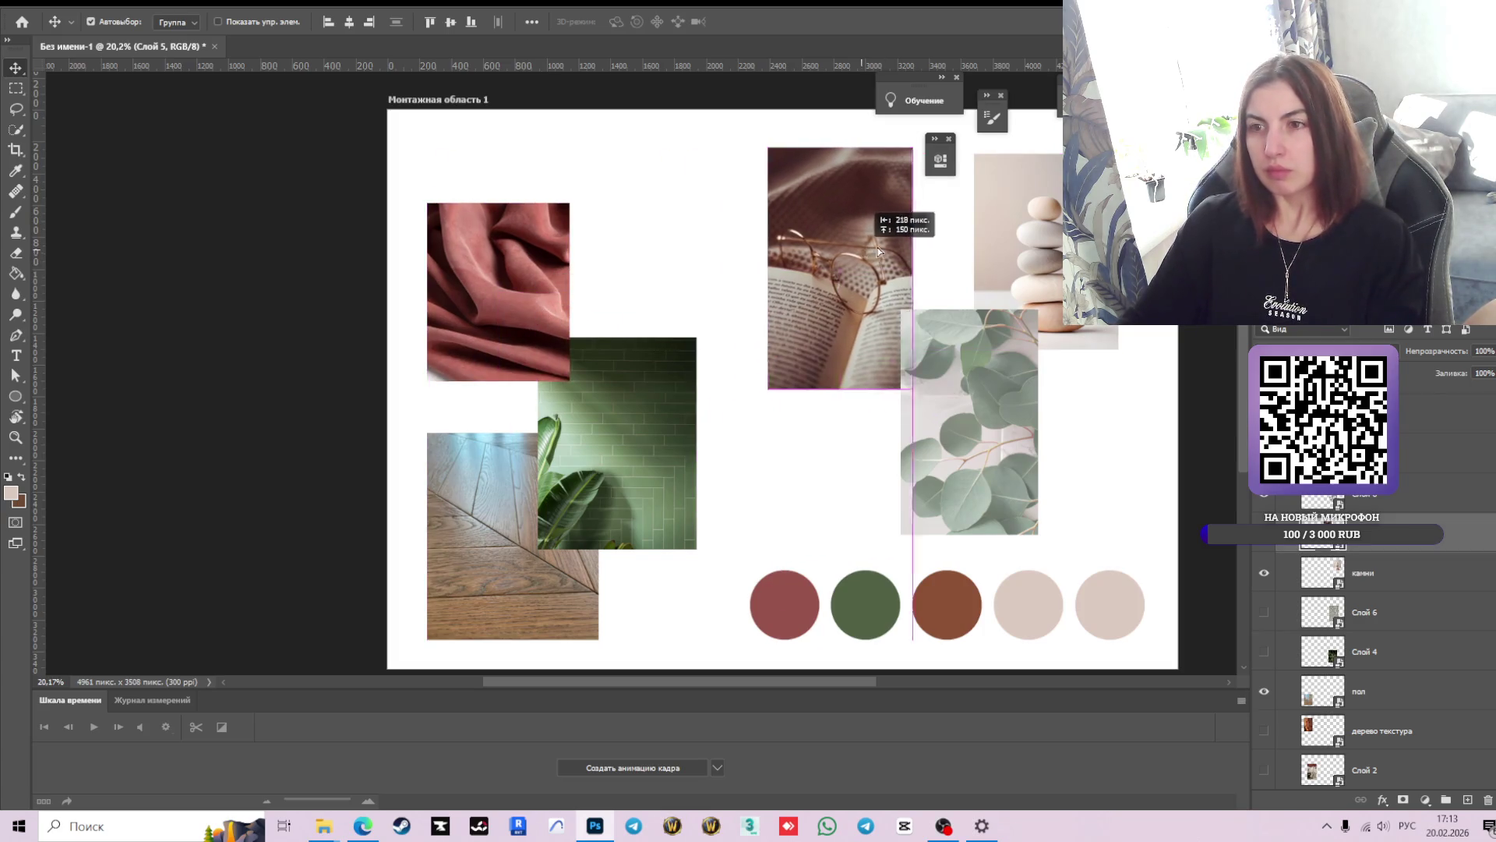
pyautogui.moveTo(942, 352); pyautogui.dragTo(897, 354)
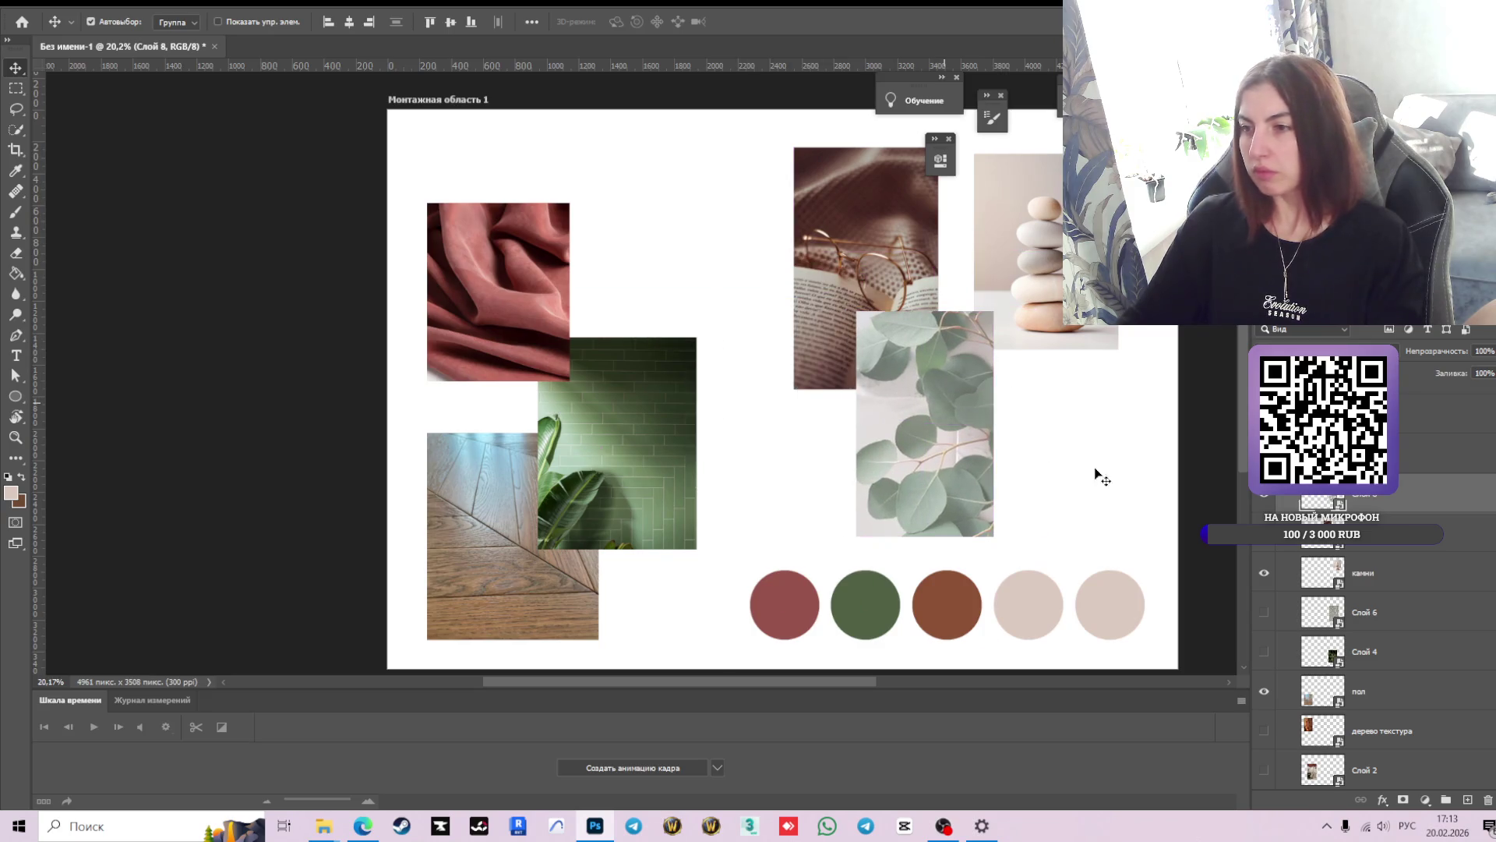
pyautogui.moveTo(952, 442)
pyautogui.mouseDown()
pyautogui.moveTo(678, 340)
pyautogui.moveTo(1039, 435)
pyautogui.mouseUp()
pyautogui.moveTo(1053, 269); pyautogui.dragTo(728, 296)
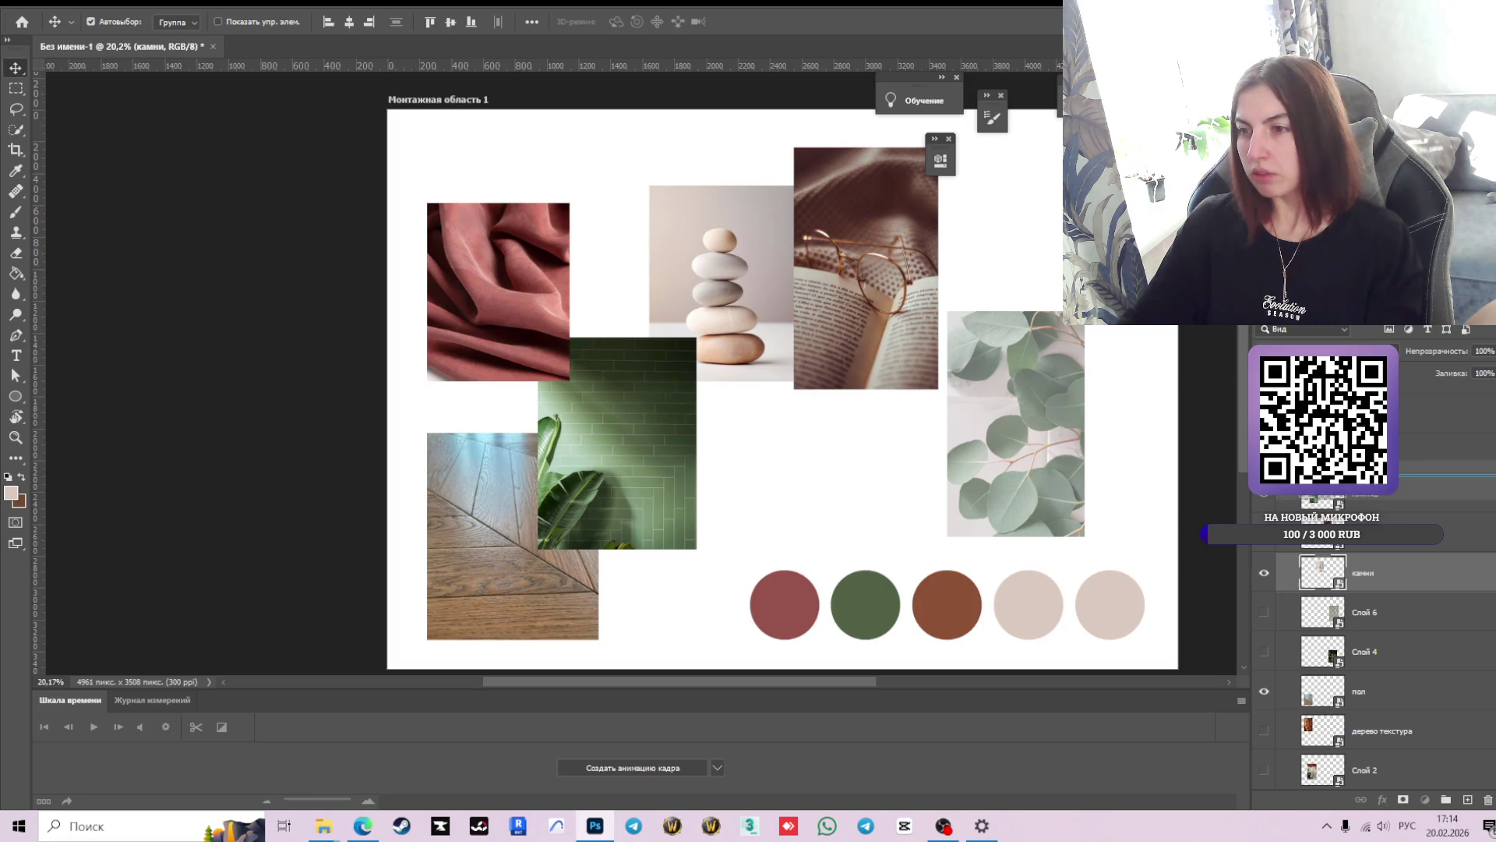
pyautogui.moveTo(1335, 564); pyautogui.dragTo(1335, 487)
pyautogui.moveTo(702, 308); pyautogui.dragTo(669, 335)
pyautogui.moveTo(836, 321)
pyautogui.mouseDown()
pyautogui.moveTo(830, 470)
pyautogui.moveTo(852, 452)
pyautogui.mouseUp()
pyautogui.moveTo(1003, 440); pyautogui.dragTo(928, 305)
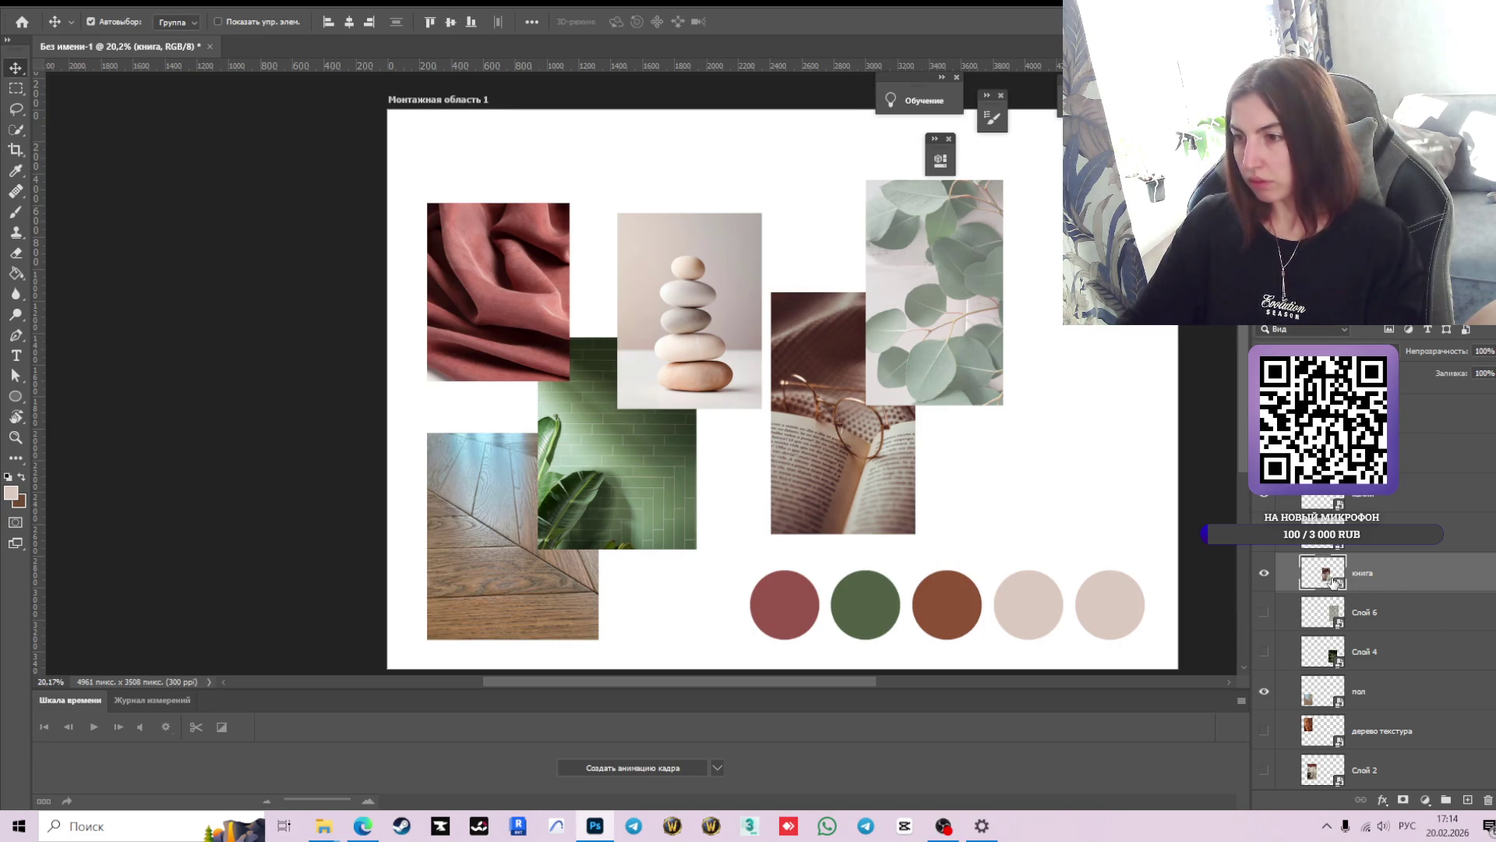
pyautogui.moveTo(1329, 581); pyautogui.dragTo(1326, 539)
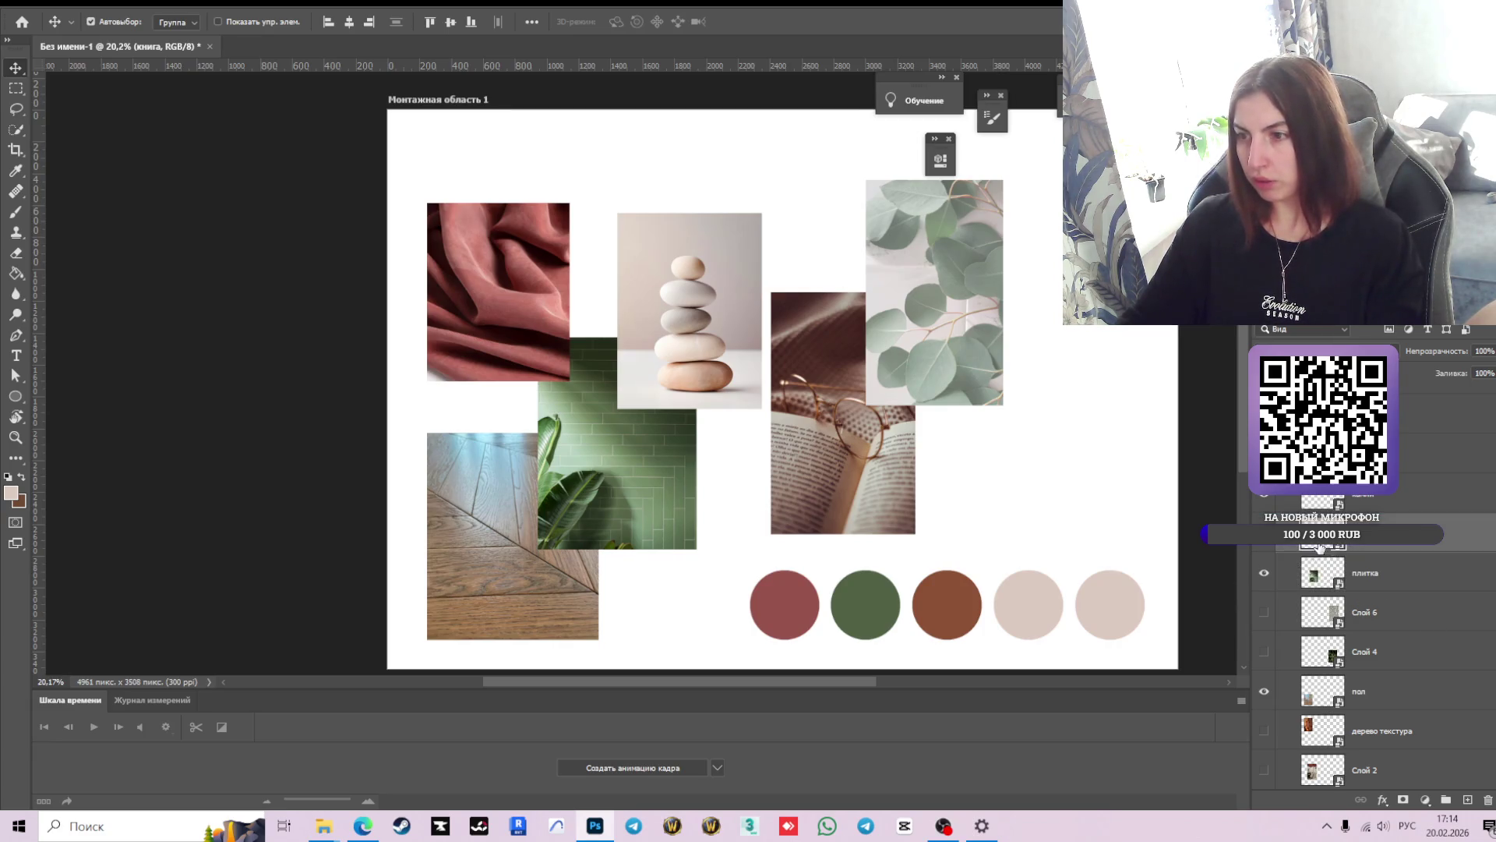
pyautogui.moveTo(815, 432)
pyautogui.mouseDown()
pyautogui.moveTo(774, 467)
pyautogui.moveTo(1088, 436)
pyautogui.mouseUp()
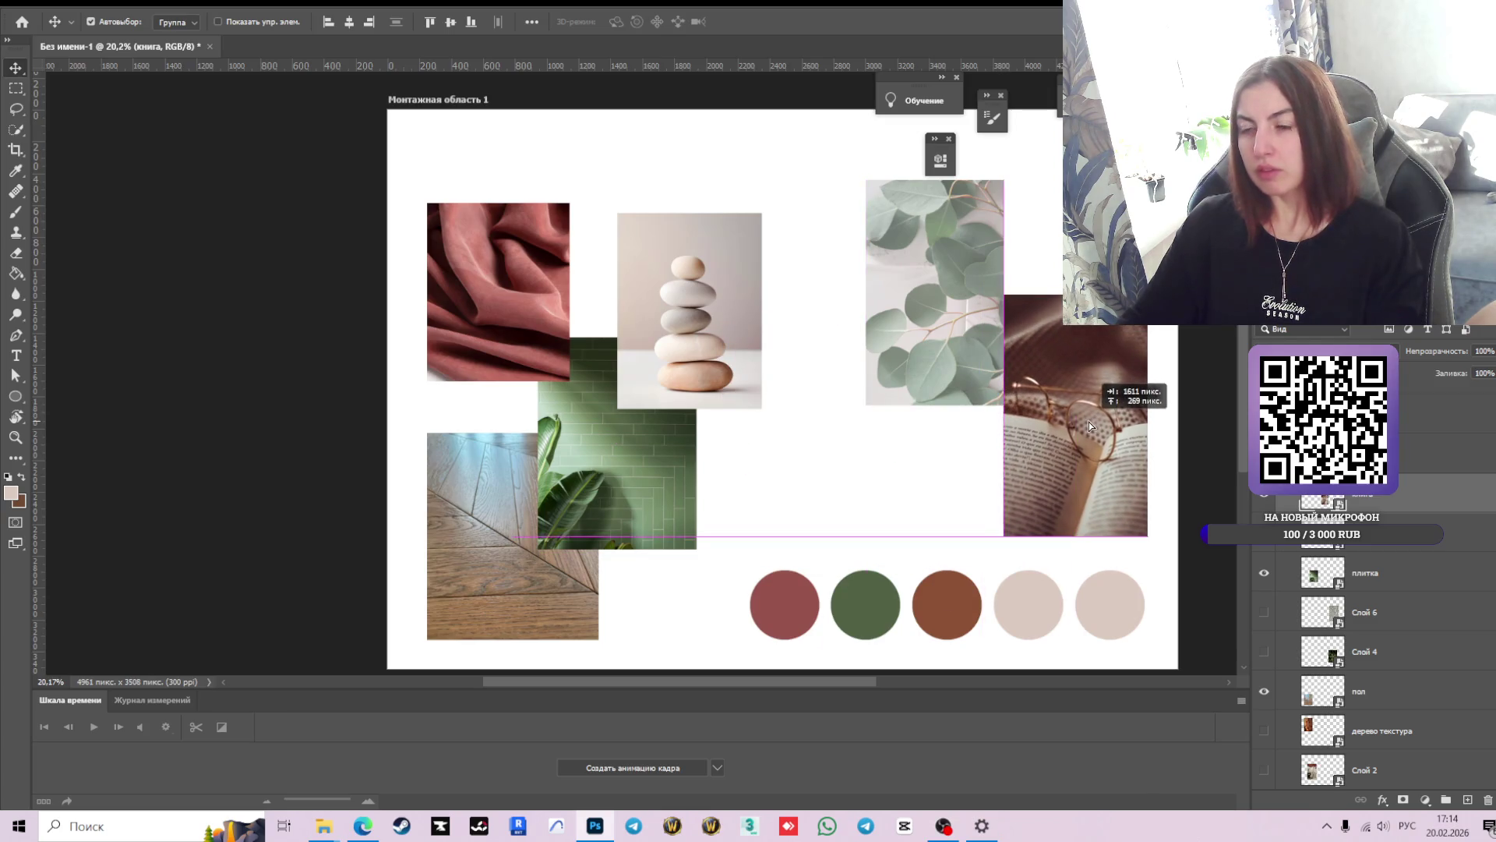
pyautogui.moveTo(979, 384); pyautogui.dragTo(957, 366)
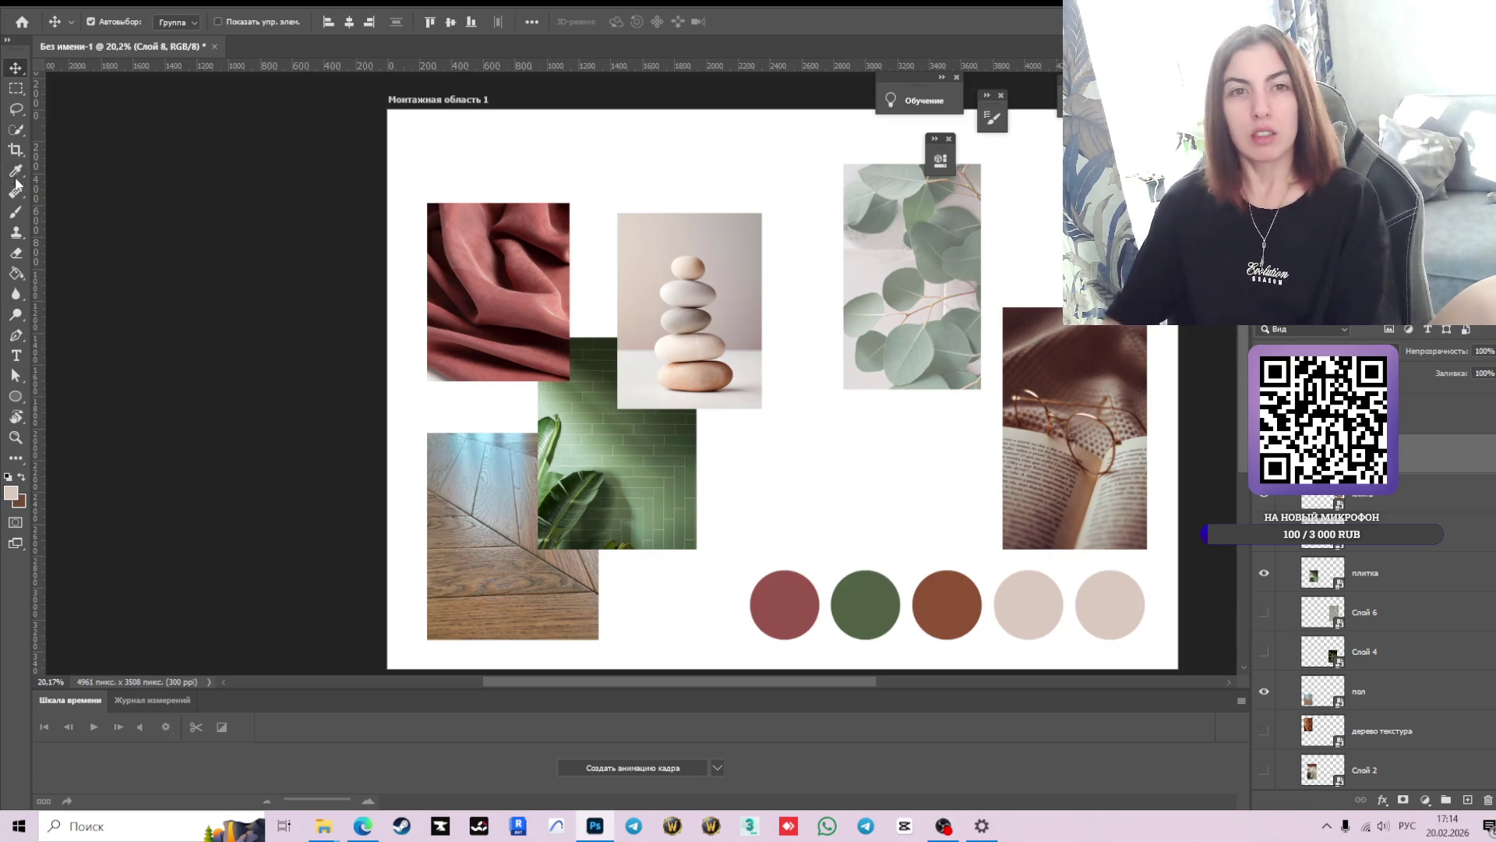
# - Draw a text box at the top of the artboard and set its colour to 040404
pyautogui.click(16, 356)
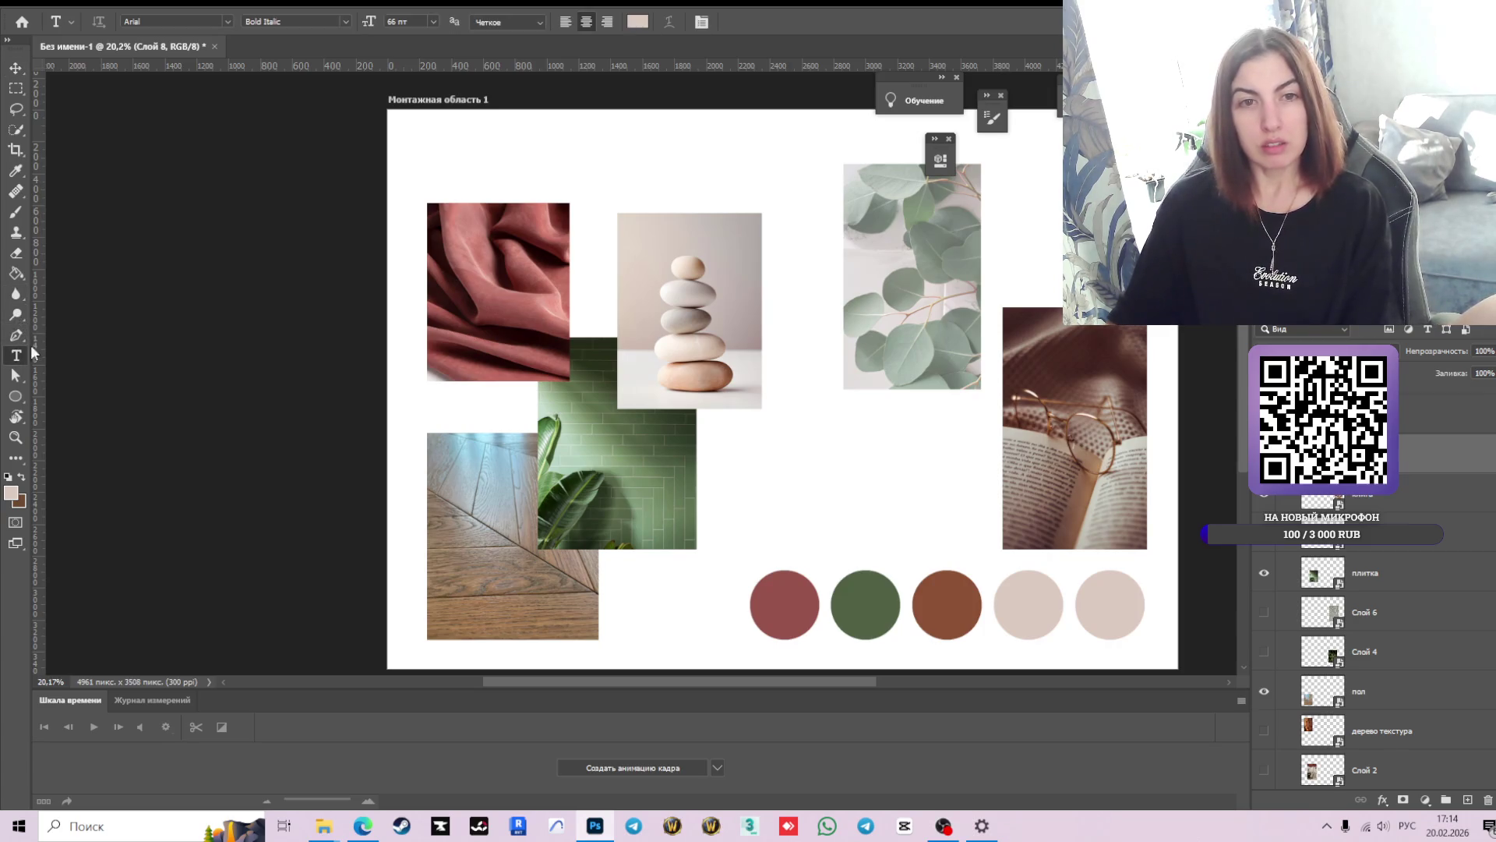
pyautogui.moveTo(484, 139); pyautogui.dragTo(820, 187)
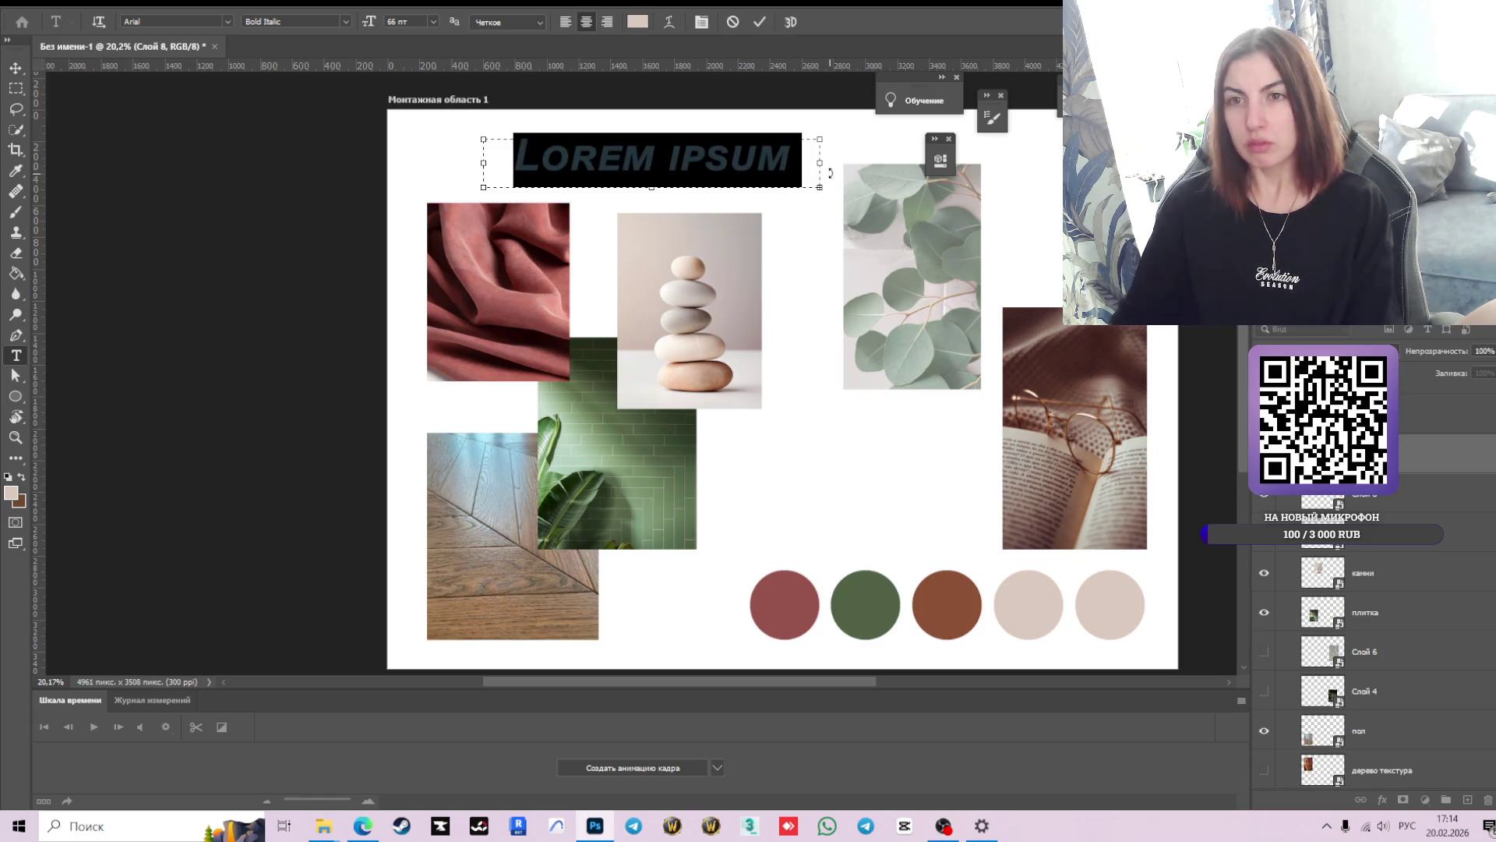
pyautogui.write('My')
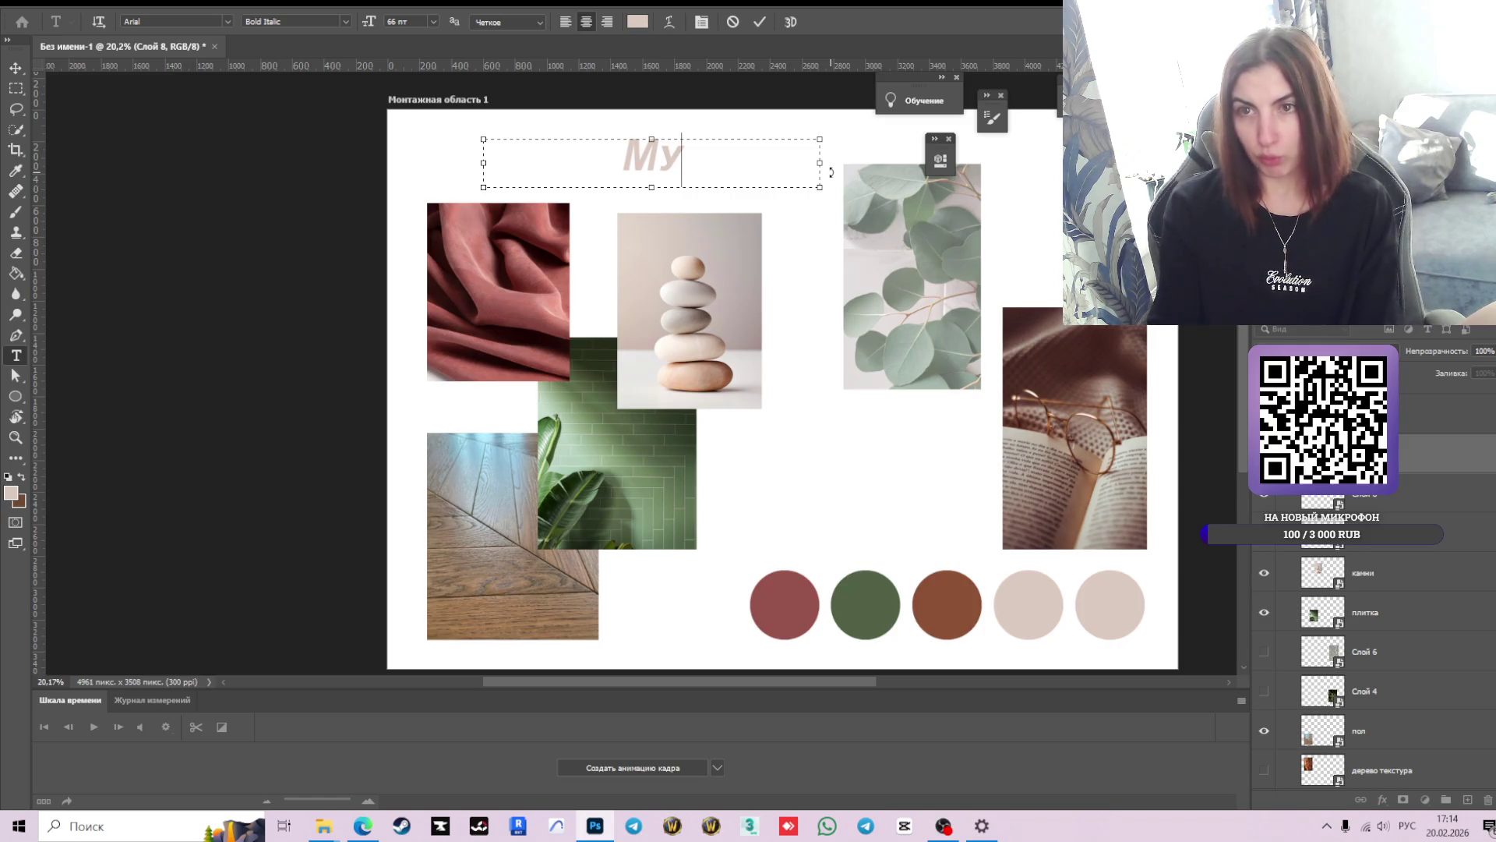
pyautogui.hotkey('ctrl', 'a')
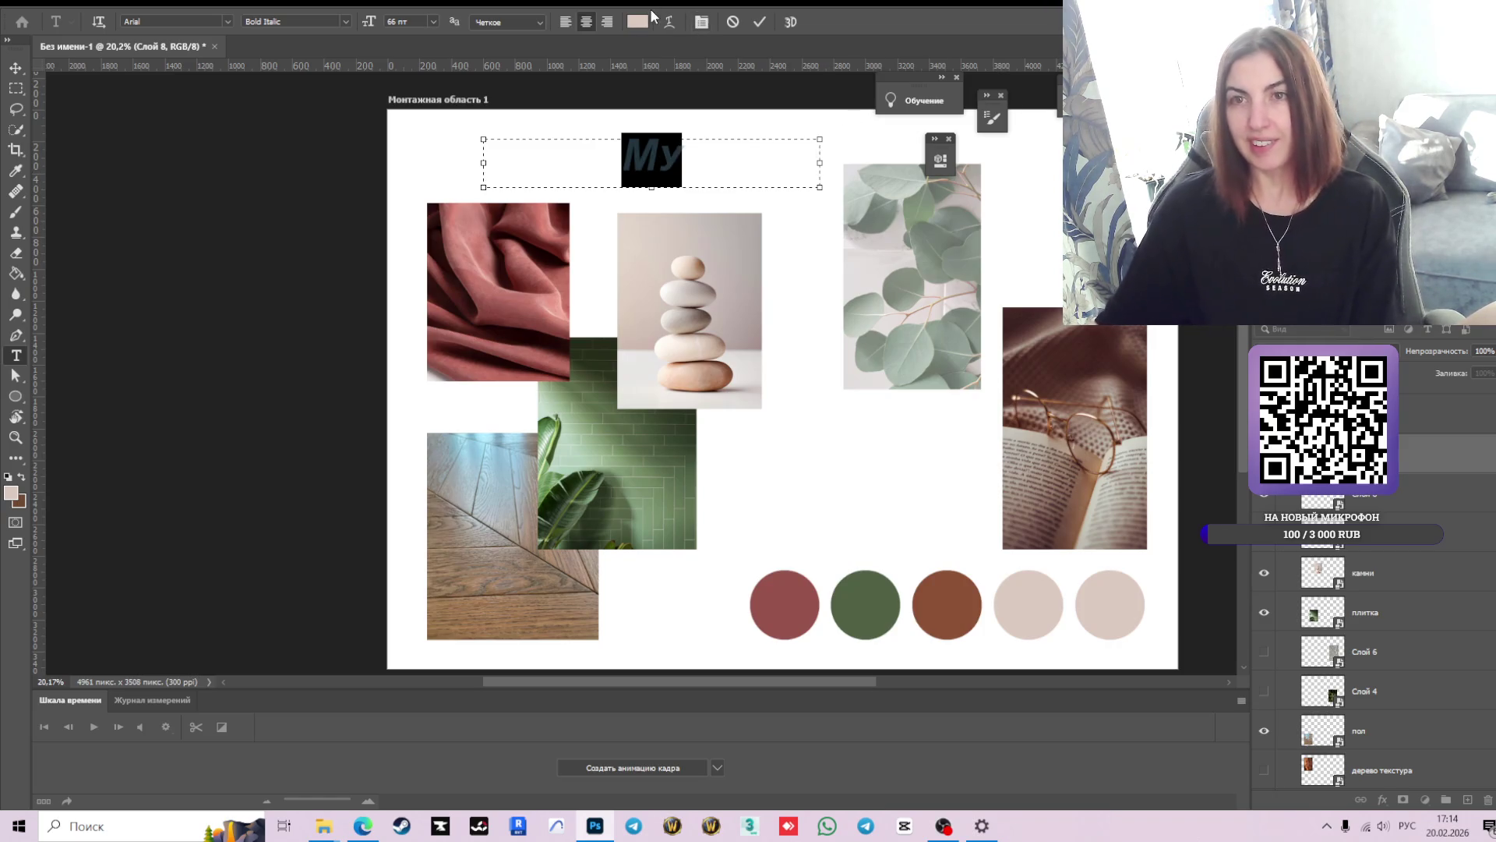
pyautogui.click(638, 21)
pyautogui.write('040404')
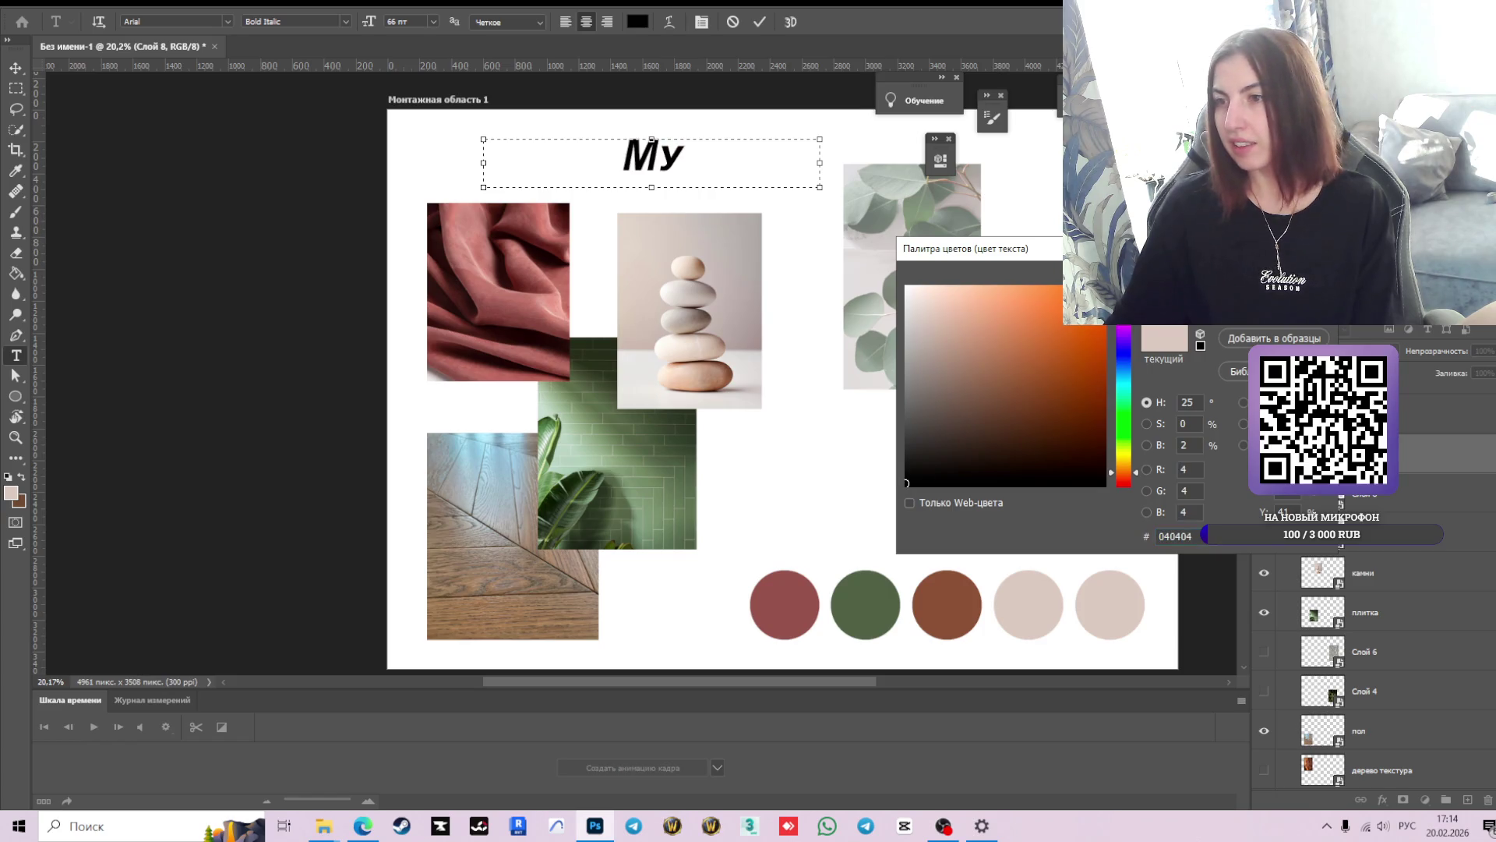
pyautogui.press('Return')
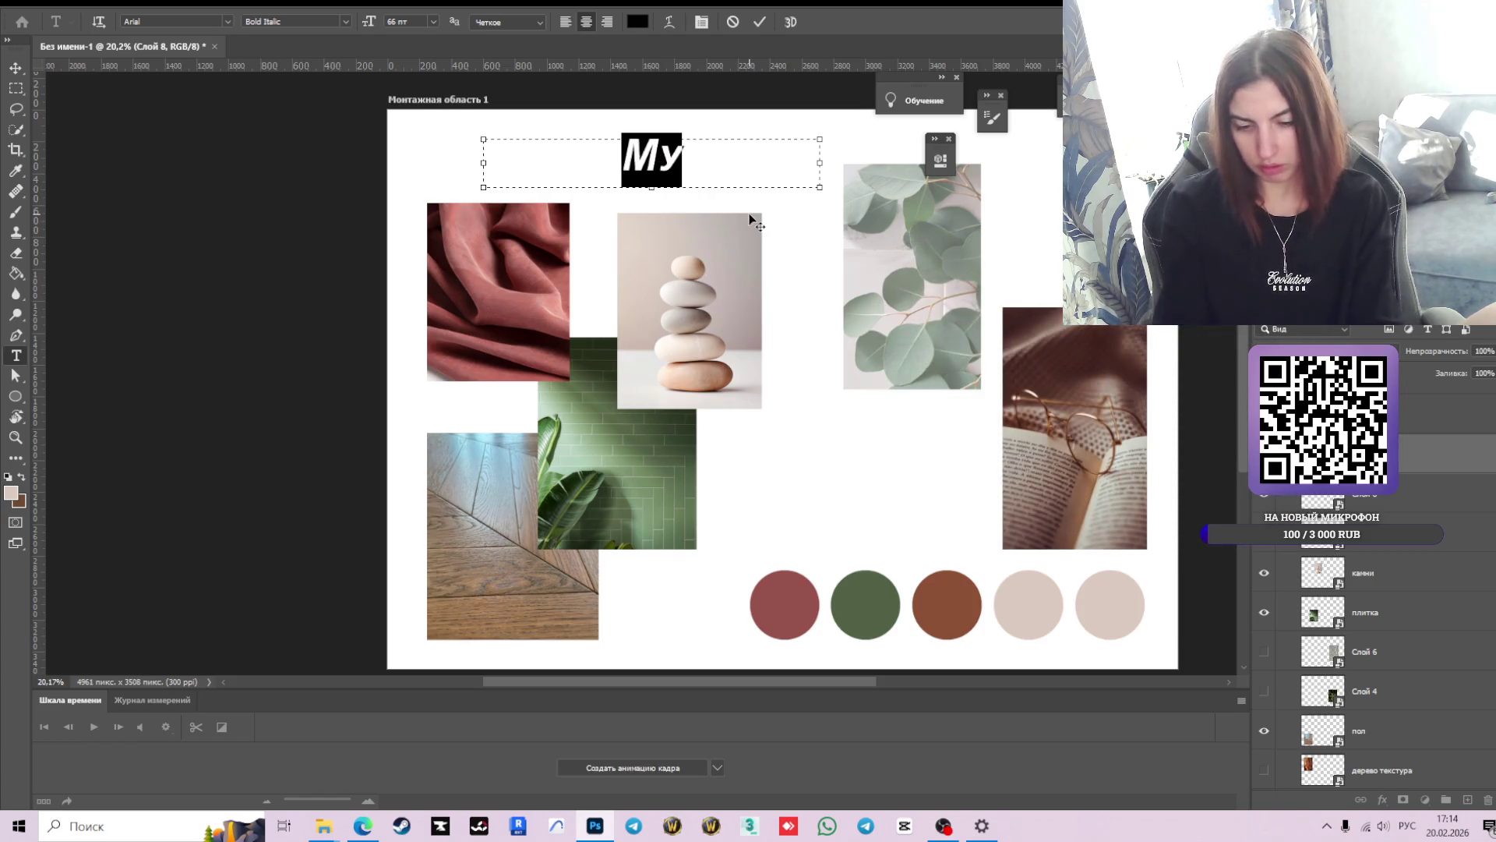
# - Type the title 'Мудборд', fixing the typos, and select the whole word
pyautogui.write('ДБ')
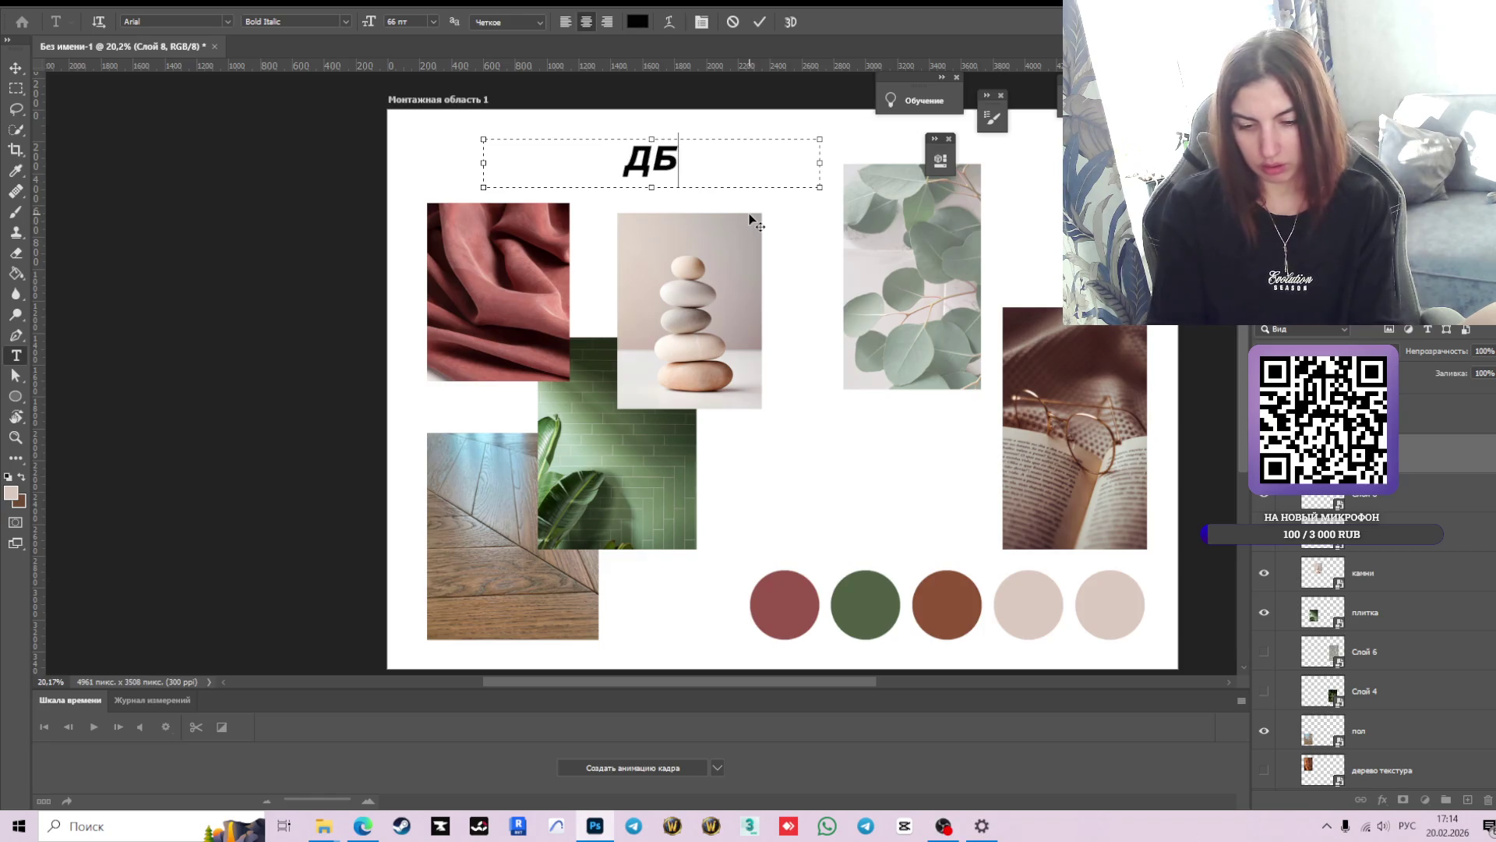
pyautogui.press('BackSpace')
pyautogui.press('BackSpace')
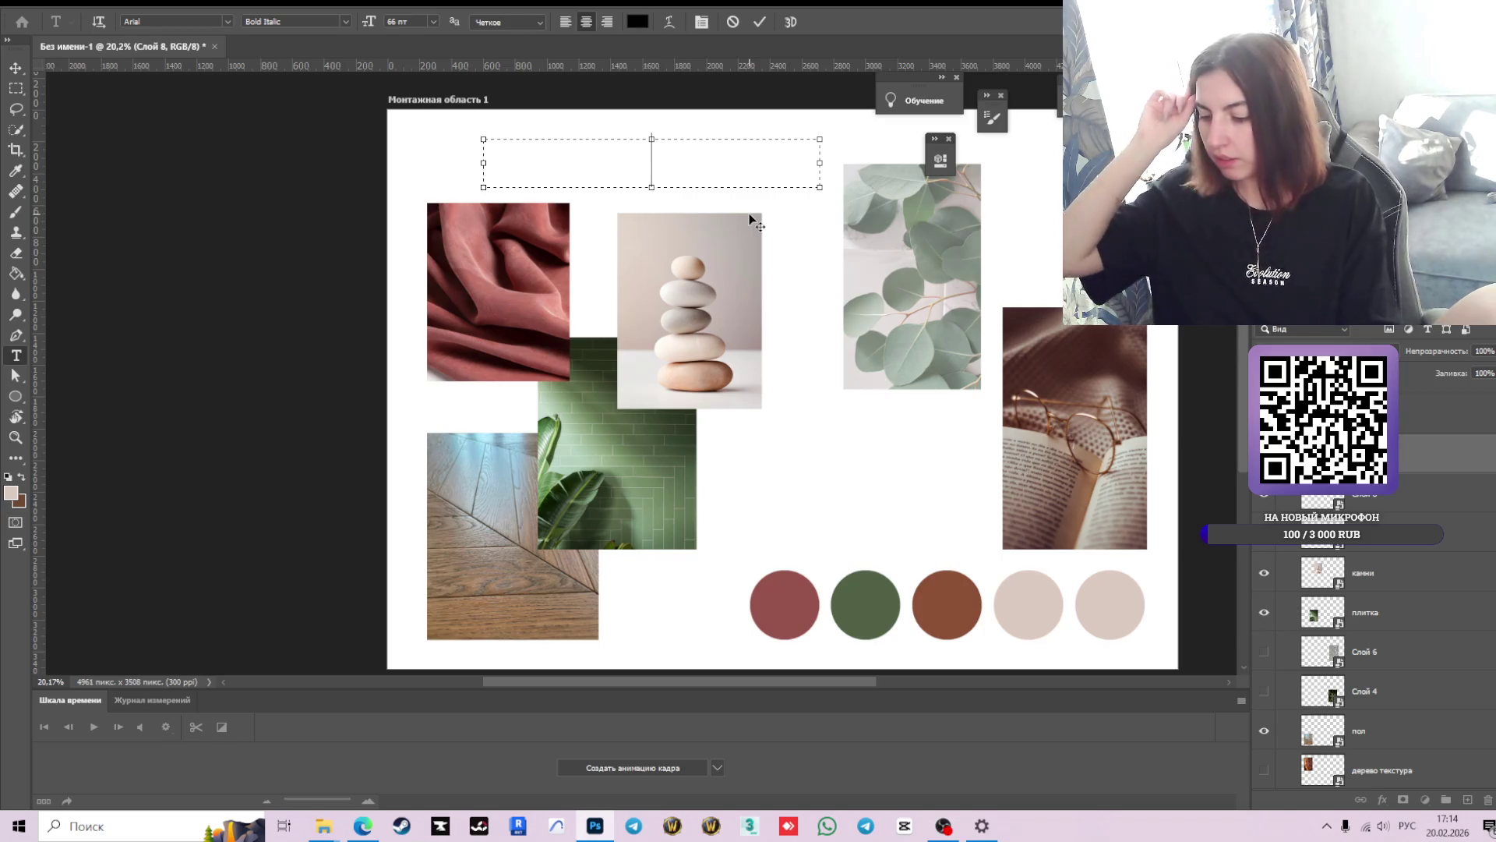
pyautogui.write('Мудбоар')
pyautogui.press('BackSpace')
pyautogui.press('BackSpace')
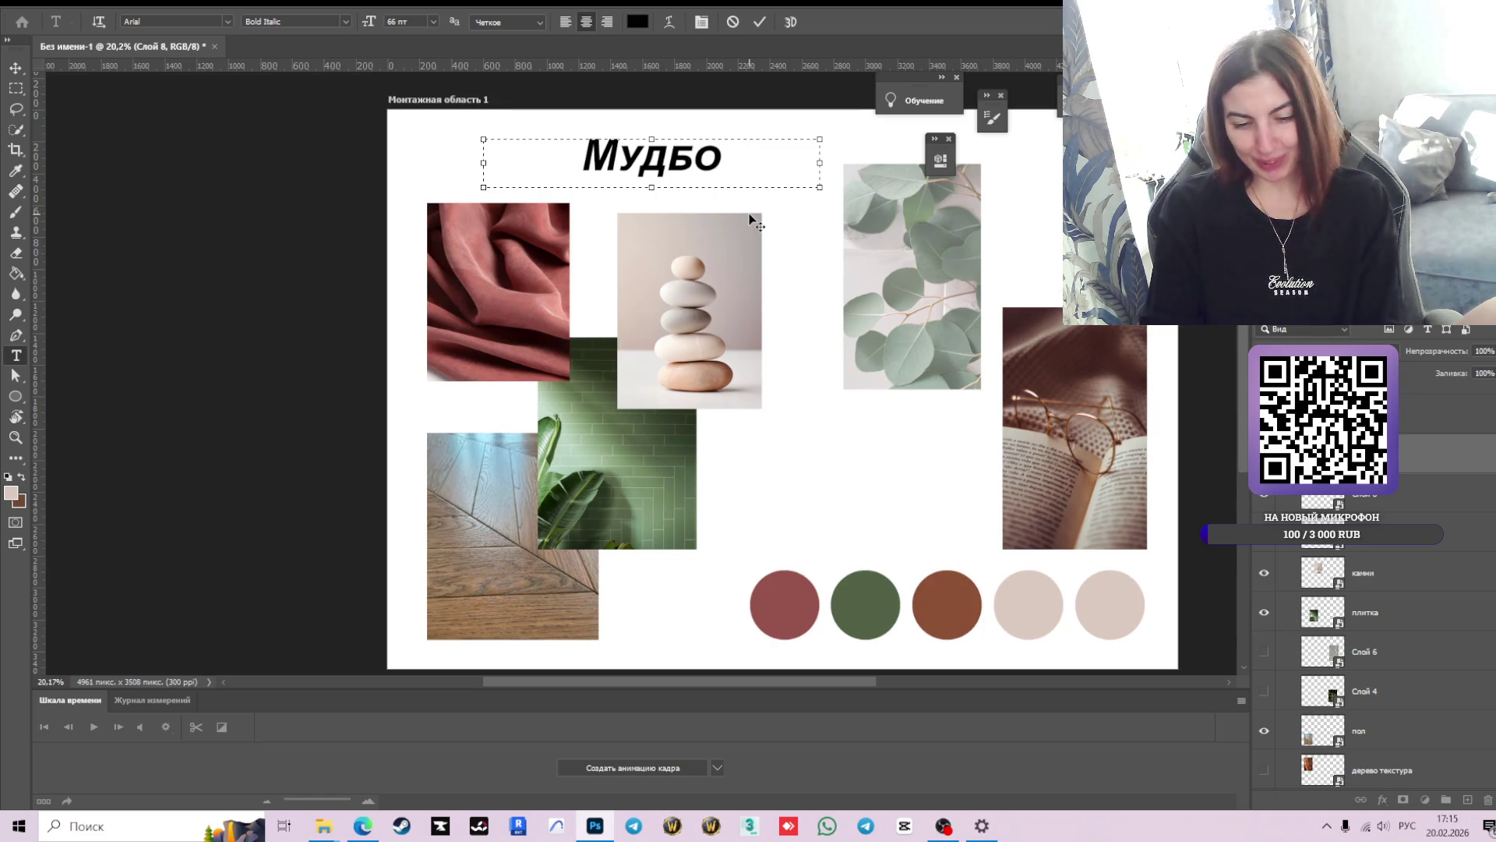
pyautogui.write('р')
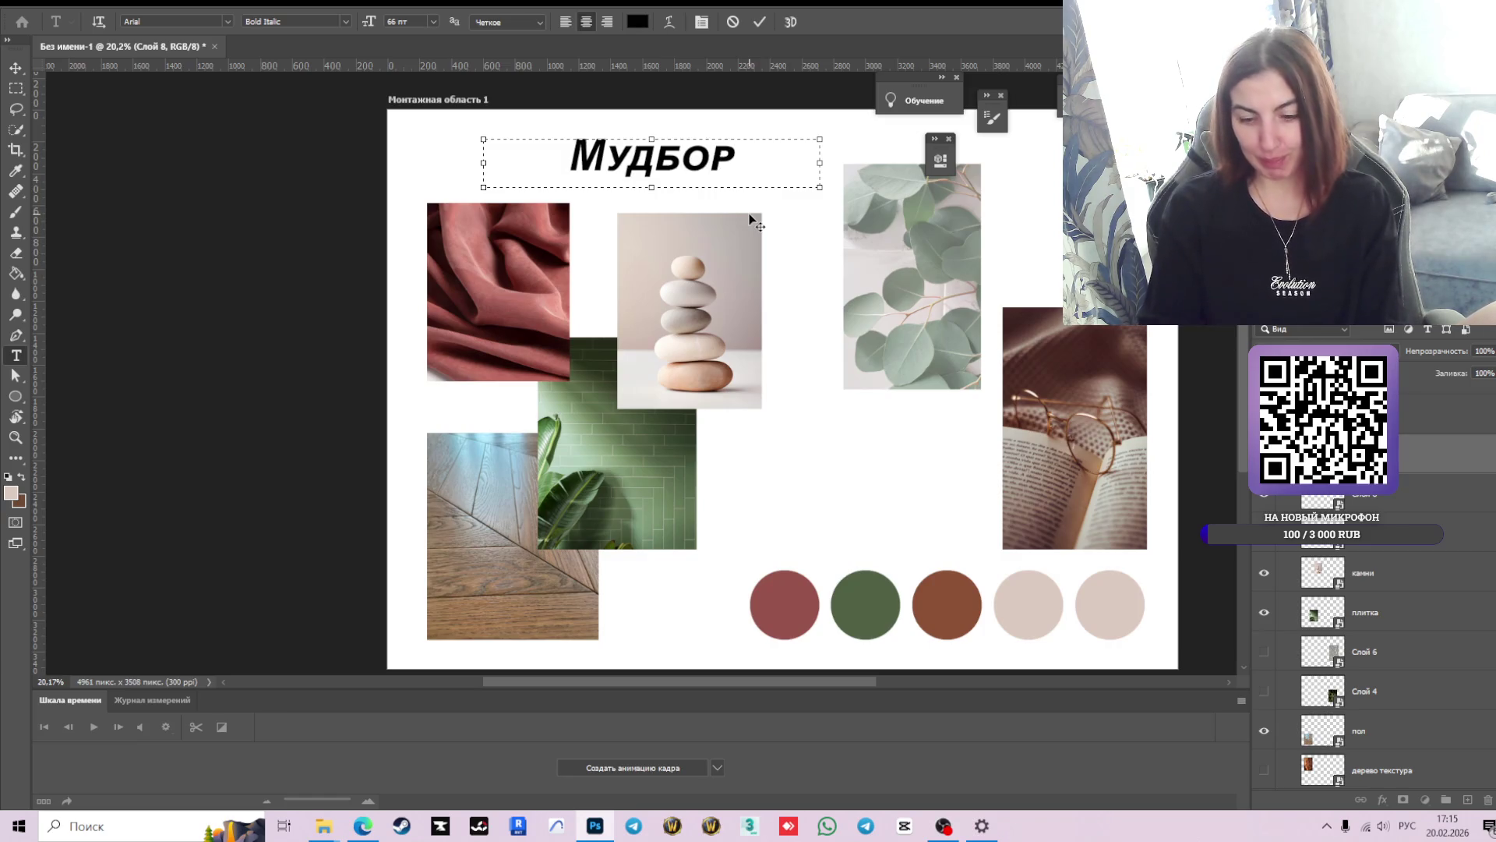
pyautogui.write('д')
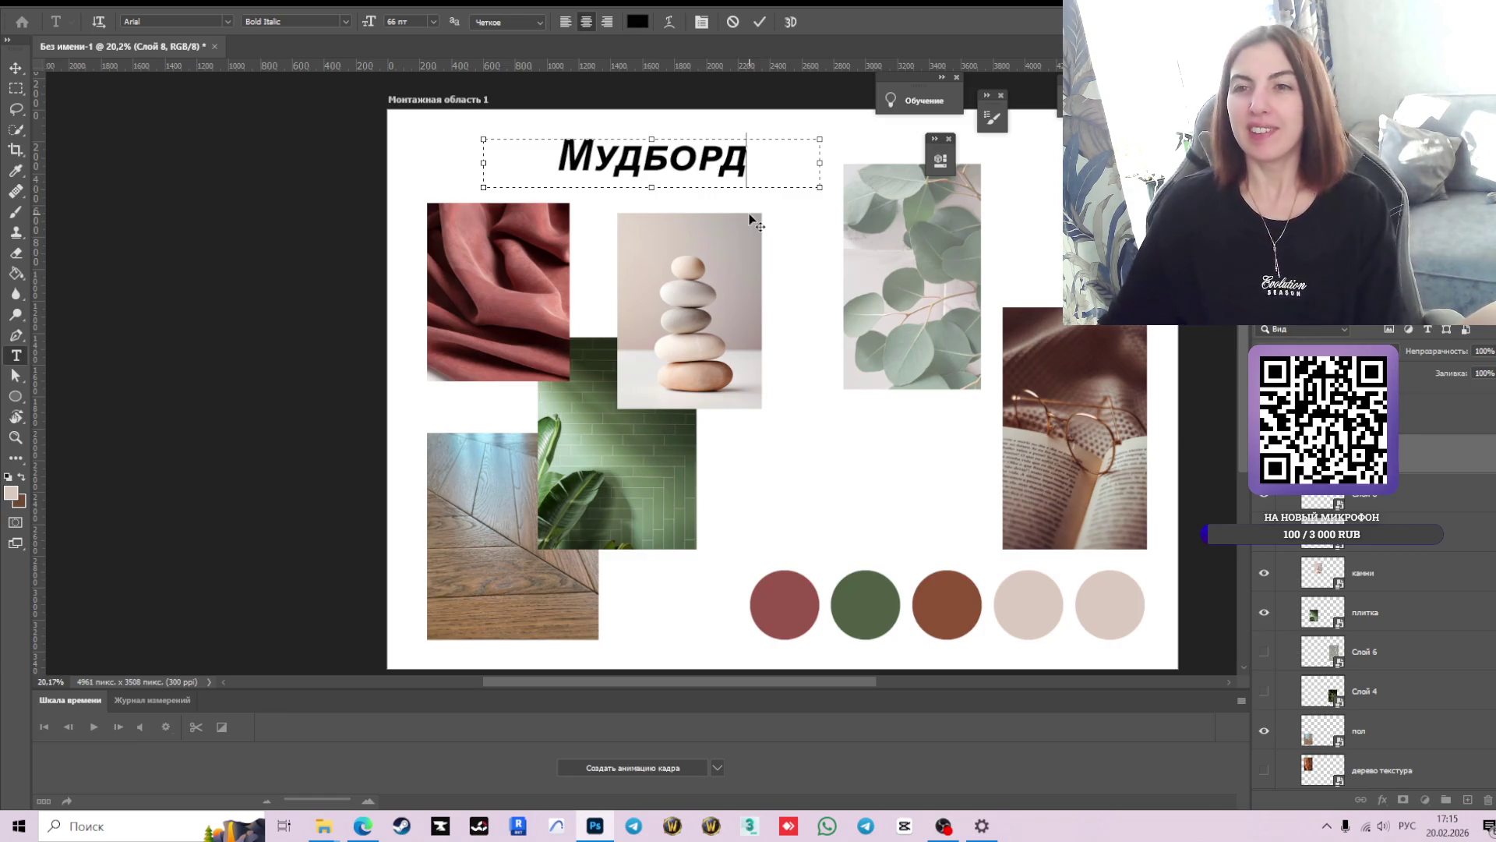
pyautogui.hotkey('ctrl', 'a')
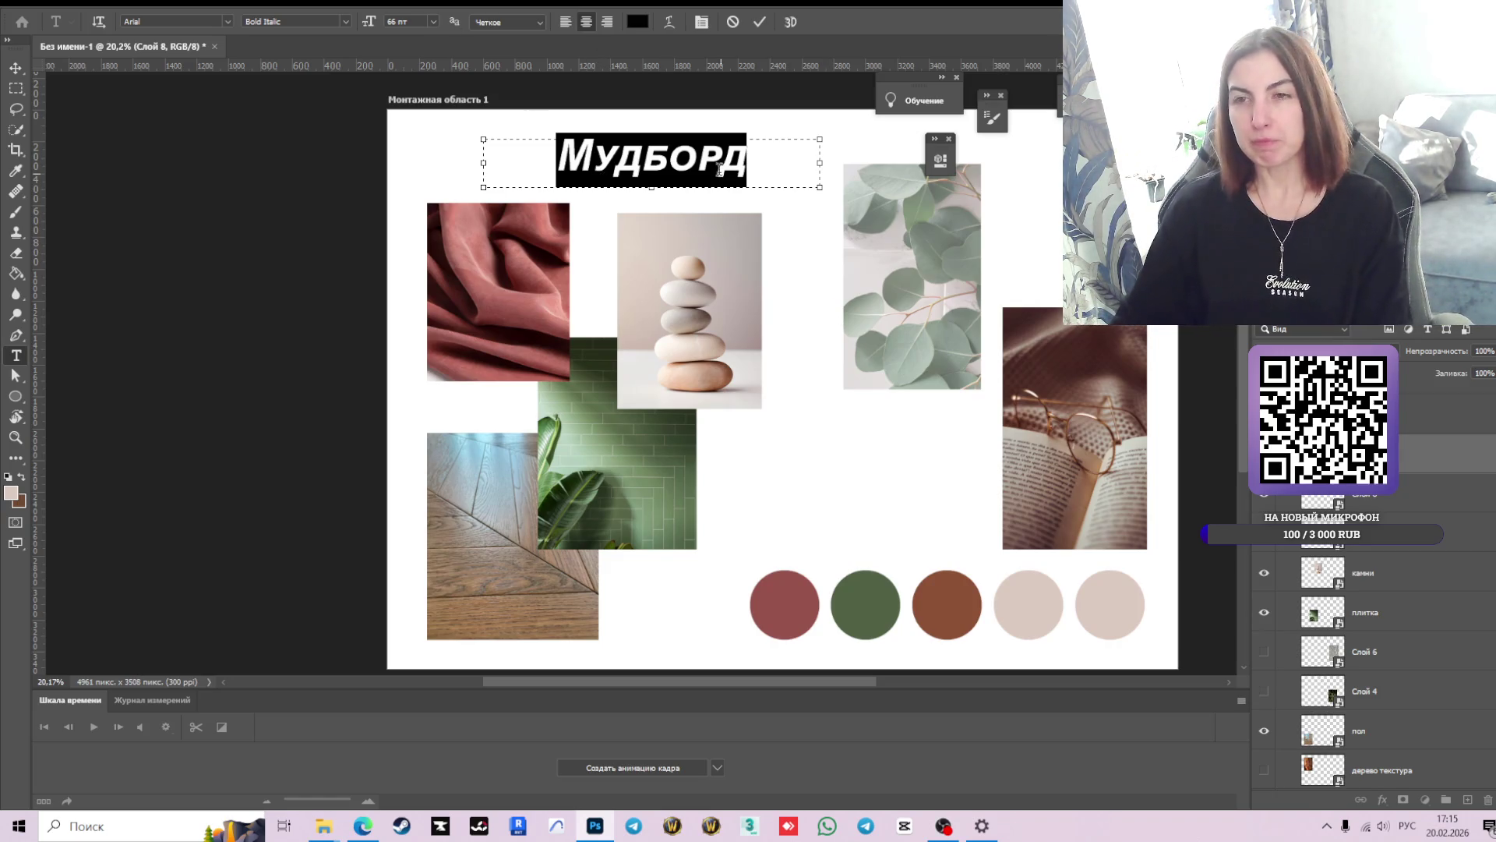
# - Change the title to 60 pt Regular and commit the text edit
pyautogui.click(431, 22)
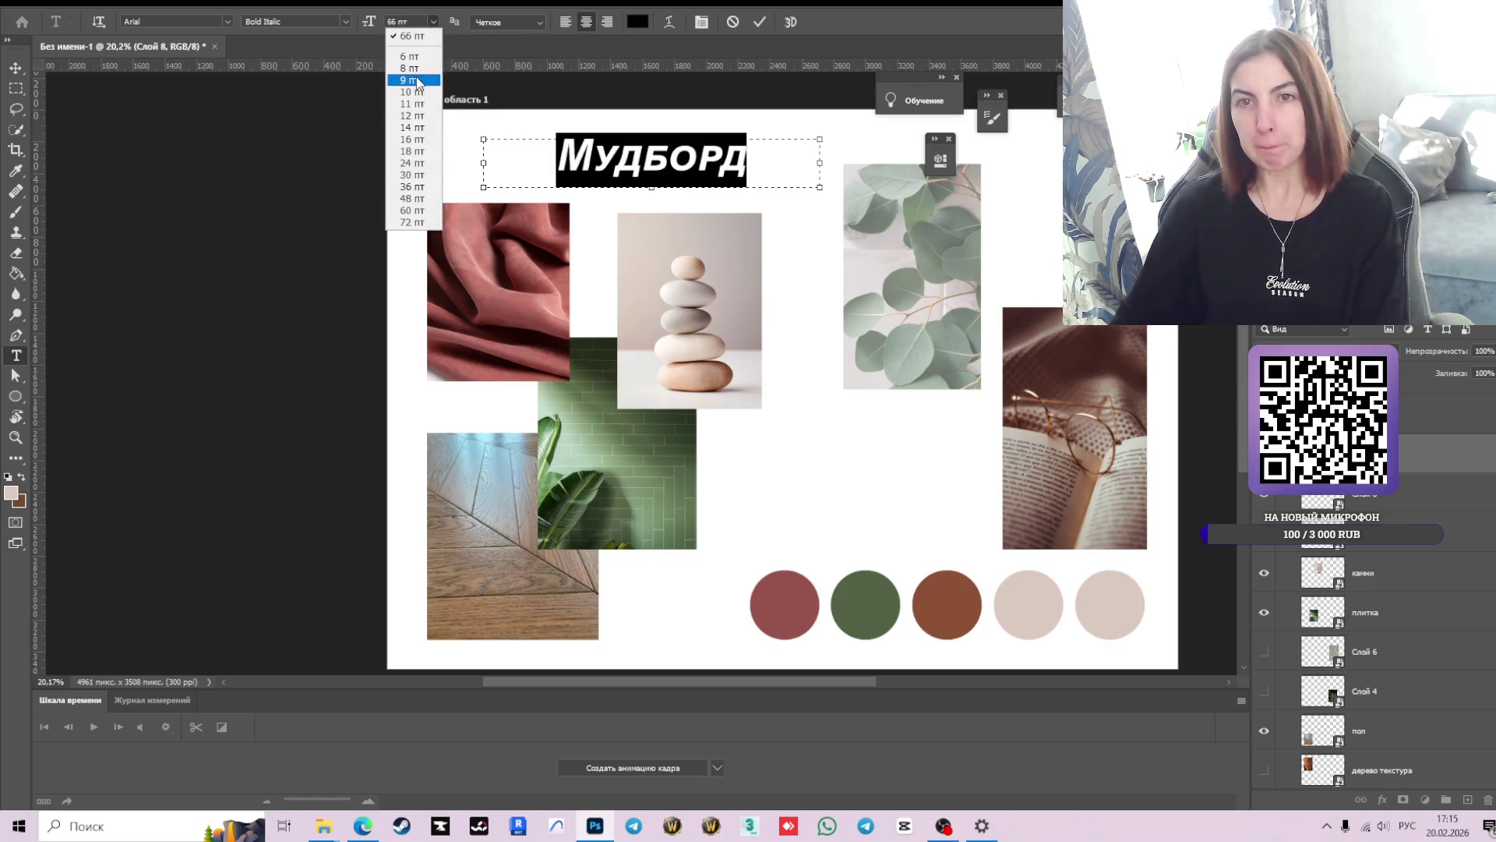
pyautogui.click(411, 211)
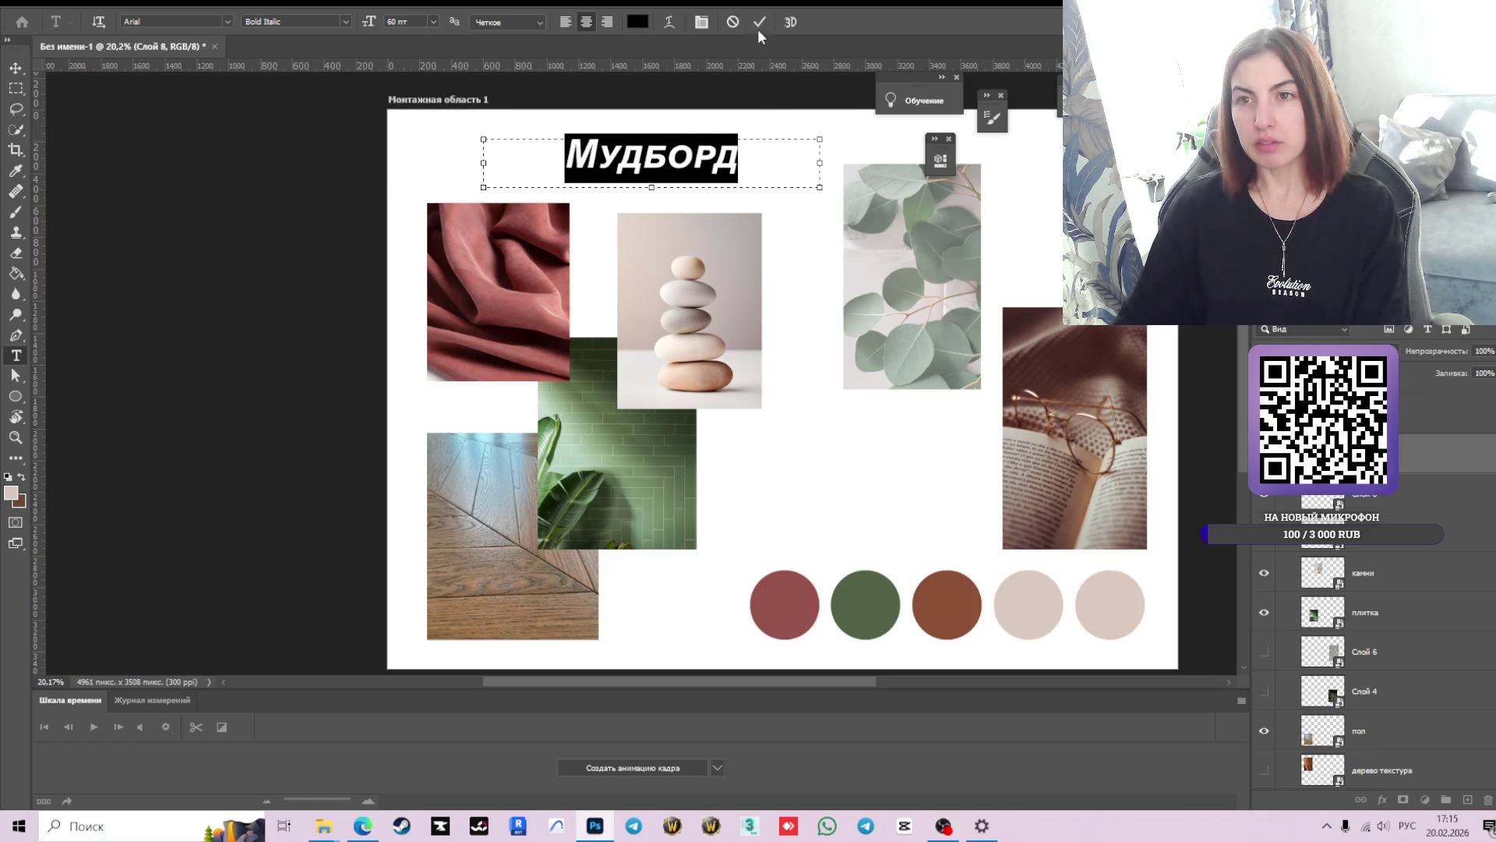
pyautogui.click(753, 153)
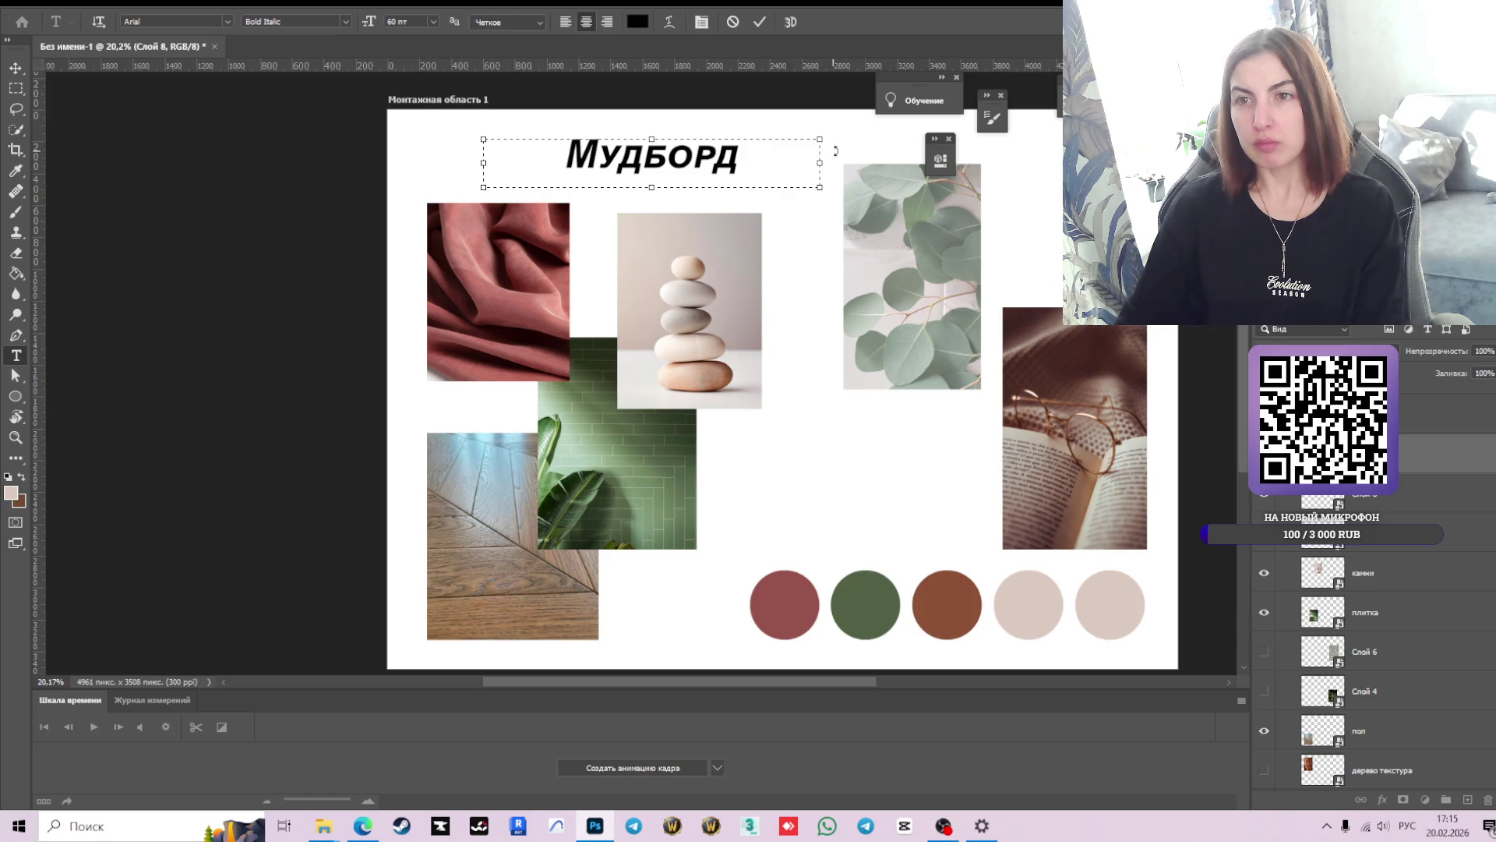
pyautogui.doubleClick(753, 152)
pyautogui.click(345, 22)
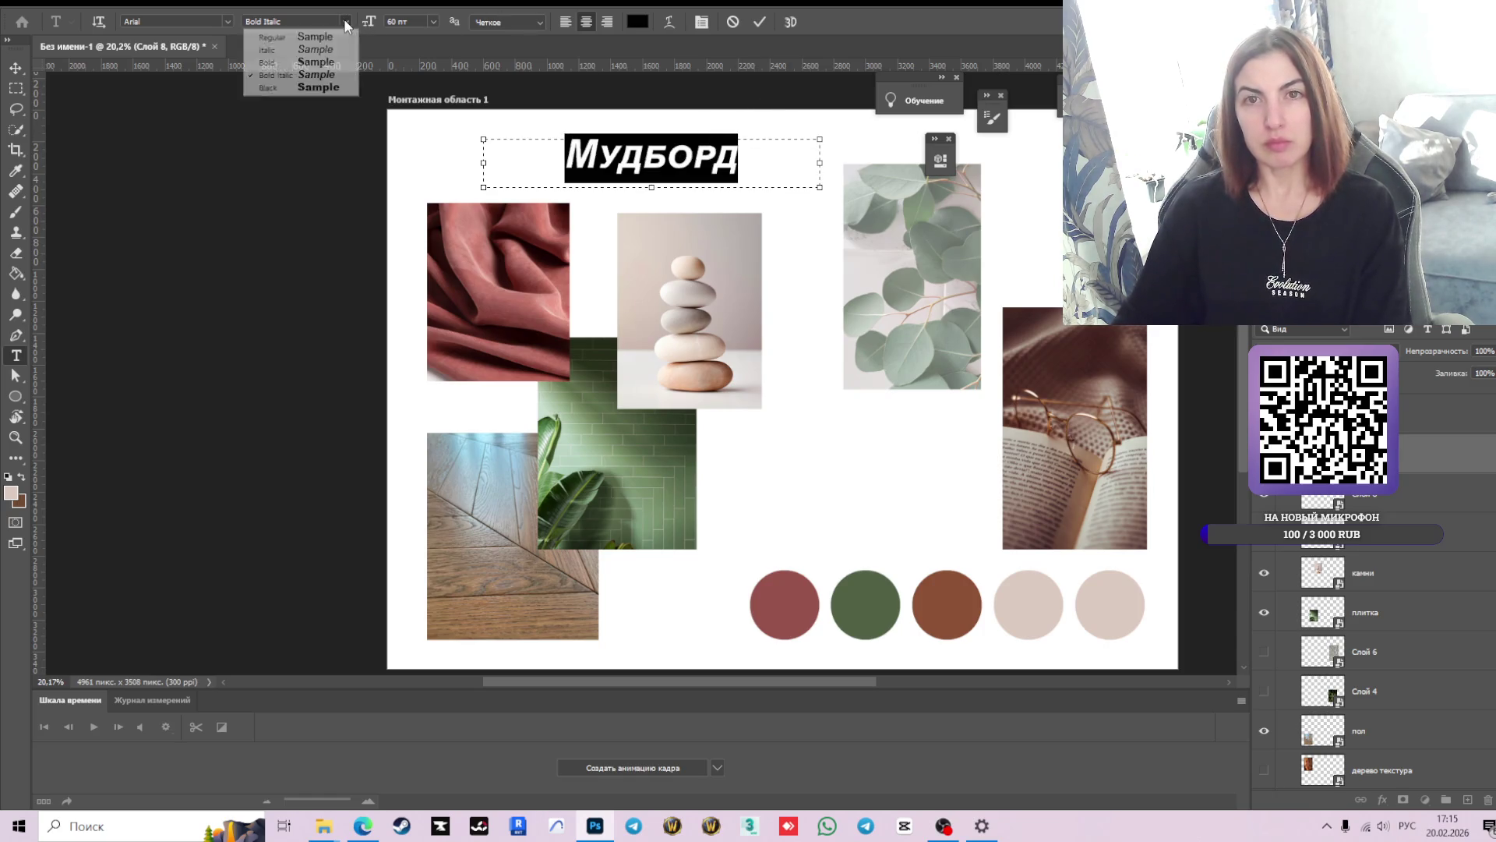
pyautogui.click(312, 37)
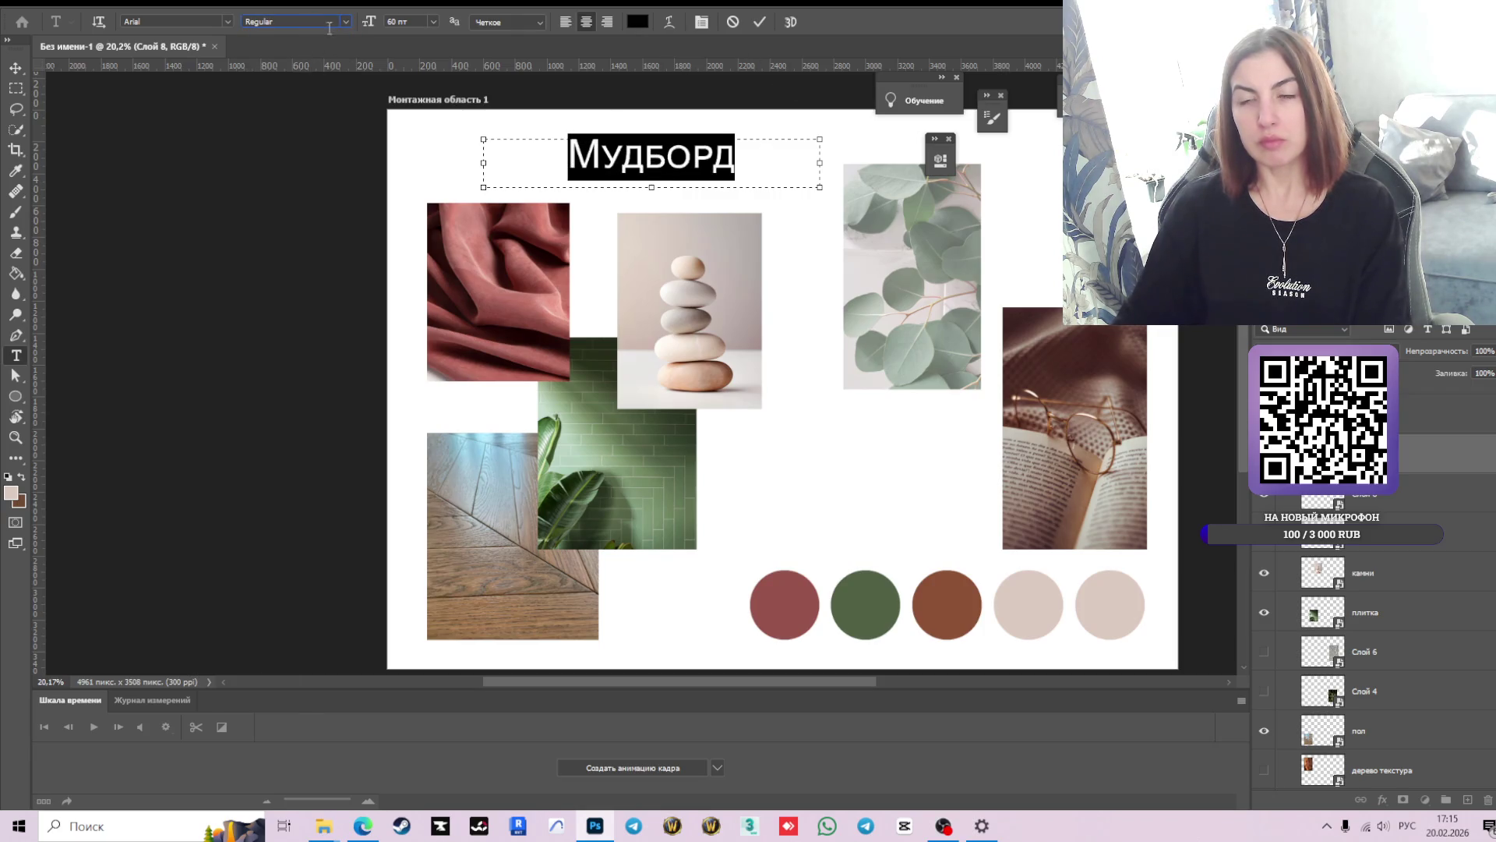
pyautogui.click(871, 204)
pyautogui.click(760, 22)
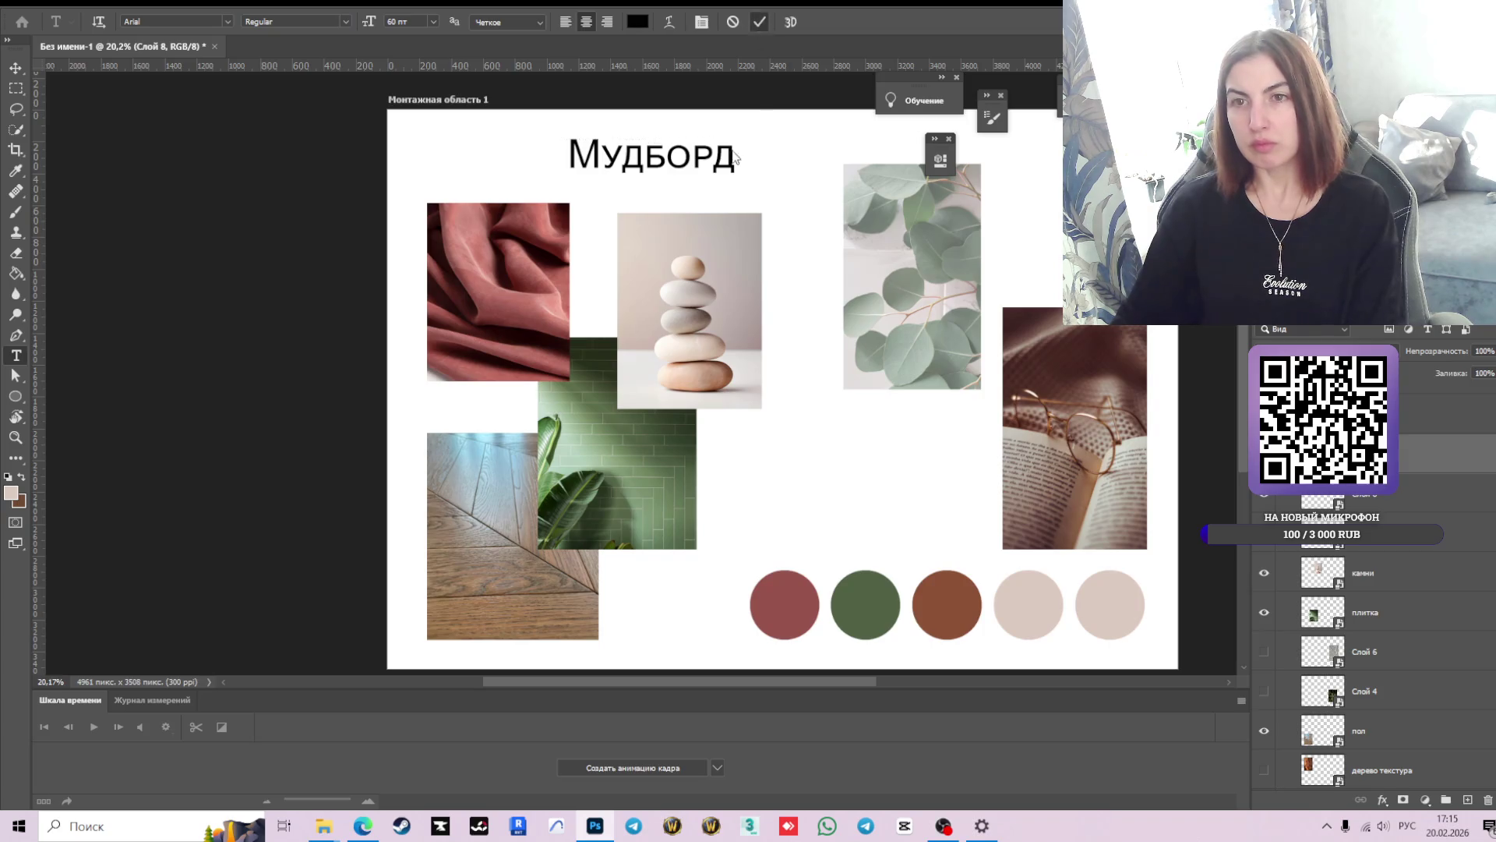
# - Move the title toward the artboard's top-left and reopen it for editing
pyautogui.press('v')
pyautogui.moveTo(656, 165); pyautogui.dragTo(516, 164)
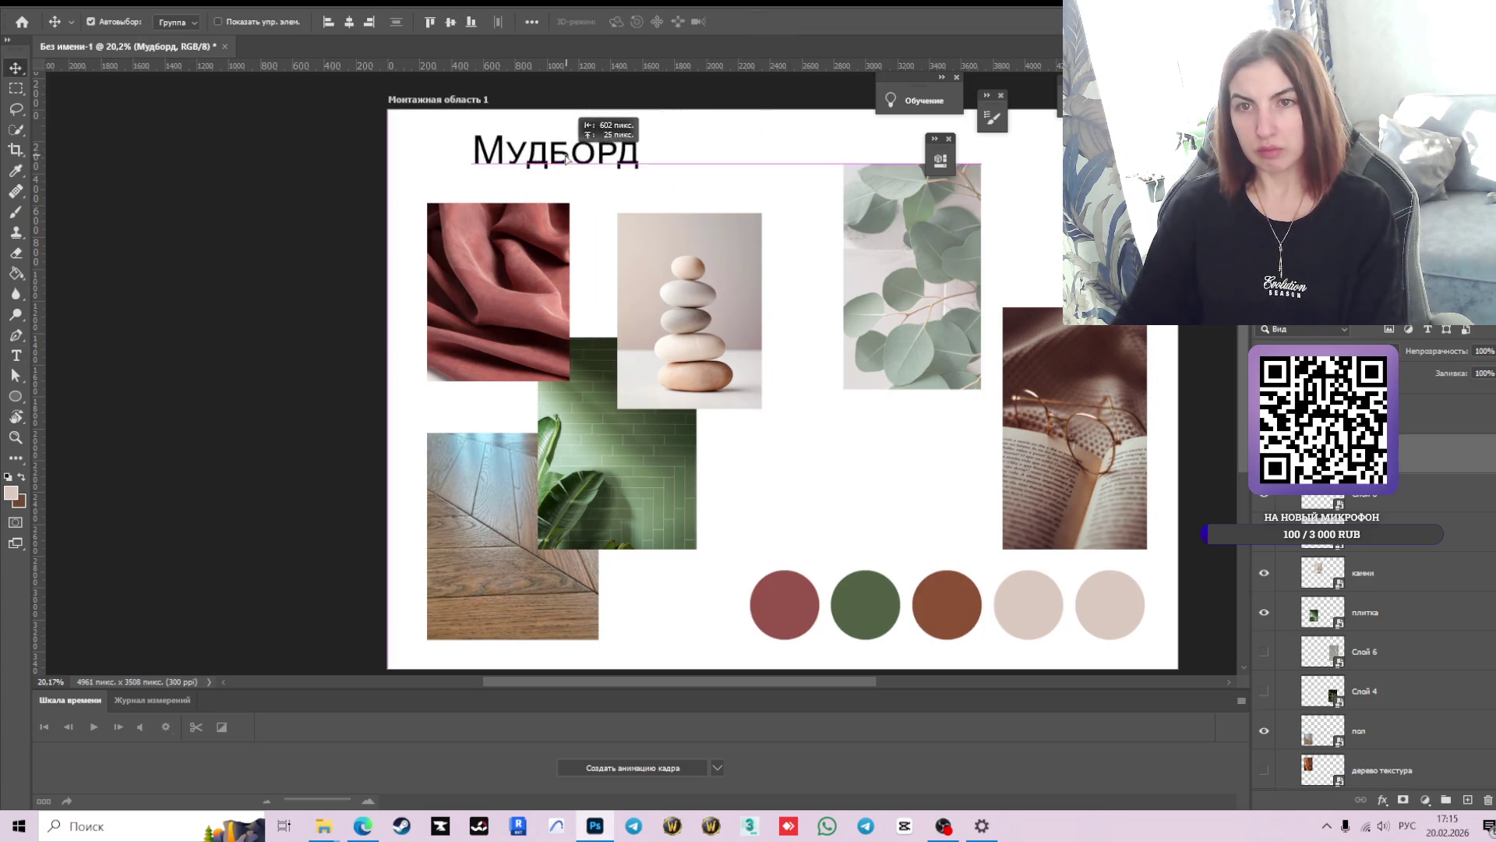
pyautogui.doubleClick(636, 155)
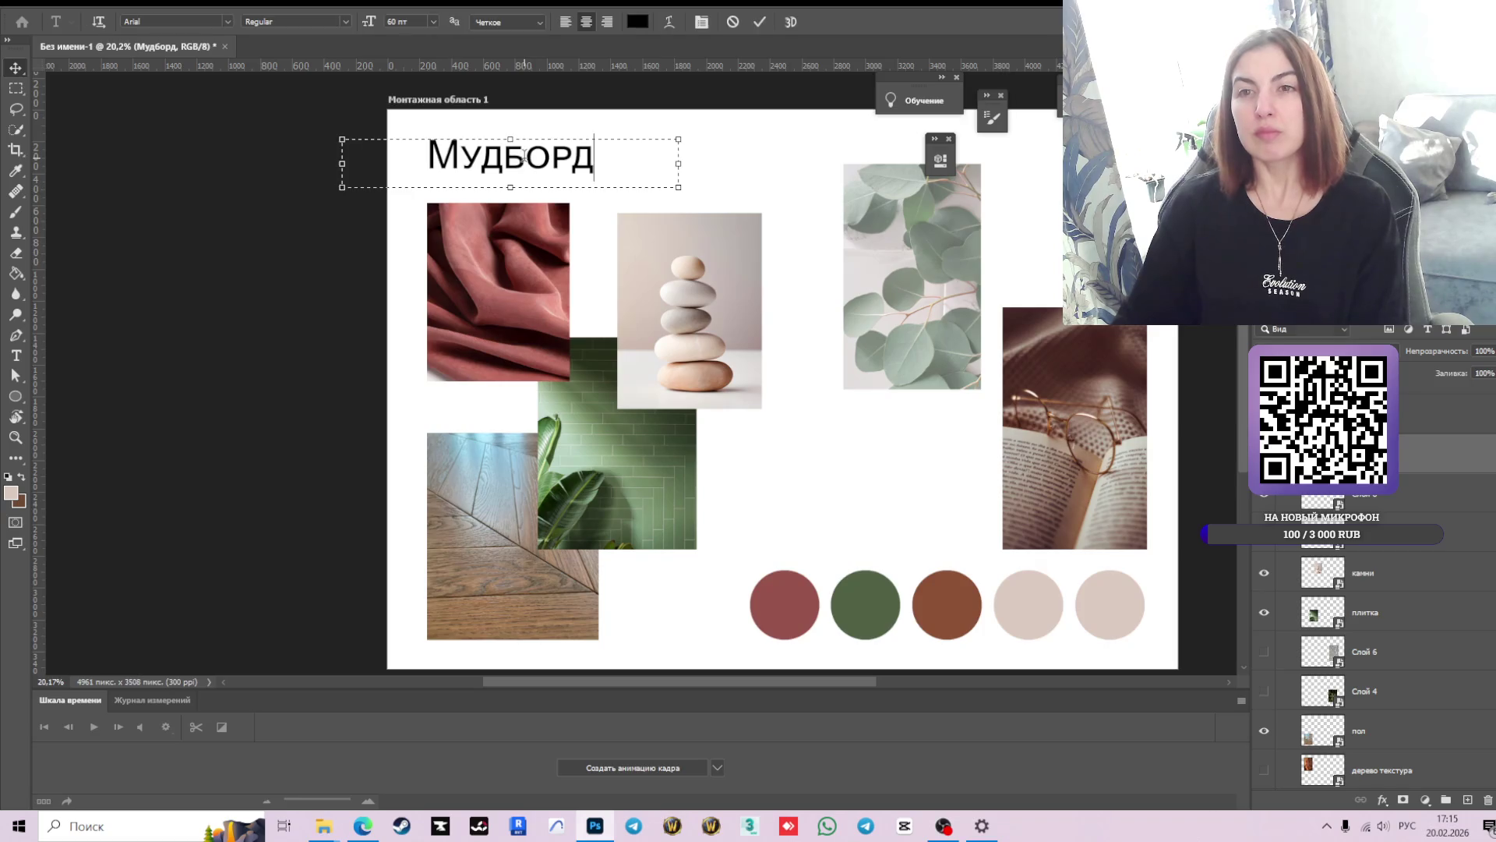
# - Widen the text box, extend the title to 'Мудборд интерьера', commit it, and select the brown swatch
pyautogui.write('интерье')
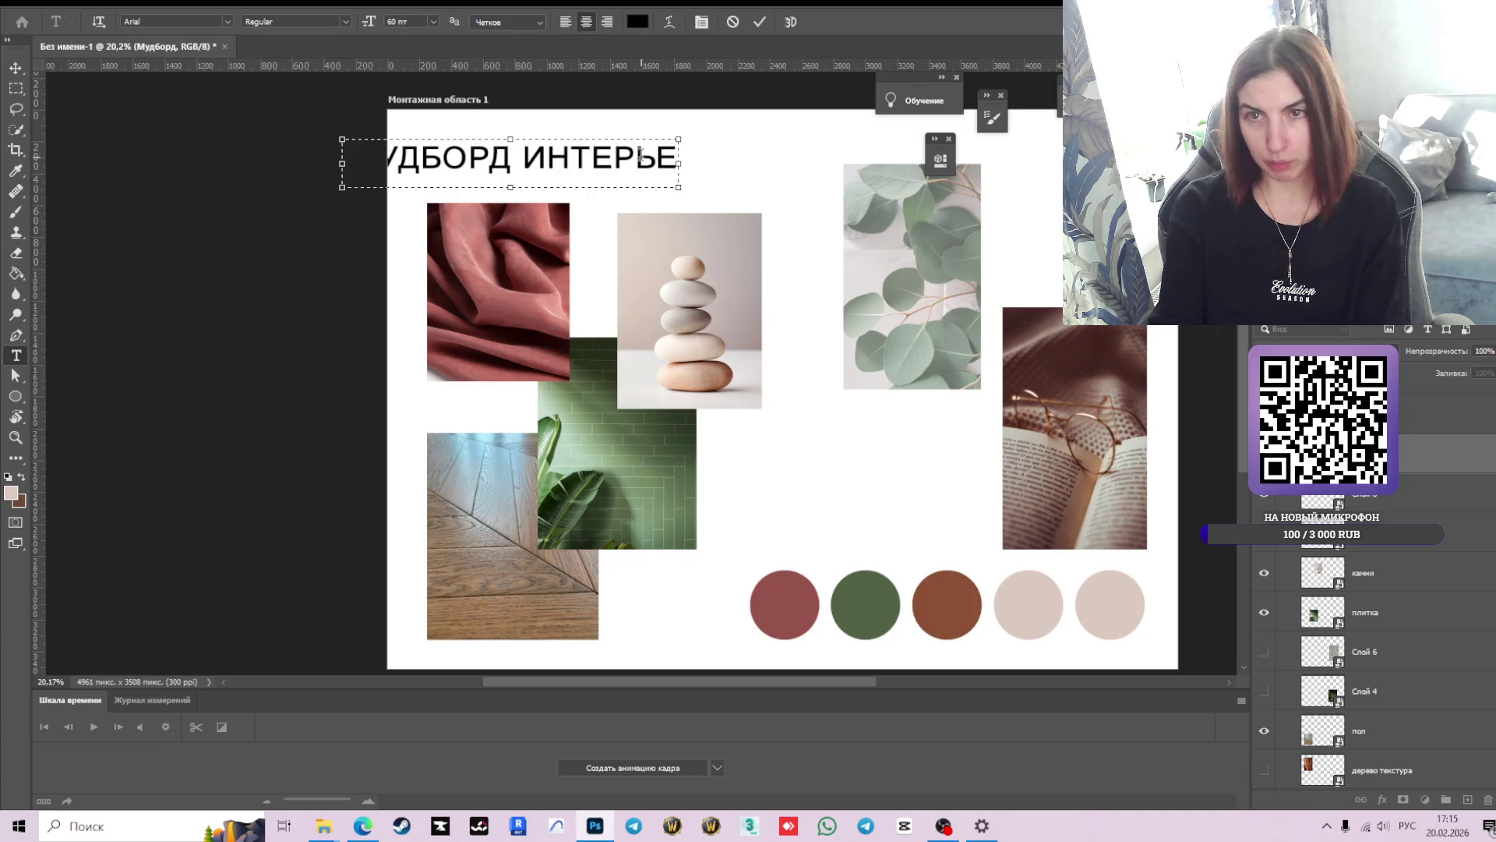
pyautogui.press('BackSpace')
pyautogui.press('BackSpace')
pyautogui.press('BackSpace')
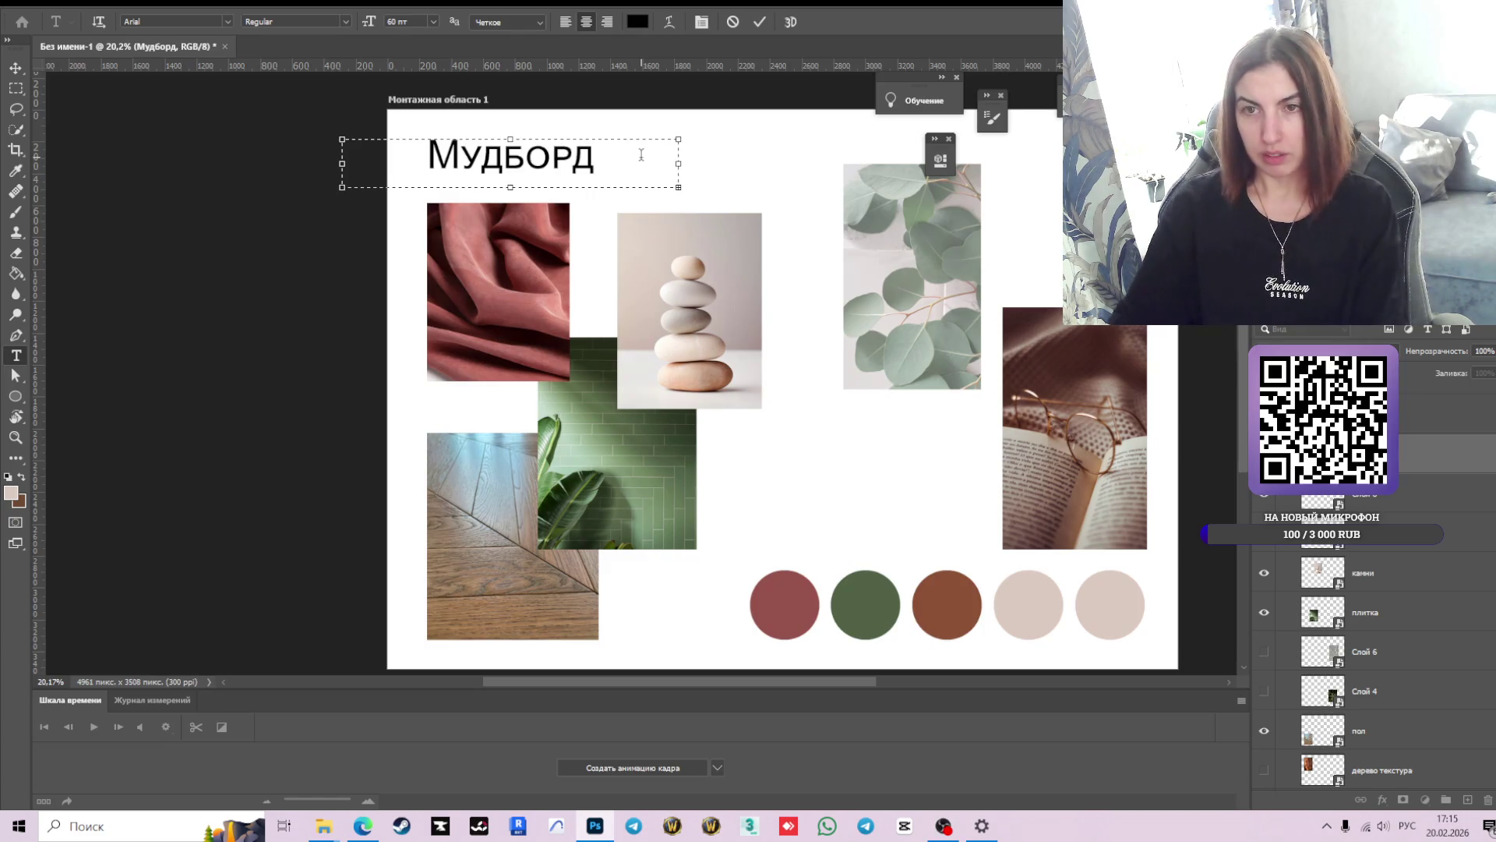
pyautogui.moveTo(682, 165); pyautogui.dragTo(891, 164)
pyautogui.write('интерьера')
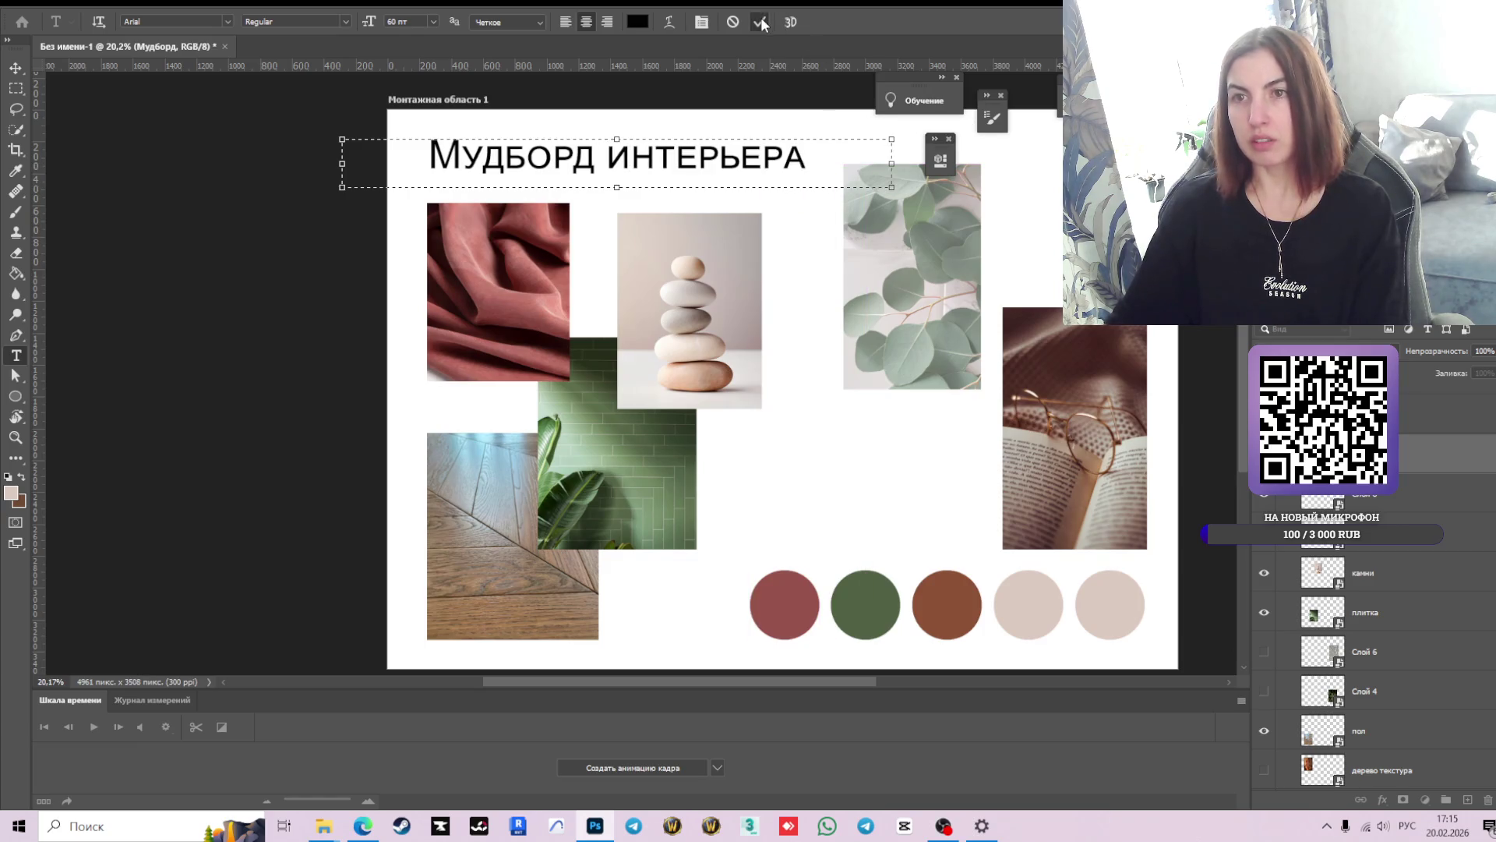
pyautogui.click(759, 22)
pyautogui.press('v')
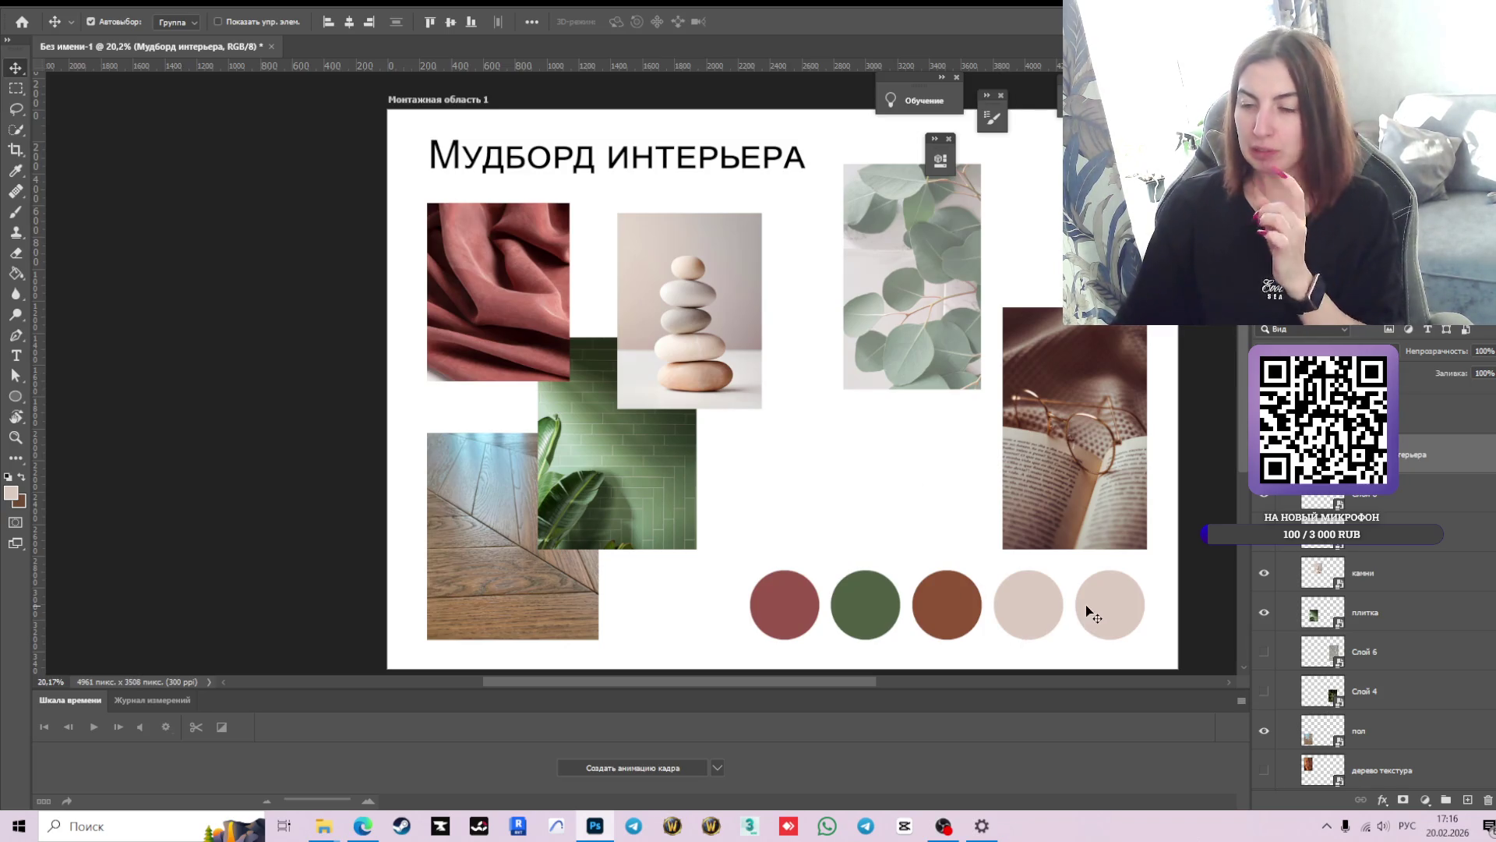
pyautogui.click(955, 618)
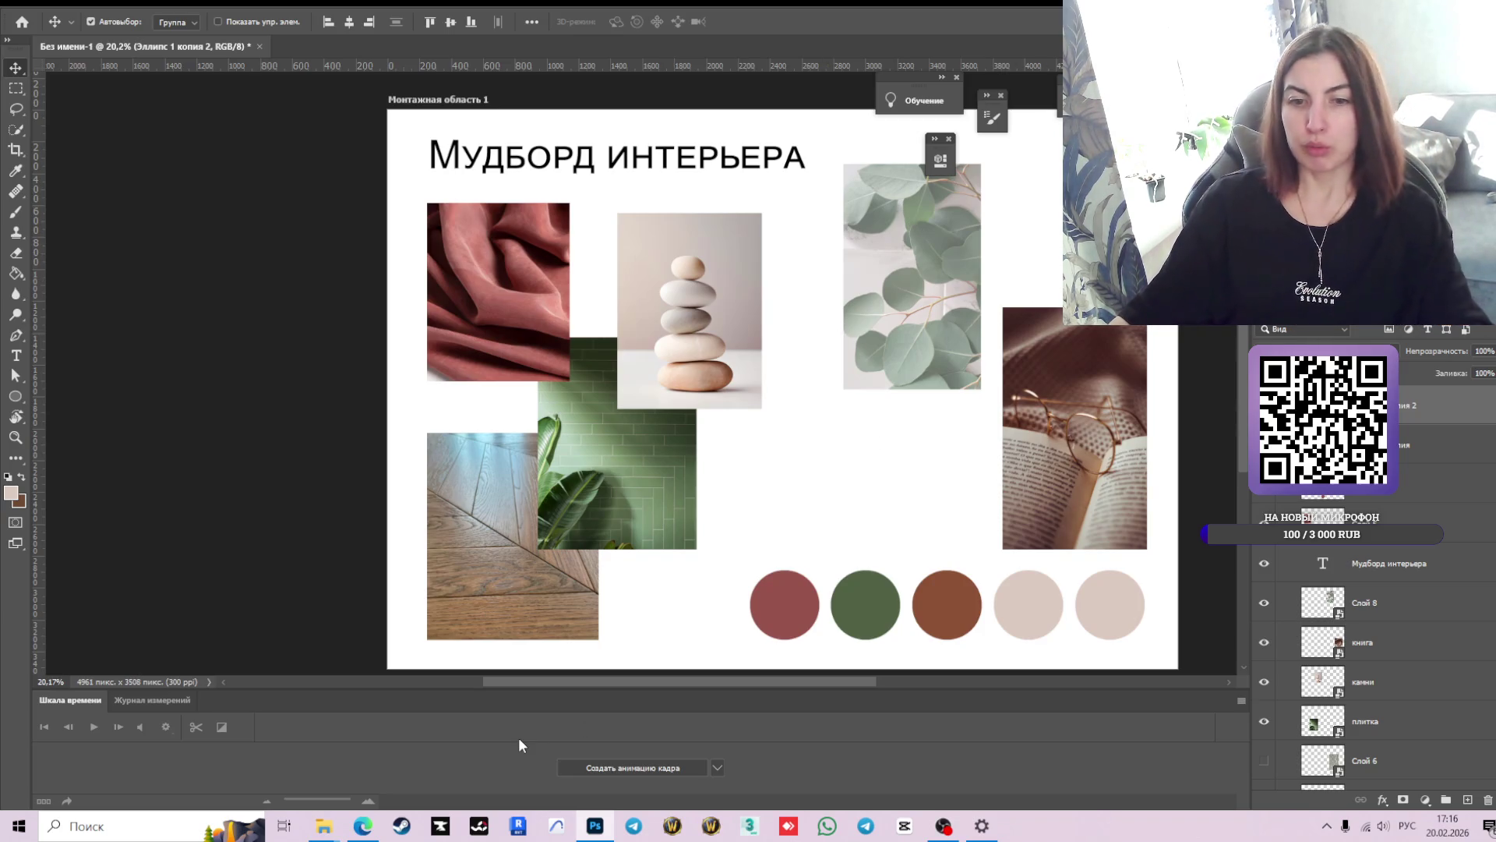
# - Back in the browser, search Дзен for 'фон для презентации'
pyautogui.moveTo(364, 828)
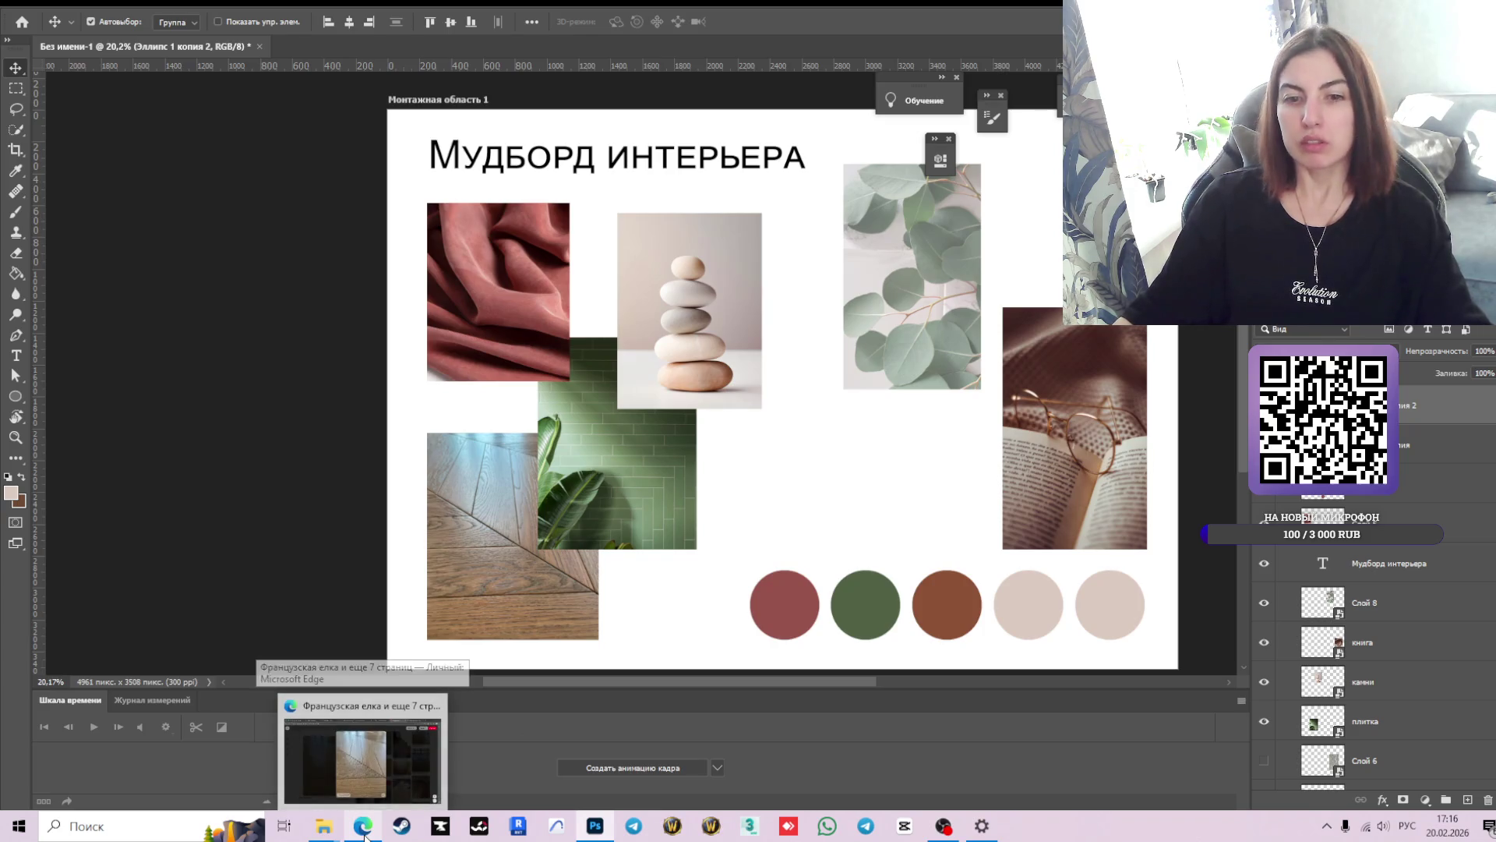
pyautogui.click(347, 721)
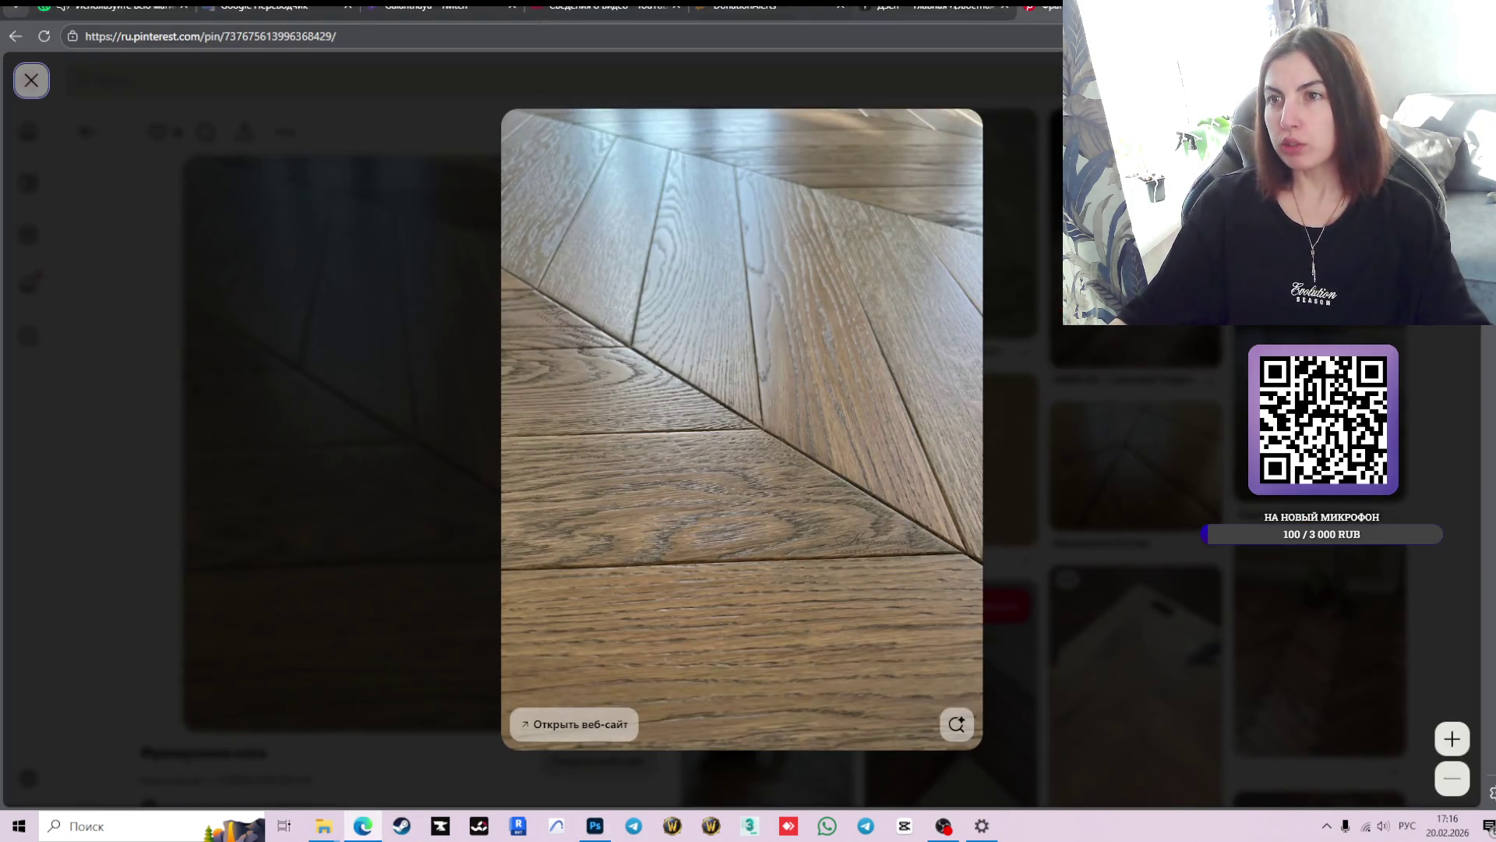
pyautogui.click(932, 9)
pyautogui.click(546, 81)
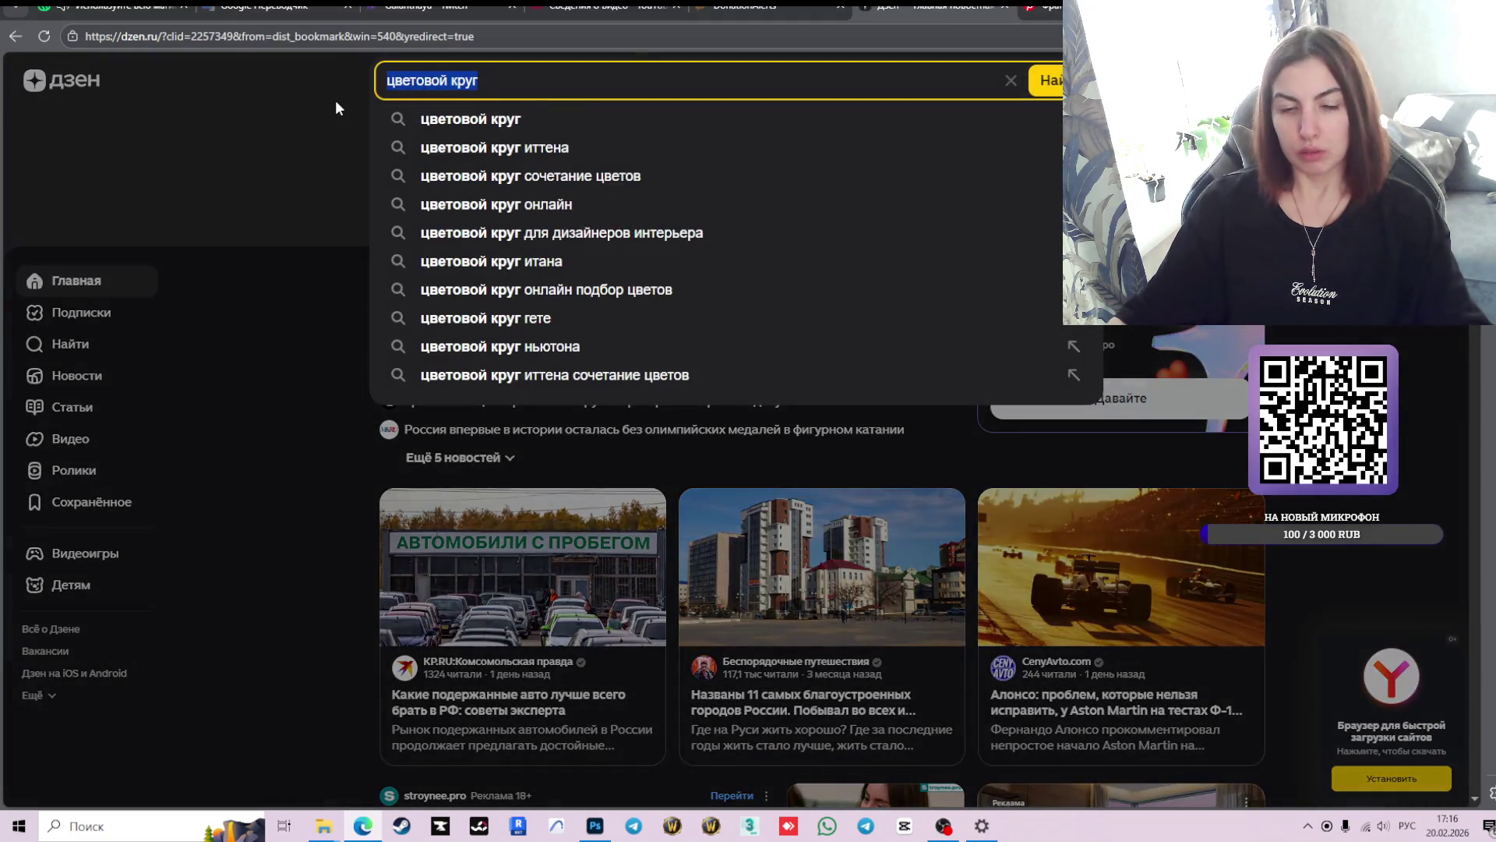
pyautogui.write('фон')
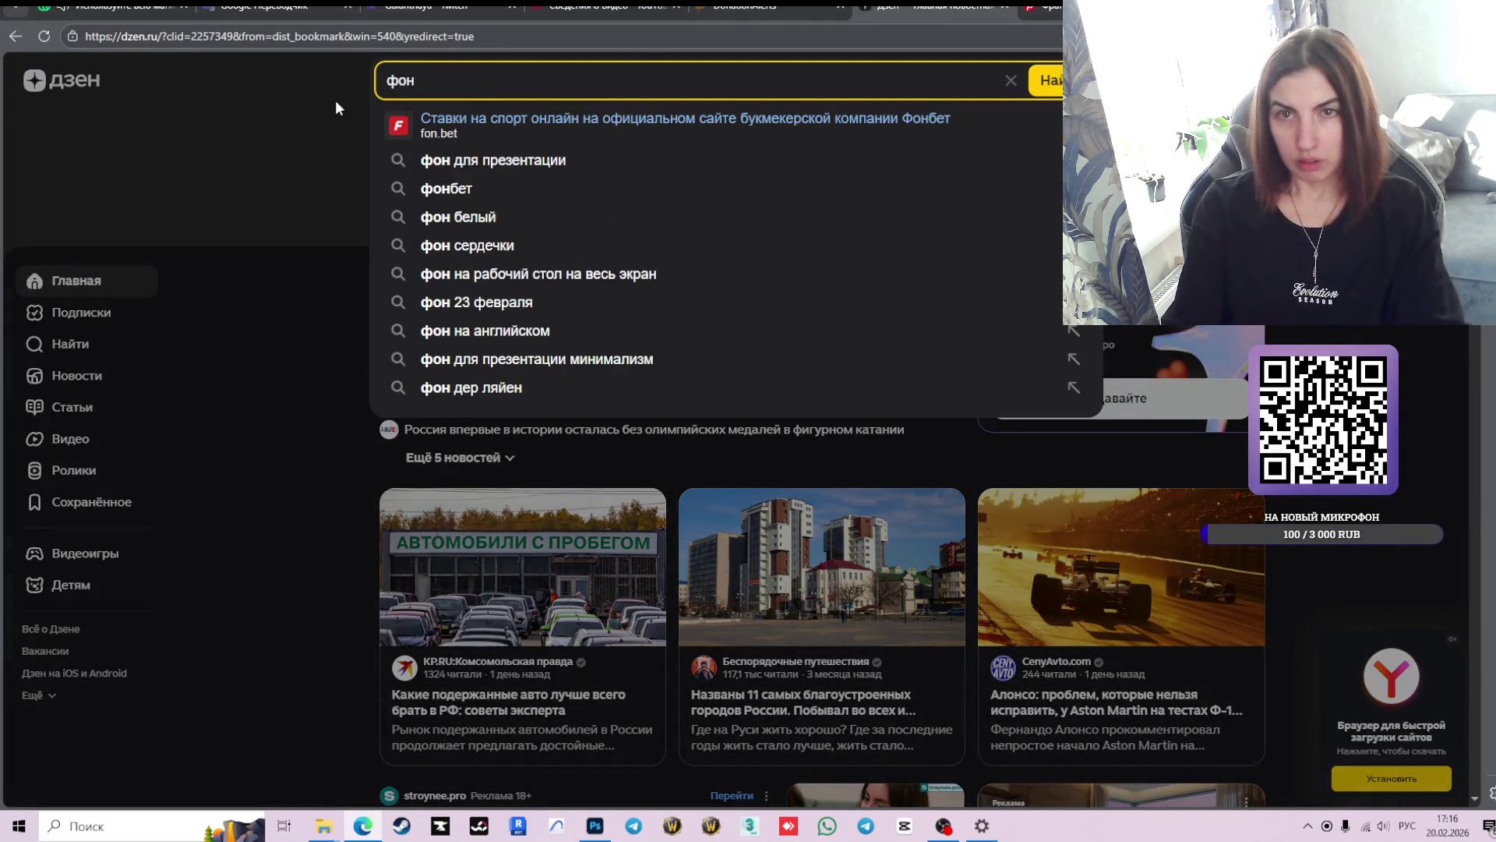
pyautogui.press('Down')
pyautogui.press('Down')
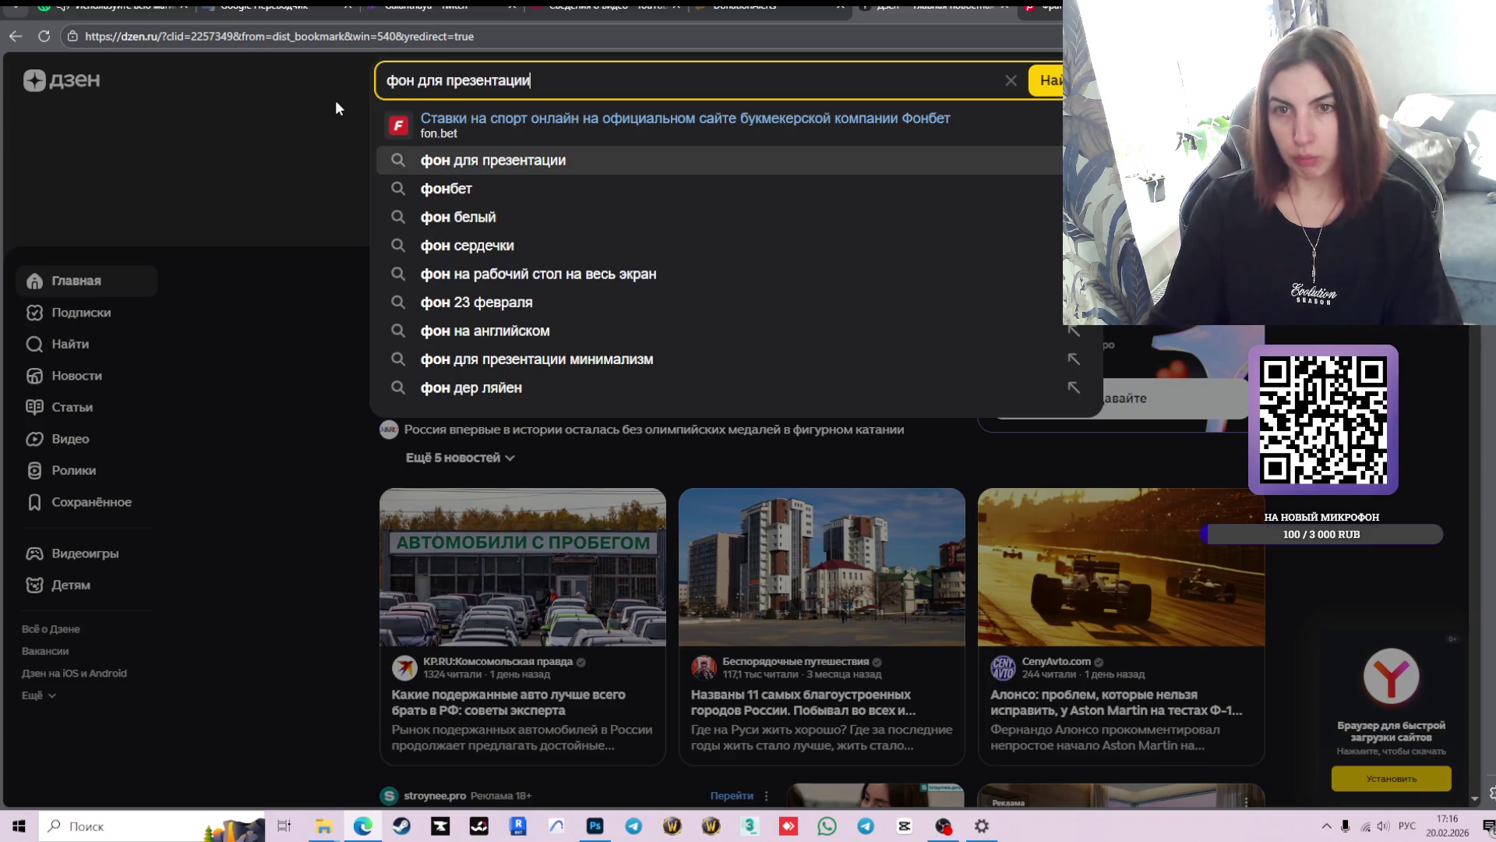
pyautogui.press('Return')
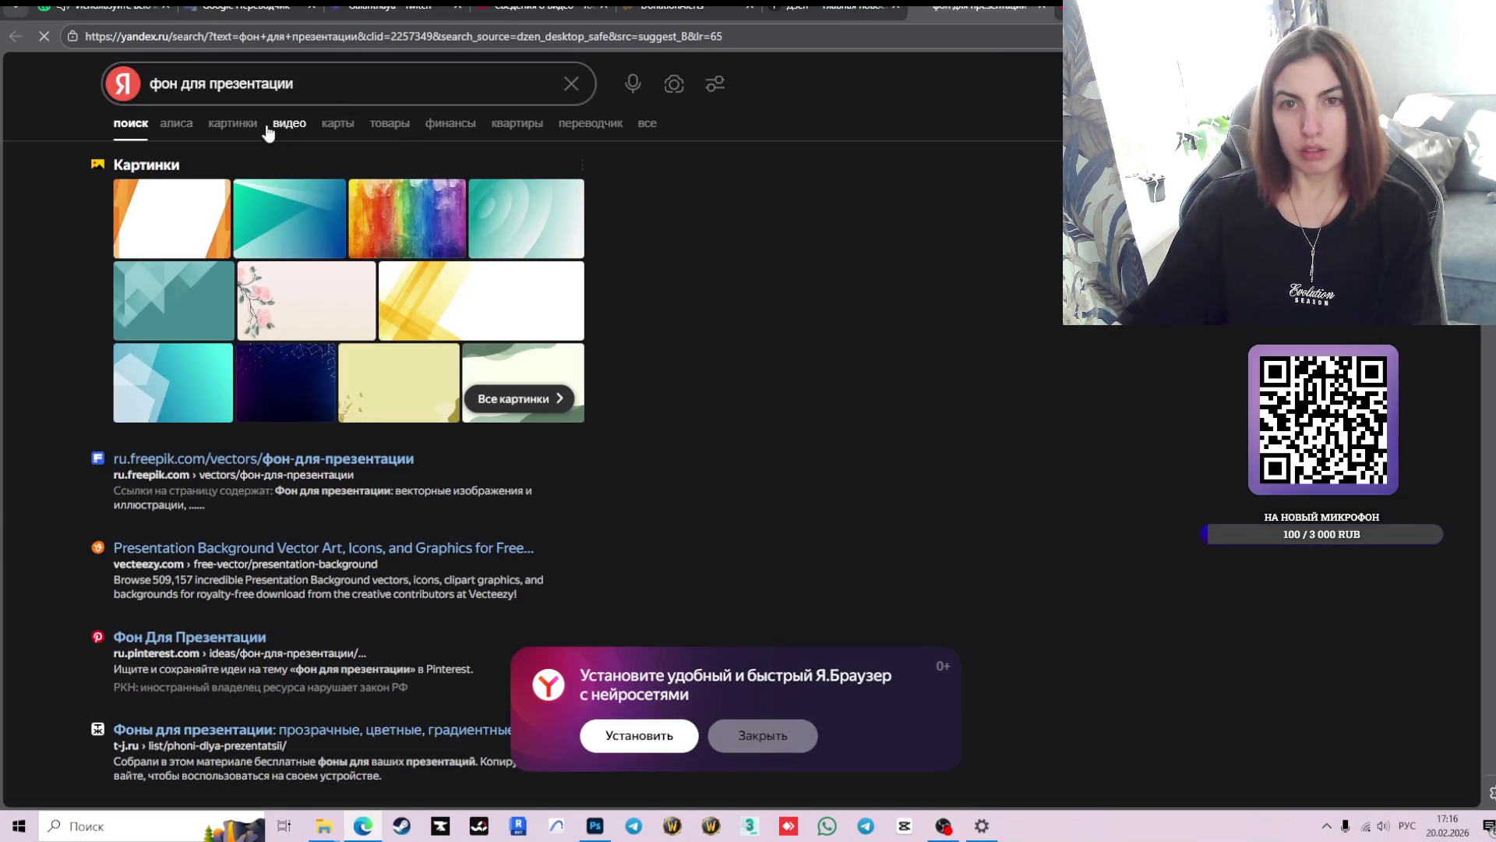
# - Browse the image results, then change the query to 'фон для коллажа'
pyautogui.click(238, 125)
pyautogui.scroll(-1, 818, 443)
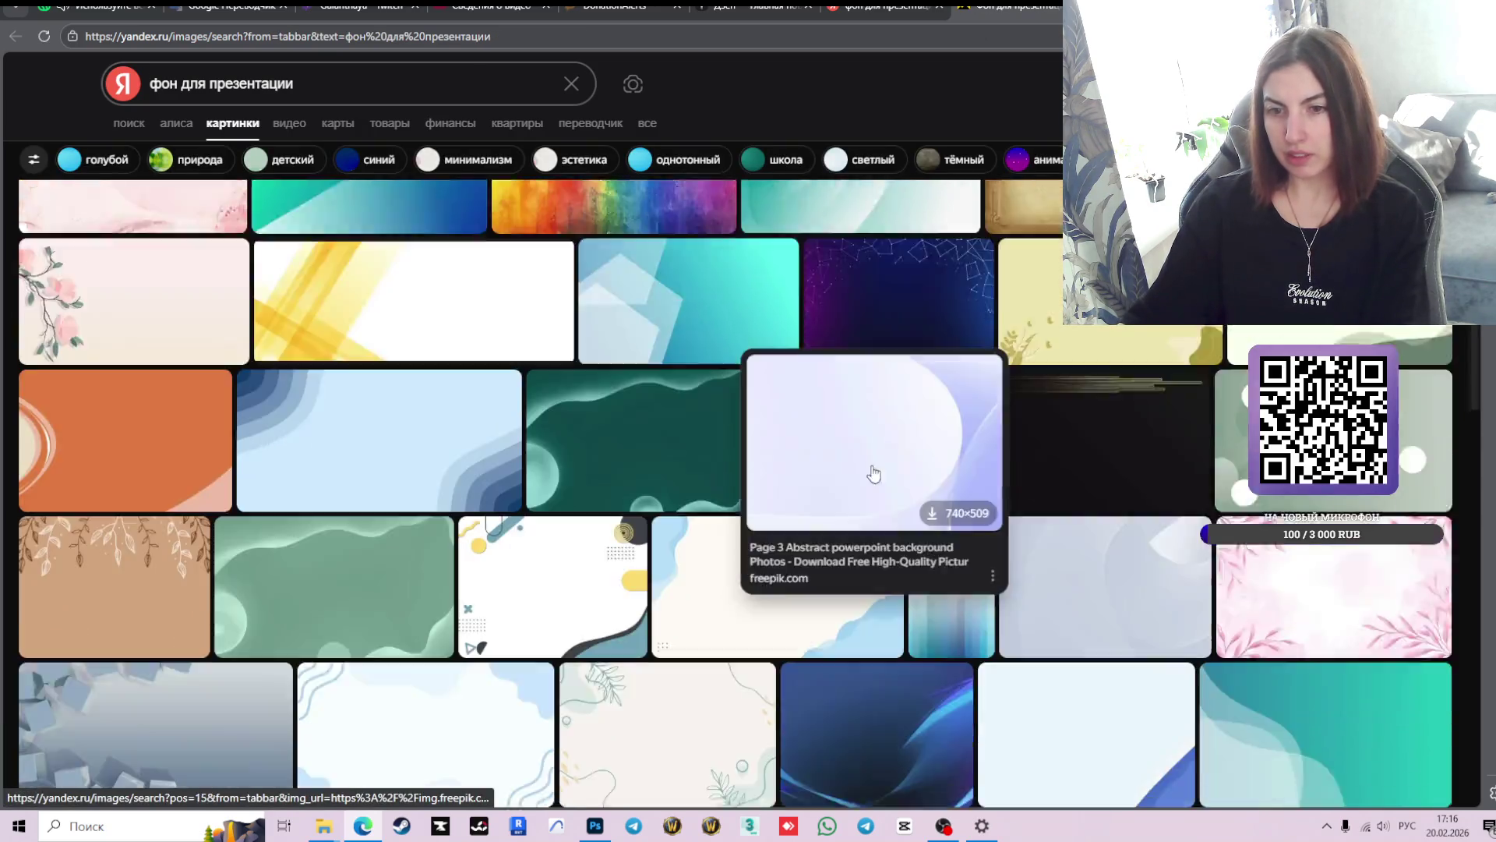
pyautogui.scroll(-4, 912, 446)
pyautogui.scroll(-5, 1052, 463)
pyautogui.scroll(-5, 1052, 463)
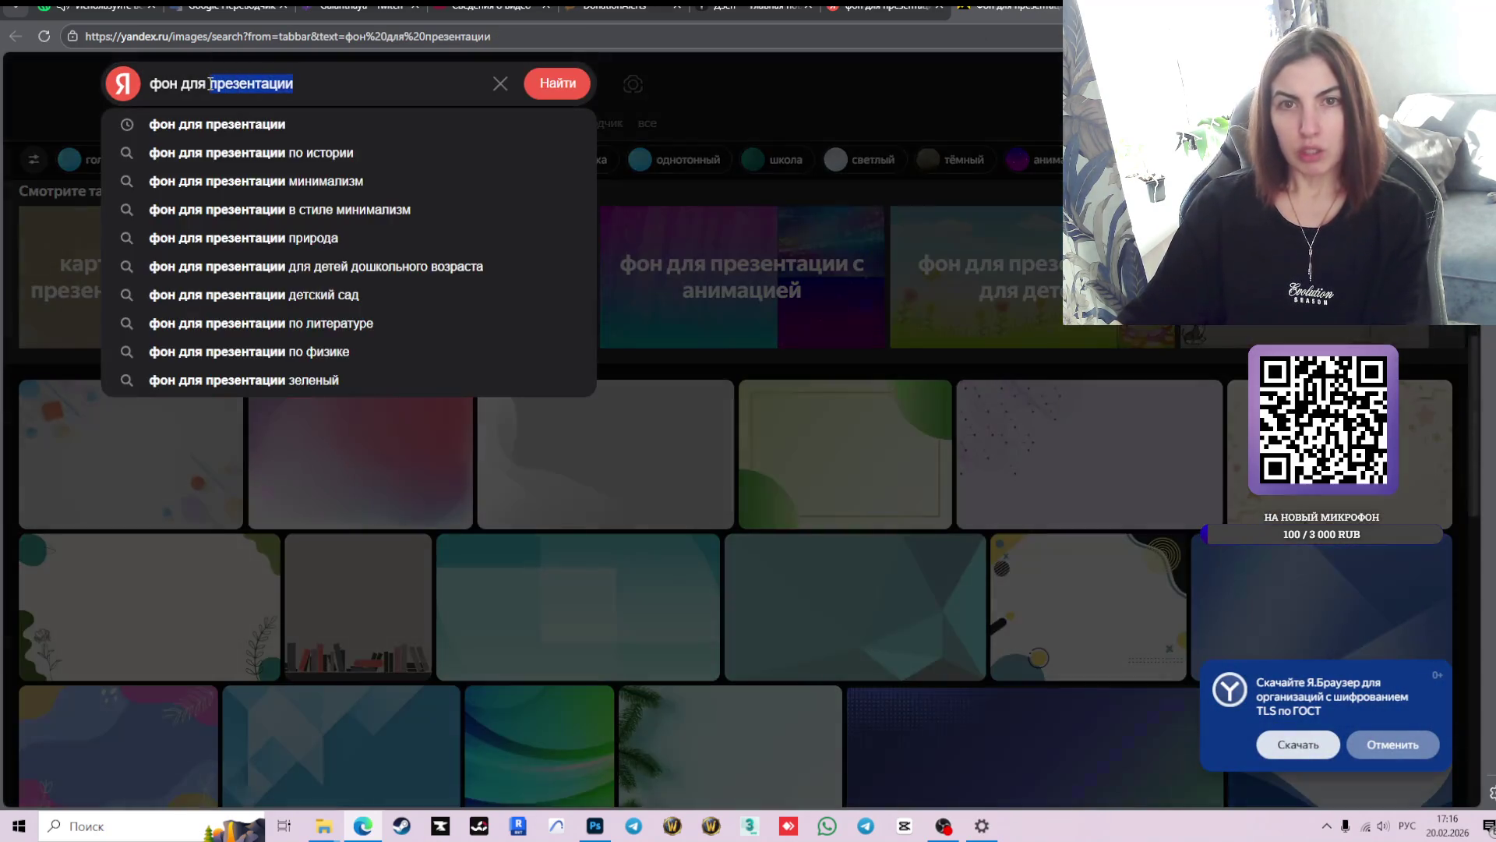
pyautogui.doubleClick(406, 65)
pyautogui.write('коллажа')
pyautogui.press('Return')
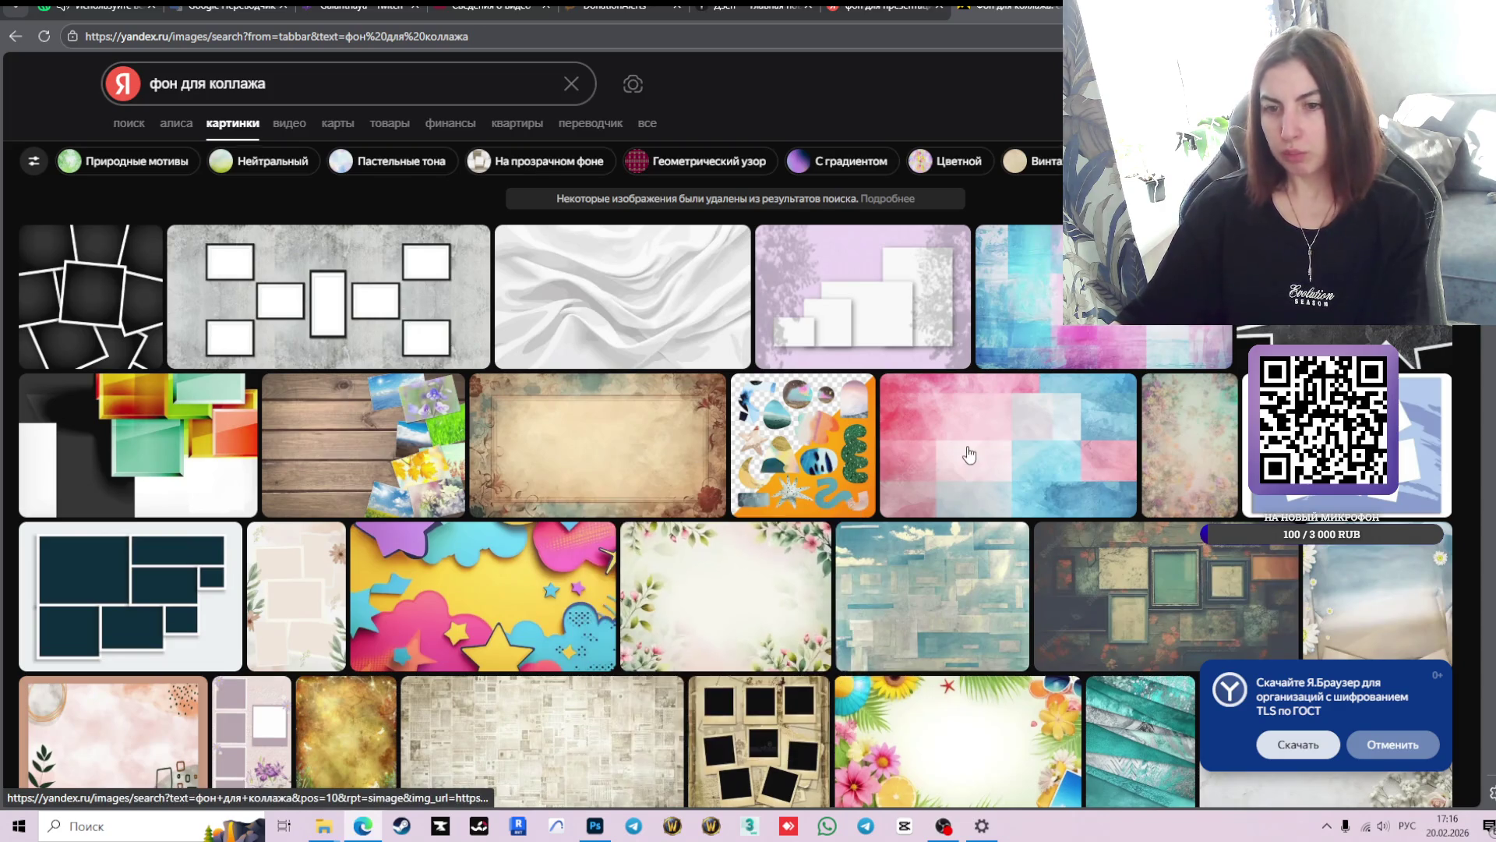
# - Skim the 'фон для коллажа' images, close that tab, and exit the full-screen Pinterest pin
pyautogui.scroll(-5, 967, 468)
pyautogui.scroll(-5, 950, 518)
pyautogui.scroll(-3, 950, 518)
pyautogui.scroll(5, 950, 518)
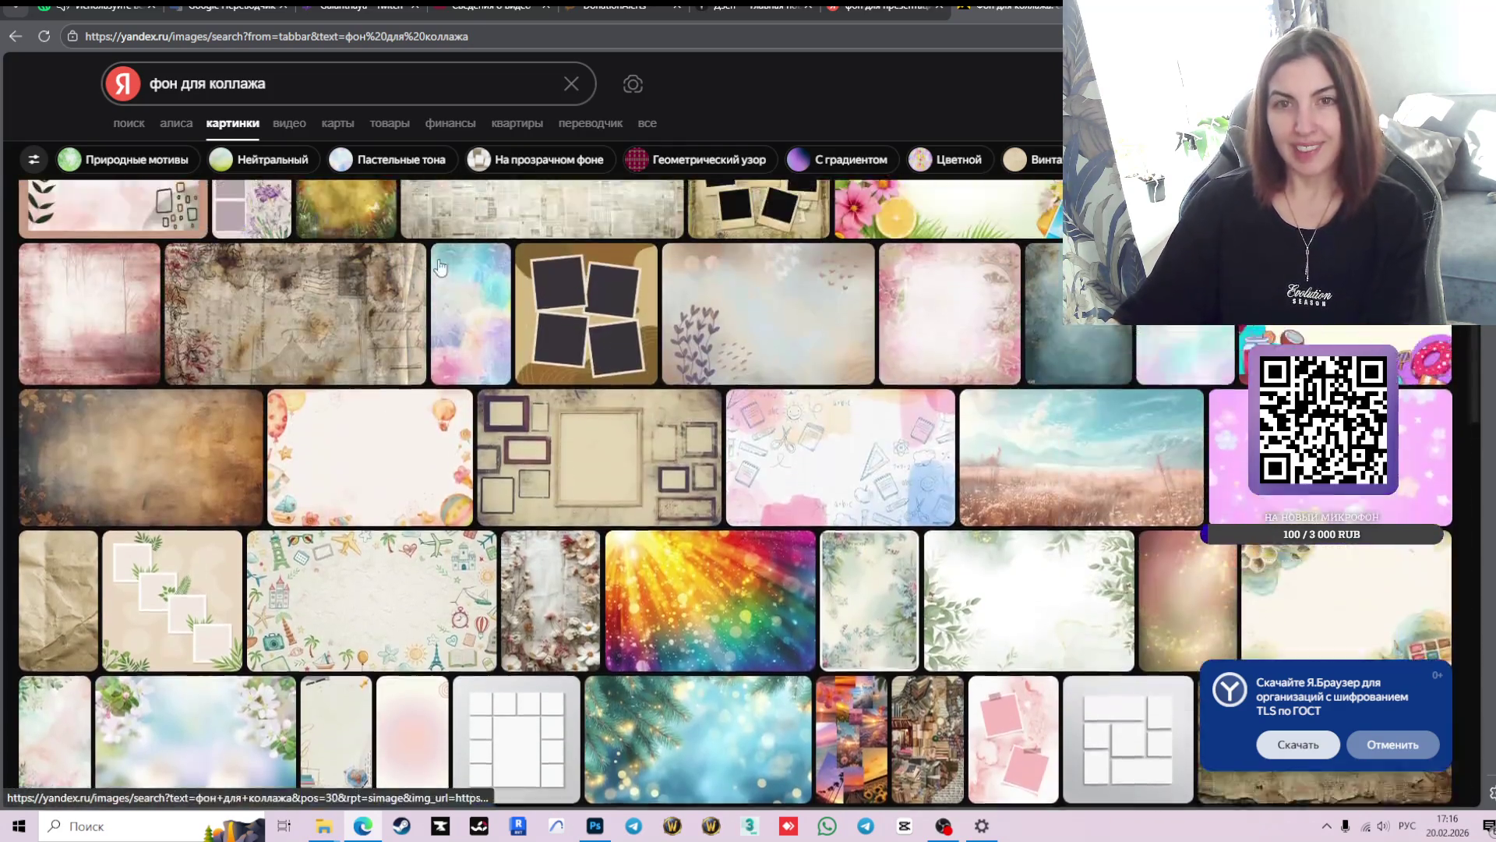
pyautogui.scroll(3, 950, 518)
pyautogui.middleClick(995, 9)
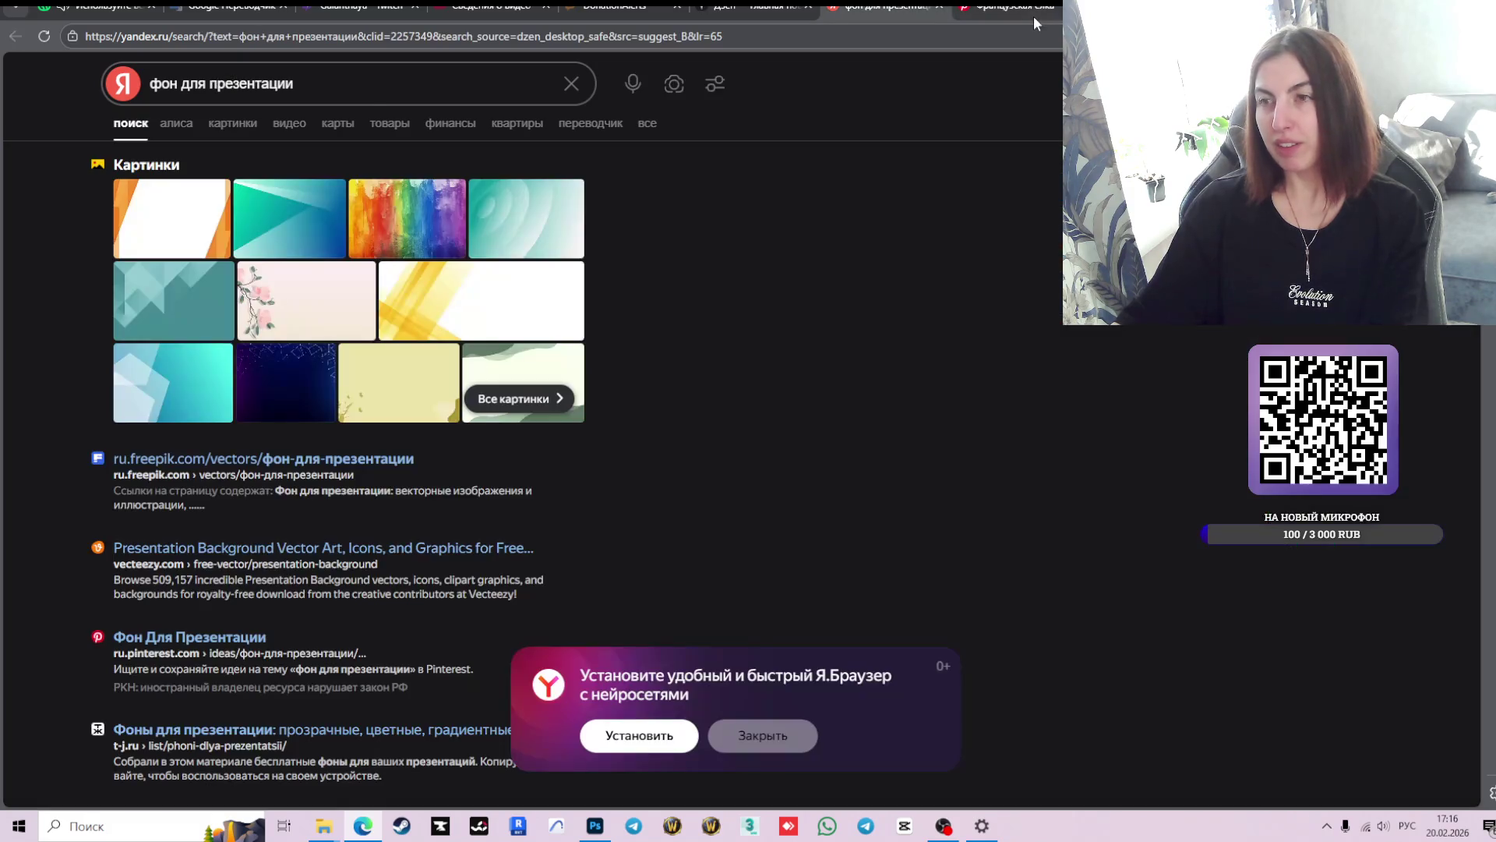
pyautogui.click(1034, 16)
pyautogui.click(1157, 450)
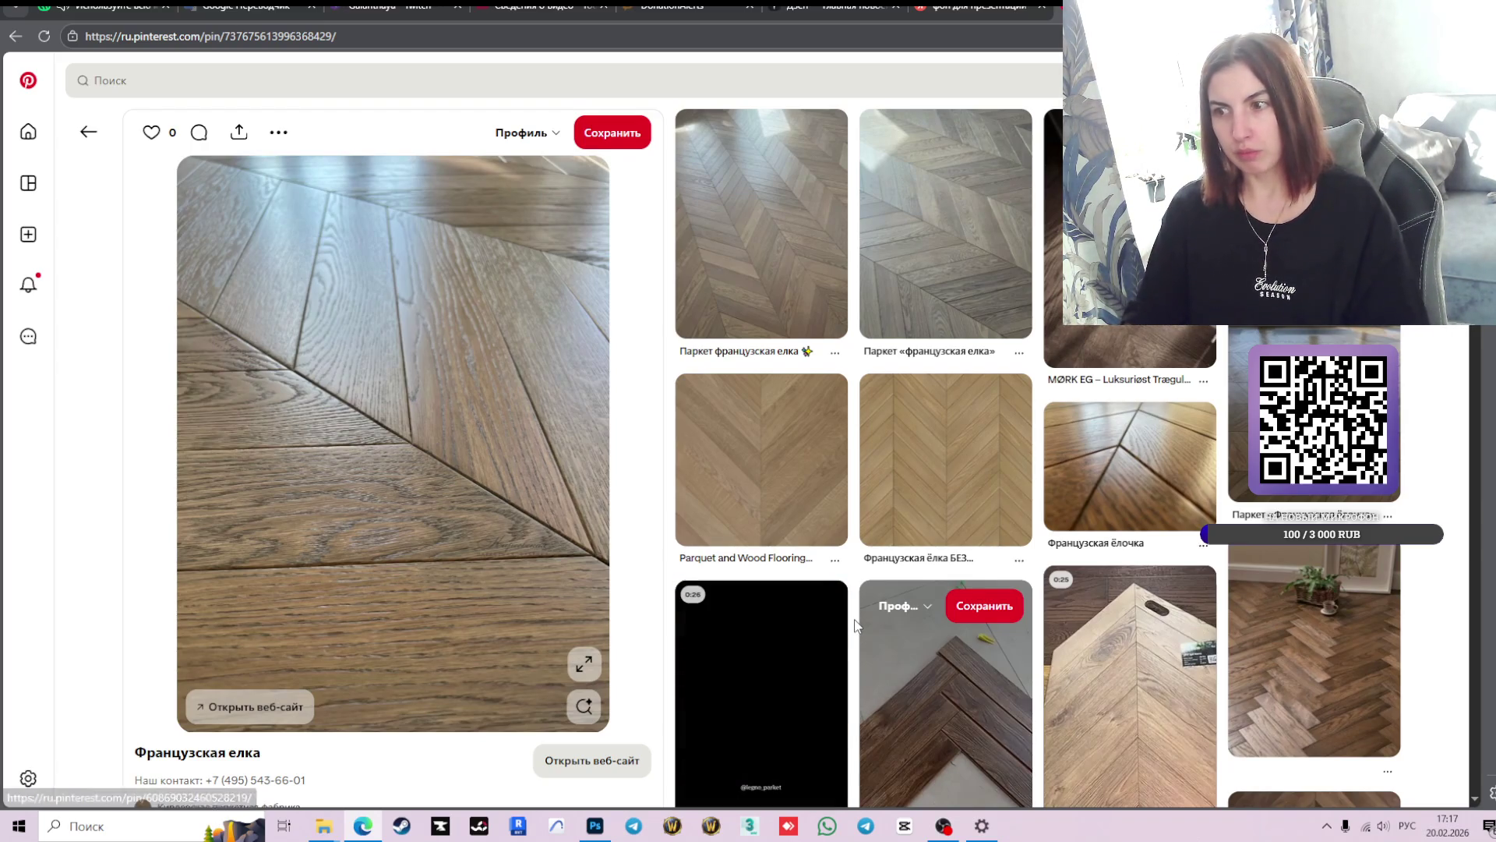
# - Scroll the 'Французская елка' pin page, glance at the Yandex results, and return to Pinterest
pyautogui.scroll(-4, 951, 606)
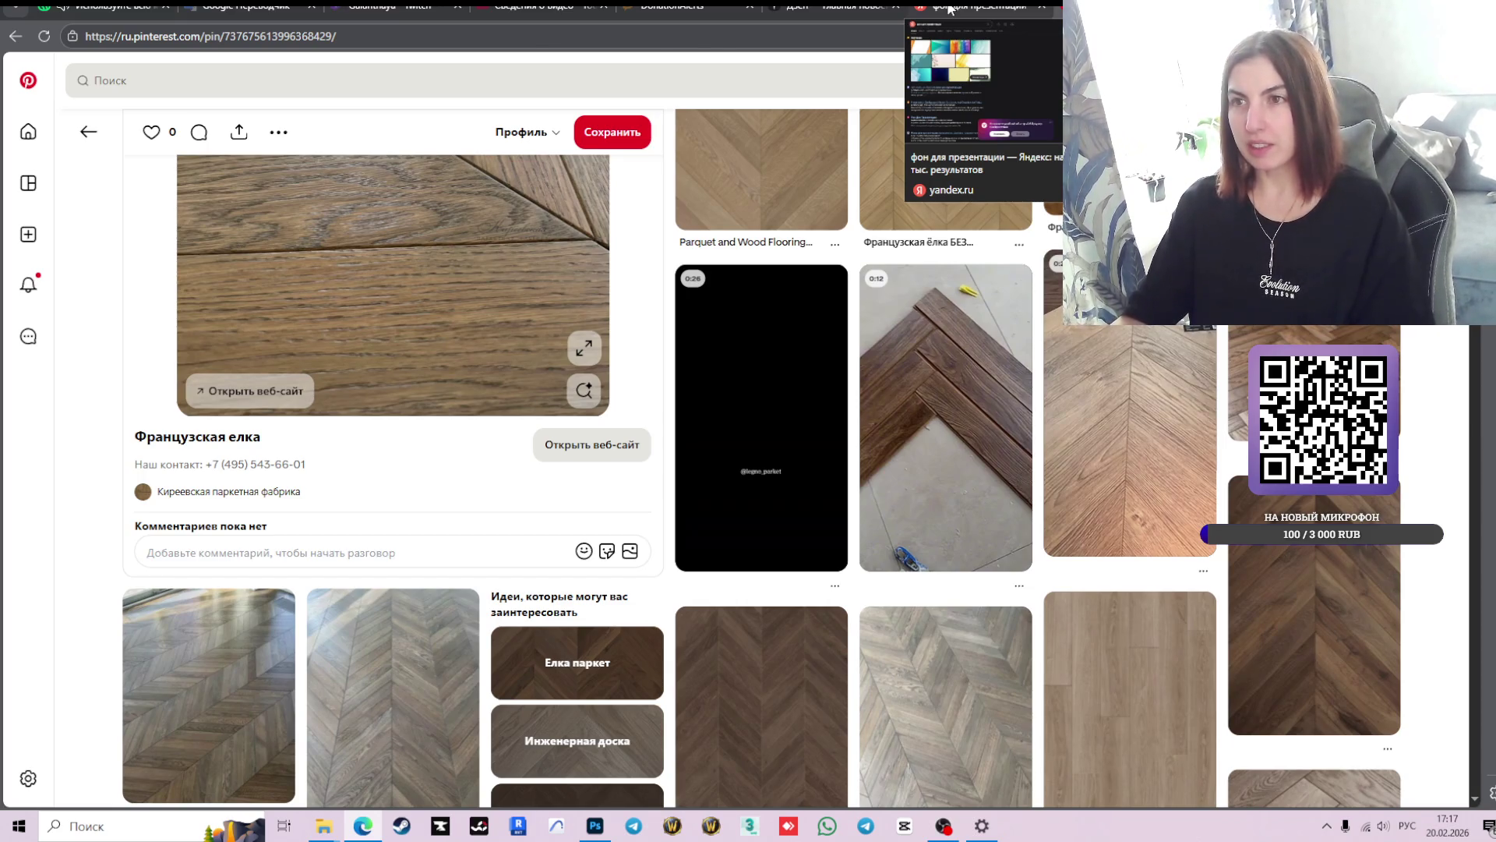
pyautogui.click(950, 8)
pyautogui.hotkey('ctrl', 'Tab')
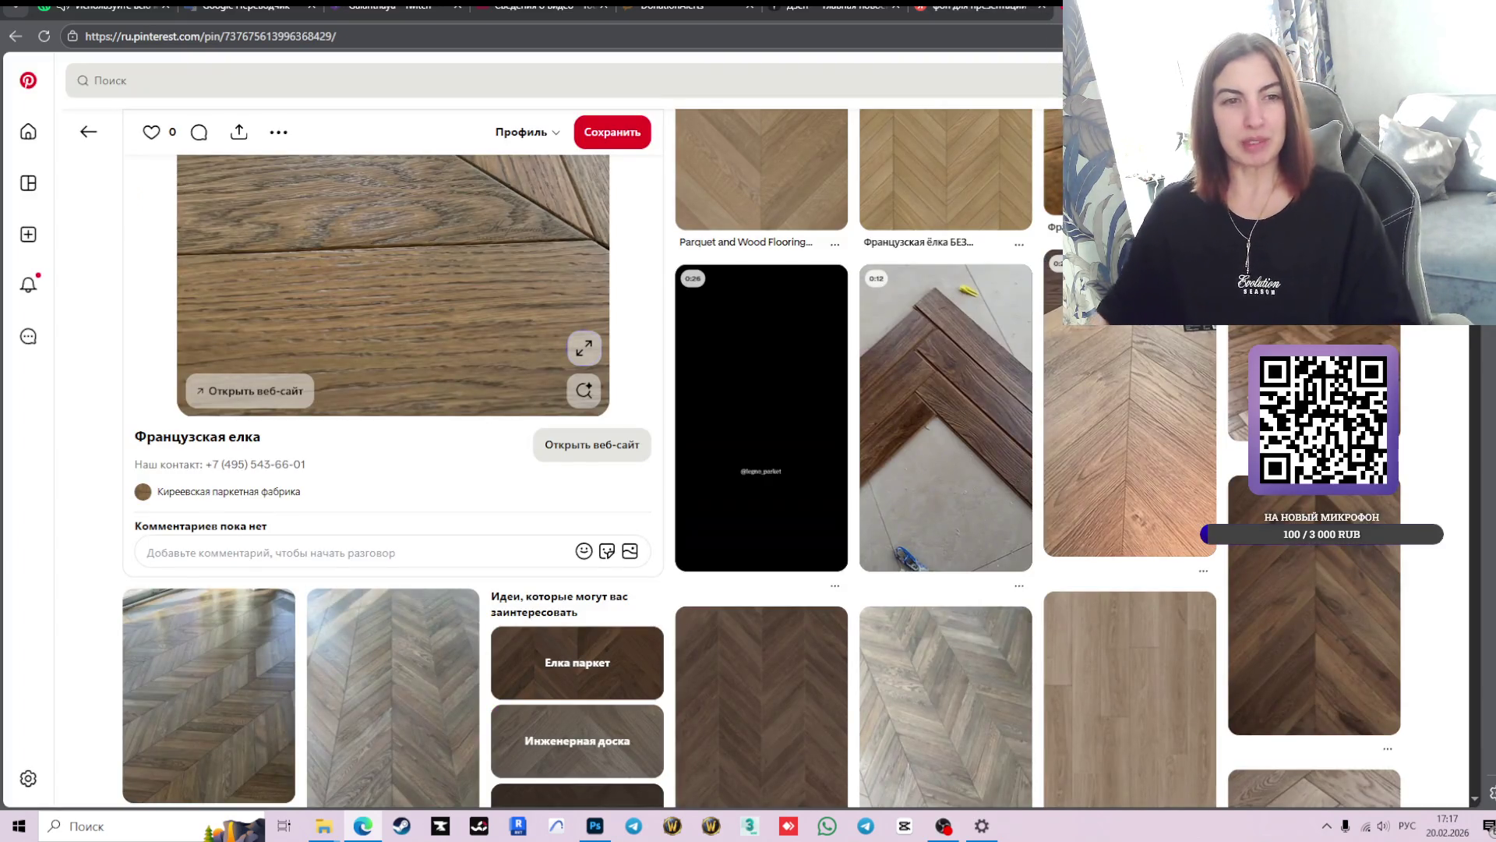
pyautogui.click(600, 831)
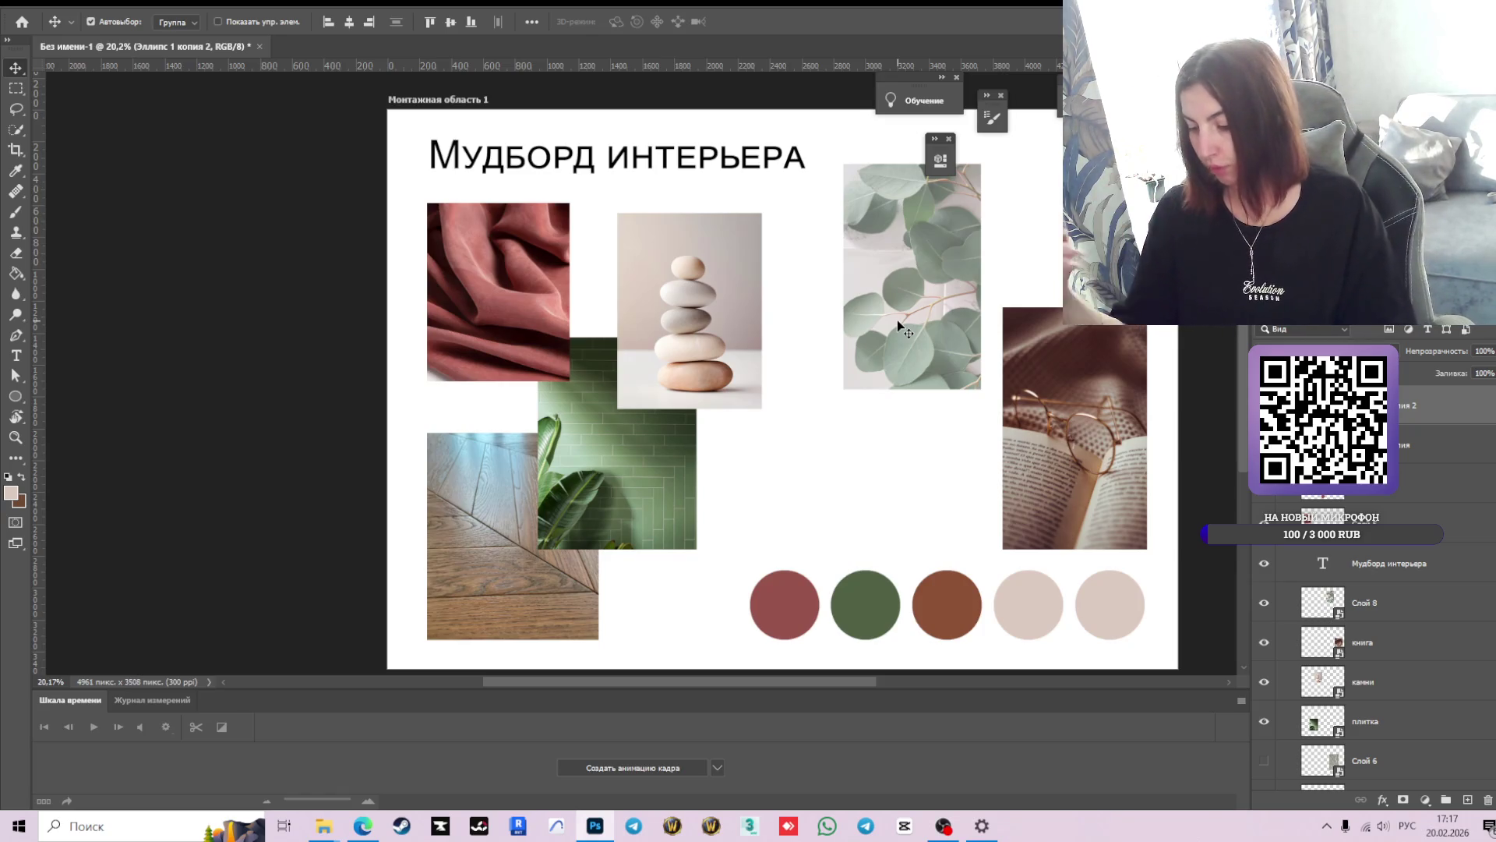
pyautogui.click(897, 312)
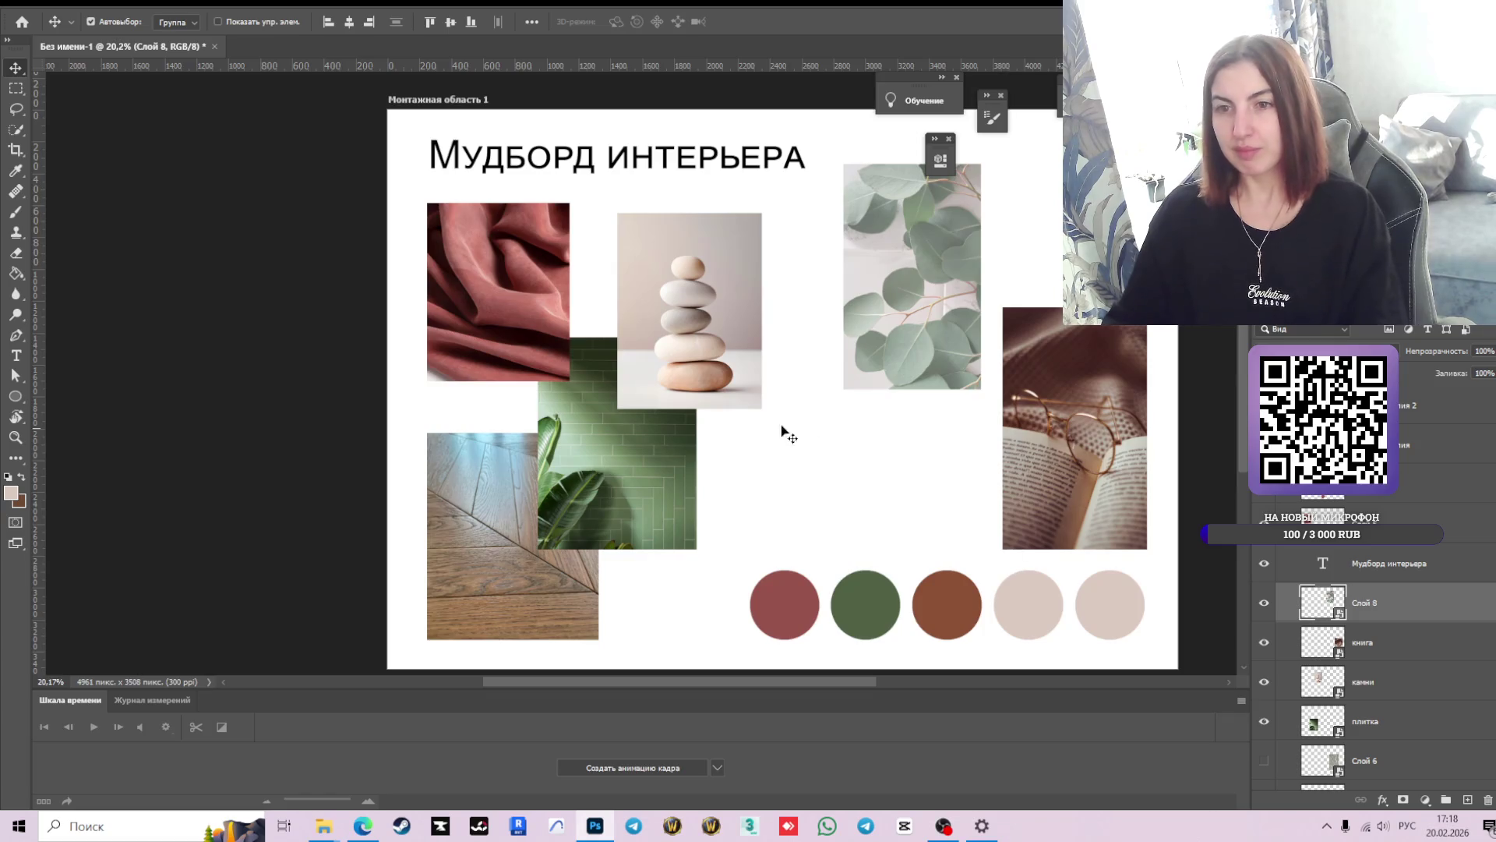
pyautogui.click(853, 591)
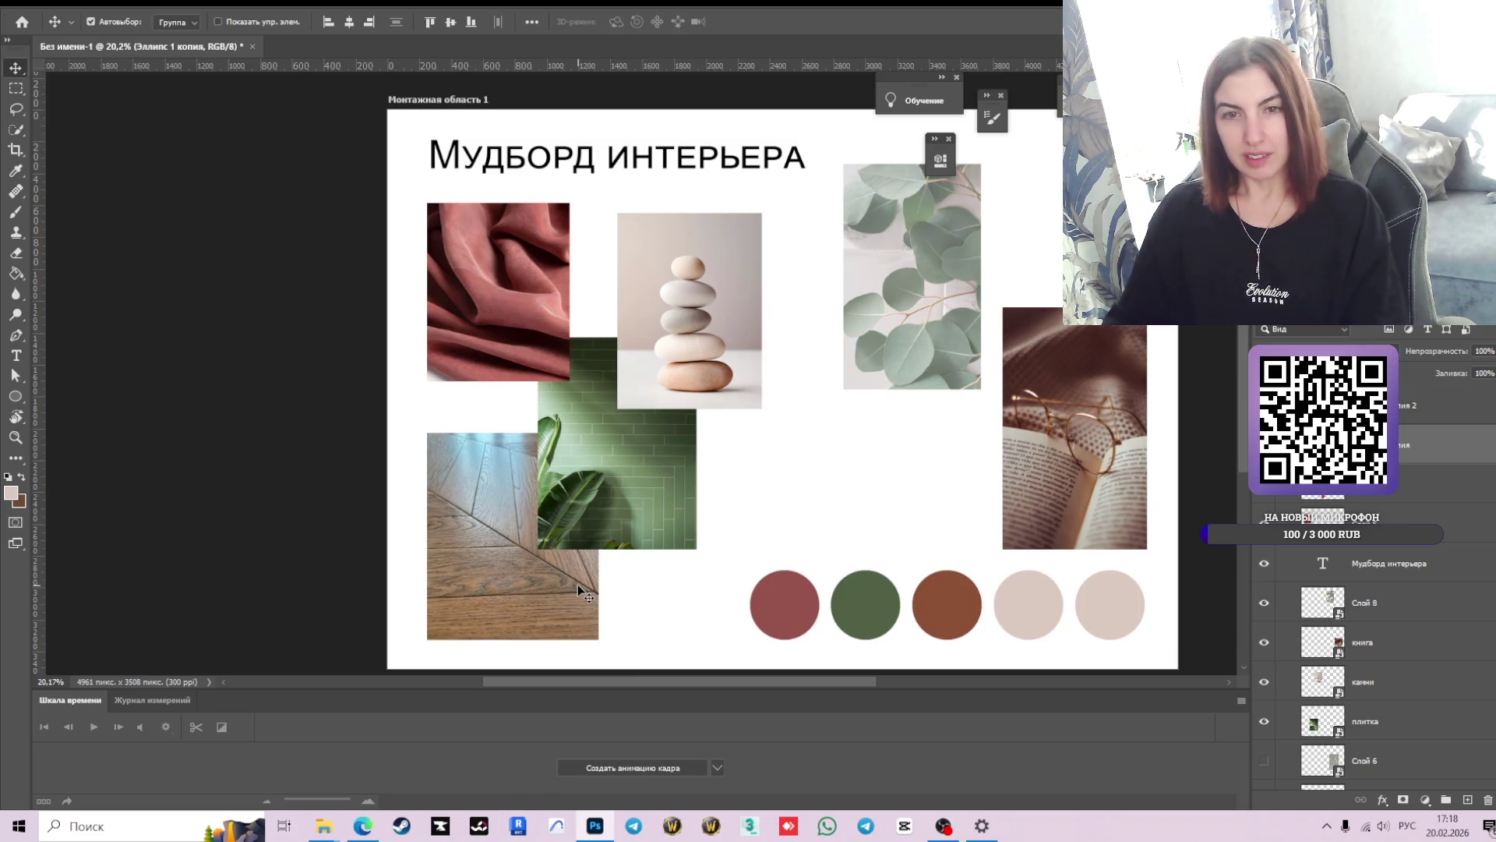
pyautogui.hotkey('alt', 'Tab')
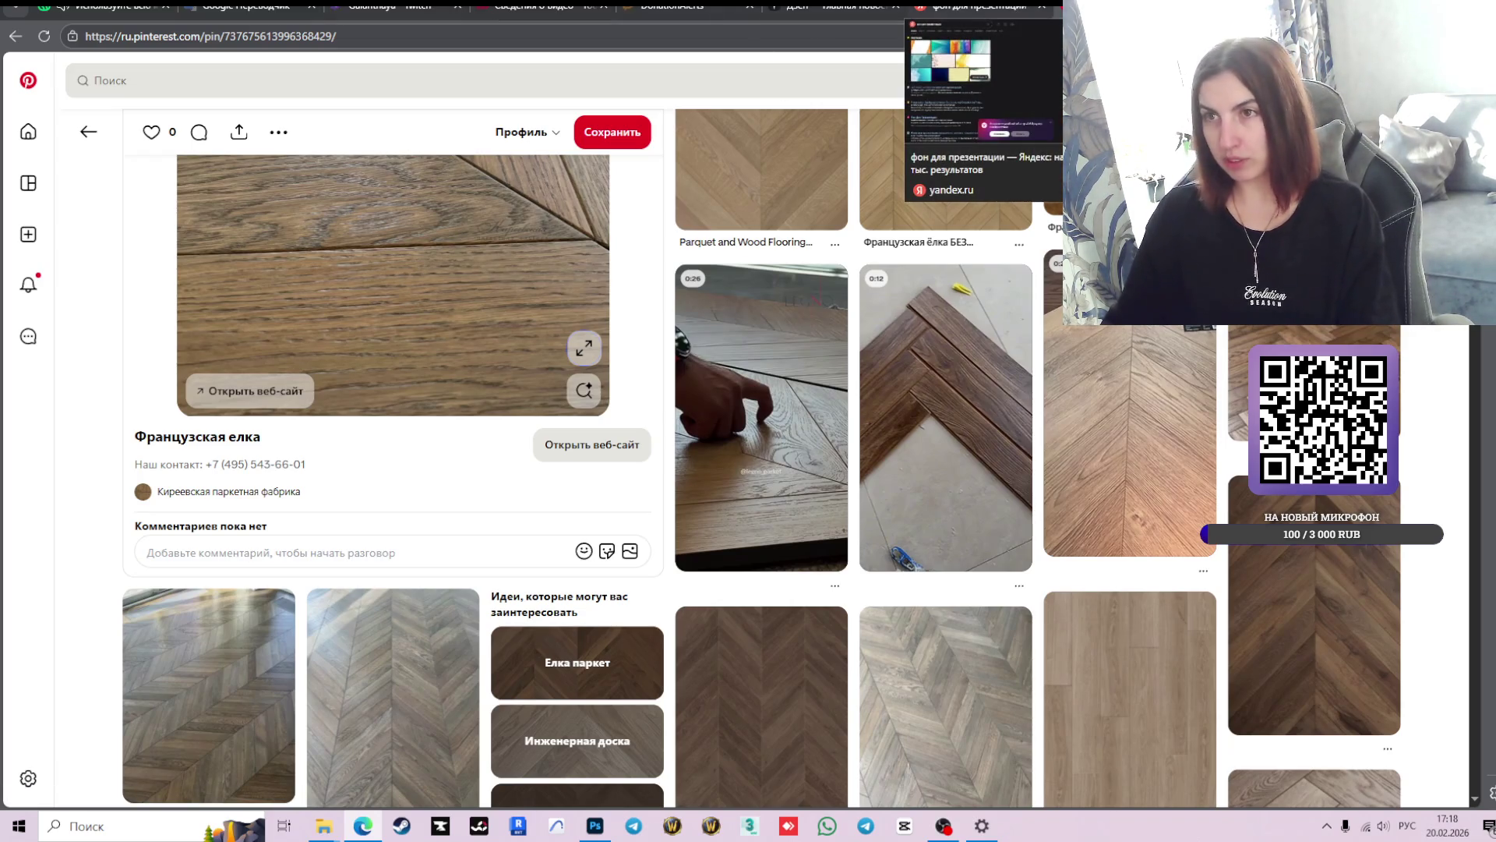
# - Flip between the Pinterest and Yandex tabs, ending on the 'фон для презентации' results
pyautogui.click(974, 11)
pyautogui.hotkey('ctrl', 'Tab')
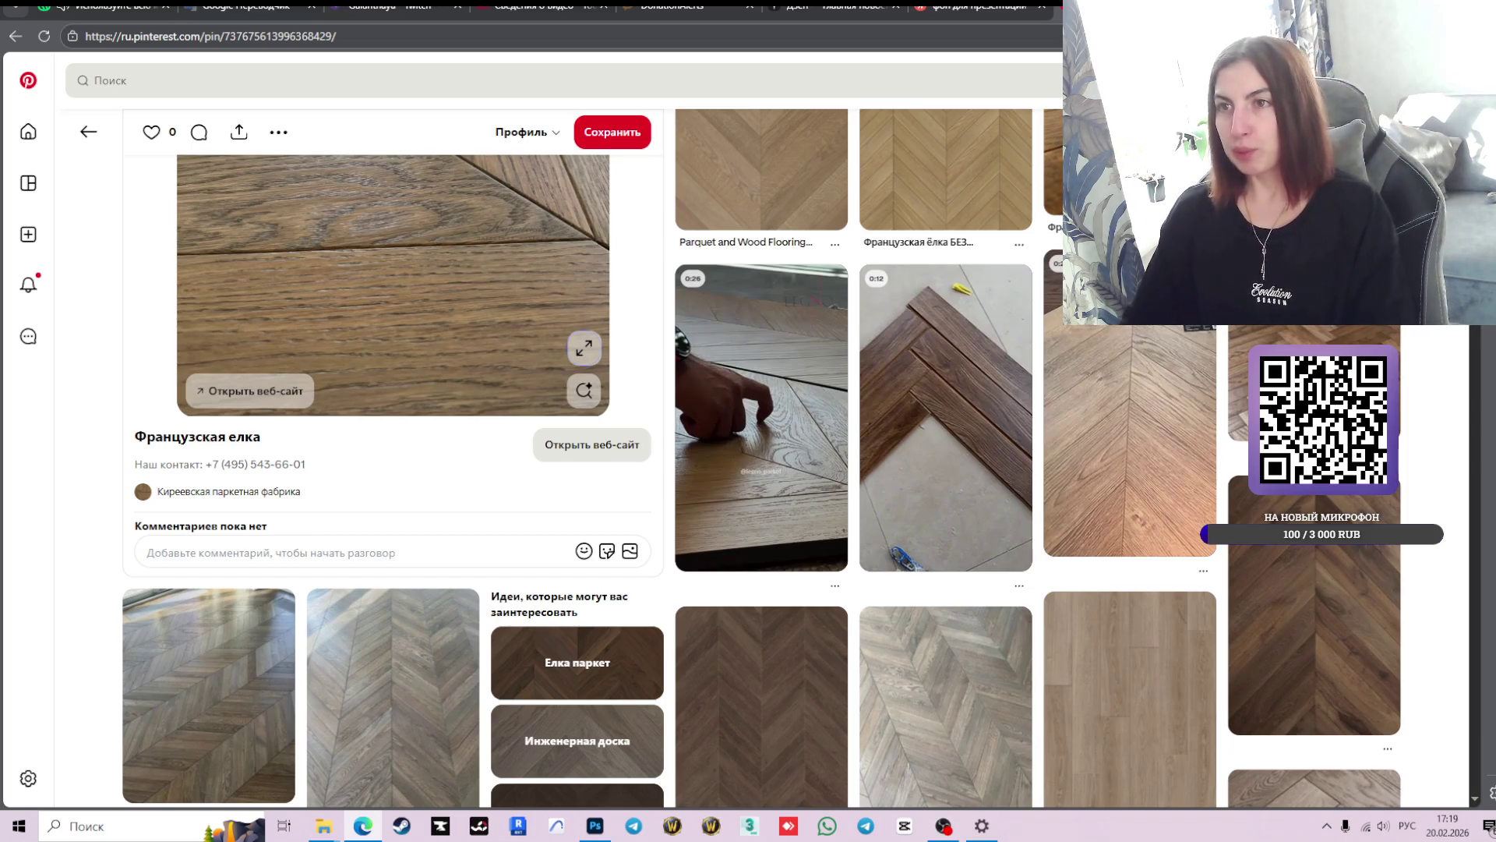
pyautogui.click(978, 10)
pyautogui.hotkey('ctrl', 'Tab')
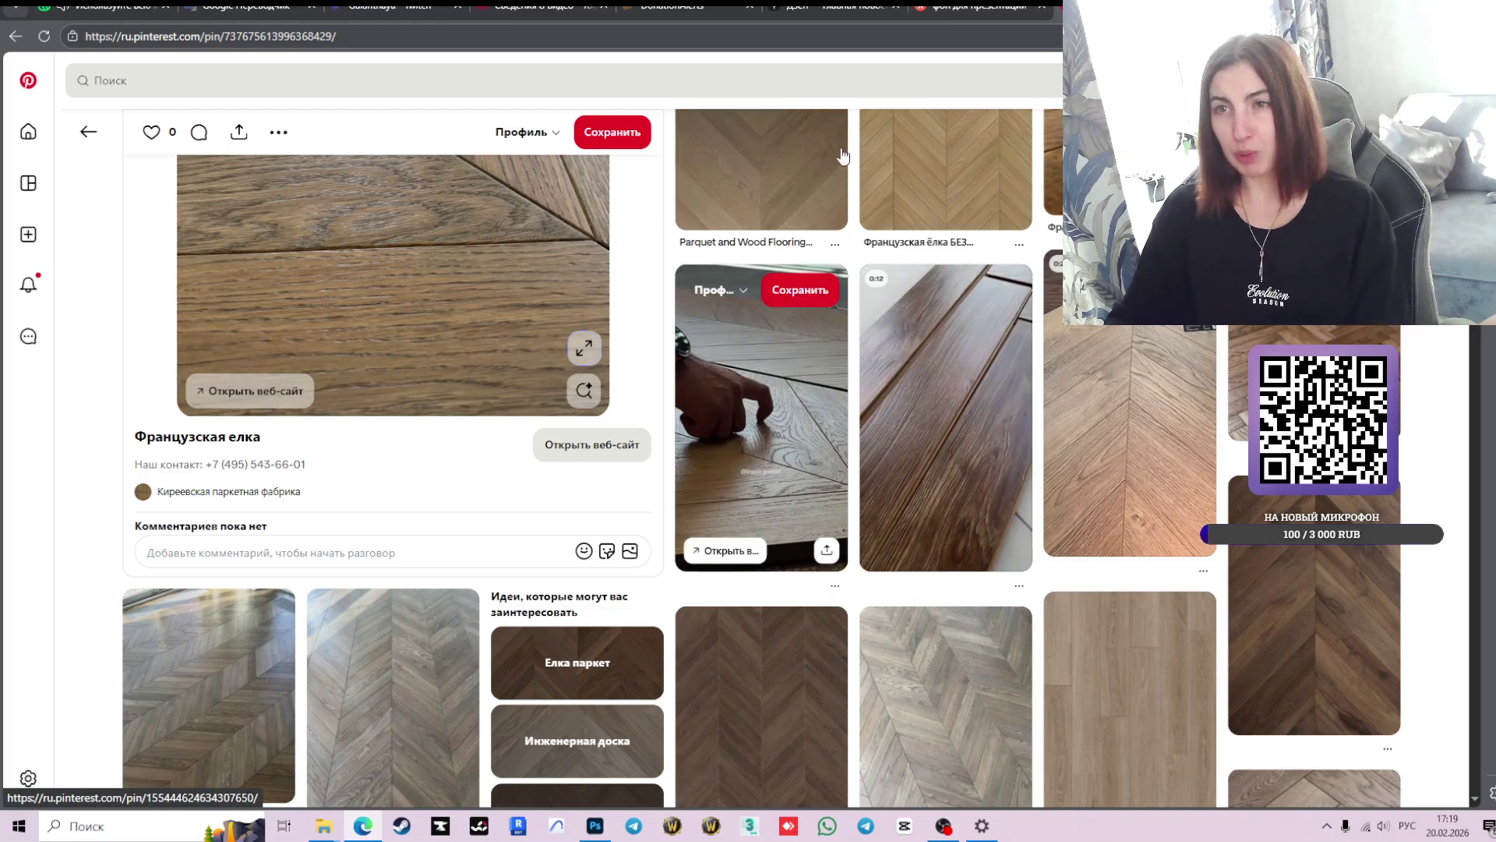
pyautogui.click(966, 9)
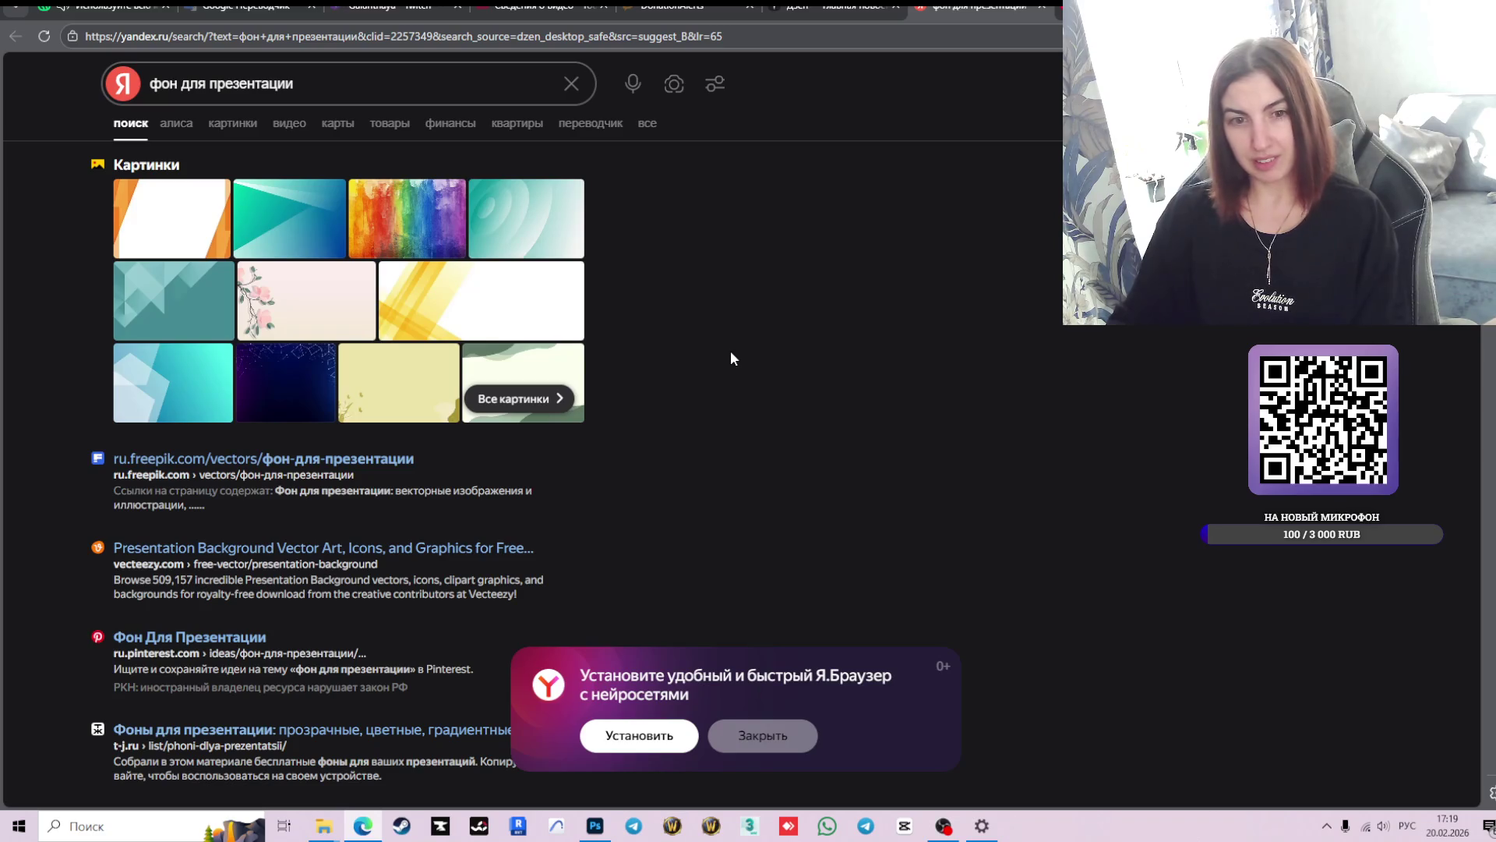
# - Try the Pinterest 'фон для презентации' ideas link, reload it, and close the blank tab
pyautogui.click(222, 641)
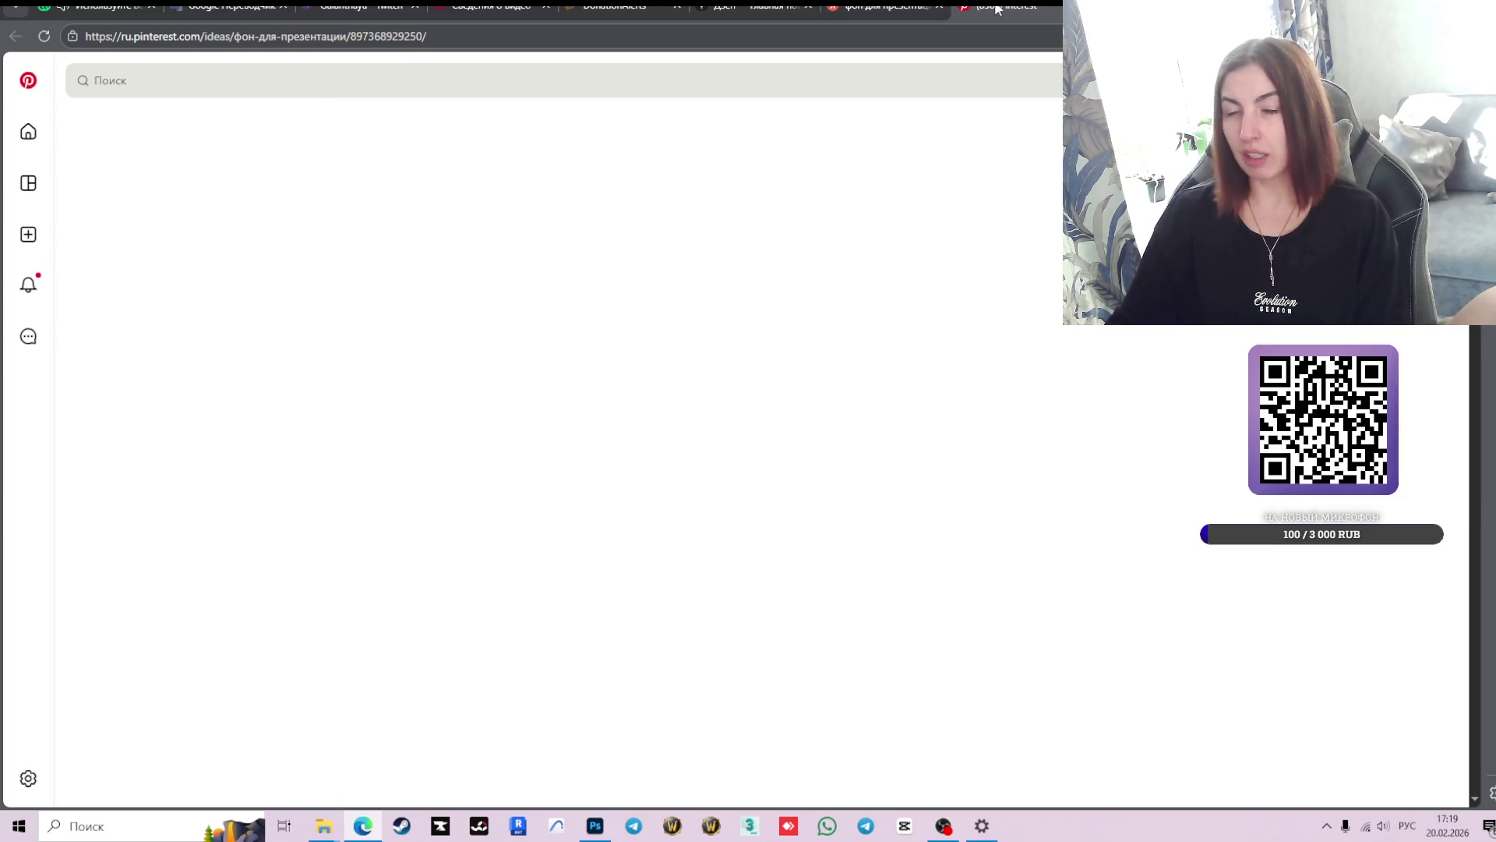
pyautogui.click(45, 37)
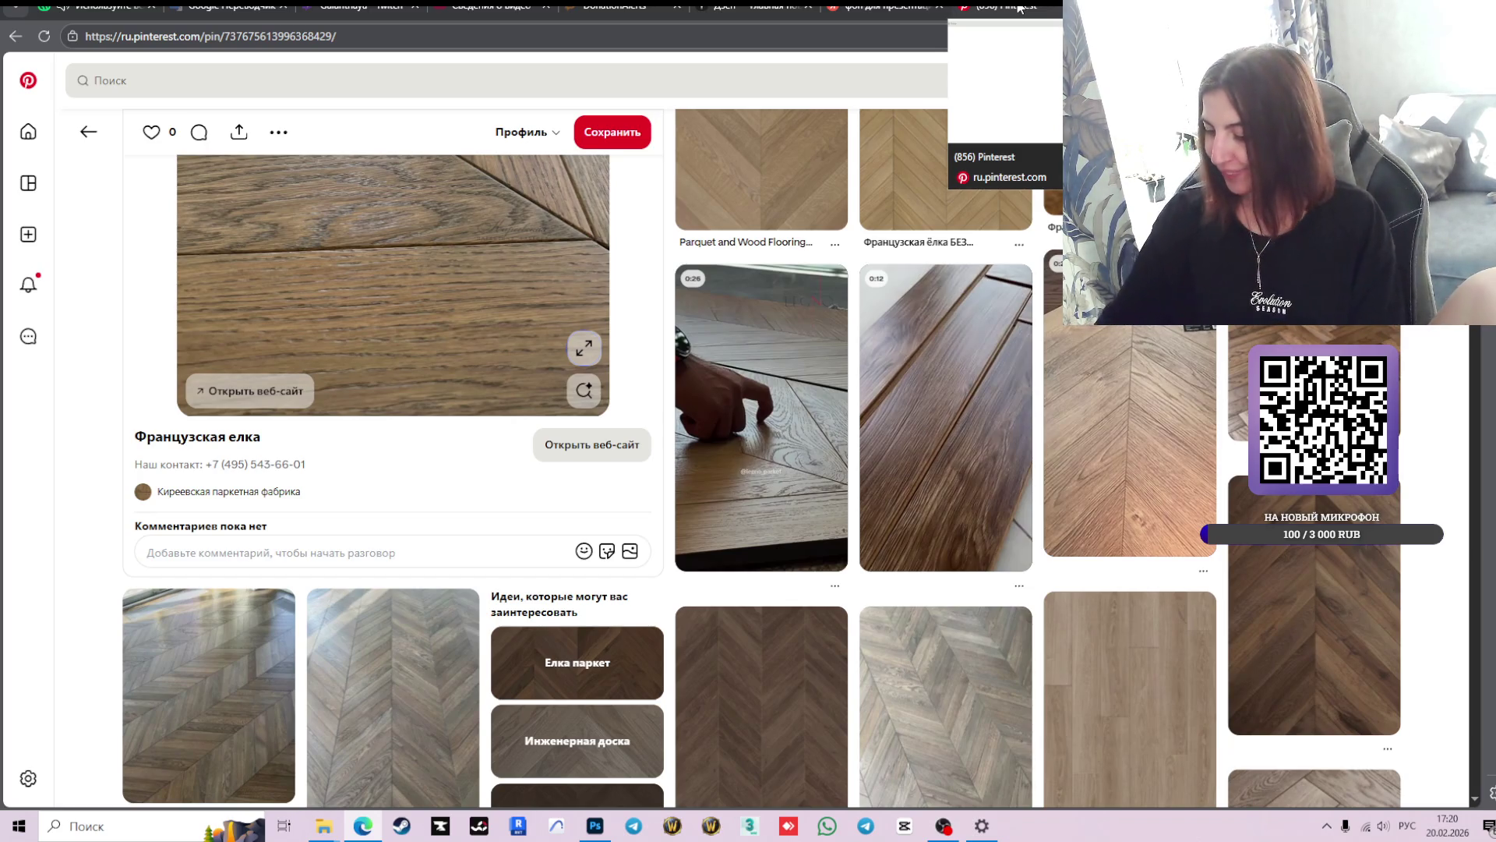
pyautogui.hotkey('alt', 'Left')
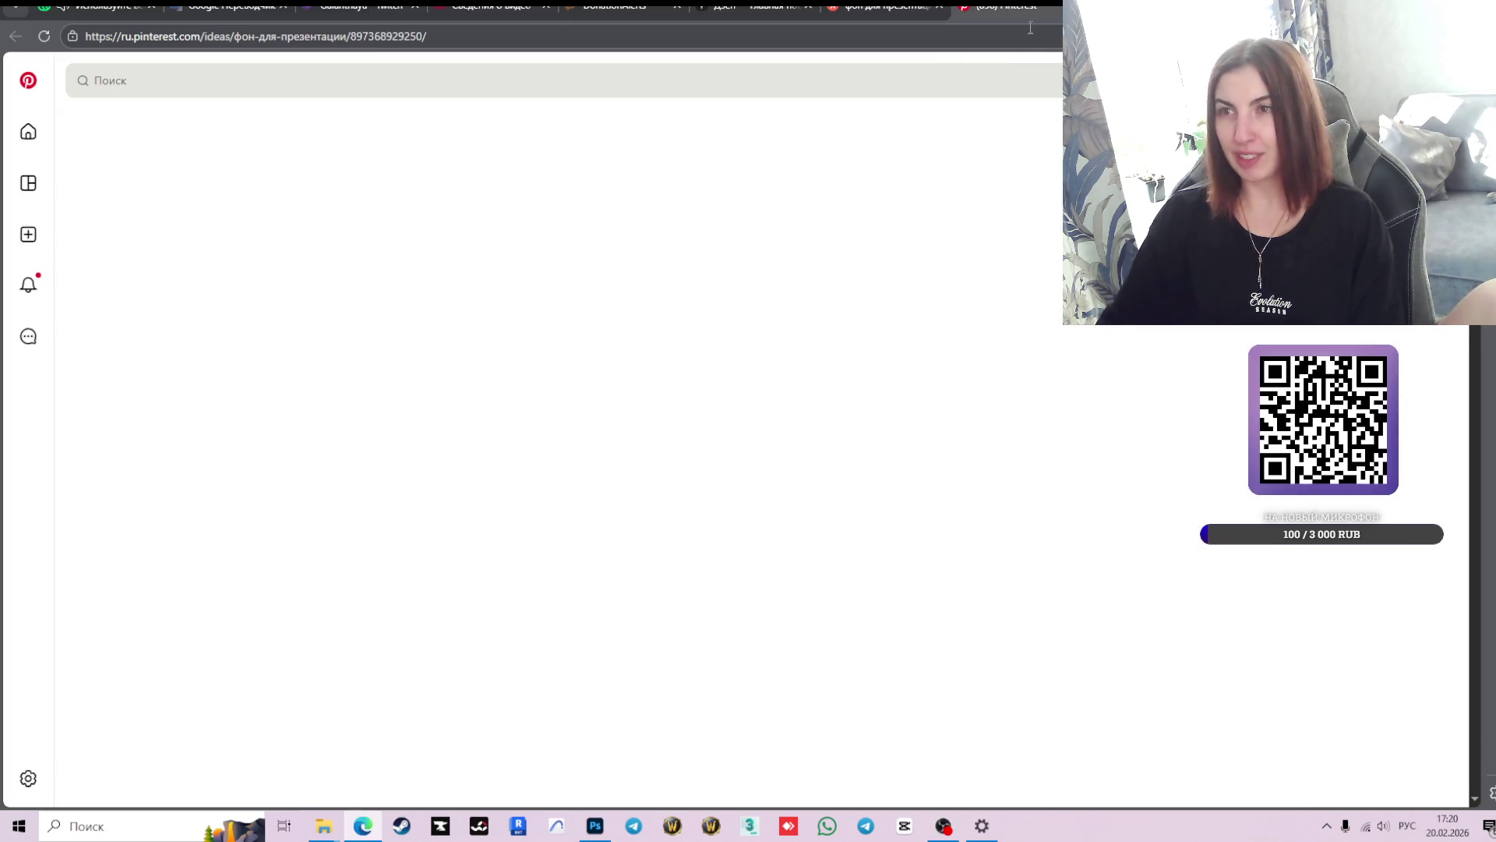
pyautogui.hotkey('ctrl', 'w')
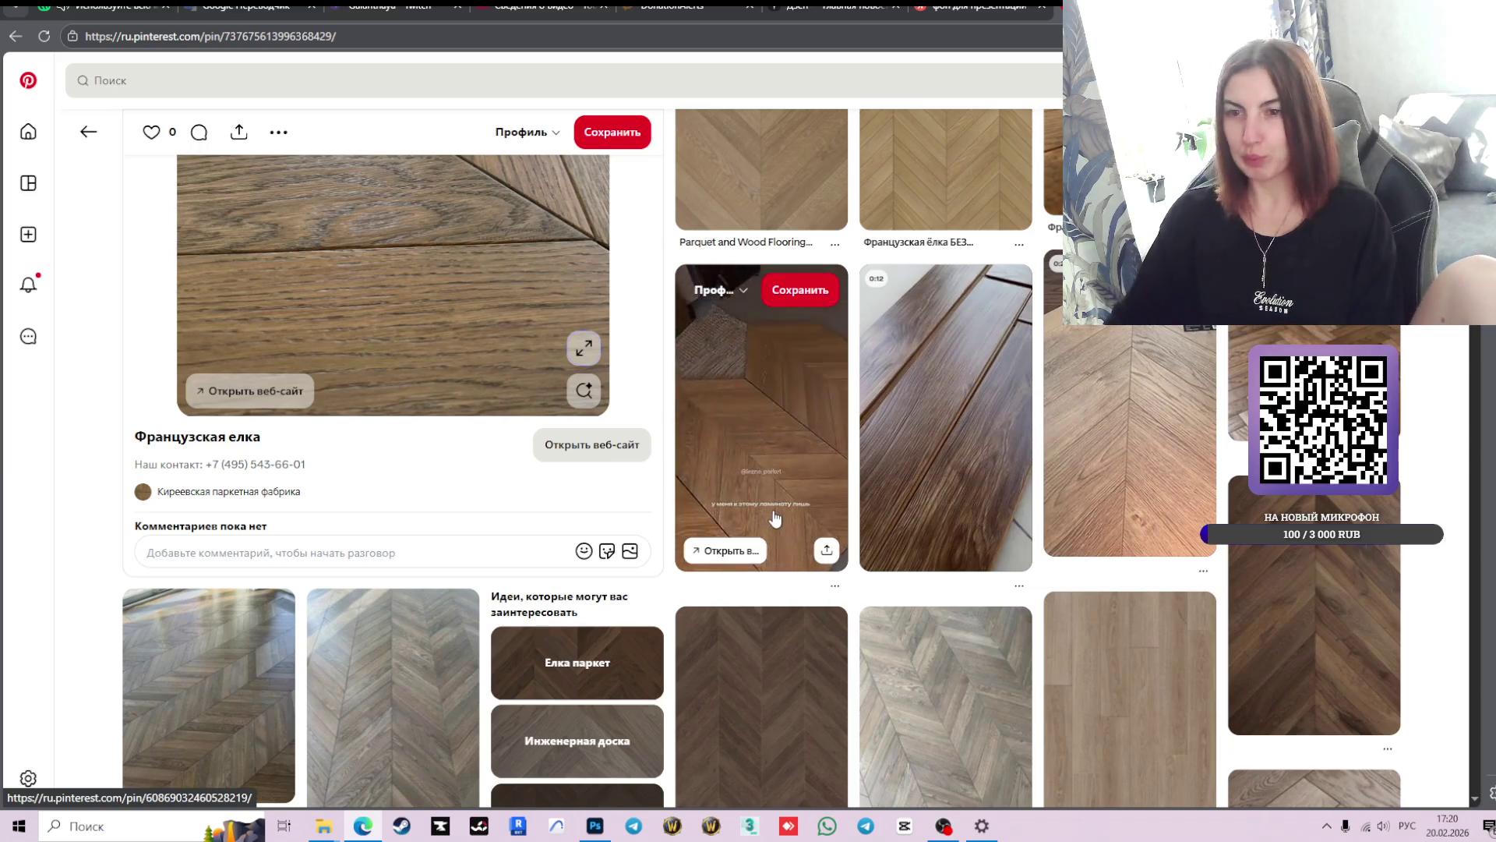
# - Reopen the Pinterest 'фон для презентации' result and place the cursor in Pinterest's search bar
pyautogui.moveTo(960, 7)
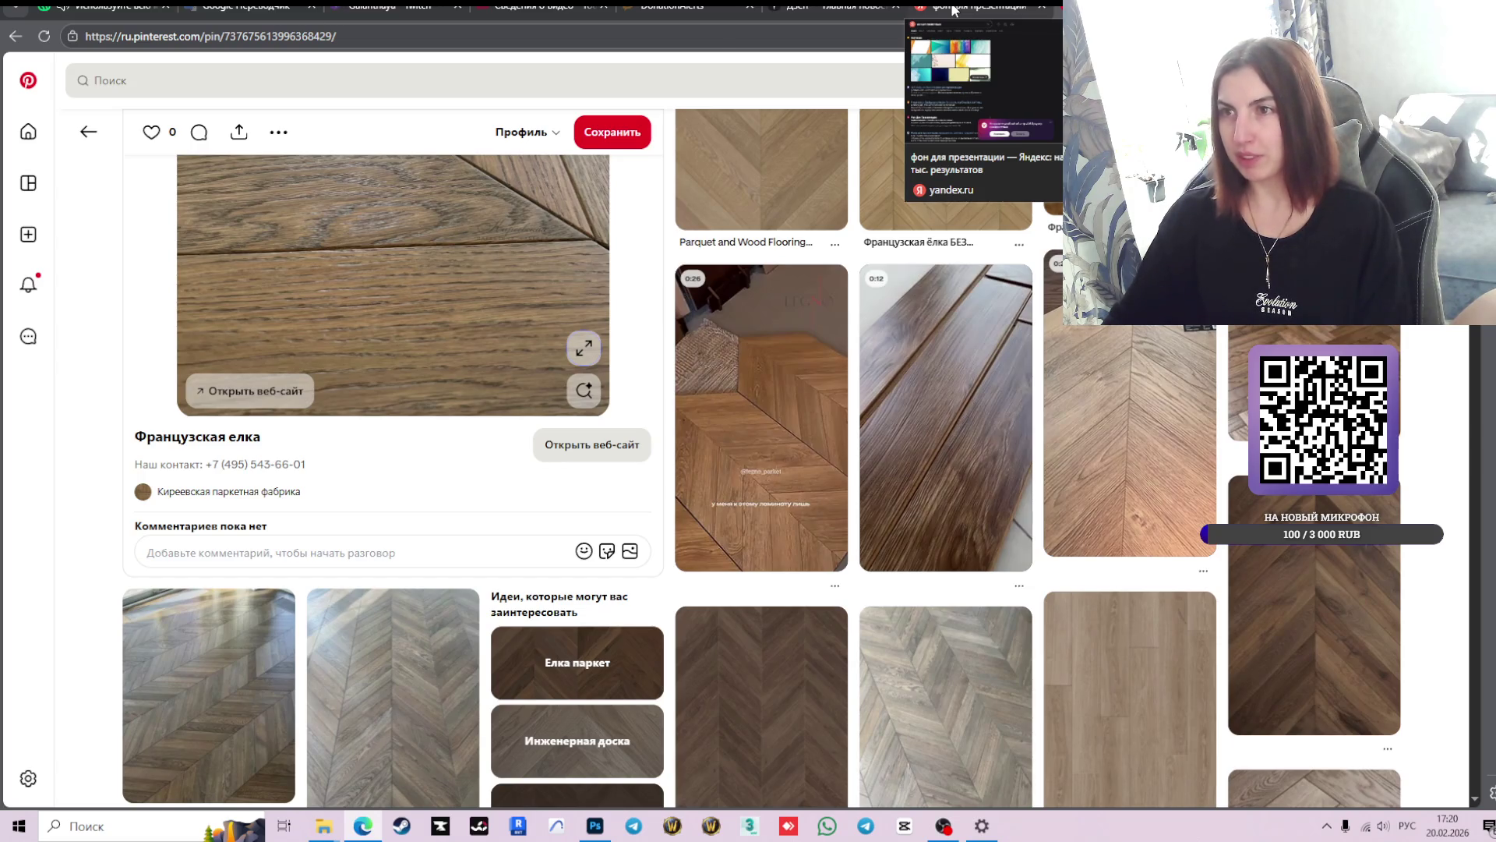
pyautogui.click(954, 9)
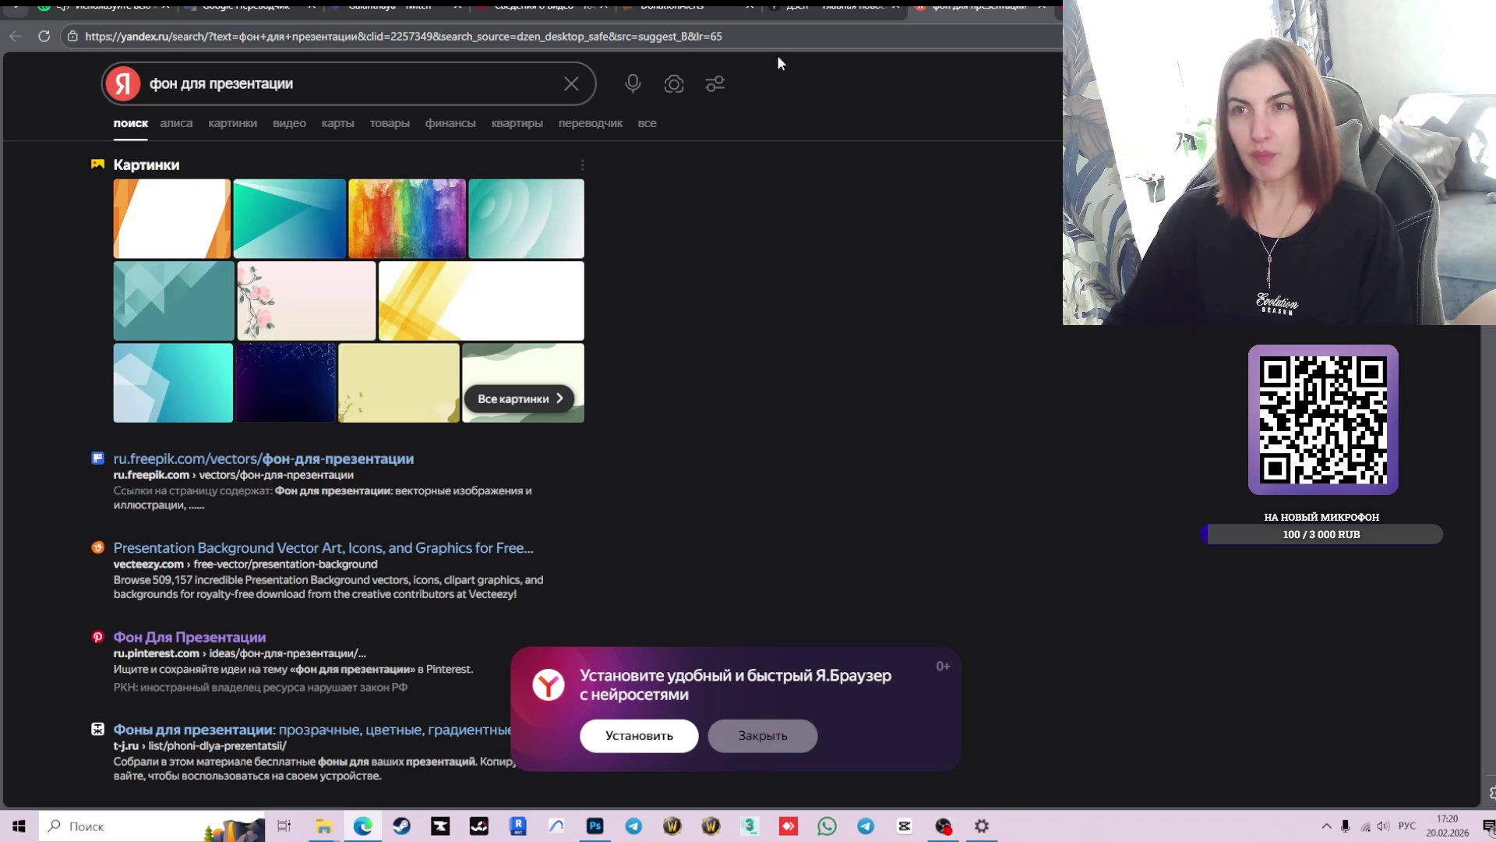
pyautogui.click(191, 637)
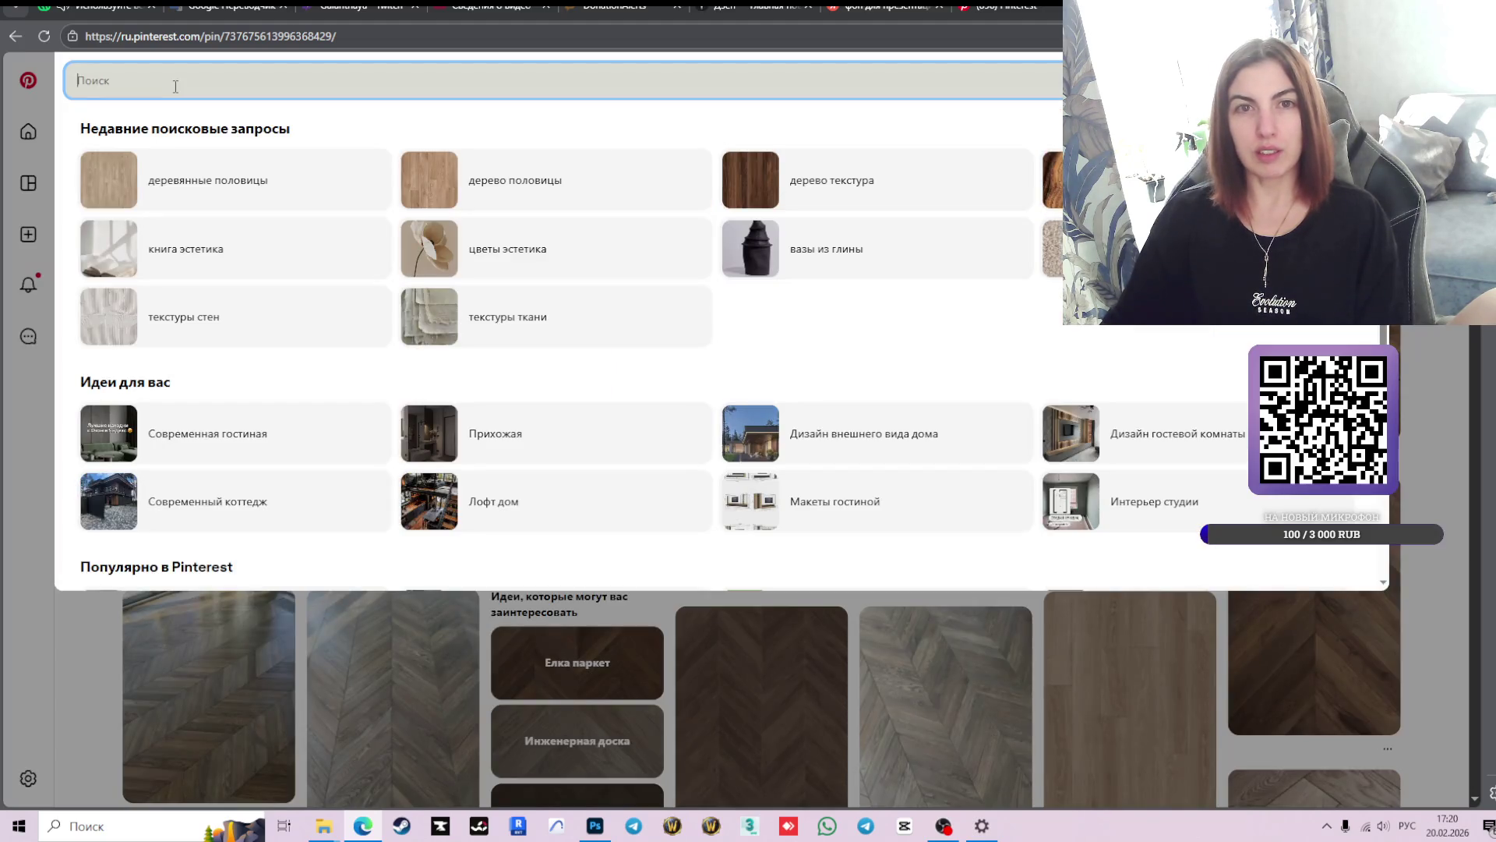
pyautogui.click(172, 88)
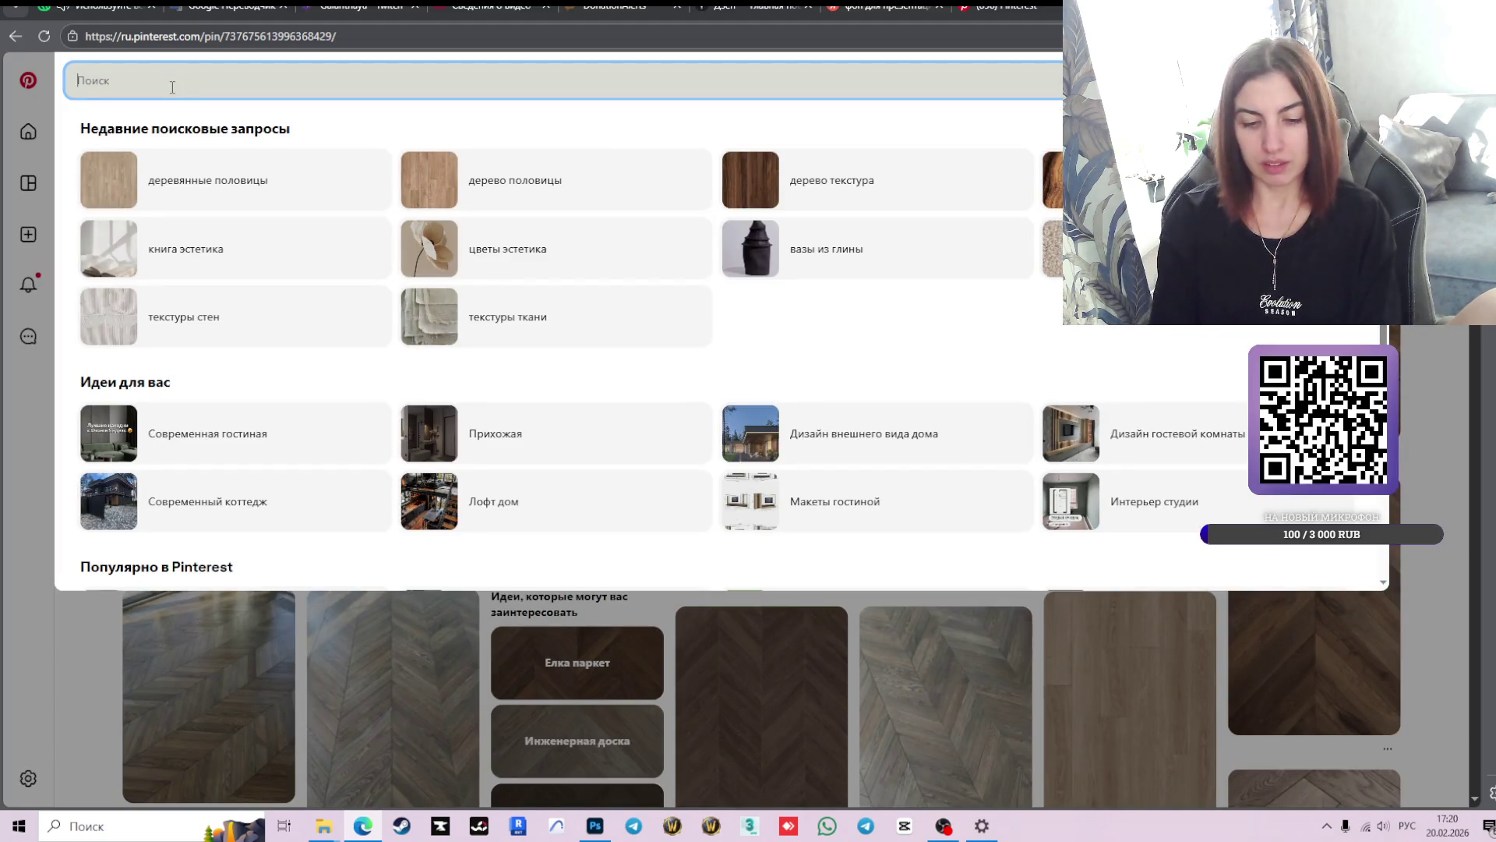
# - Enter 'фон для' in the Pinterest search box to see background suggestions
pyautogui.write('фон')
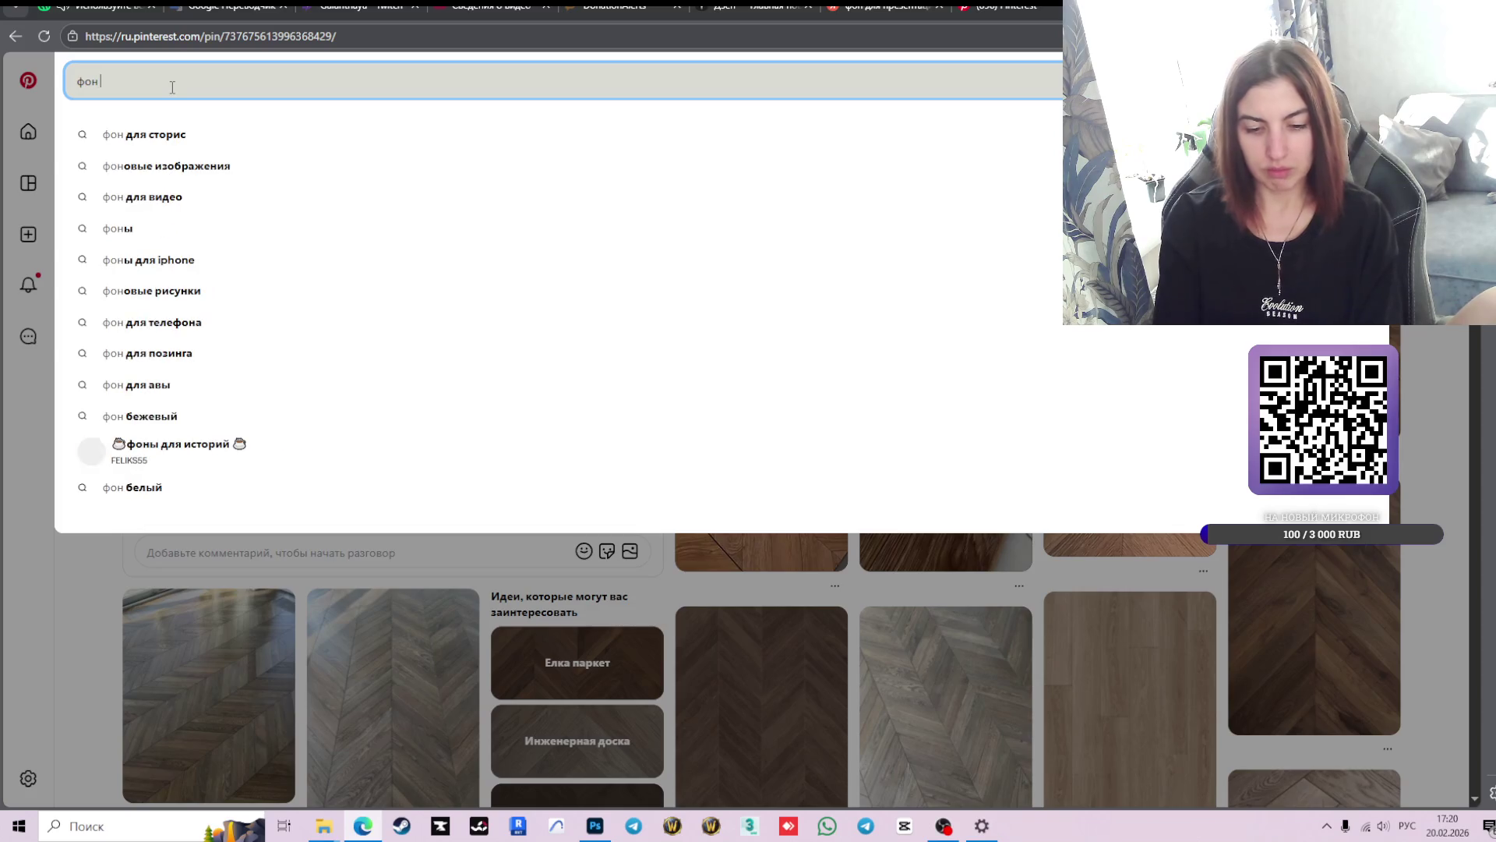
pyautogui.write(' для')
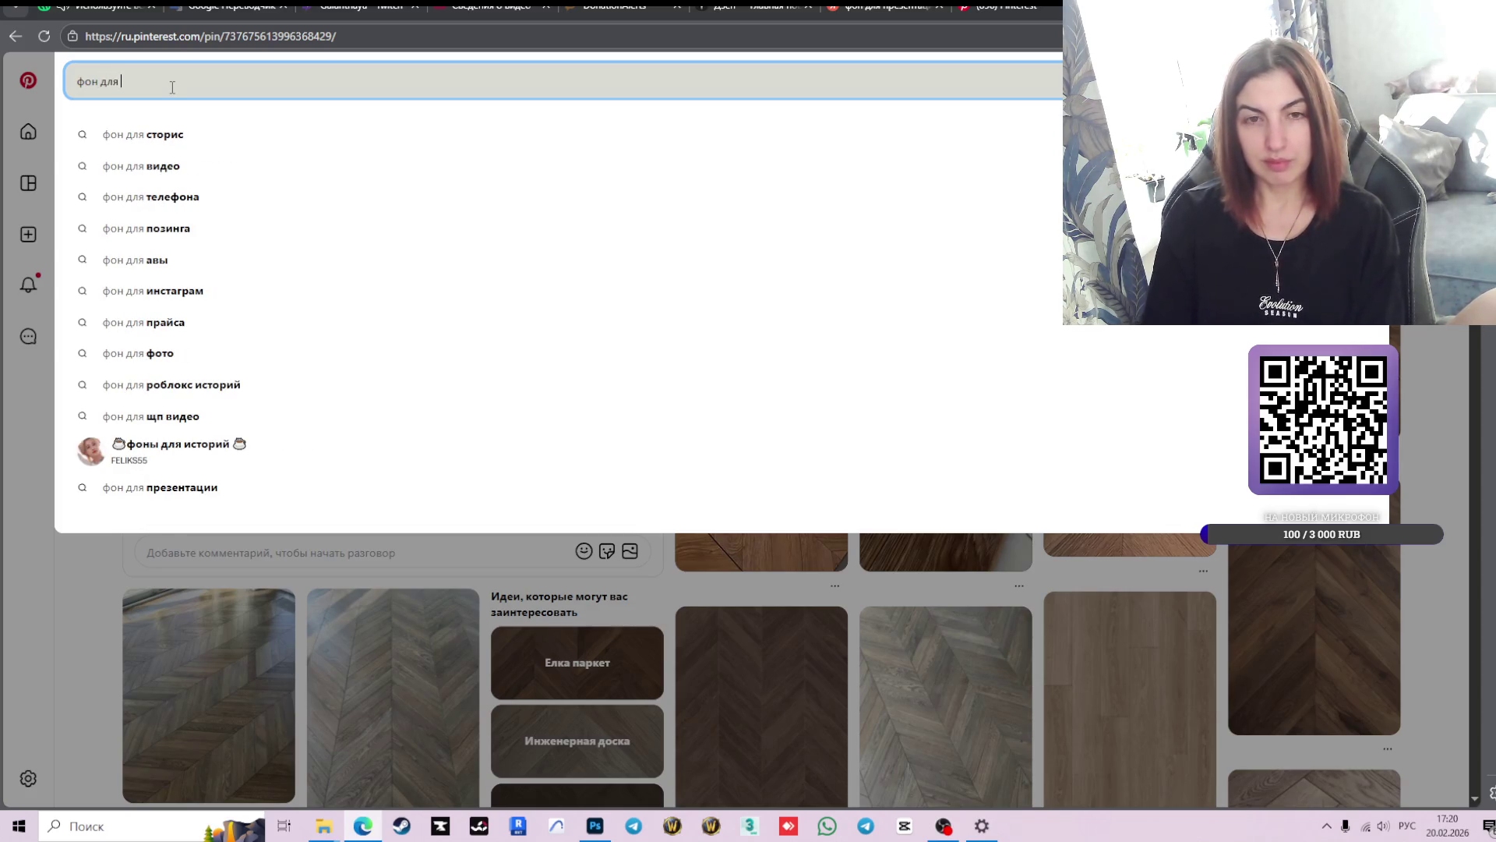
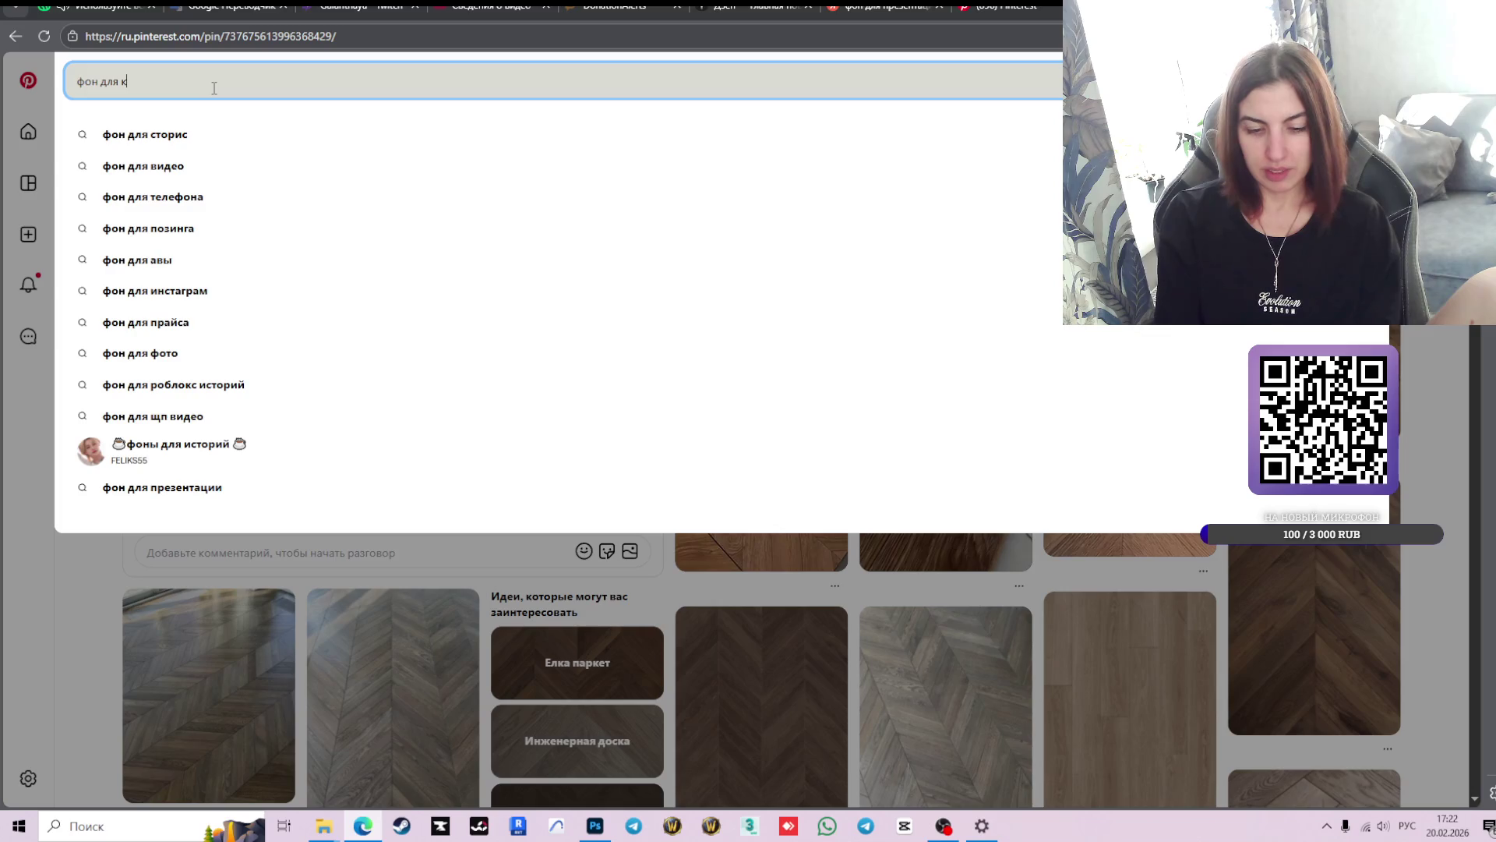
# - Search Pinterest for 'фон для коллажа' and scroll through the background pins
pyautogui.write('коллажа')
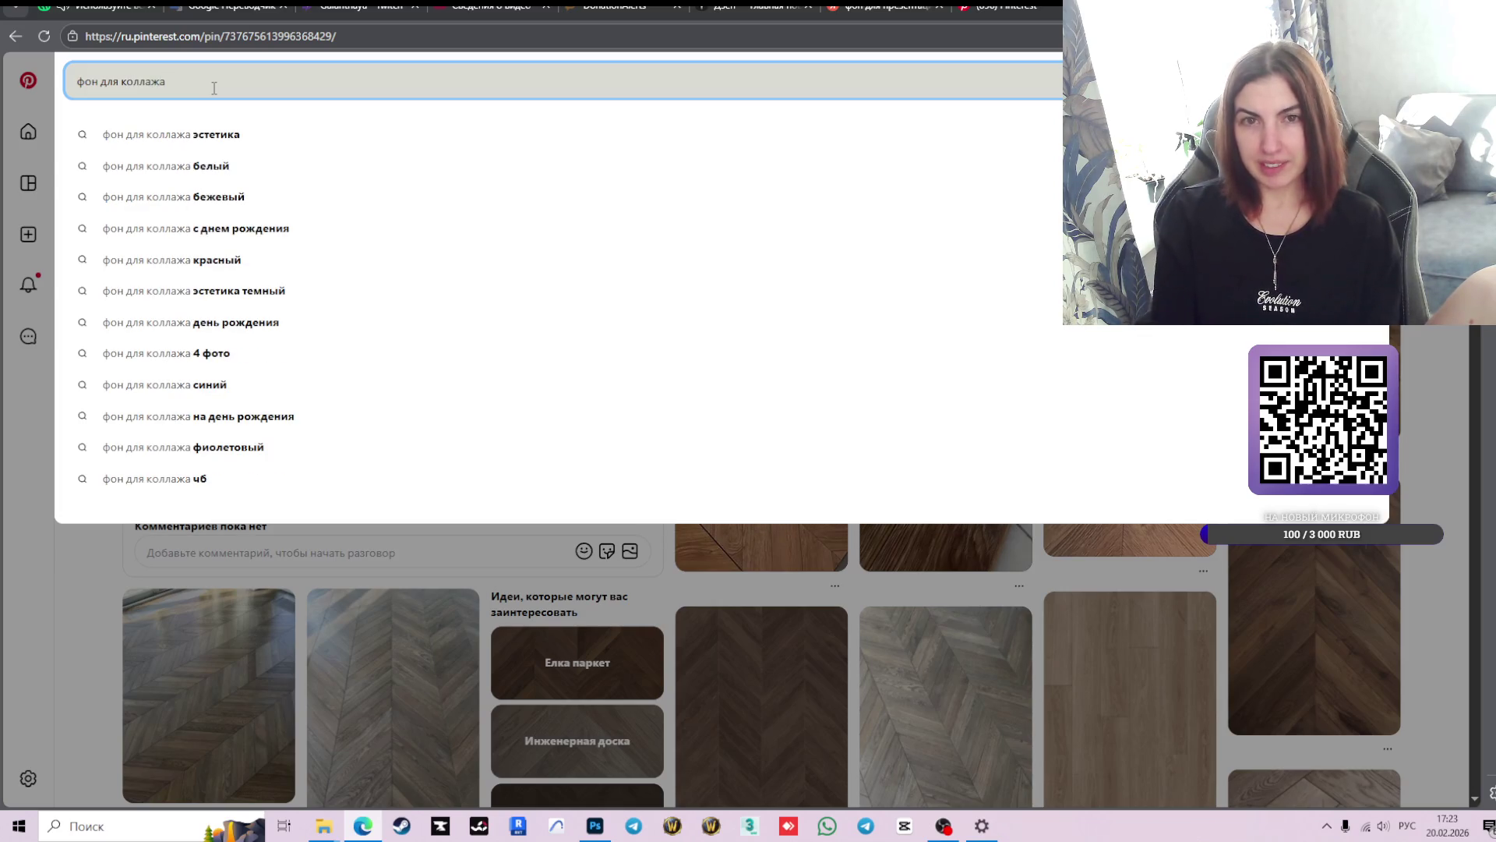
pyautogui.press('Return')
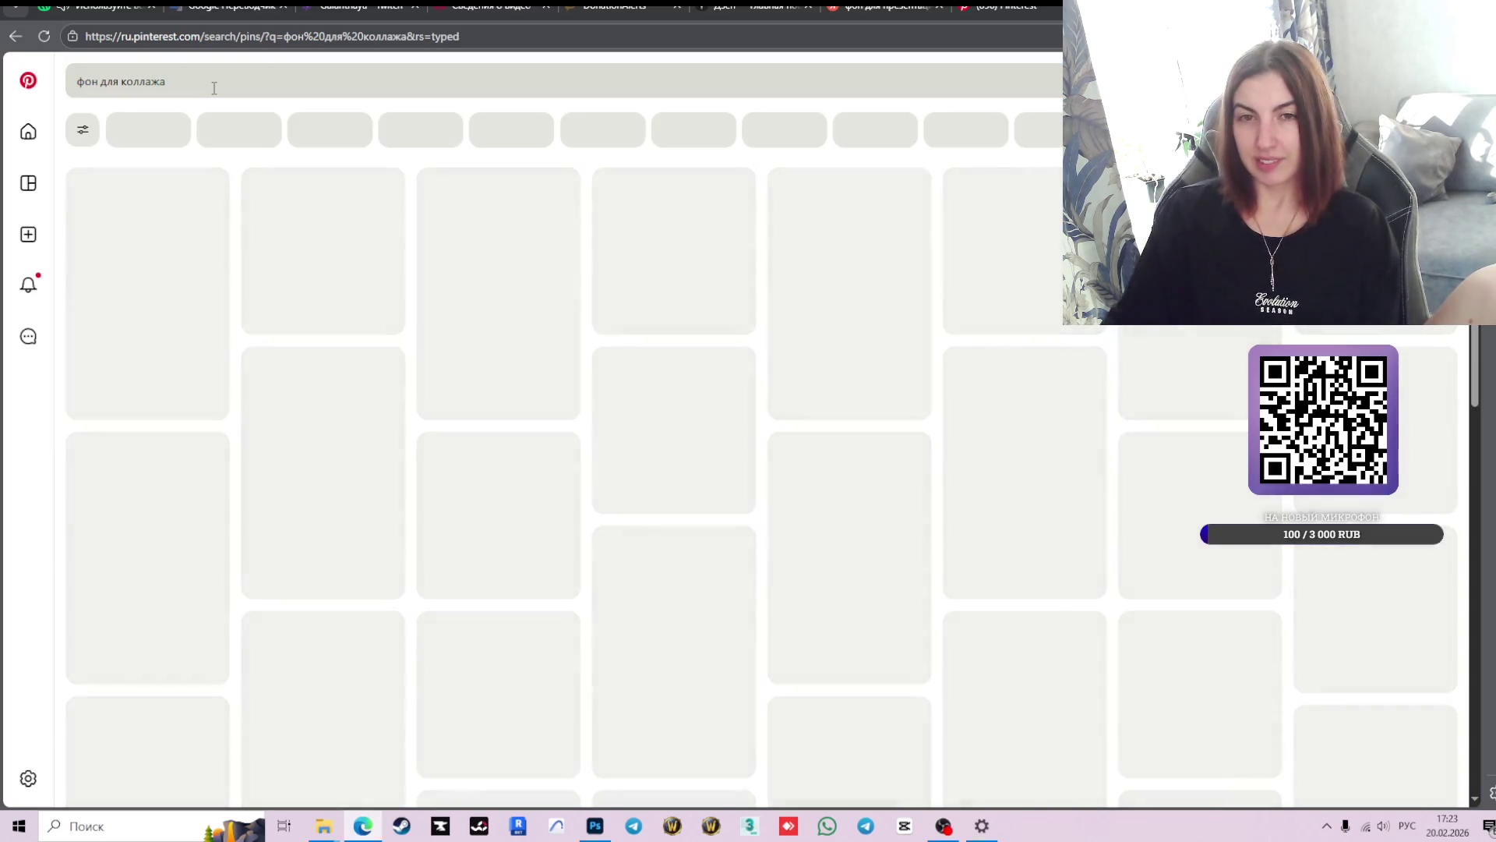
pyautogui.scroll(-4, 970, 472)
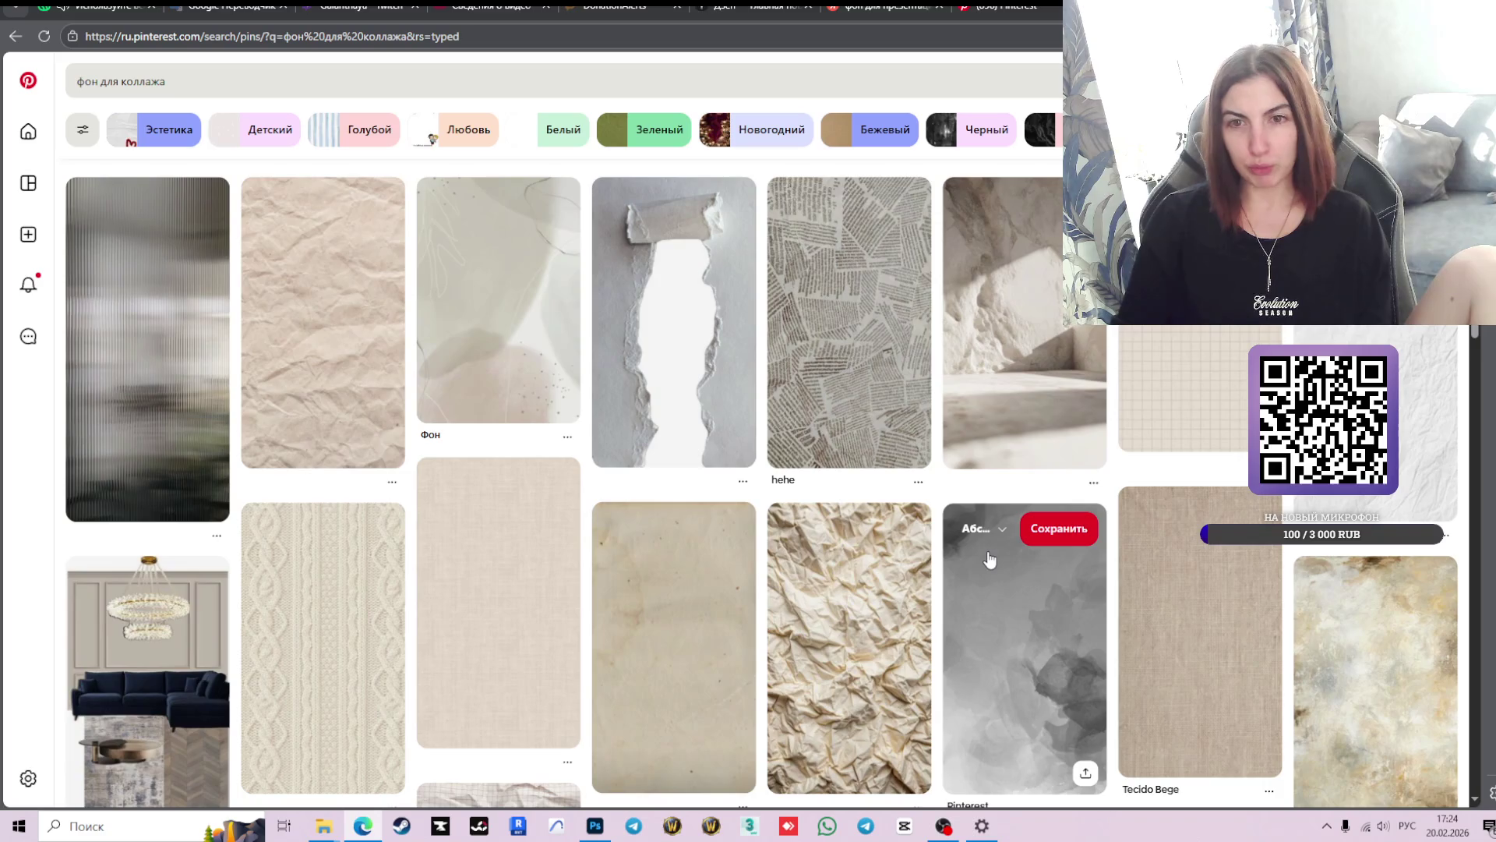
pyautogui.scroll(-4, 993, 560)
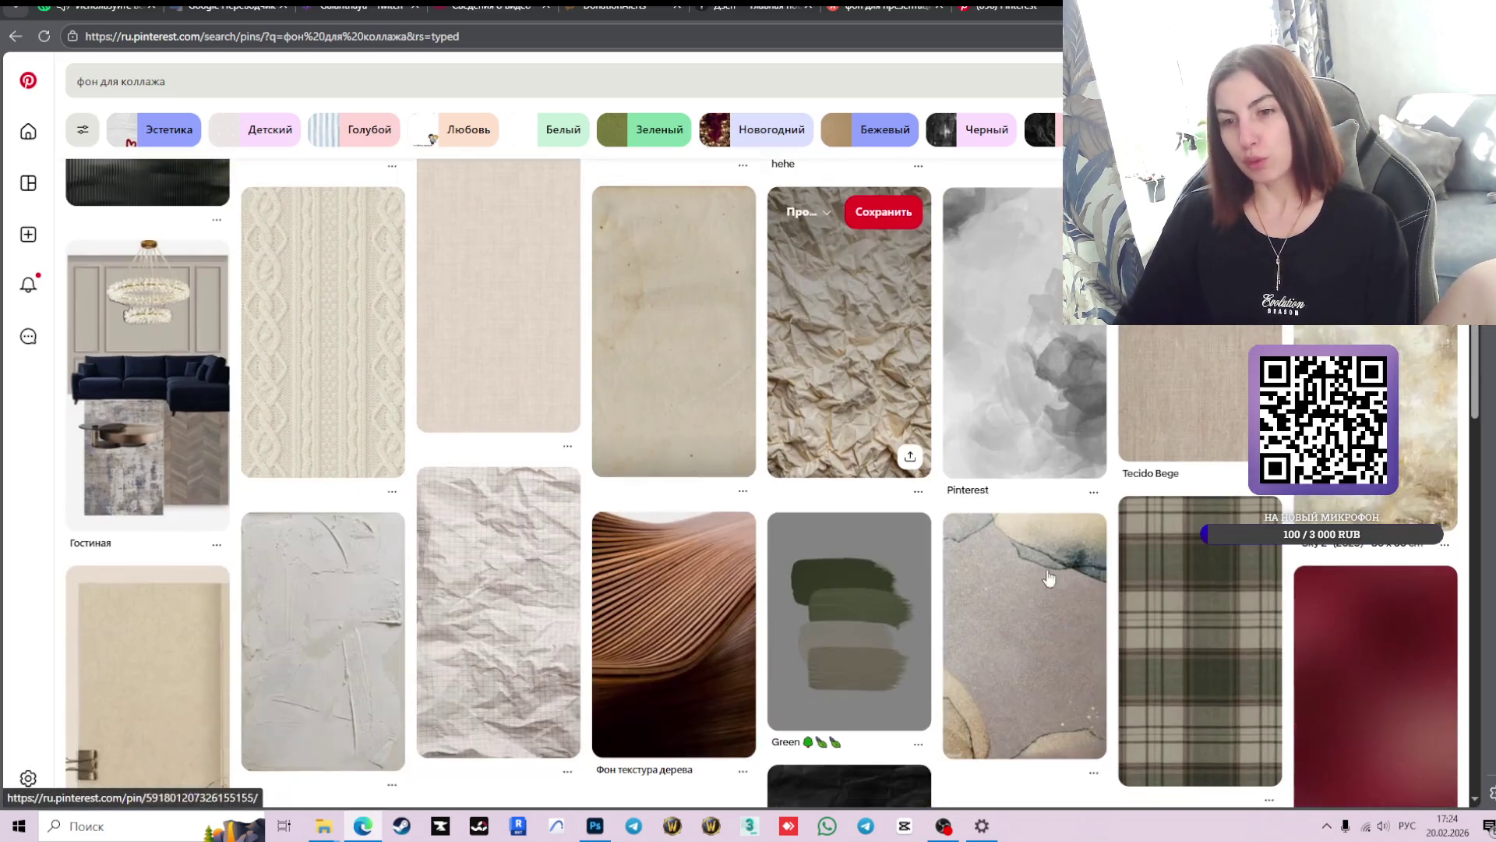
pyautogui.scroll(-3, 974, 546)
pyautogui.scroll(-4, 833, 522)
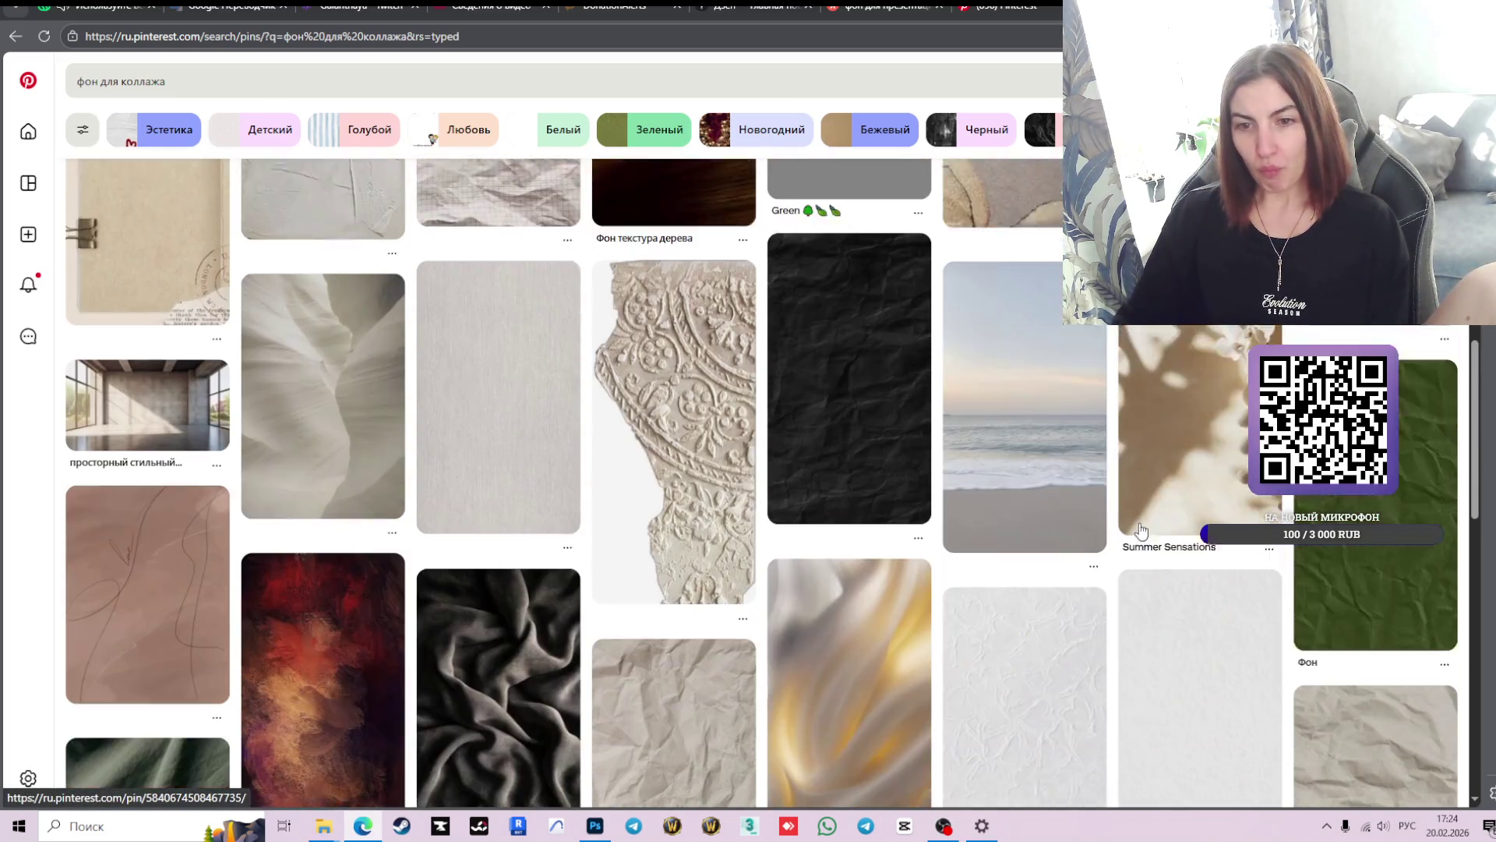
pyautogui.scroll(2, 833, 522)
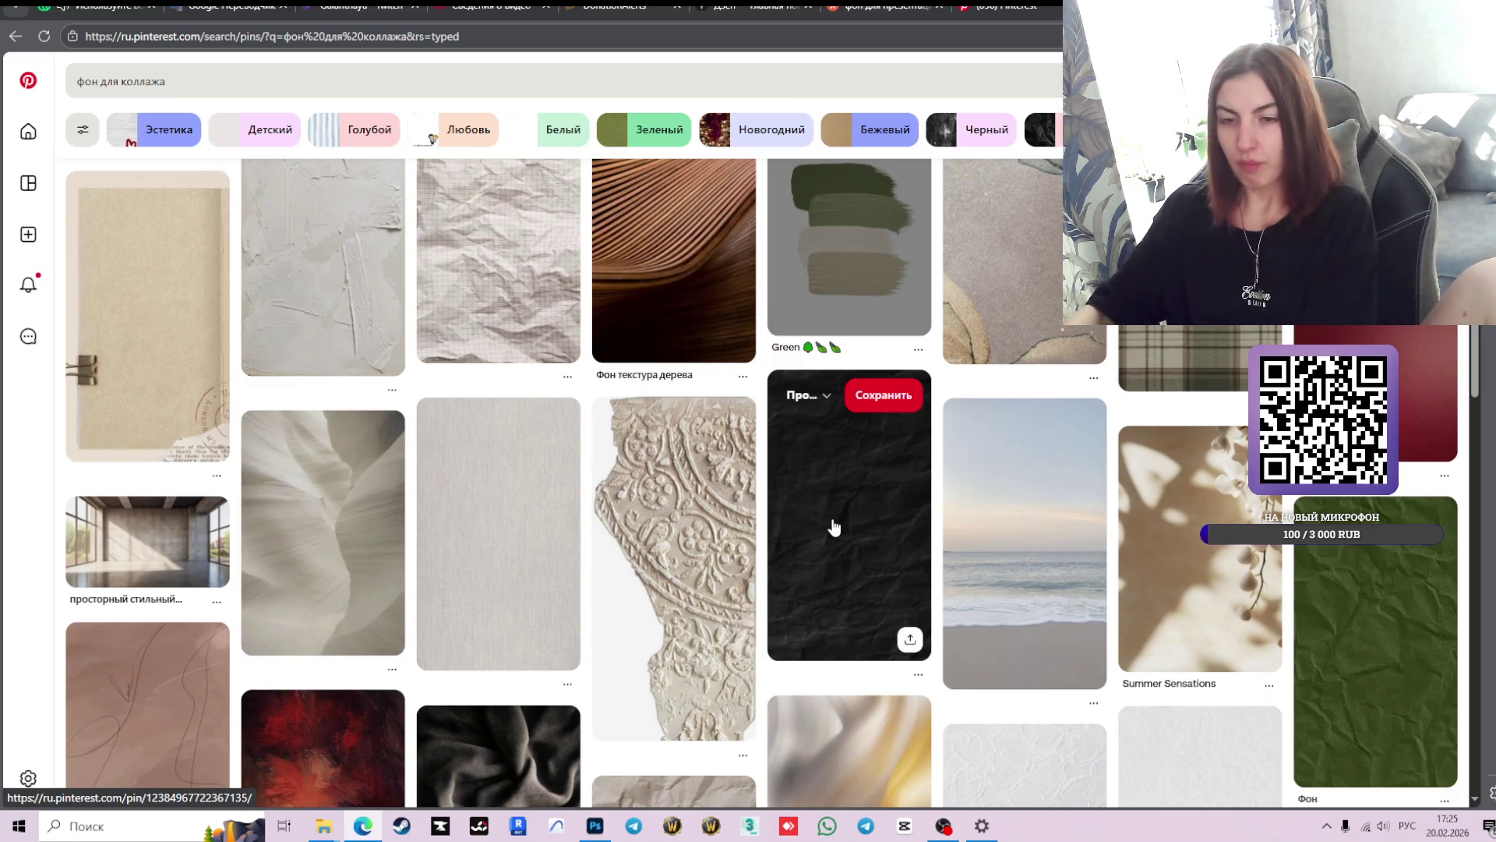
pyautogui.scroll(-3, 778, 475)
pyautogui.scroll(3, 515, 551)
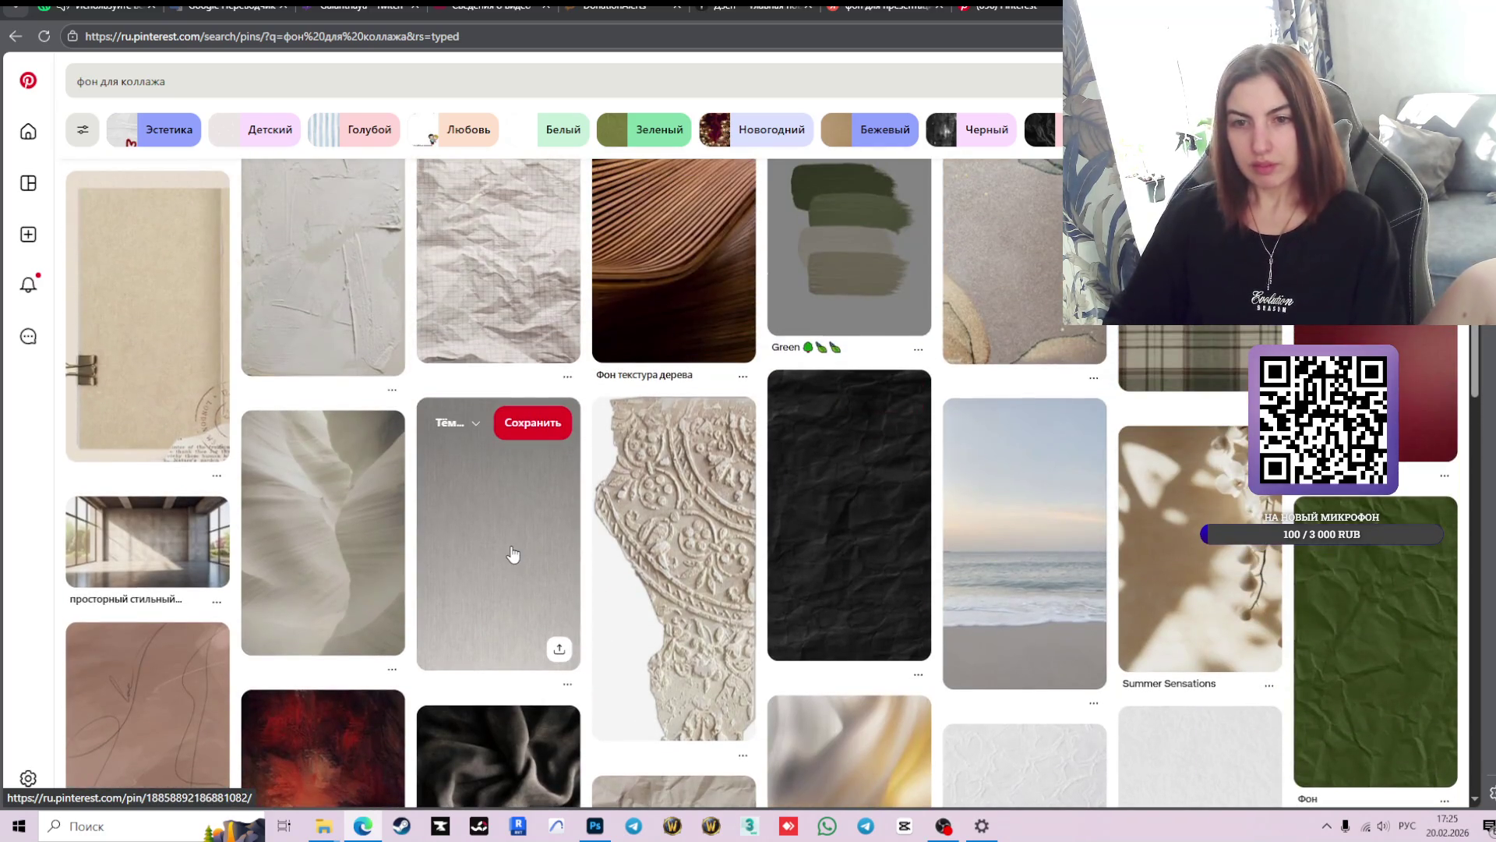
pyautogui.scroll(-2, 820, 555)
pyautogui.scroll(-3, 820, 555)
pyautogui.scroll(-4, 820, 555)
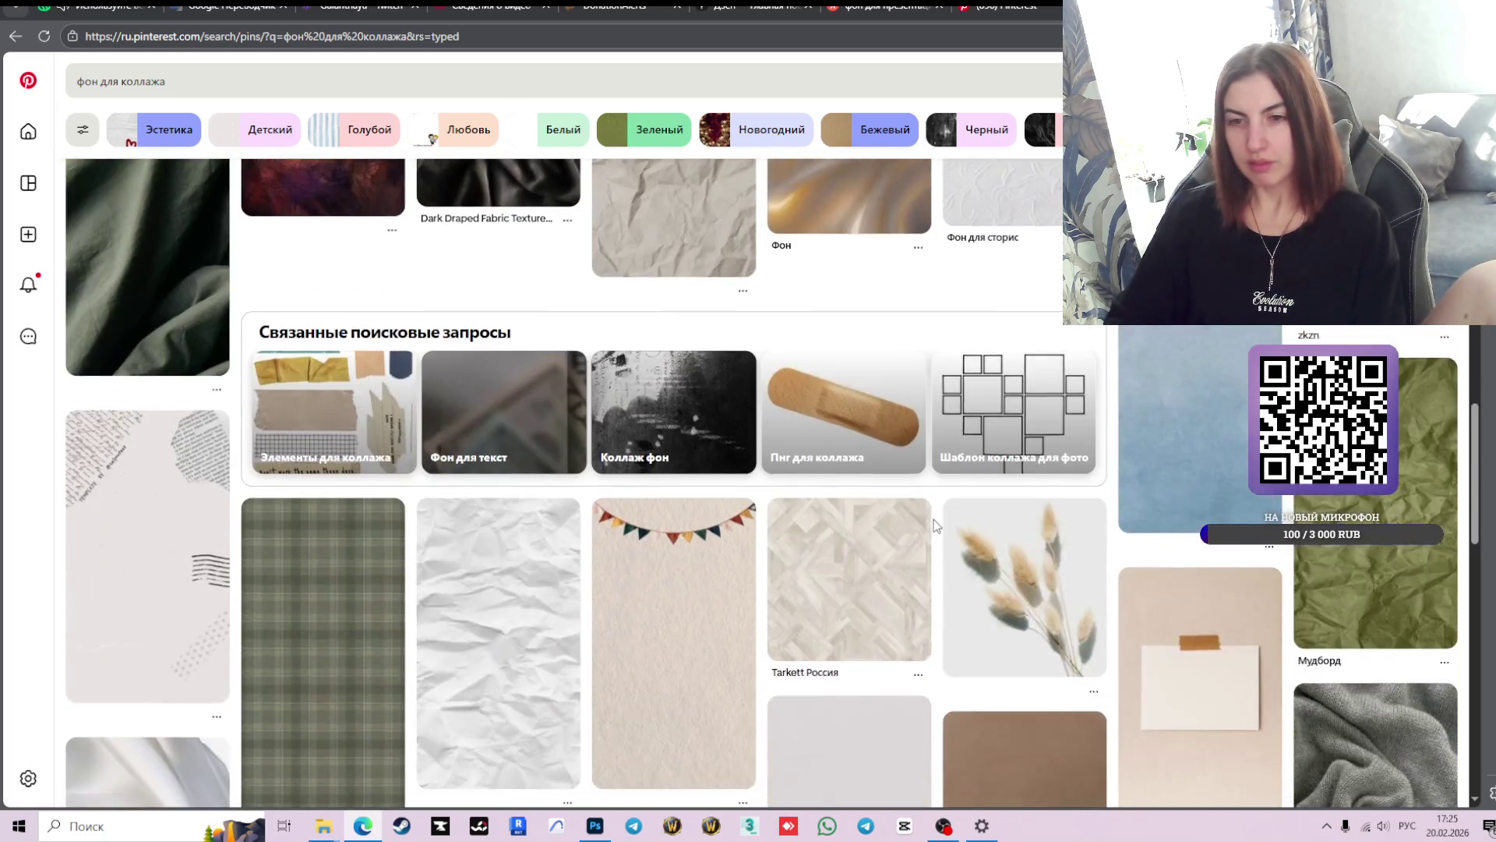
pyautogui.scroll(-4, 834, 557)
pyautogui.scroll(-2, 857, 560)
pyautogui.scroll(-2, 858, 565)
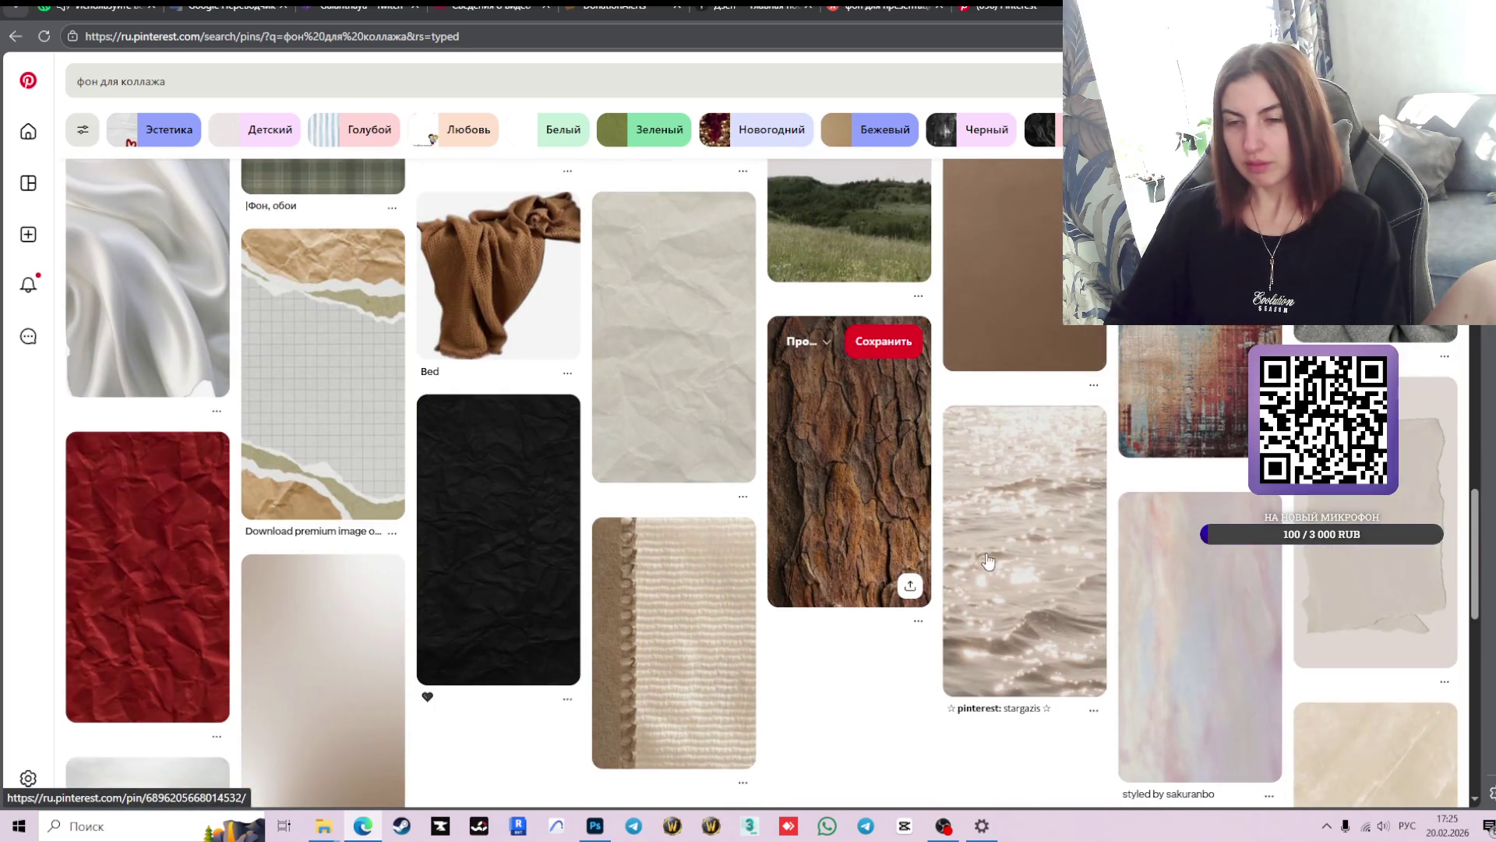
pyautogui.scroll(4, 785, 471)
pyautogui.click(686, 606)
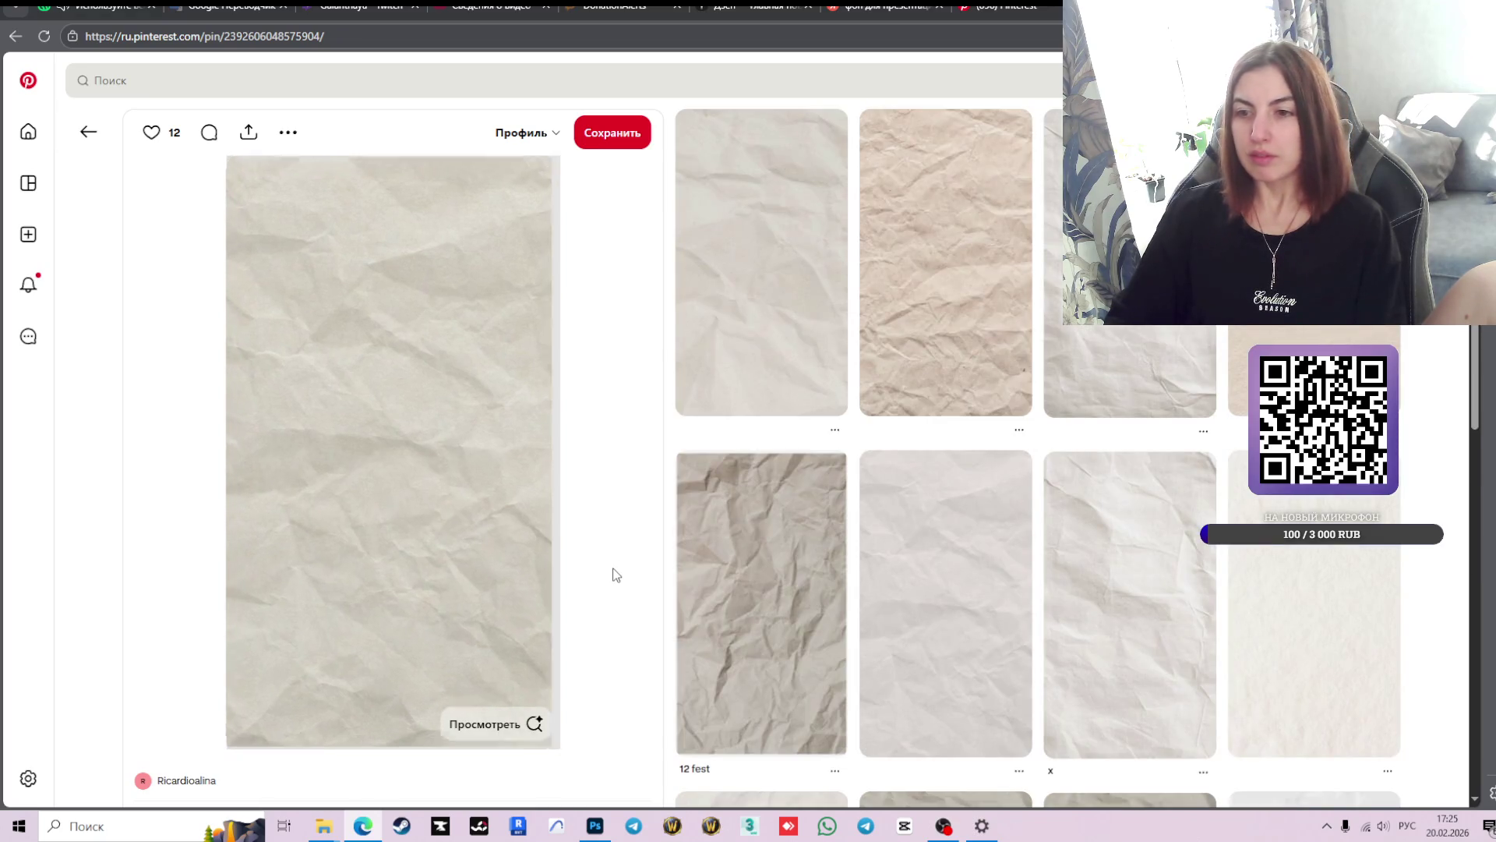
pyautogui.click(833, 433)
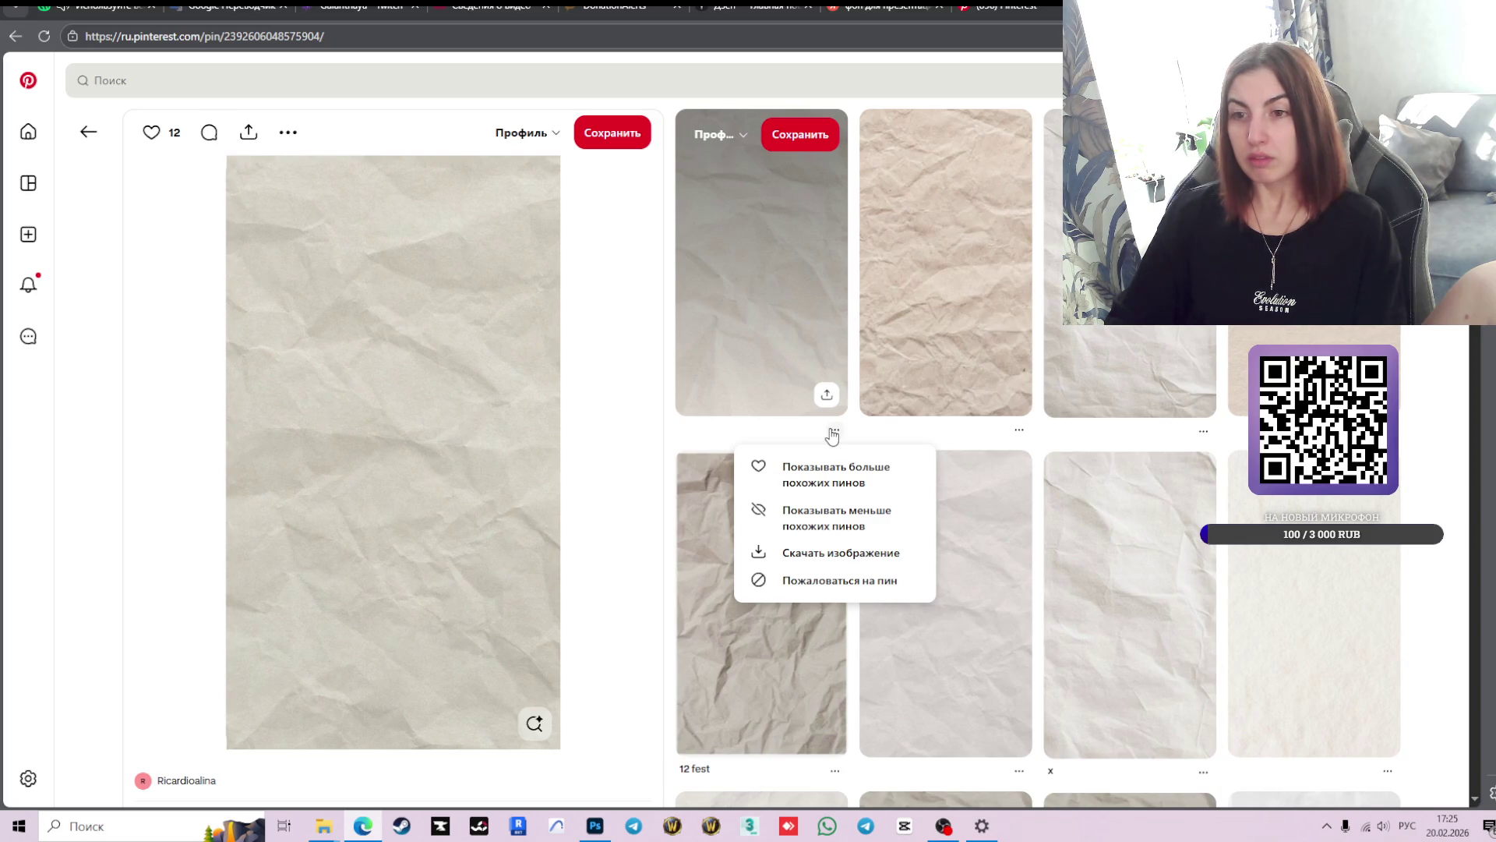
pyautogui.hotkey('alt', 'Left')
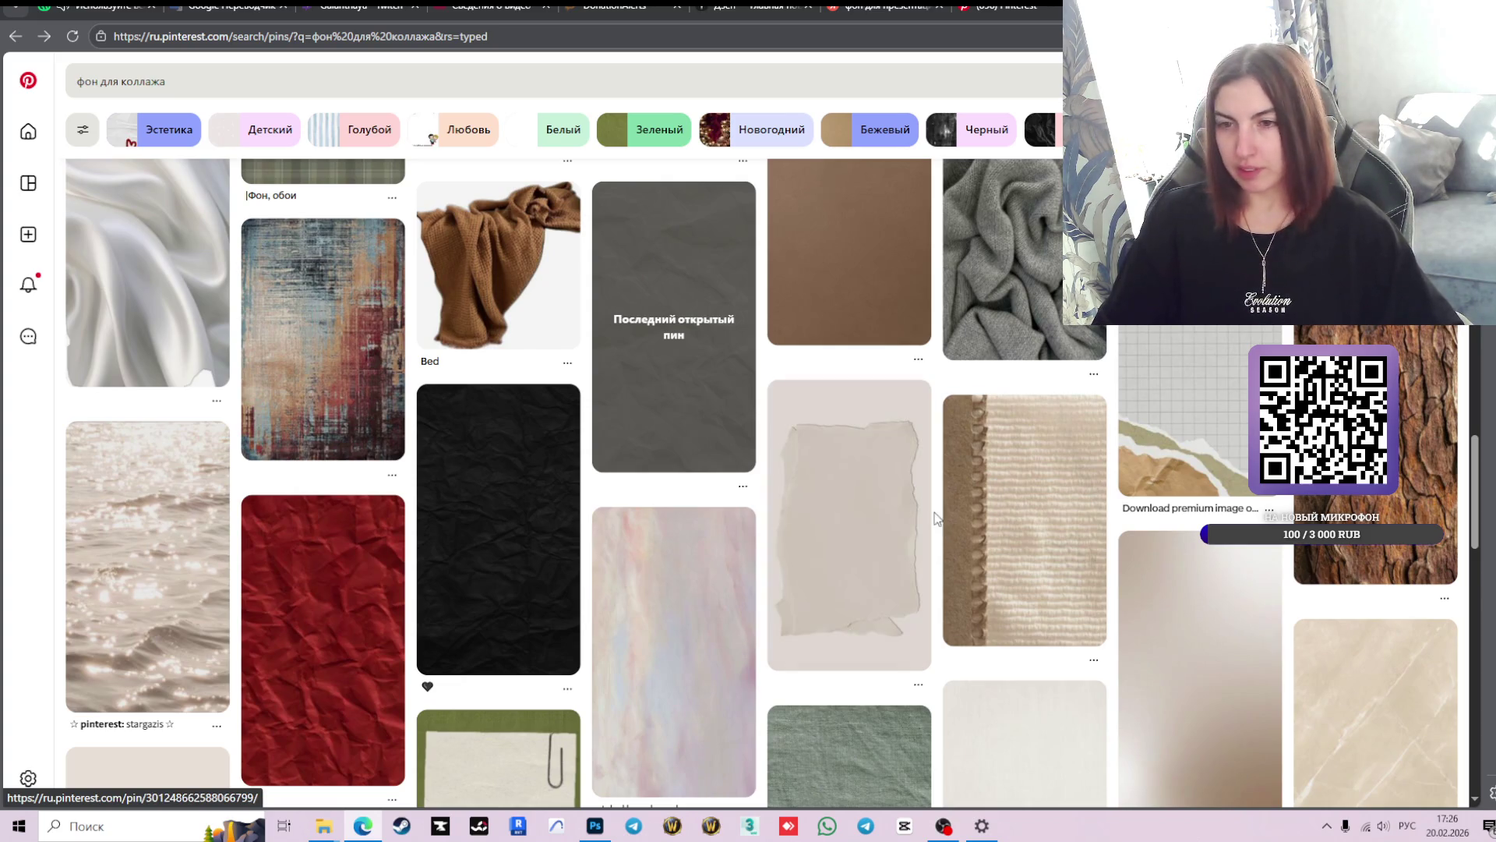
# - Open the cream plaster texture pin via the torn-paper pin and view it full size
pyautogui.click(831, 534)
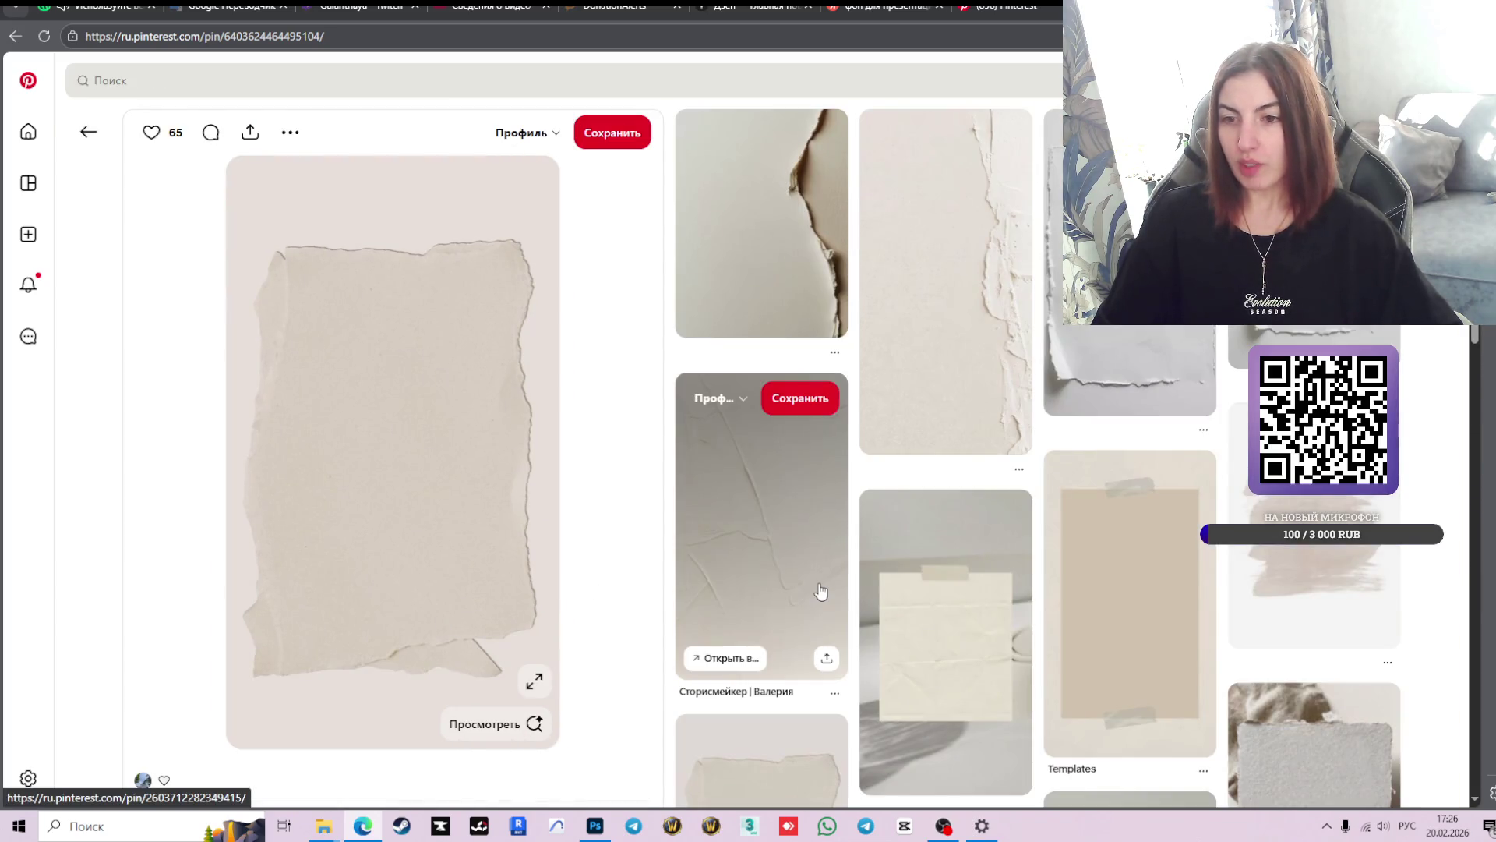
pyautogui.click(775, 555)
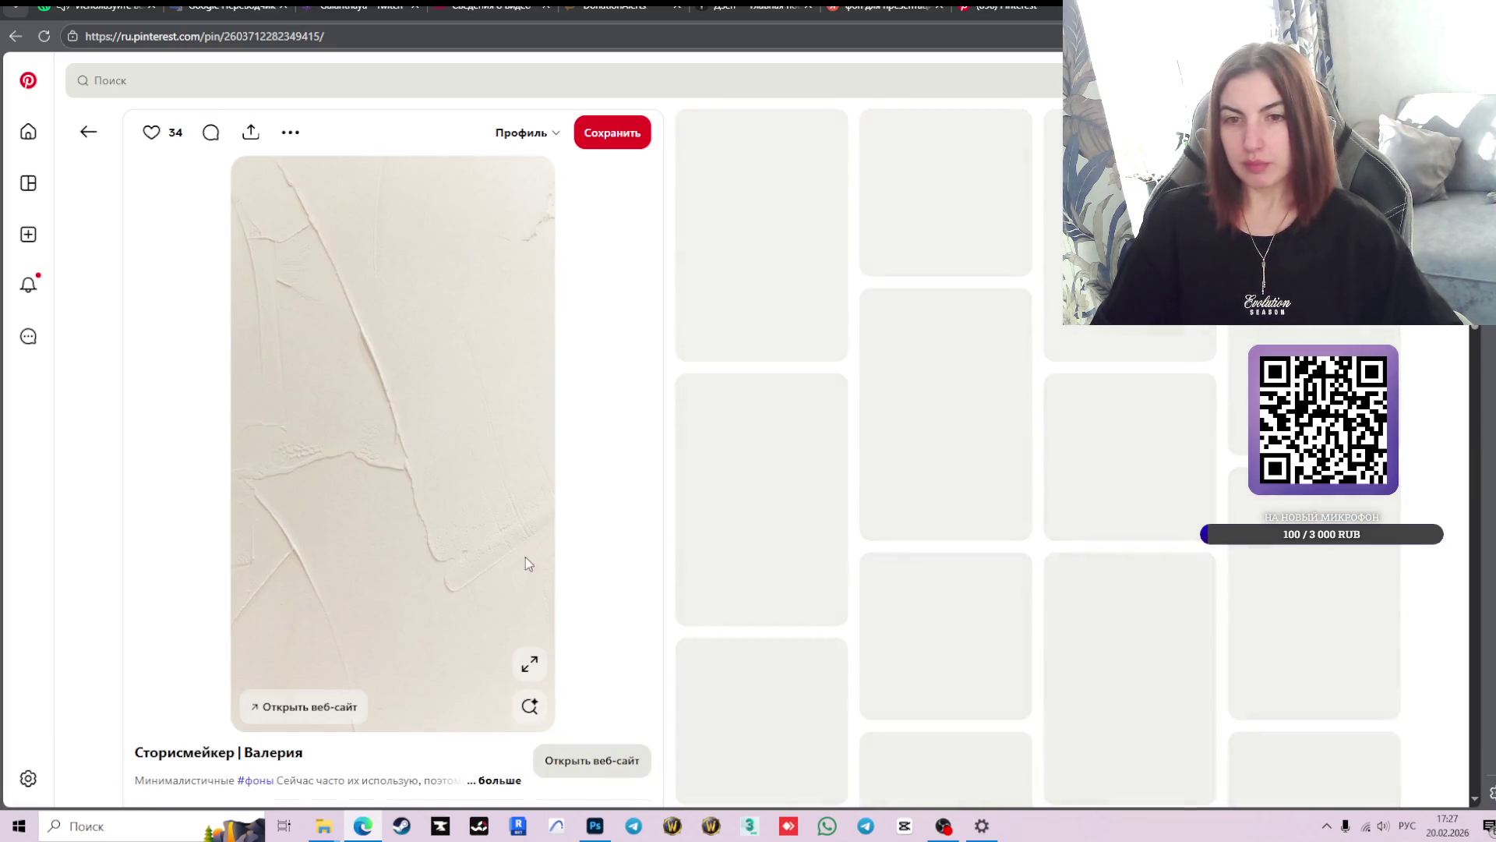
pyautogui.click(522, 669)
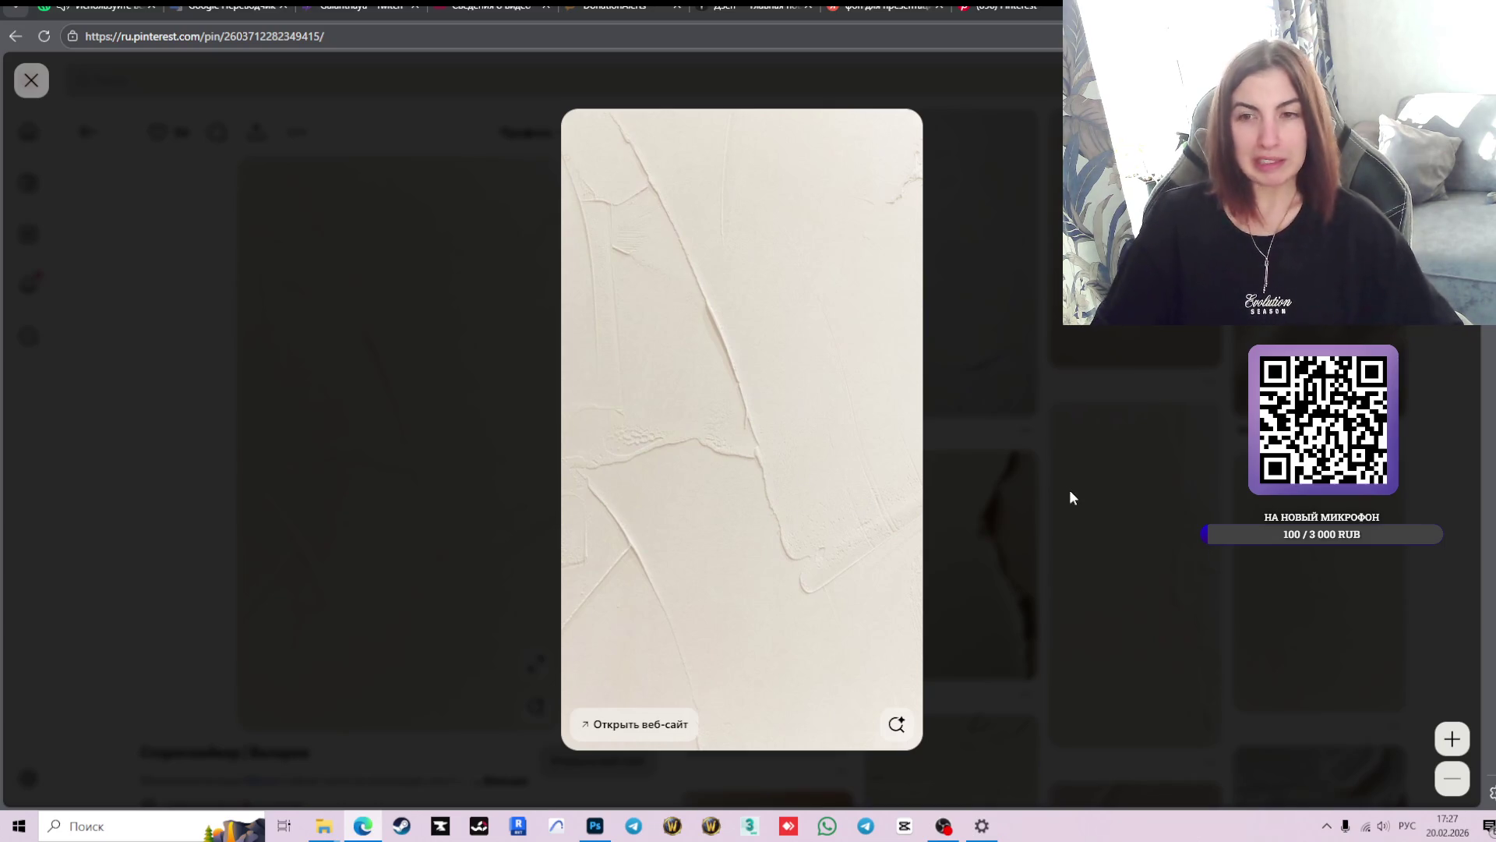
pyautogui.click(1031, 458)
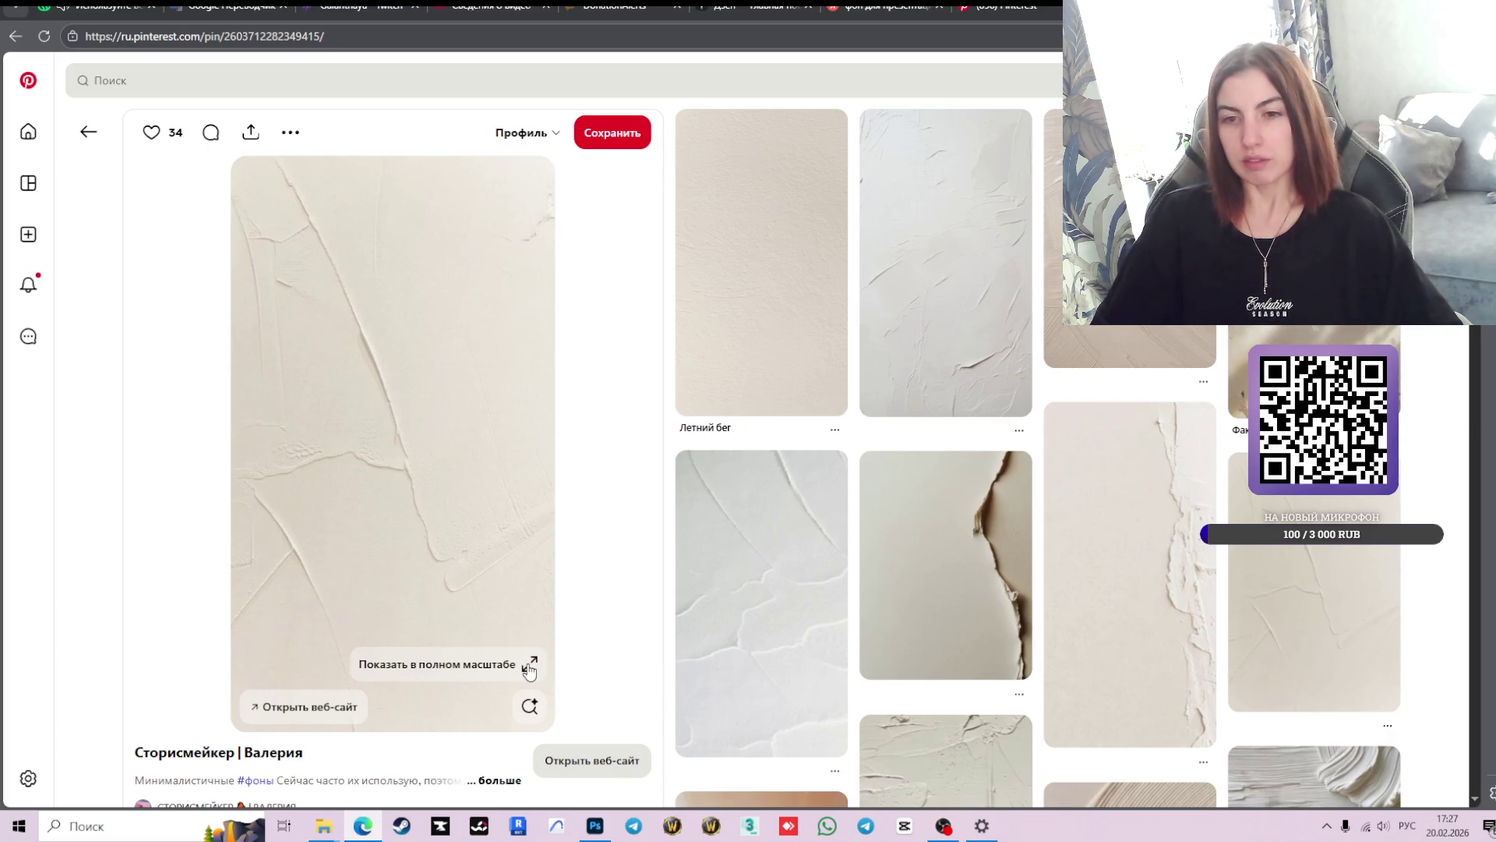
pyautogui.click(529, 667)
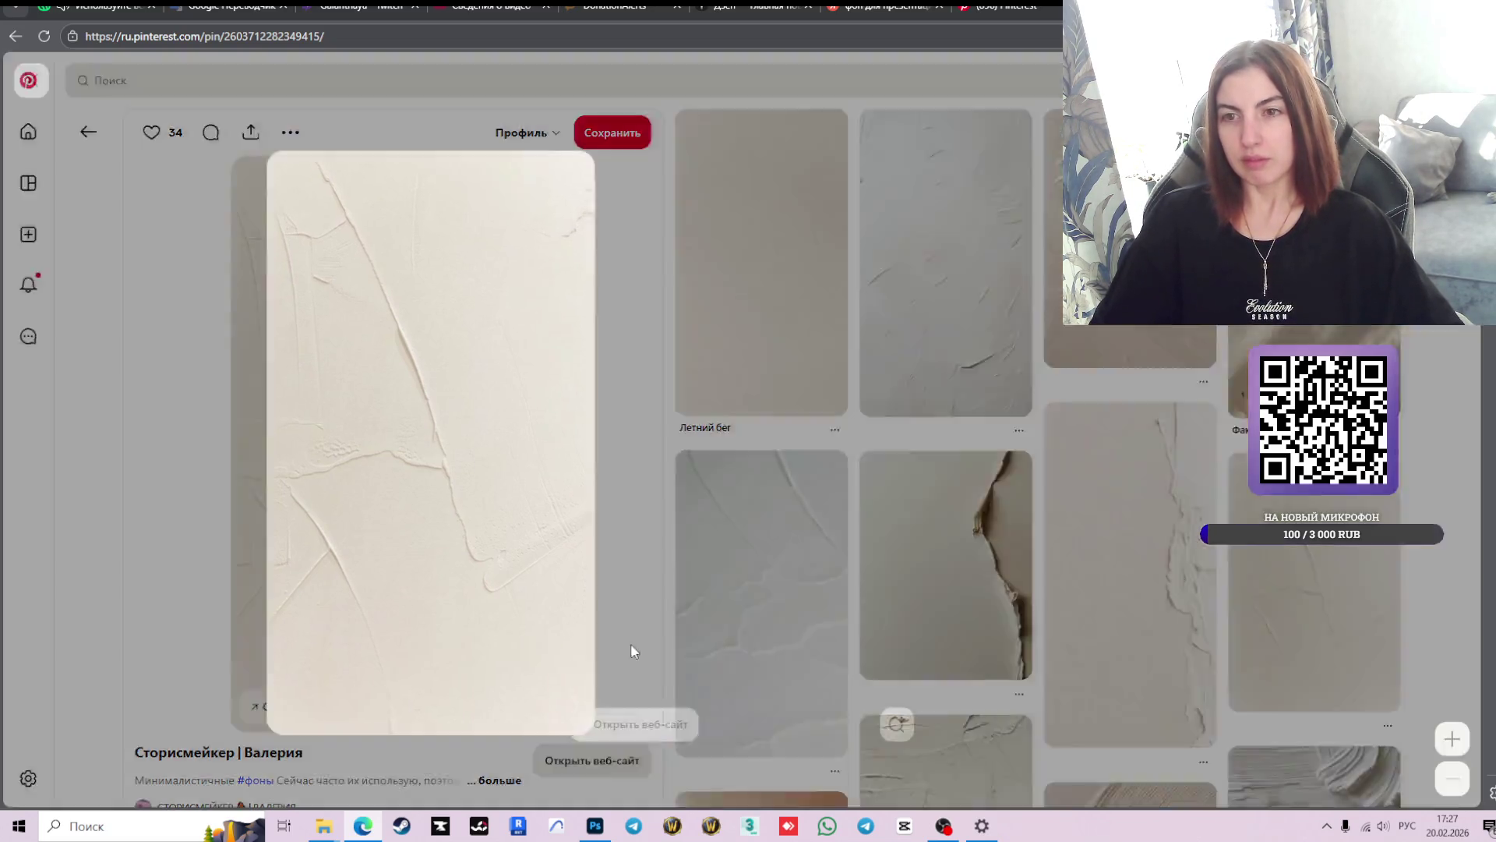
# - Capture the plaster image area with Lightshot and copy it to the clipboard
pyautogui.press('Print')
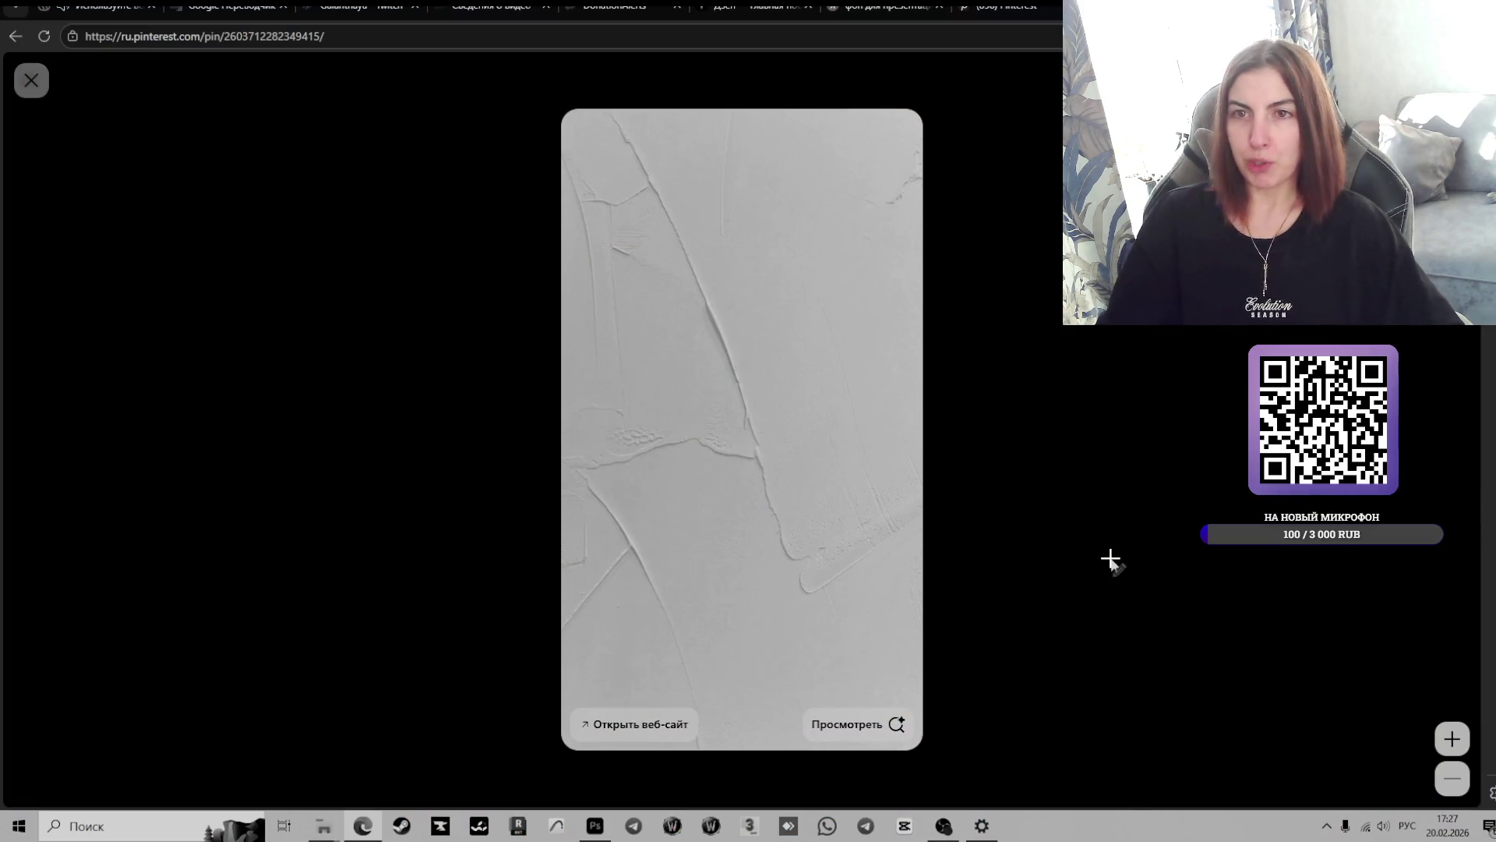
pyautogui.moveTo(573, 121); pyautogui.dragTo(923, 689)
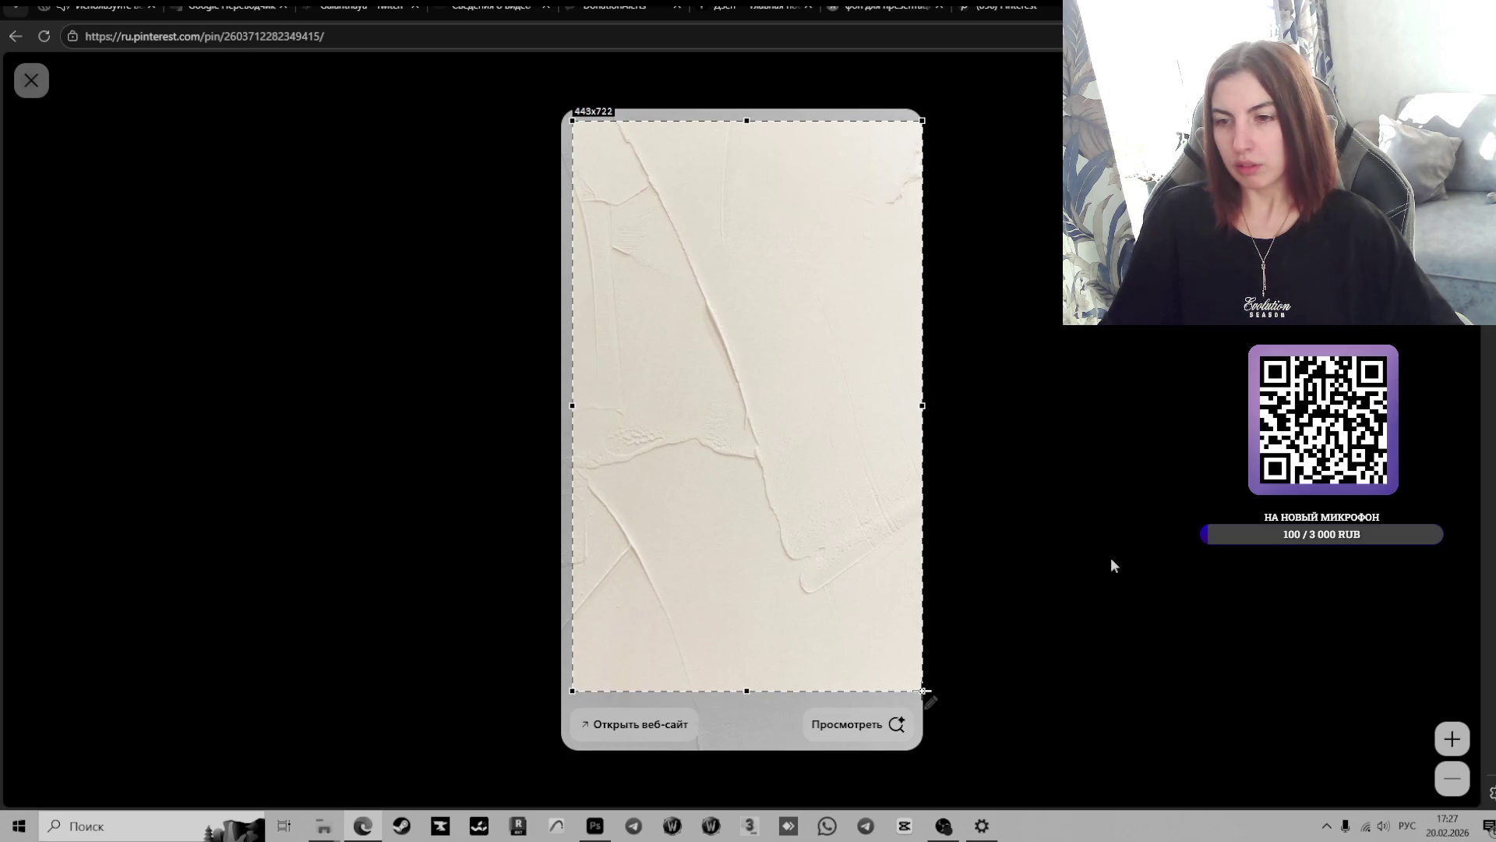
pyautogui.moveTo(923, 689); pyautogui.dragTo(921, 692)
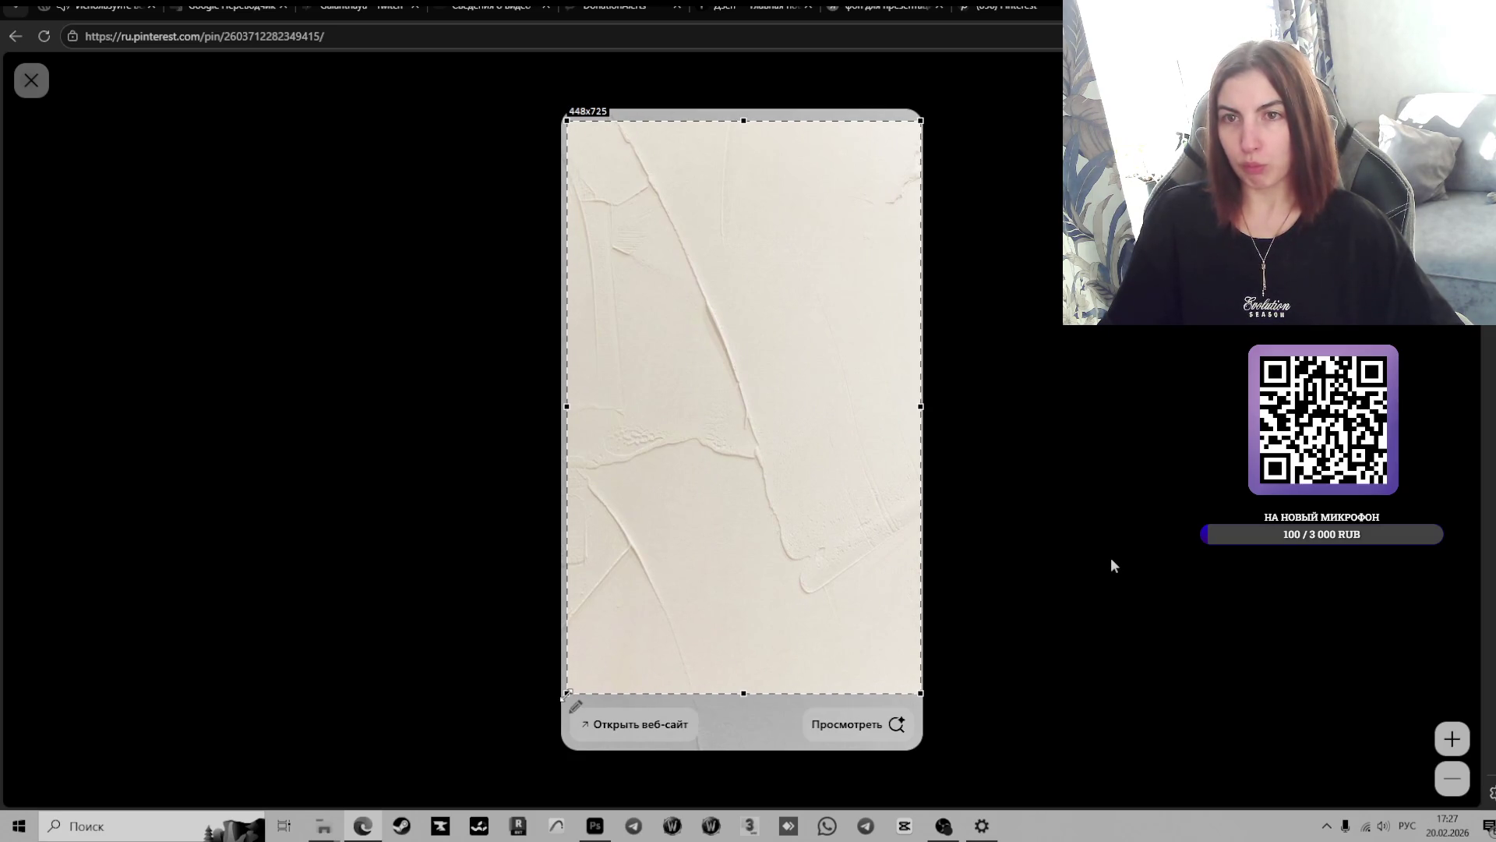
pyautogui.hotkey('ctrl', 'c')
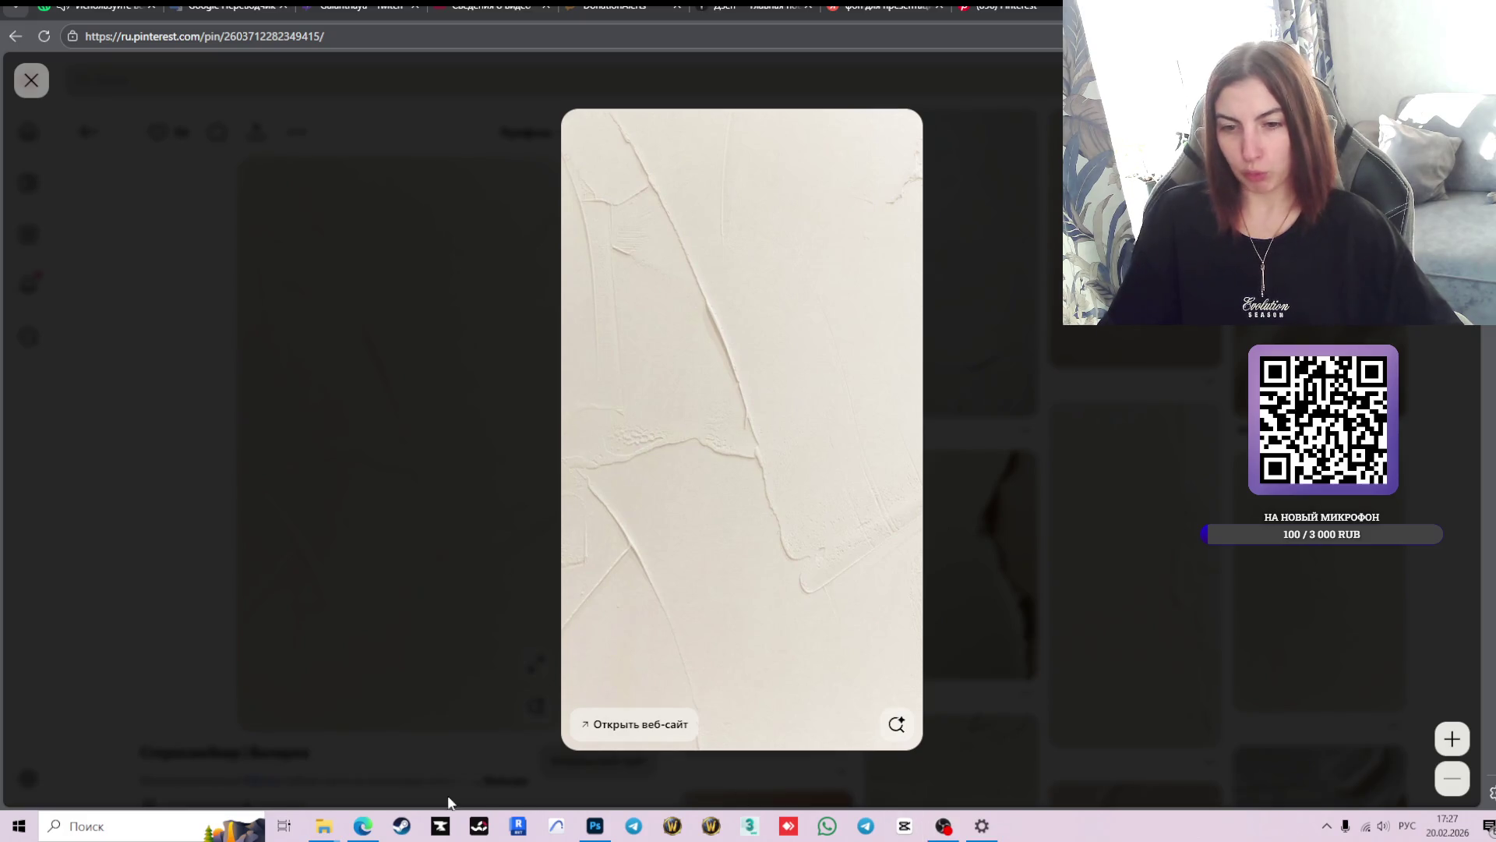
pyautogui.click(594, 825)
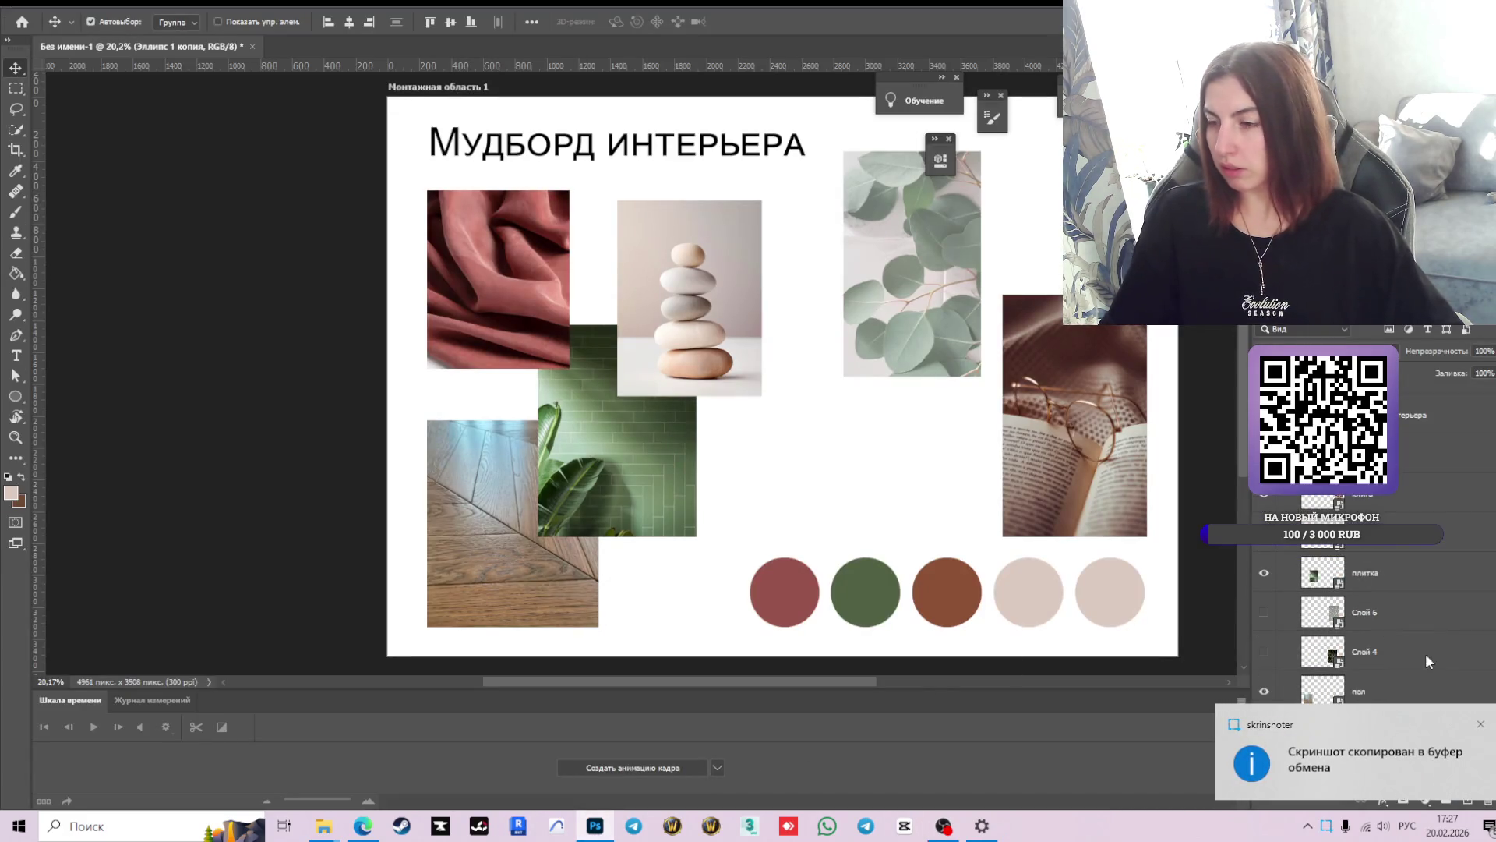
# - Create a new layer Слой 9 and move it to the bottom of the layer stack
pyautogui.click(1481, 724)
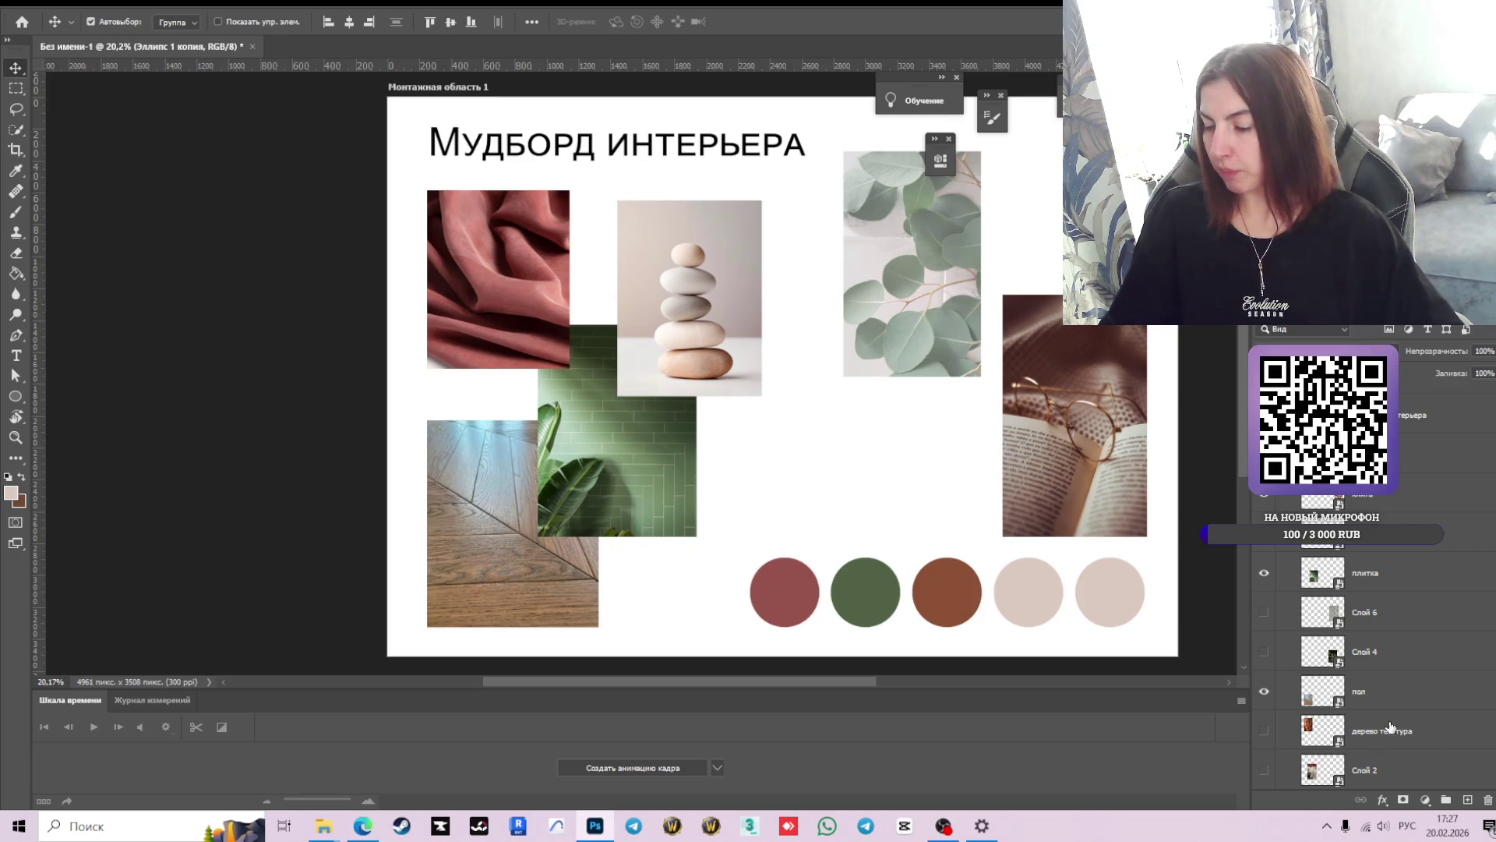
pyautogui.click(1355, 771)
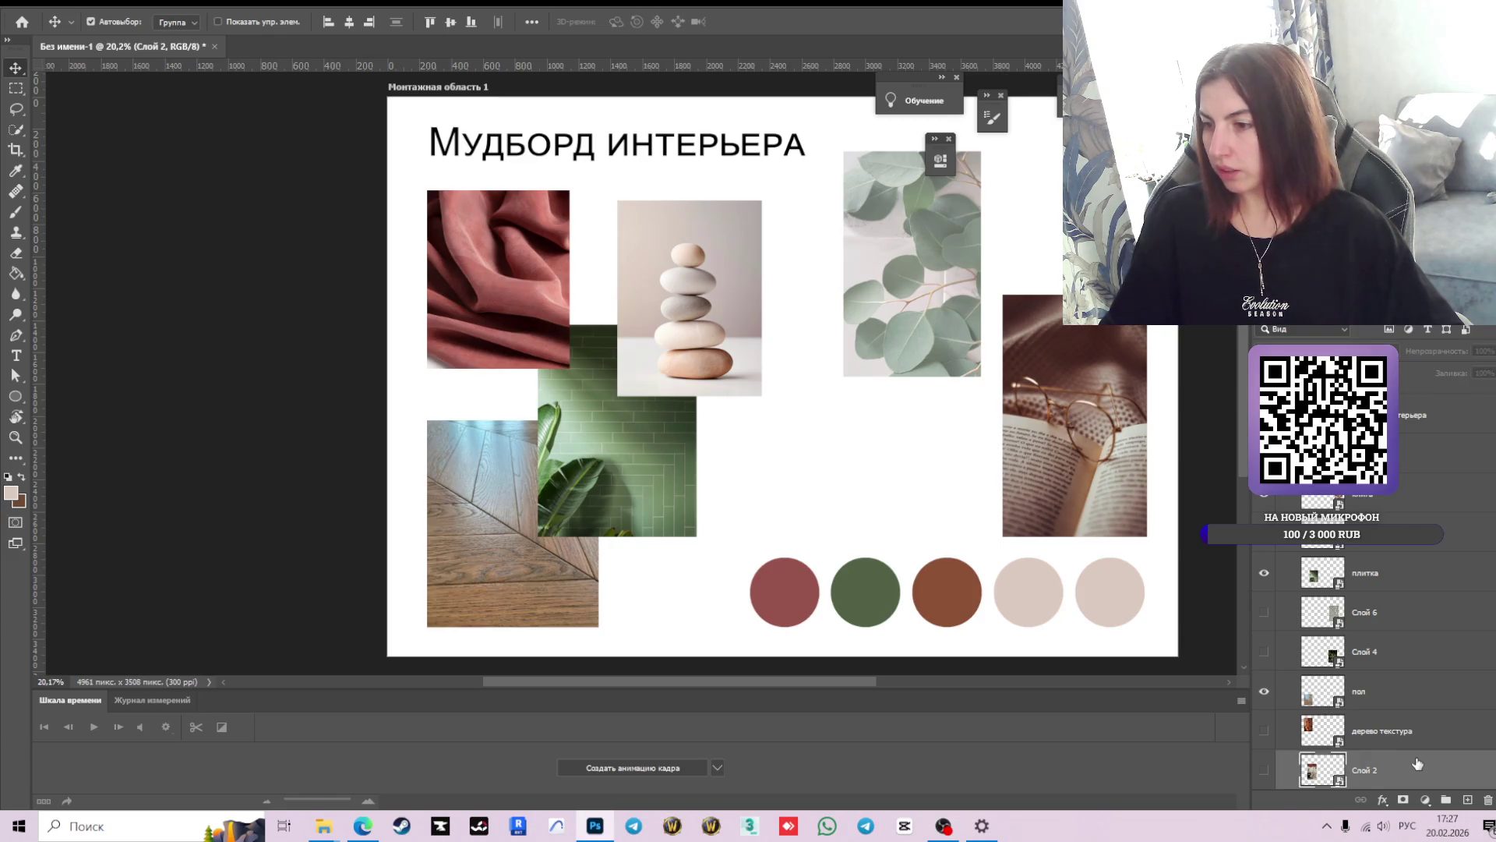
pyautogui.click(1463, 800)
pyautogui.moveTo(1431, 759); pyautogui.dragTo(1331, 712)
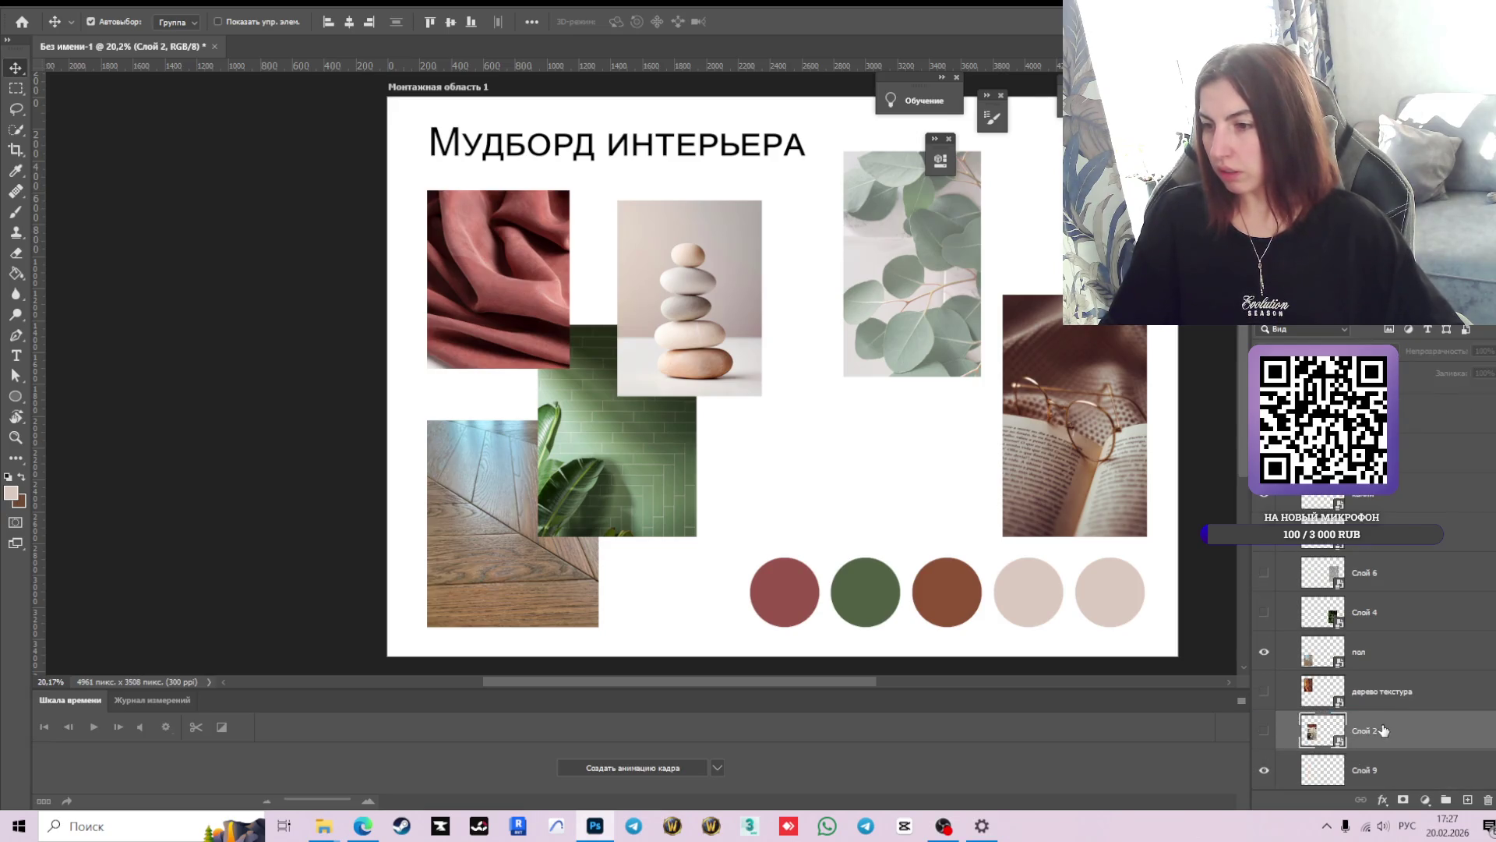
pyautogui.moveTo(1331, 711); pyautogui.dragTo(1337, 764)
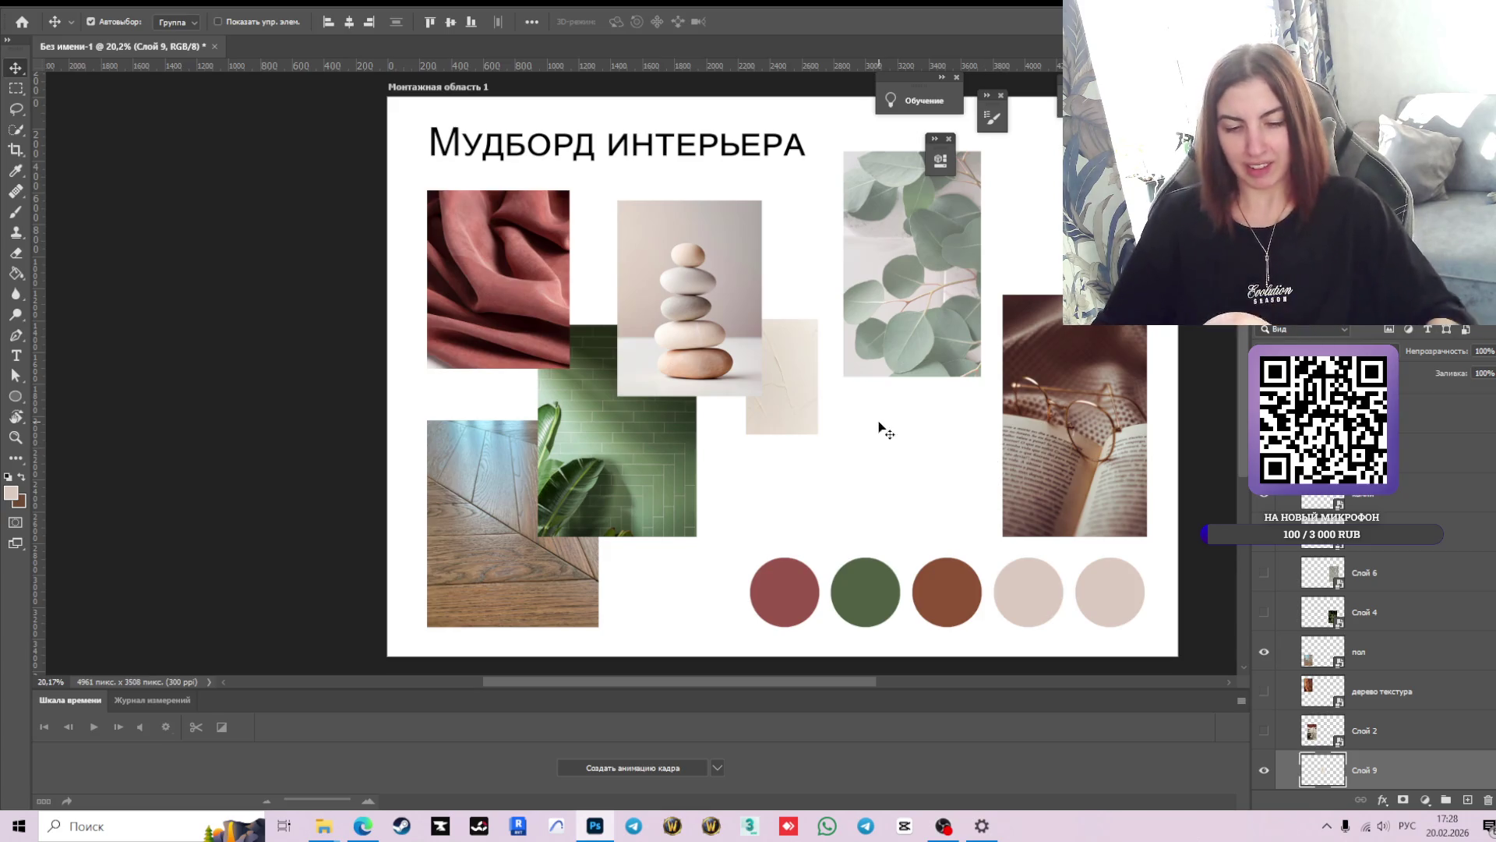
# - Free Transform the beige texture on Слой 9 and rotate it 90 degrees
pyautogui.press('ctrl')
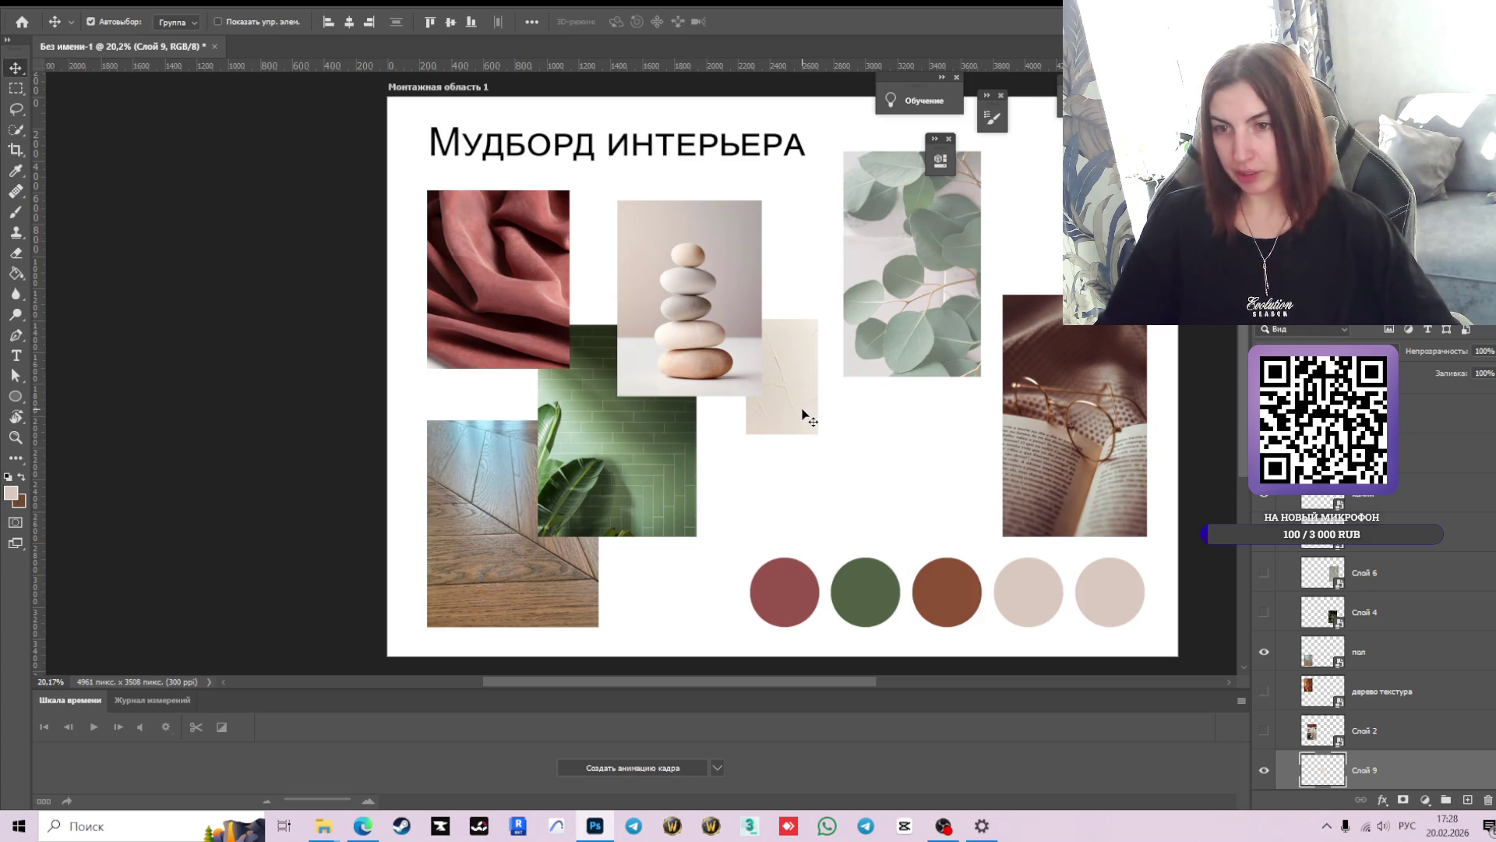
pyautogui.rightClick(1364, 770)
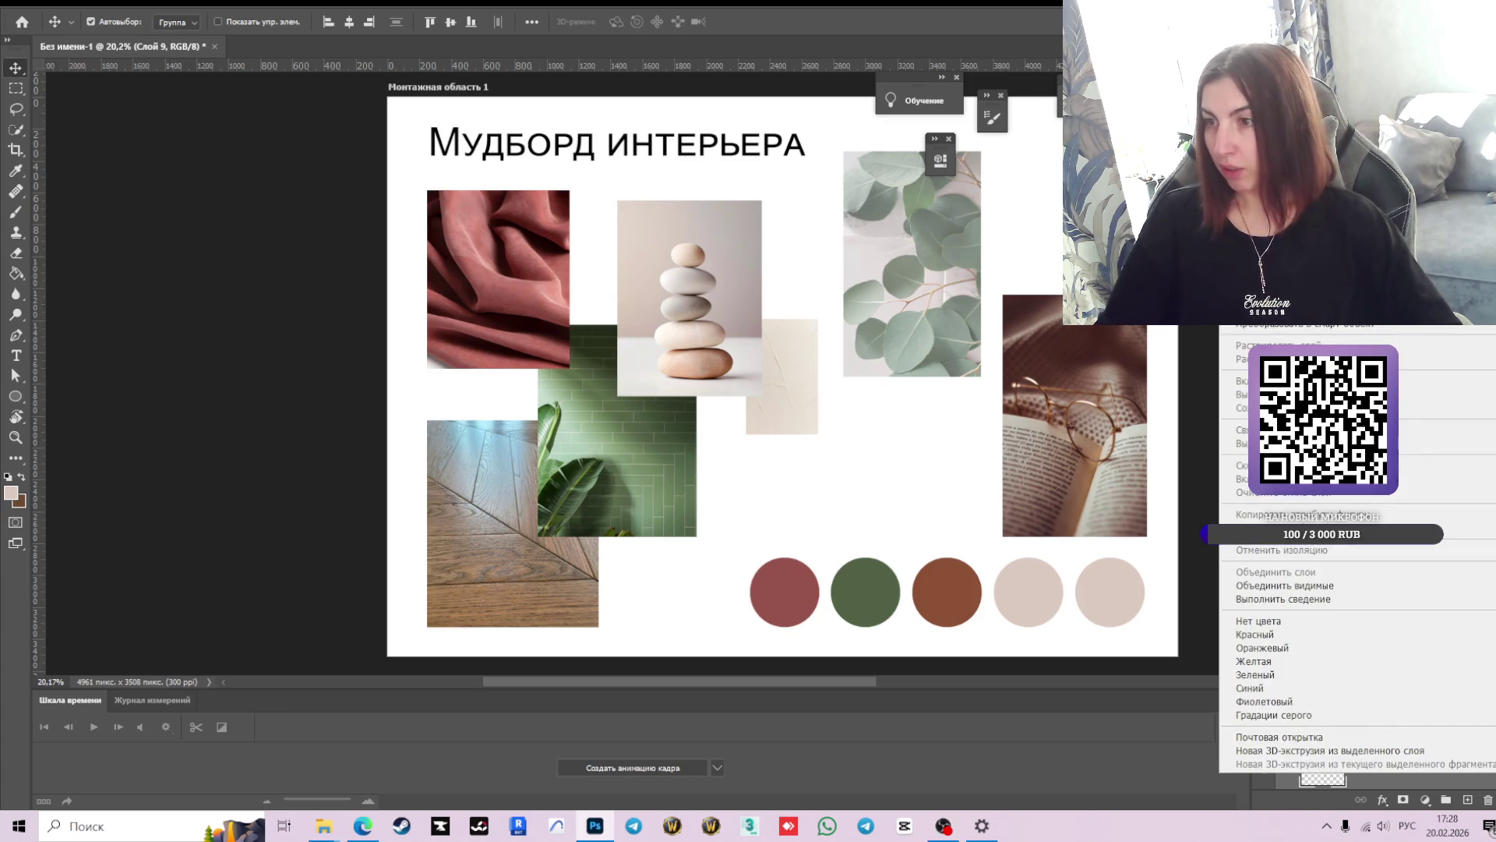
pyautogui.press('Escape')
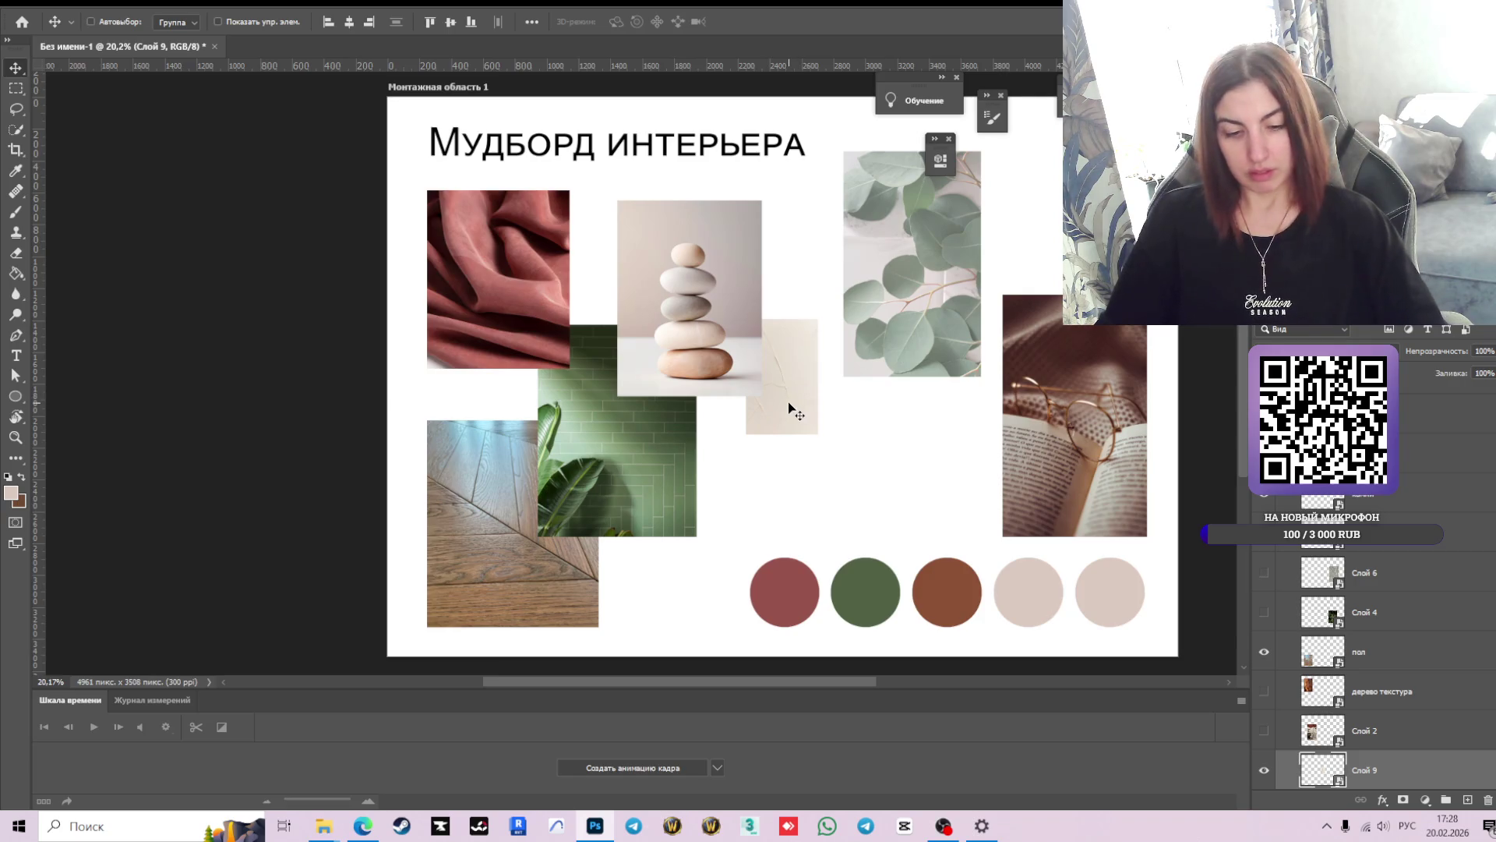
pyautogui.hotkey('ctrl', 't')
pyautogui.moveTo(822, 309); pyautogui.dragTo(904, 428)
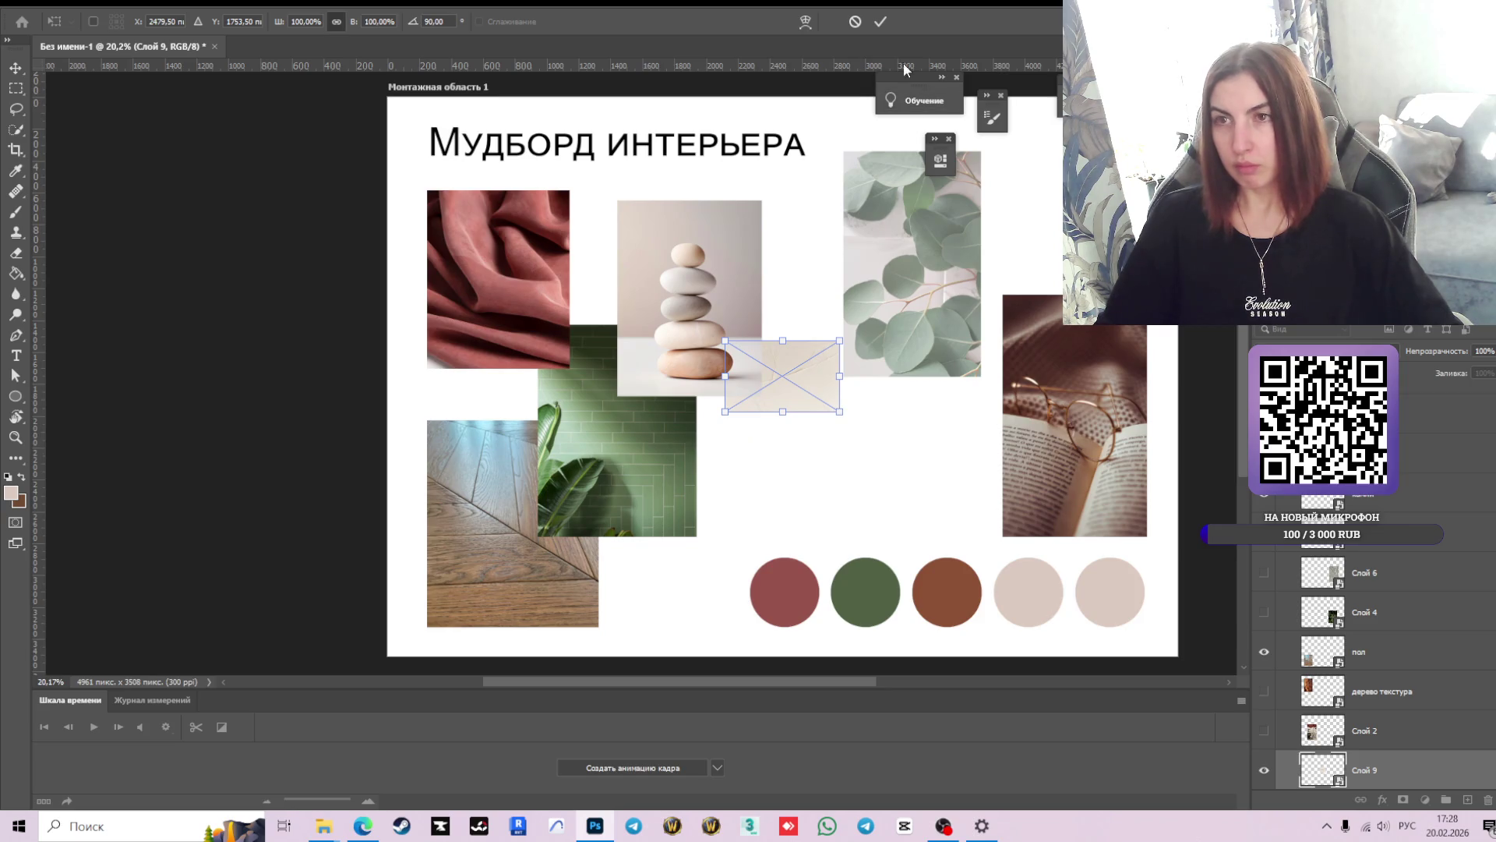
# - Apply the 90° rotation, then try enlarging the texture and cancel the oversized transform
pyautogui.click(880, 22)
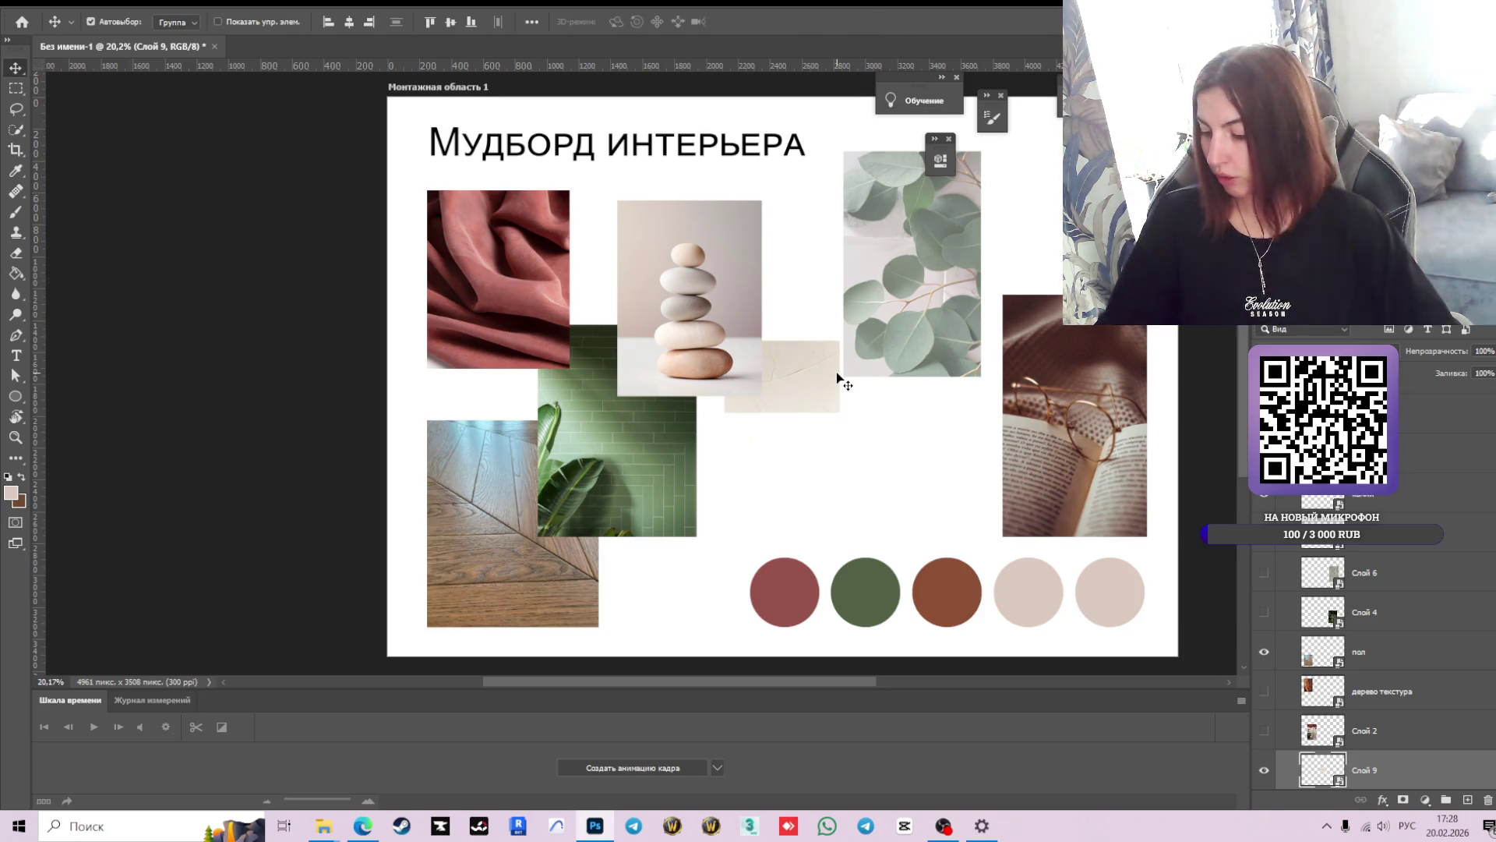
pyautogui.scroll(-2, 838, 377)
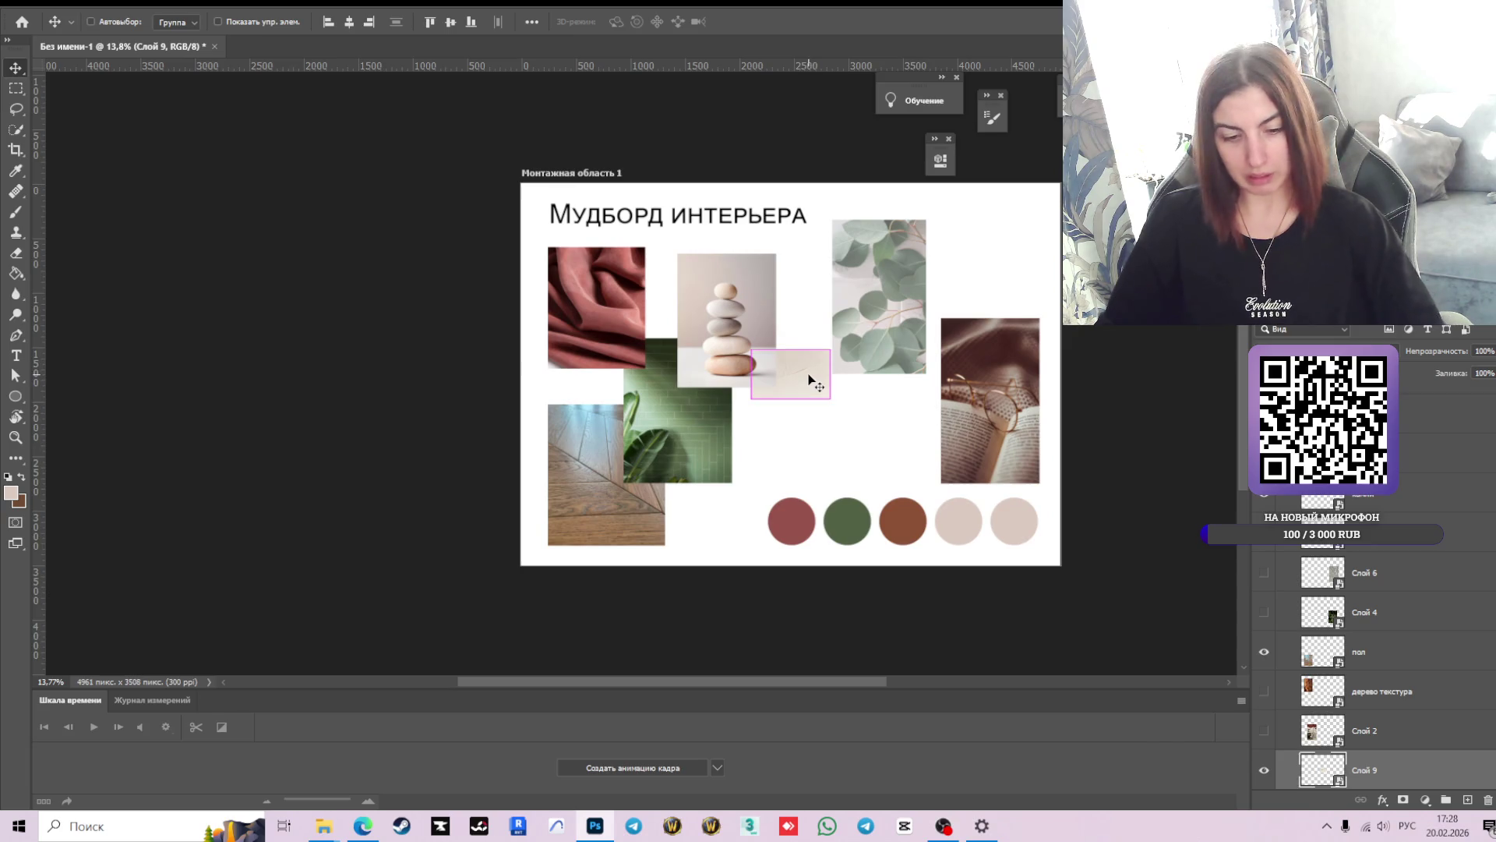
pyautogui.hotkey('ctrl', 't')
pyautogui.moveTo(776, 385)
pyautogui.mouseDown()
pyautogui.moveTo(563, 557)
pyautogui.moveTo(544, 552)
pyautogui.mouseUp()
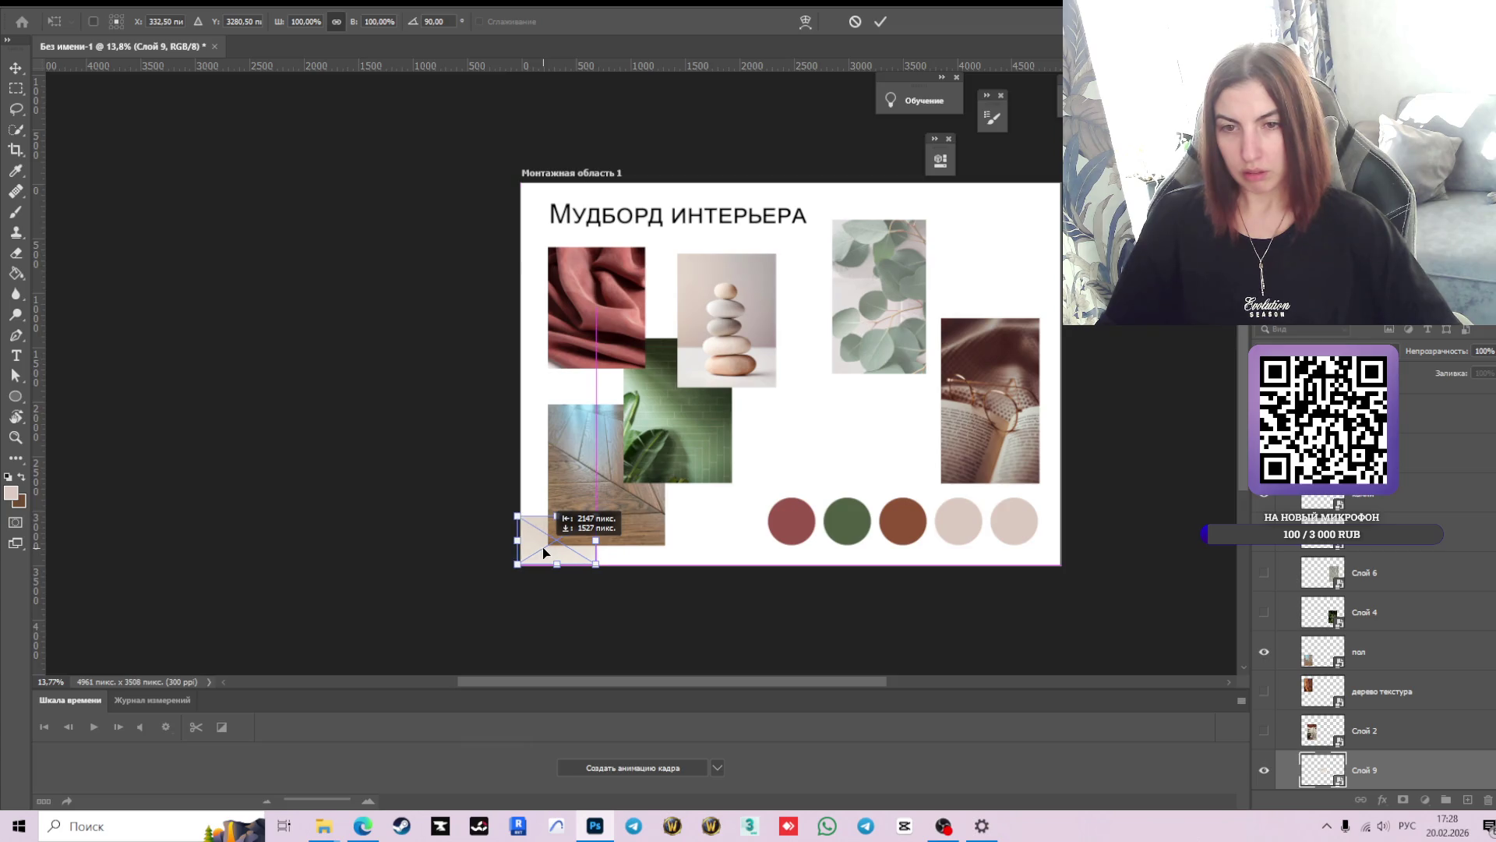
pyautogui.moveTo(595, 516)
pyautogui.mouseDown()
pyautogui.moveTo(996, 330)
pyautogui.moveTo(1099, 245)
pyautogui.mouseUp()
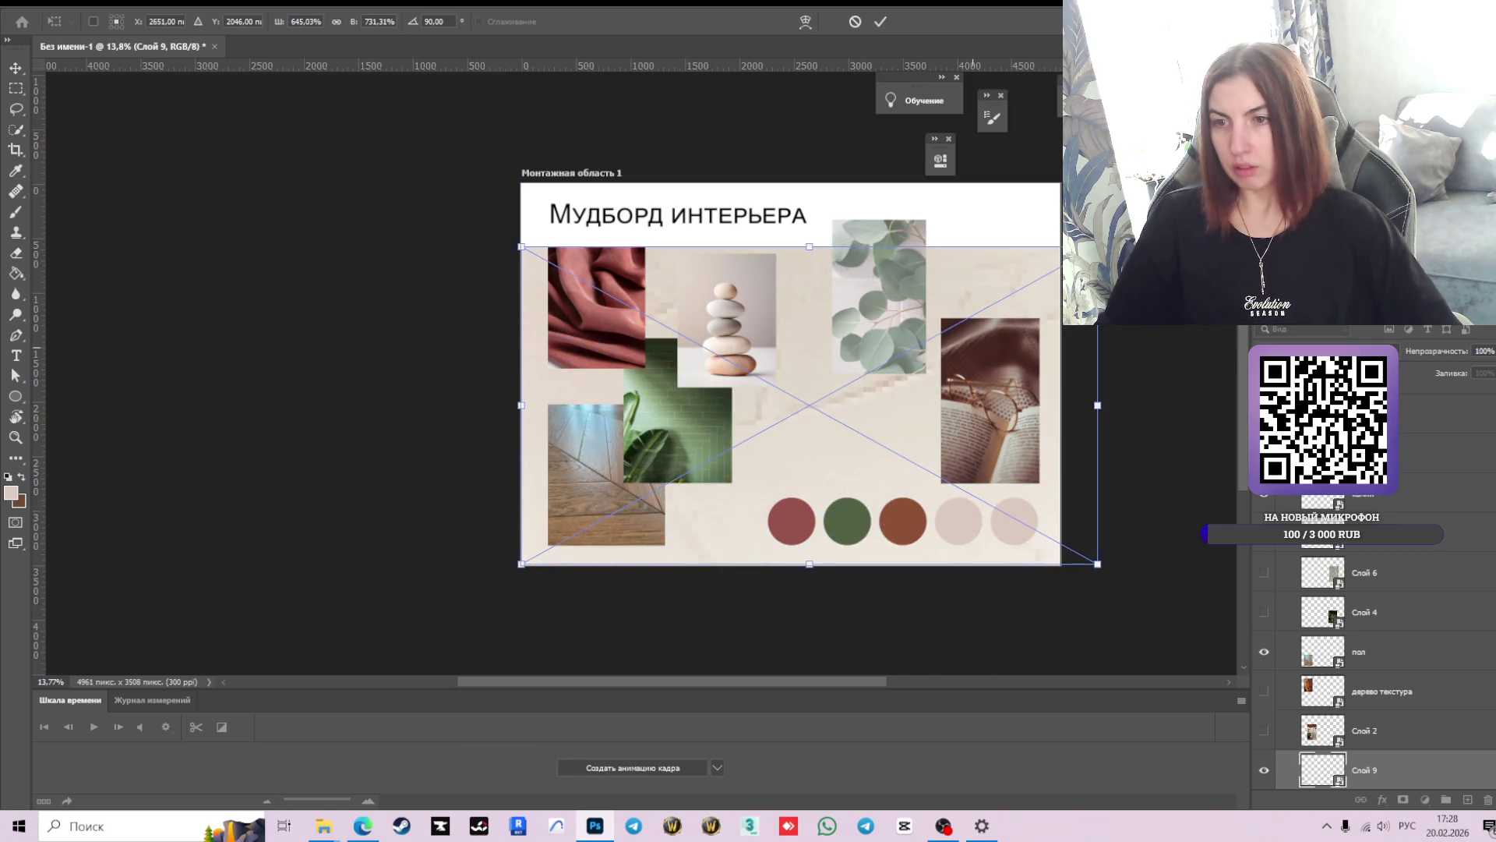
pyautogui.click(855, 21)
# - Scale and align the plaster texture to cover the whole artboard and commit
pyautogui.hotkey('ctrl', 't')
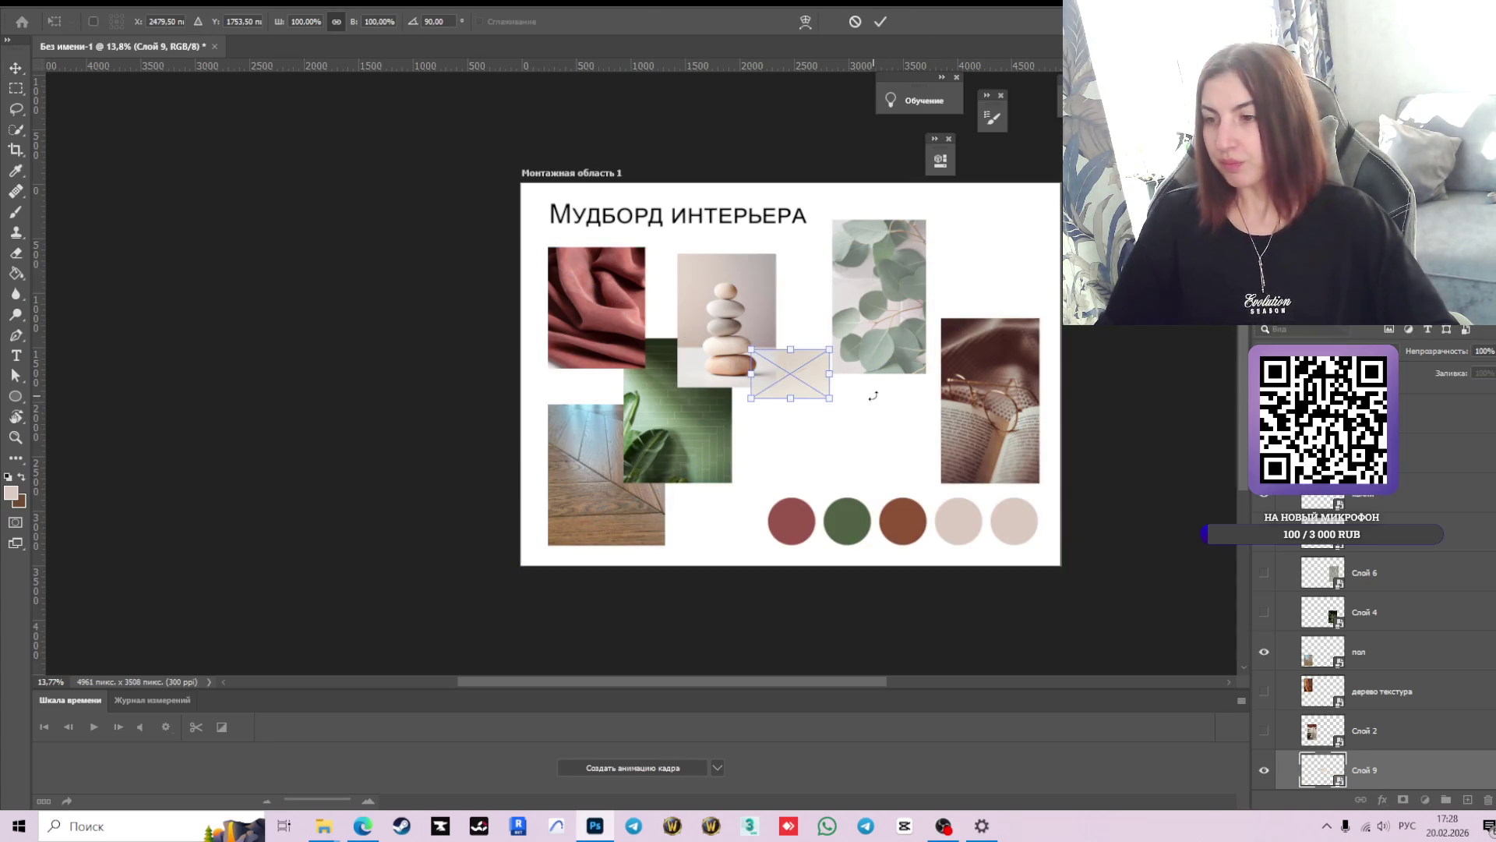
pyautogui.moveTo(829, 353); pyautogui.dragTo(1186, 129)
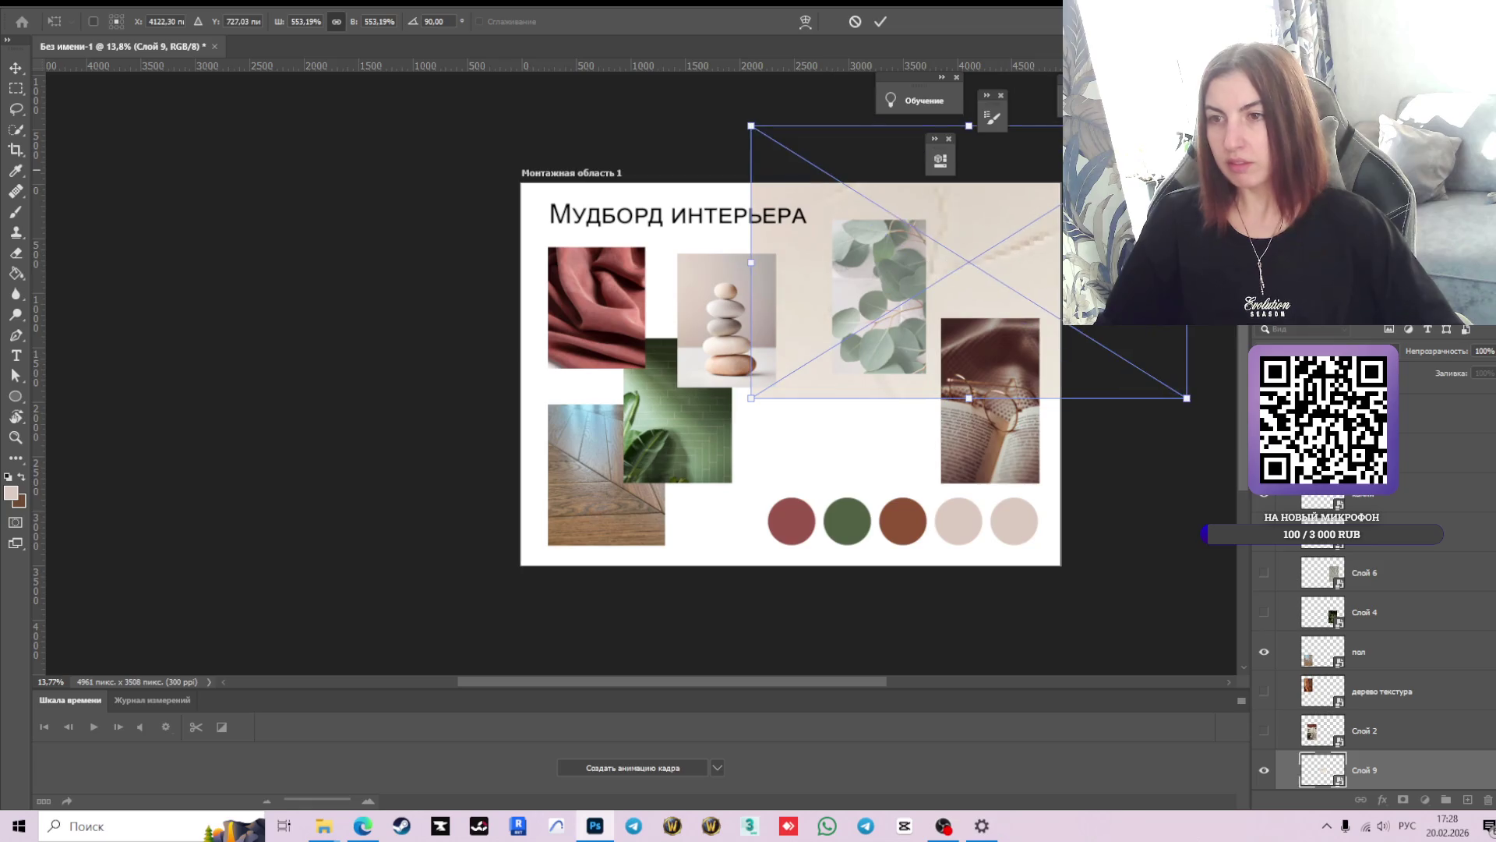
pyautogui.moveTo(753, 400)
pyautogui.mouseDown()
pyautogui.moveTo(477, 600)
pyautogui.moveTo(466, 580)
pyautogui.mouseUp()
pyautogui.moveTo(804, 291); pyautogui.dragTo(791, 313)
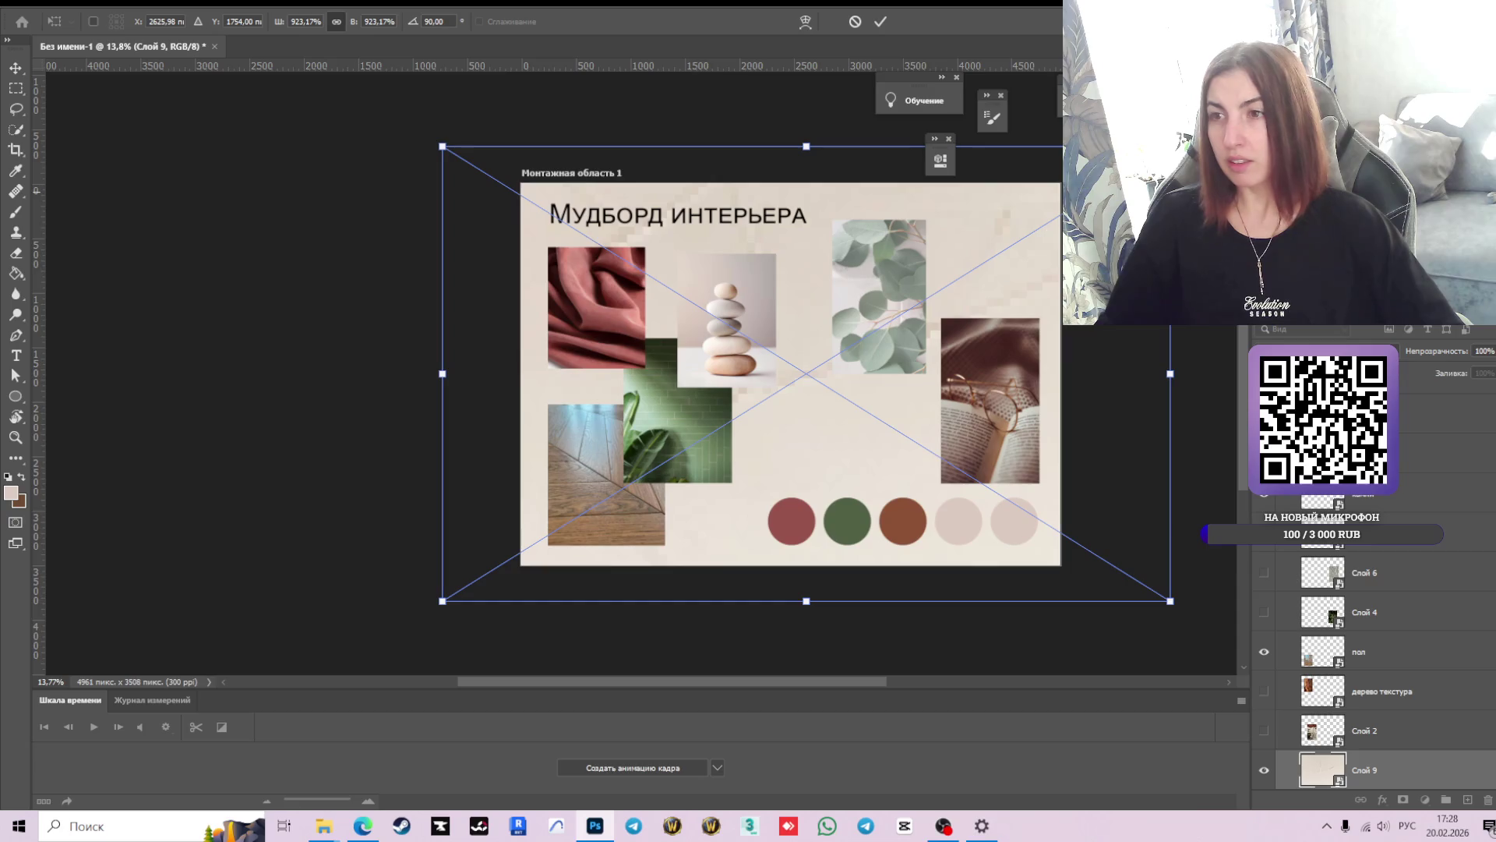
pyautogui.moveTo(1170, 145); pyautogui.dragTo(1132, 169)
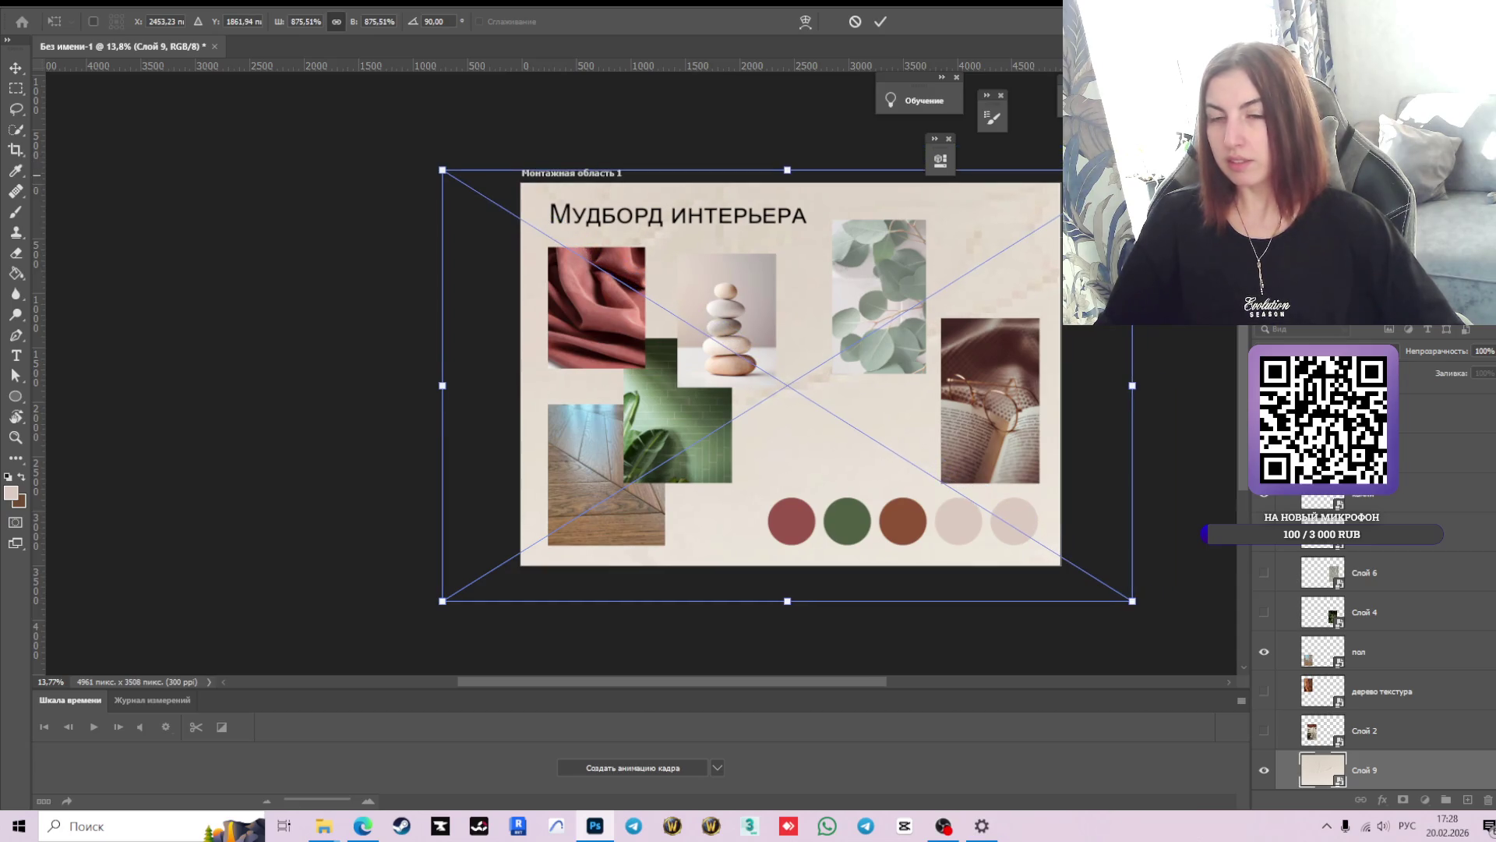
pyautogui.moveTo(438, 608); pyautogui.dragTo(477, 584)
pyautogui.click(878, 19)
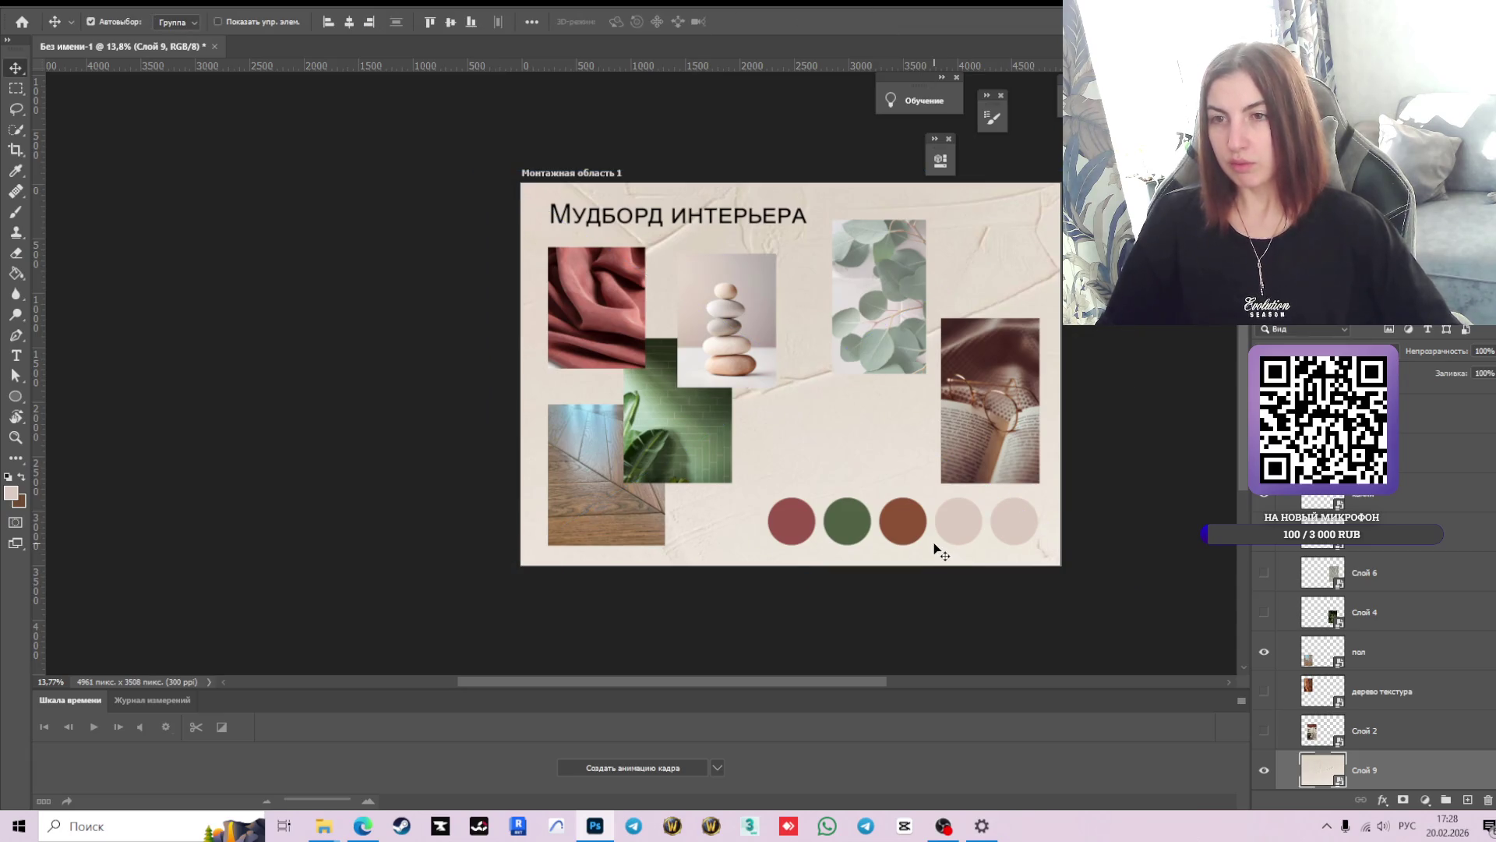
pyautogui.scroll(3, 829, 385)
pyautogui.scroll(-2, 830, 385)
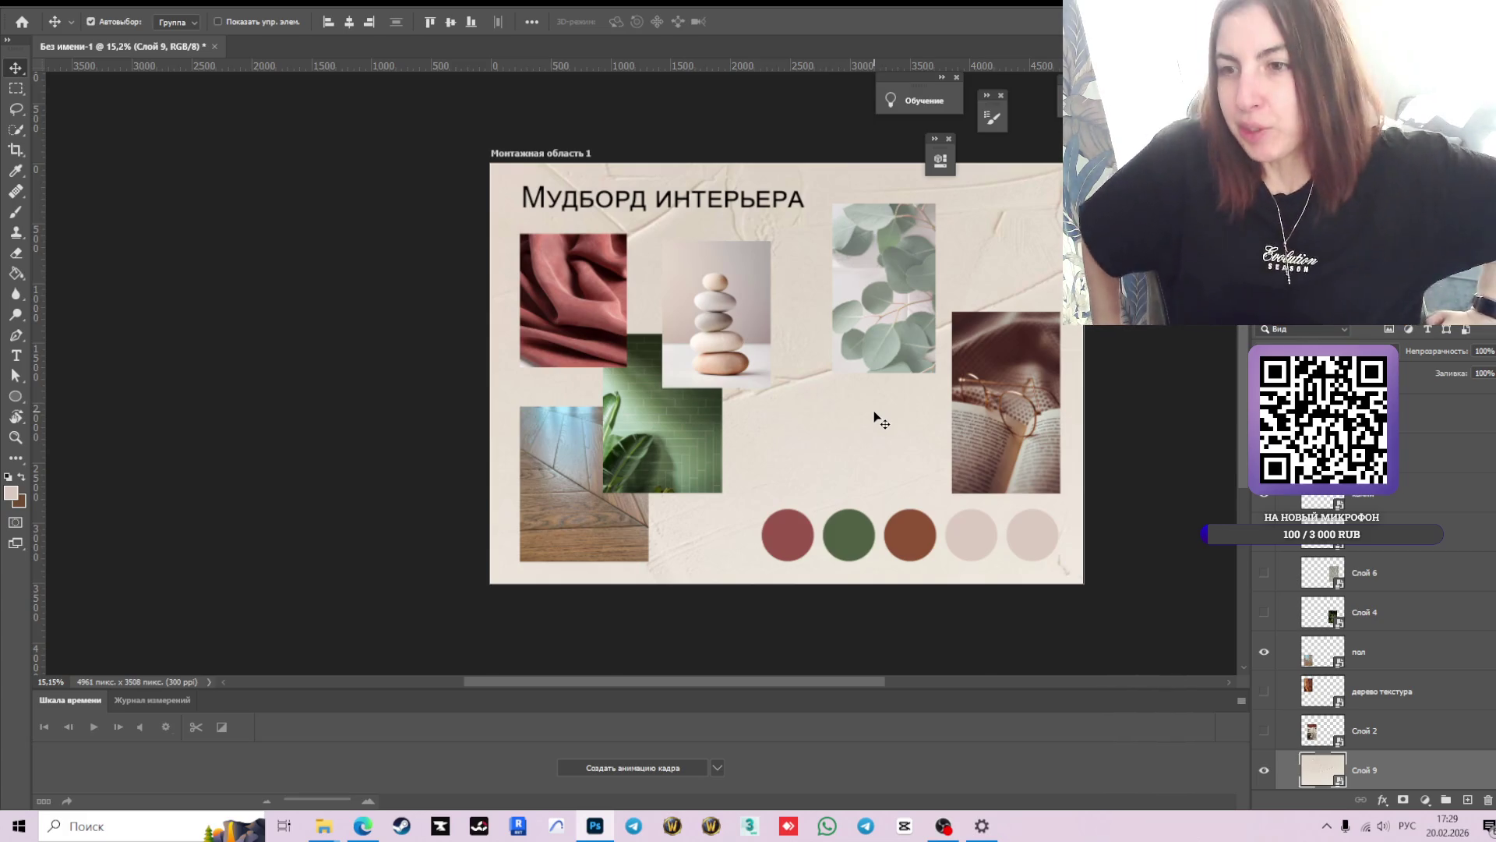
# - Flip the background texture vertically and apply the transform
pyautogui.hotkey('ctrl', 't')
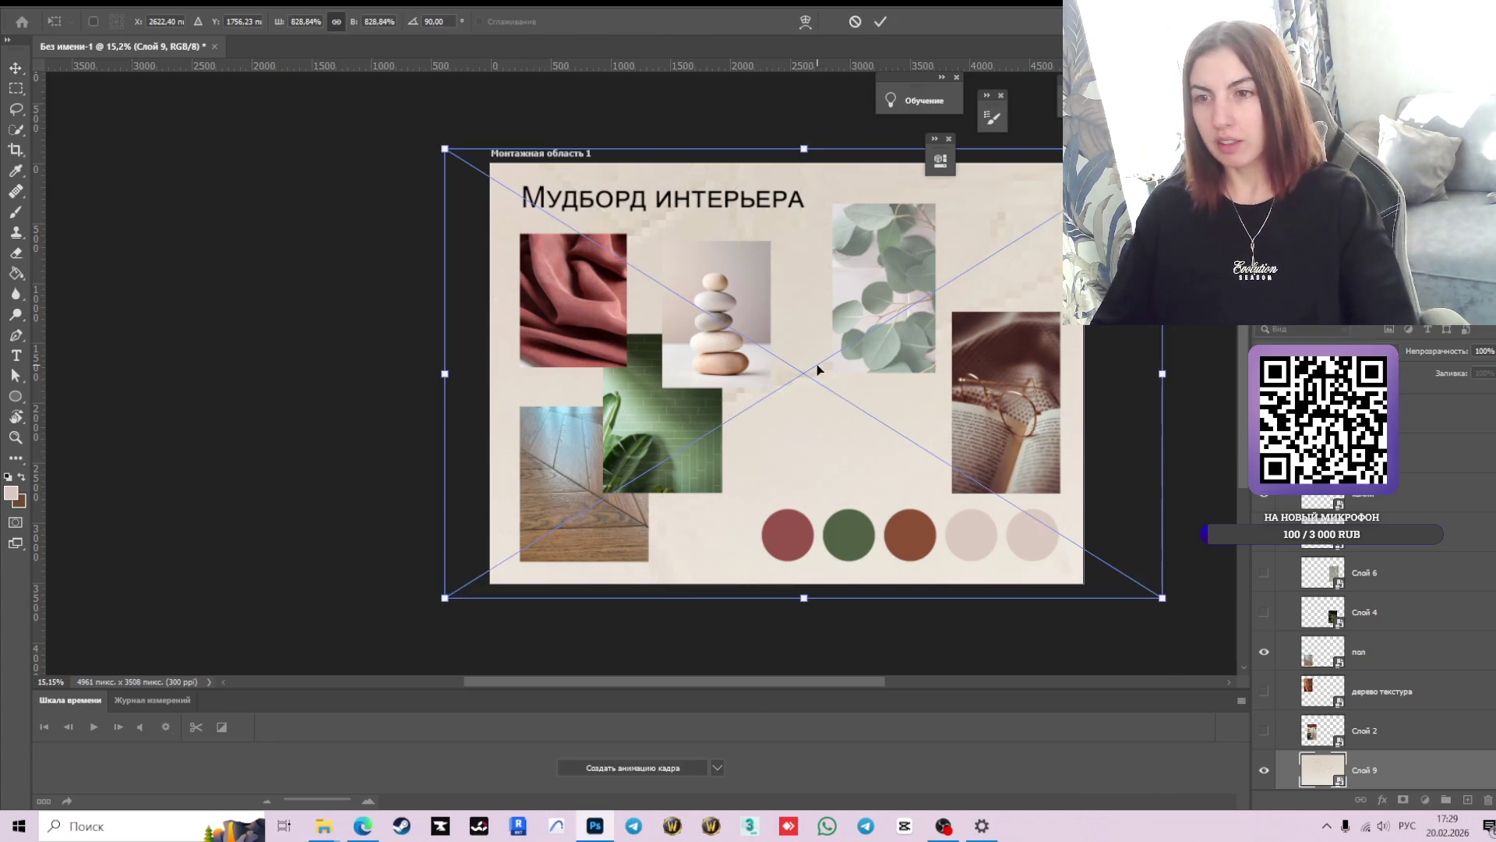
pyautogui.rightClick(797, 432)
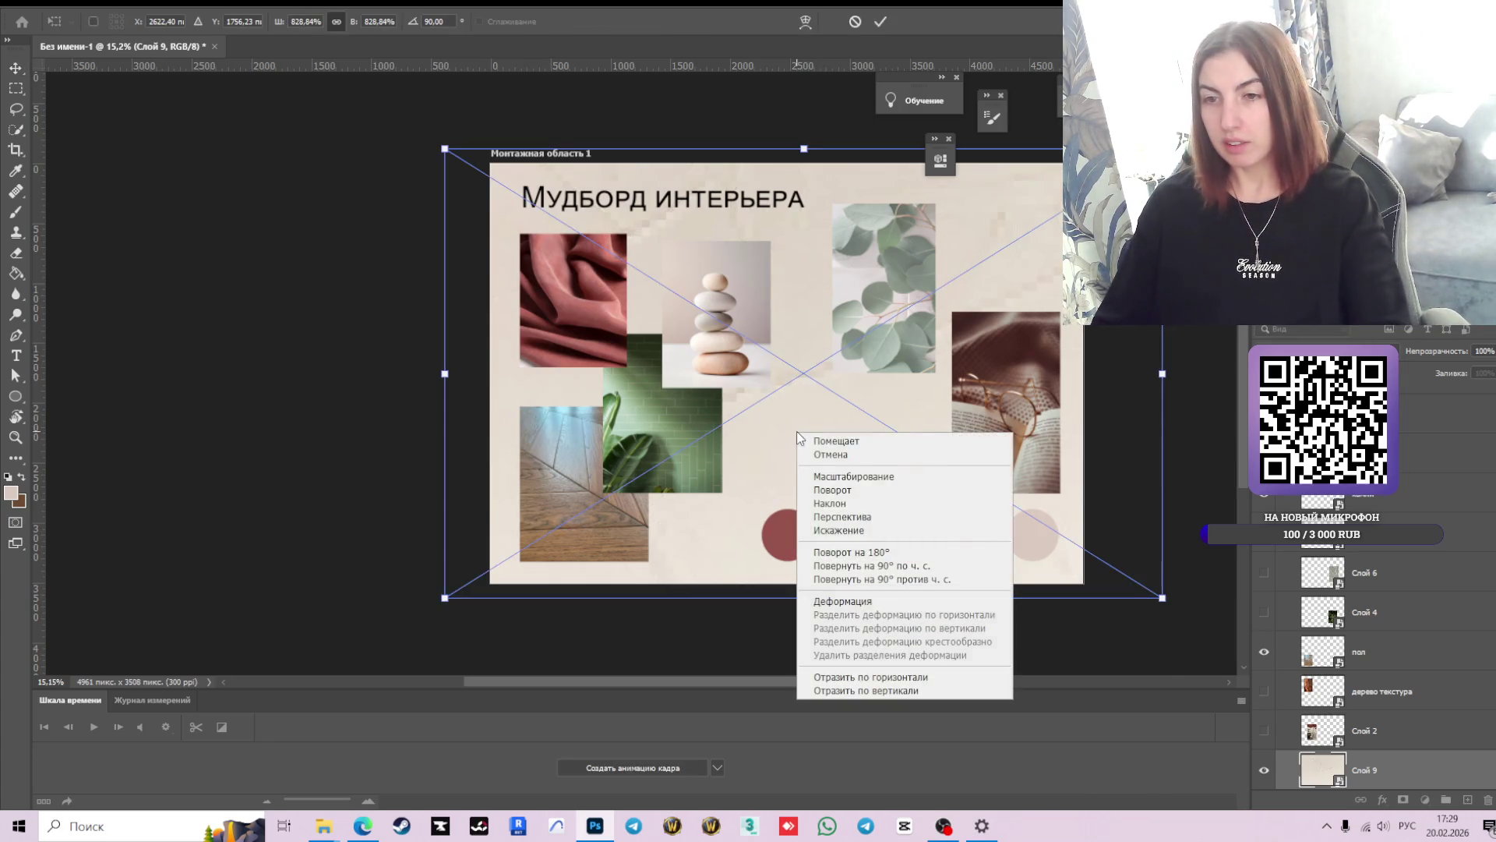
pyautogui.click(908, 690)
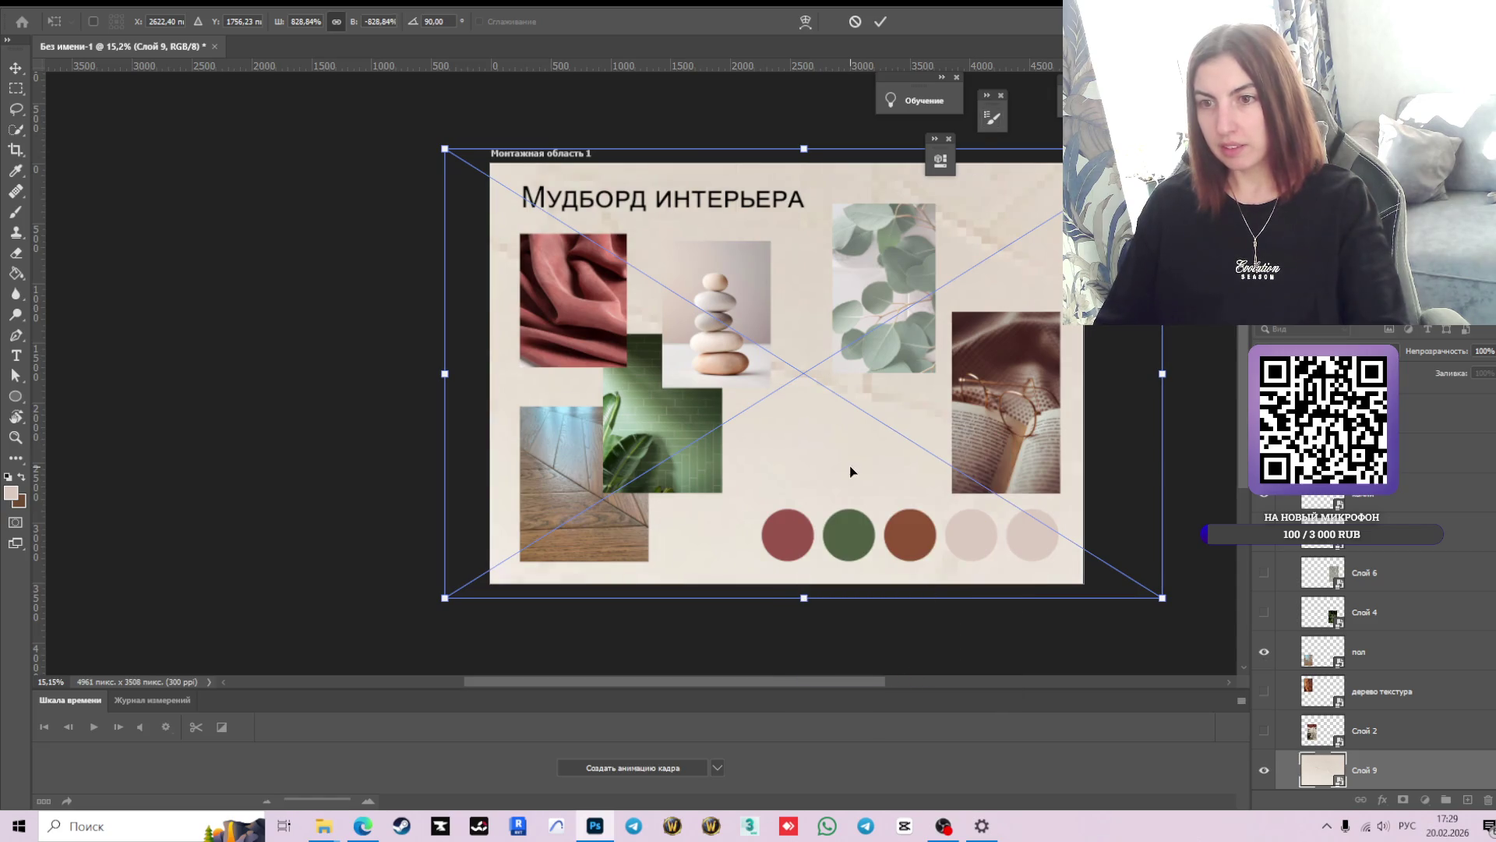
pyautogui.click(880, 21)
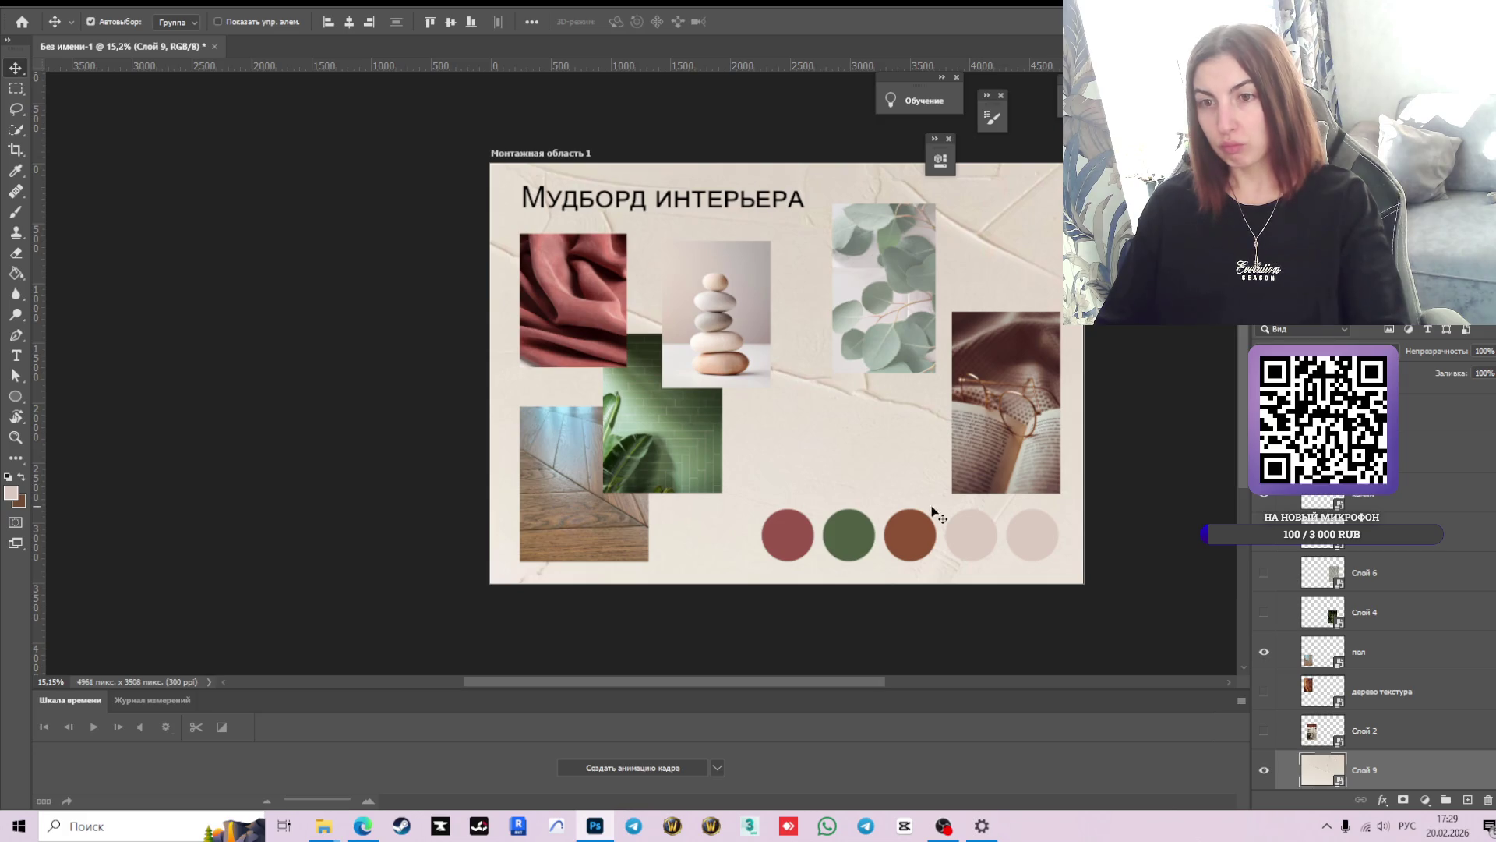
pyautogui.scroll(1, 788, 494)
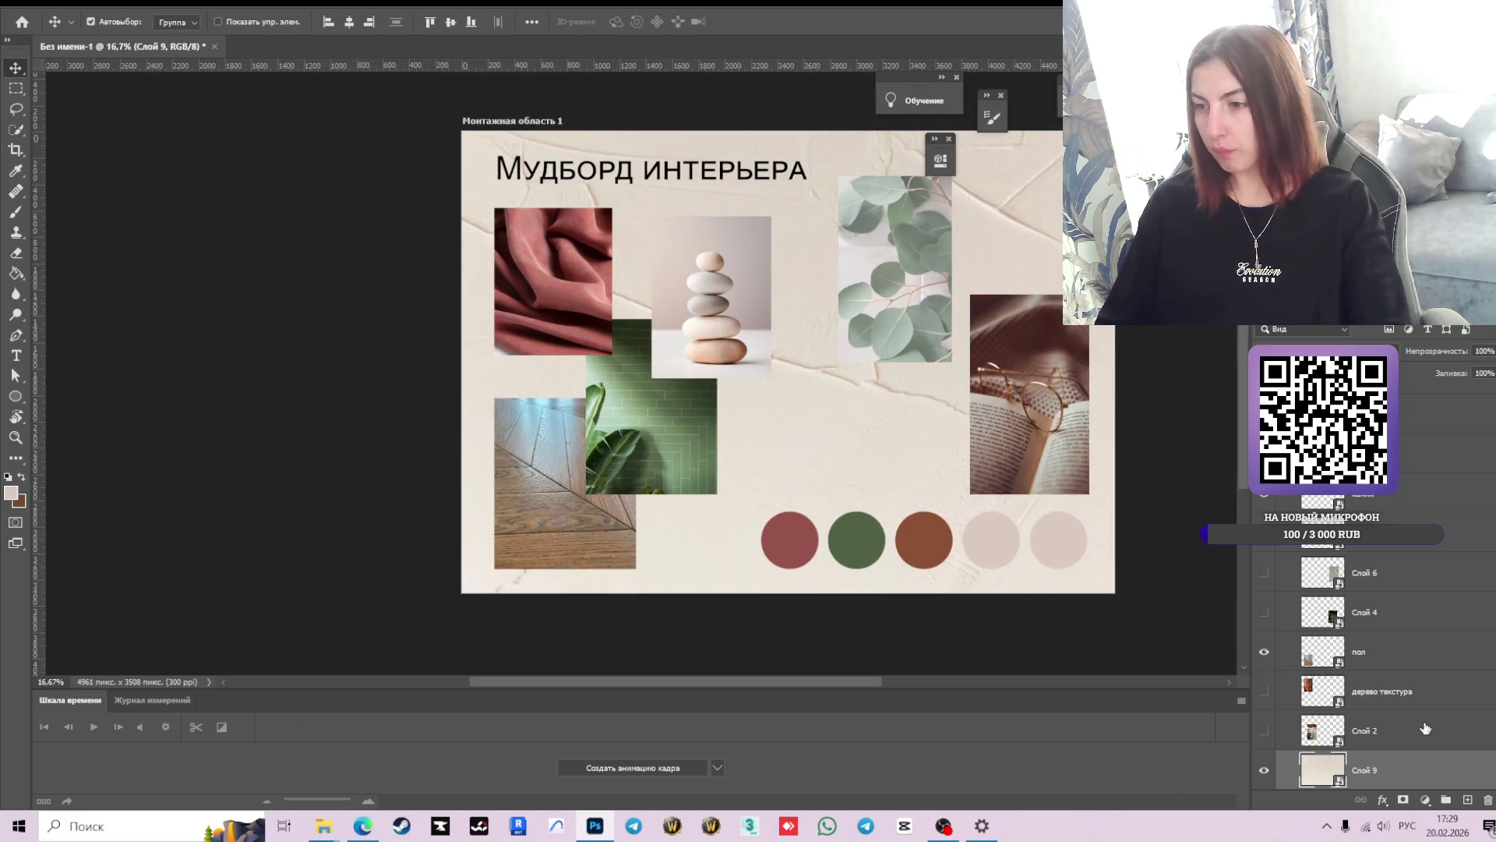
# - Nudge the green tile photo left and the stones photo left and up
pyautogui.scroll(1, 1411, 681)
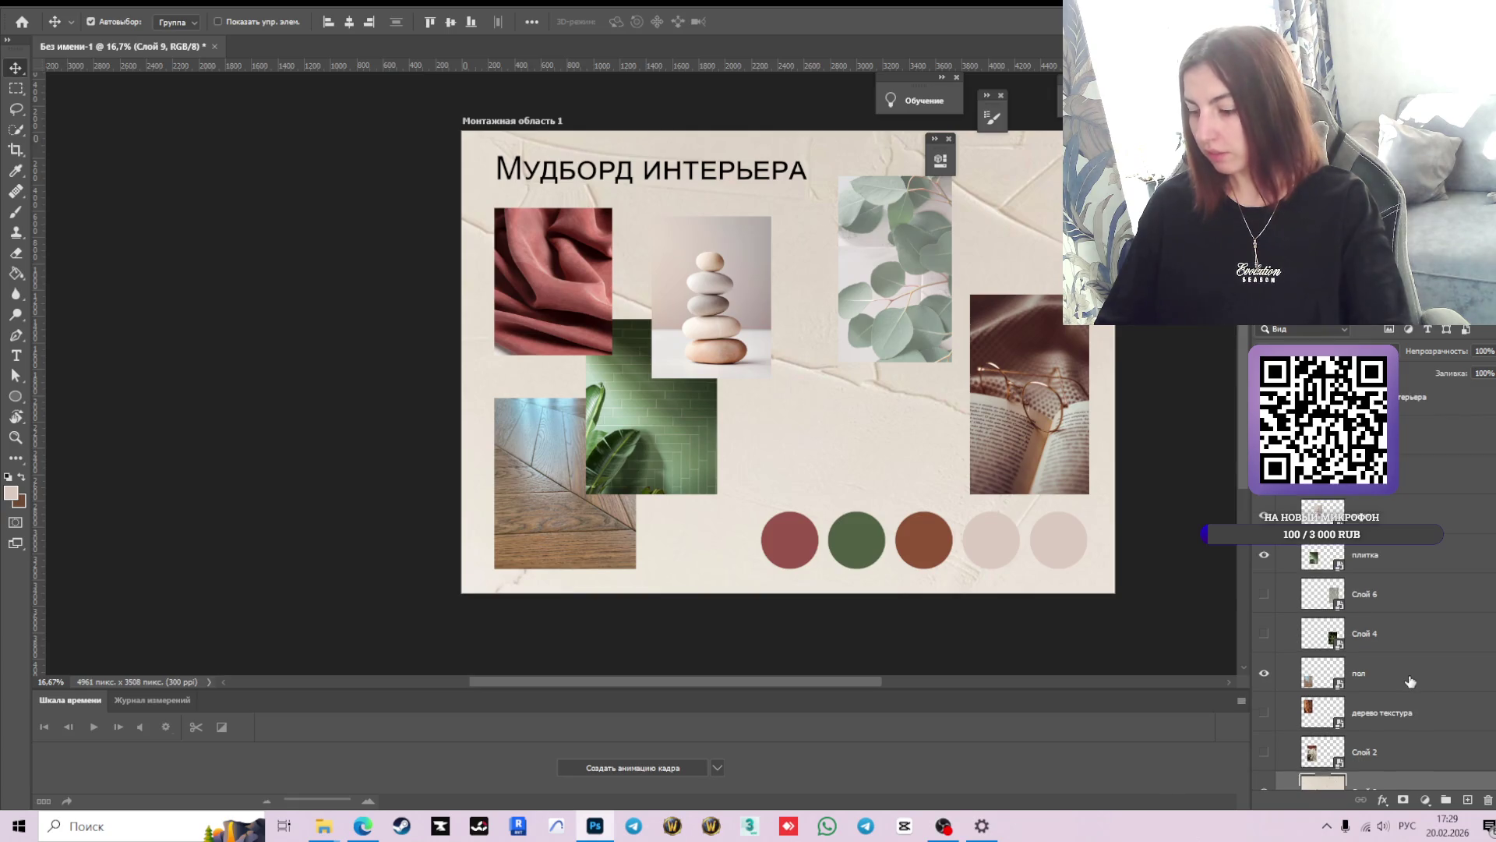
pyautogui.scroll(3, 754, 362)
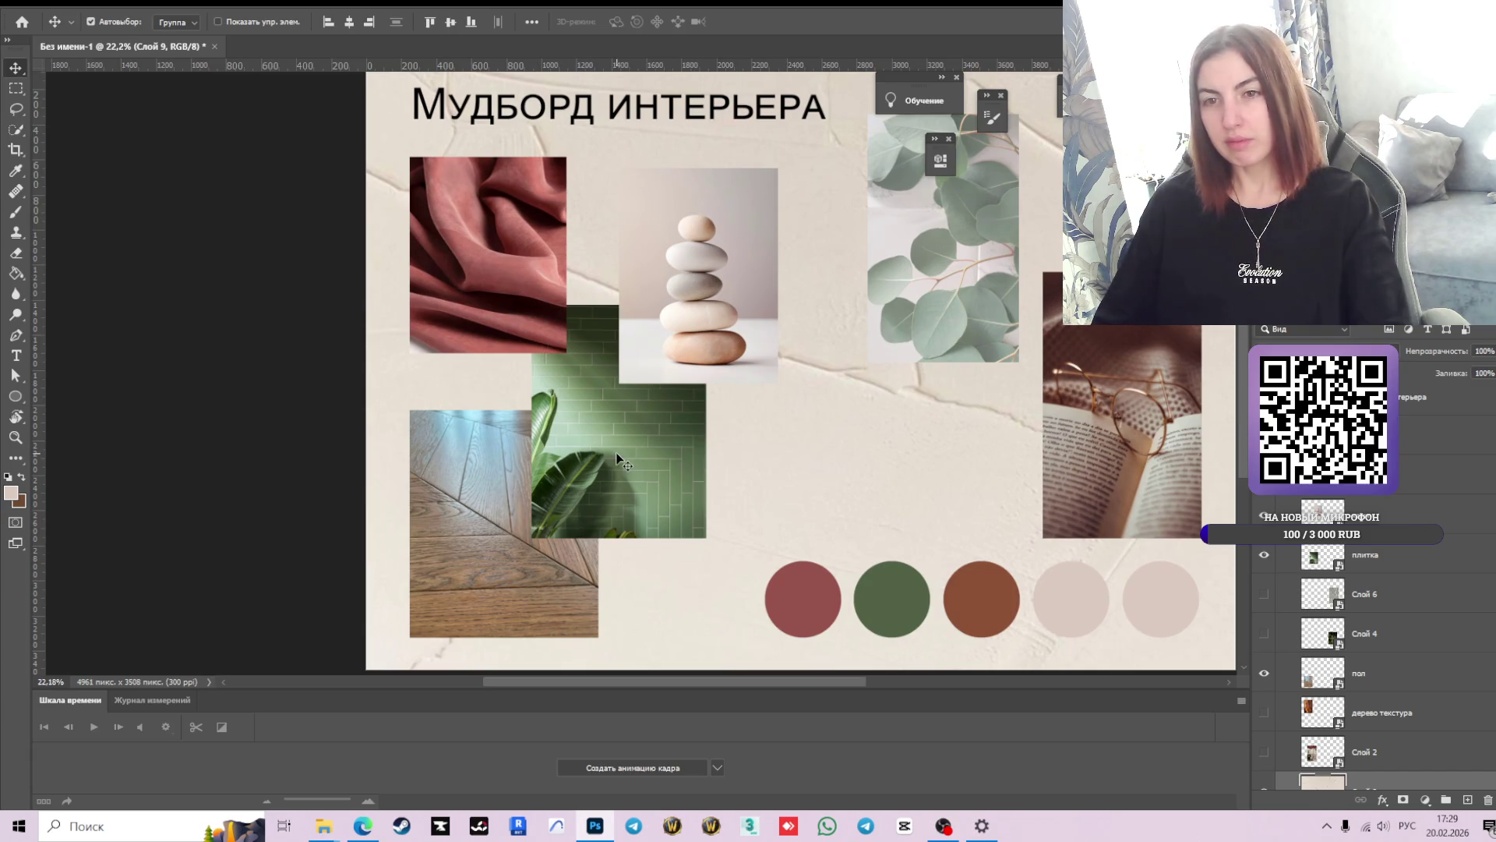
pyautogui.moveTo(615, 460); pyautogui.dragTo(606, 460)
pyautogui.moveTo(717, 307); pyautogui.dragTo(708, 303)
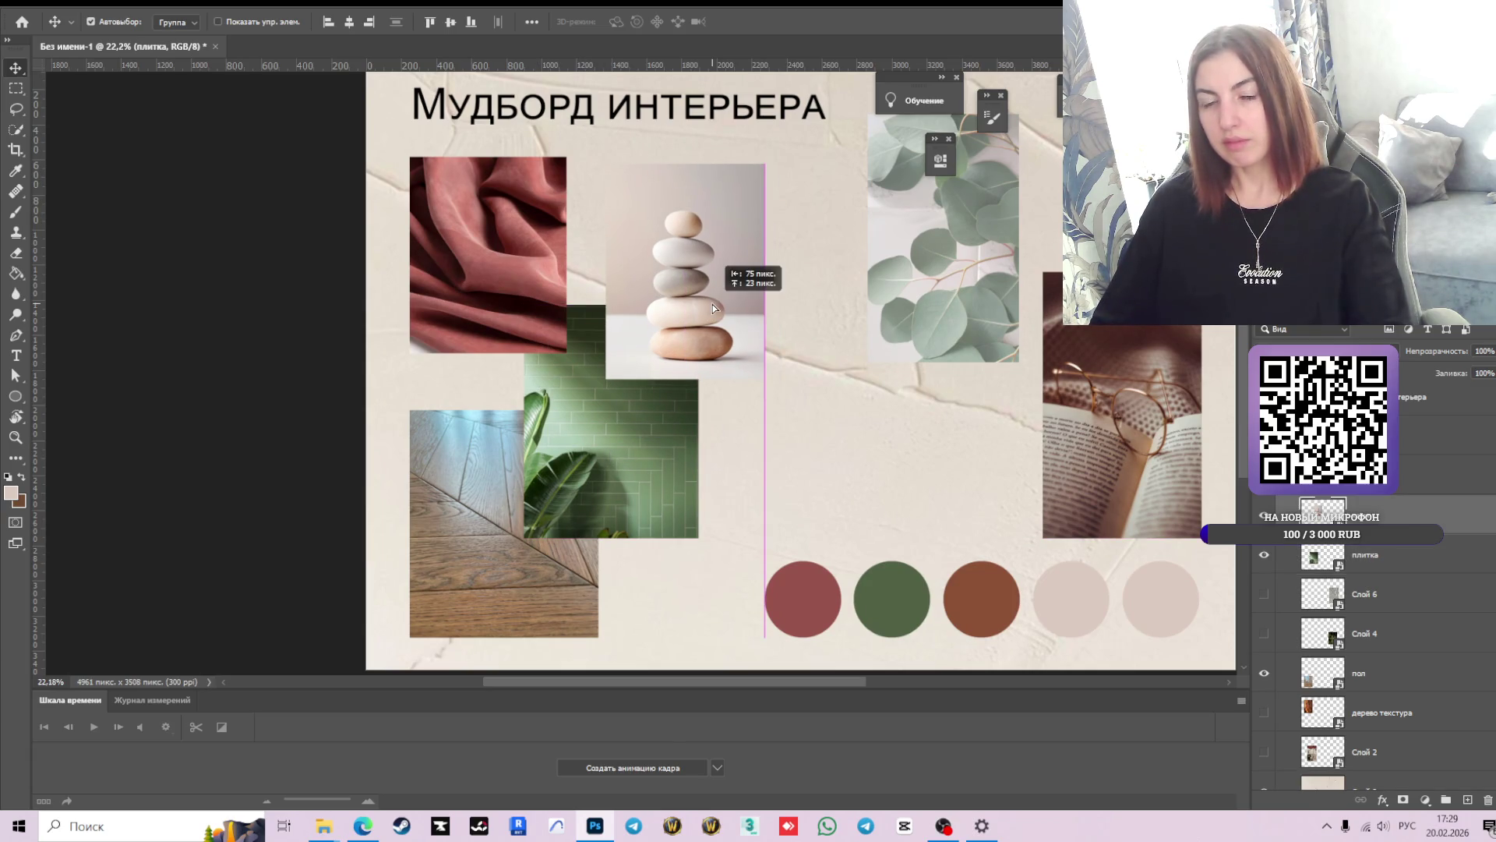
# - Select the first colour circle and try the Clone Stamp and Paint Bucket tools
pyautogui.click(815, 599)
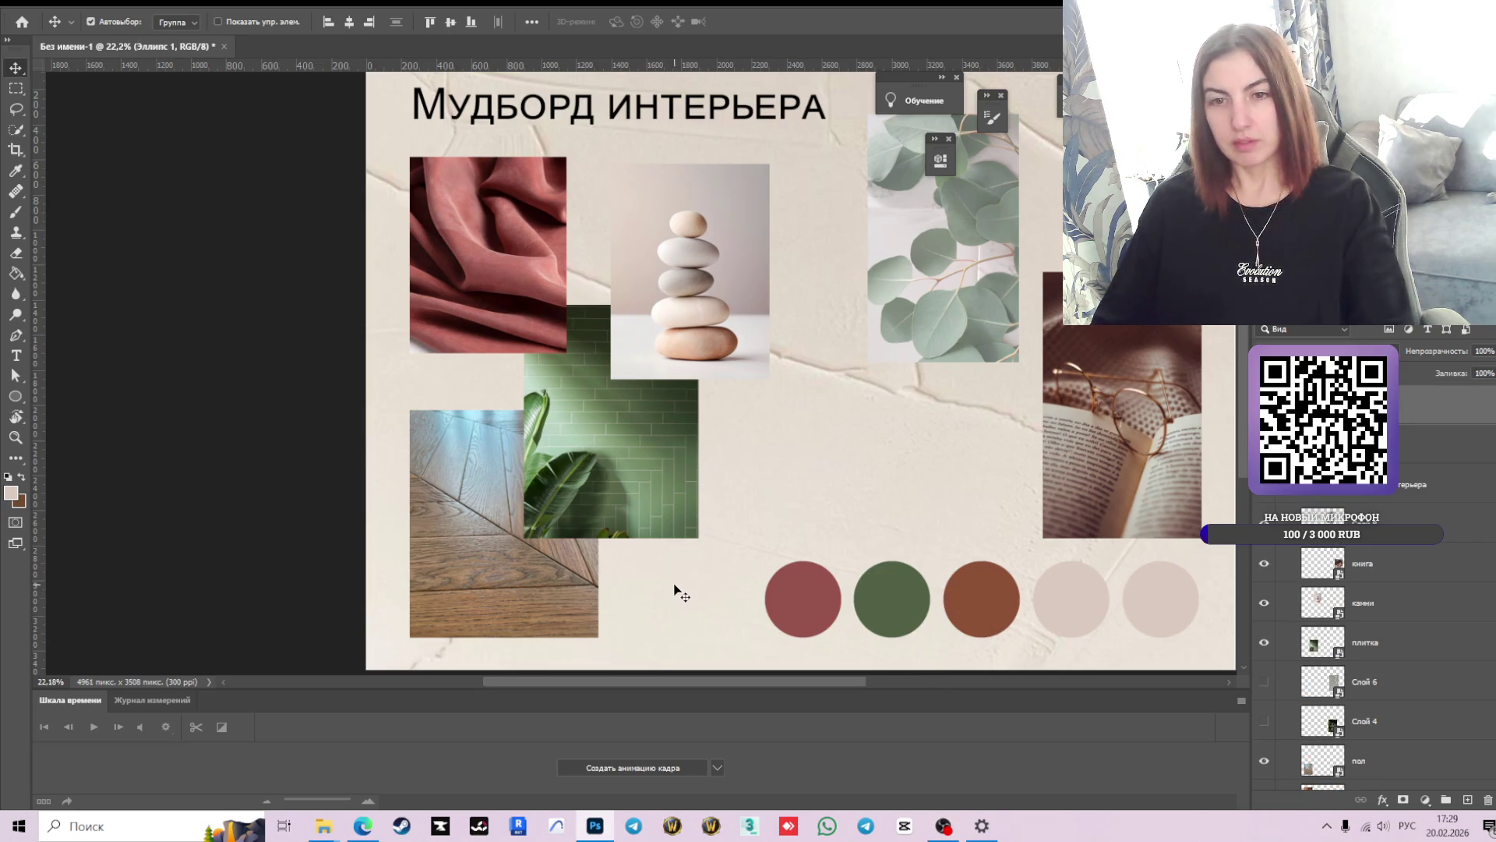
pyautogui.press('s')
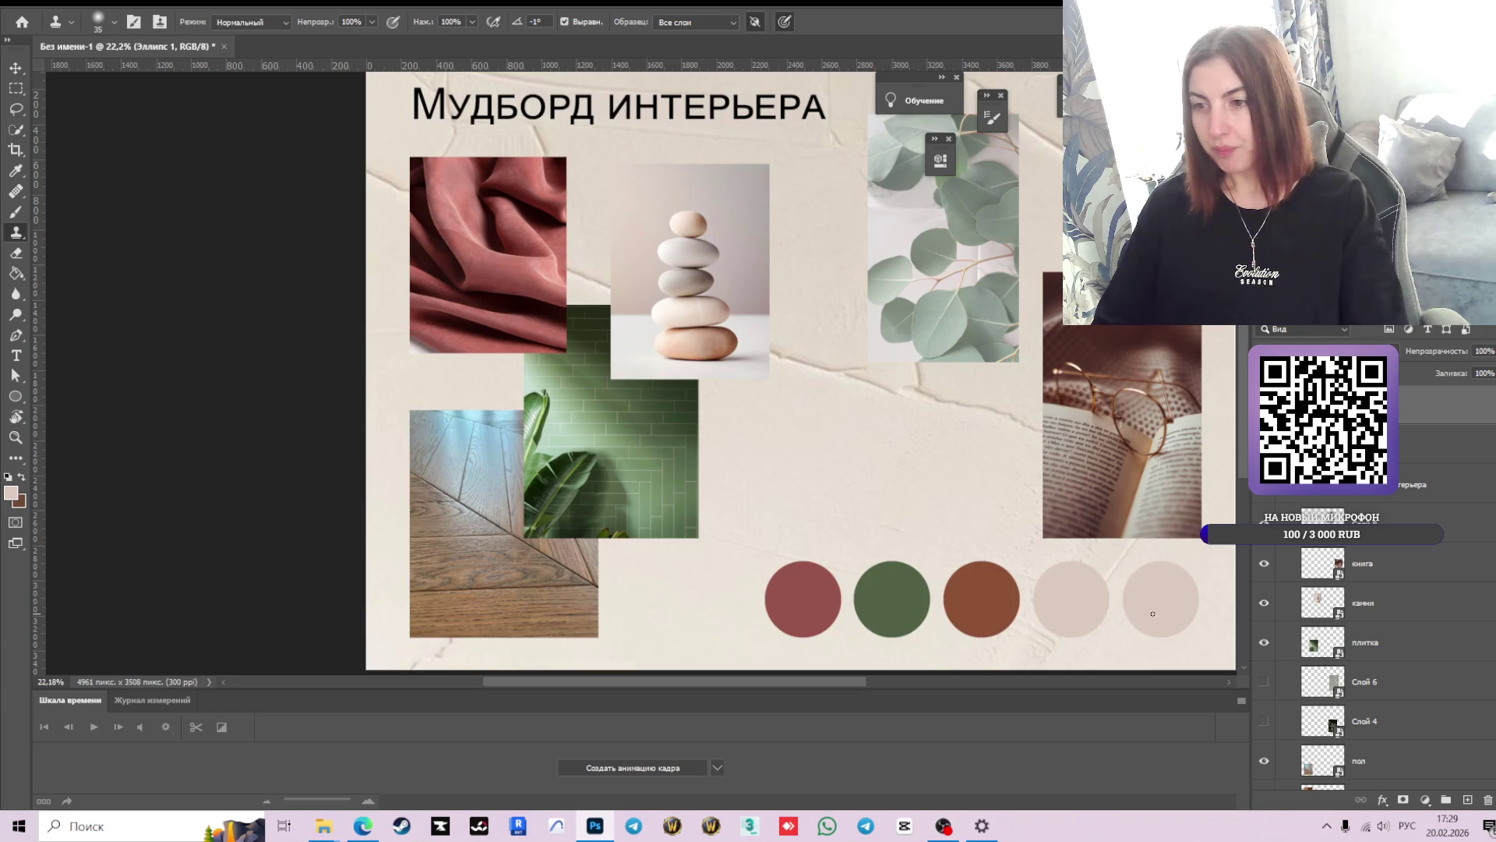
pyautogui.press('g')
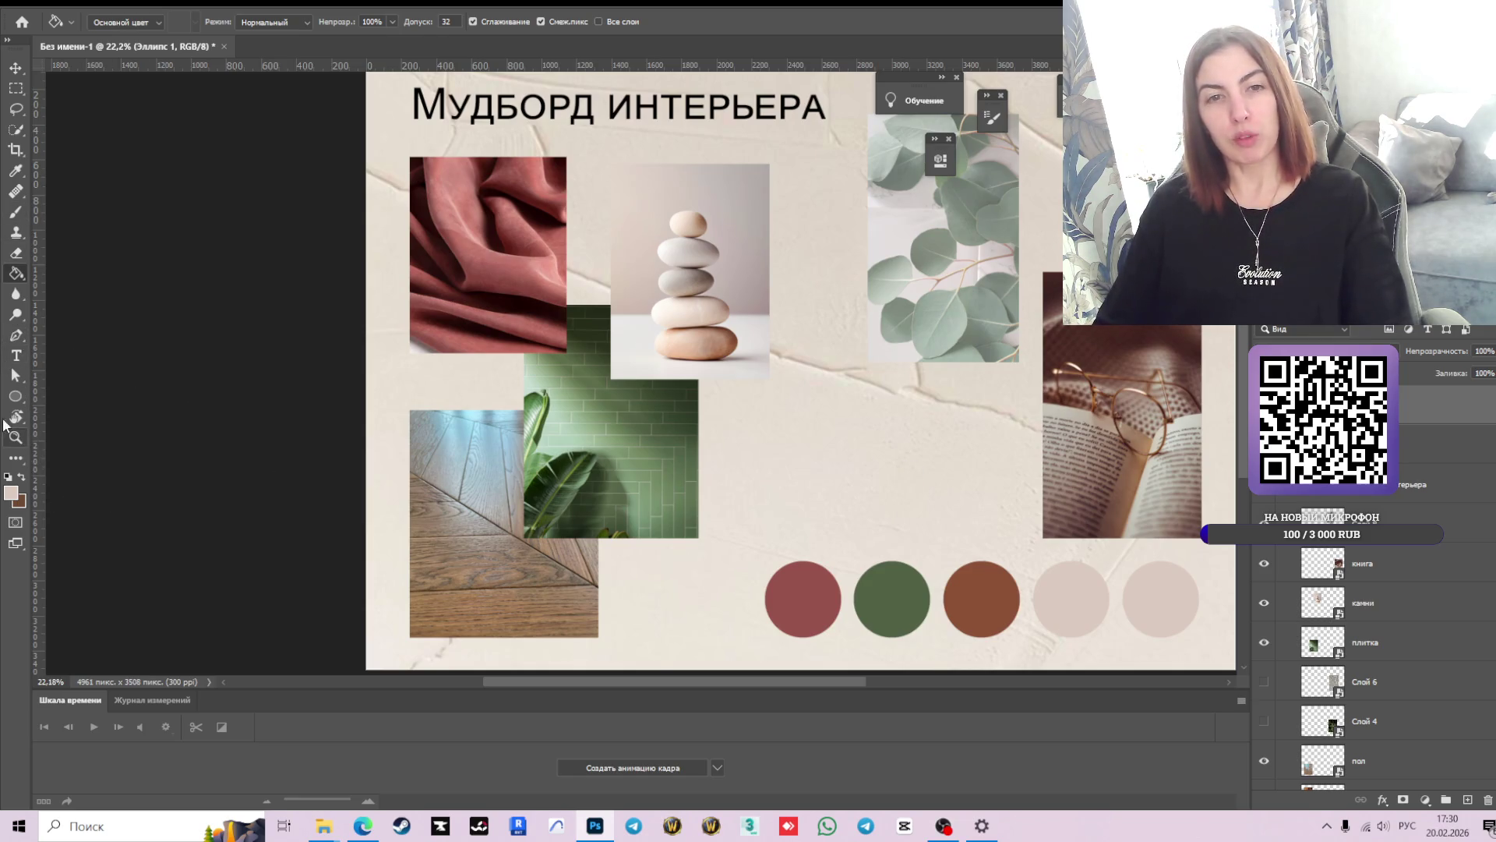
pyautogui.click(14, 396)
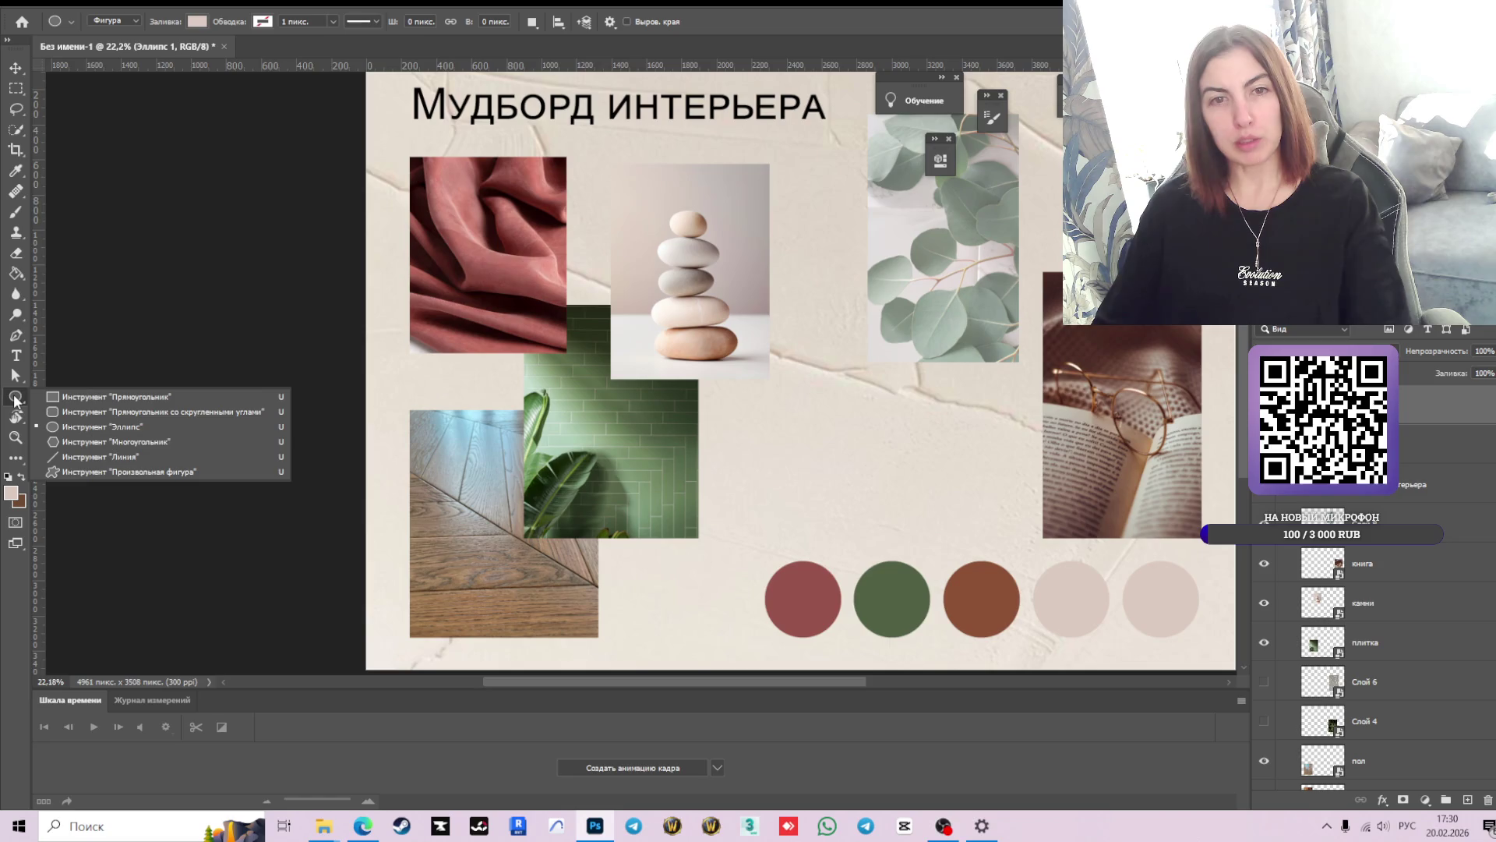
# - Draw a tall rectangle over the stones photo and set the foreground colour to white
pyautogui.click(98, 399)
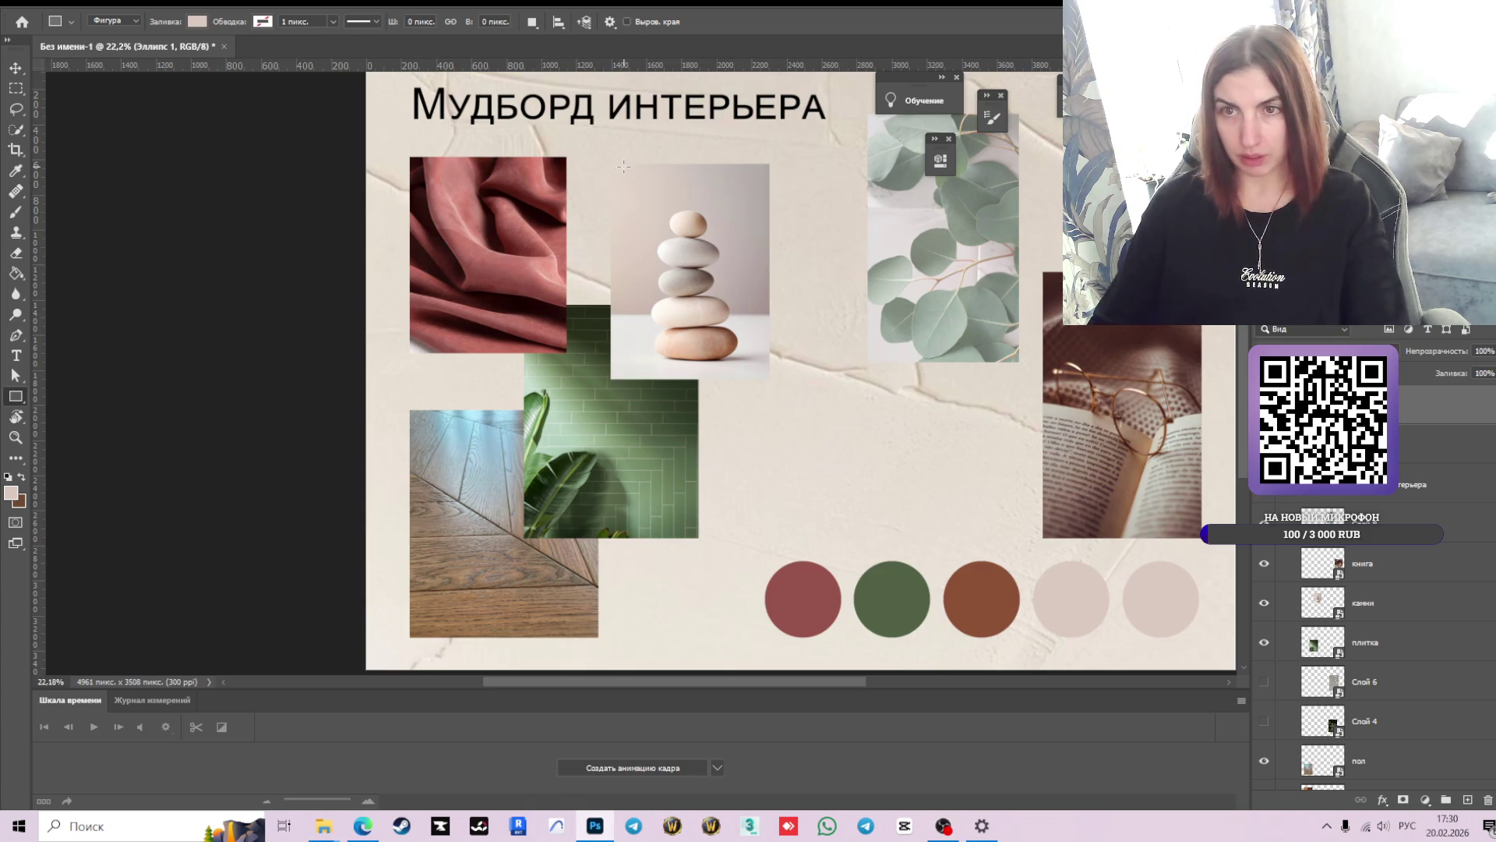
pyautogui.moveTo(603, 152); pyautogui.dragTo(778, 396)
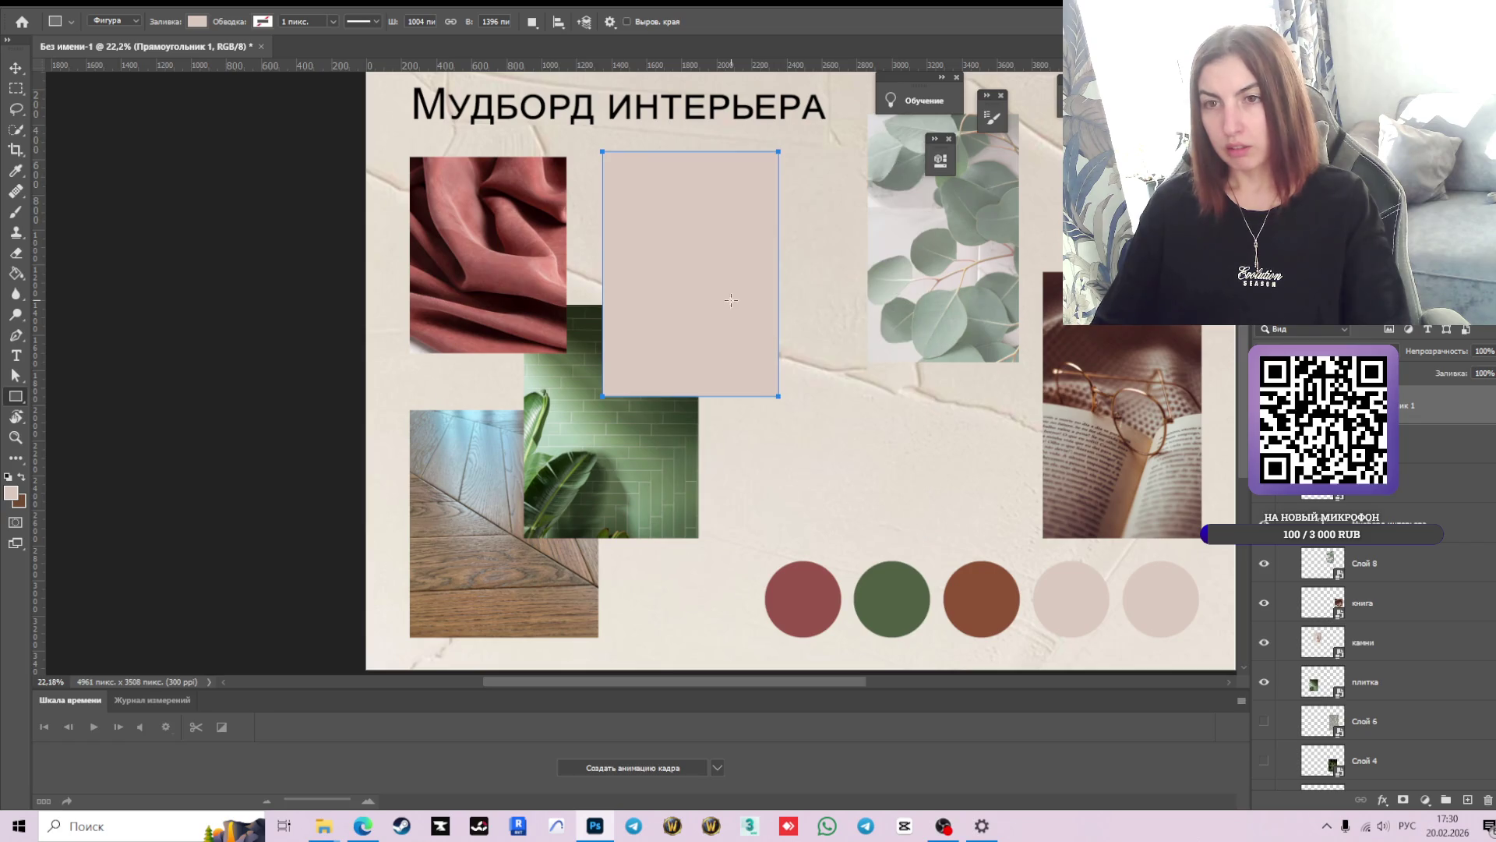
pyautogui.click(11, 493)
pyautogui.click(895, 284)
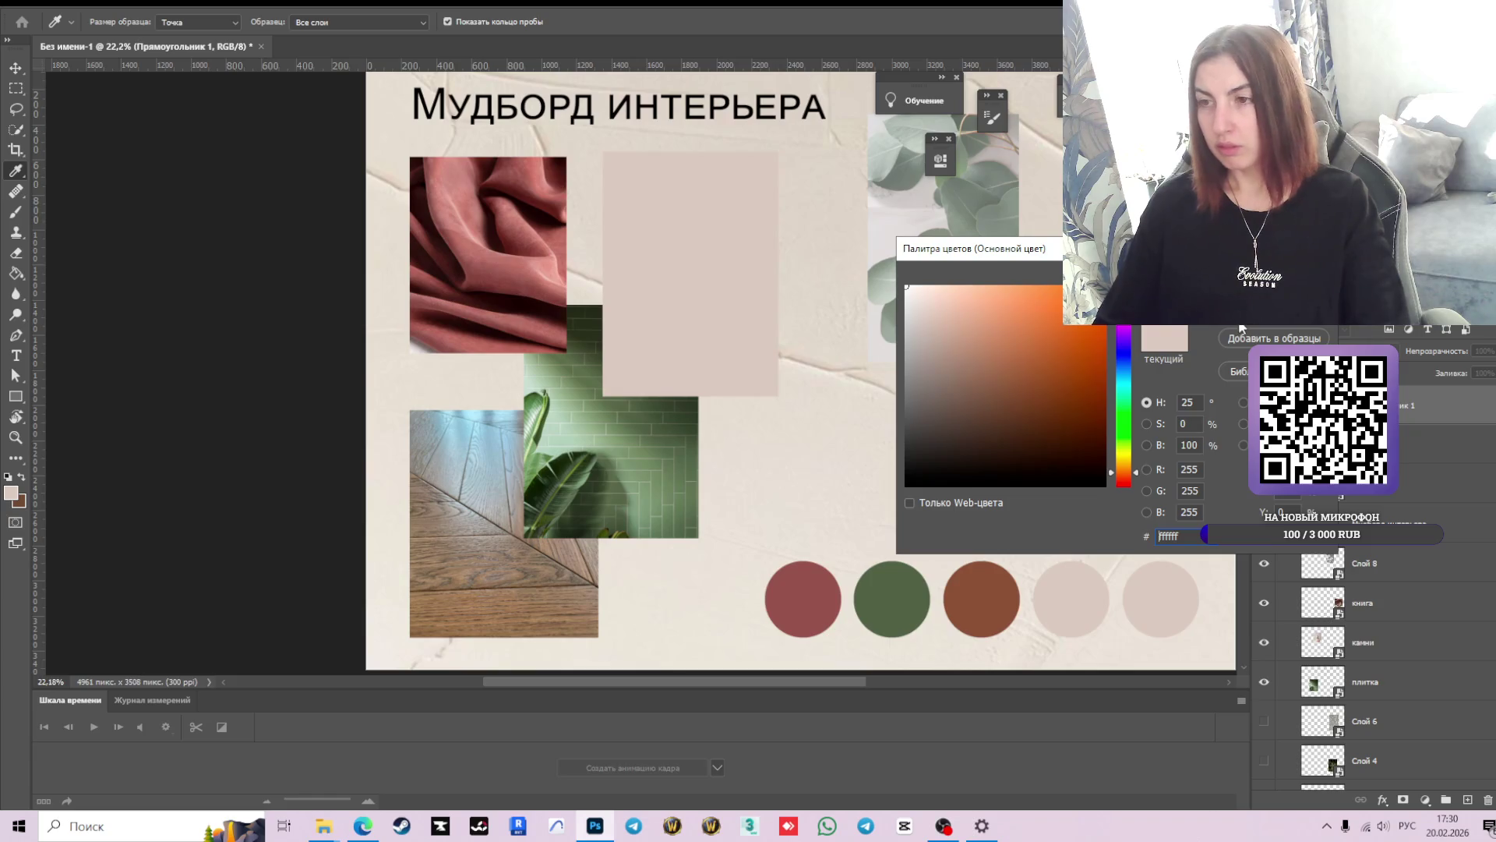
pyautogui.press('Return')
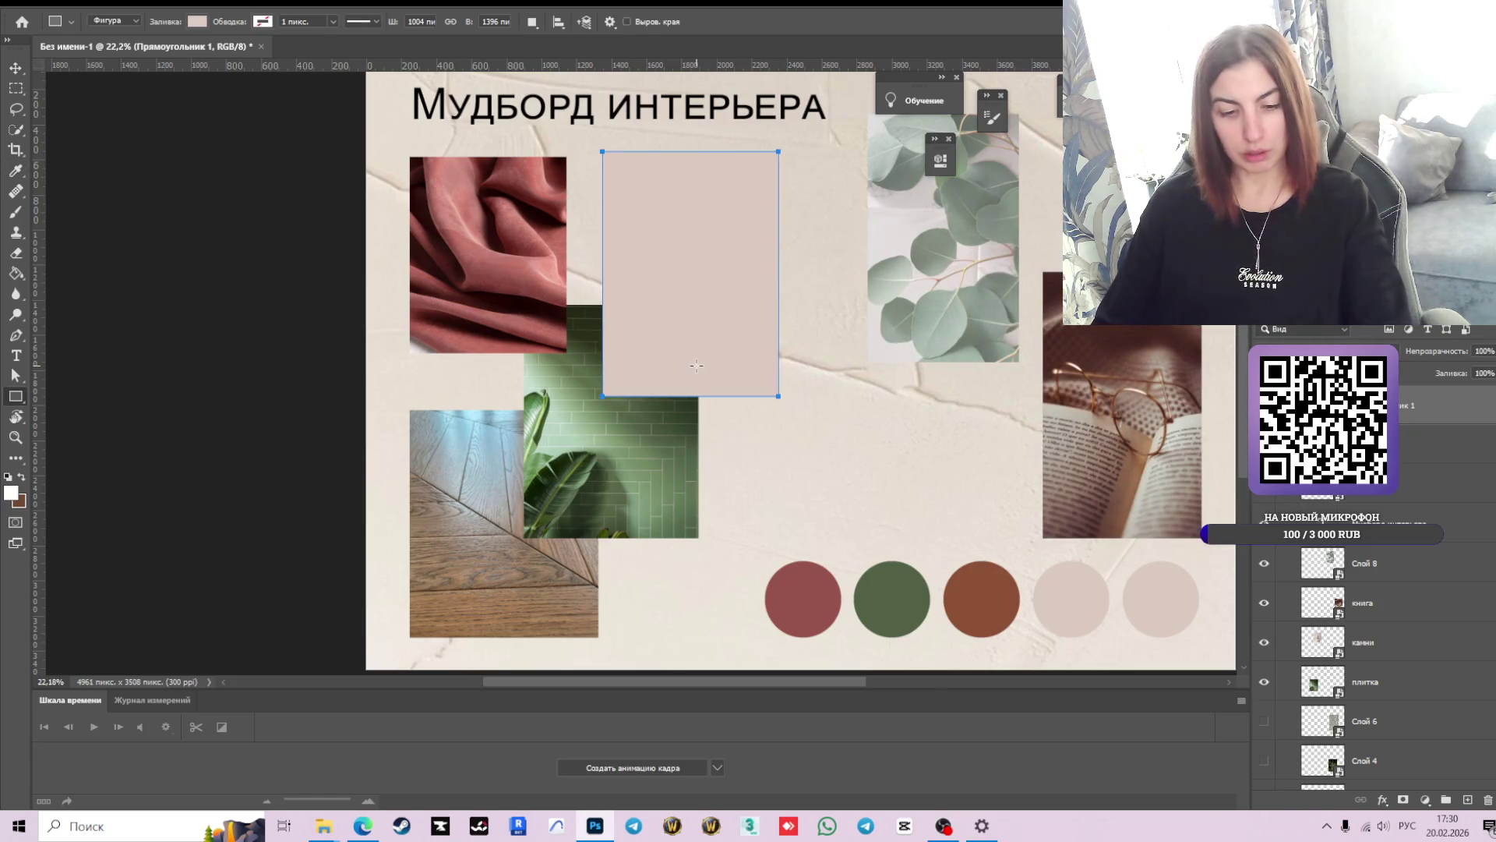
# - Rasterize the rectangle, fill it white, and move it beneath the stones photo
pyautogui.press('g')
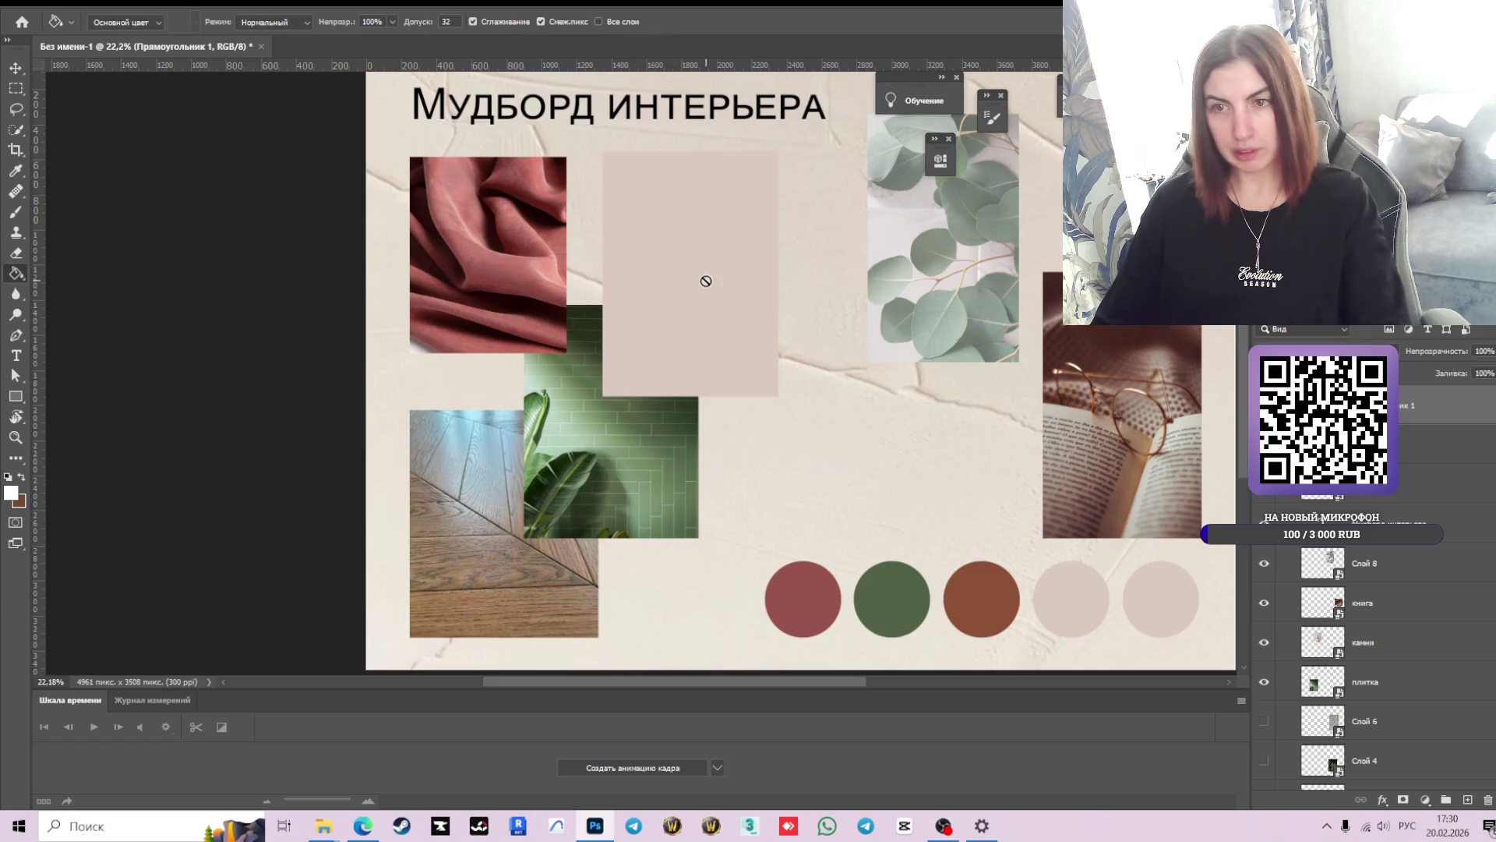
pyautogui.click(694, 287)
pyautogui.click(694, 312)
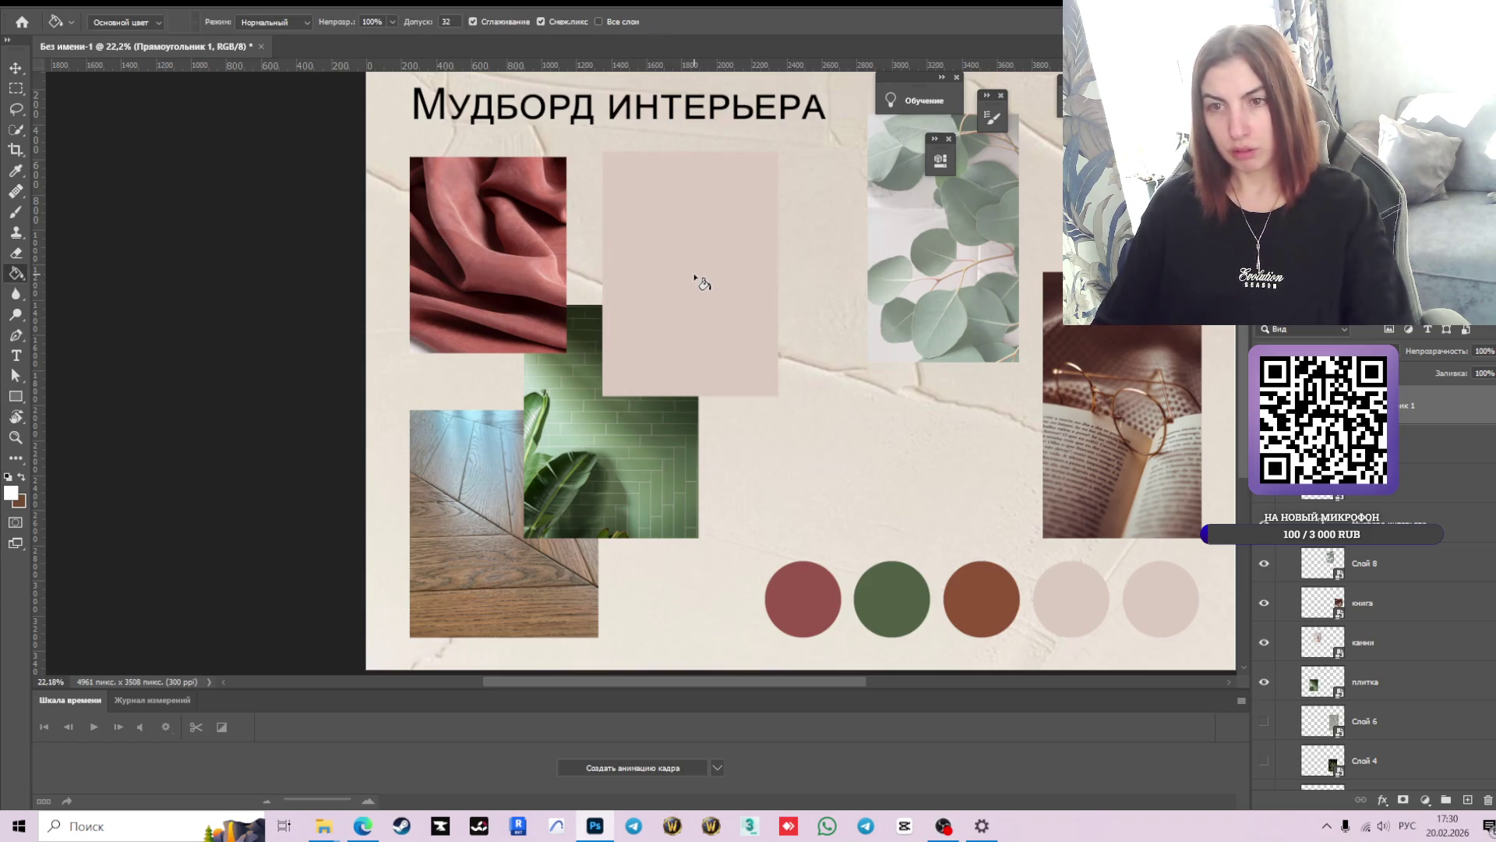
pyautogui.click(695, 280)
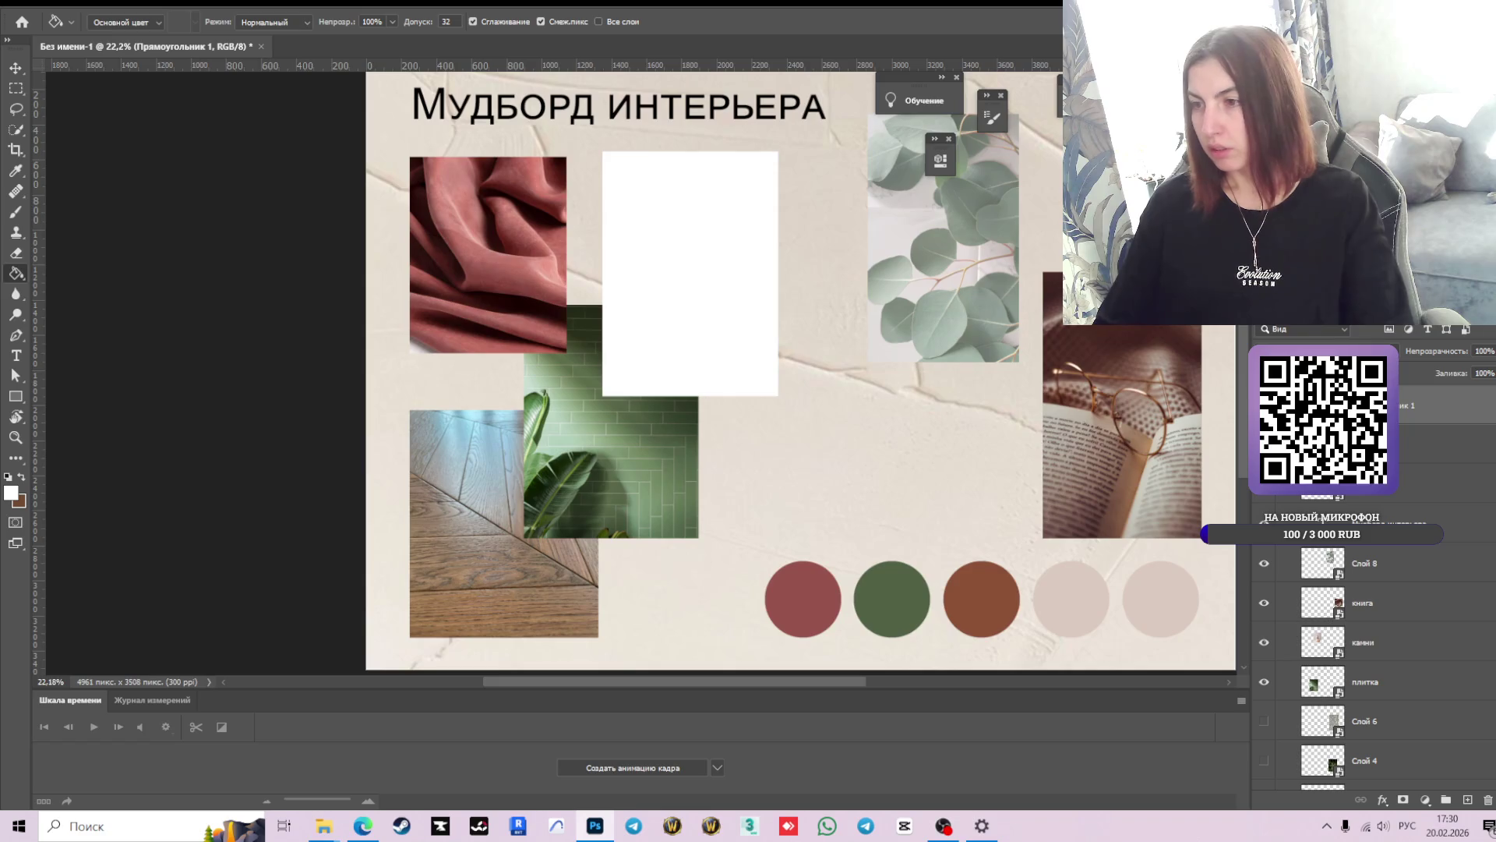
pyautogui.moveTo(1363, 405); pyautogui.dragTo(1363, 662)
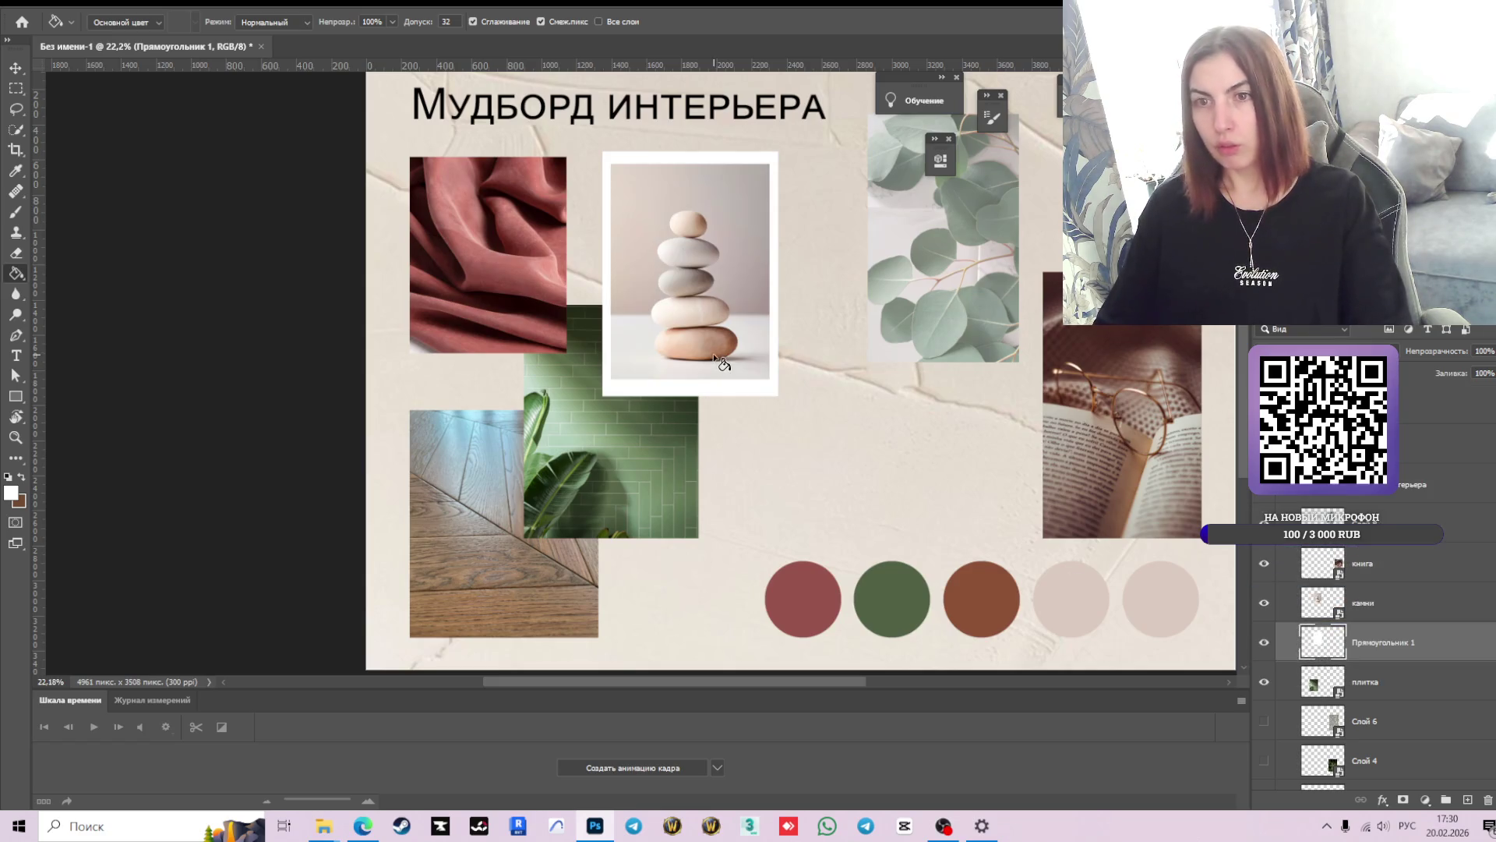
pyautogui.scroll(-1, 730, 323)
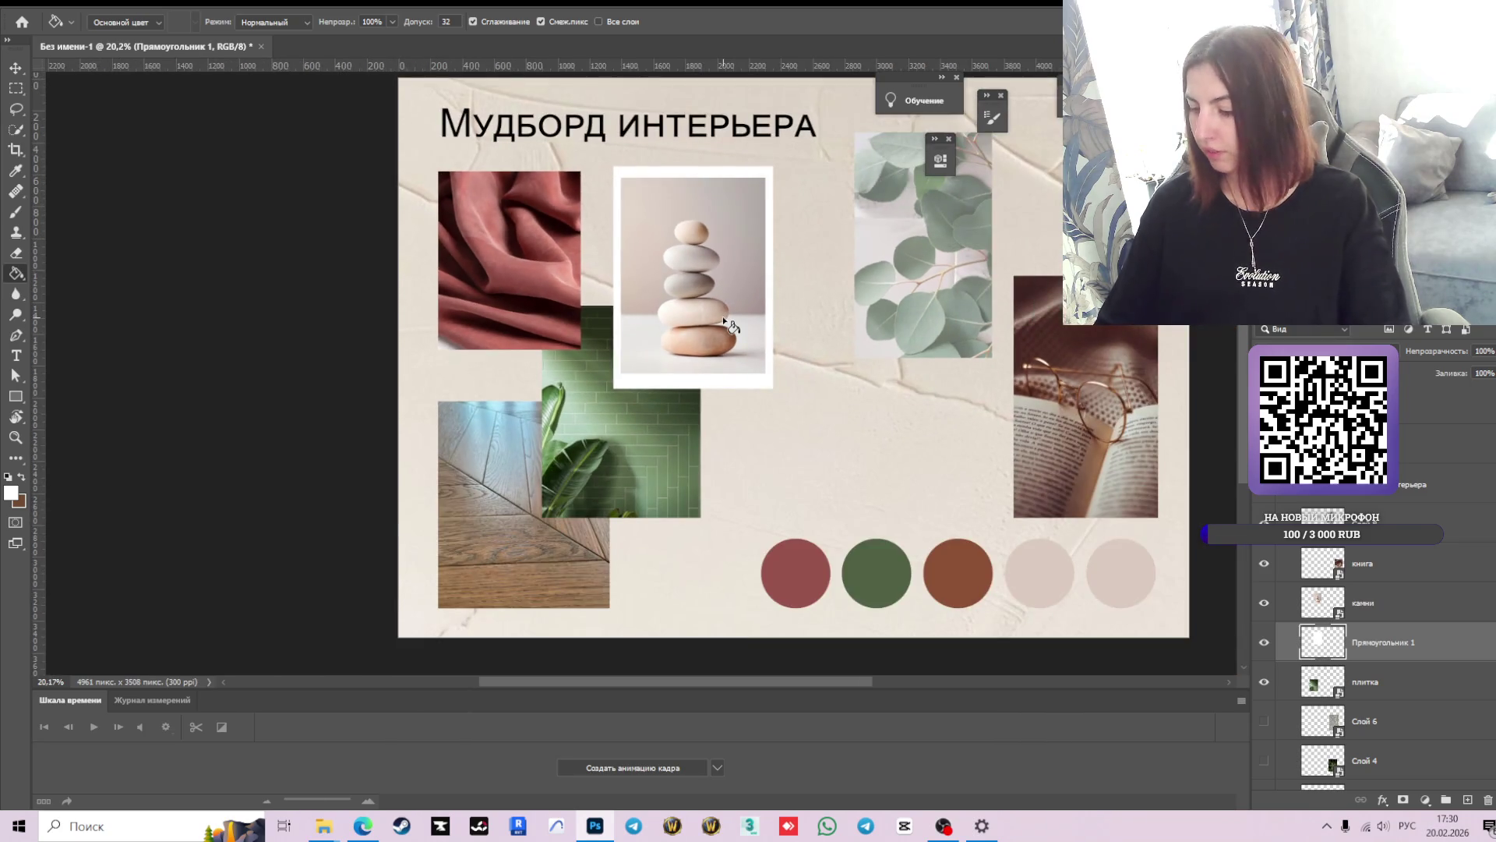
# - Try stretching the white frame taller, undo it, and commit the unchanged frame
pyautogui.press('v')
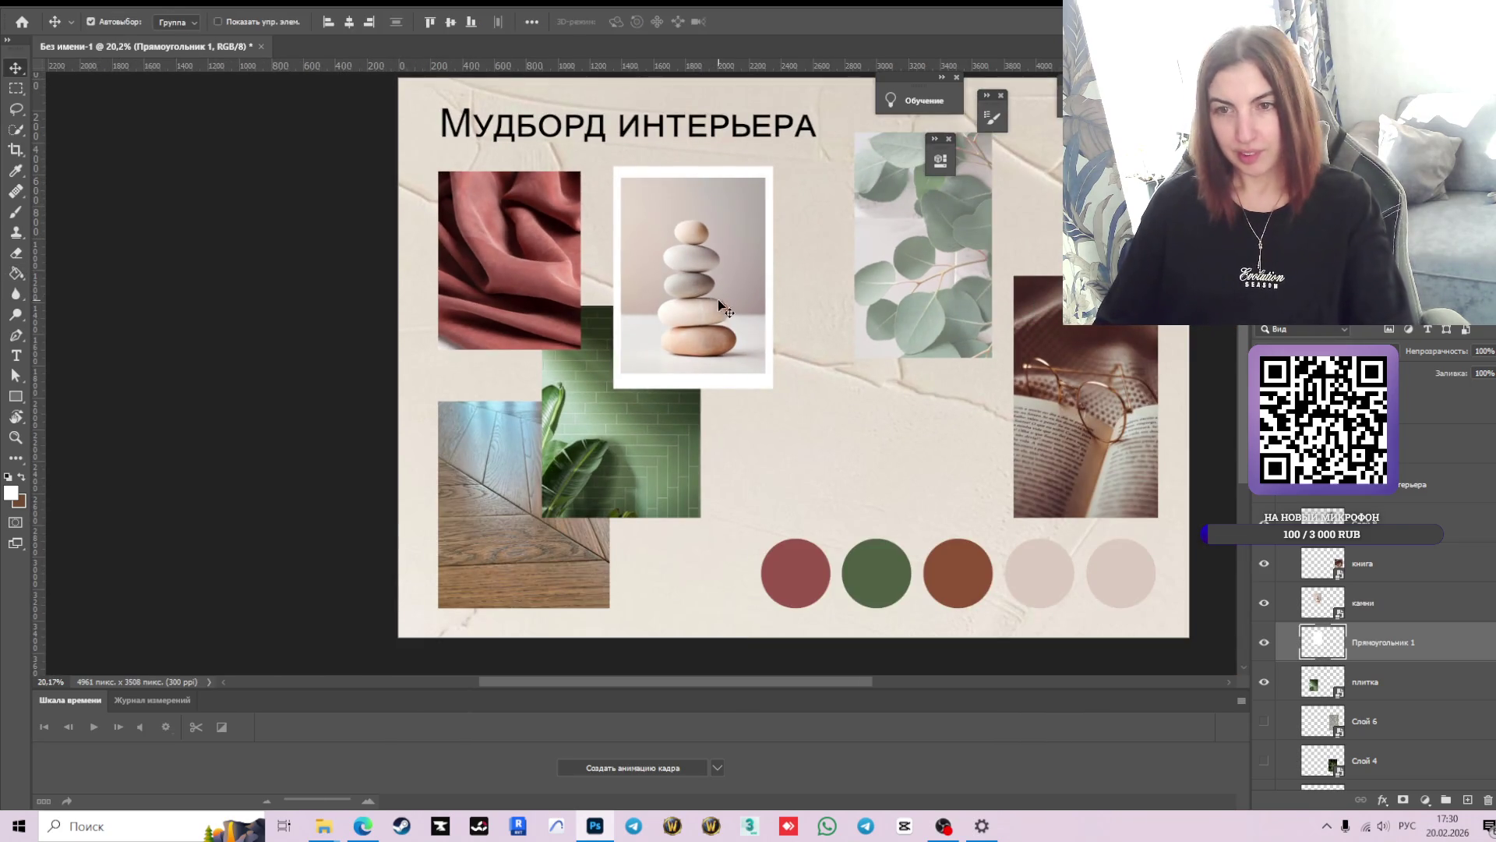
pyautogui.click(707, 288)
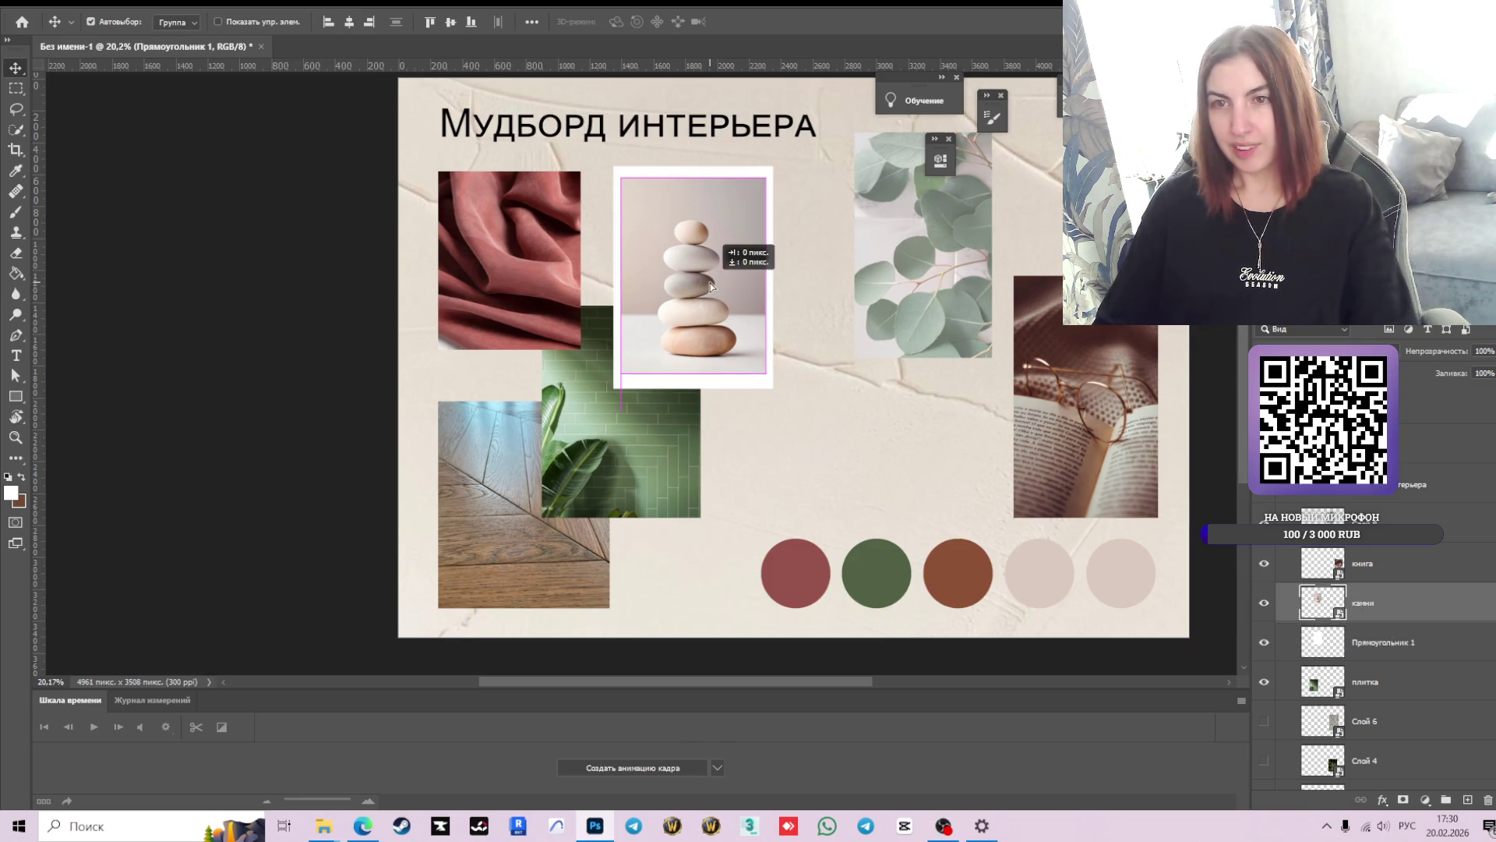
pyautogui.scroll(1, 791, 346)
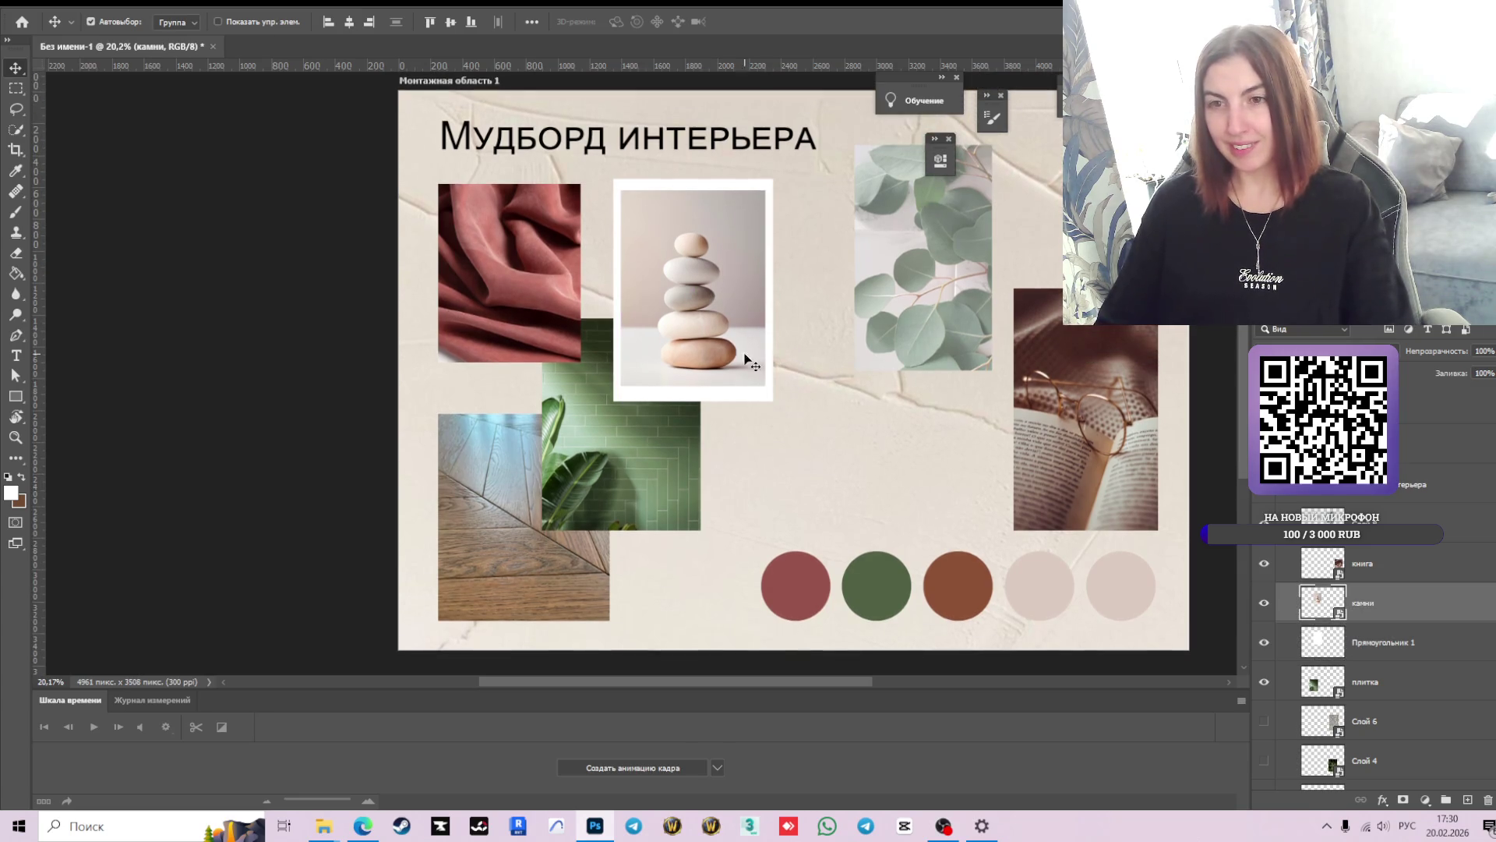
pyautogui.click(721, 395)
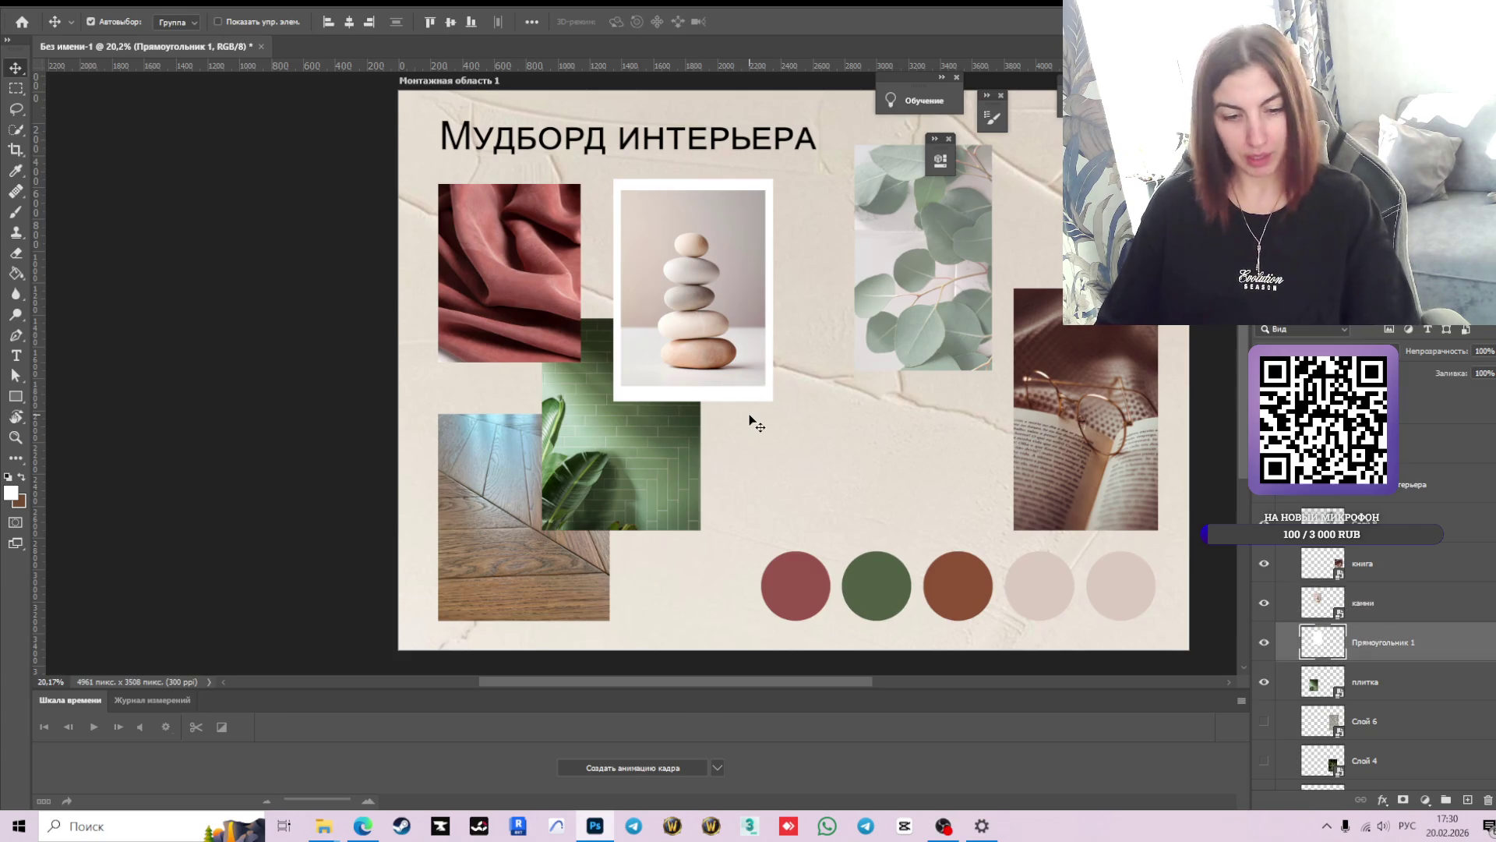
pyautogui.hotkey('ctrl', 't')
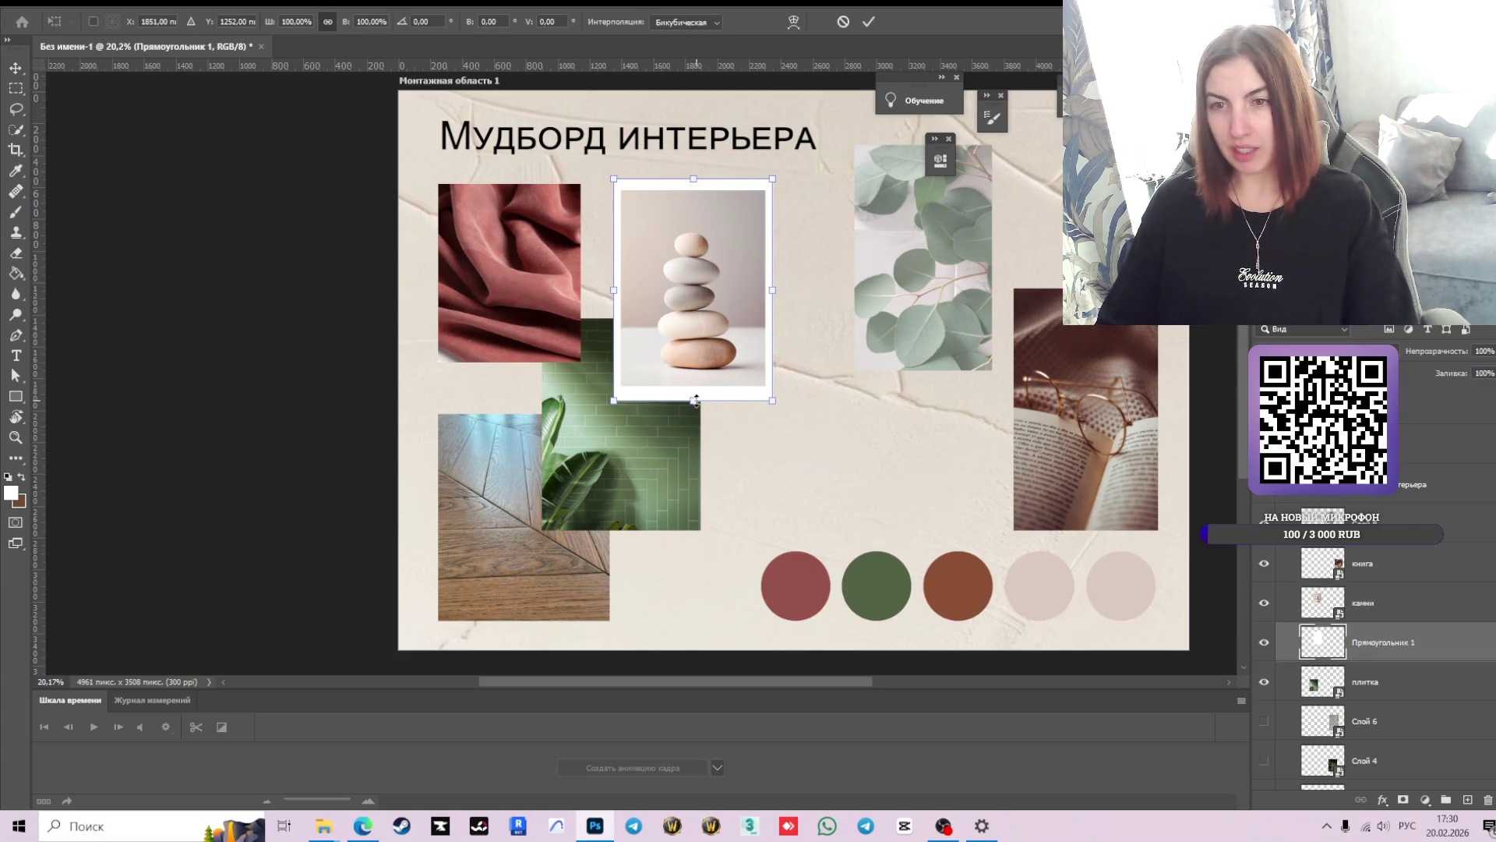
pyautogui.moveTo(693, 400); pyautogui.dragTo(695, 424)
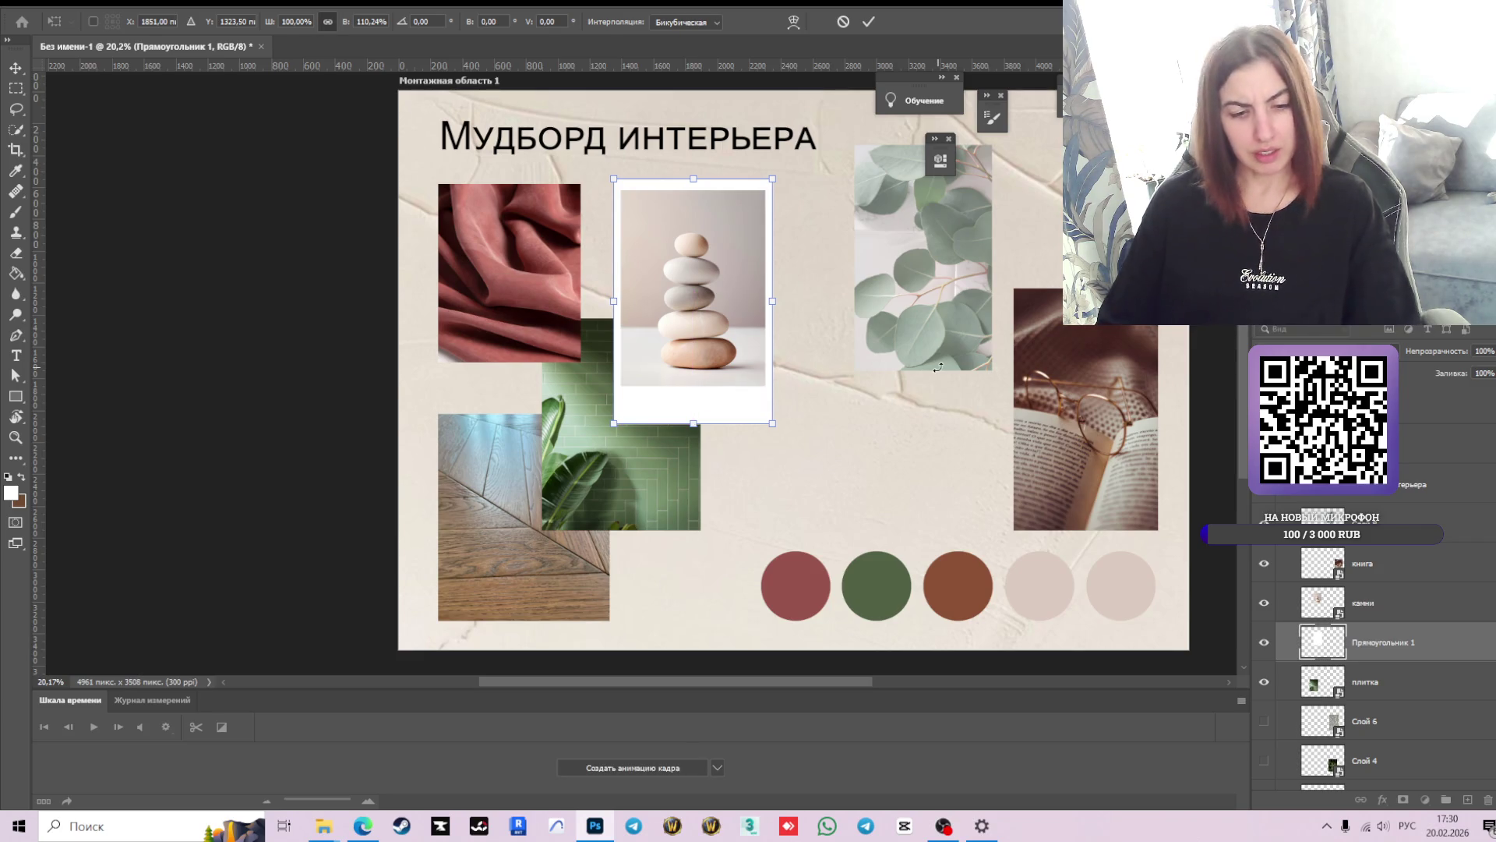
pyautogui.hotkey('ctrl', 'z')
pyautogui.click(867, 21)
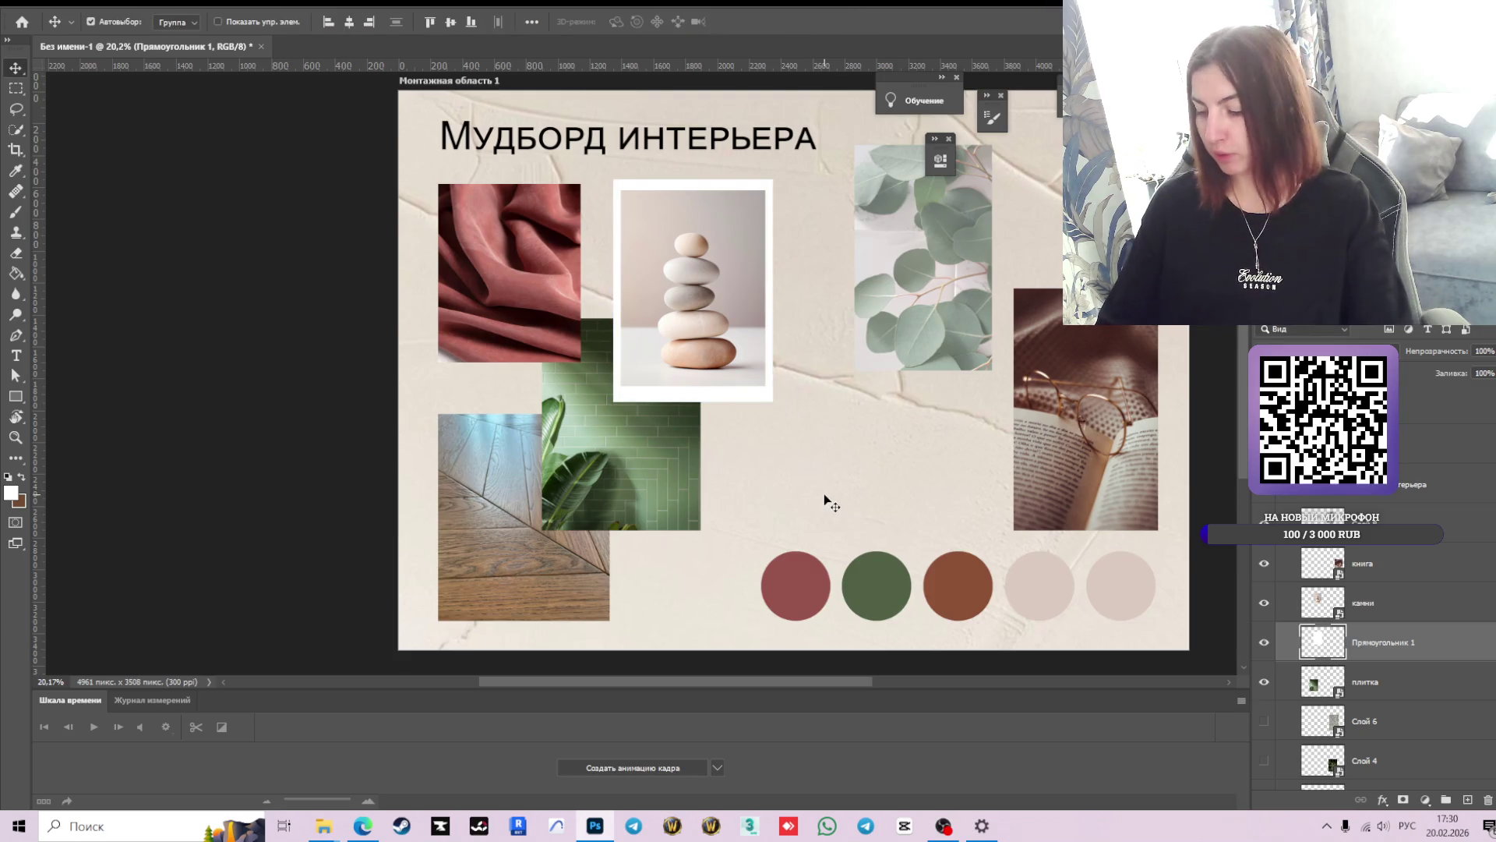
pyautogui.scroll(-2, 806, 312)
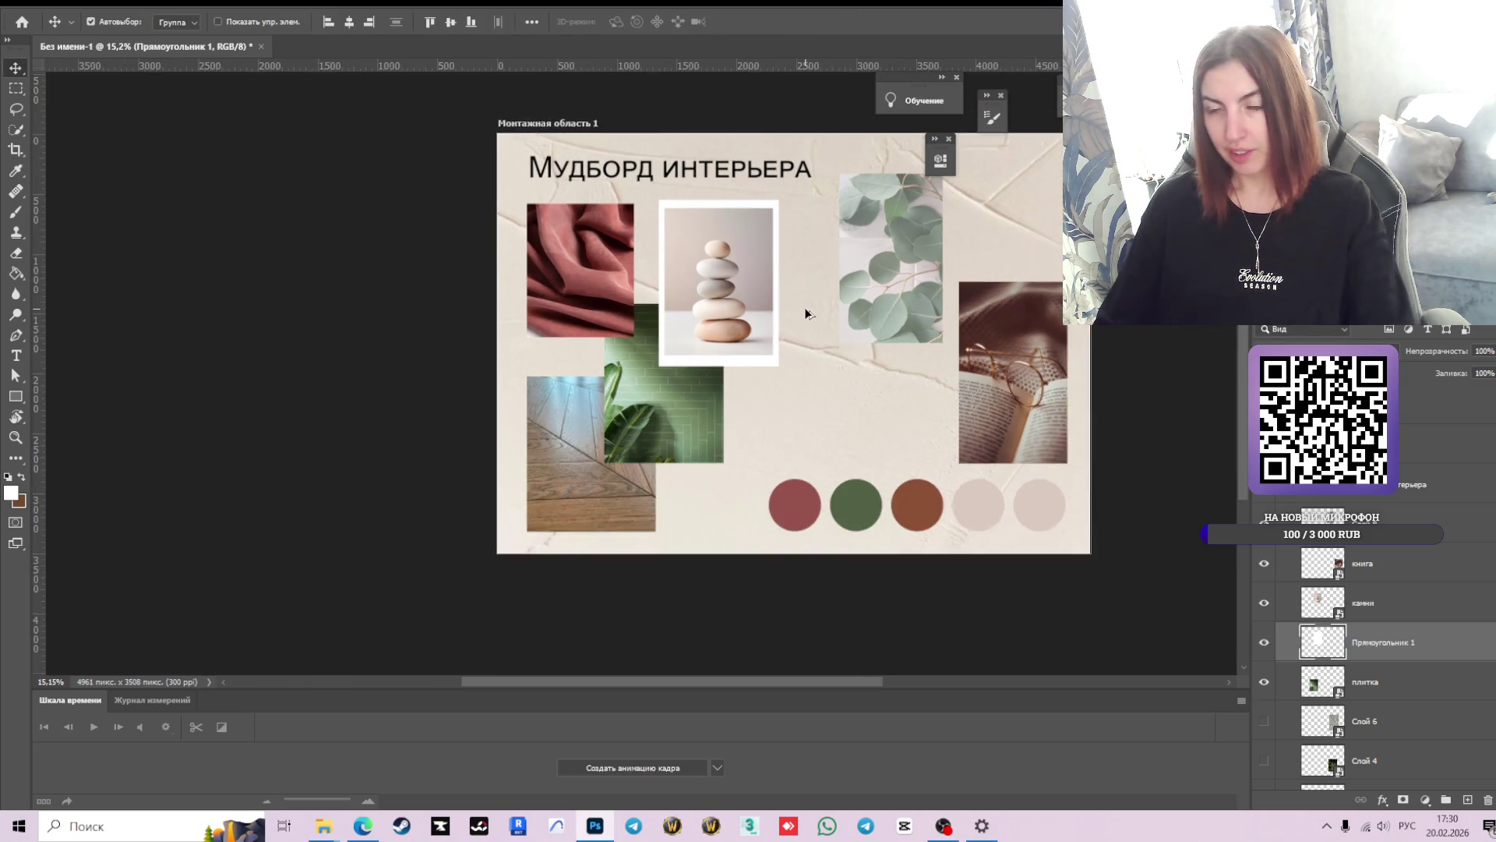
# - Select the white frame under the stones photo and duplicate it with Ctrl+J
pyautogui.scroll(1, 806, 313)
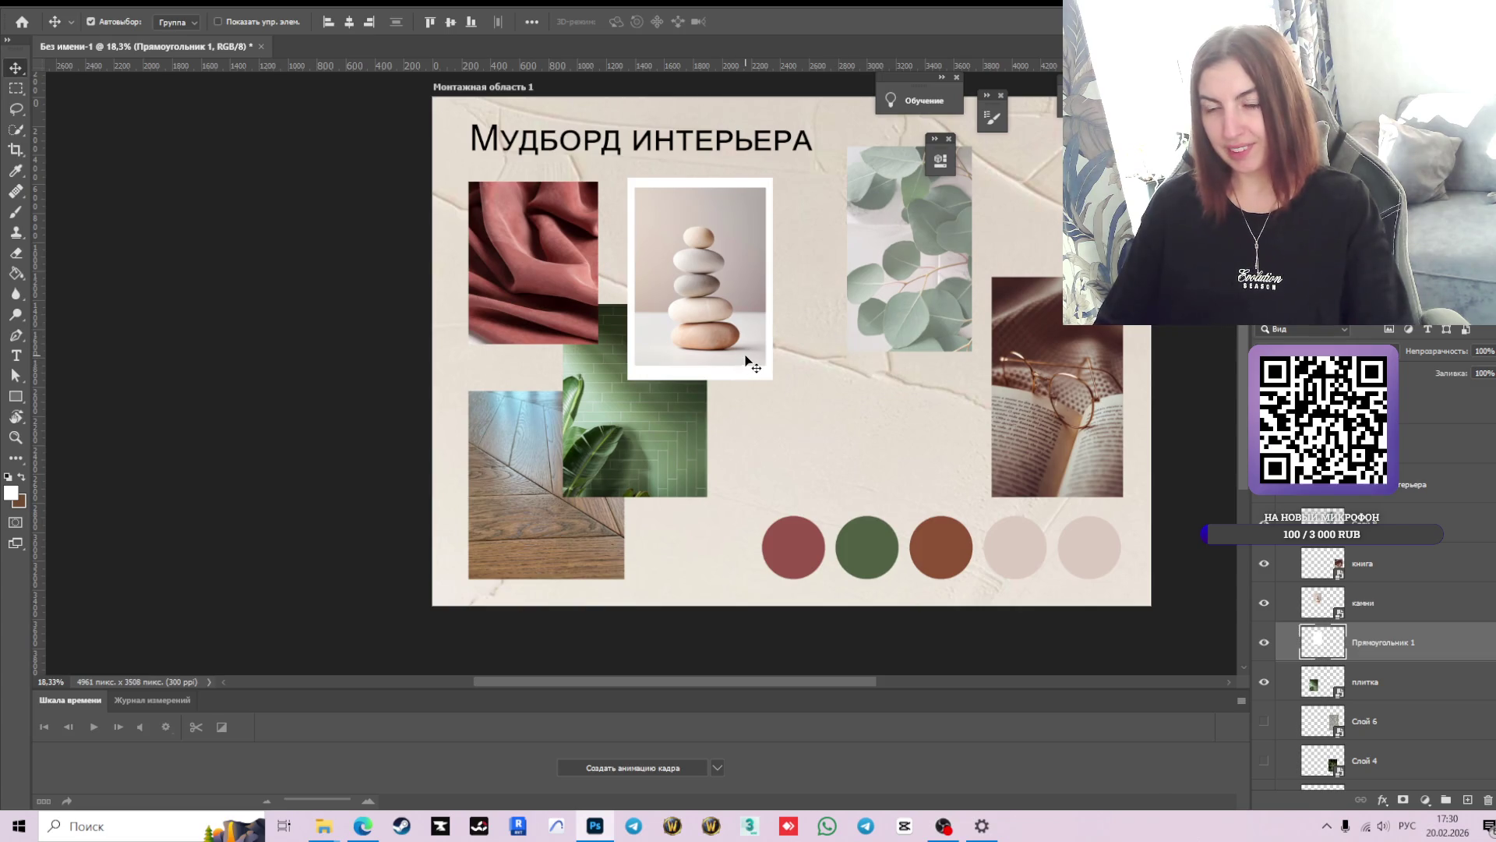
pyautogui.click(714, 317)
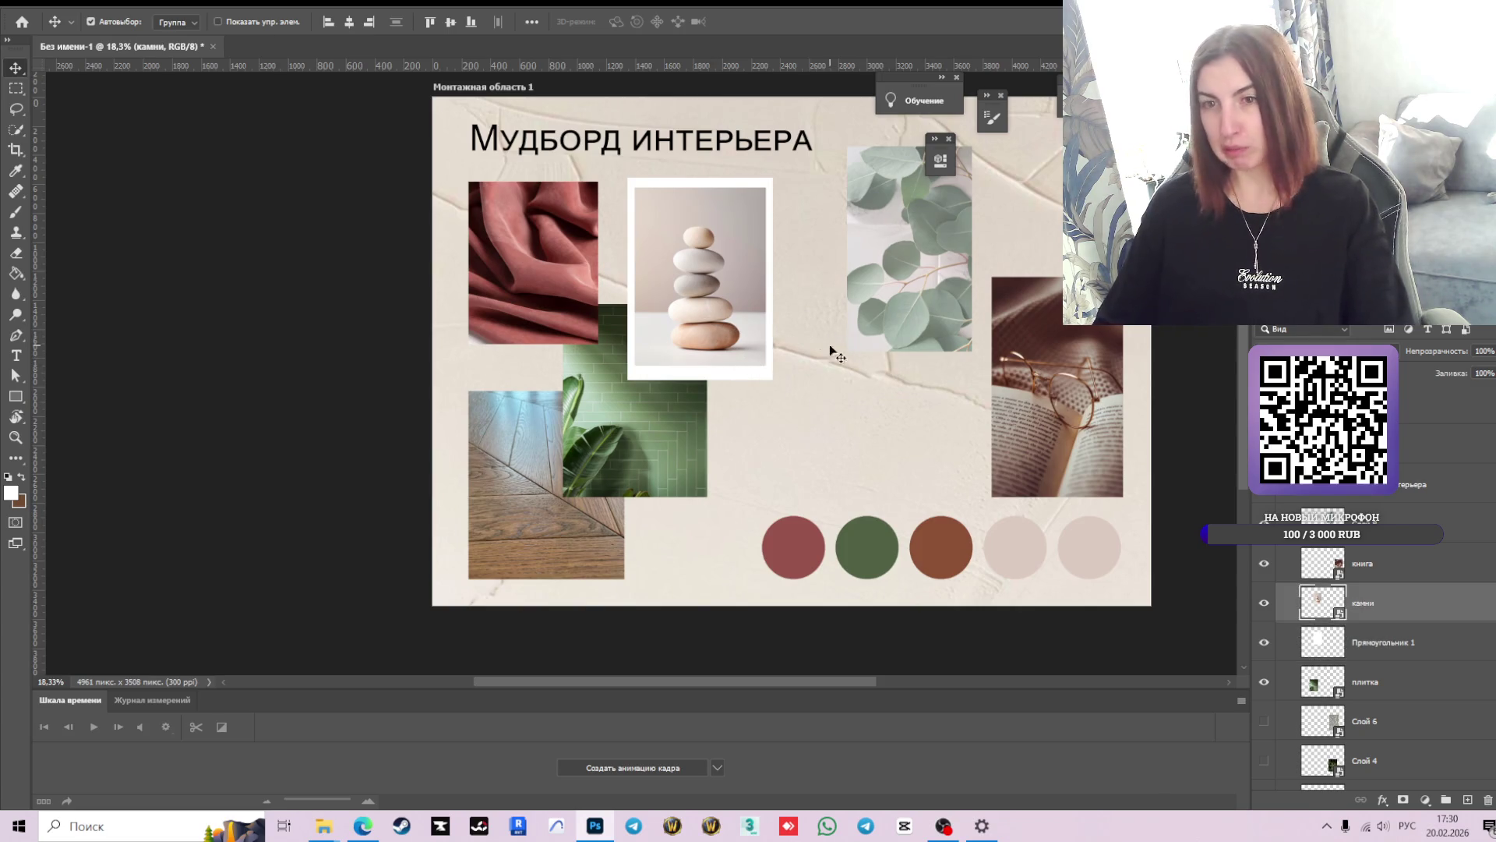
pyautogui.click(738, 373)
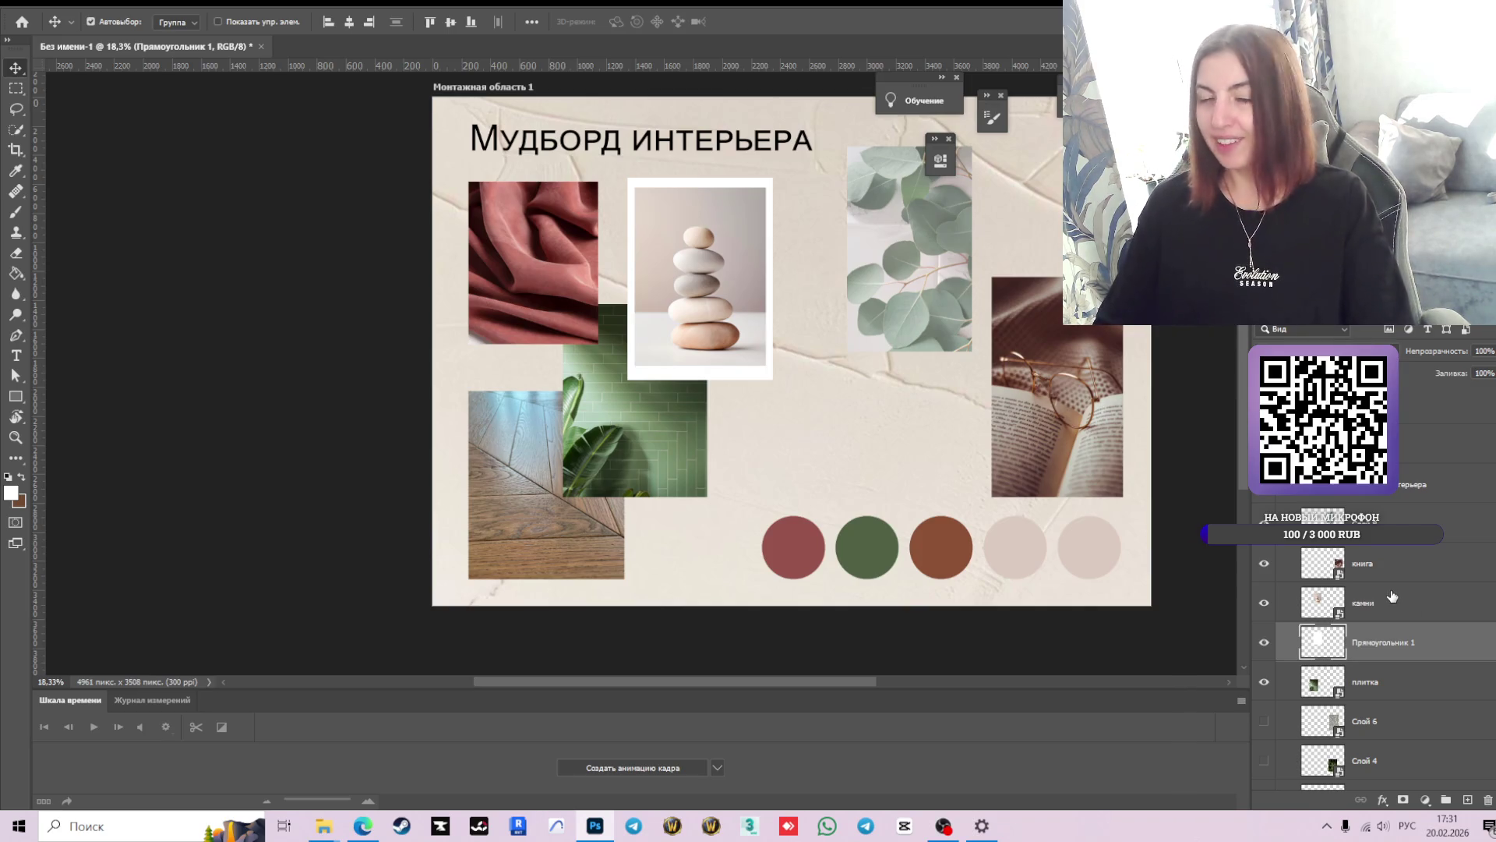
pyautogui.press('ctrl')
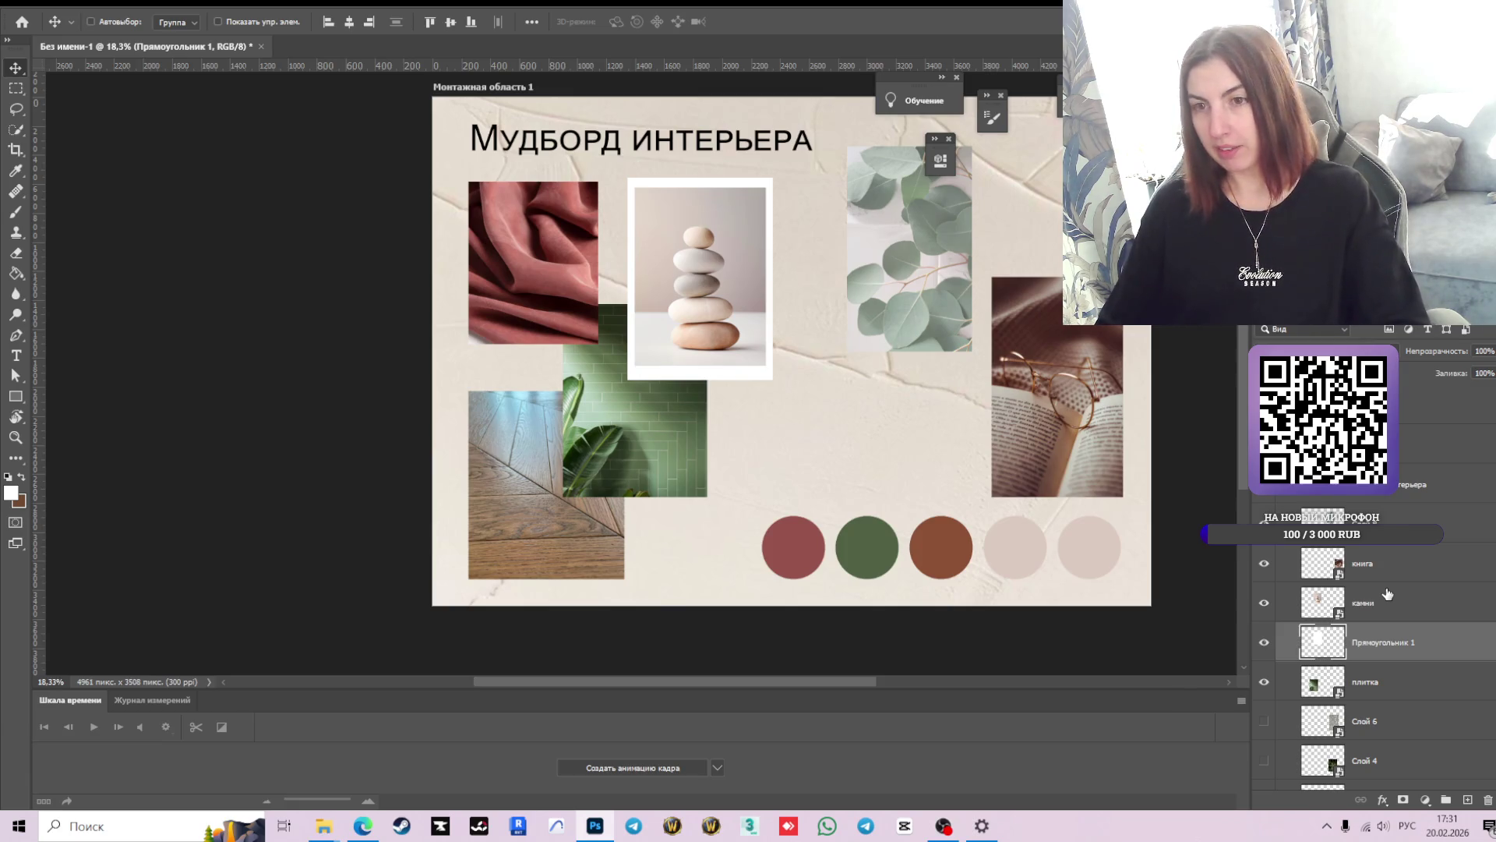
pyautogui.hotkey('ctrl', 'j')
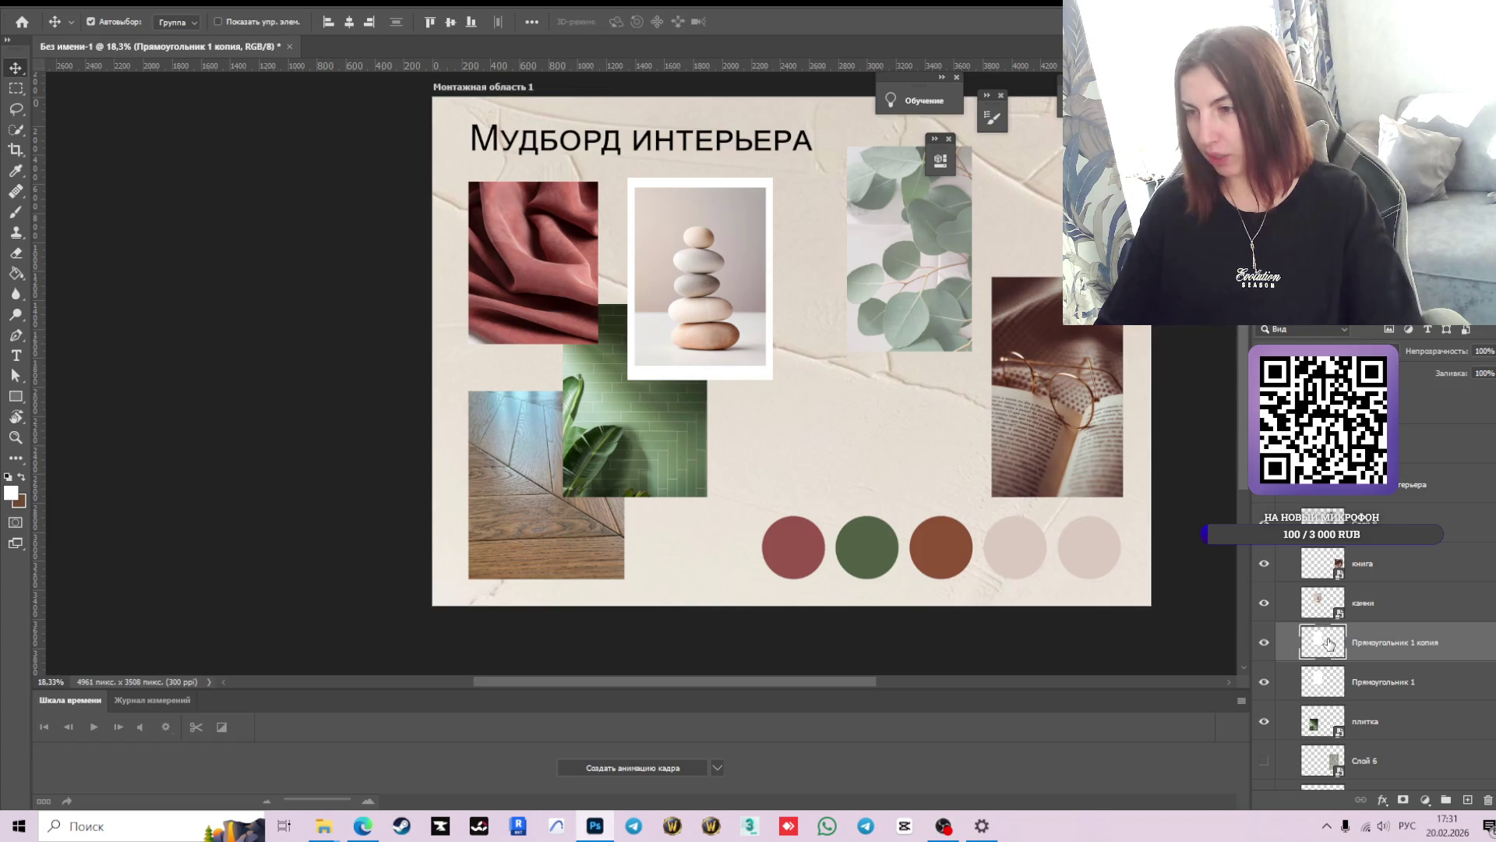
# - Reorder the frame copy in Layers and drag it behind the pink fabric photo
pyautogui.moveTo(1334, 647)
pyautogui.mouseDown()
pyautogui.moveTo(1340, 478)
pyautogui.moveTo(1365, 715)
pyautogui.mouseUp()
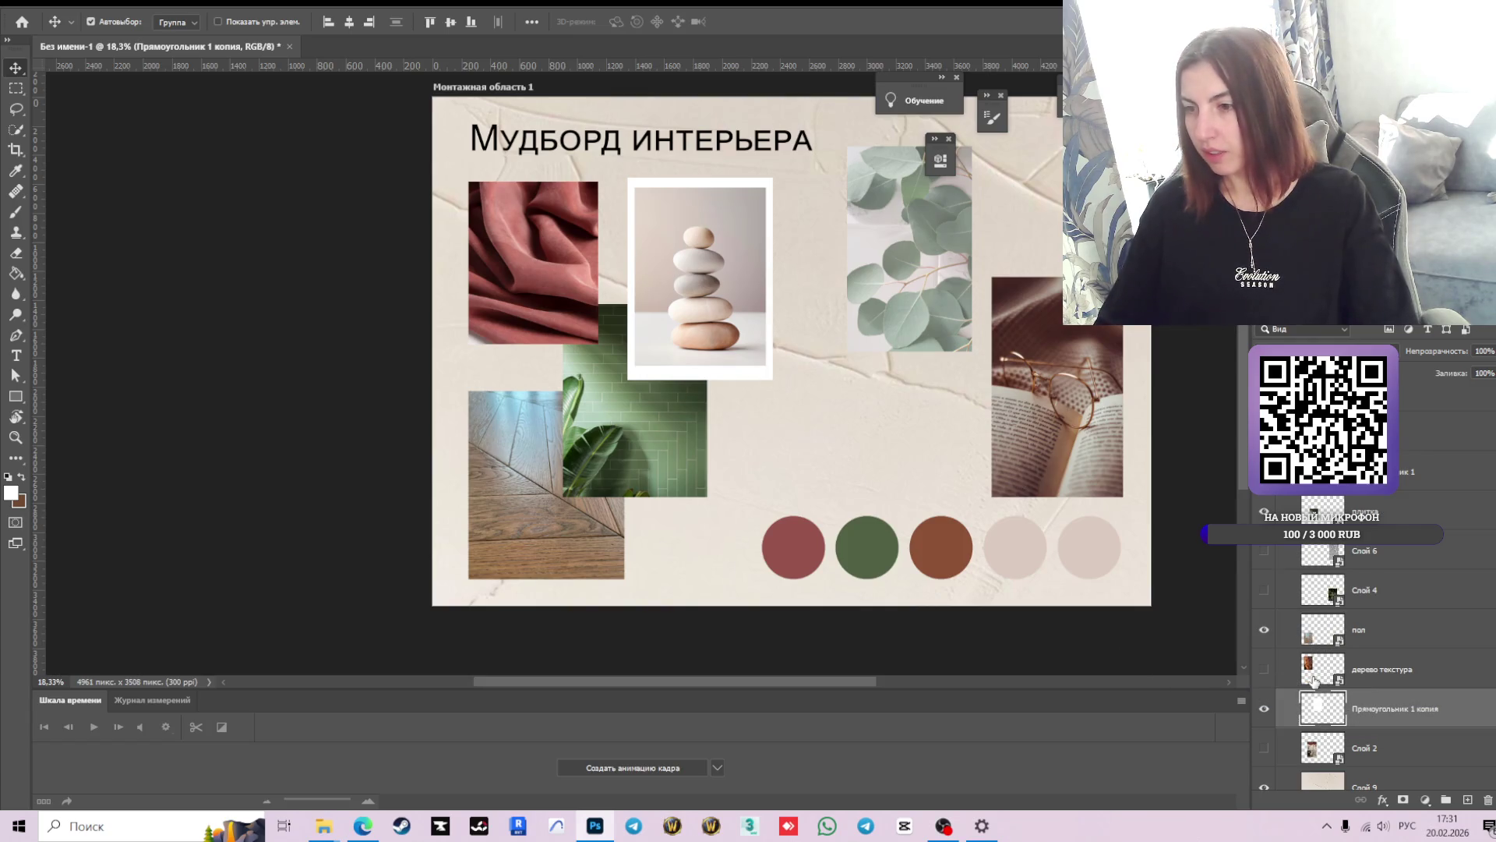
pyautogui.scroll(2, 1358, 698)
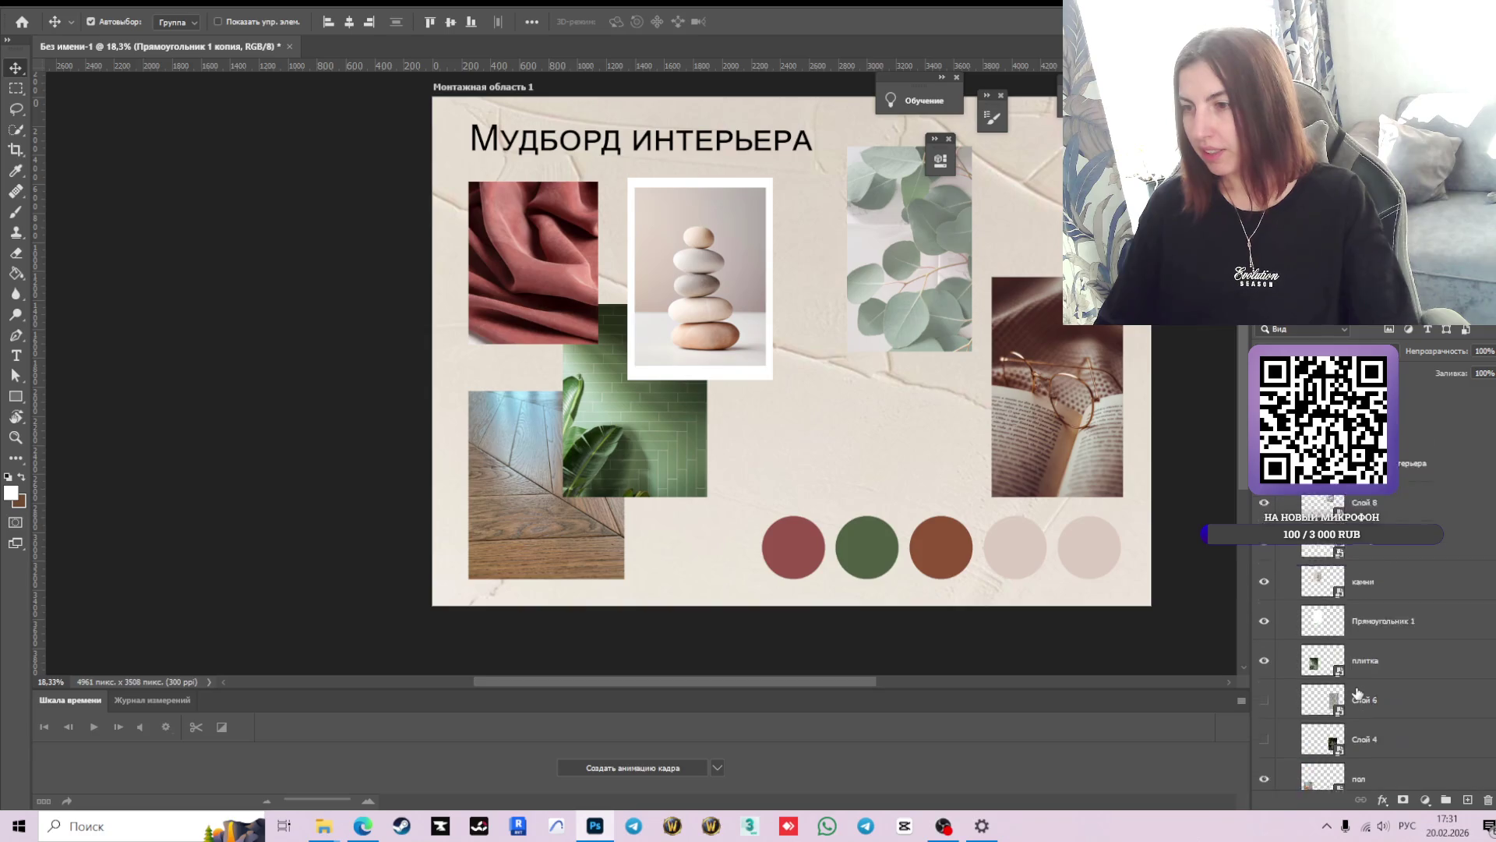
pyautogui.moveTo(1322, 767)
pyautogui.mouseDown()
pyautogui.moveTo(1322, 421)
pyautogui.moveTo(1323, 483)
pyautogui.mouseUp()
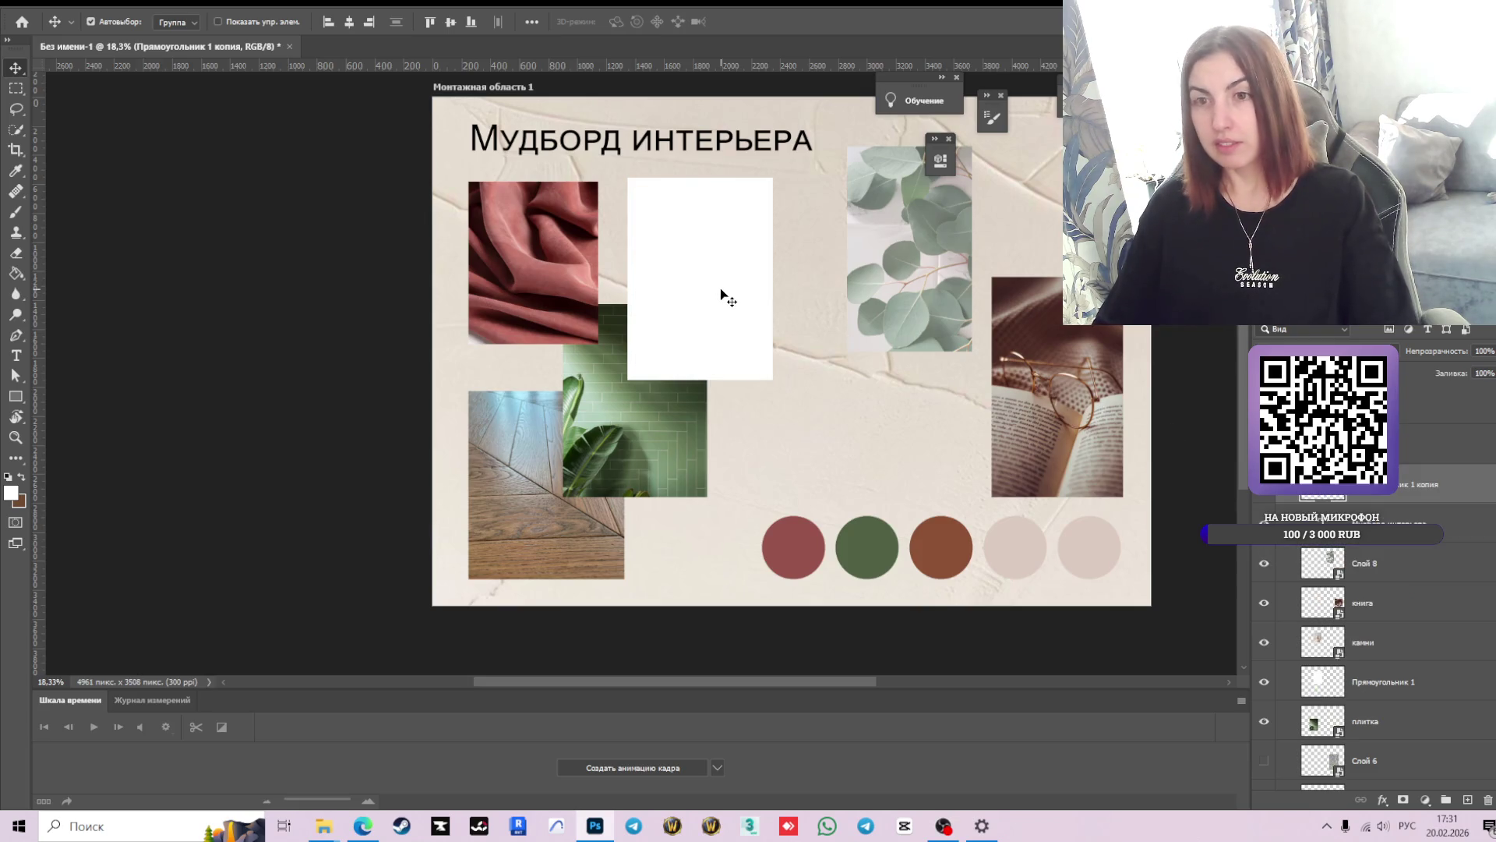
pyautogui.moveTo(723, 295); pyautogui.dragTo(556, 290)
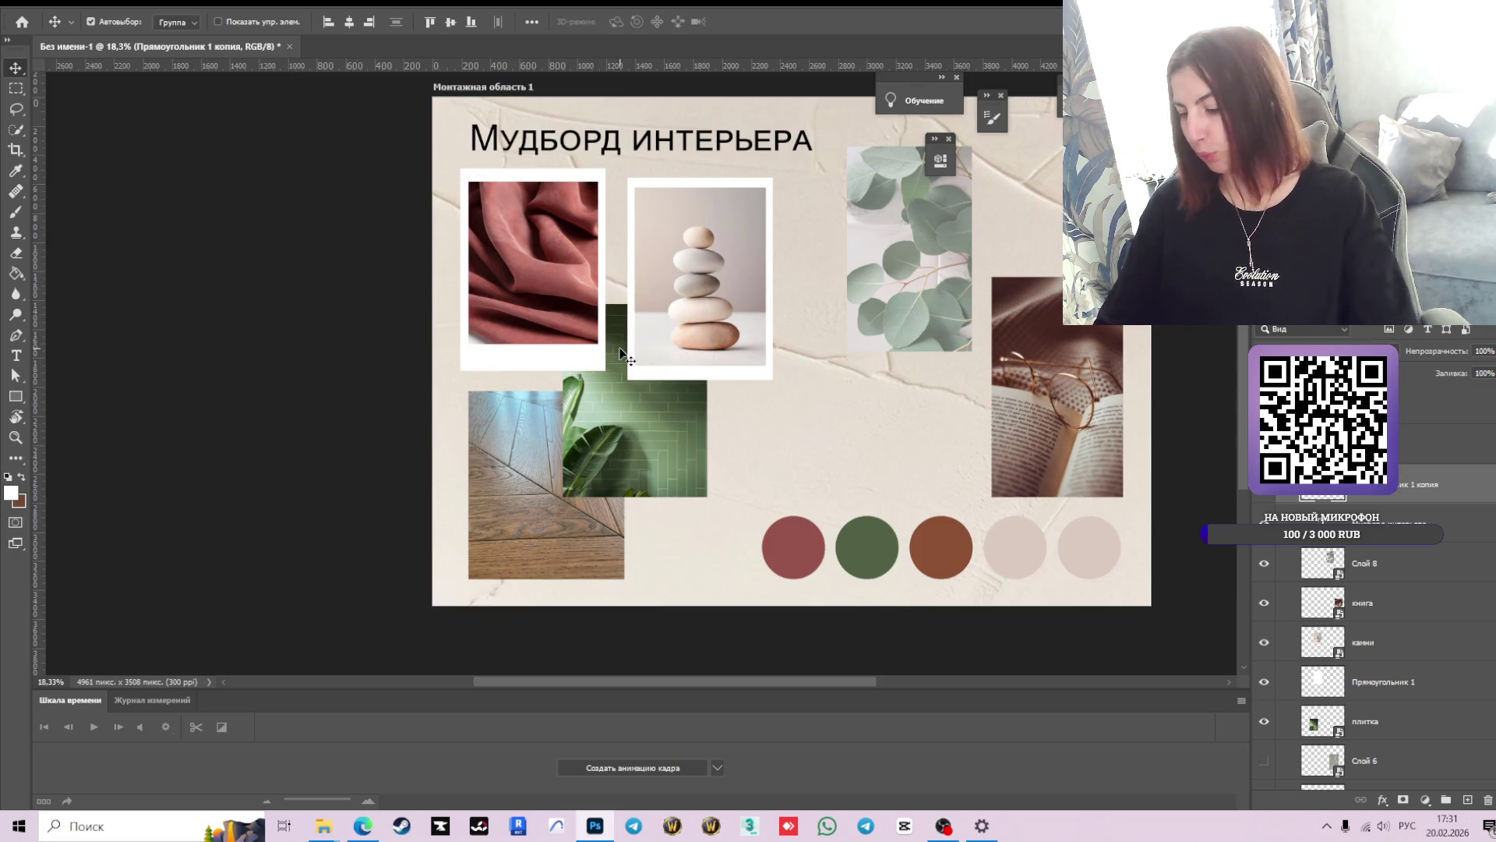
# - Nudge the pink fabric photo up so it sits centred in its frame
pyautogui.scroll(2, 495, 282)
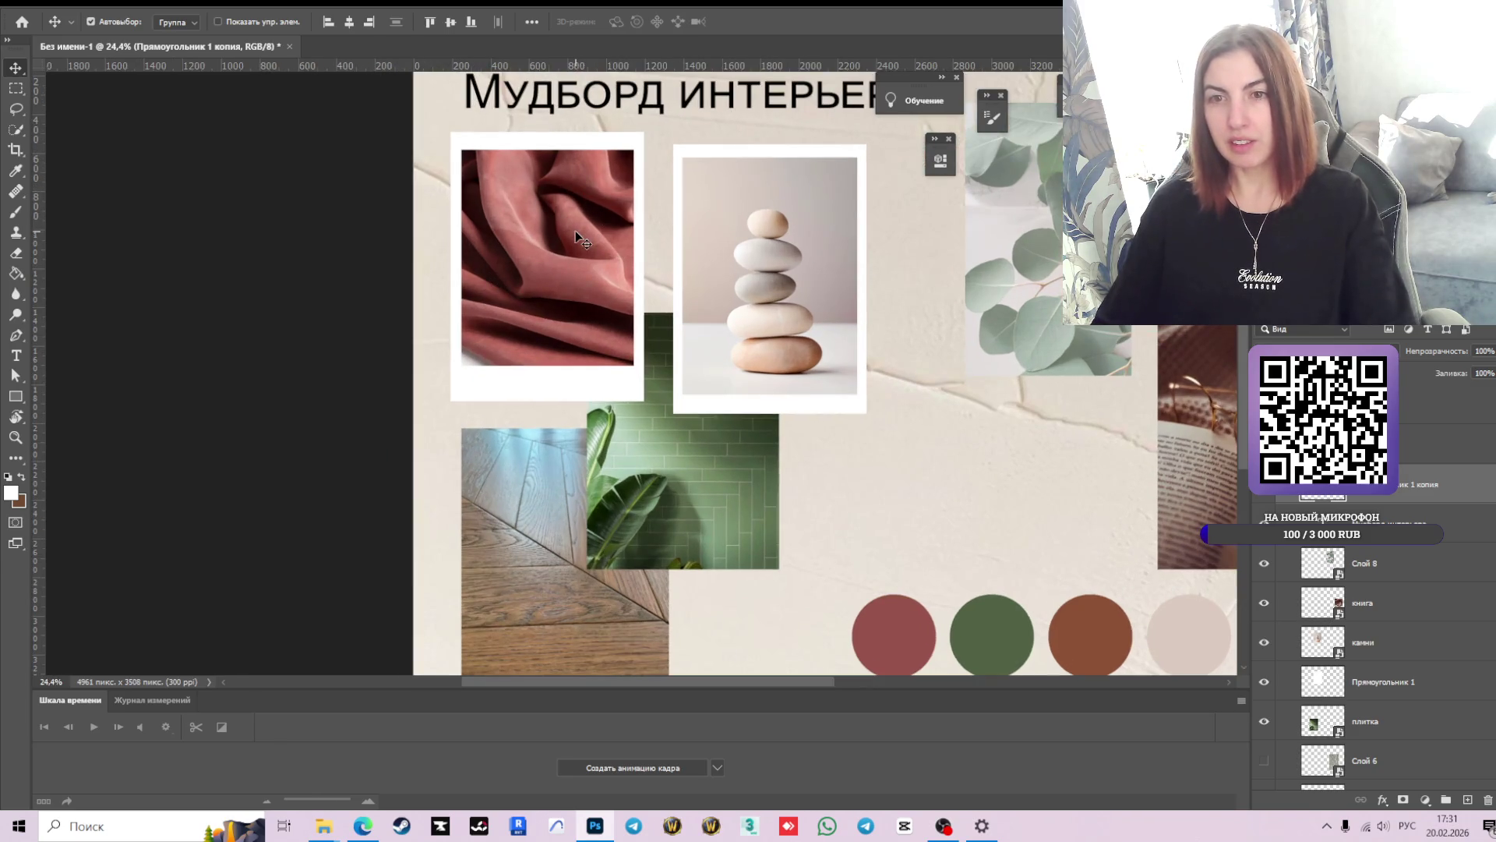
pyautogui.moveTo(561, 255); pyautogui.dragTo(558, 248)
pyautogui.click(579, 257)
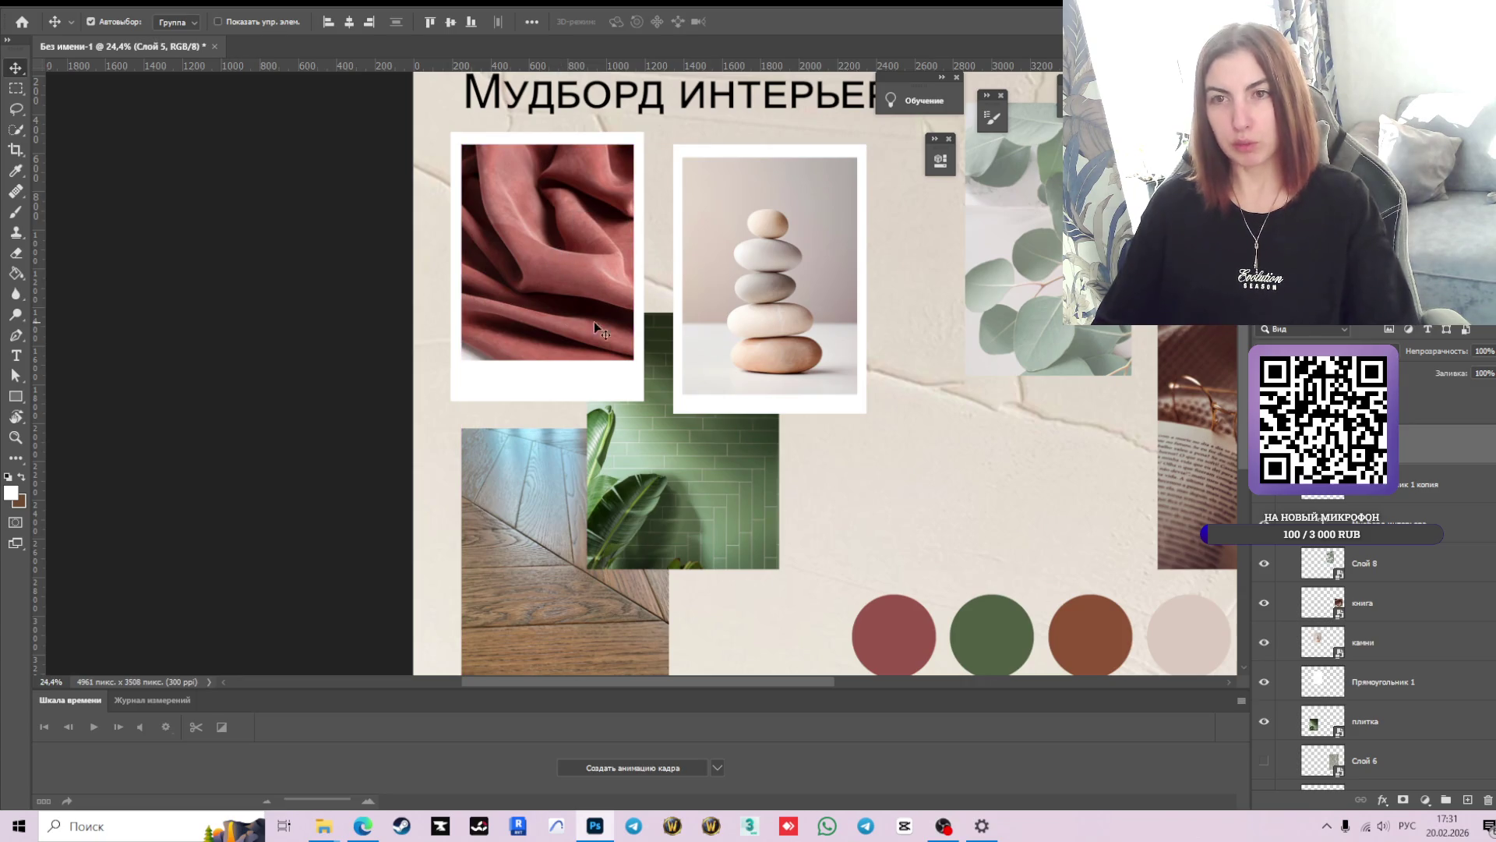
pyautogui.scroll(-1, 628, 321)
pyautogui.scroll(1, 752, 397)
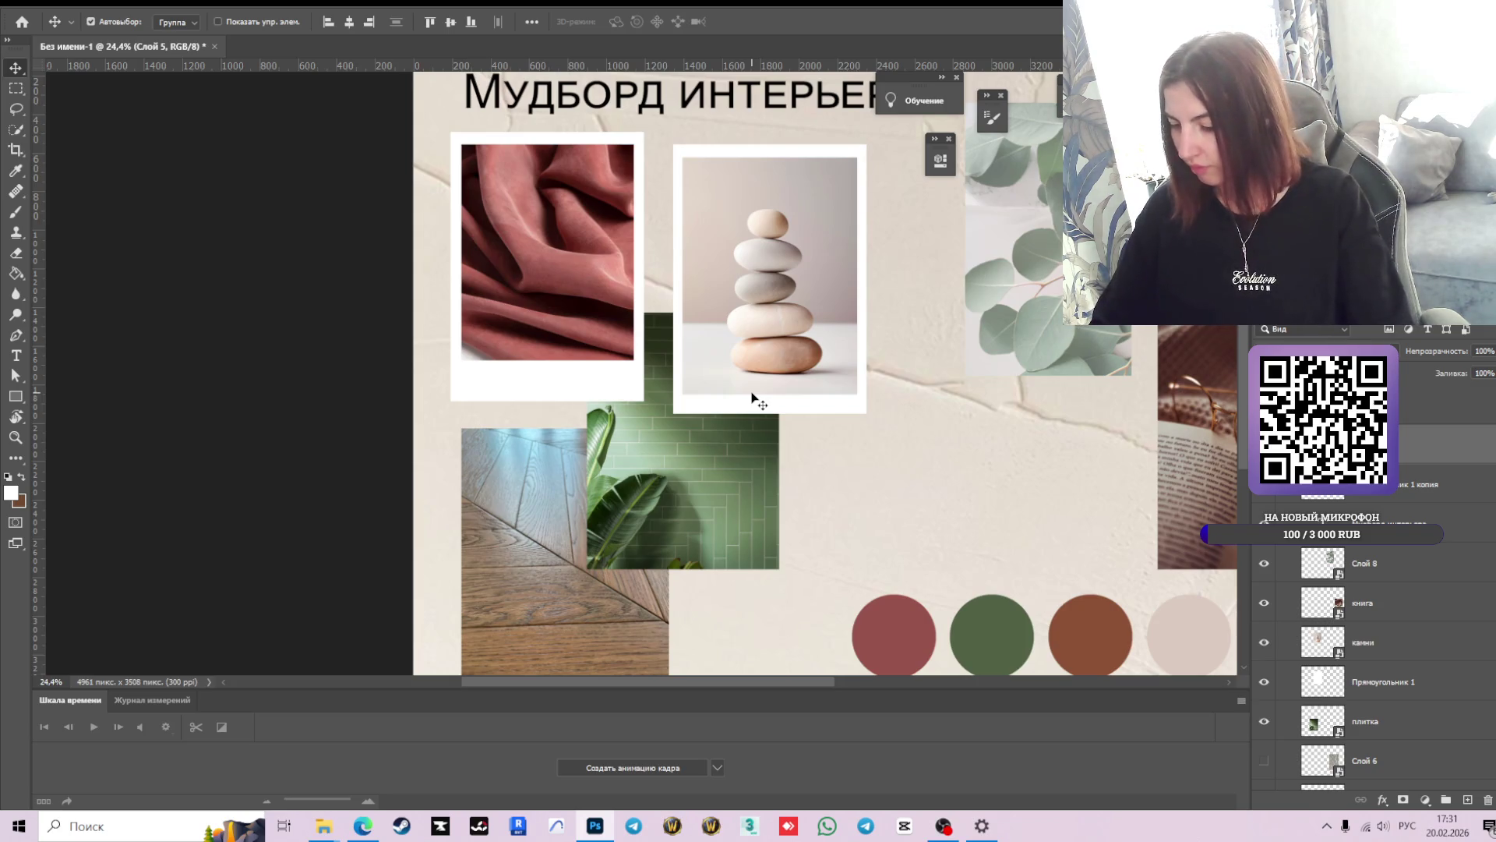
pyautogui.scroll(-1, 764, 474)
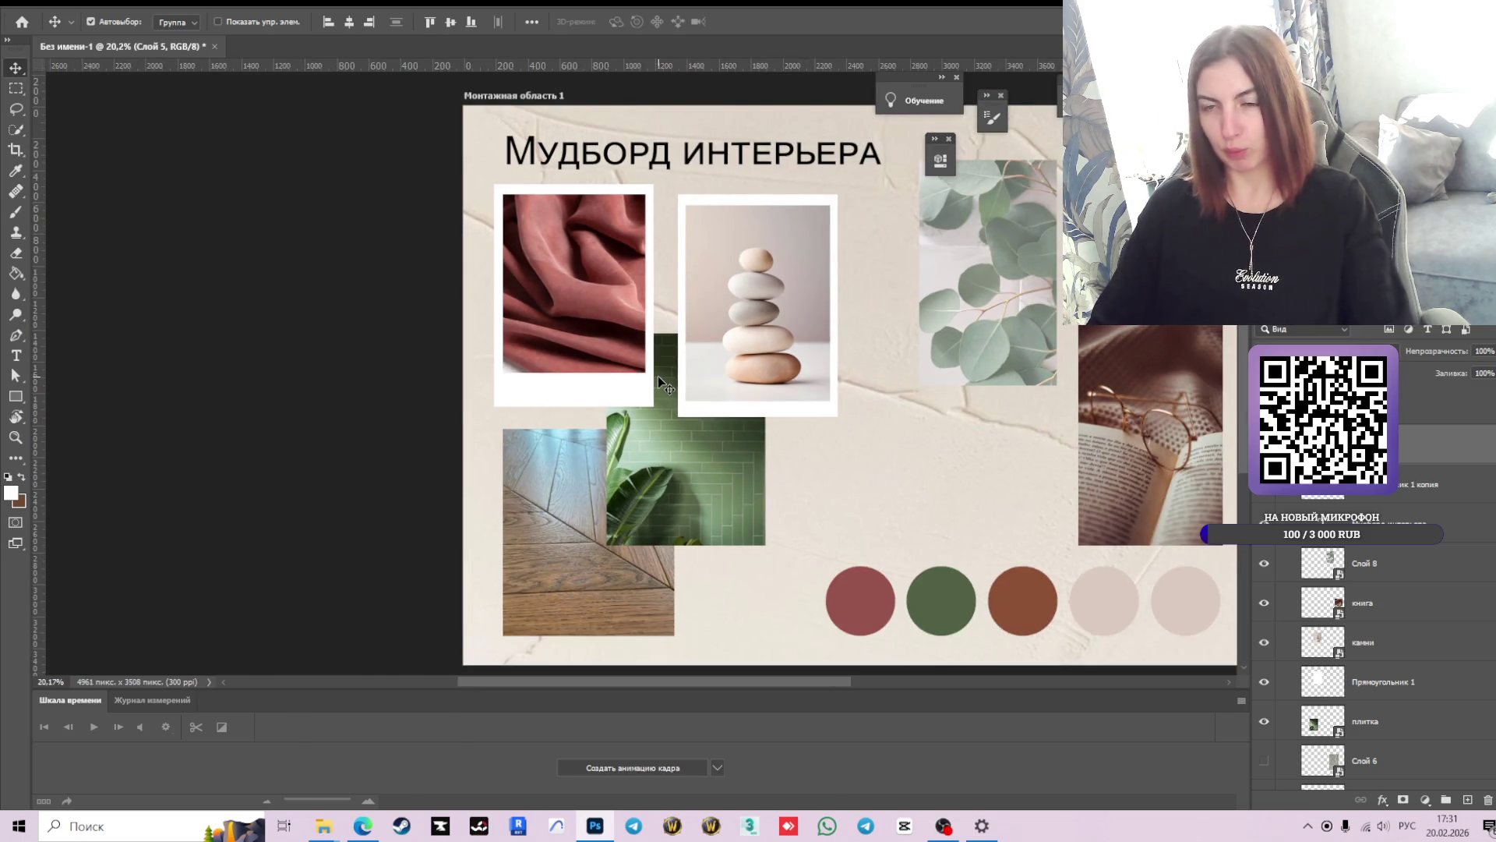
pyautogui.scroll(-1, 658, 376)
pyautogui.moveTo(603, 319); pyautogui.dragTo(602, 320)
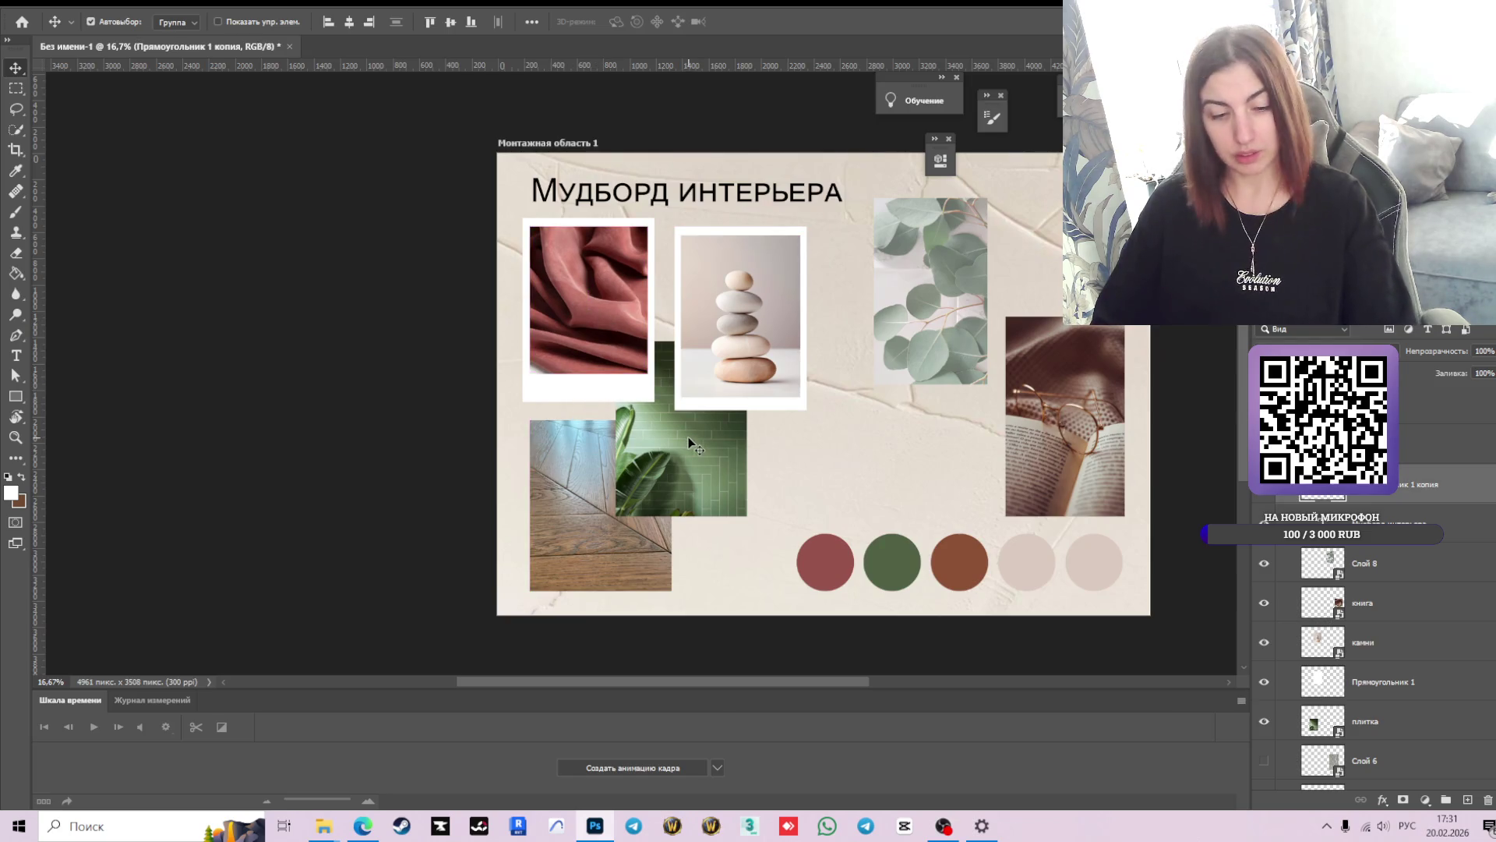
pyautogui.hotkey('ctrl', 't')
pyautogui.scroll(2, 615, 389)
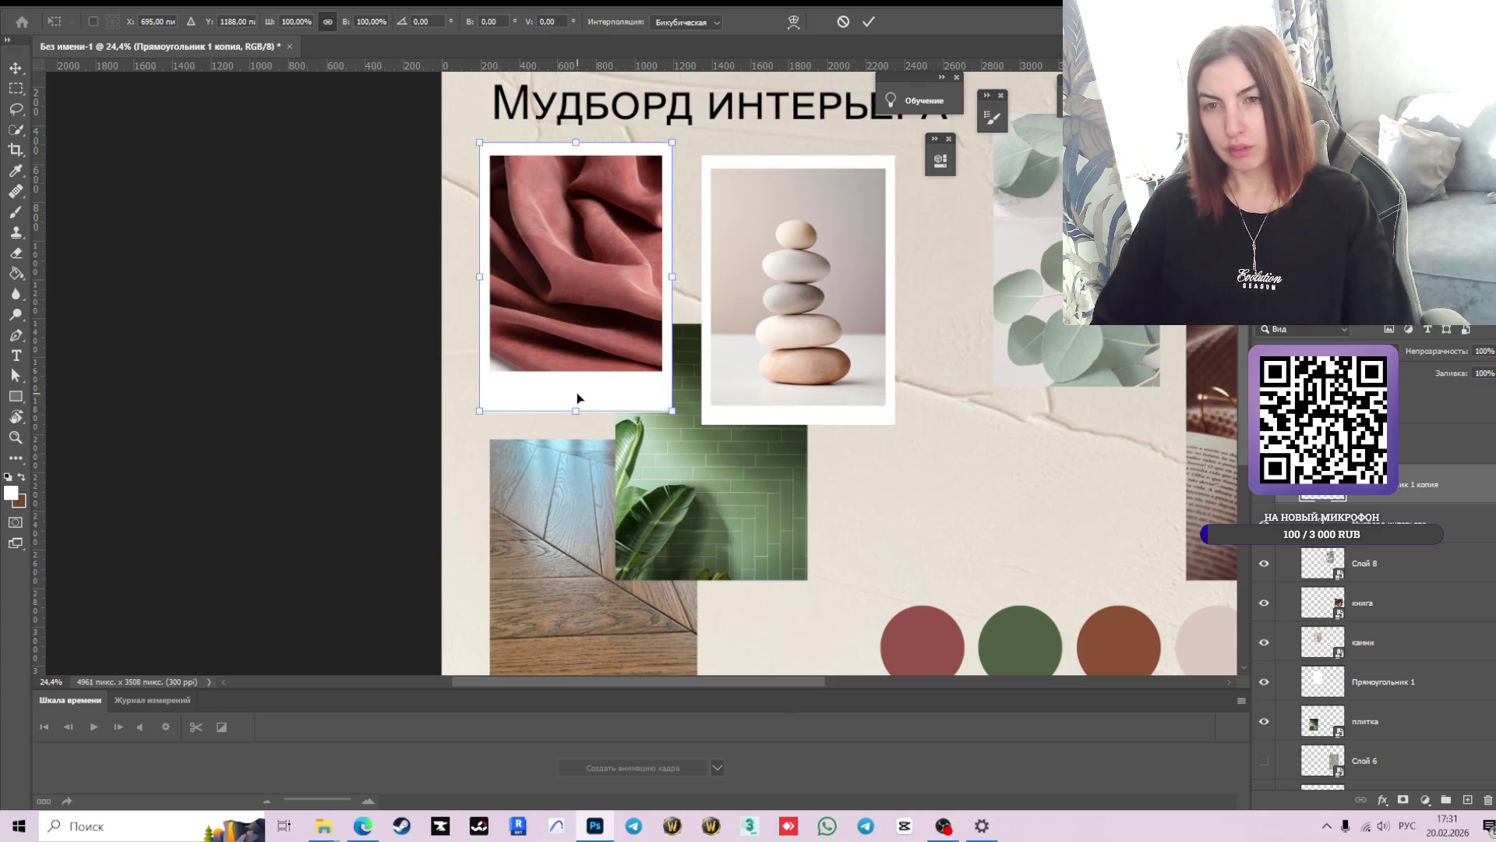
pyautogui.moveTo(576, 418); pyautogui.dragTo(579, 388)
pyautogui.hotkey('ctrl', 'z')
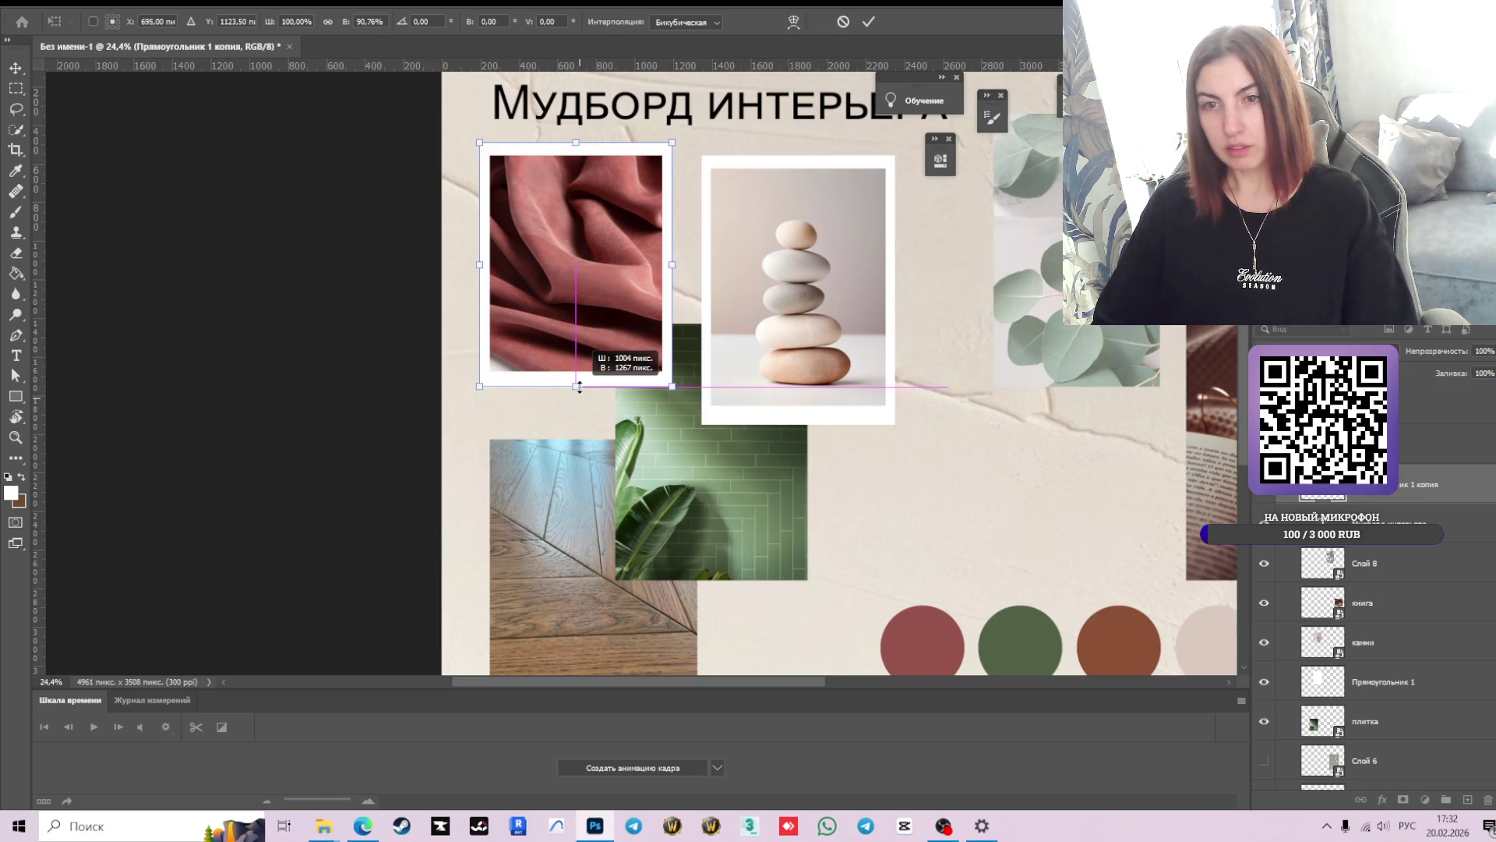
pyautogui.click(868, 22)
pyautogui.scroll(-1, 880, 311)
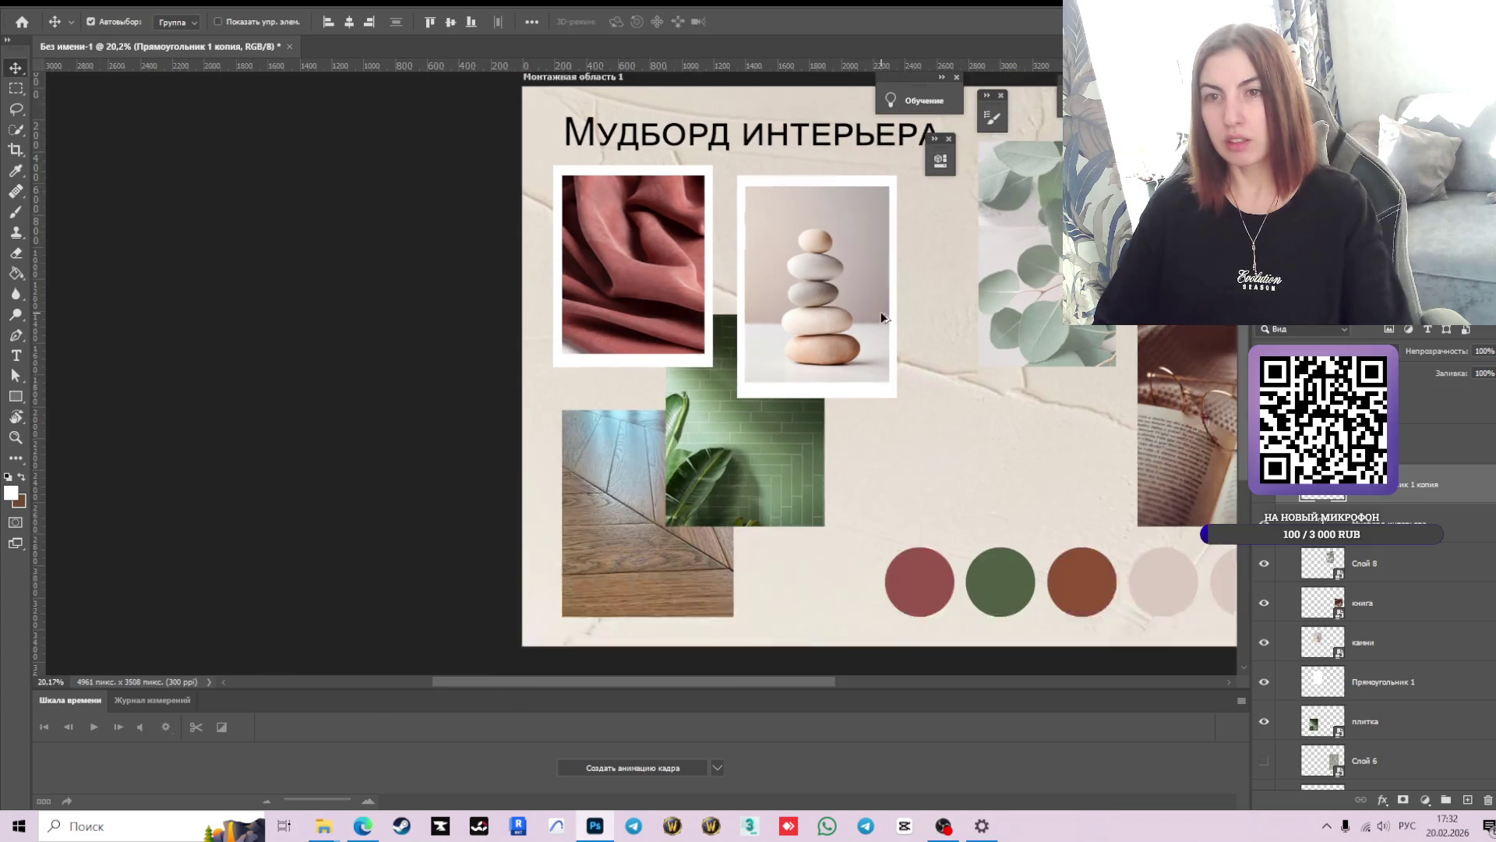
pyautogui.scroll(-1, 881, 311)
pyautogui.scroll(-1, 857, 313)
pyautogui.scroll(-1, 845, 314)
pyautogui.scroll(-1, 834, 315)
pyautogui.scroll(1, 834, 315)
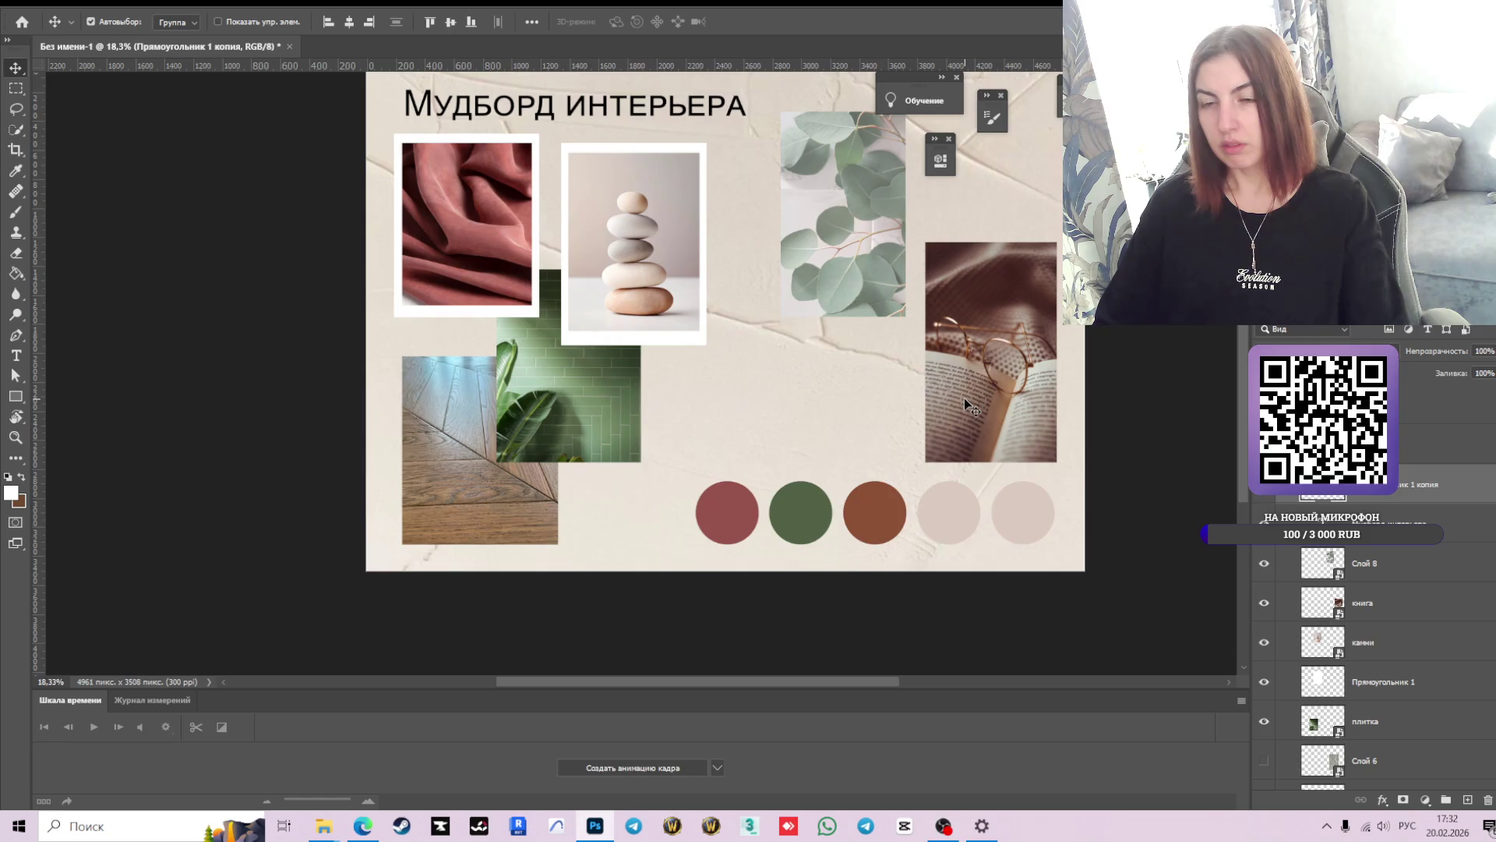
pyautogui.click(470, 412)
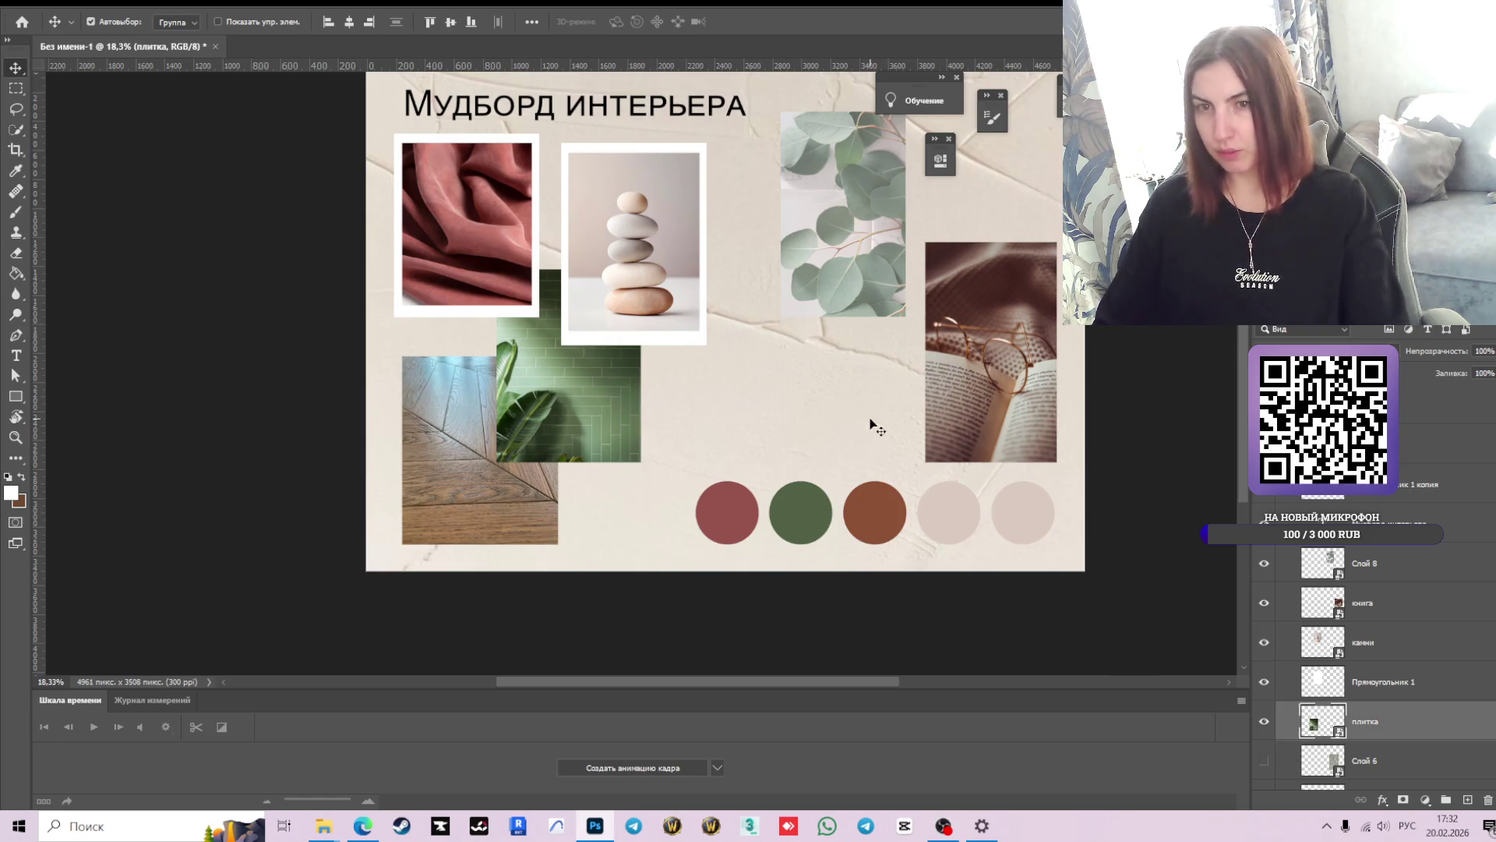
pyautogui.scroll(2, 647, 429)
pyautogui.scroll(-2, 648, 429)
pyautogui.moveTo(831, 414)
pyautogui.mouseDown()
pyautogui.moveTo(778, 435)
pyautogui.moveTo(666, 435)
pyautogui.mouseUp()
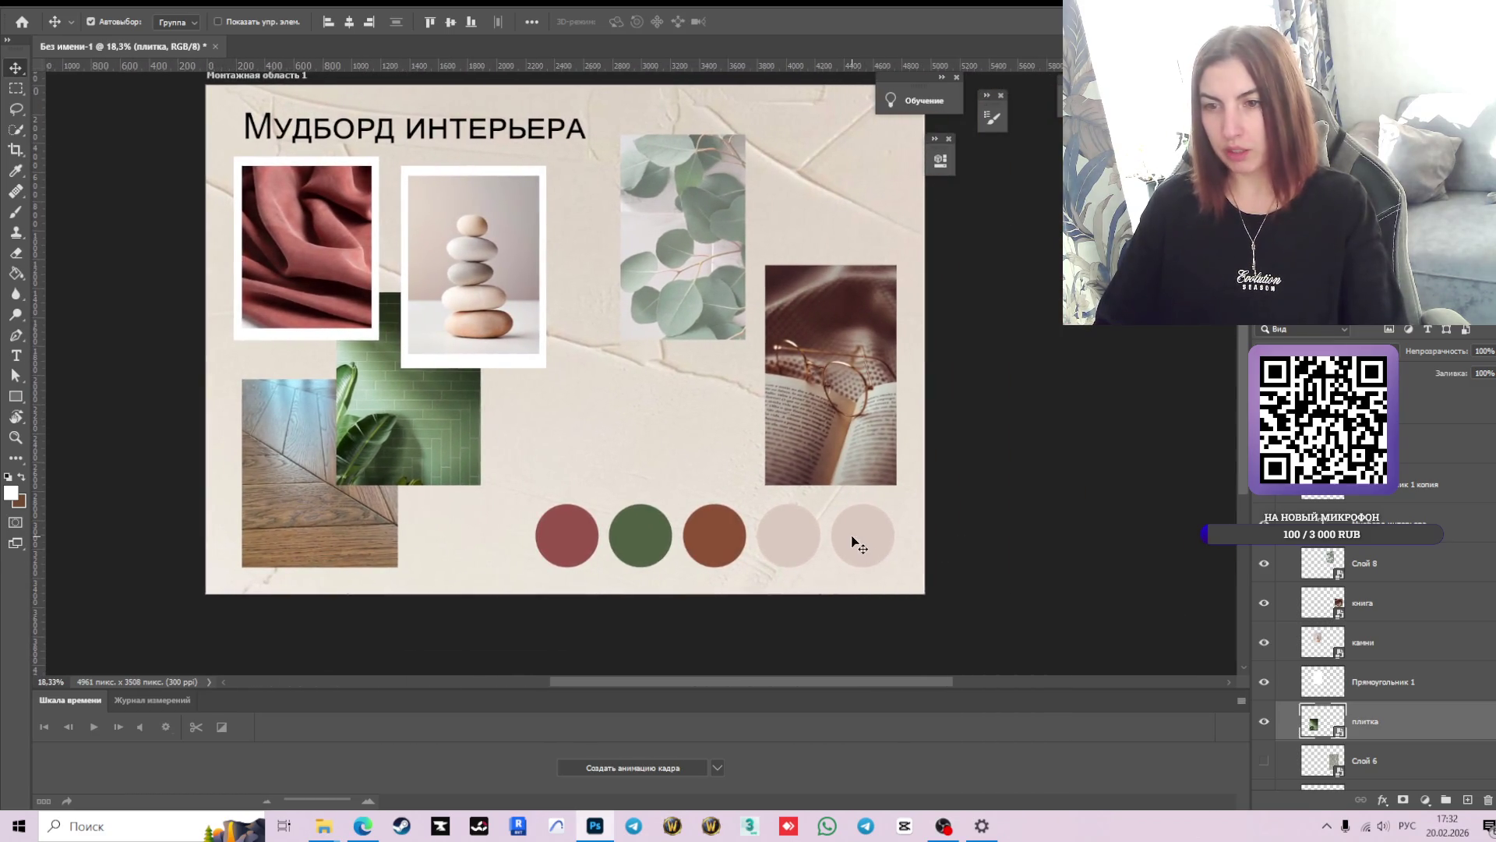
pyautogui.click(853, 532)
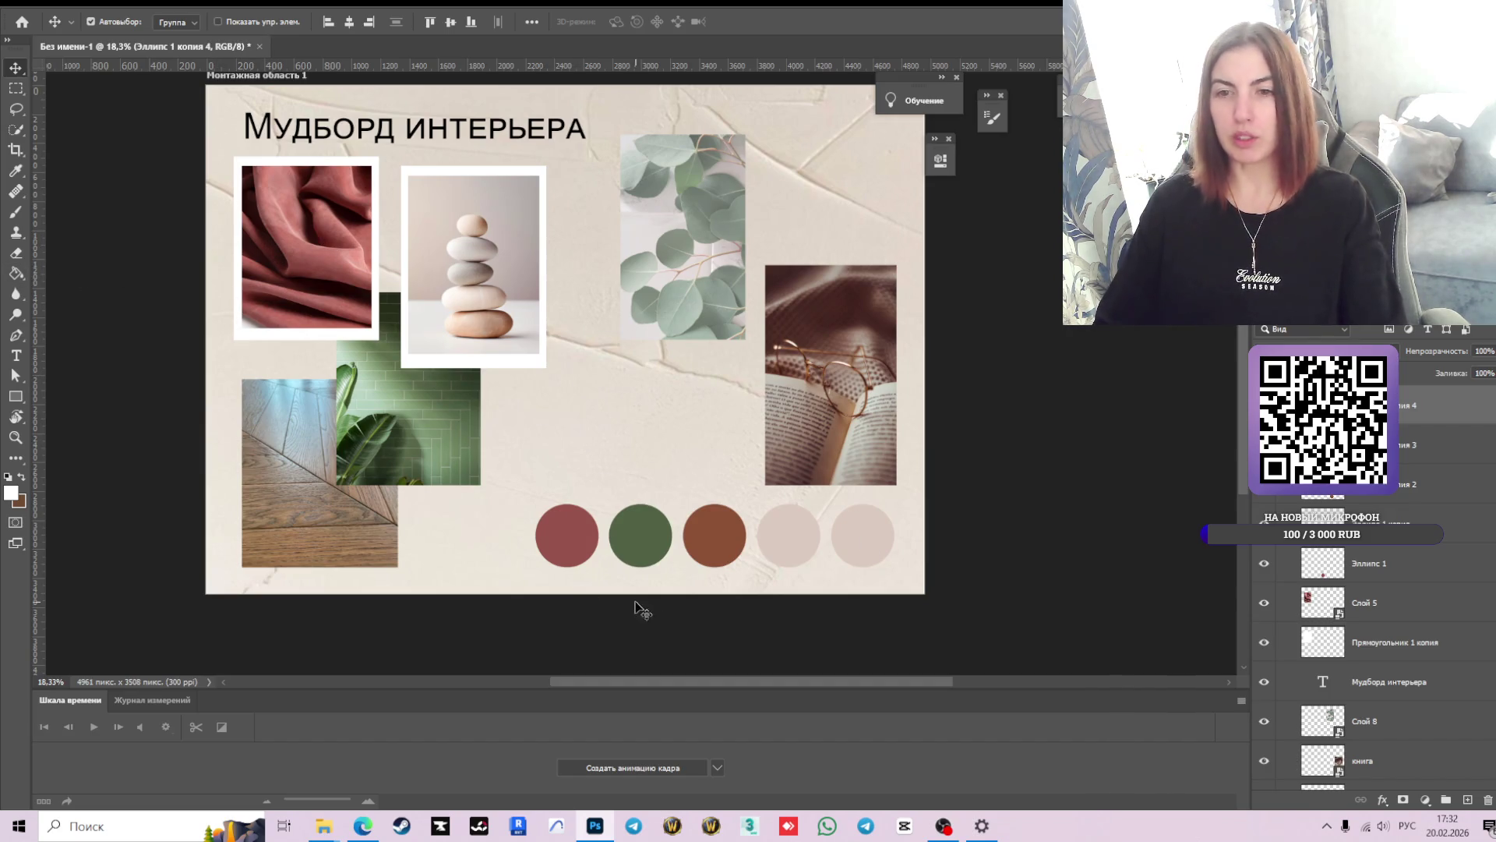
pyautogui.moveTo(664, 682); pyautogui.dragTo(595, 680)
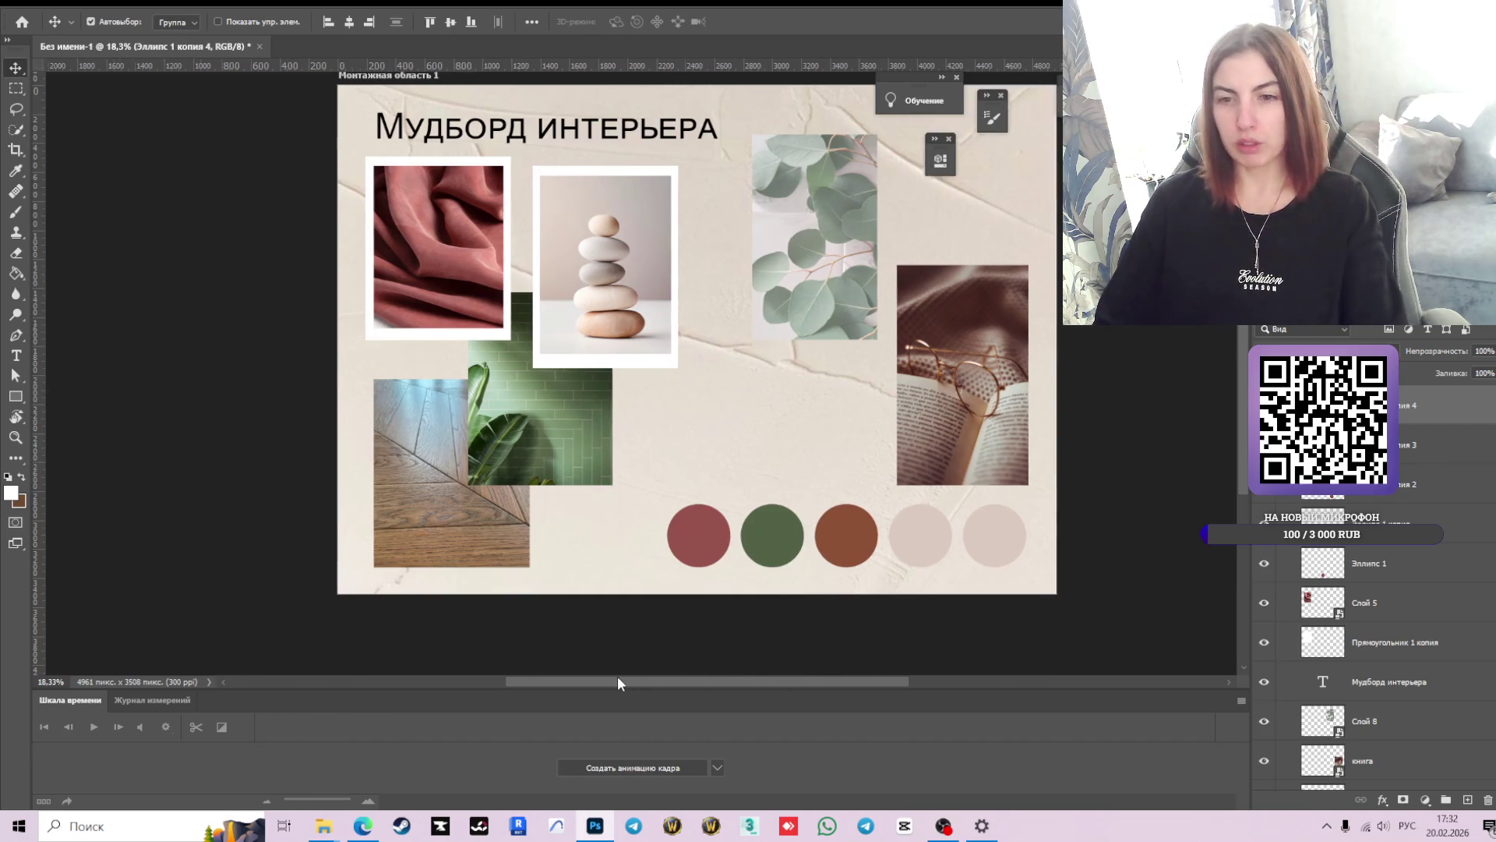
pyautogui.scroll(1, 850, 335)
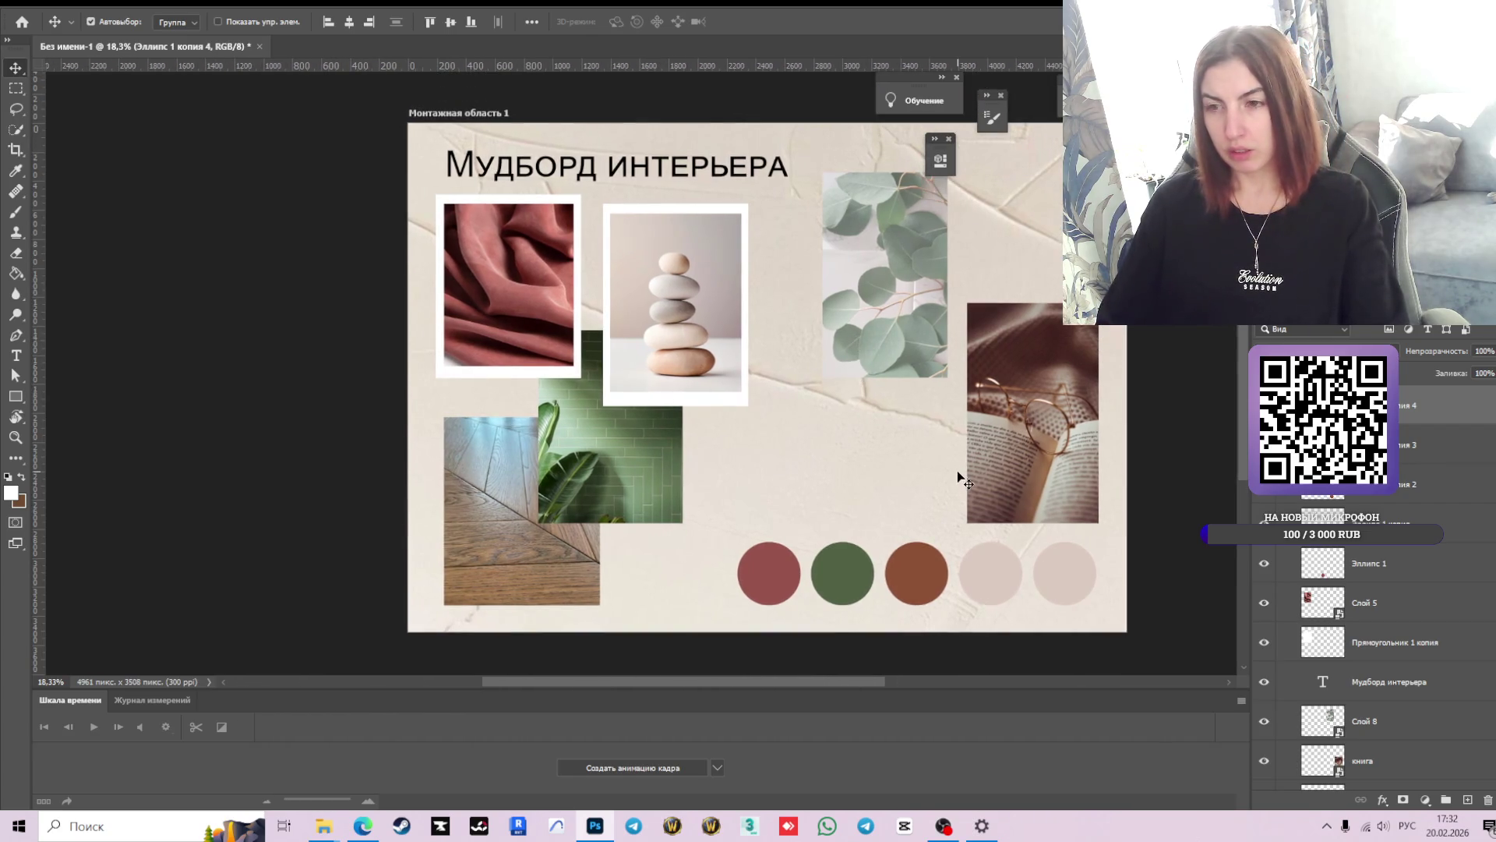
pyautogui.click(1026, 460)
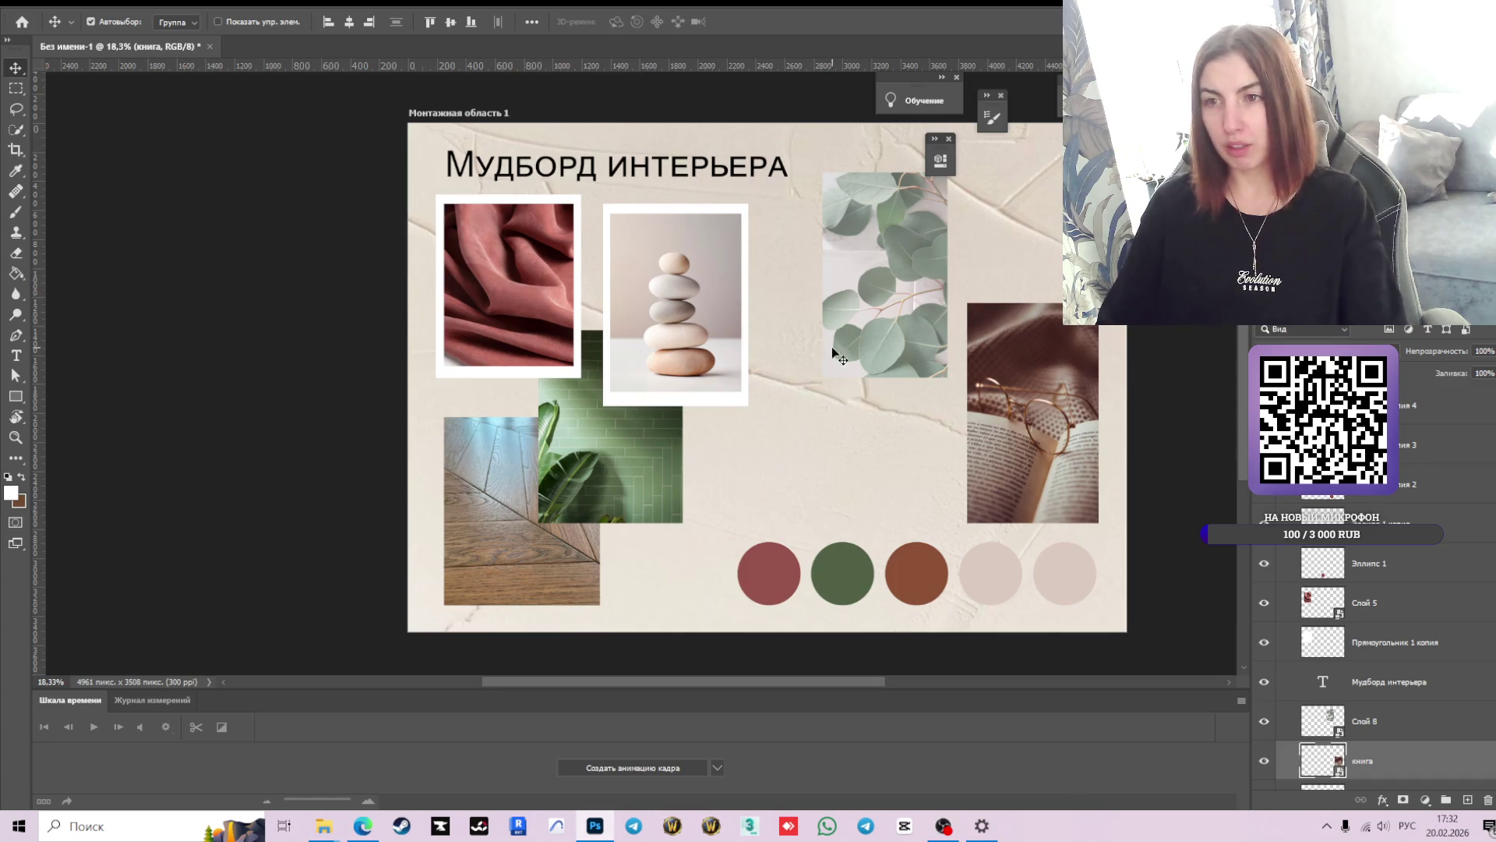
pyautogui.click(889, 279)
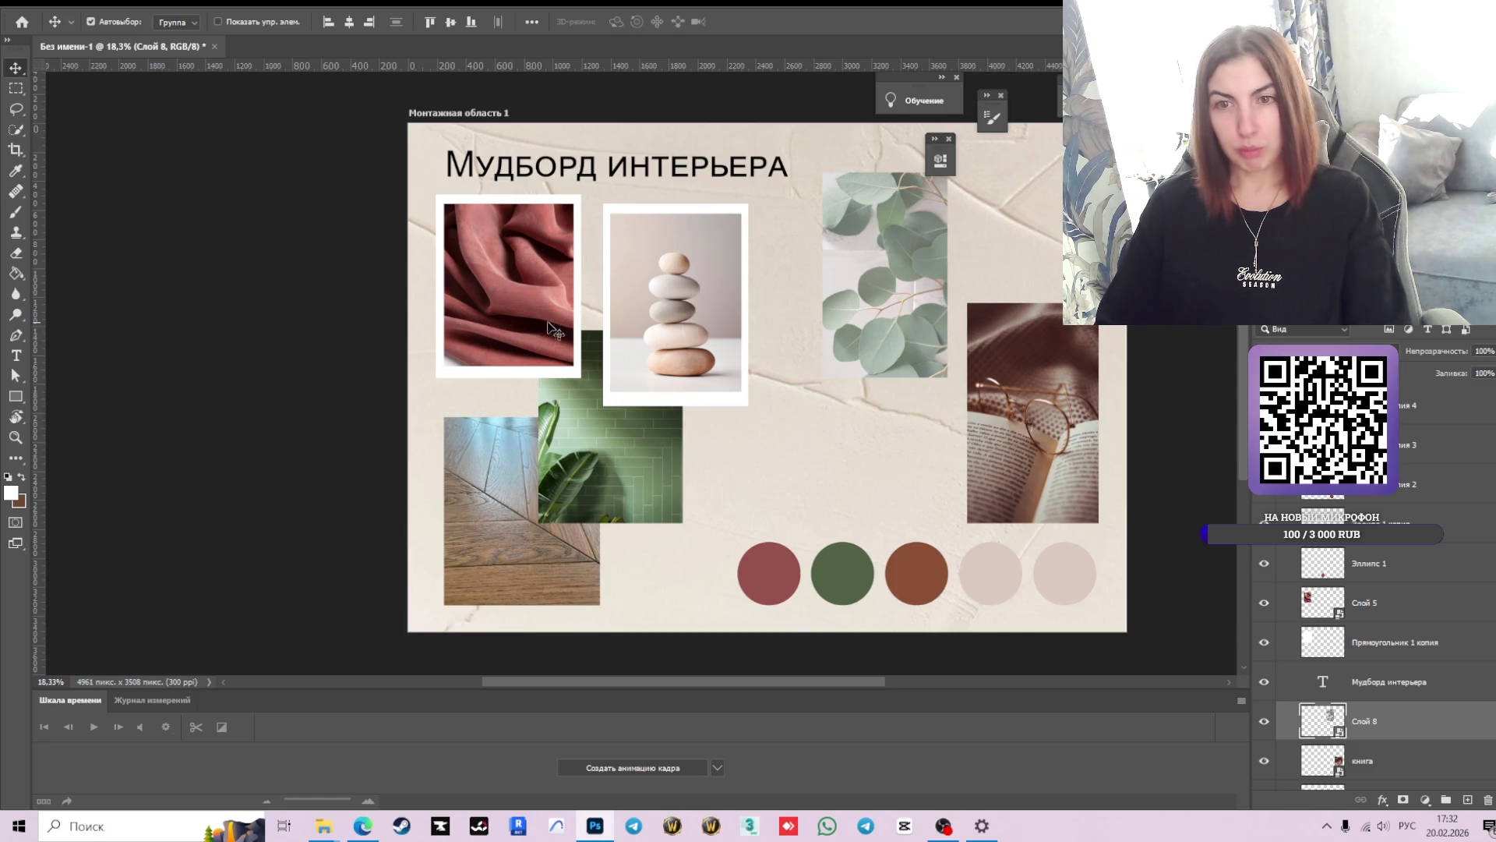
pyautogui.click(564, 375)
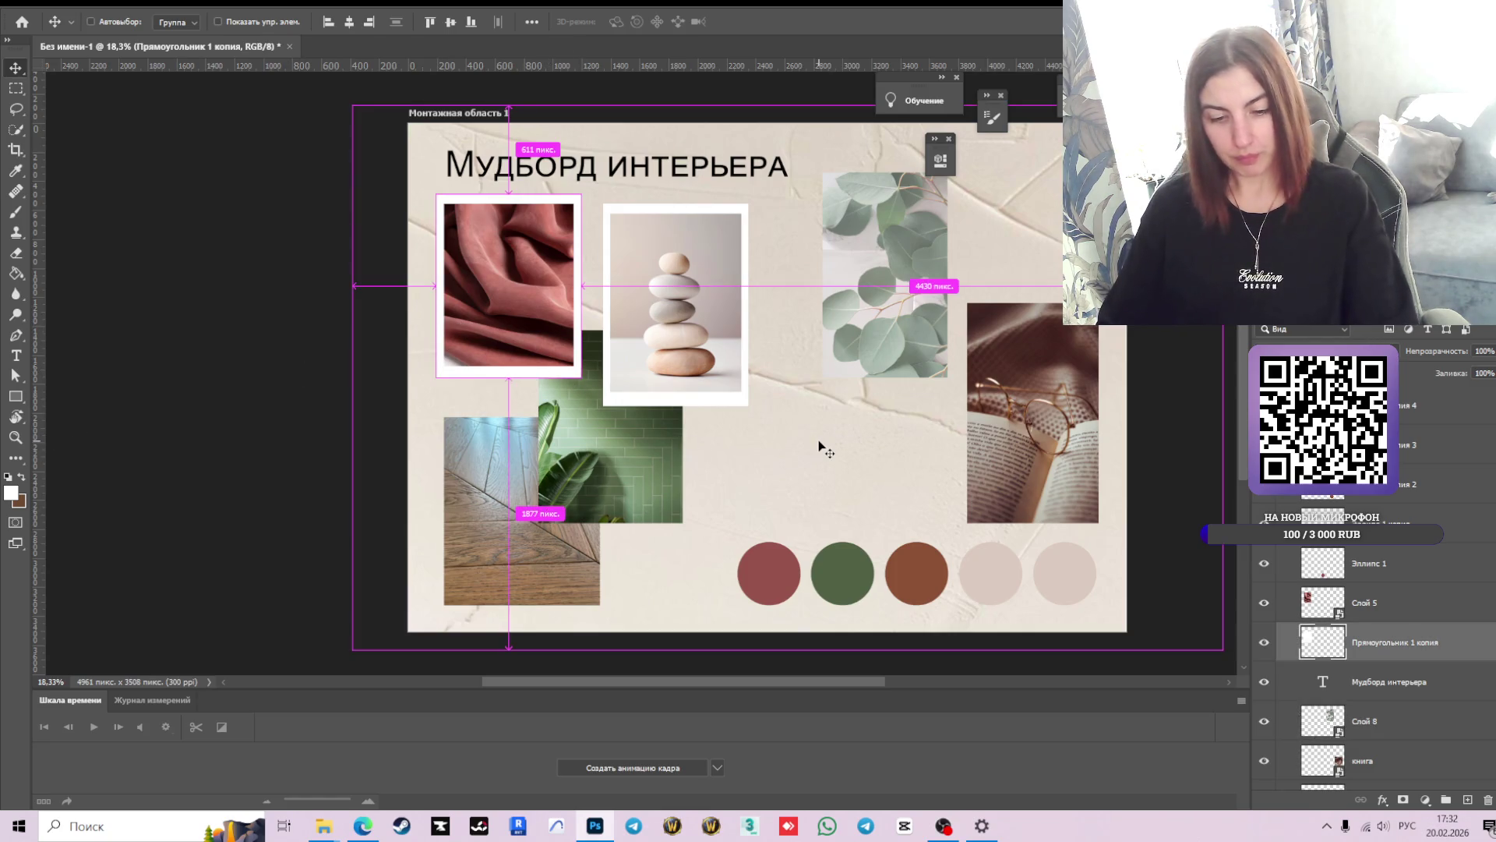
# - Duplicate the fabric photo's white frame and drag the copy below the плитка layer
pyautogui.hotkey('ctrl', 'j')
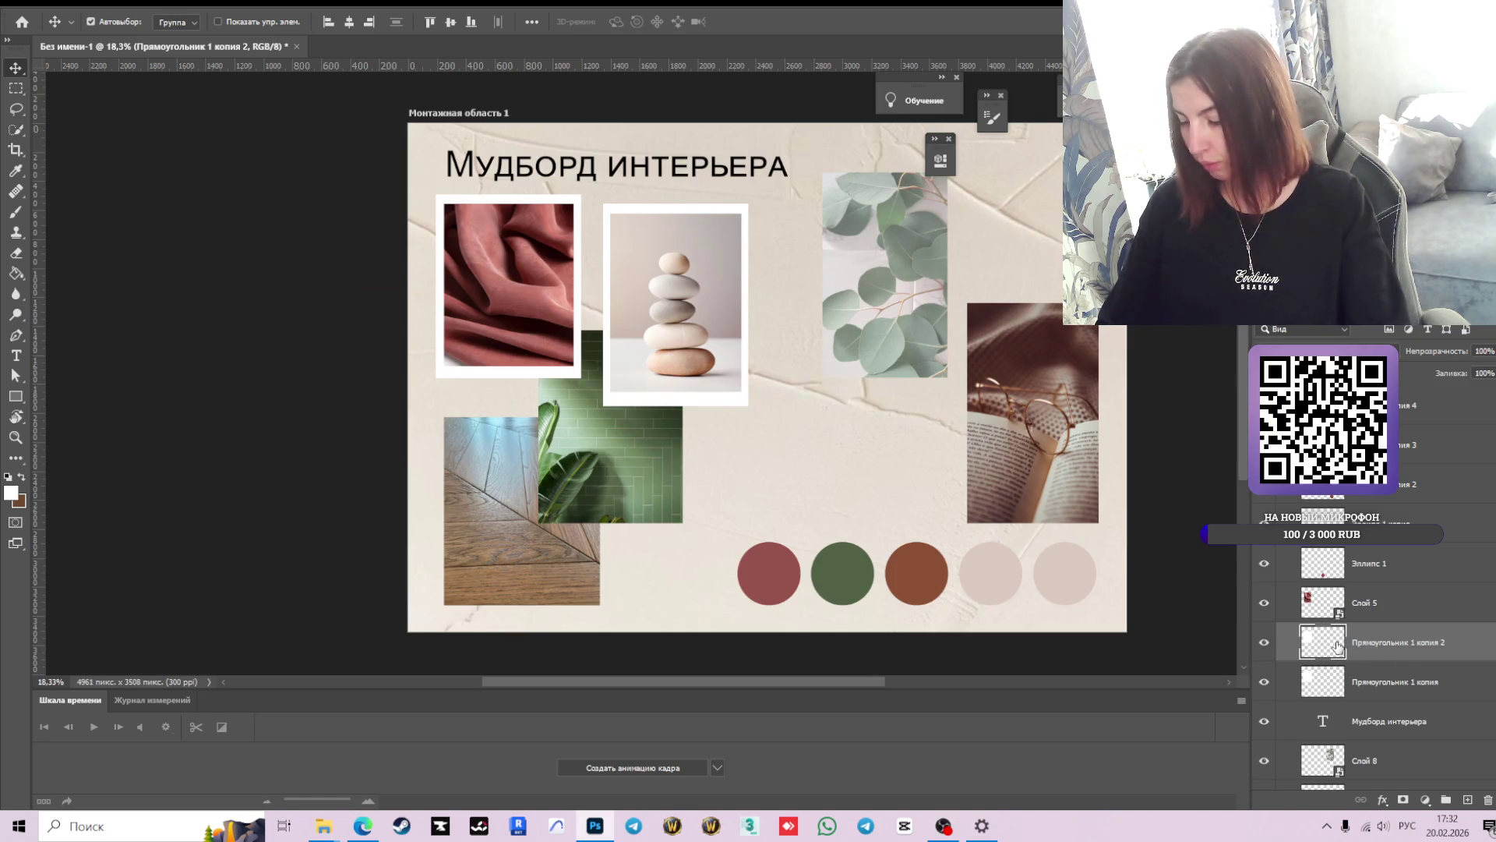
pyautogui.scroll(1, 1393, 559)
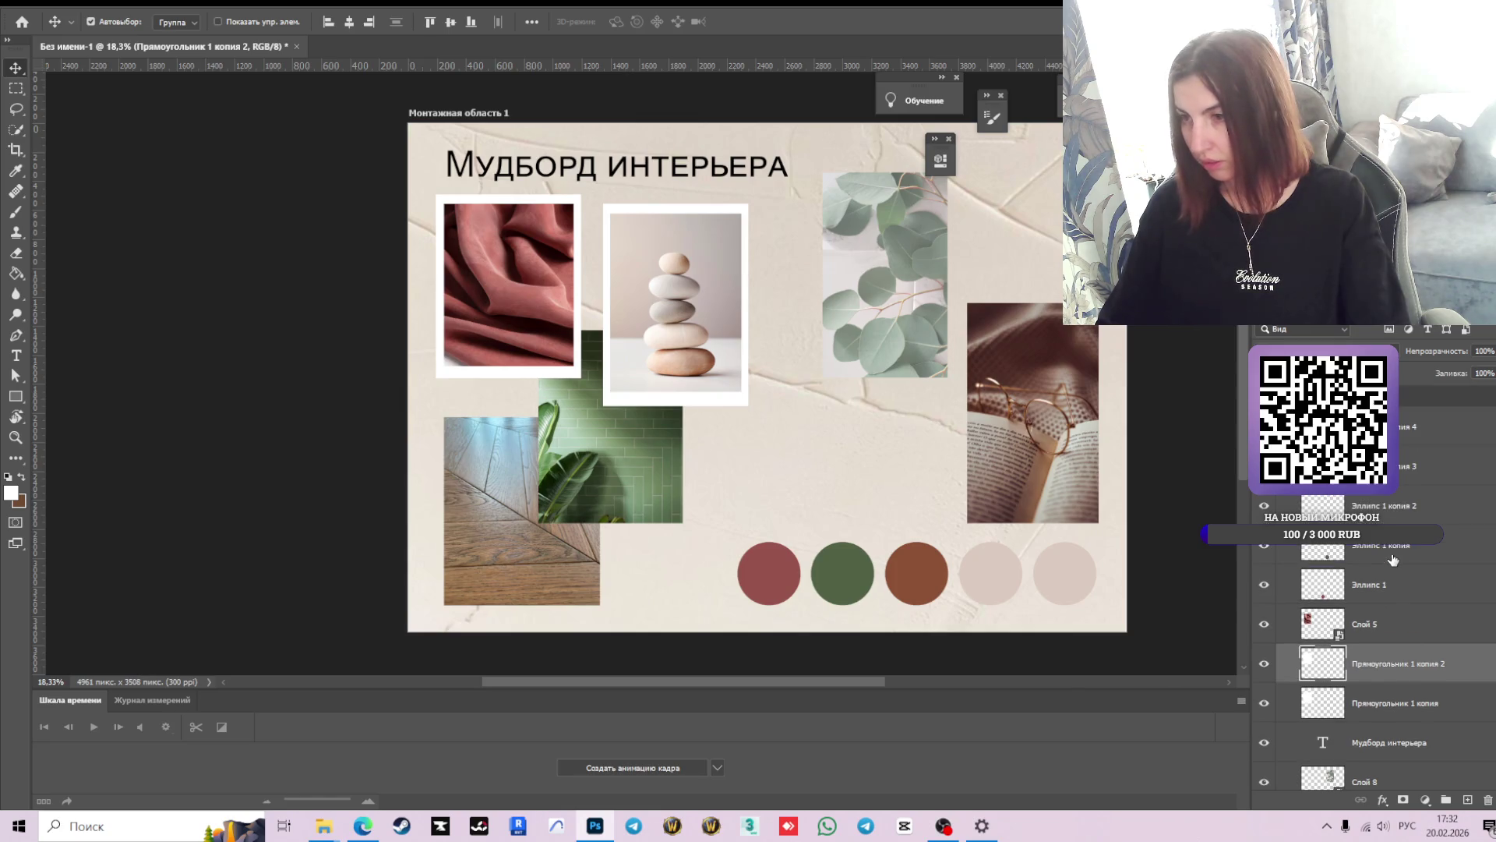
pyautogui.scroll(-4, 1392, 560)
pyautogui.scroll(-4, 1345, 580)
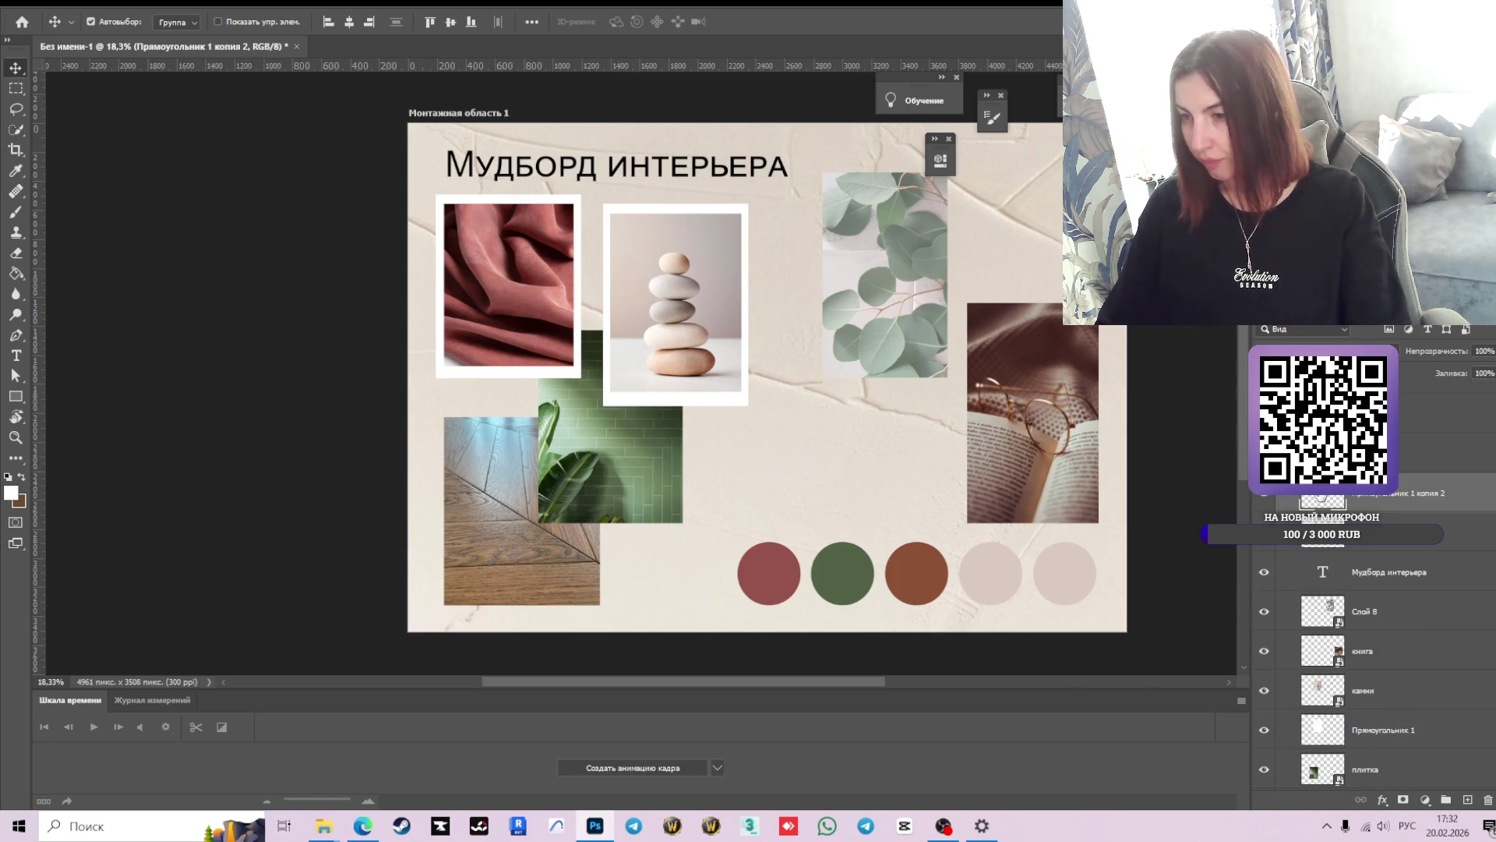
pyautogui.press('XF86AudioLowerVolume')
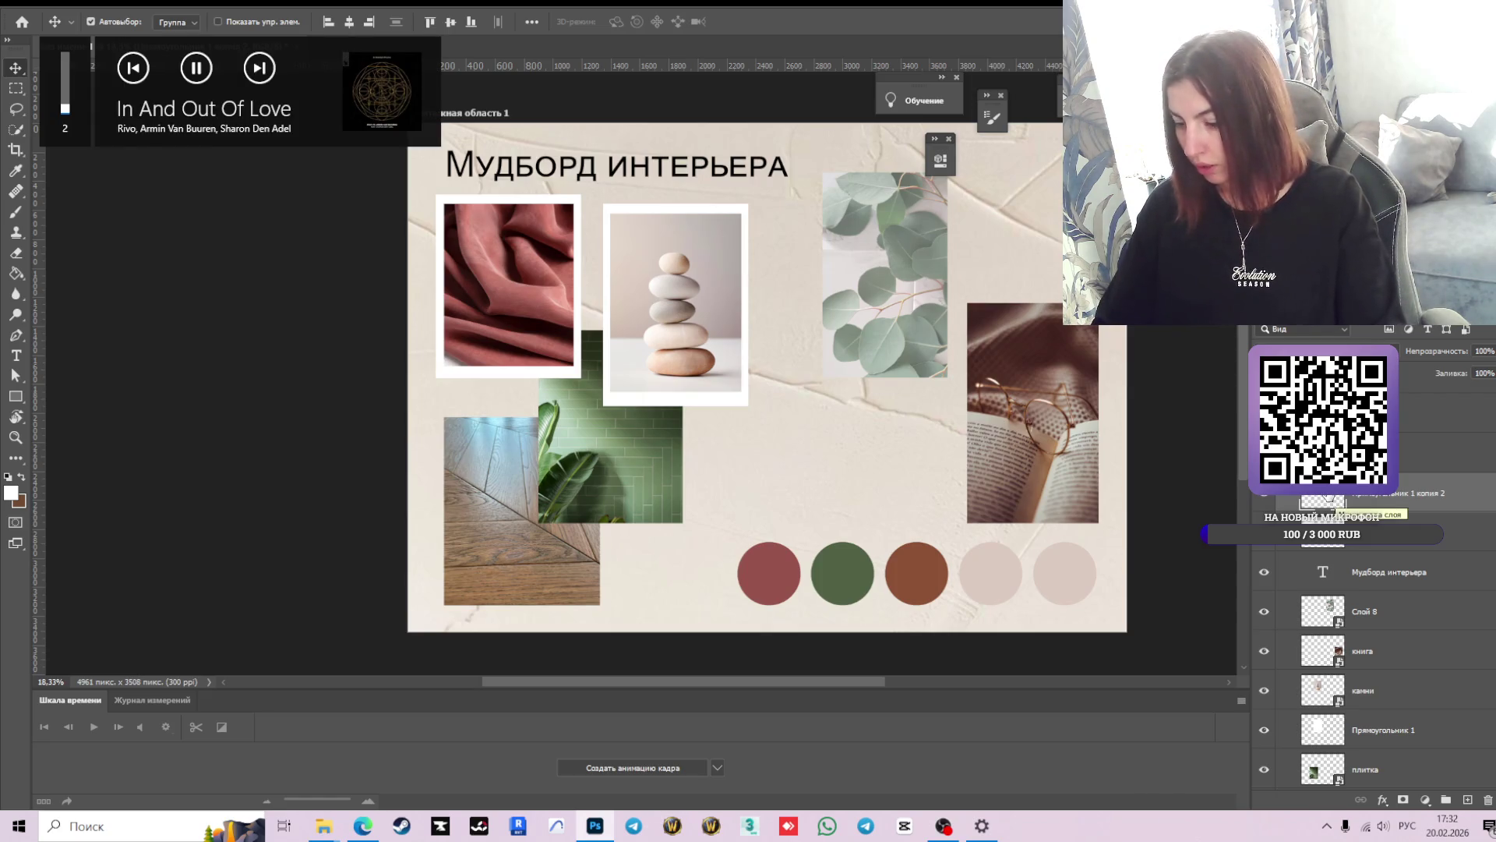
pyautogui.scroll(-3, 1402, 678)
pyautogui.scroll(2, 1401, 595)
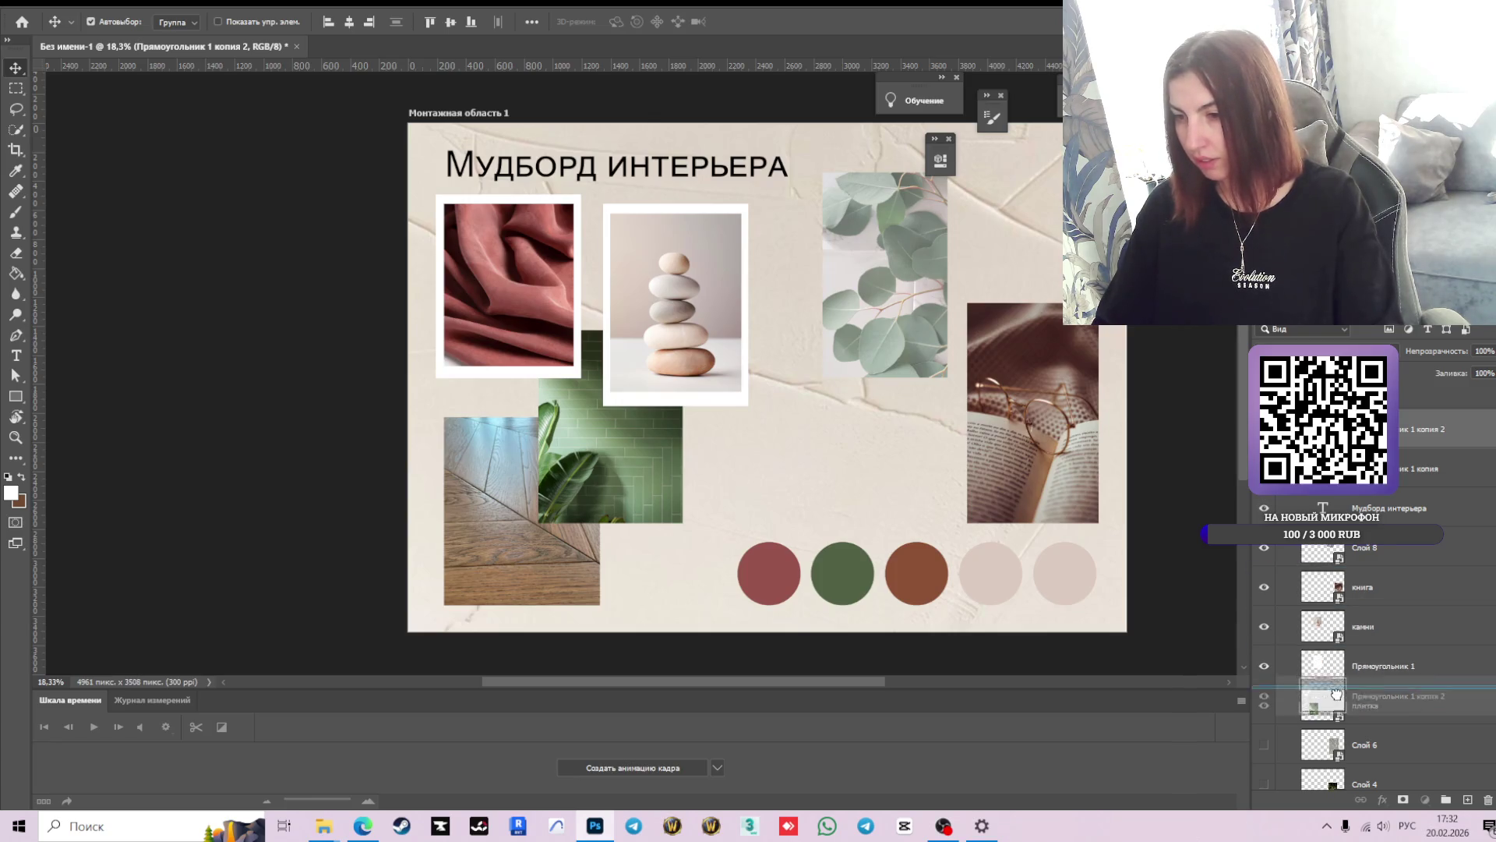
pyautogui.moveTo(1324, 429); pyautogui.dragTo(1325, 724)
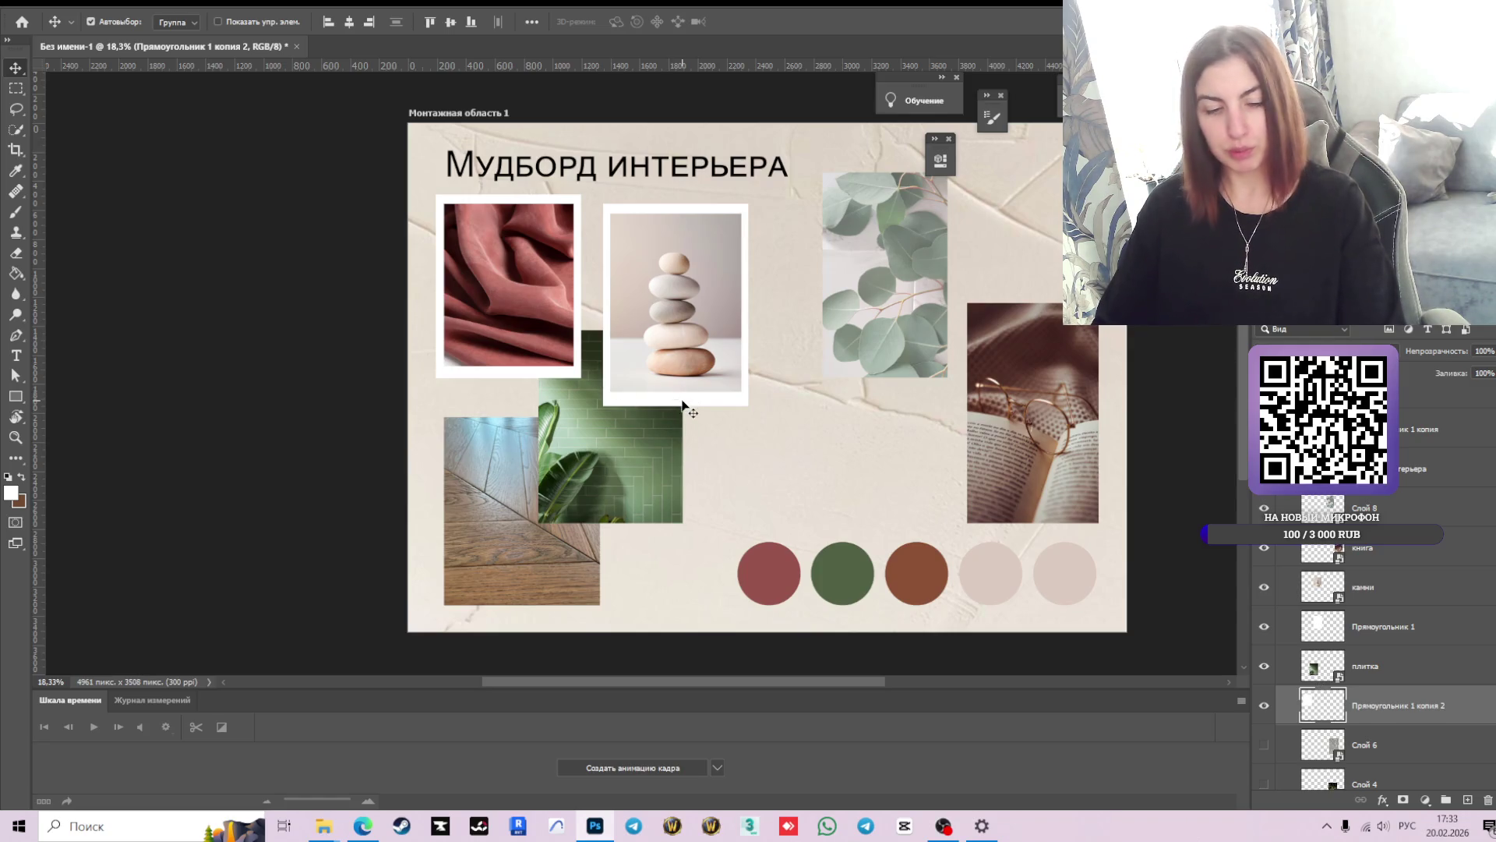
pyautogui.hotkey('ctrl', 't')
# - Move the frame copy behind the tile photo, scale it to 114.30%, and commit
pyautogui.moveTo(501, 282)
pyautogui.mouseDown()
pyautogui.moveTo(609, 427)
pyautogui.moveTo(596, 433)
pyautogui.mouseUp()
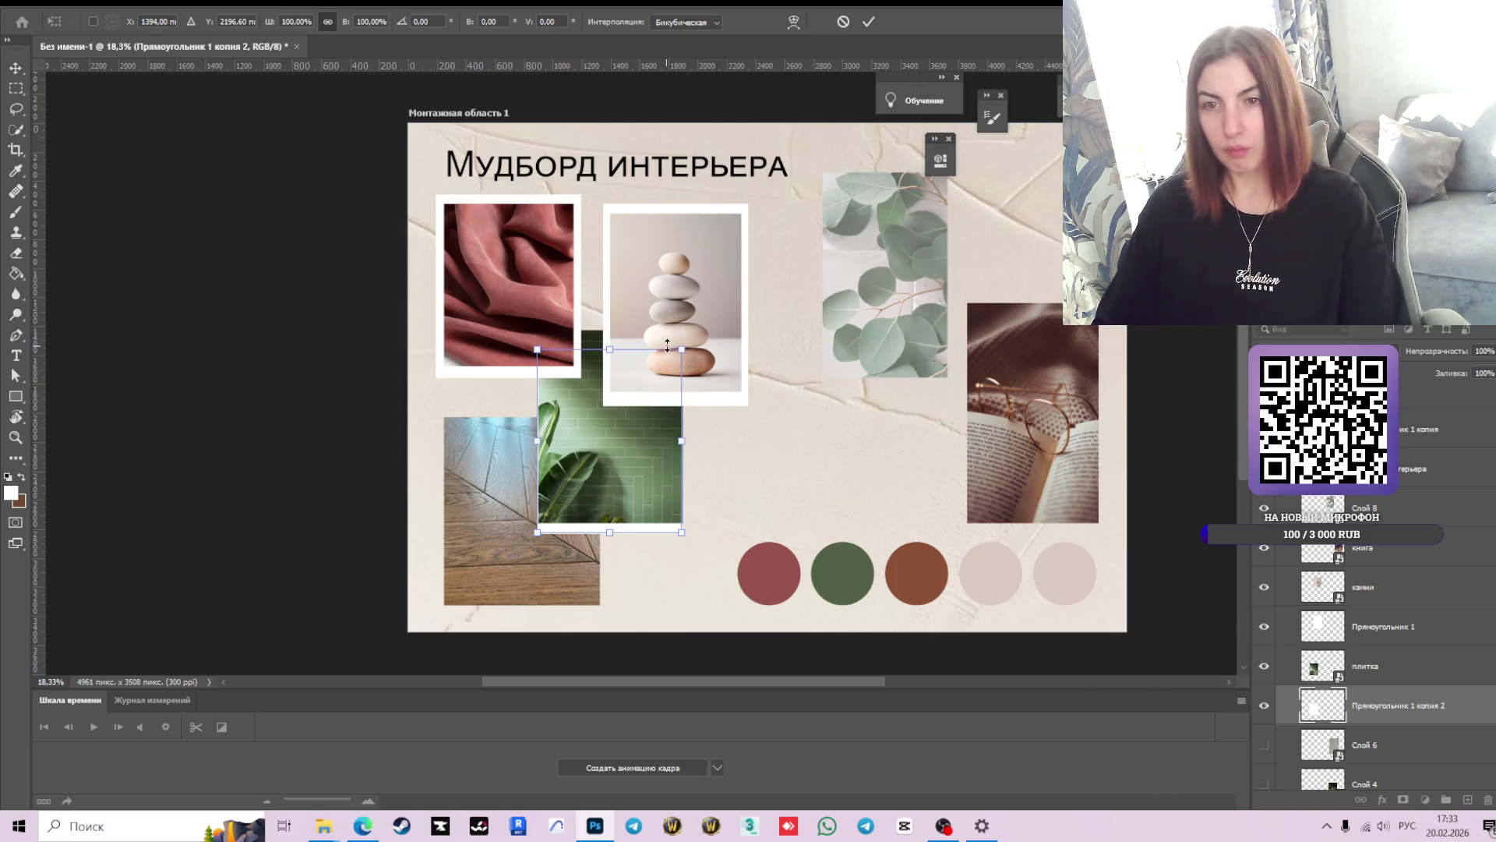
pyautogui.moveTo(681, 349); pyautogui.dragTo(713, 327)
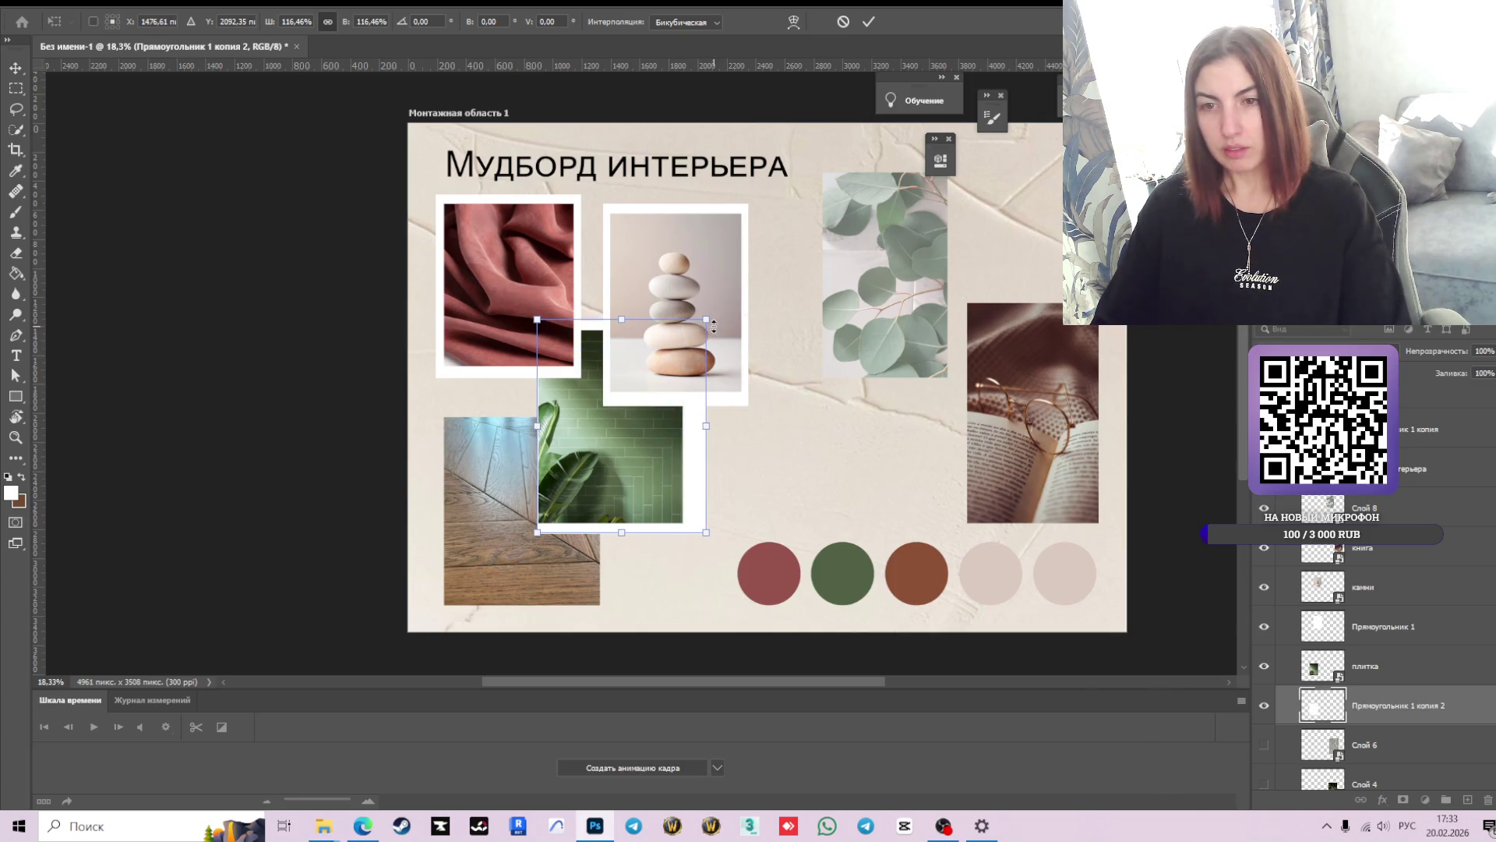
pyautogui.moveTo(696, 427); pyautogui.dragTo(682, 432)
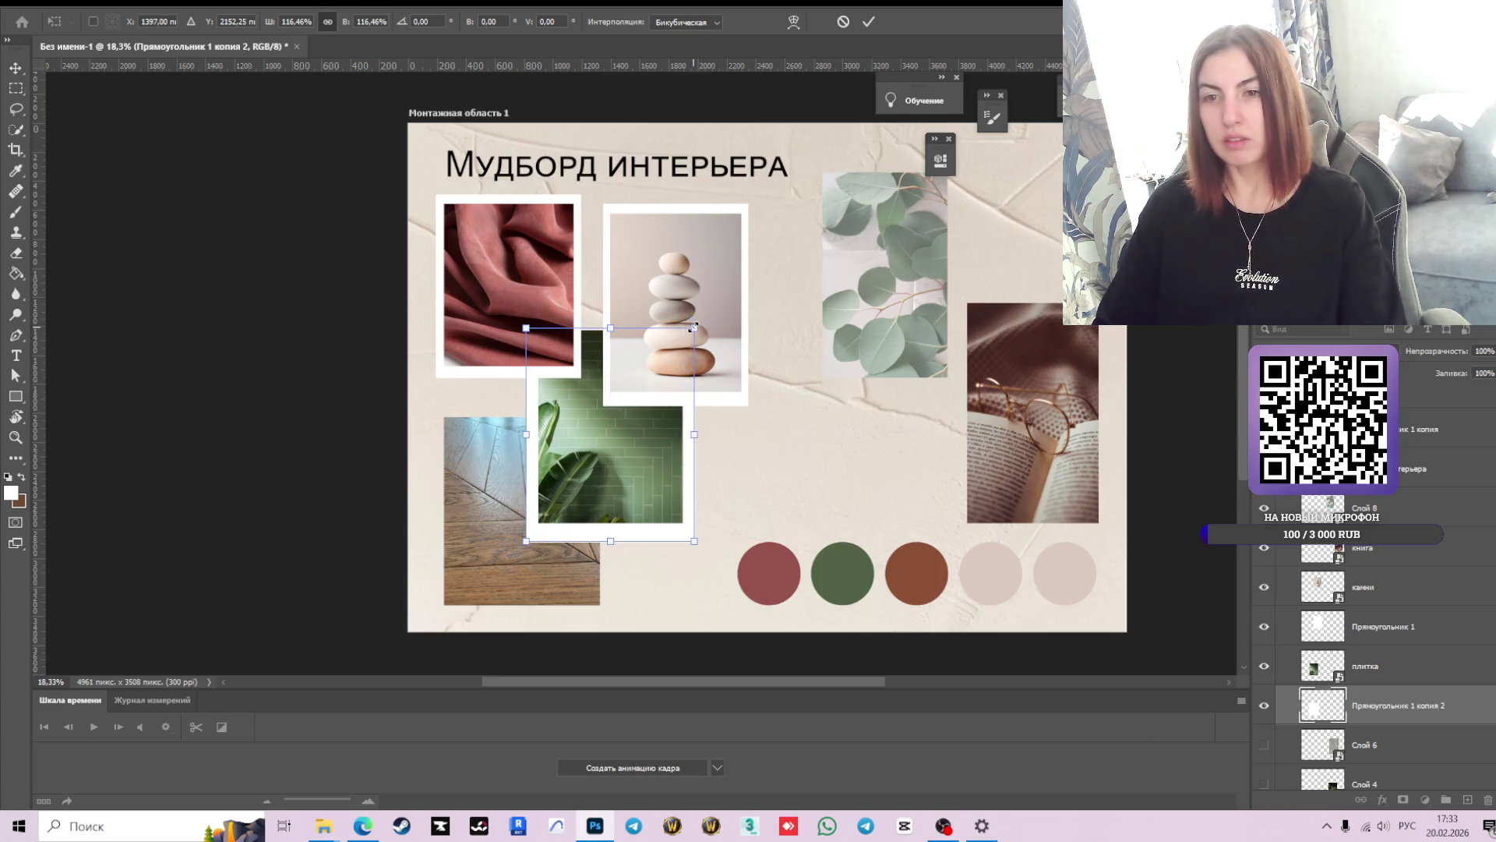
pyautogui.moveTo(693, 328); pyautogui.dragTo(691, 331)
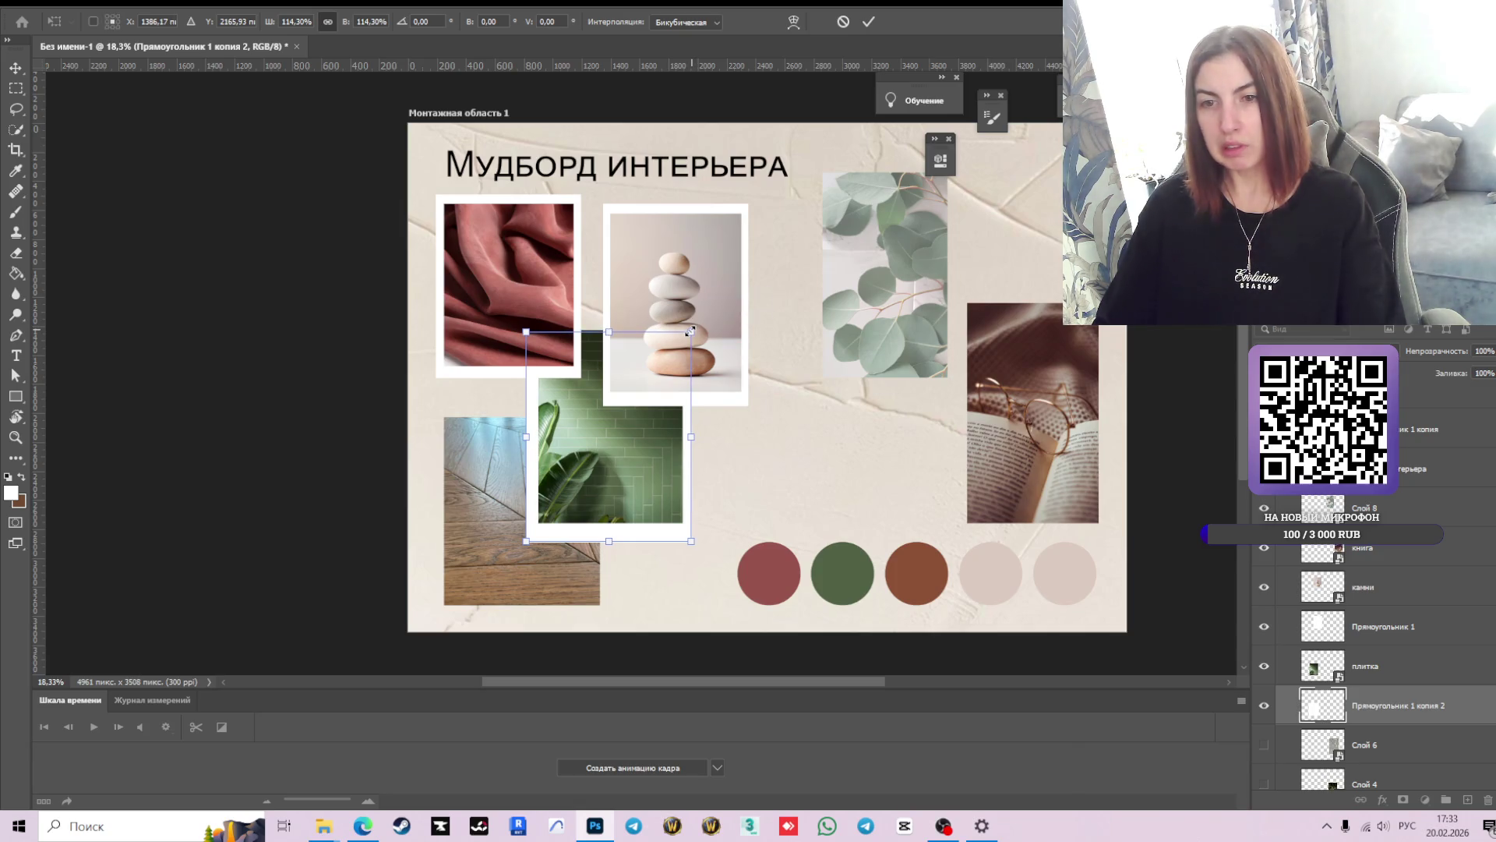
pyautogui.moveTo(629, 432); pyautogui.dragTo(629, 433)
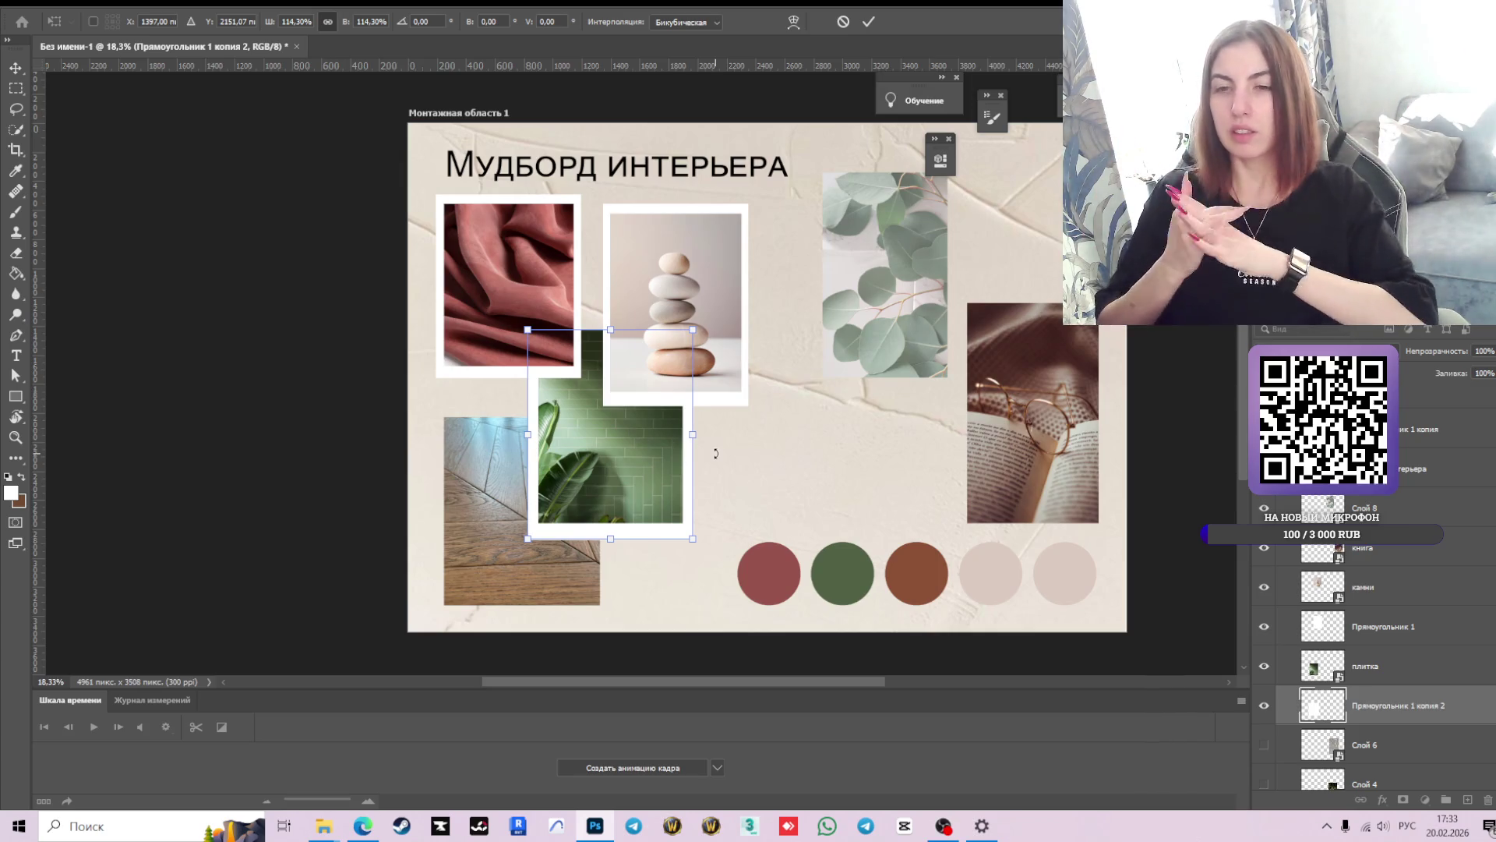
pyautogui.click(870, 21)
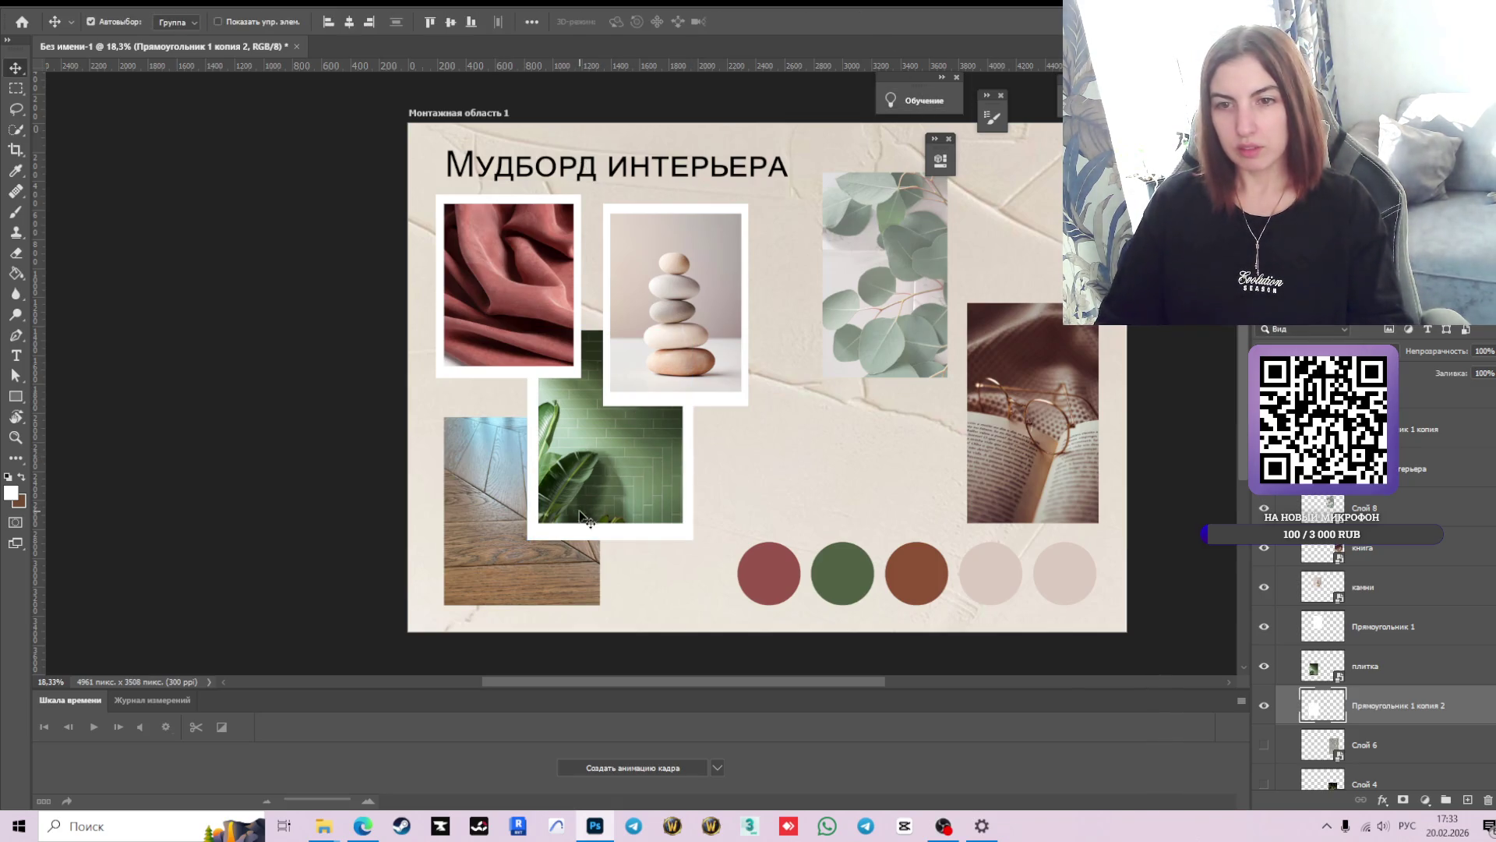
# - Nudge the tile's frame up slightly and confirm the transform
pyautogui.hotkey('ctrl', 't')
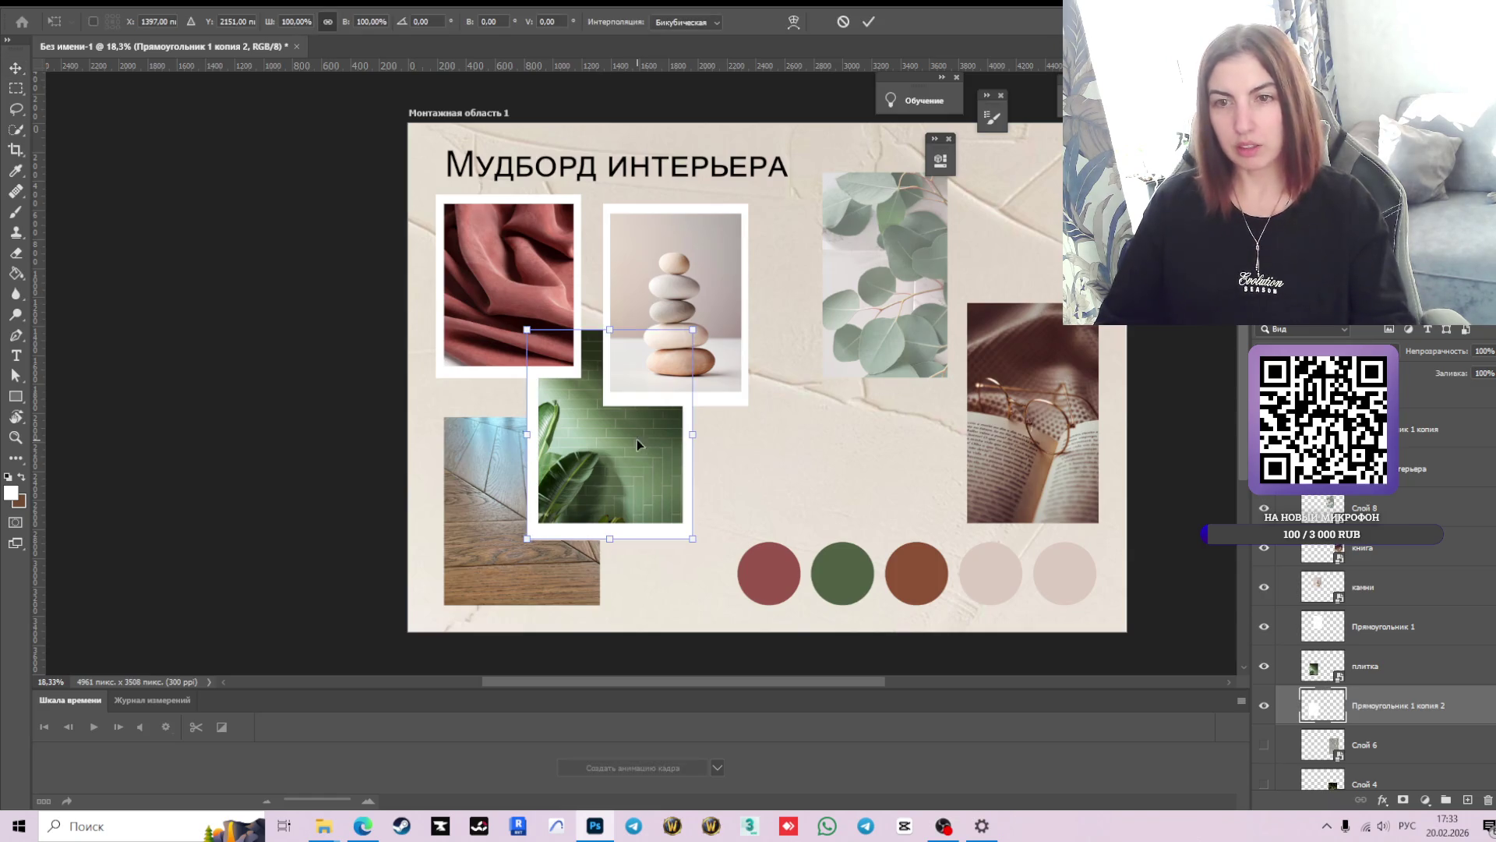
pyautogui.moveTo(606, 446); pyautogui.dragTo(606, 443)
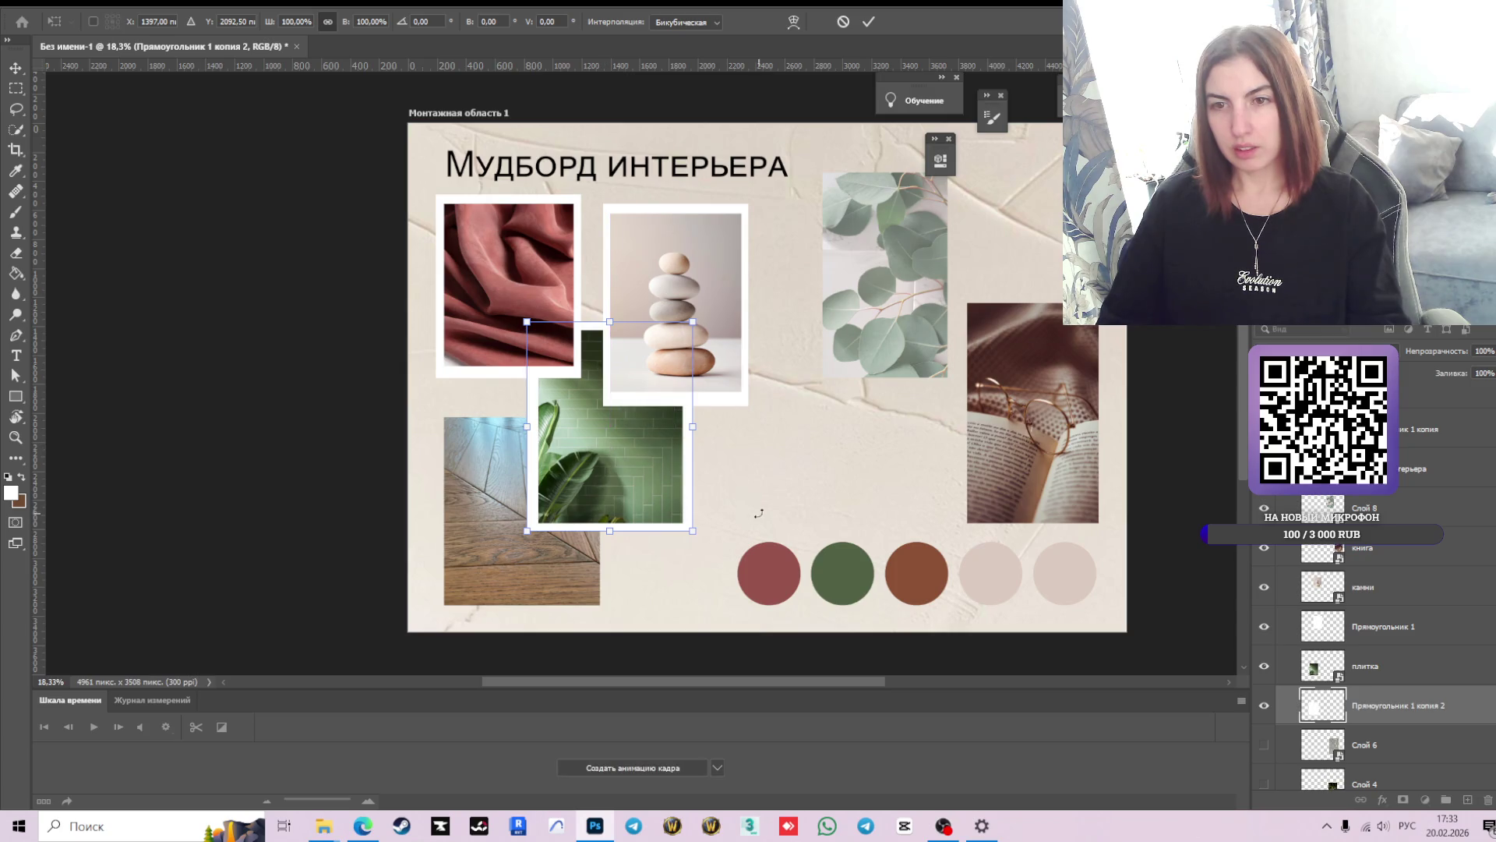
pyautogui.click(868, 23)
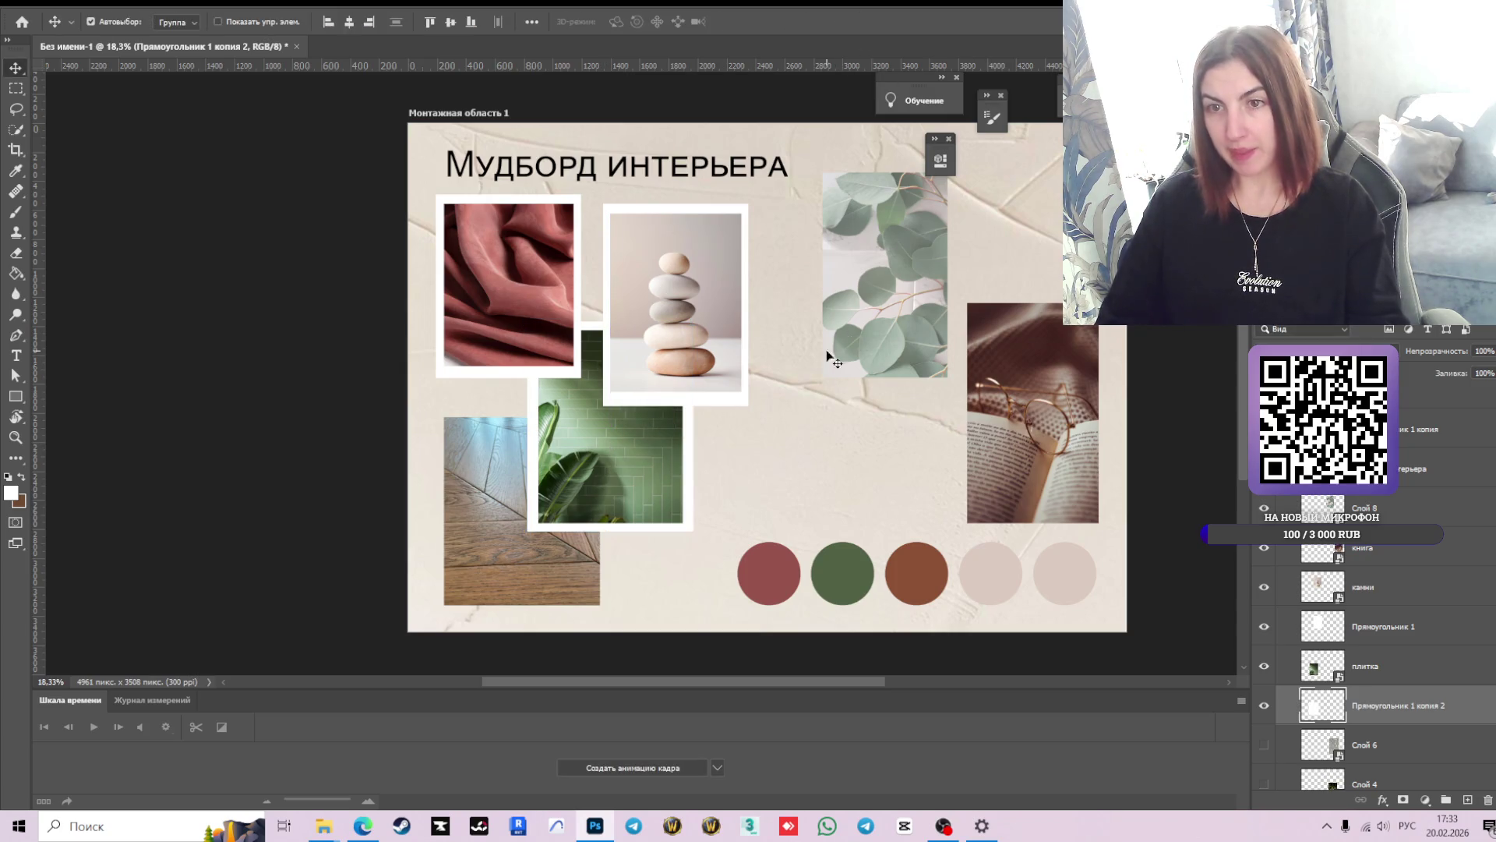
pyautogui.scroll(-1, 698, 402)
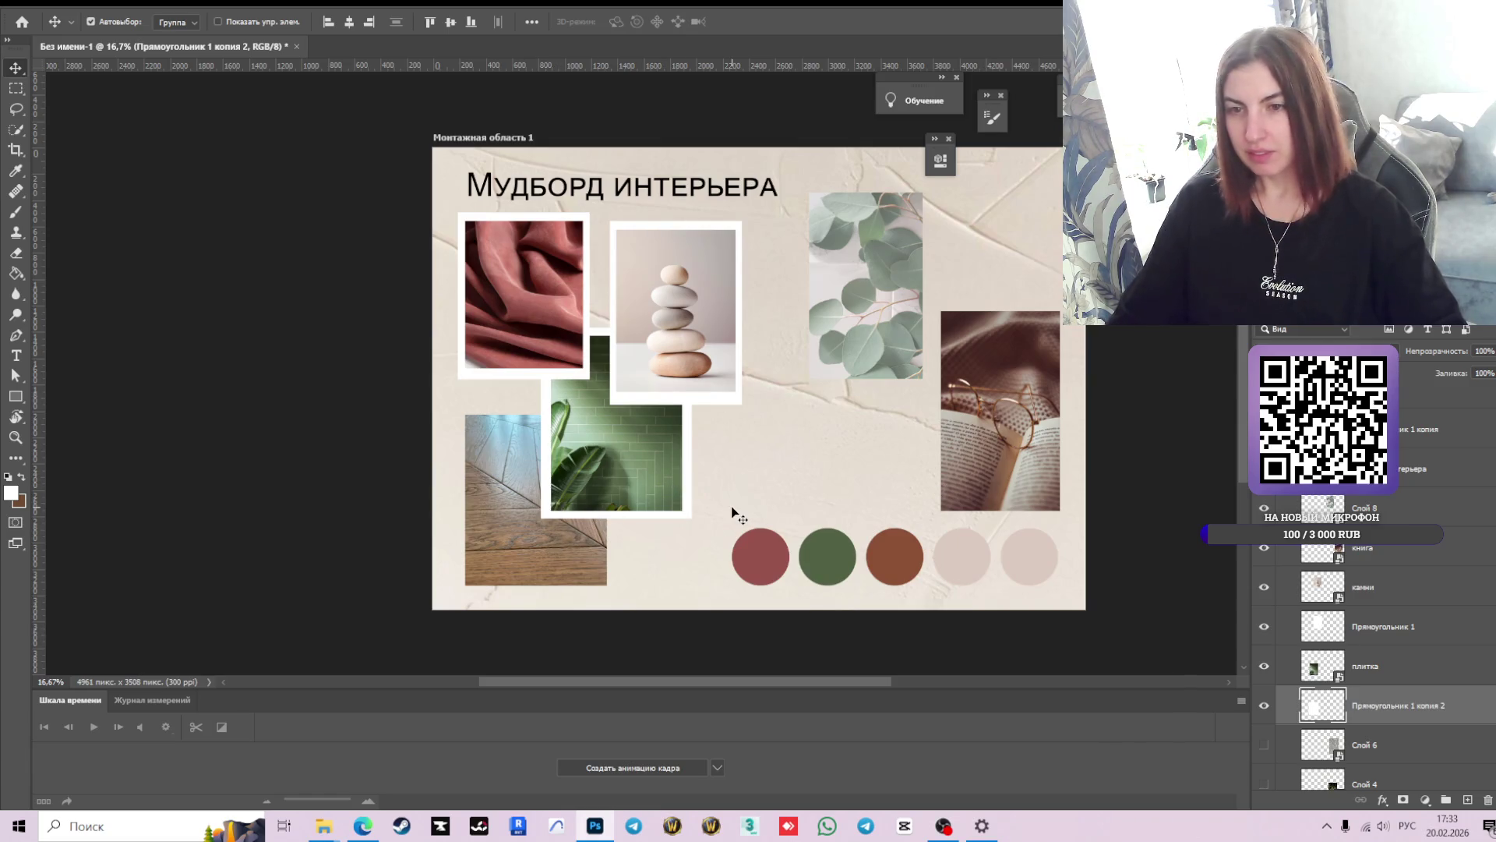
pyautogui.click(364, 828)
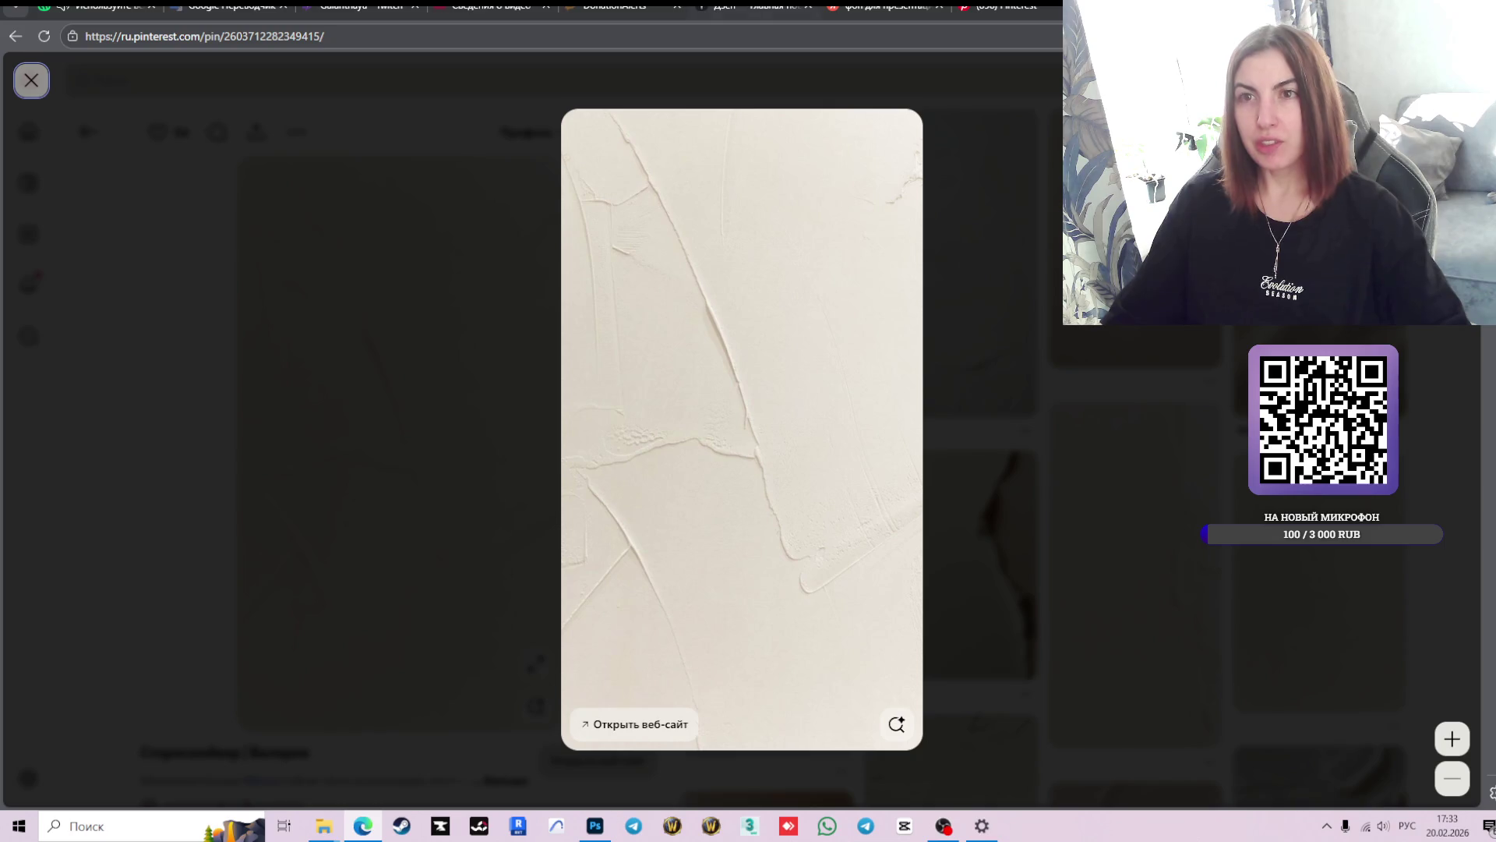
pyautogui.click(501, 8)
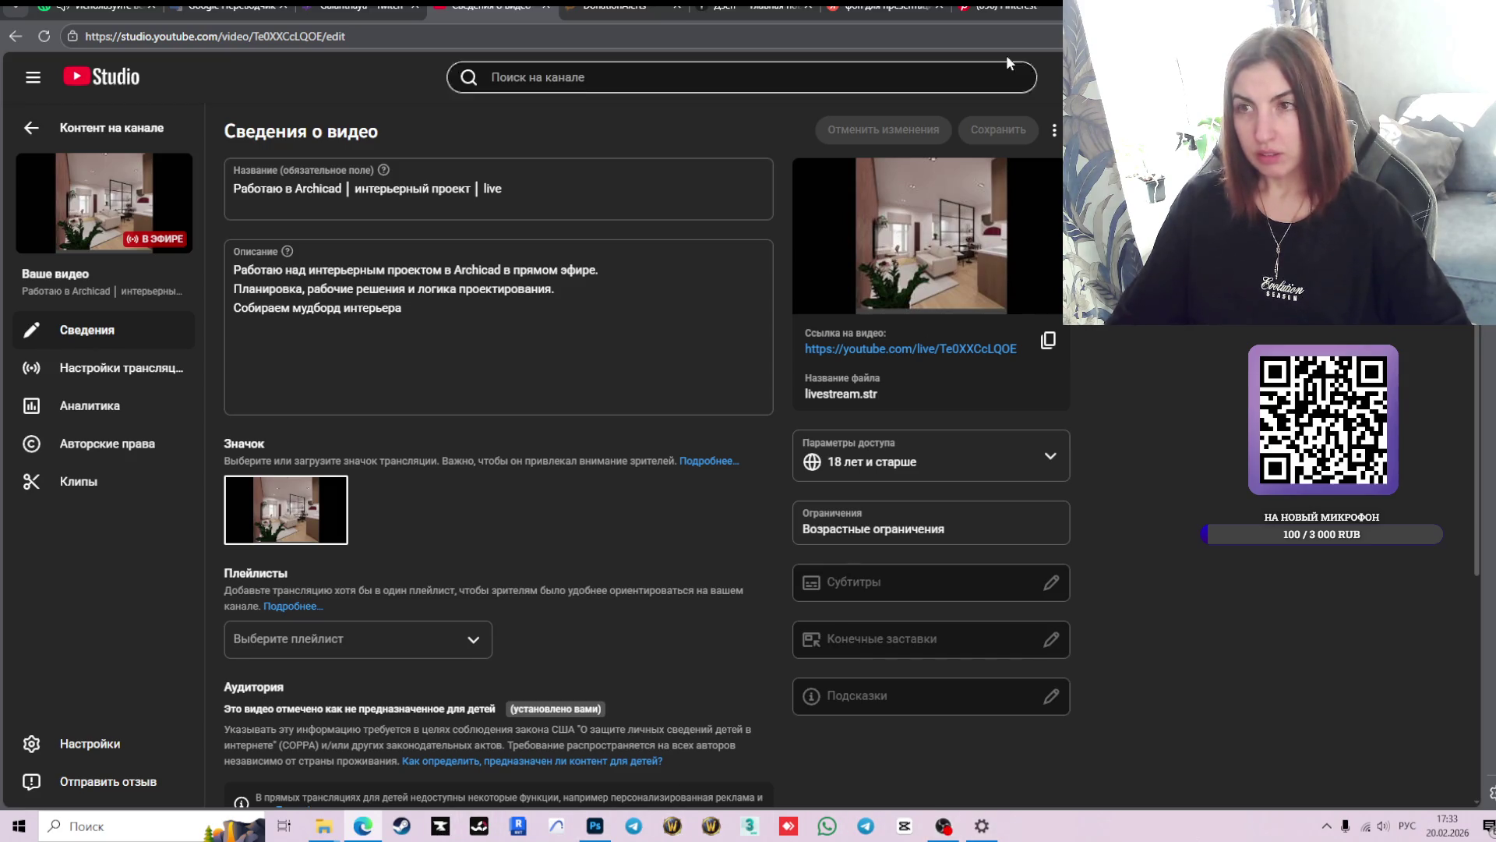
pyautogui.click(594, 825)
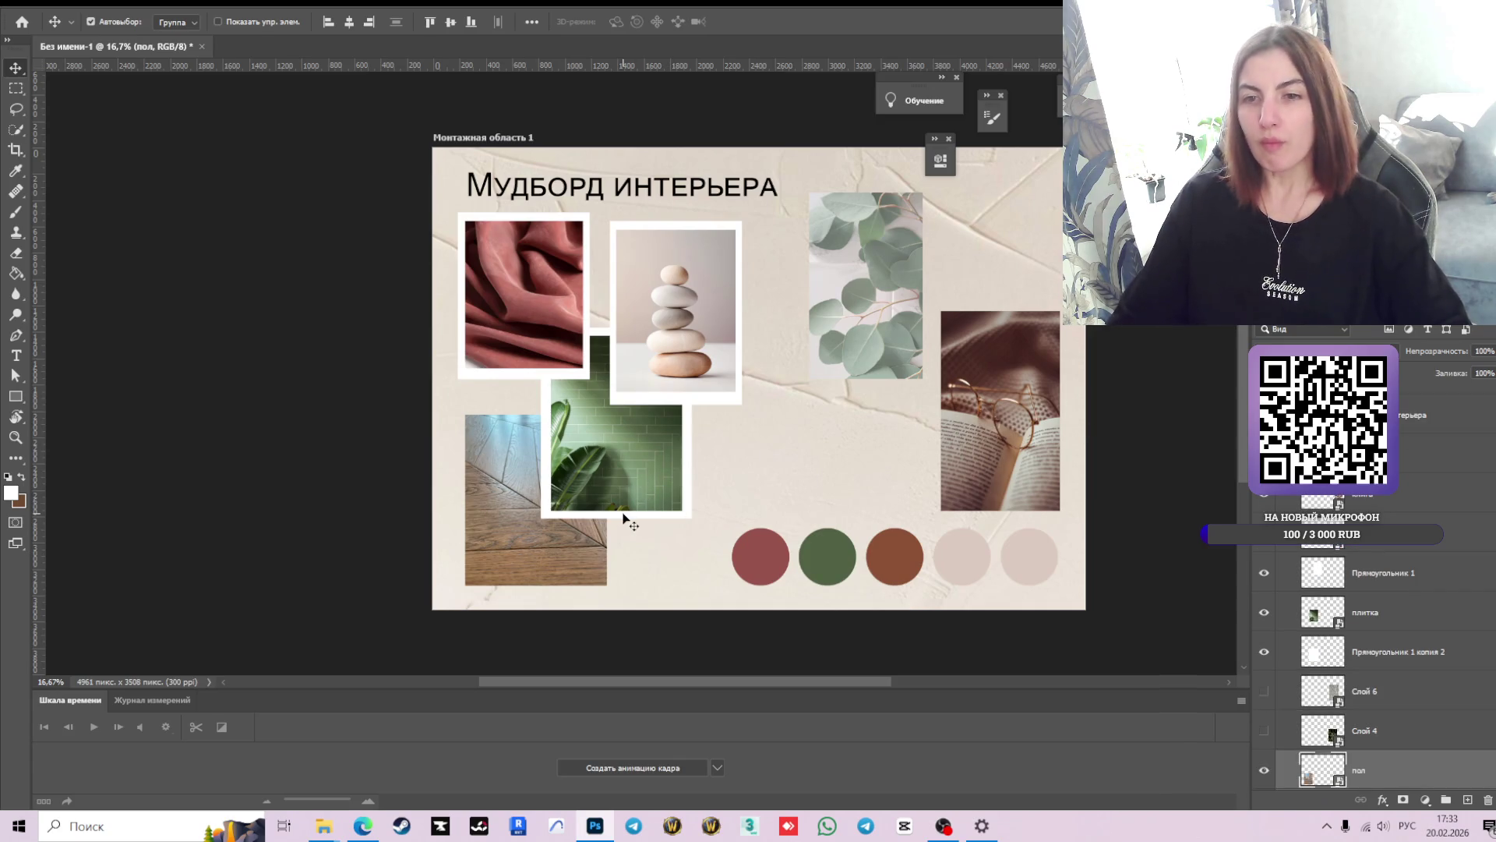
# - Duplicate the tile's frame as 'Прямоугольник 1 копия 3' and move it over the floor photo
pyautogui.press('ctrl')
pyautogui.hotkey('ctrl', 'j')
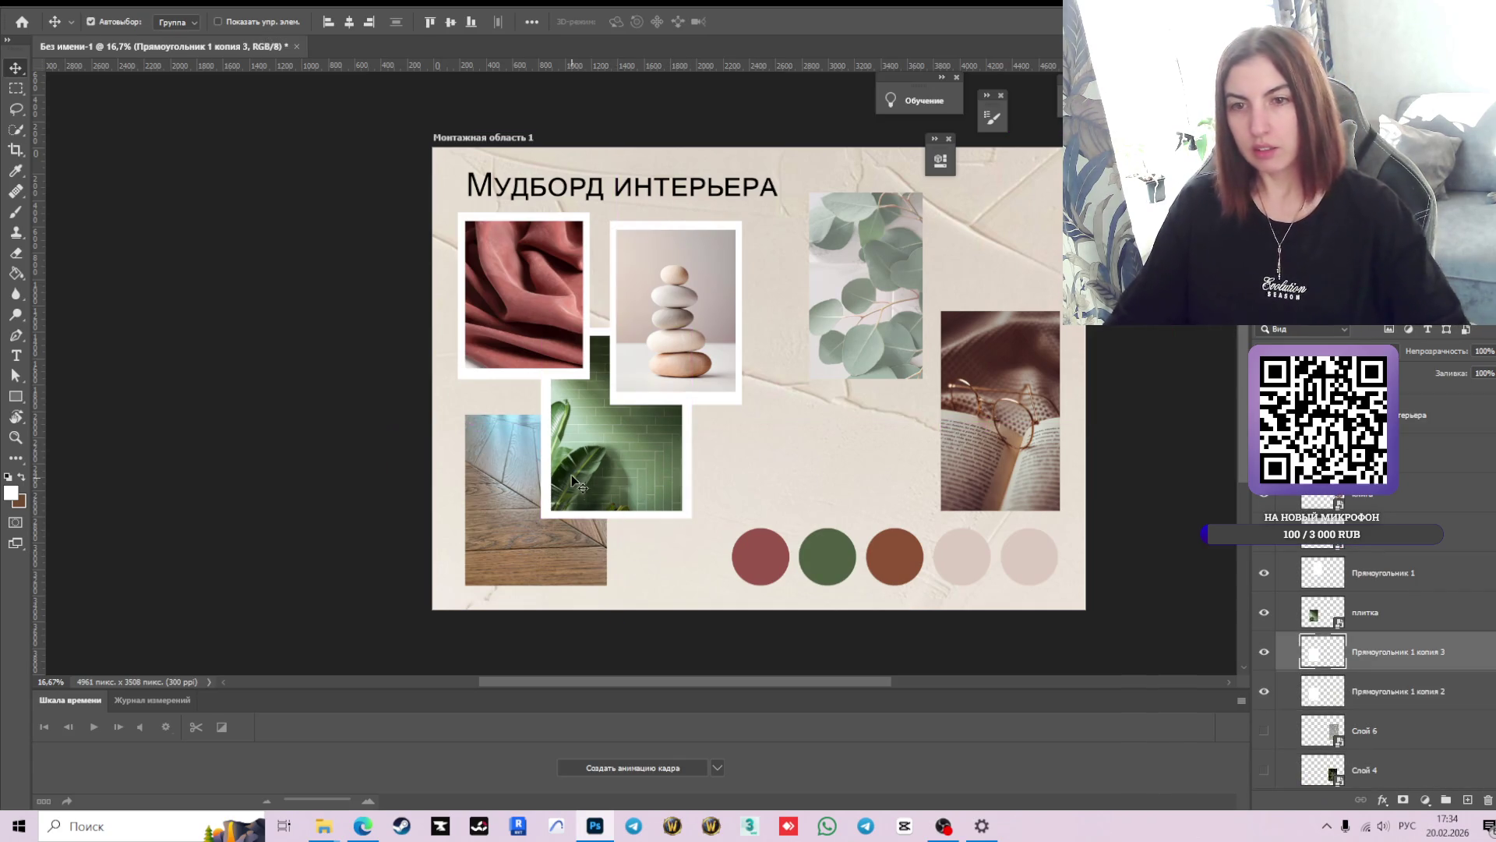
pyautogui.moveTo(635, 441)
pyautogui.mouseDown()
pyautogui.moveTo(593, 483)
pyautogui.moveTo(657, 445)
pyautogui.mouseUp()
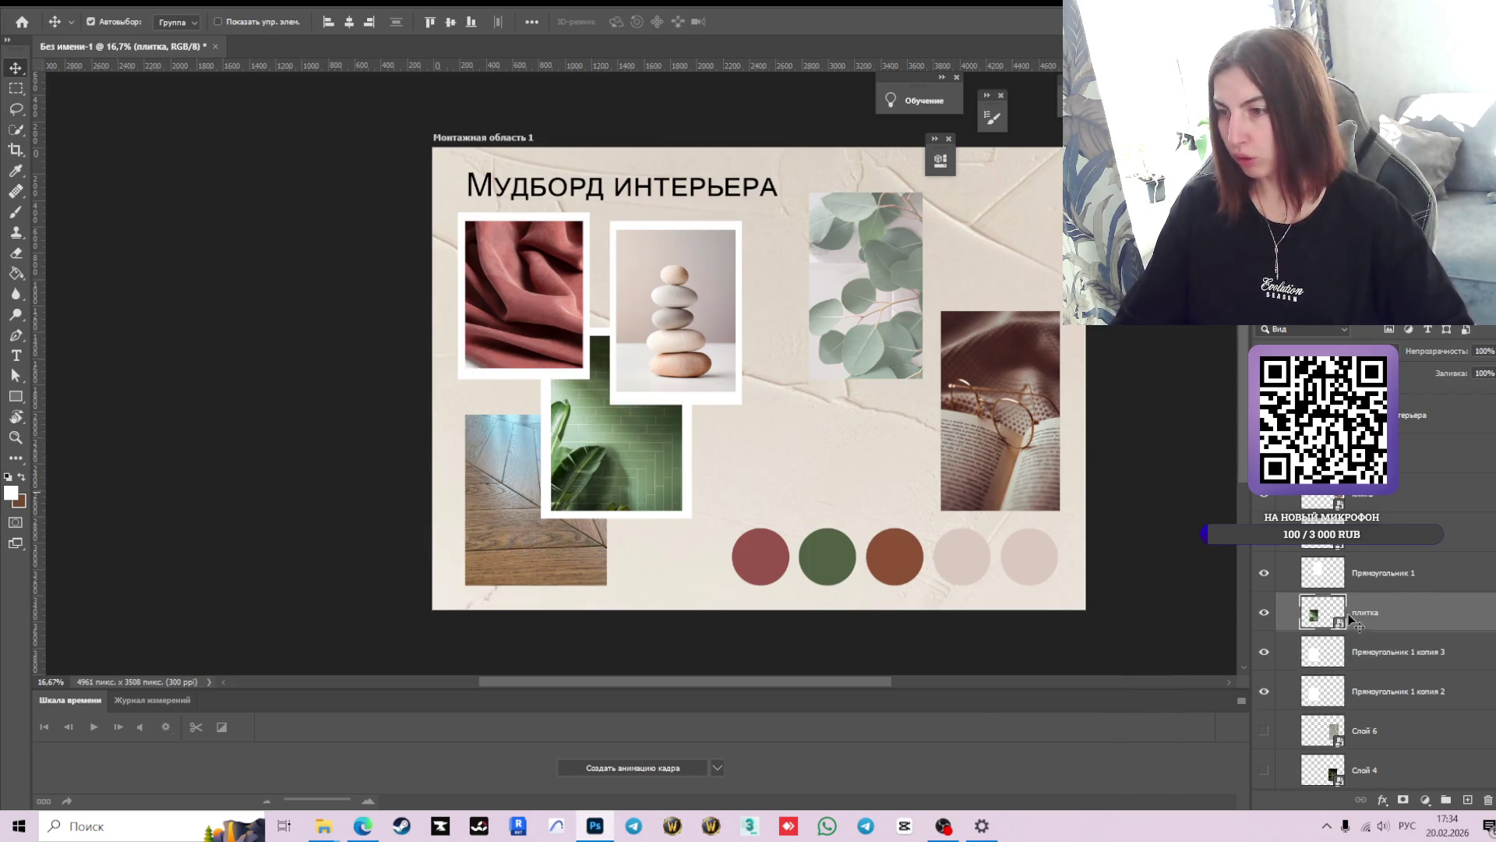
pyautogui.click(1331, 660)
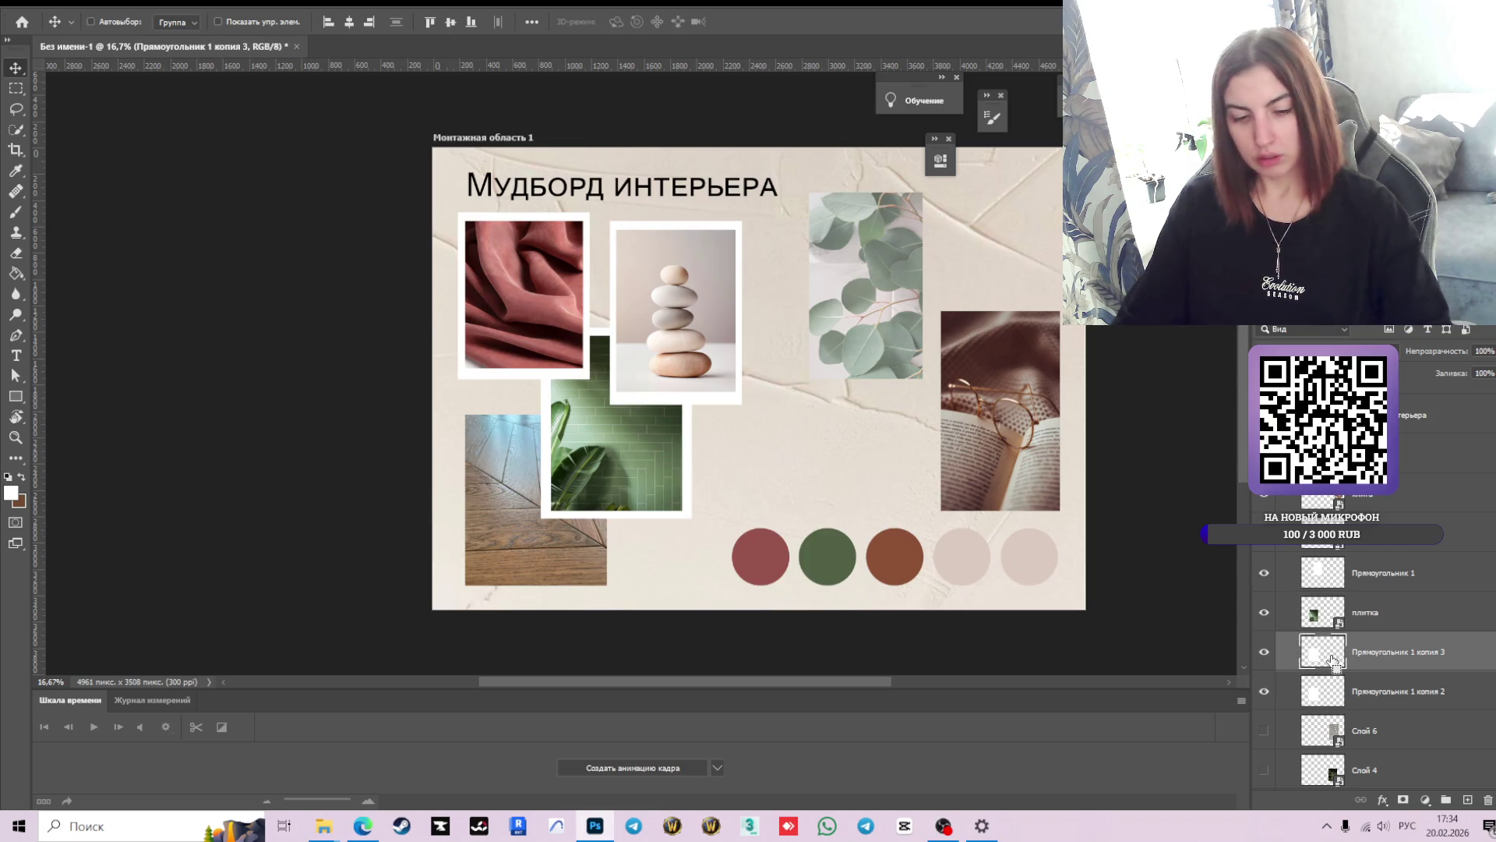
pyautogui.hotkey('ctrl', 't')
pyautogui.moveTo(615, 423); pyautogui.dragTo(530, 489)
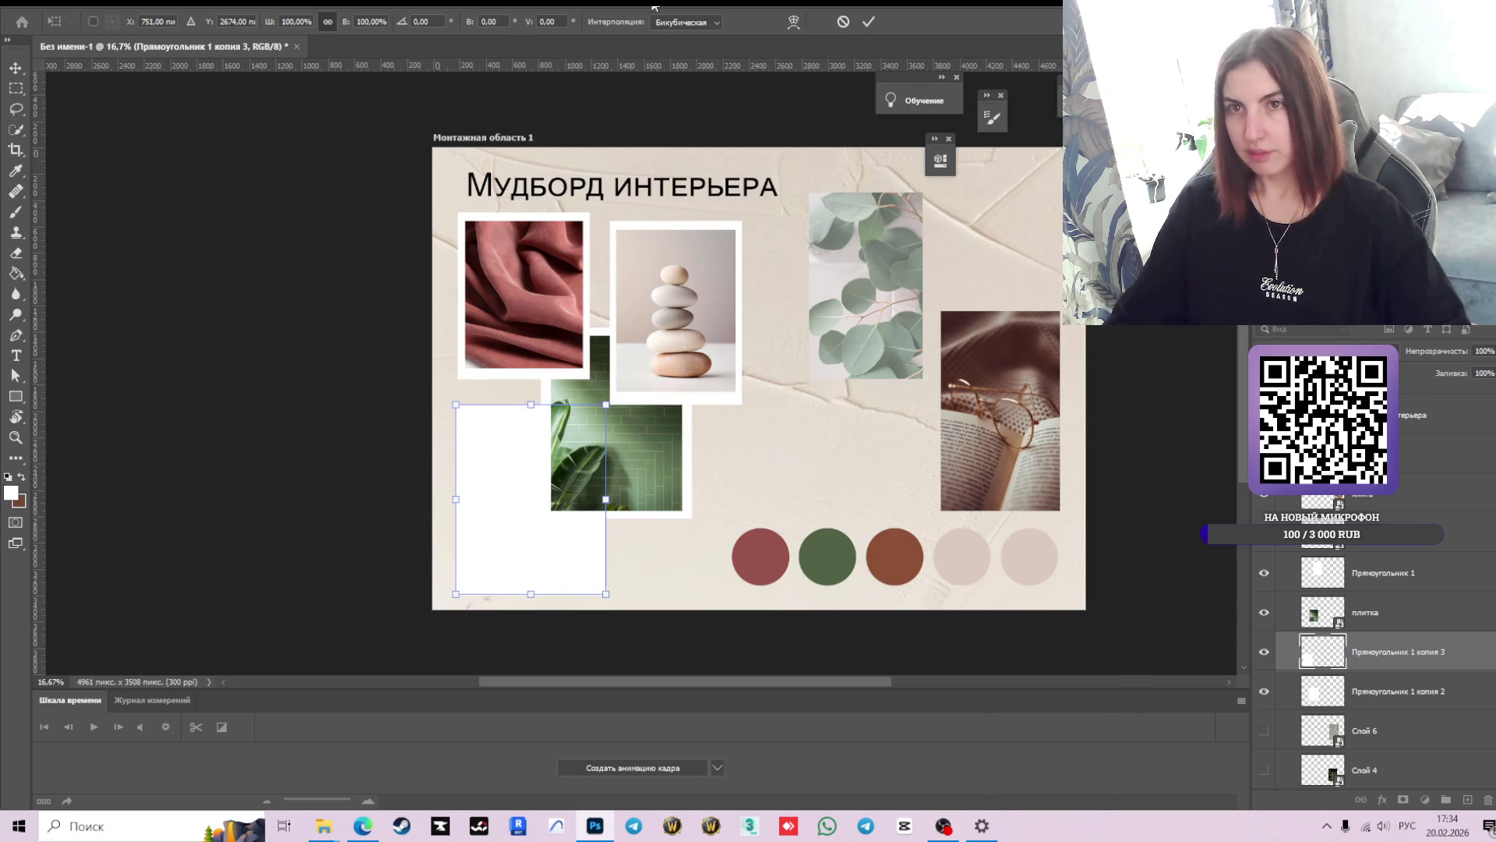
pyautogui.click(868, 22)
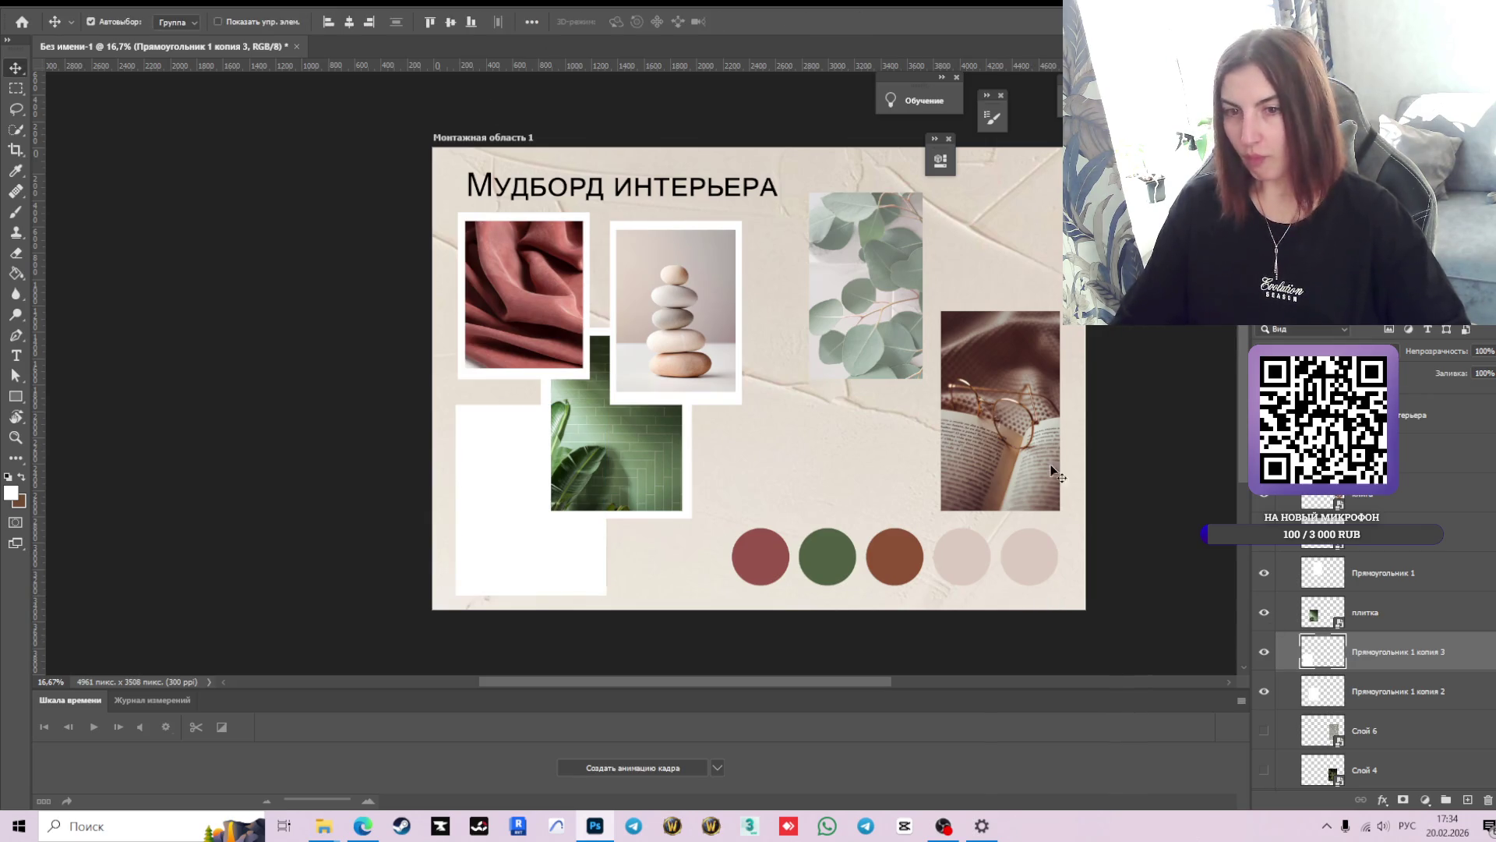
pyautogui.scroll(-1, 1348, 659)
pyautogui.scroll(-1, 1375, 658)
pyautogui.scroll(-2, 1377, 659)
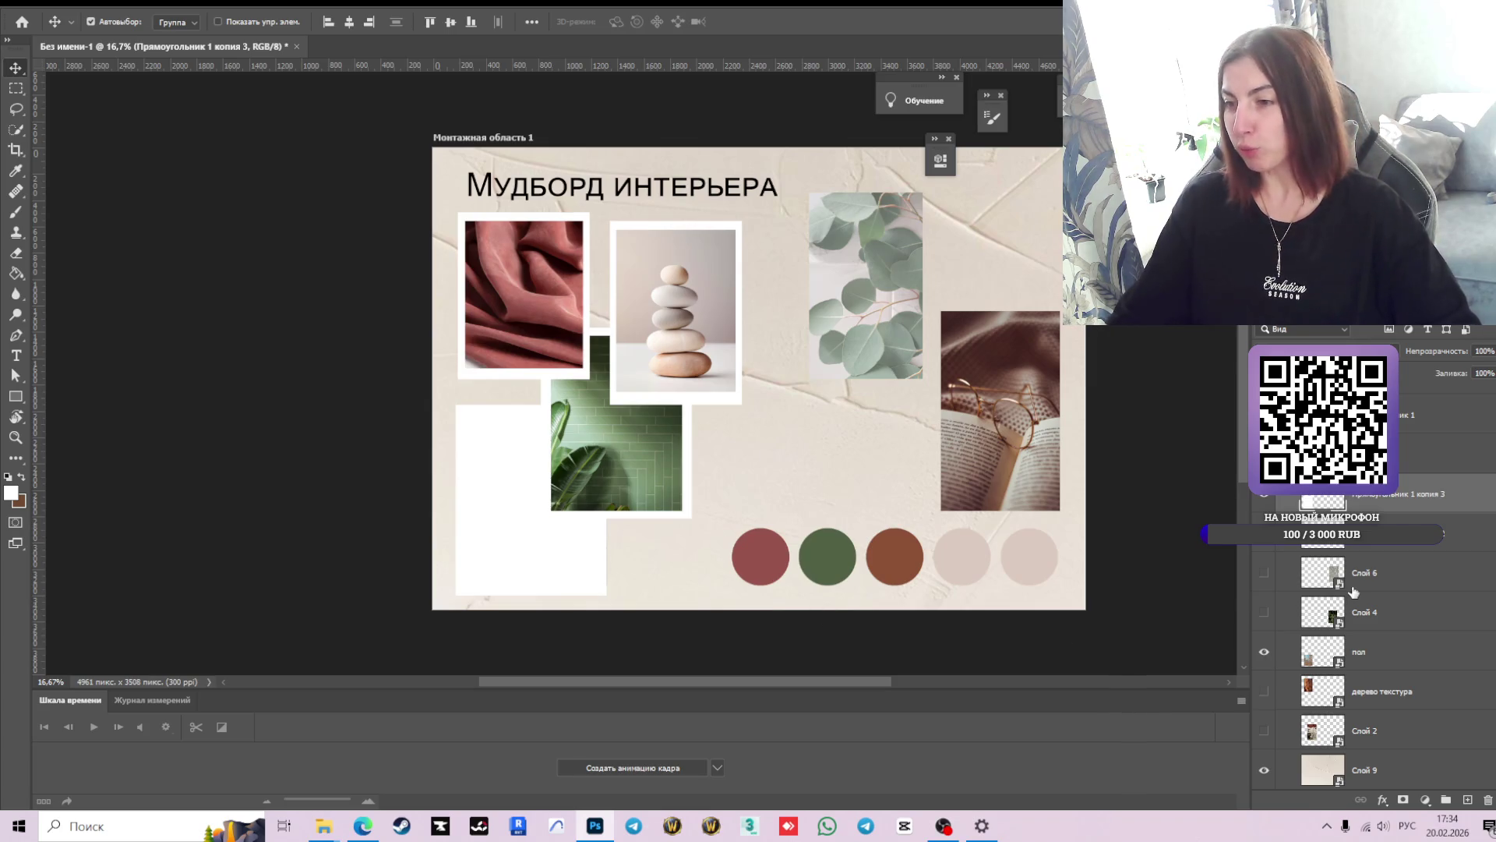
pyautogui.scroll(1, 1331, 507)
pyautogui.scroll(1, 1358, 555)
pyautogui.scroll(1, 1368, 600)
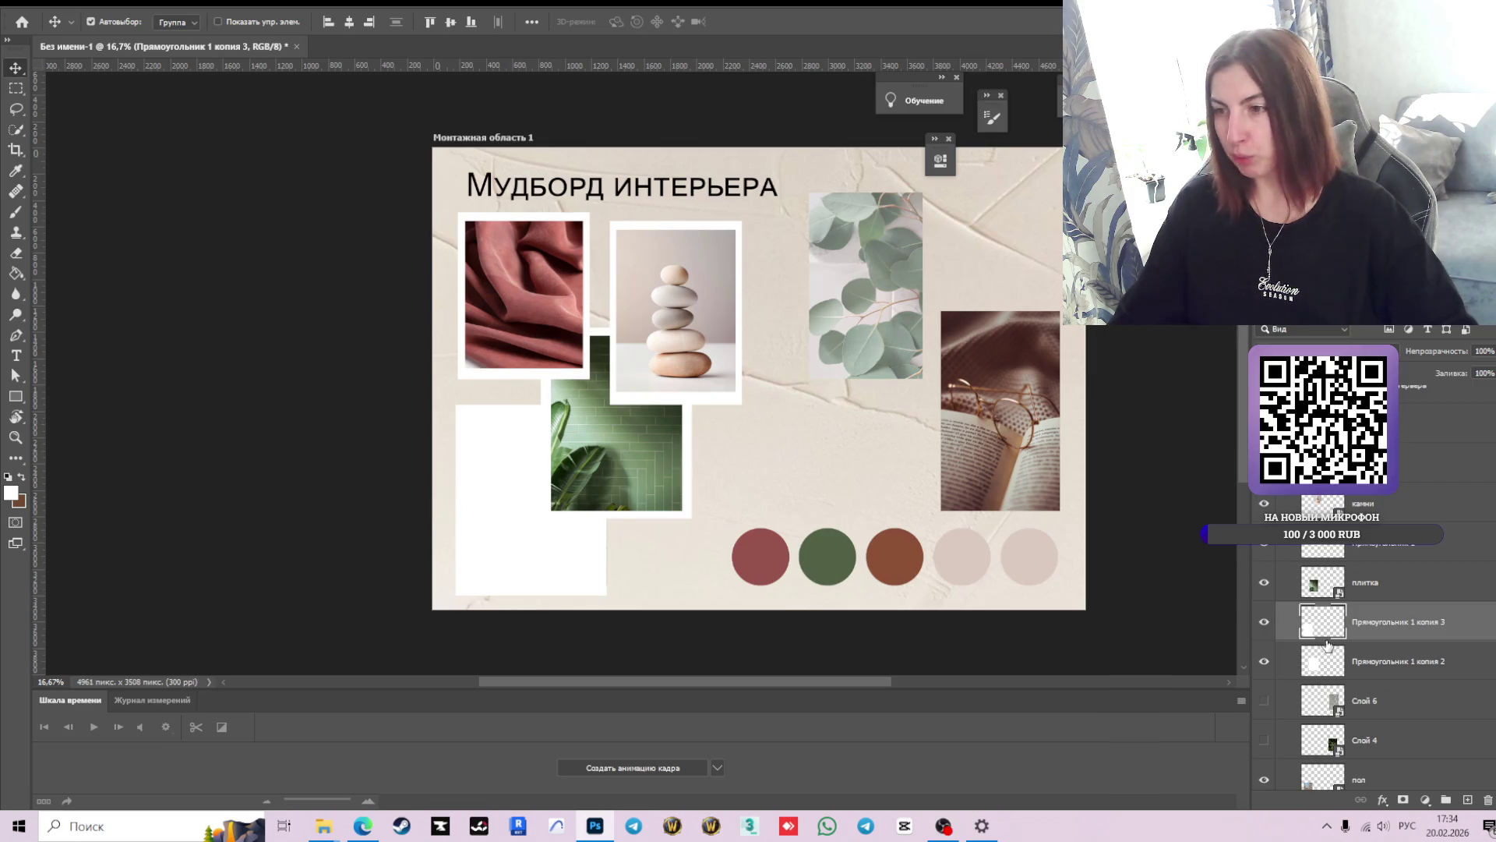
pyautogui.scroll(1, 1329, 643)
pyautogui.scroll(1, 1384, 633)
pyautogui.scroll(1, 1405, 661)
pyautogui.scroll(1, 1395, 623)
pyautogui.scroll(-2, 1392, 621)
pyautogui.scroll(-1, 1371, 576)
pyautogui.scroll(-2, 1340, 530)
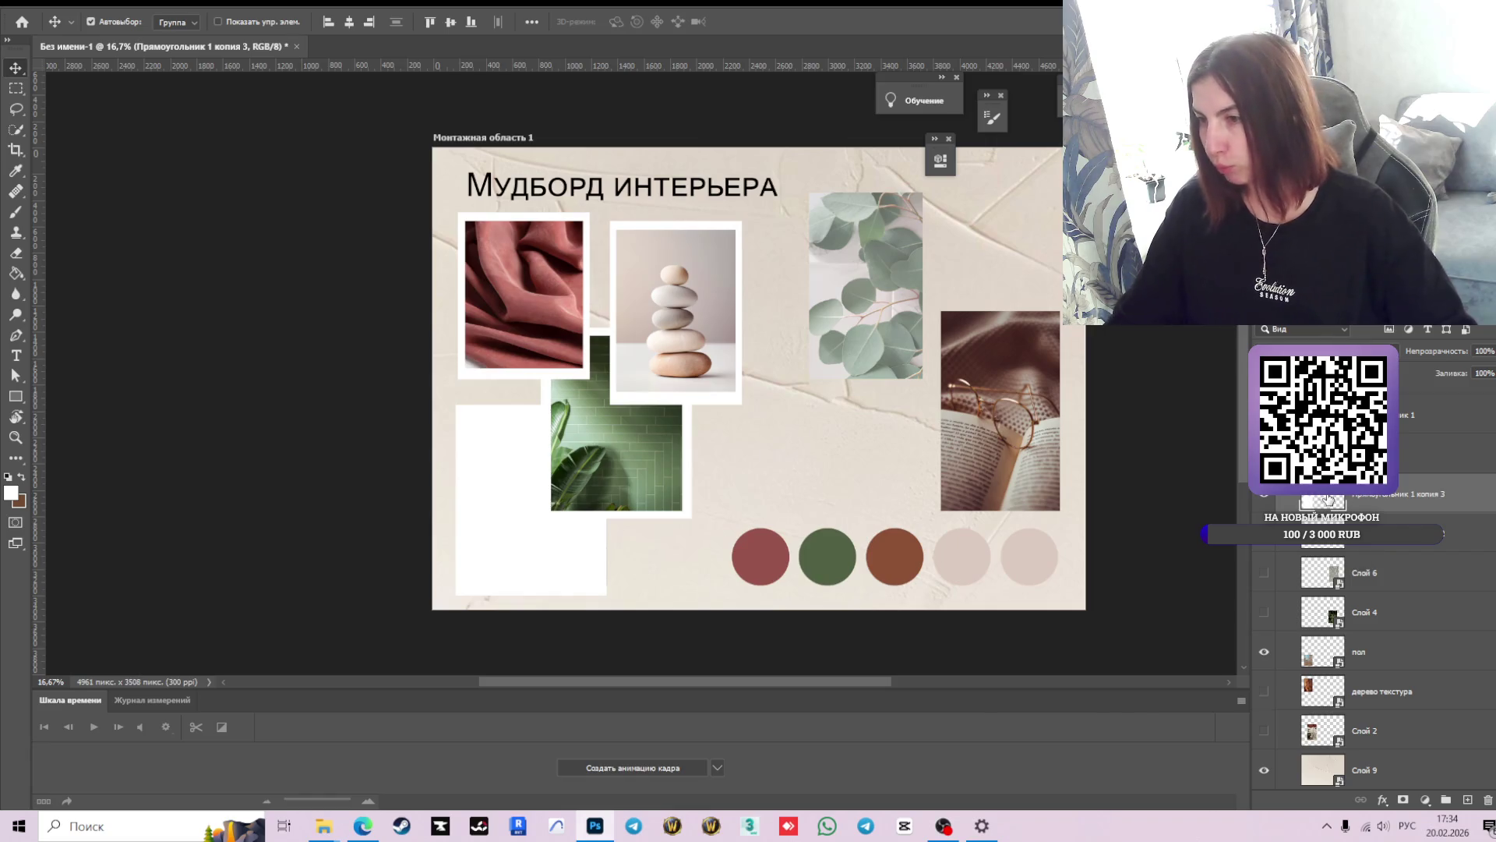
# - Move 'Прямоугольник 1 копия 3' below the 'пол' layer so the floor photo sits in its white frame
pyautogui.moveTo(1327, 500)
pyautogui.mouseDown()
pyautogui.moveTo(1325, 550)
pyautogui.moveTo(1348, 497)
pyautogui.mouseUp()
pyautogui.scroll(4, 1336, 593)
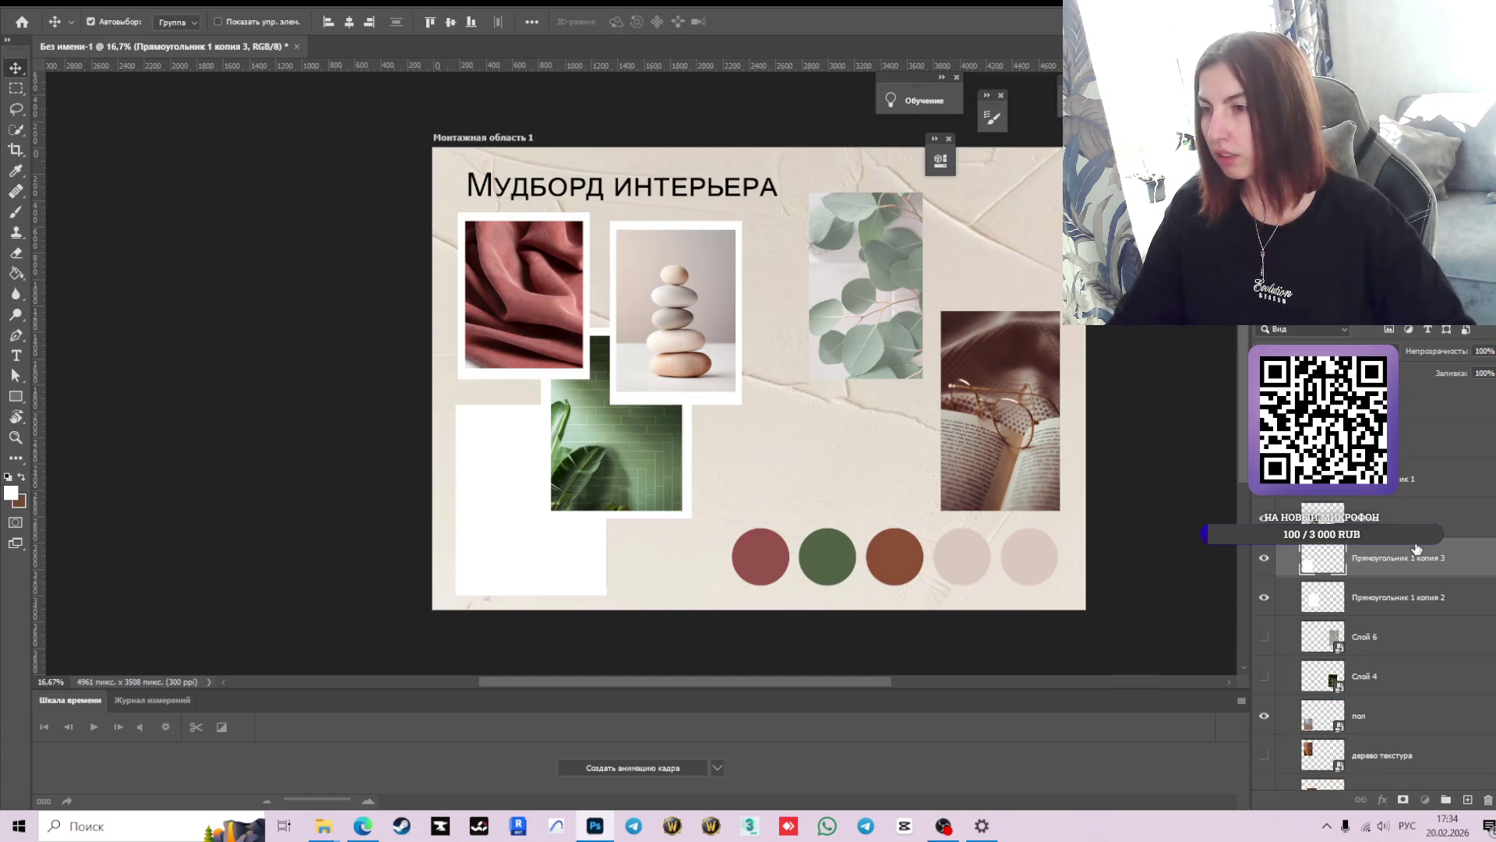
pyautogui.scroll(2, 1329, 657)
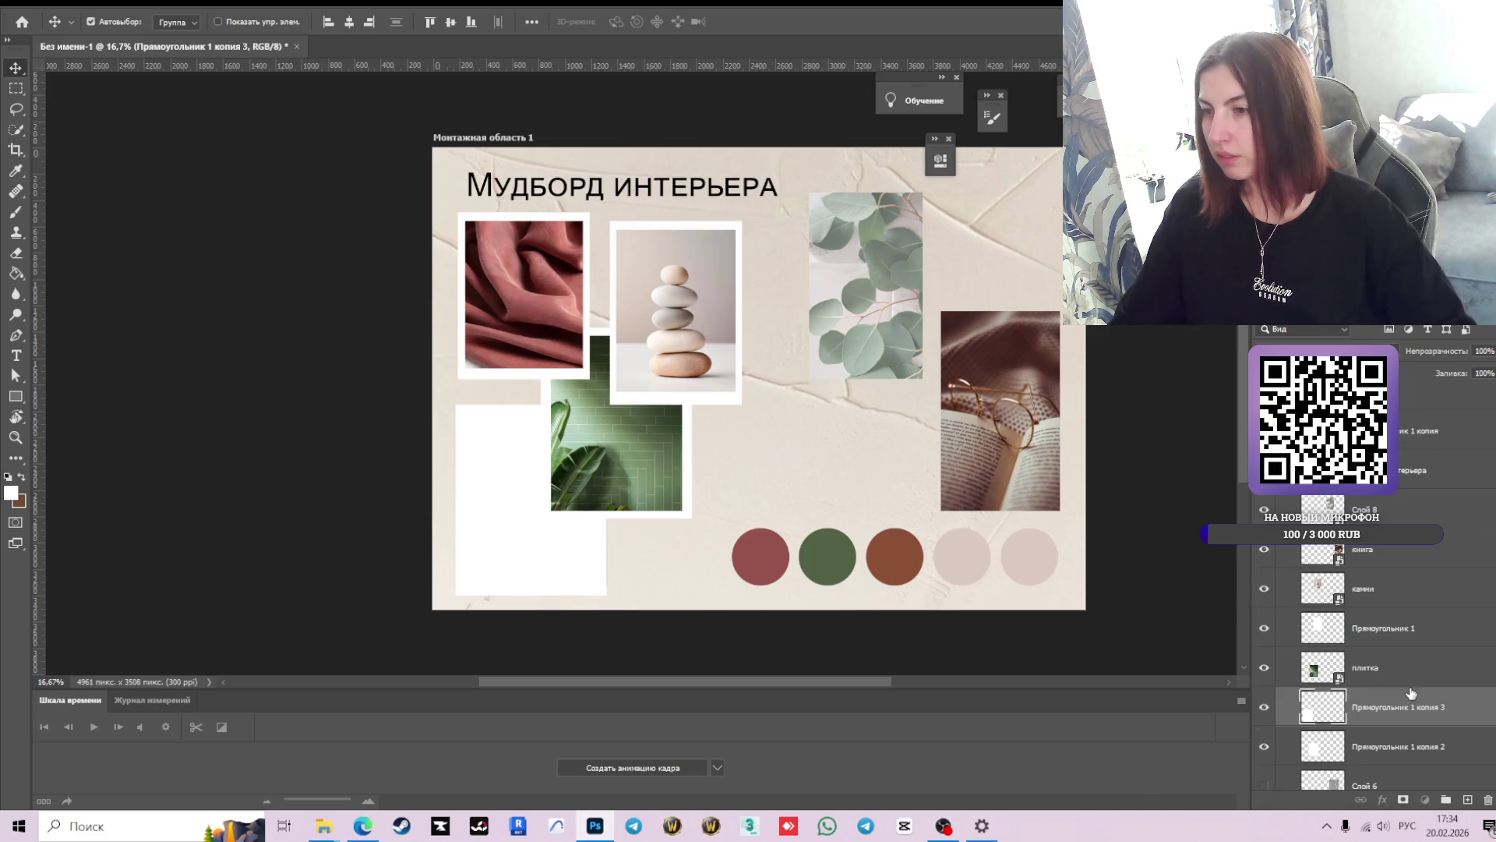
pyautogui.scroll(2, 1411, 692)
pyautogui.scroll(-1, 1412, 688)
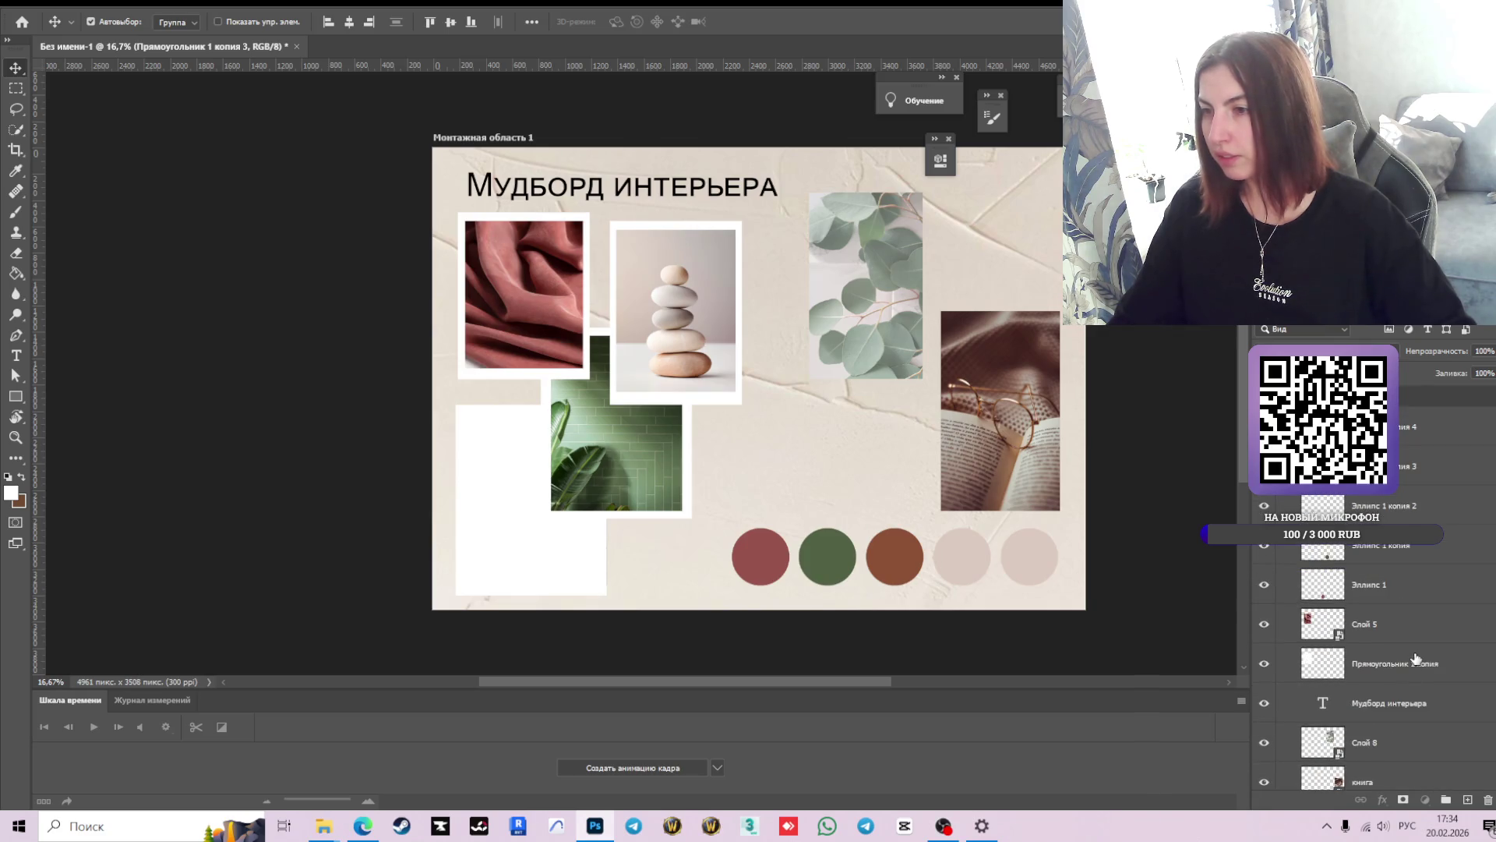
pyautogui.scroll(-1, 1416, 621)
pyautogui.scroll(-4, 1416, 622)
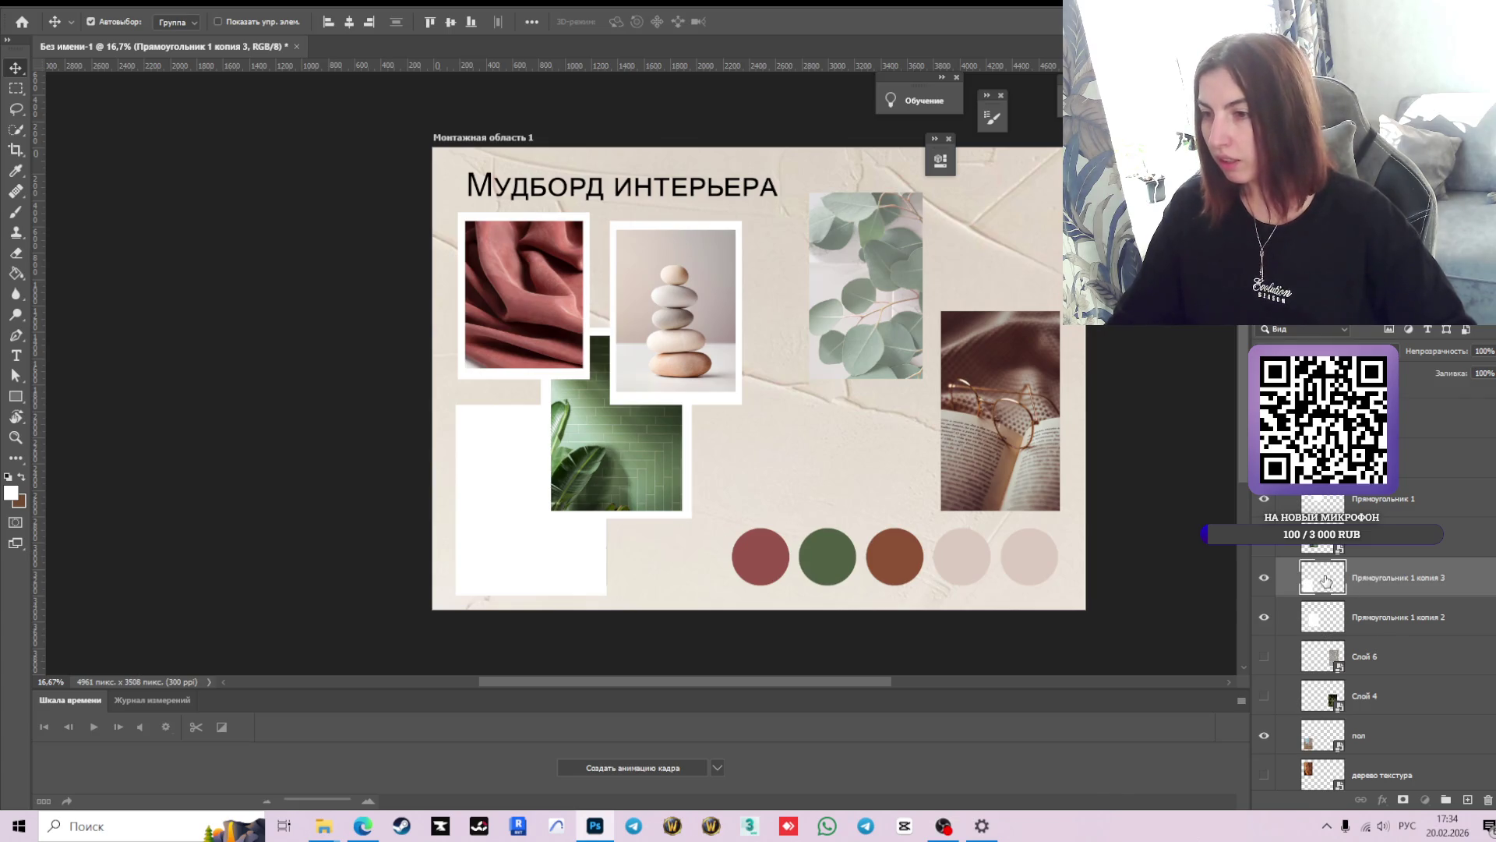
pyautogui.scroll(-2, 1325, 581)
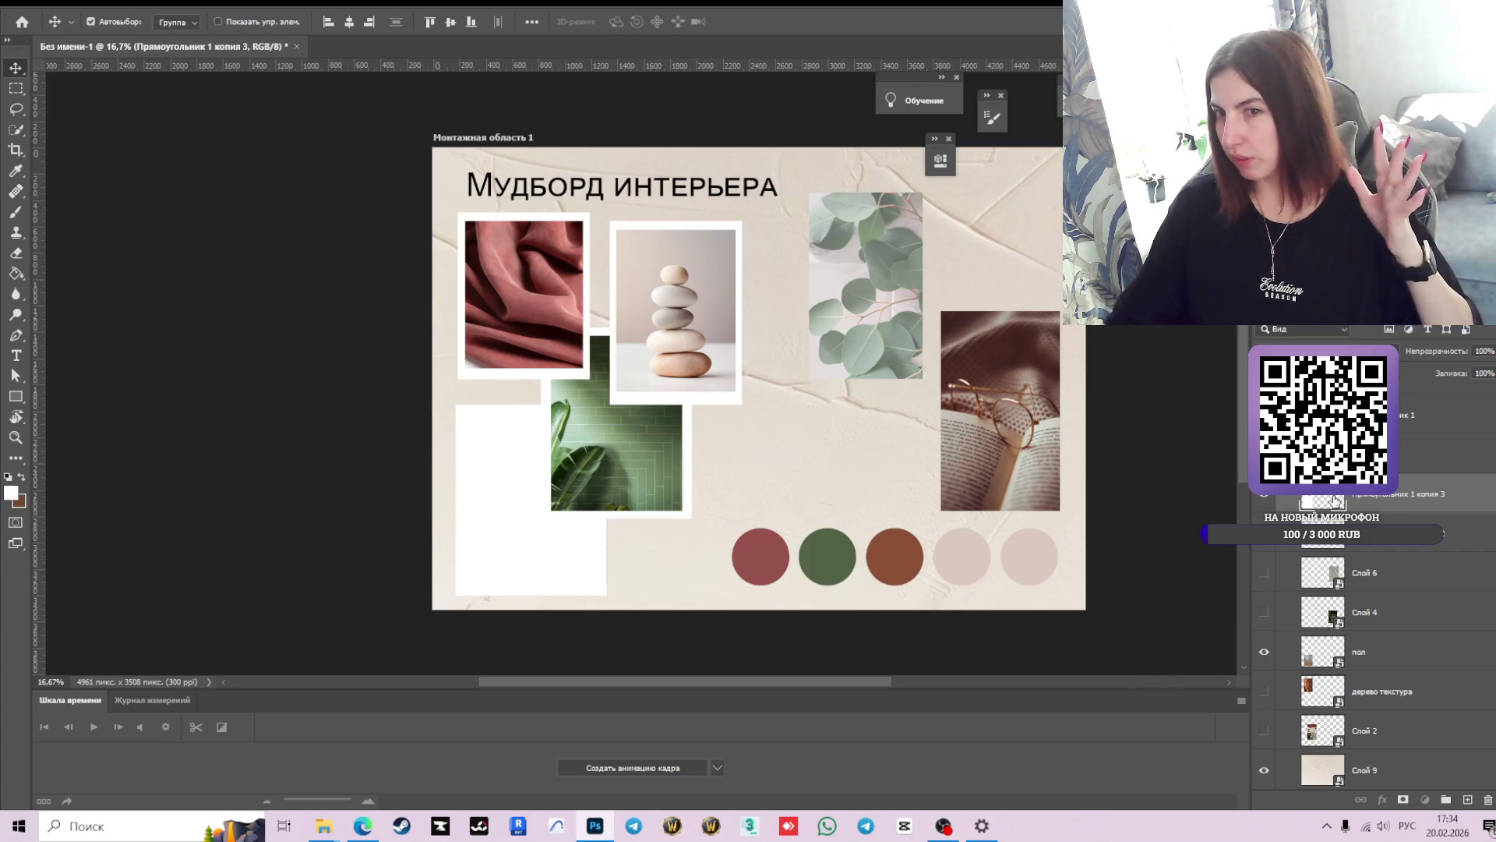
pyautogui.moveTo(1319, 502)
pyautogui.mouseDown()
pyautogui.moveTo(1345, 669)
pyautogui.moveTo(1463, 664)
pyautogui.mouseUp()
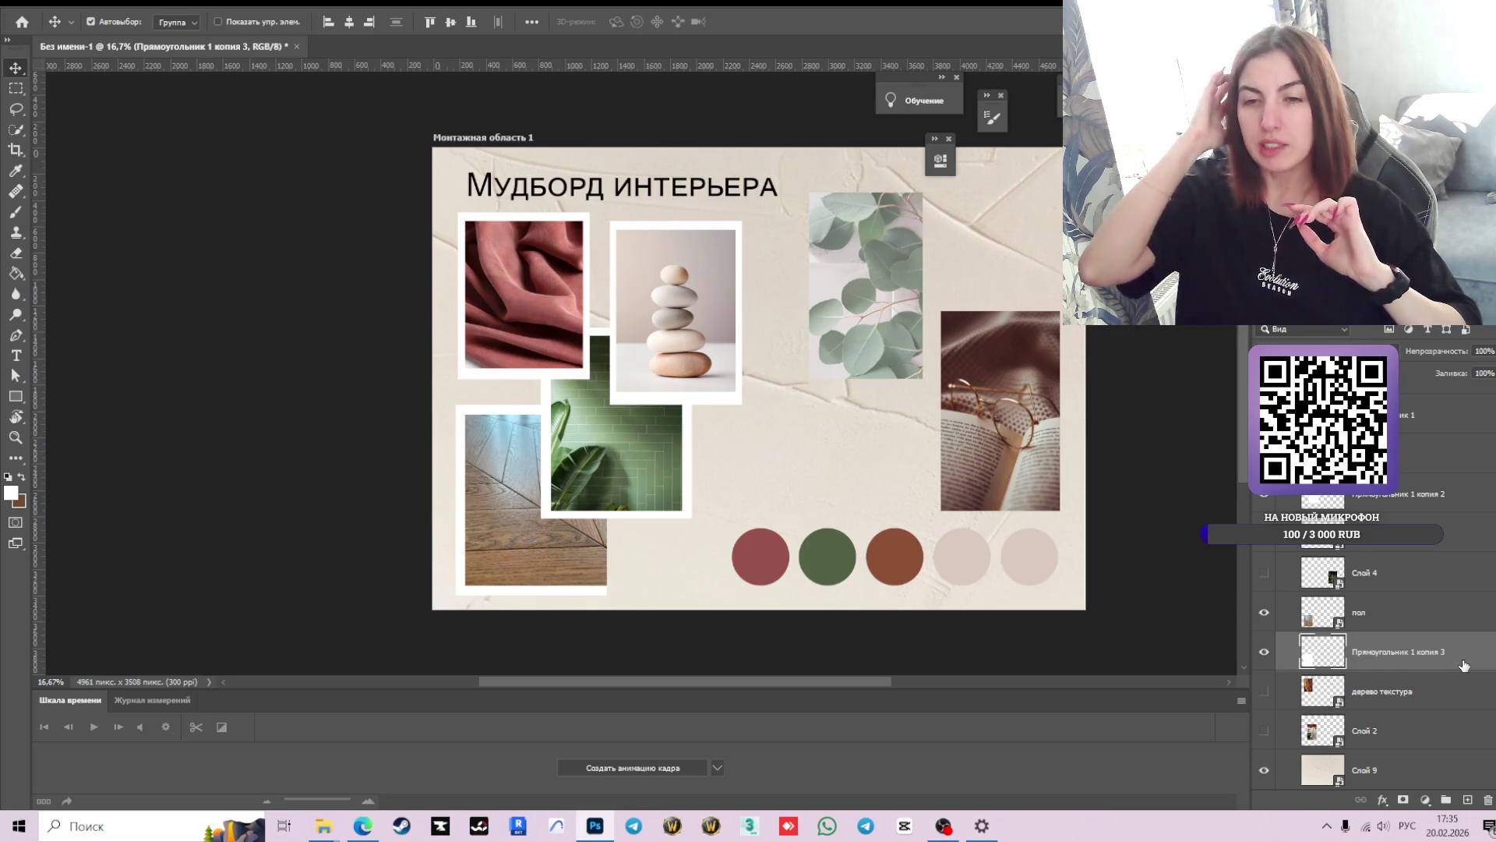
pyautogui.hotkey('ctrl', 't')
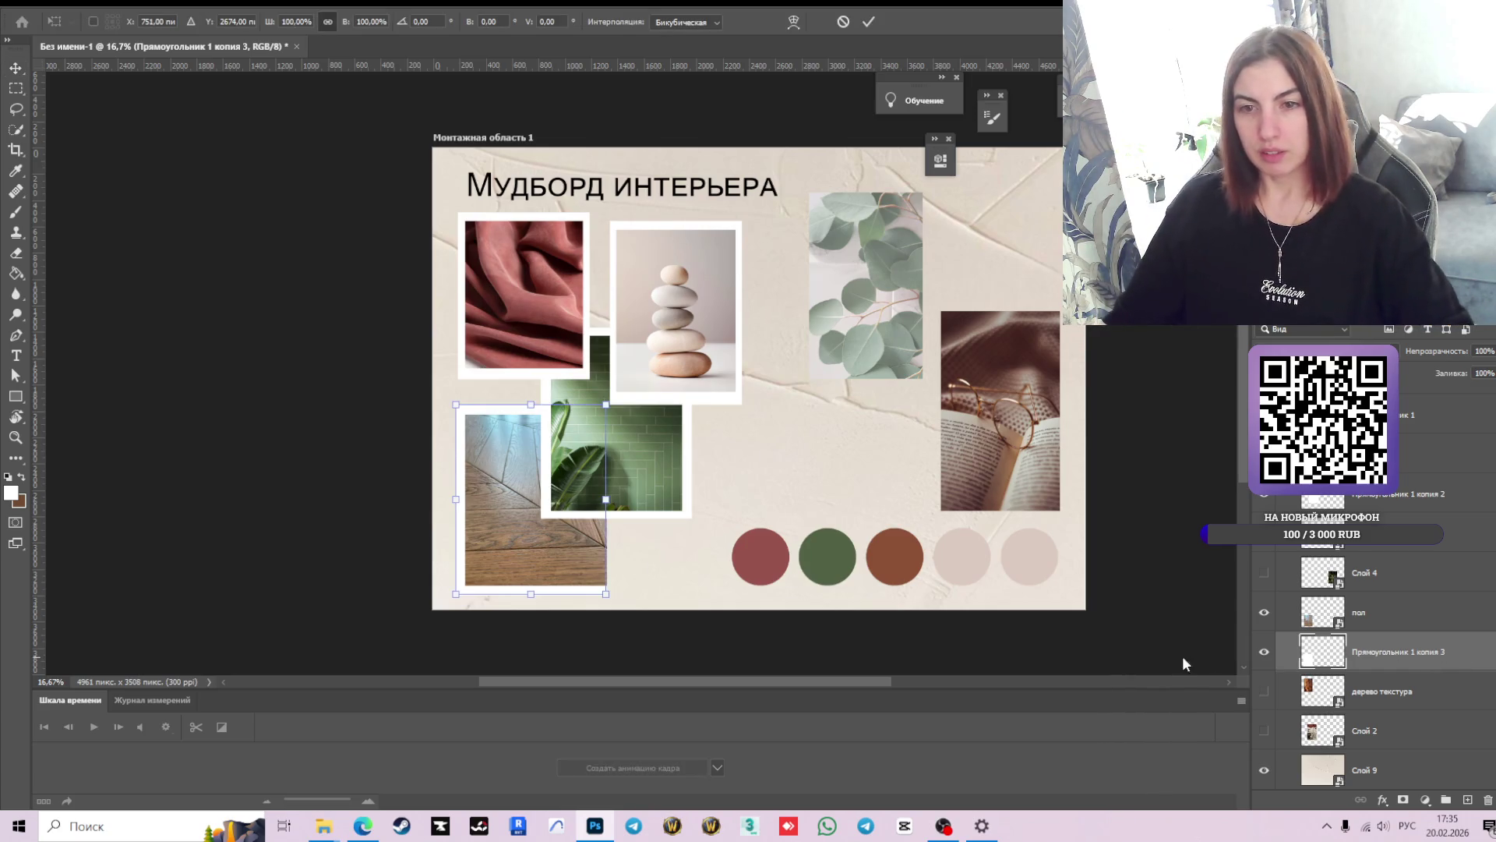
# - Shift the floor photo's white frame slightly and widen it to fit, then commit
pyautogui.moveTo(533, 520); pyautogui.dragTo(520, 509)
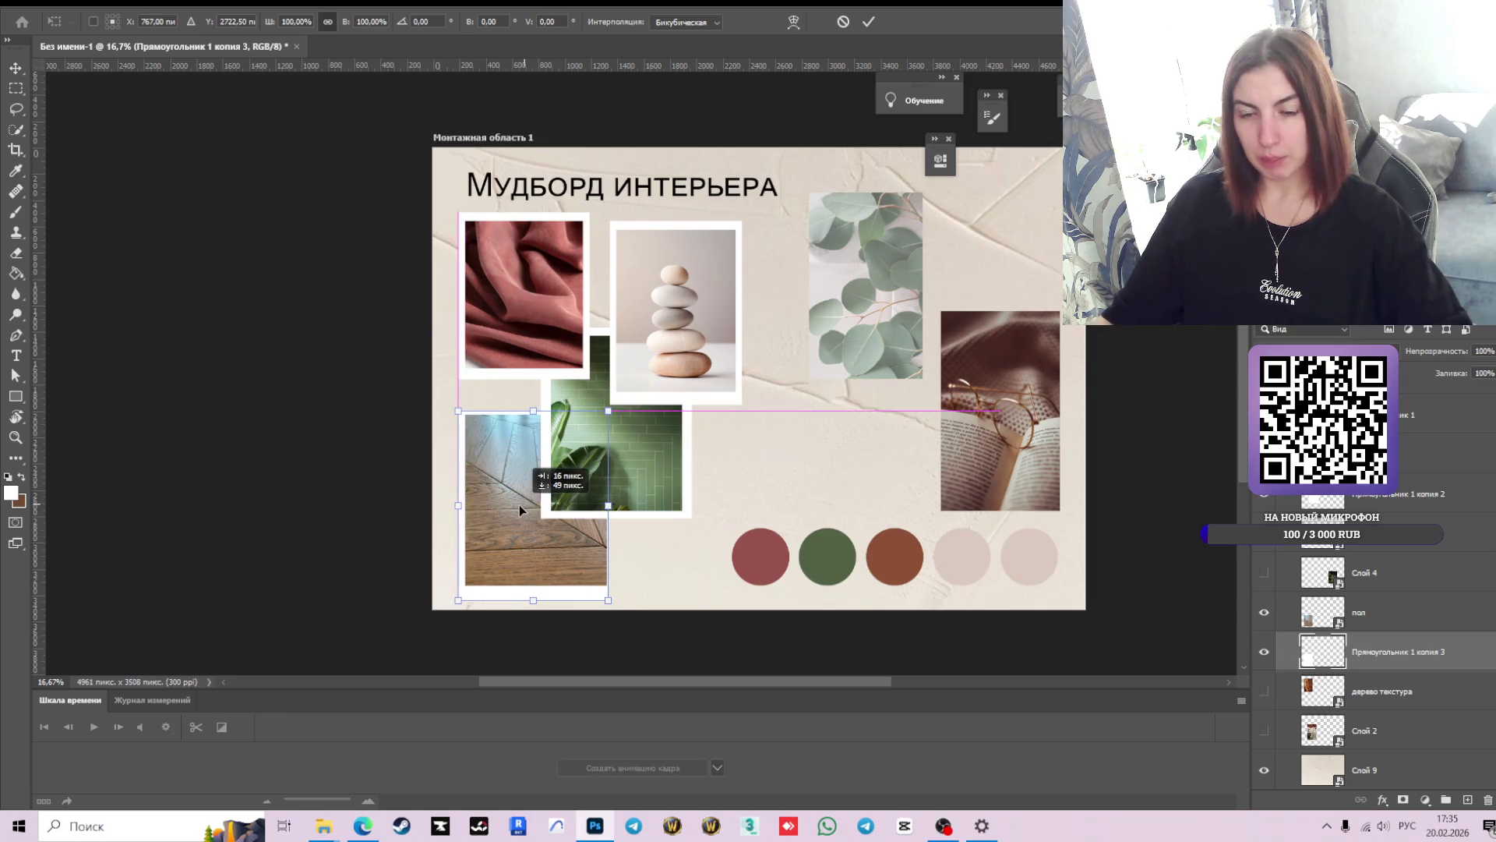
pyautogui.moveTo(608, 499); pyautogui.dragTo(538, 507)
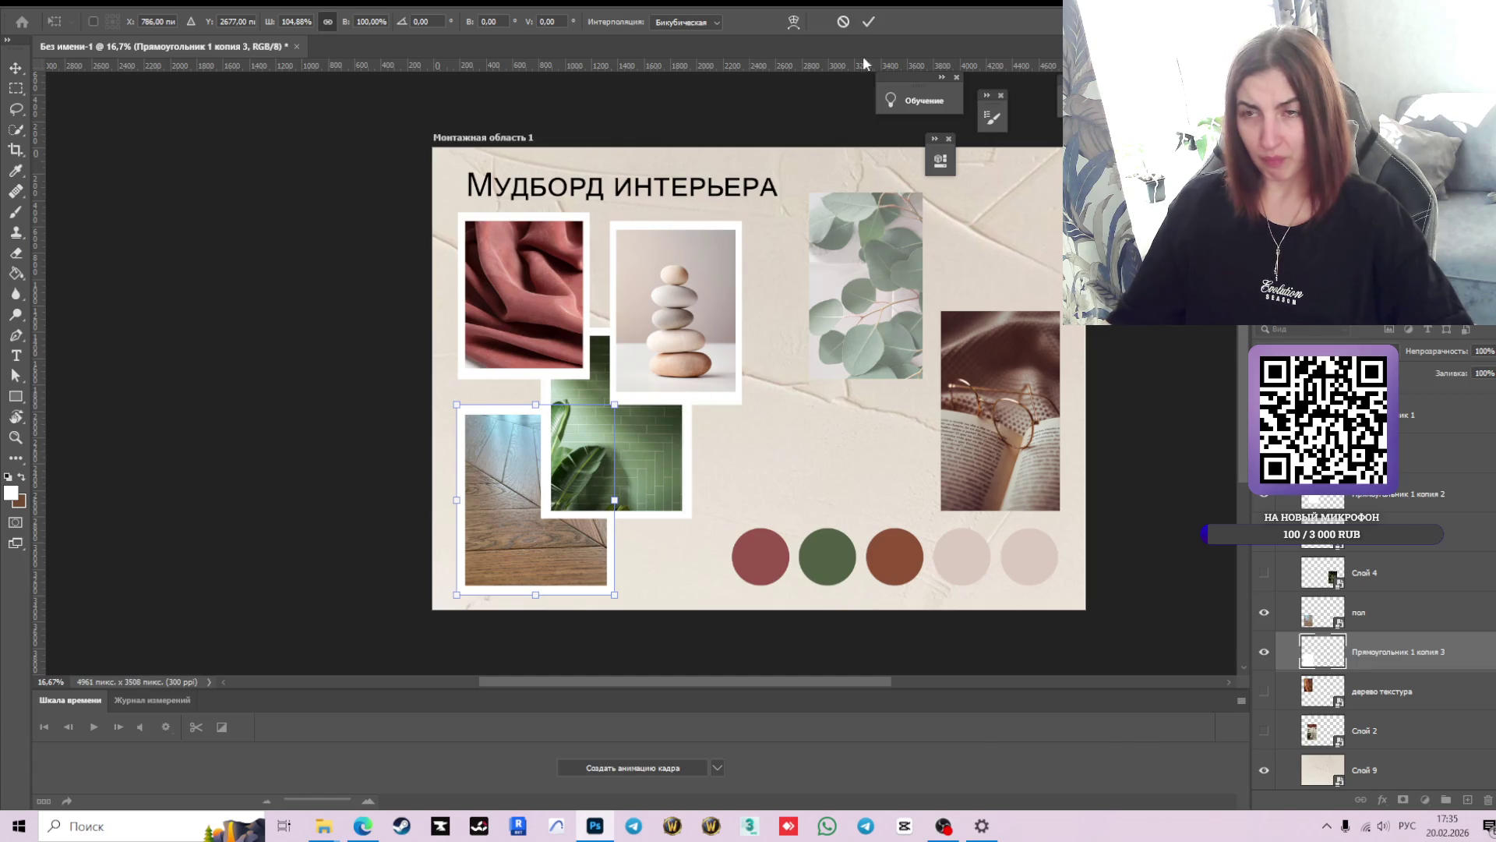
pyautogui.click(867, 22)
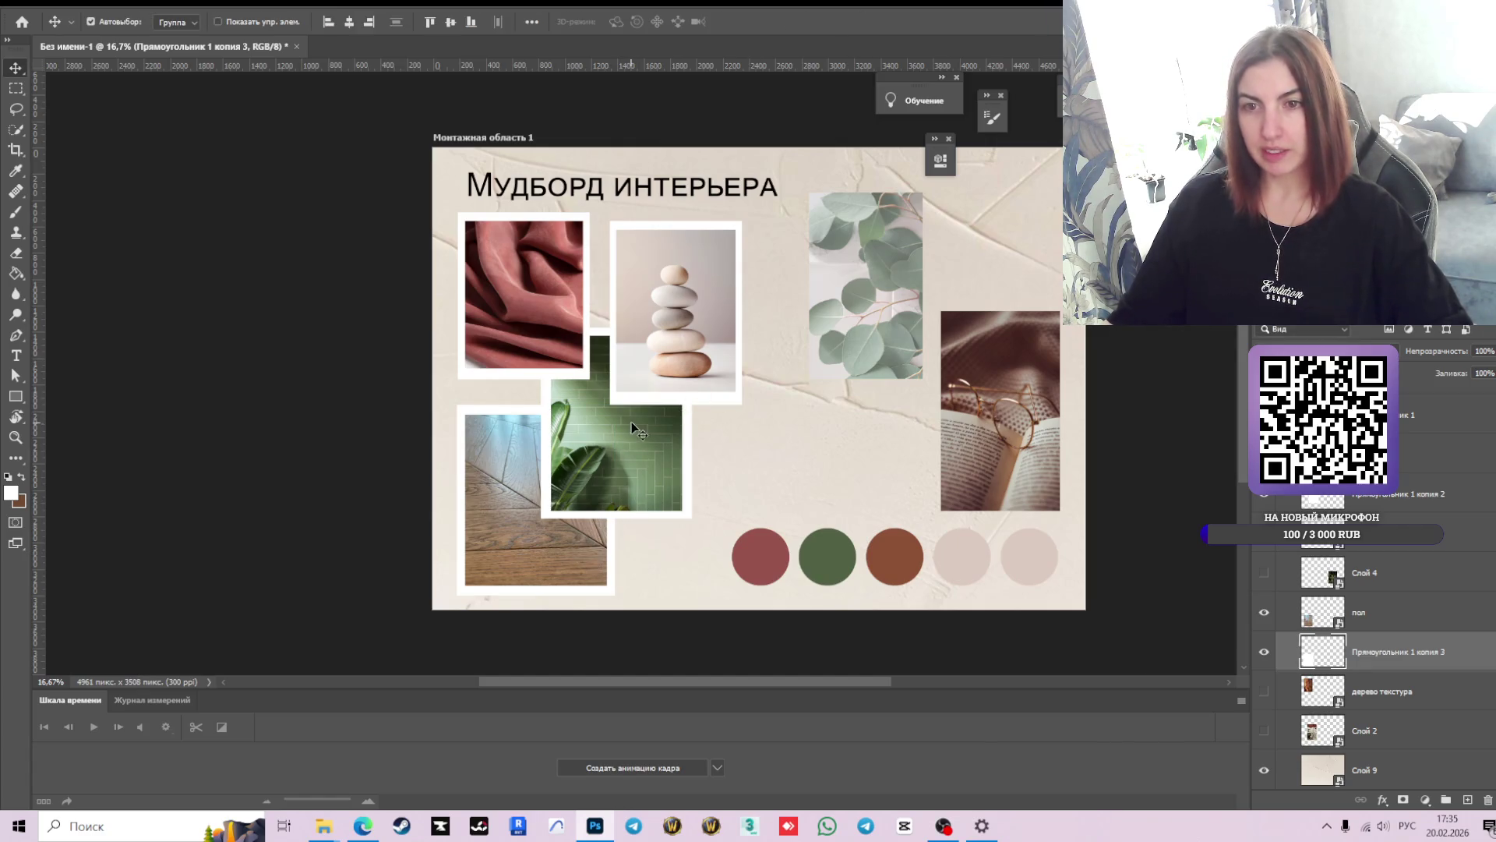
# - Group the 'плитка' tile photo with its frame 'Прямоугольник 1 копия 2' into Группа 1
pyautogui.click(635, 456)
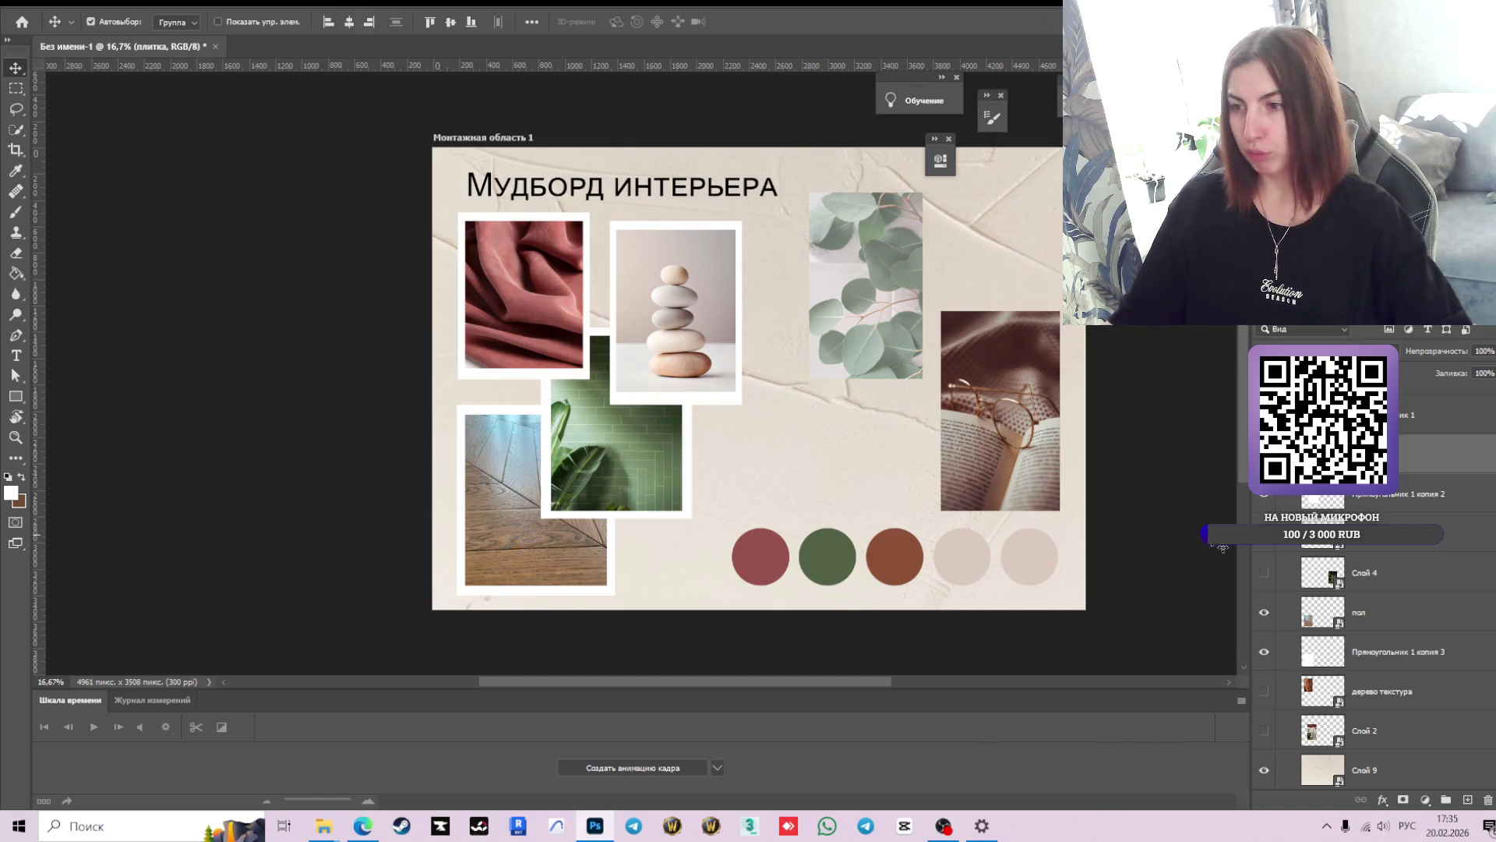
pyautogui.keyDown('shift'); pyautogui.click(1321, 499); pyautogui.keyUp('shift')
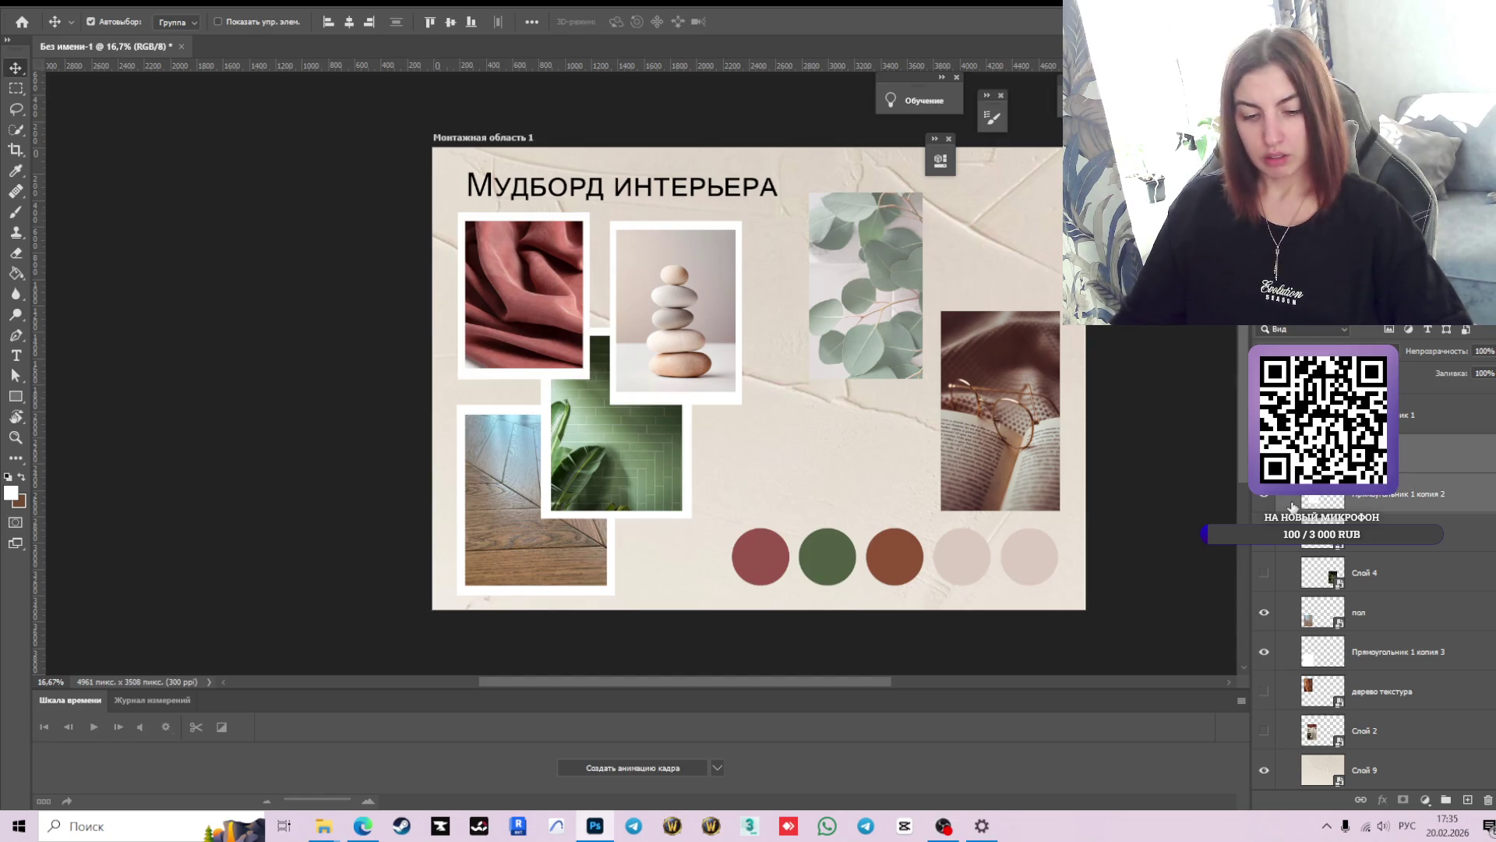
pyautogui.hotkey('ctrl', 'g')
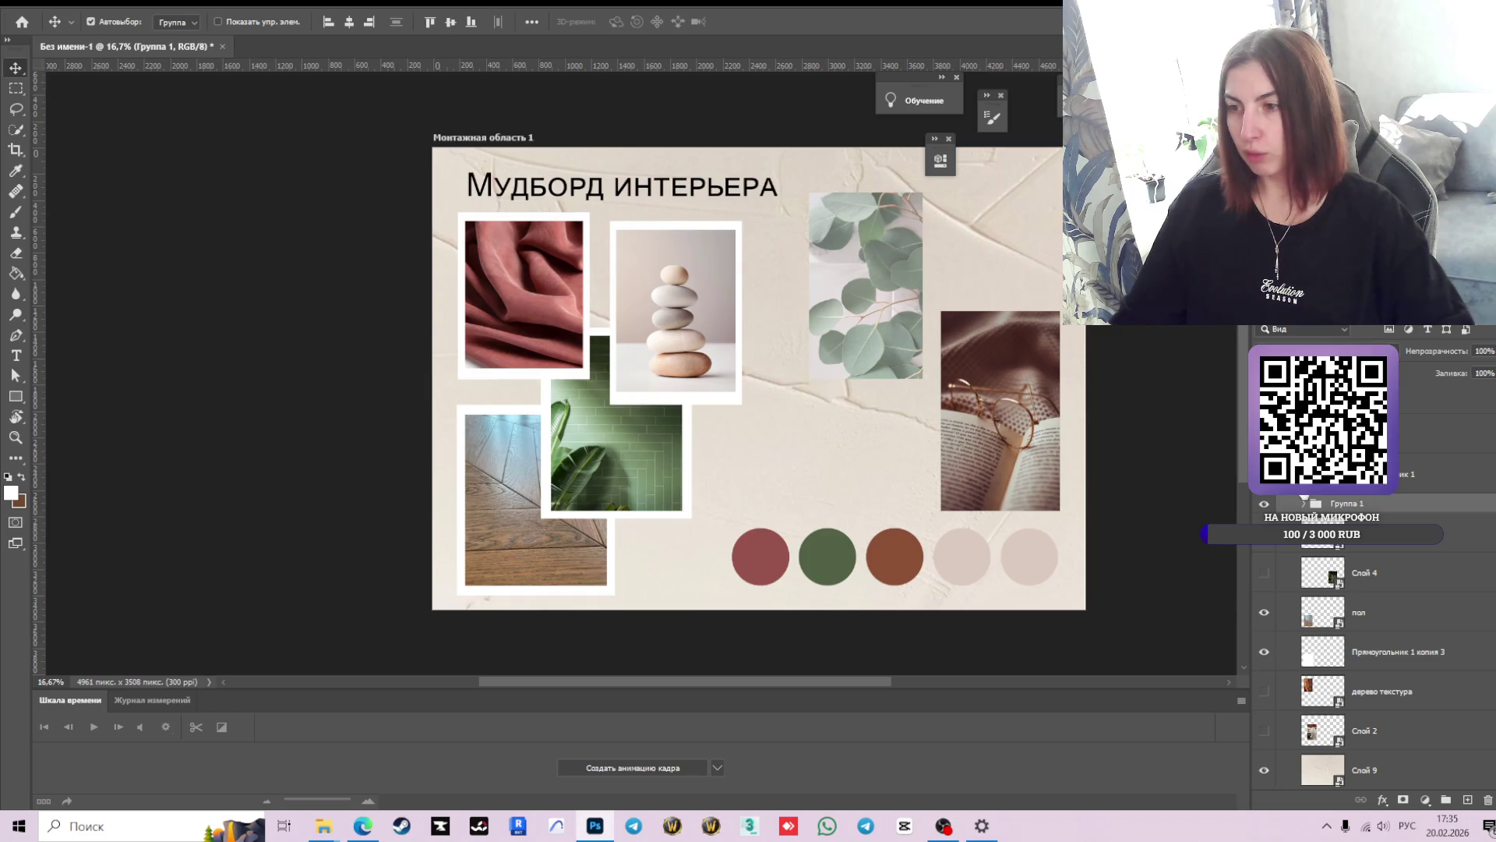
# - Nudge the tile group, then group the 'пол' floor photo with its white frame
pyautogui.moveTo(606, 438); pyautogui.dragTo(602, 449)
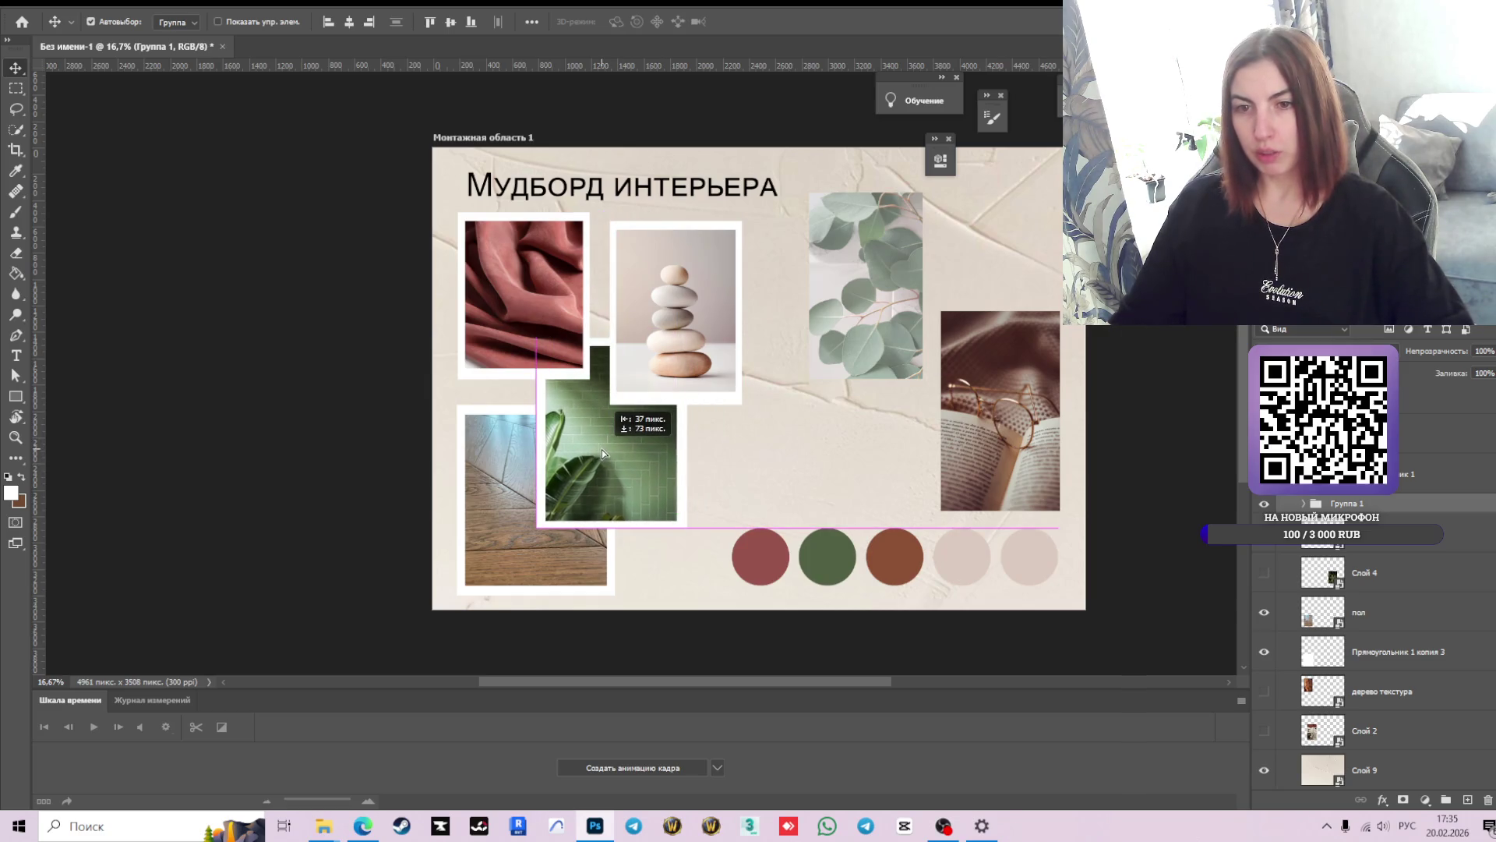
pyautogui.click(506, 581)
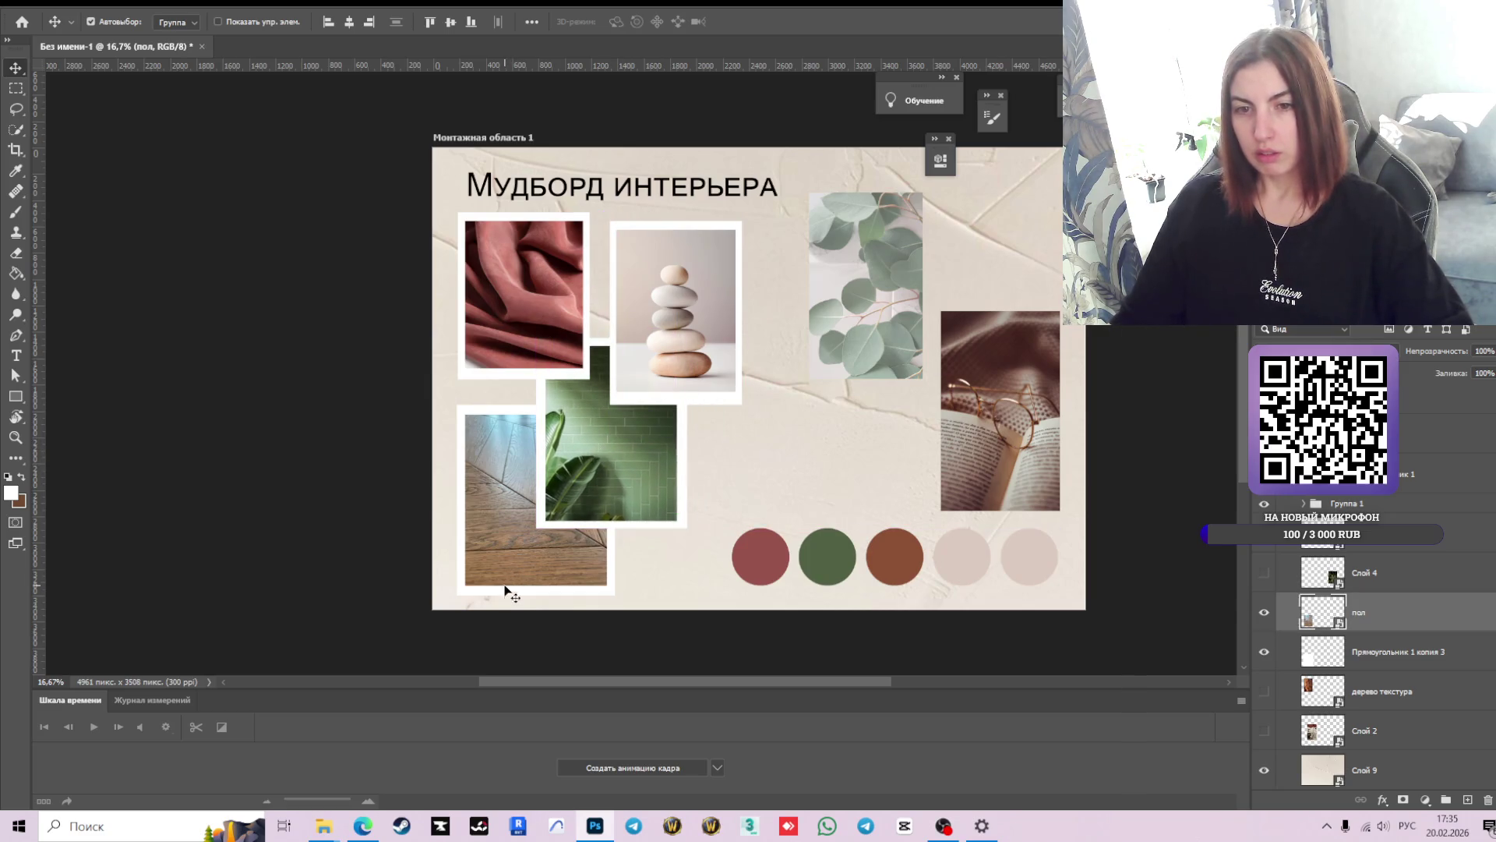
pyautogui.click(576, 593)
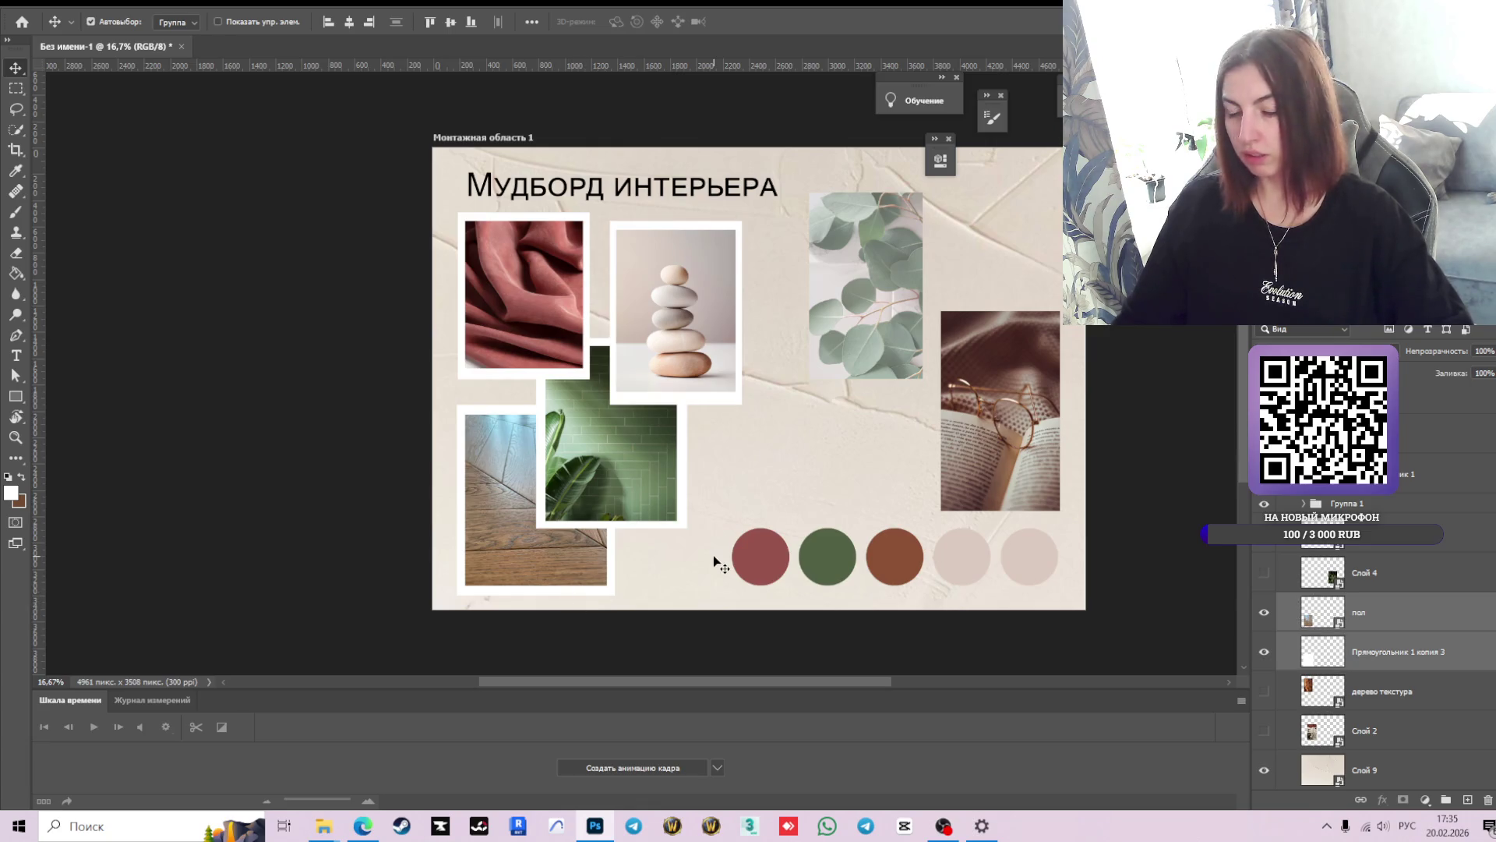
pyautogui.hotkey('ctrl', 'g')
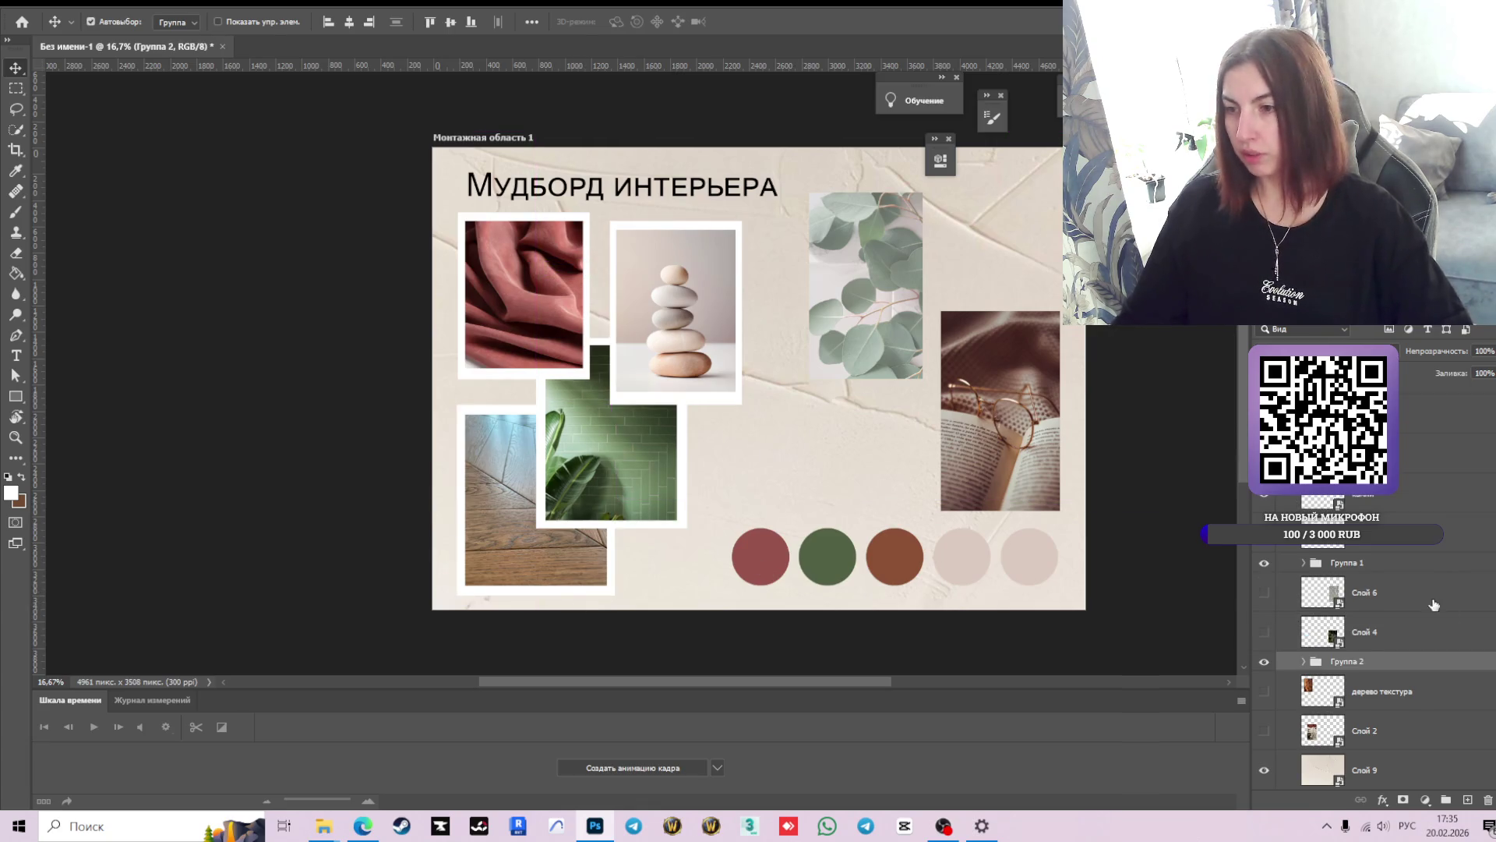
# - Rename the Группа 2 layer group to 'пол'
pyautogui.rightClick(1364, 668)
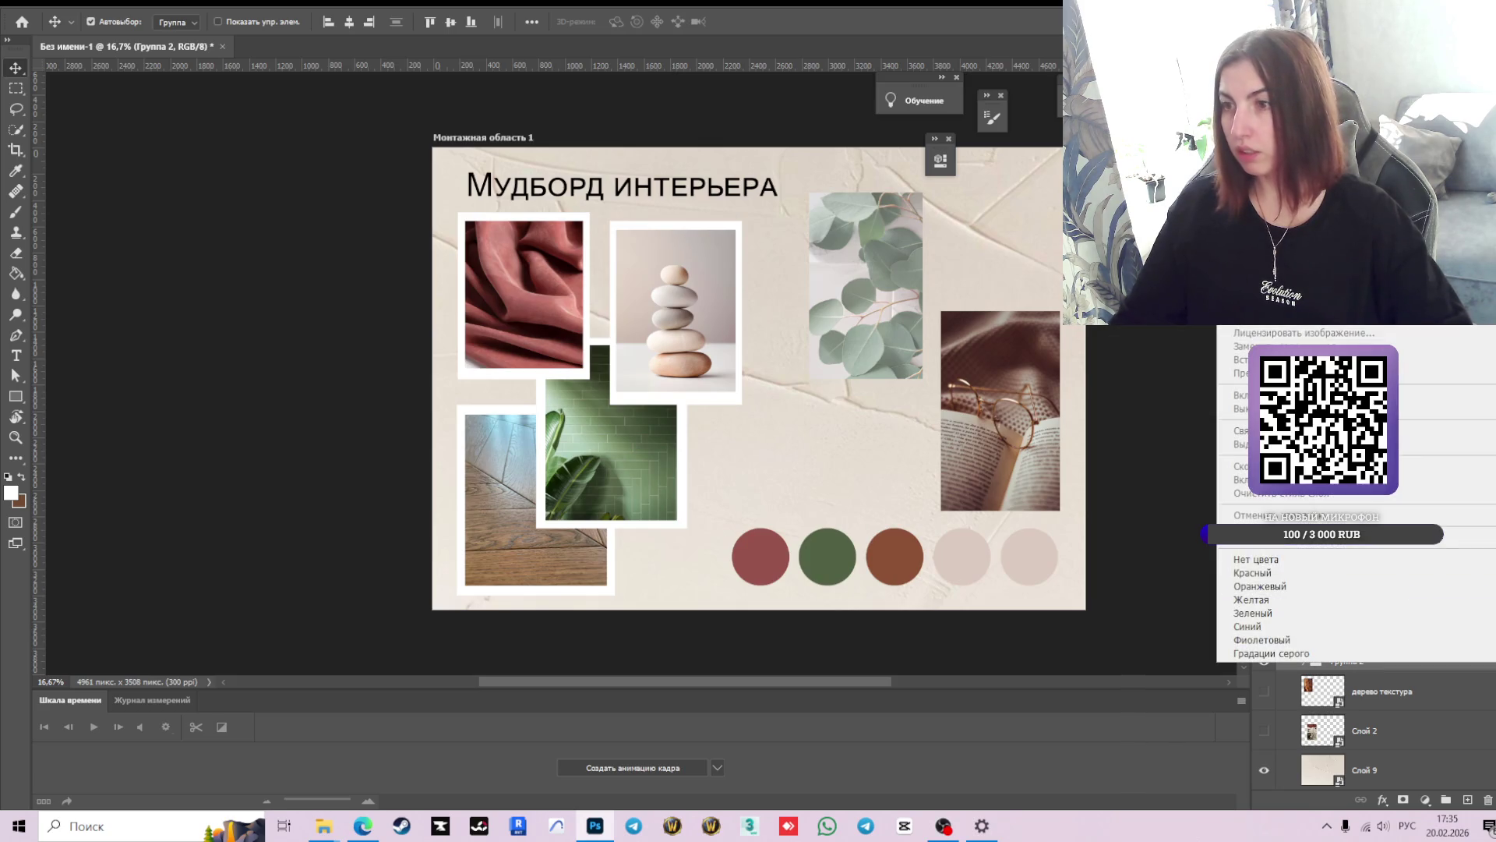
pyautogui.click(1401, 666)
pyautogui.rightClick(1368, 661)
pyautogui.click(1356, 663)
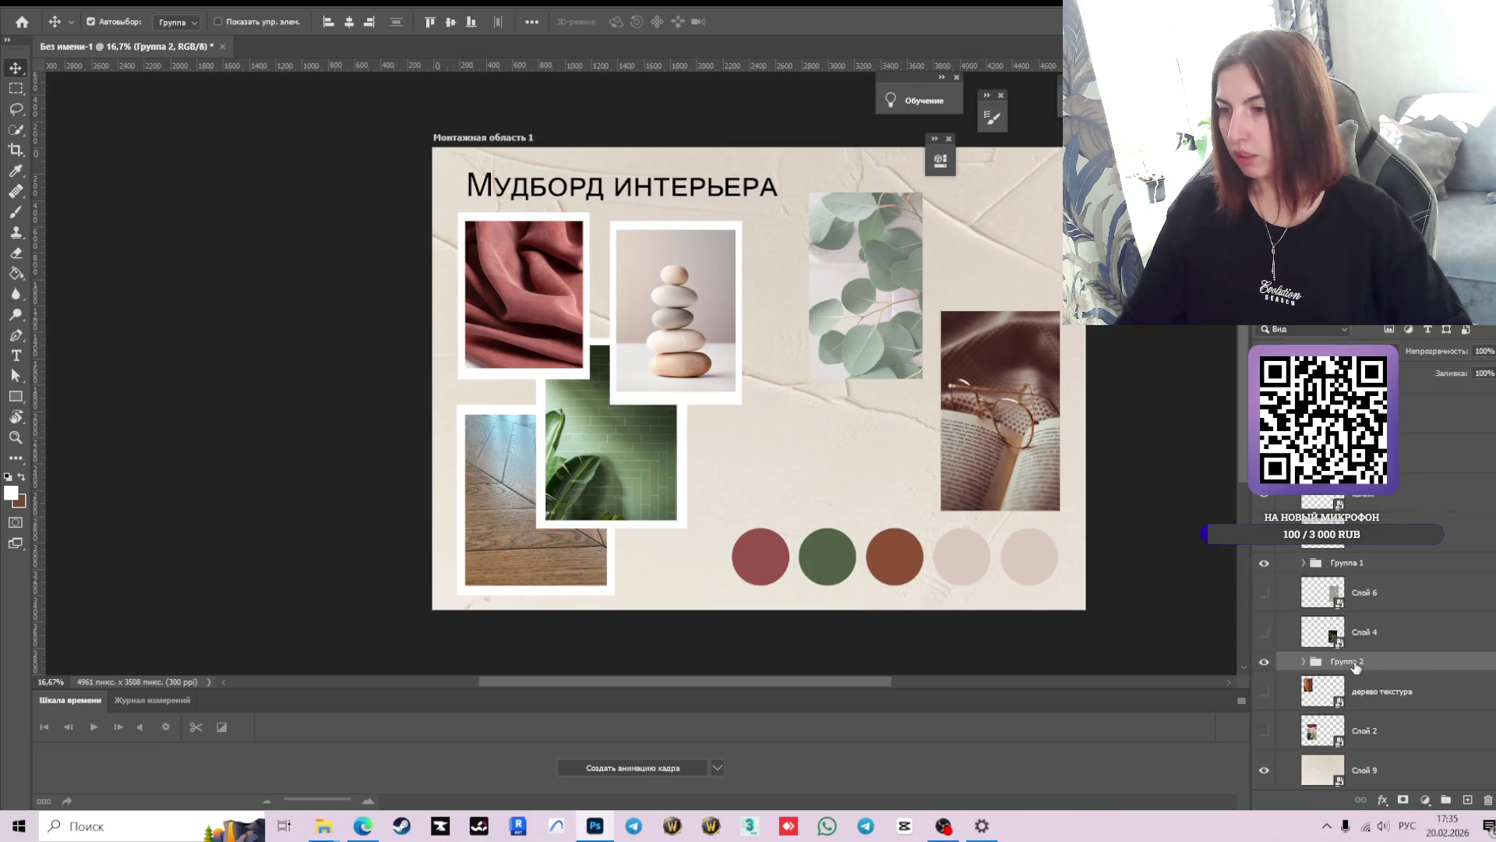
pyautogui.rightClick(1358, 662)
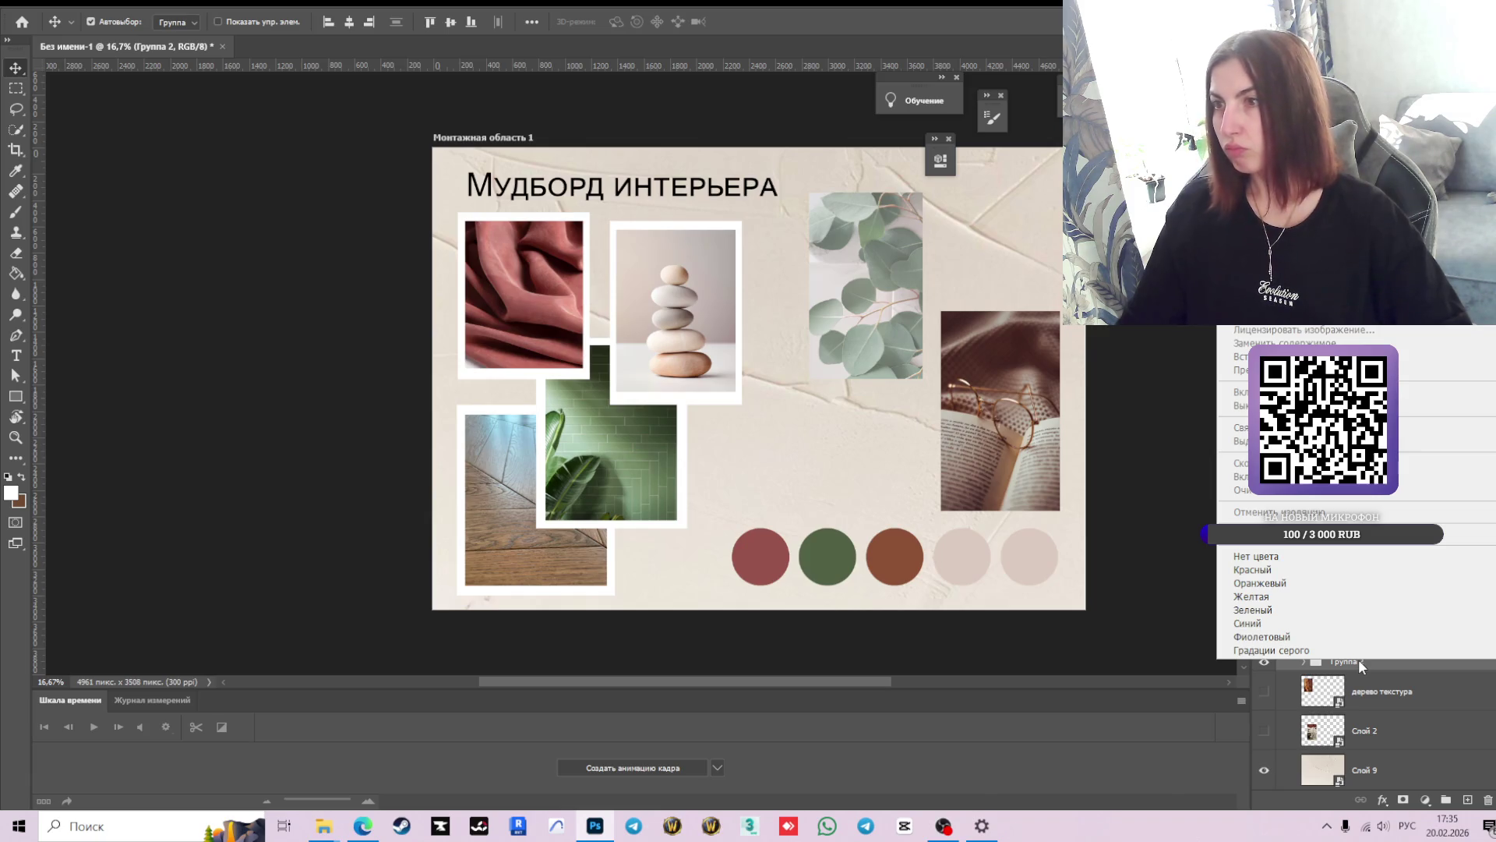
pyautogui.click(1359, 661)
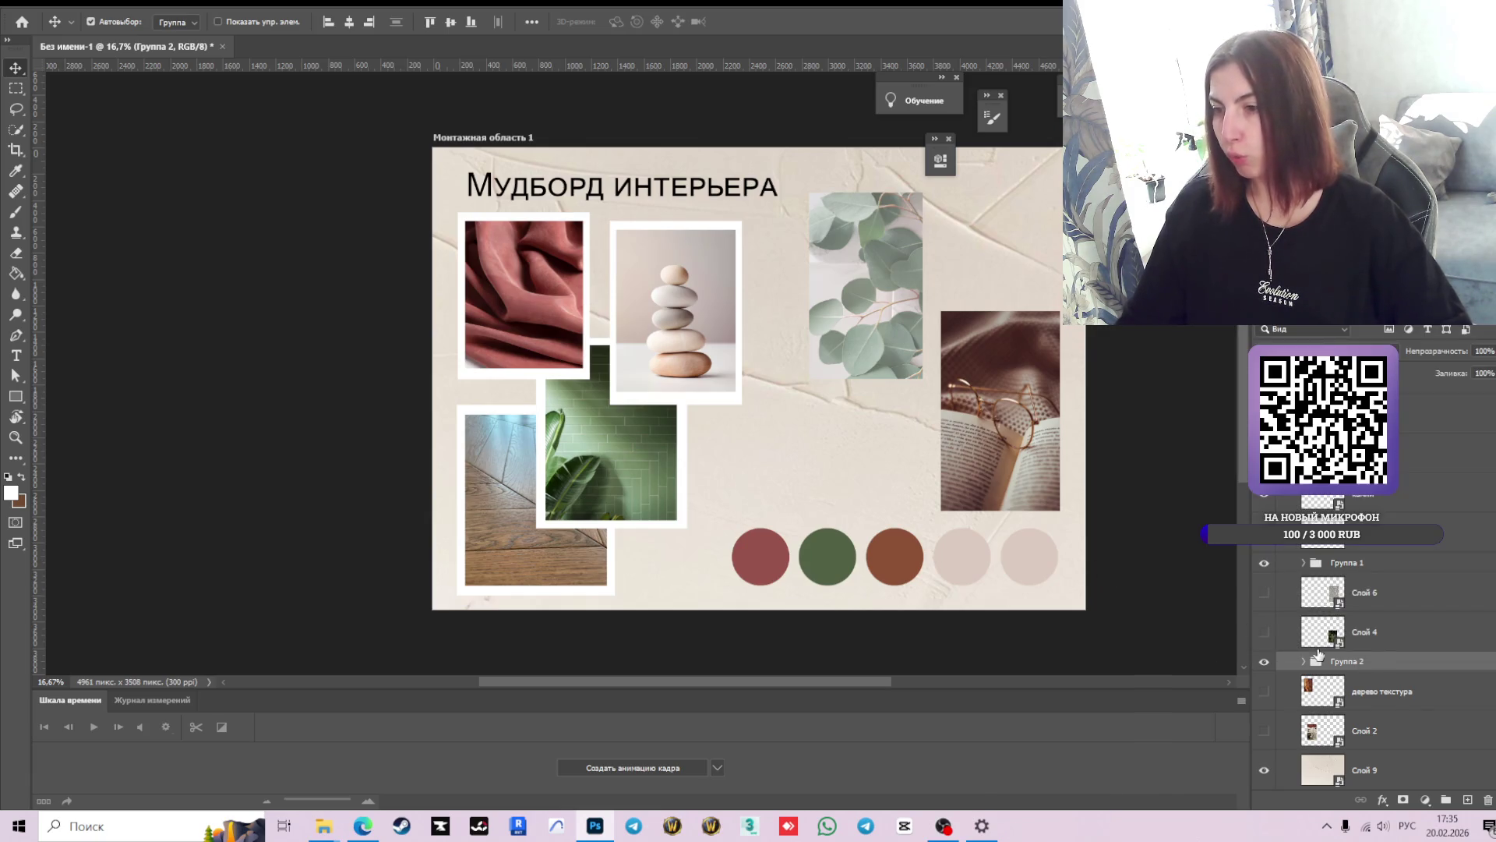
pyautogui.doubleClick(1340, 662)
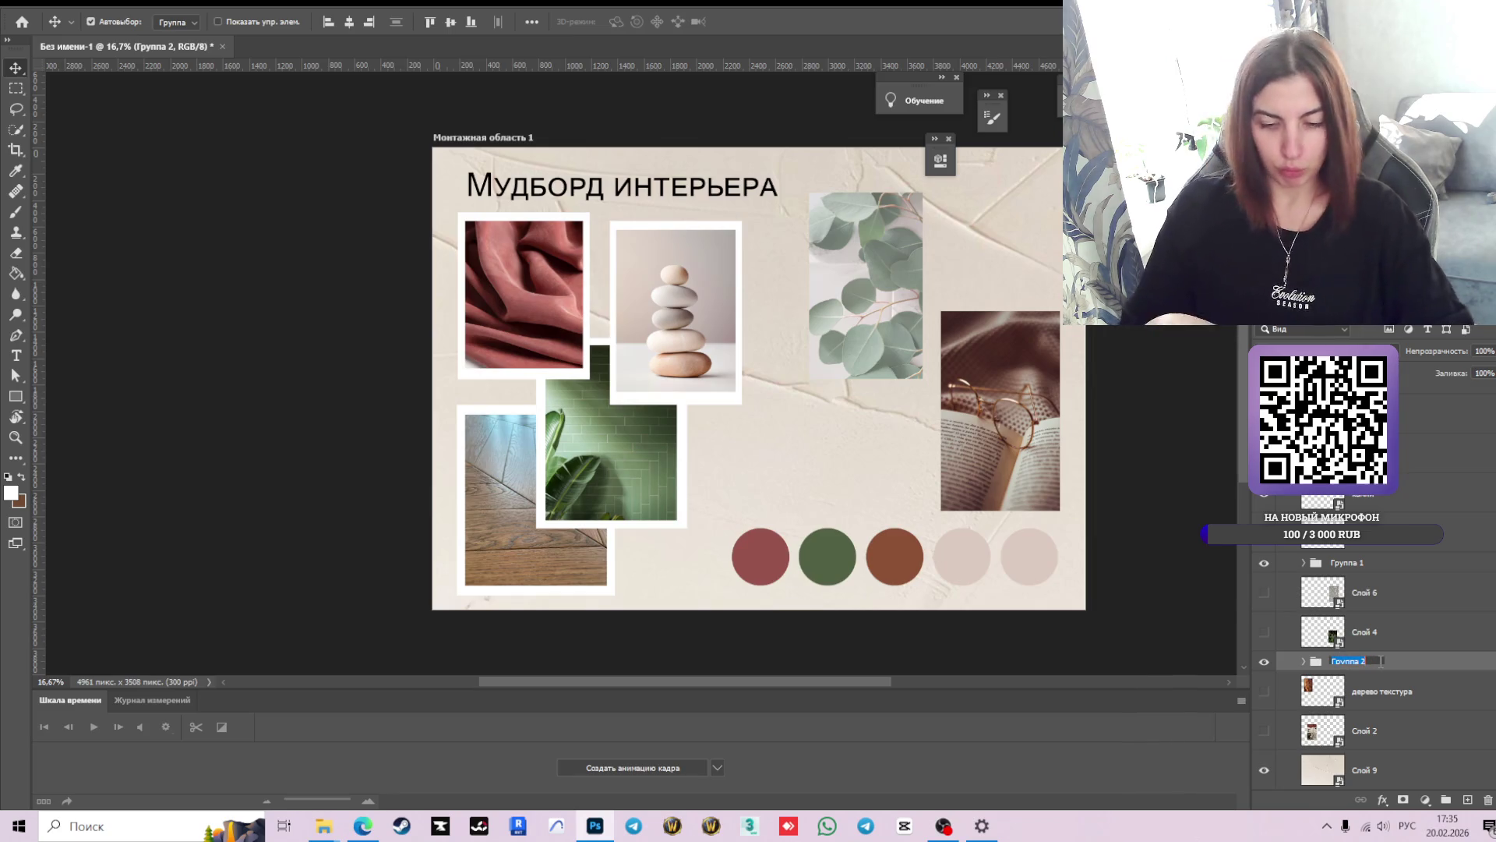
pyautogui.write('пол')
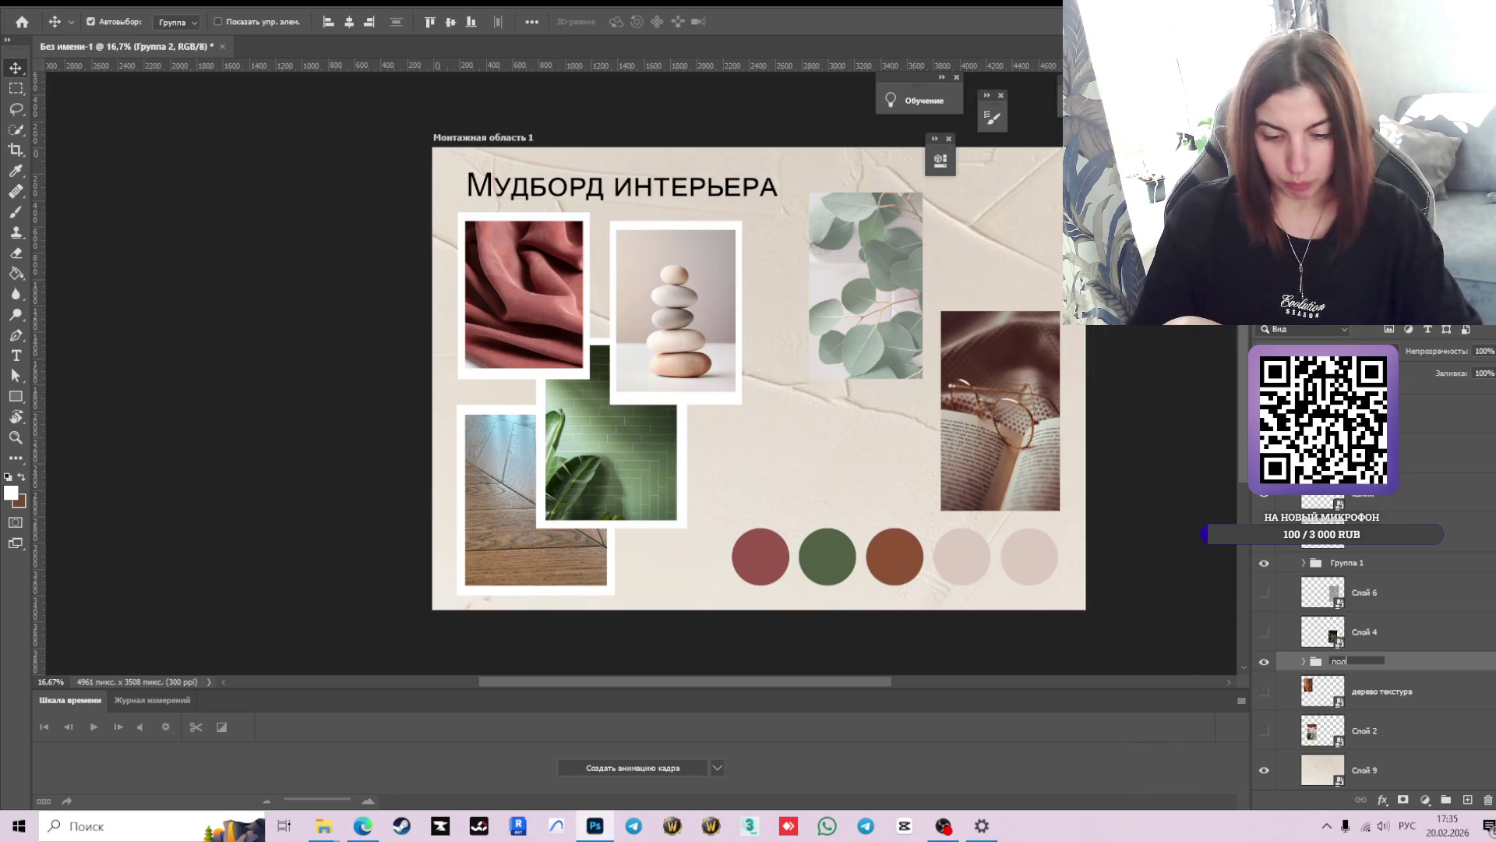
pyautogui.press('Return')
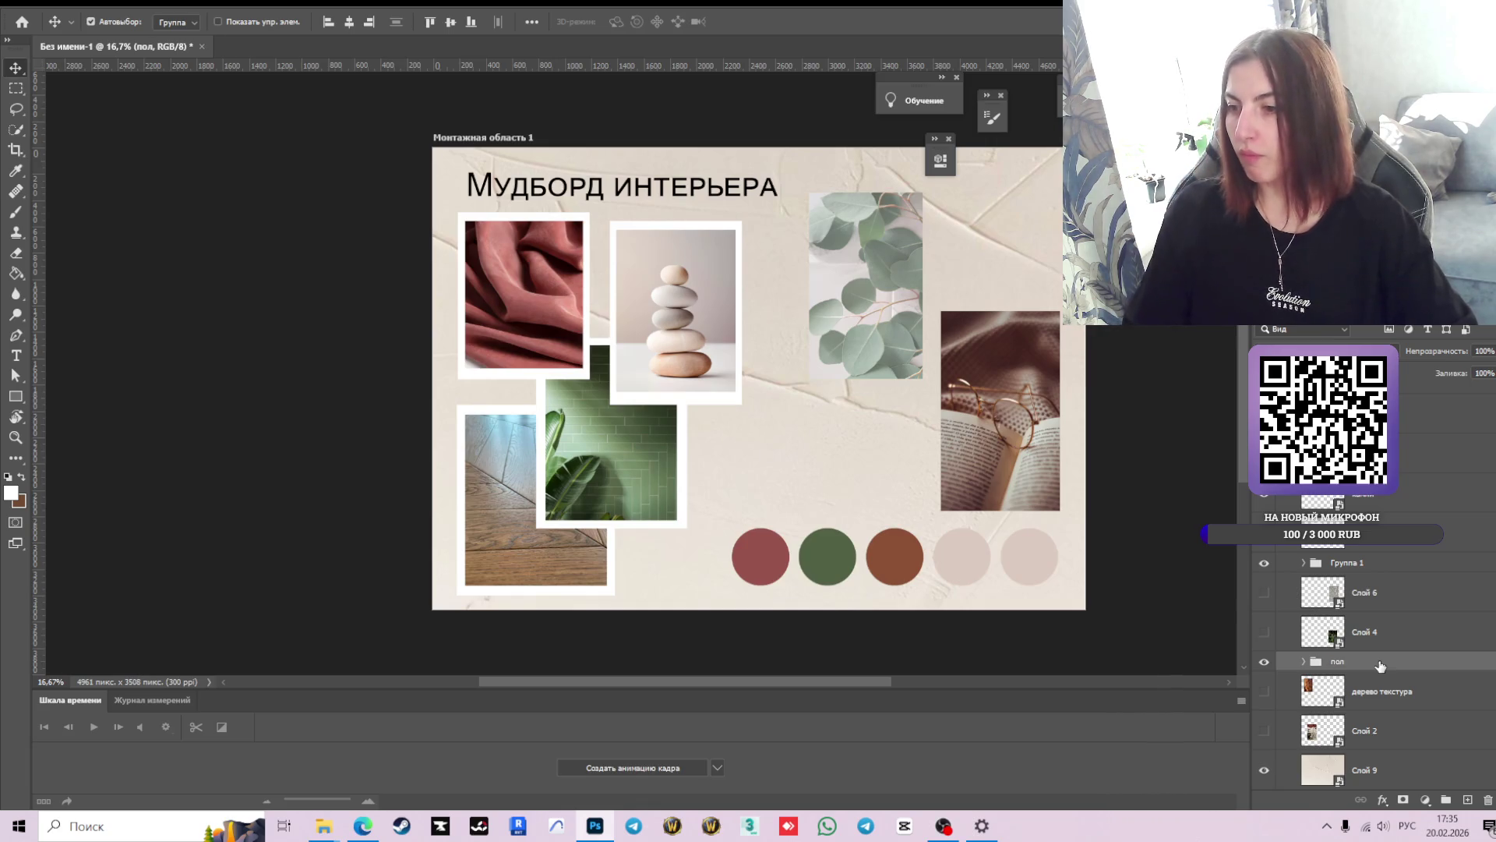
# - Rename Группа 1 to 'плитка зеленая' and expand it to check its contents
pyautogui.click(1265, 562)
pyautogui.click(1352, 564)
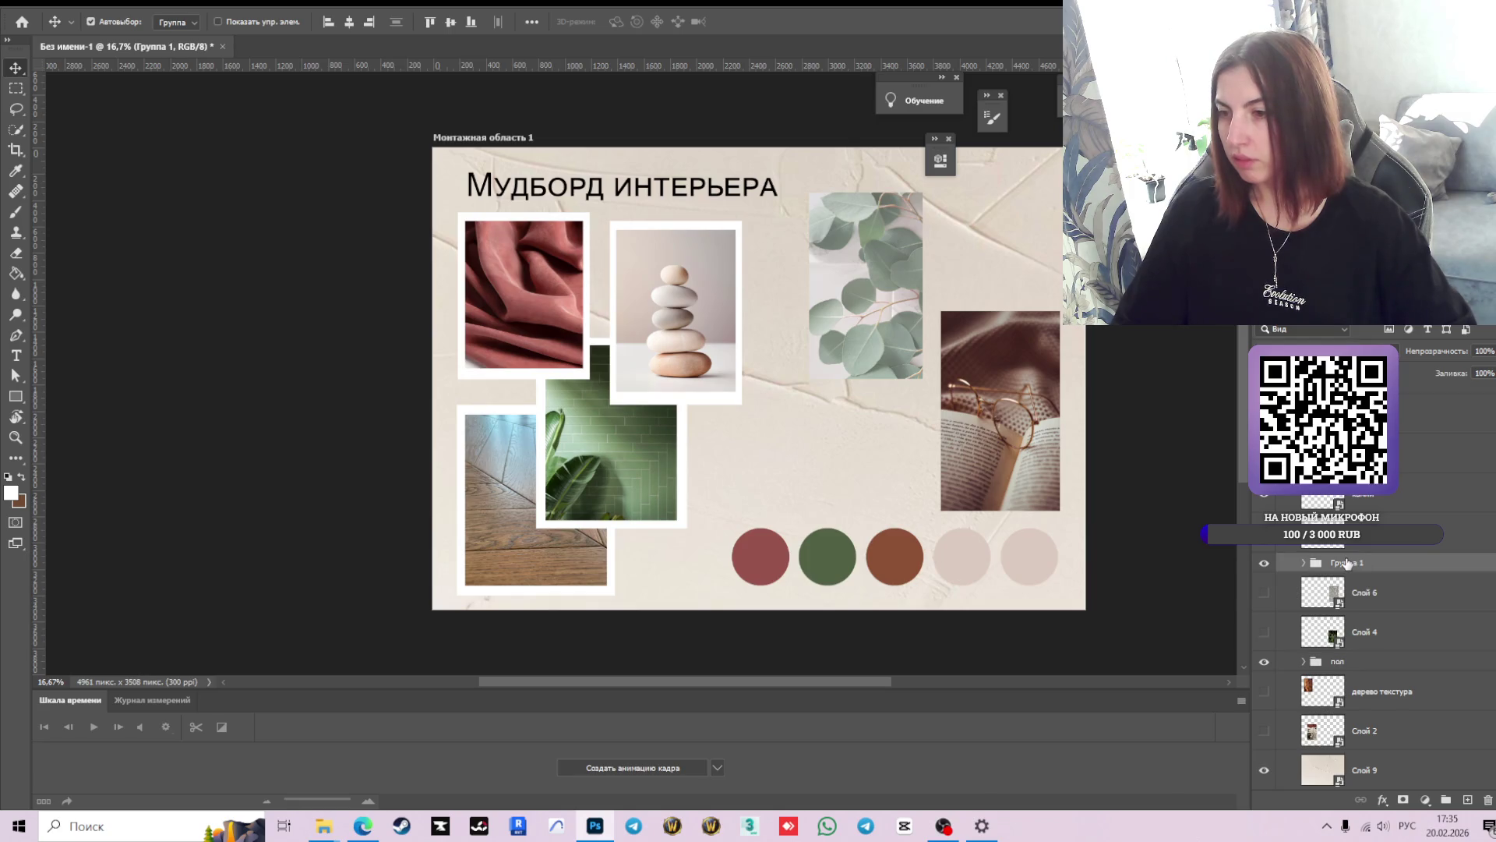
pyautogui.doubleClick(1347, 563)
pyautogui.write('пол')
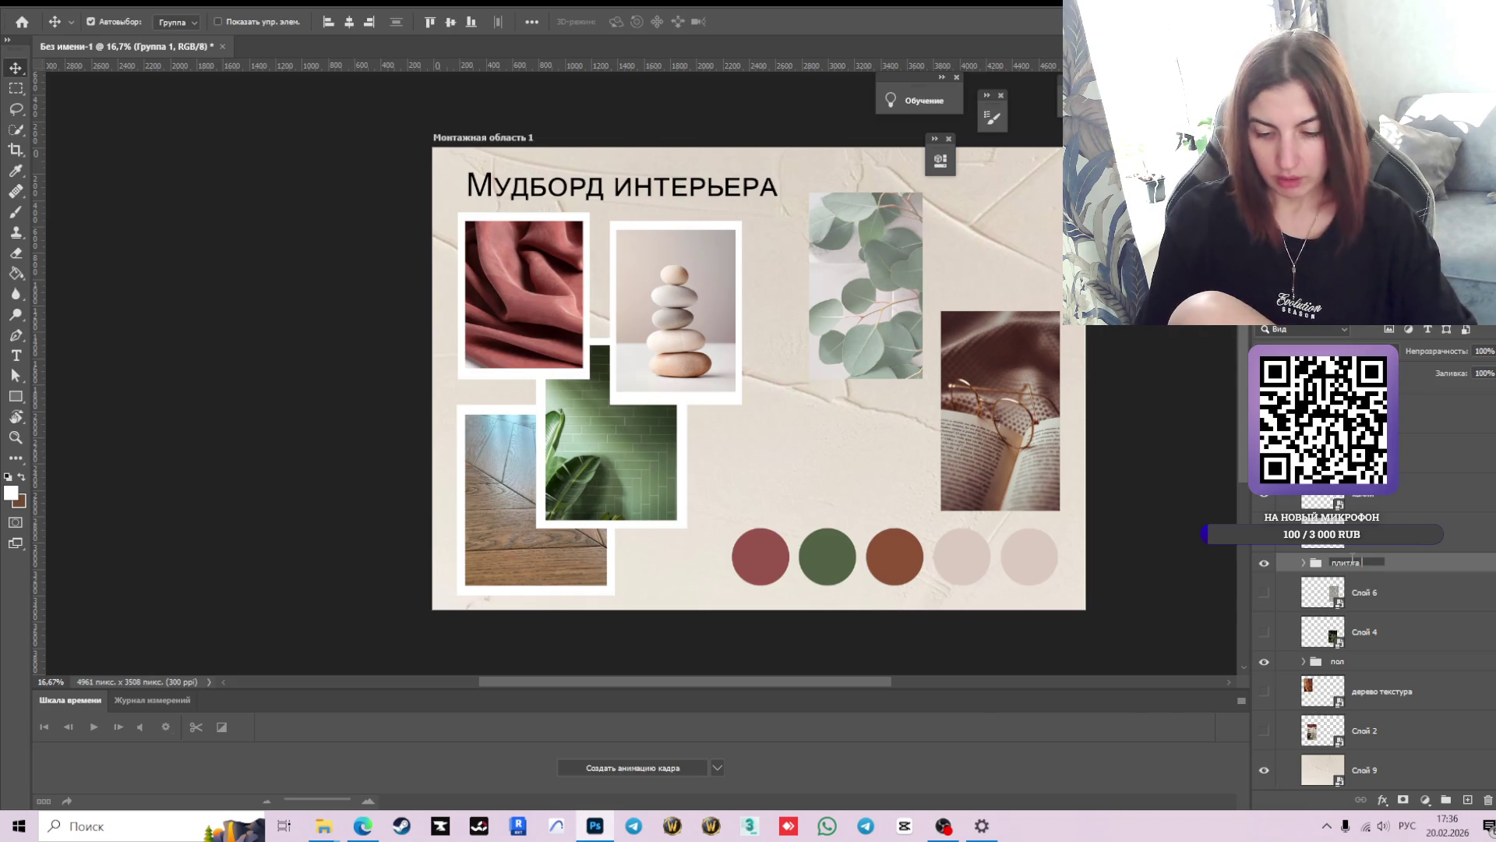
pyautogui.write('ная')
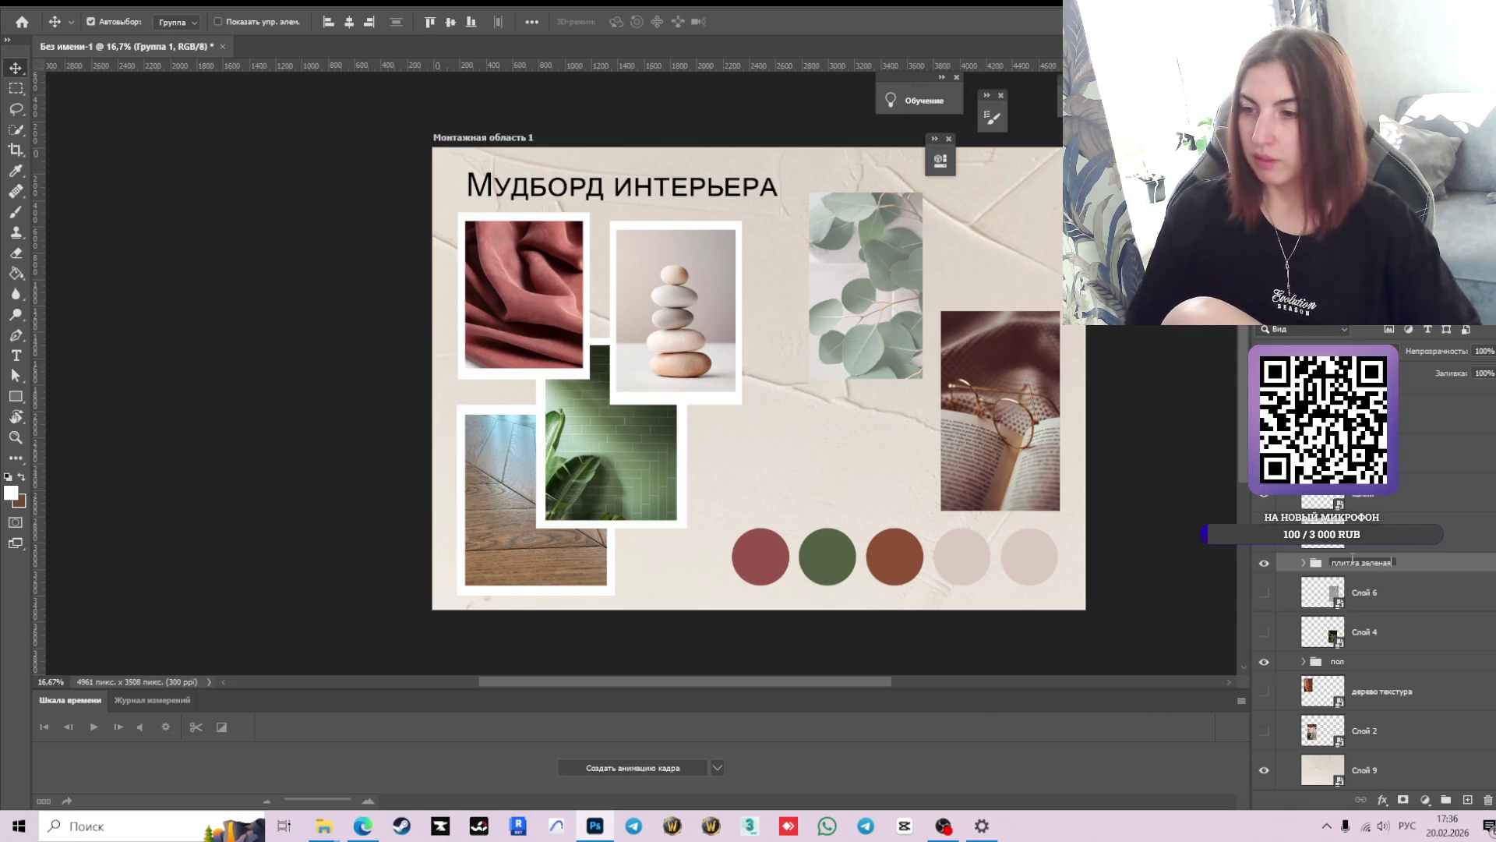
pyautogui.press('Return')
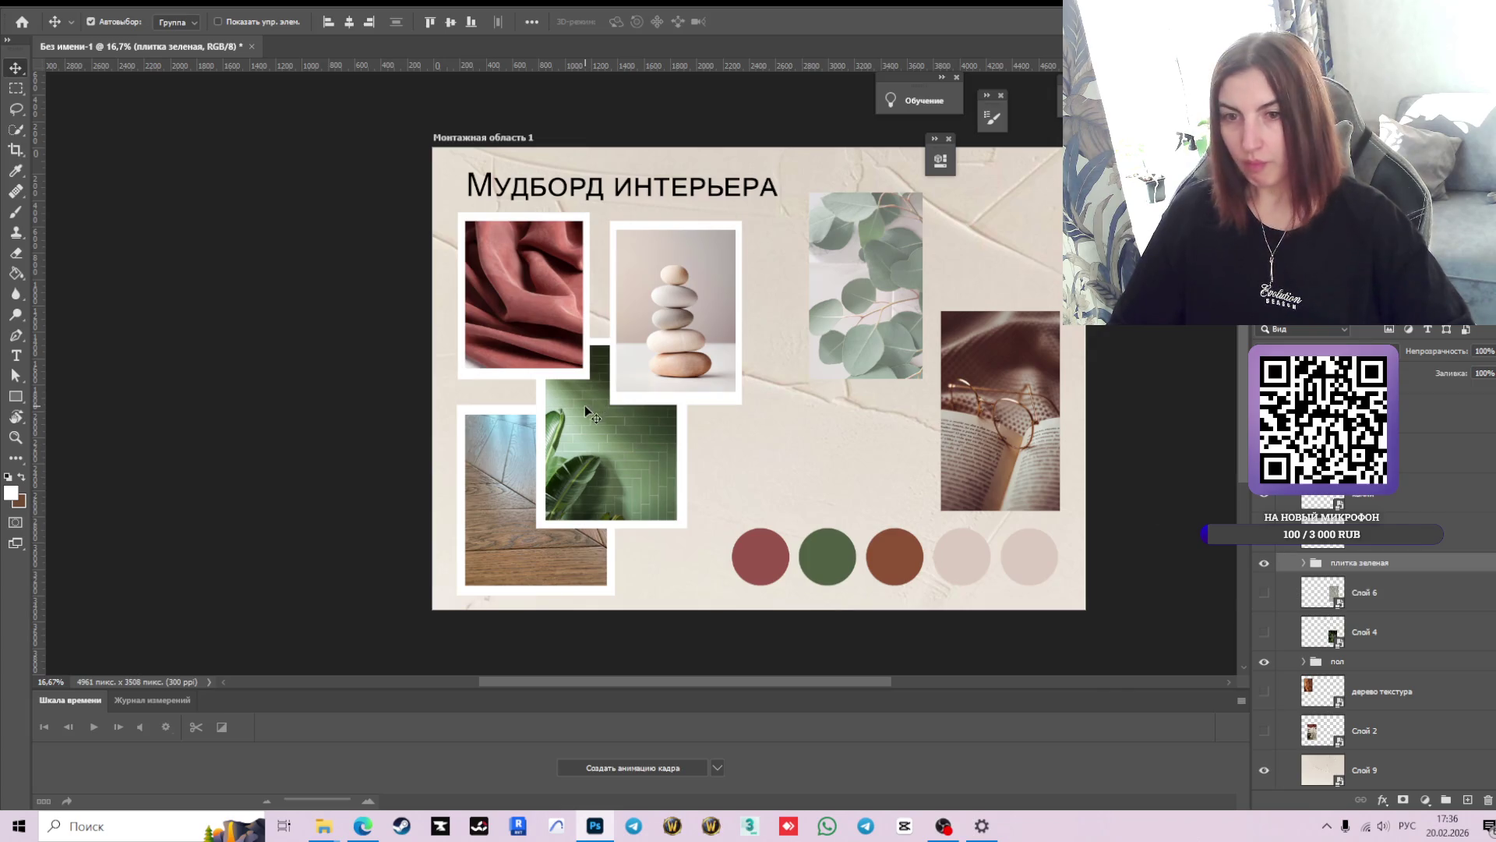
pyautogui.click(1304, 563)
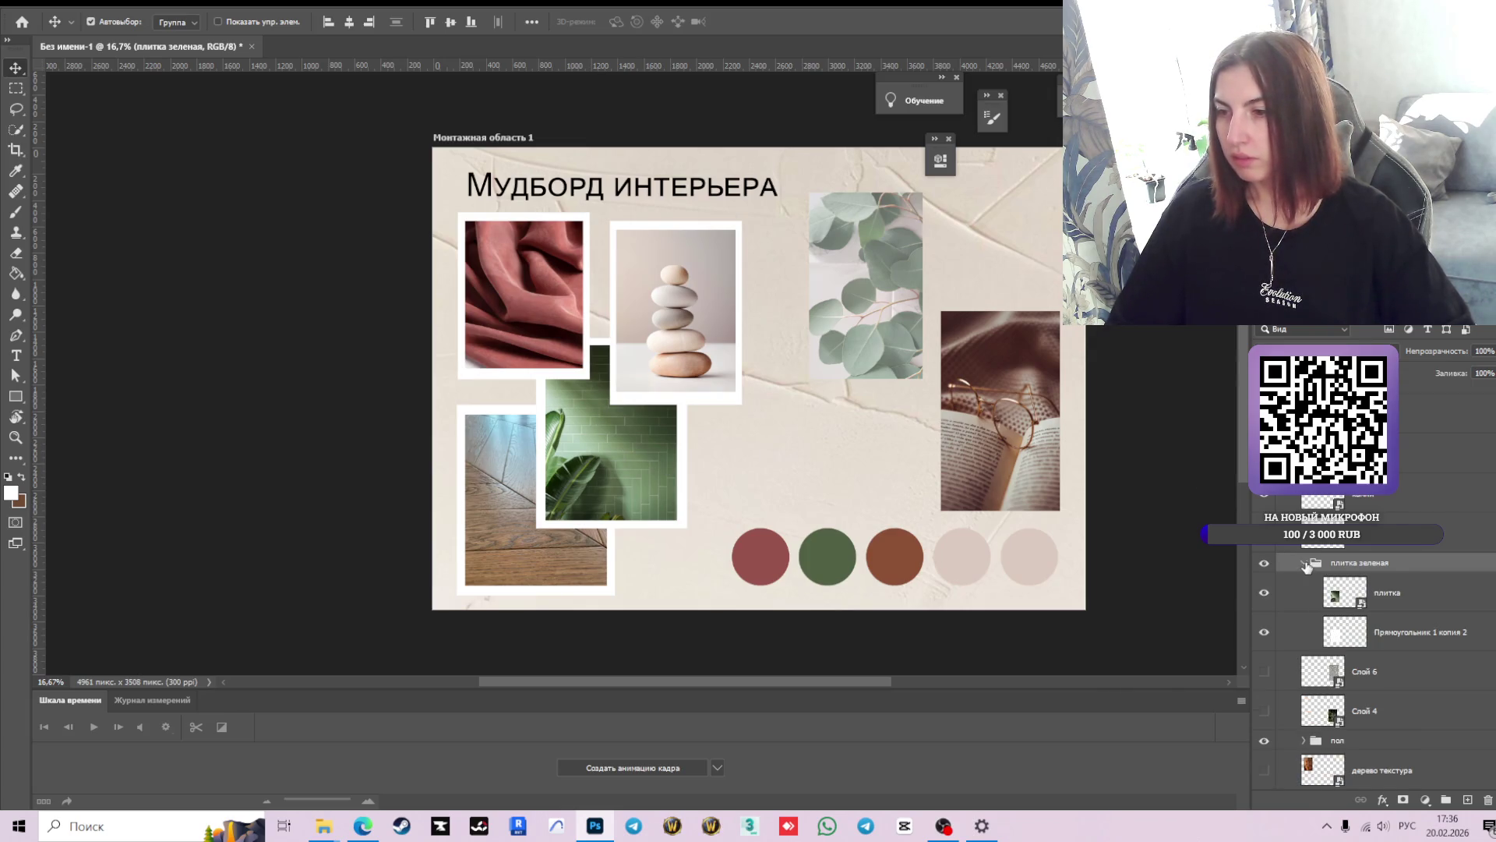
# - Briefly toggle Слой 6's floral pattern on and off to check it, leaving it hidden
pyautogui.click(1305, 563)
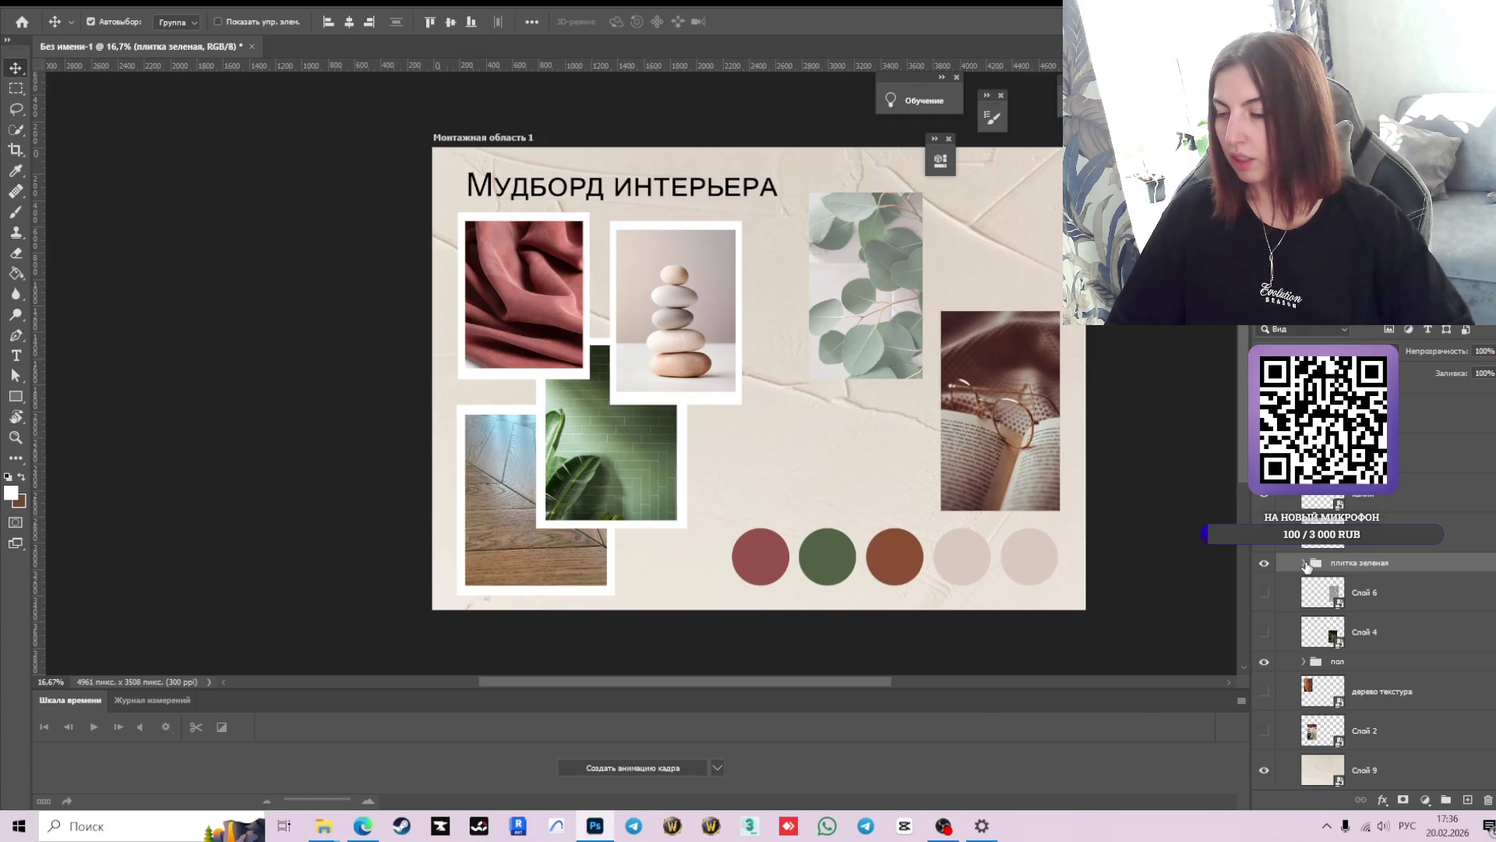
pyautogui.click(1264, 593)
pyautogui.click(1266, 594)
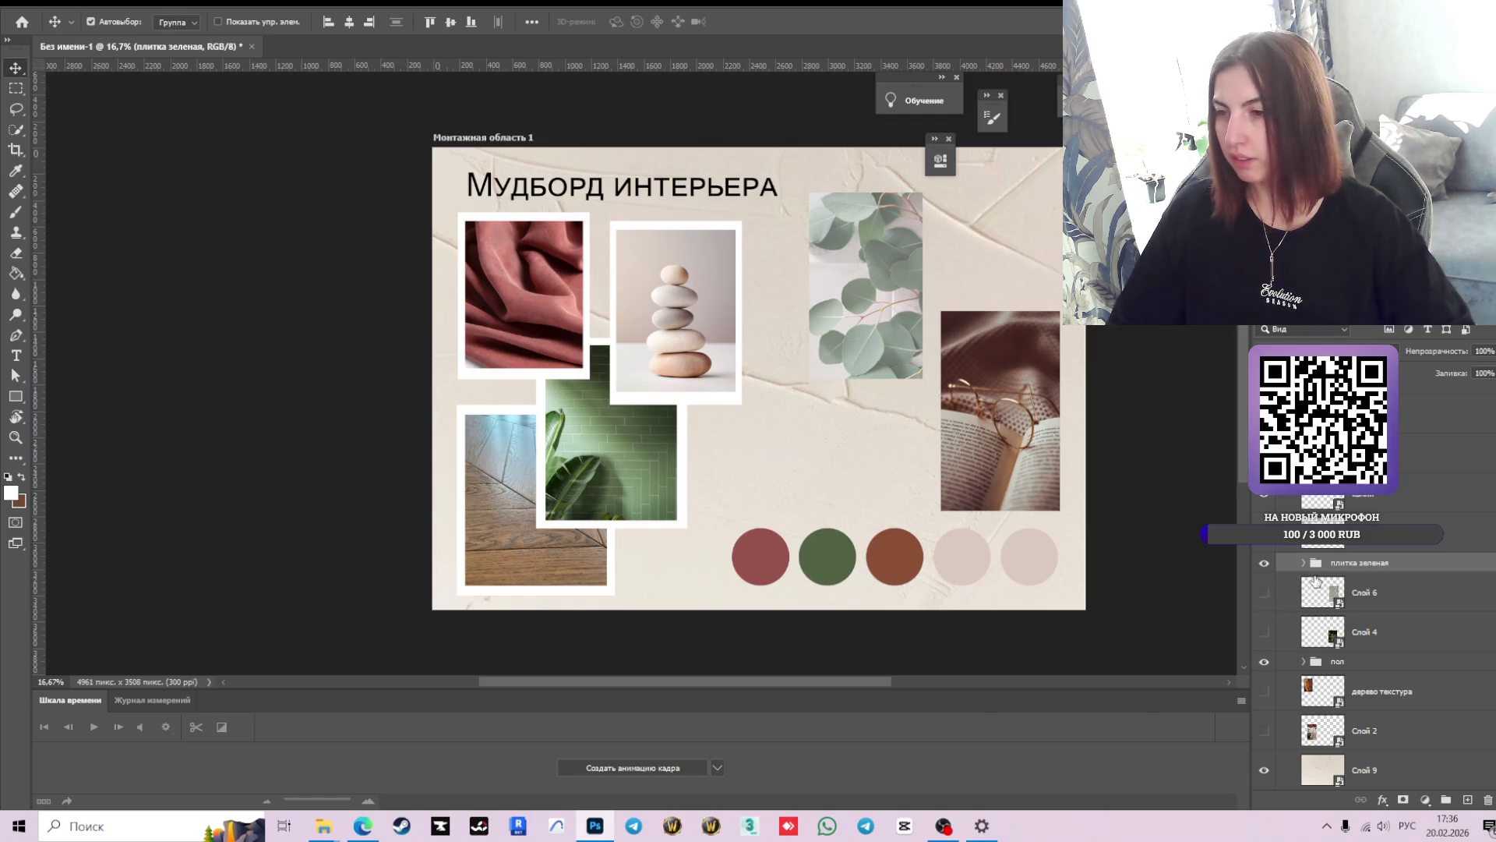
pyautogui.click(1304, 562)
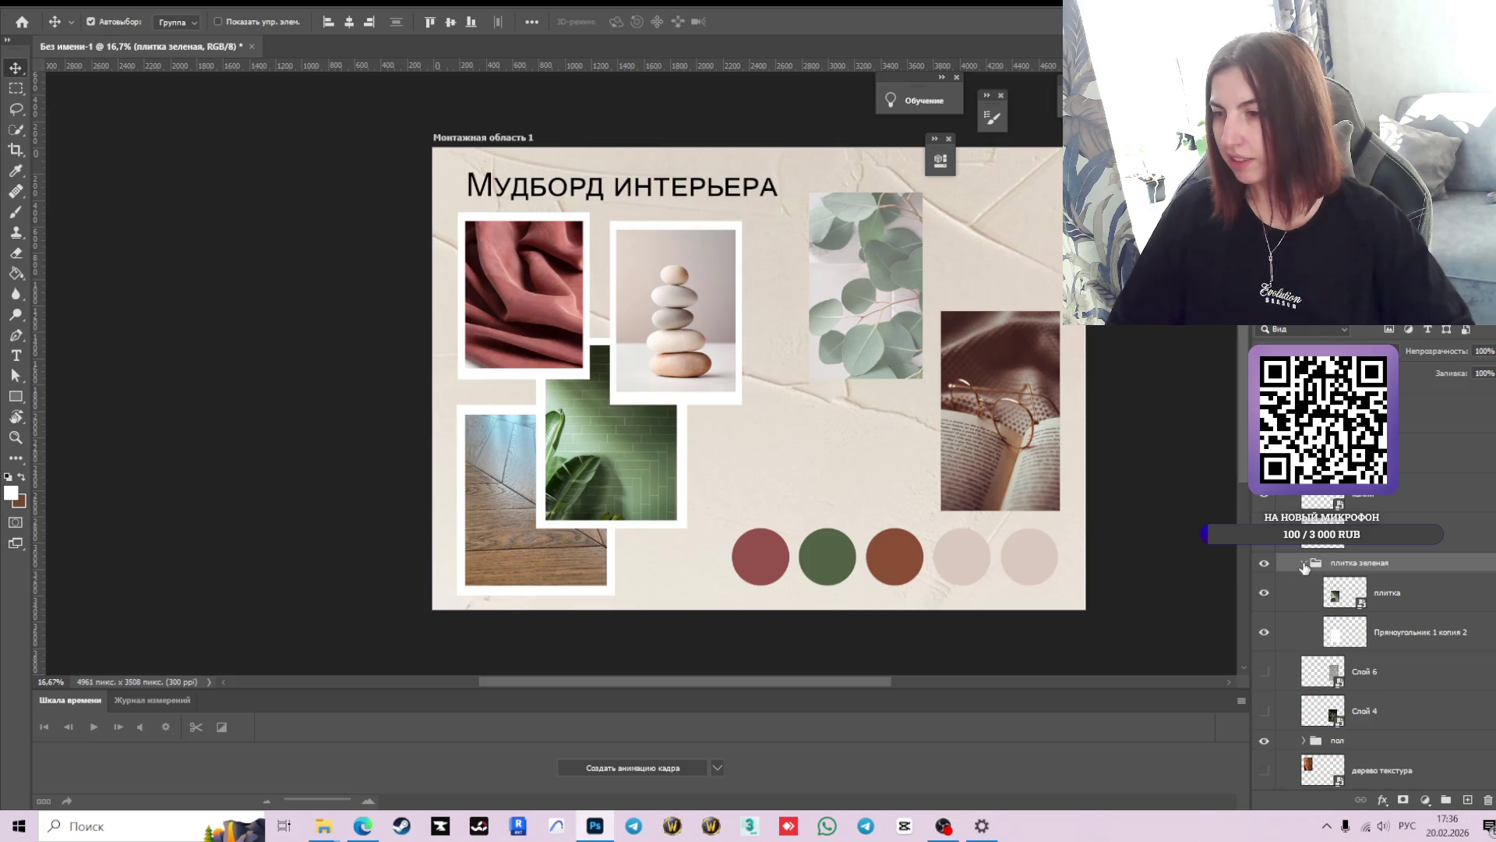
pyautogui.click(1304, 563)
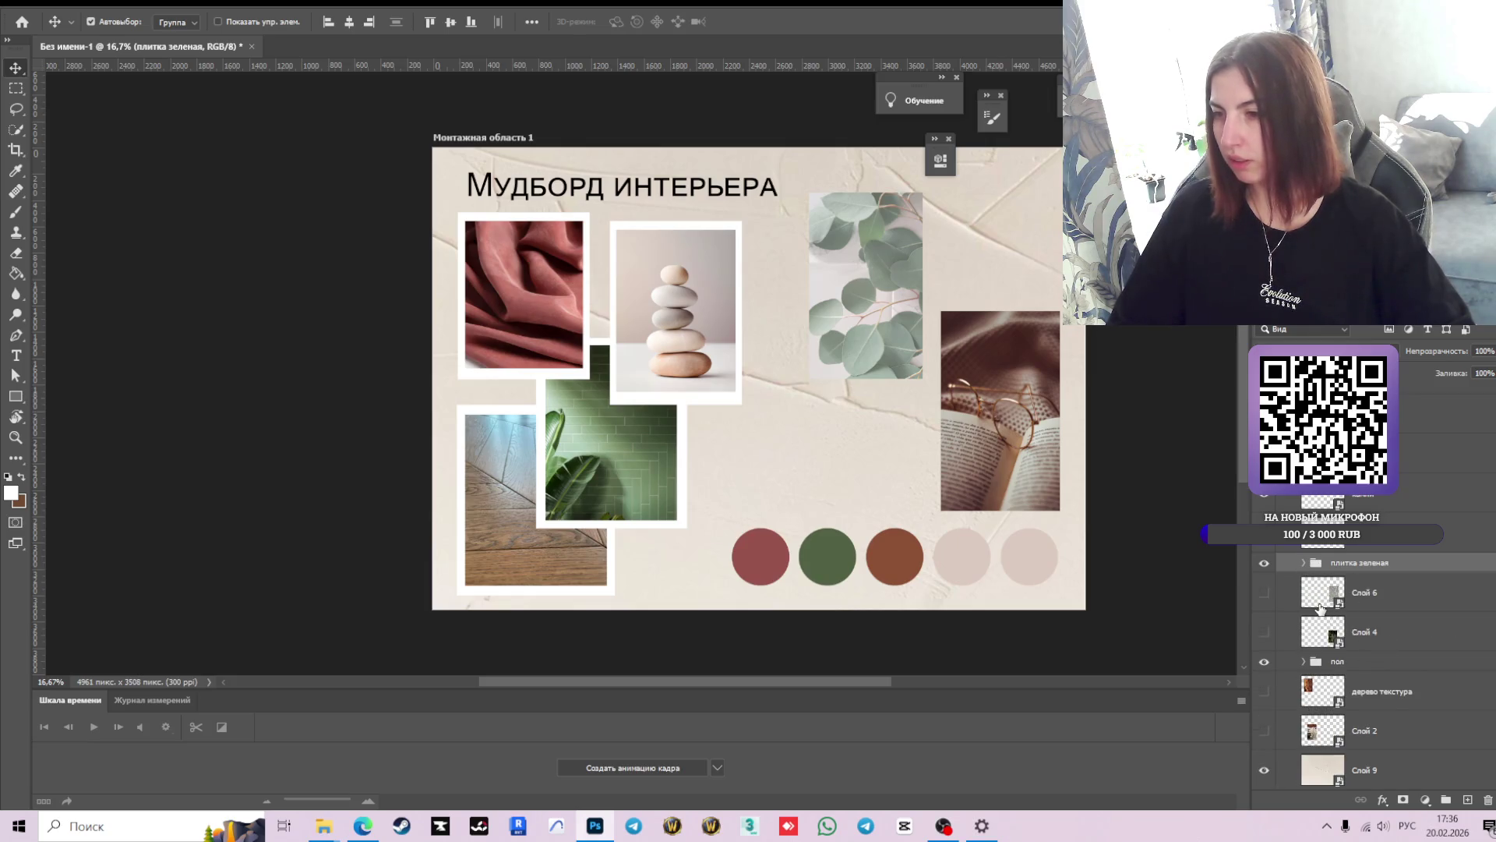
pyautogui.click(1264, 592)
pyautogui.click(1264, 592)
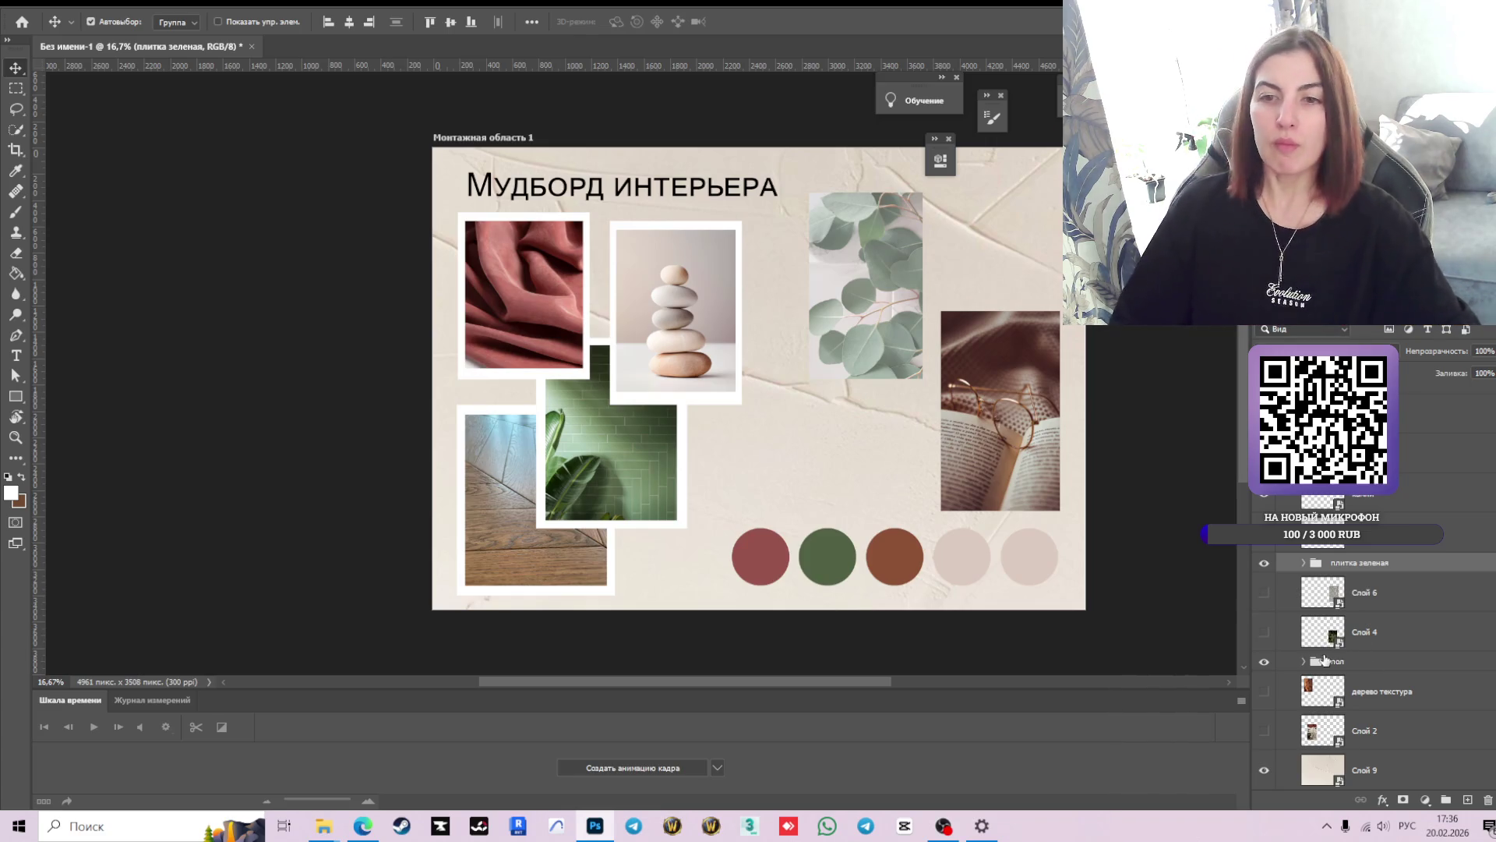
# - Group Слой 5 with its rectangle copy layer into a new group, after undoing a stray grouping
pyautogui.click(1325, 503)
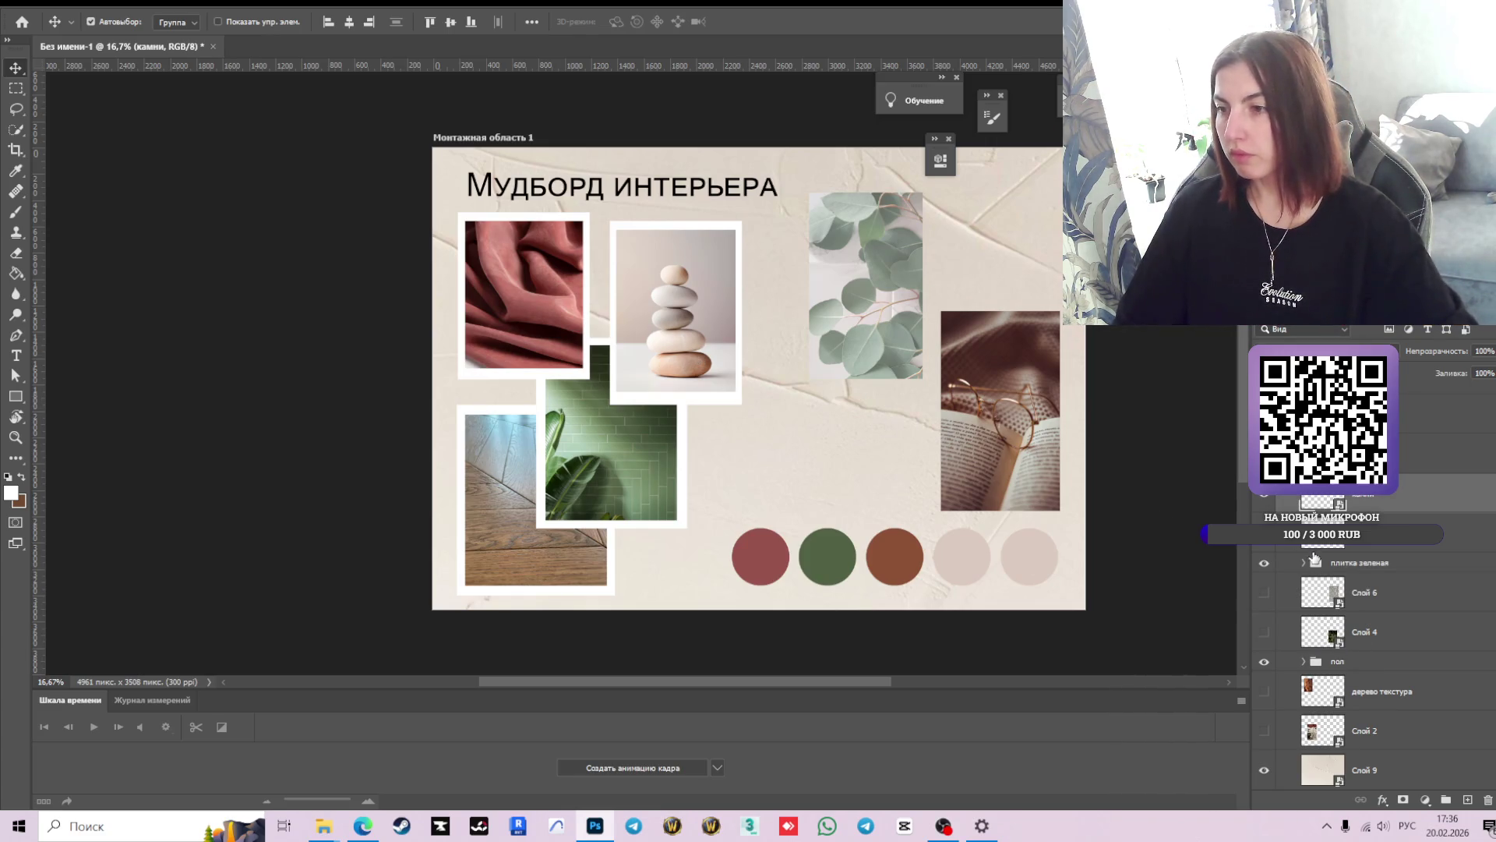
pyautogui.hotkey('ctrl', 'g')
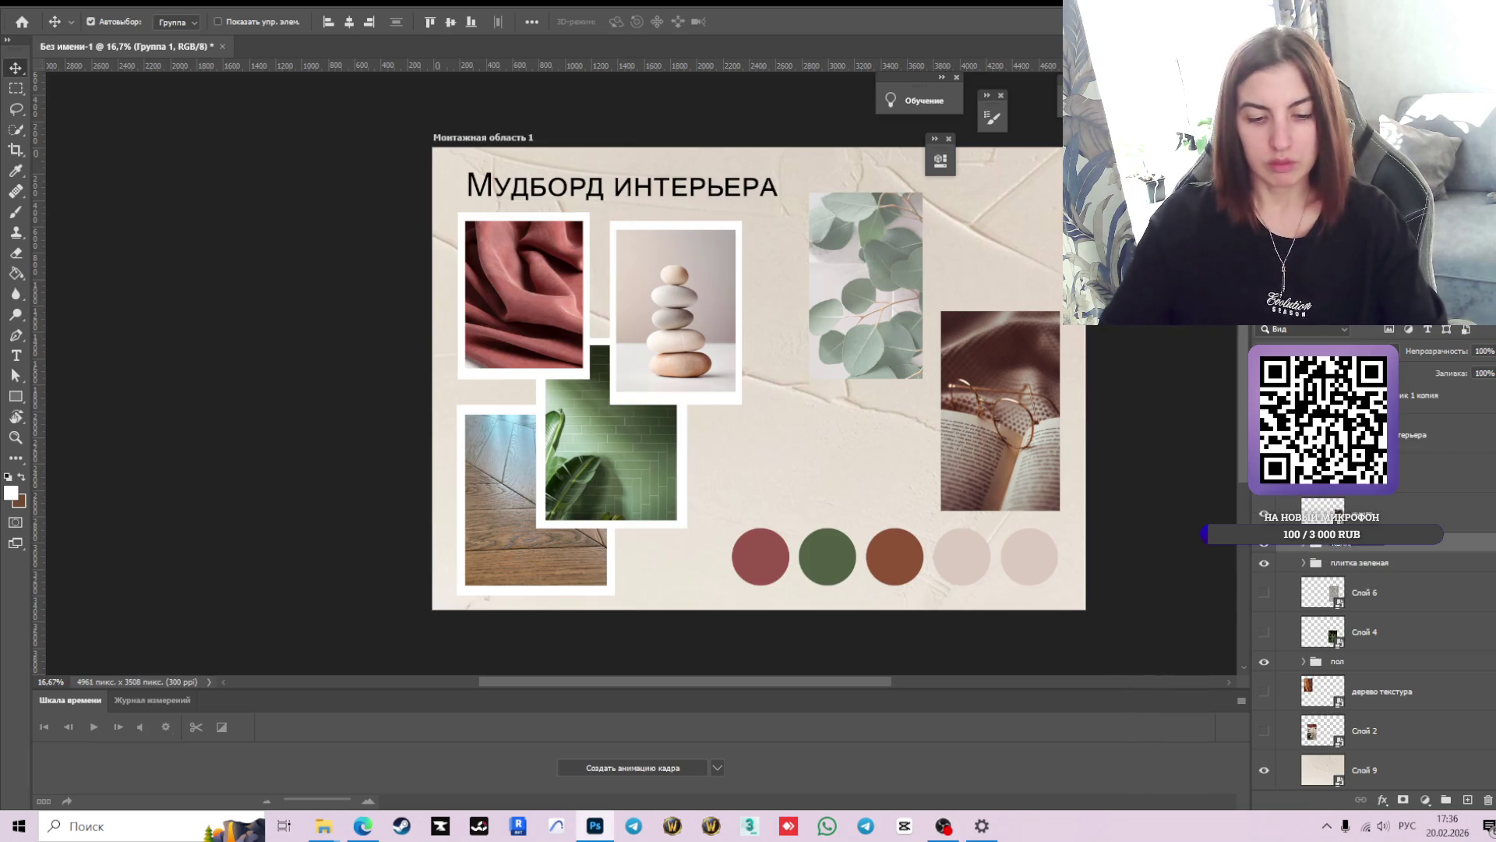
pyautogui.hotkey('ctrl', 'z')
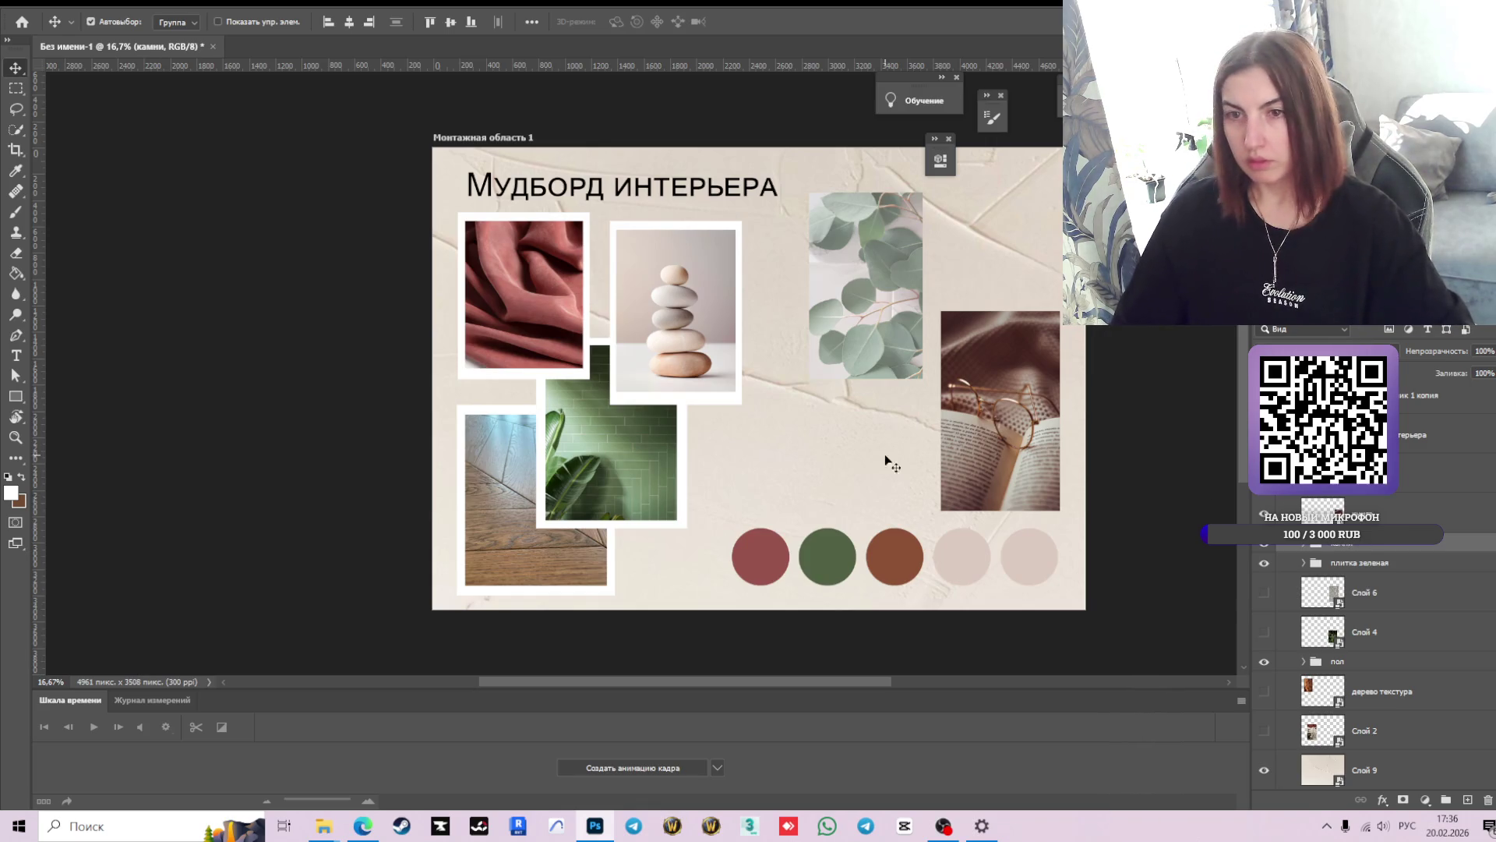
pyautogui.click(547, 259)
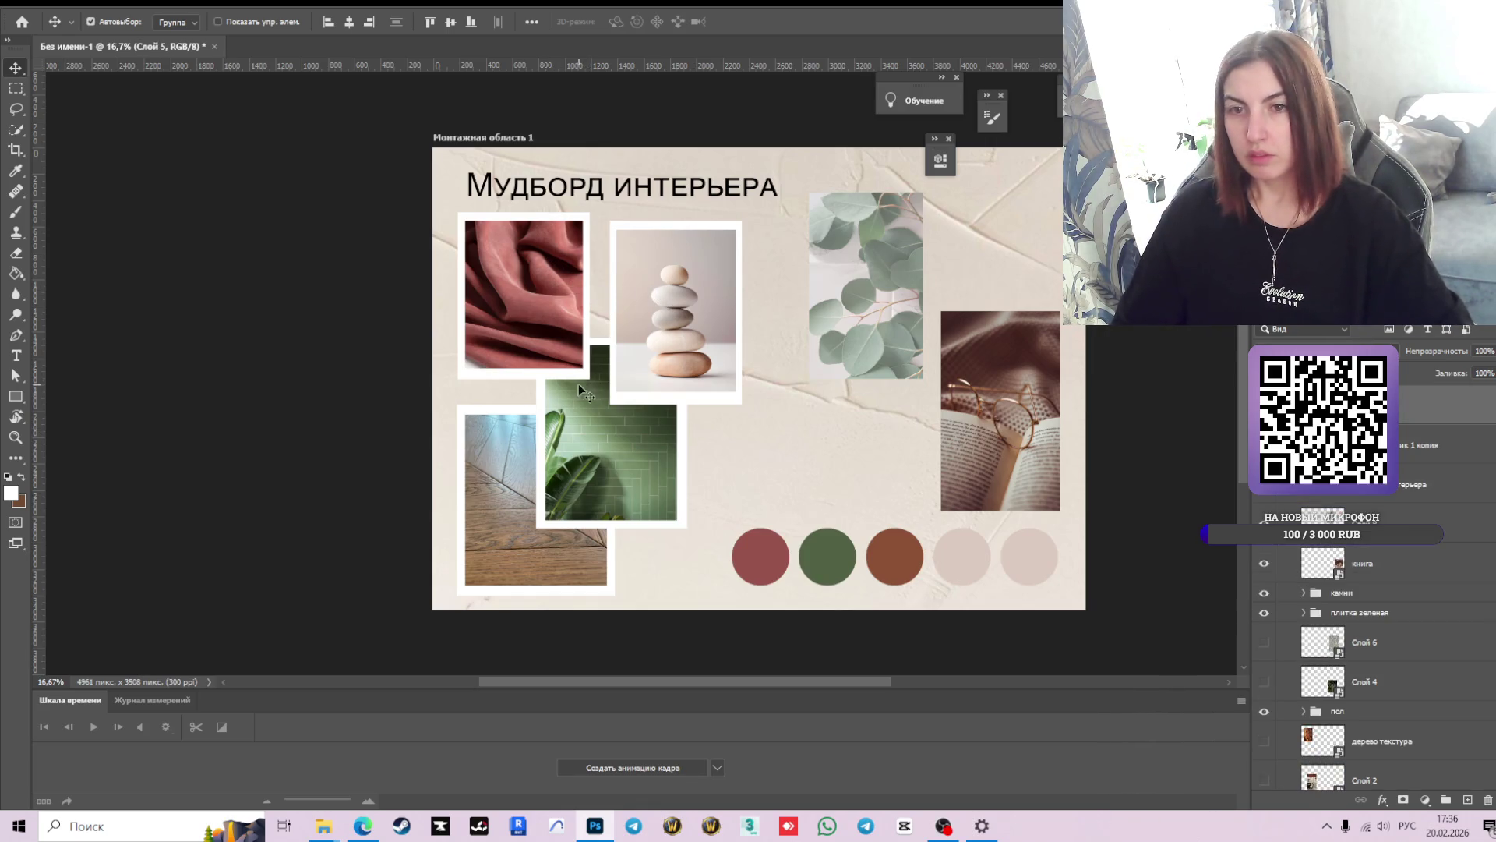
pyautogui.keyDown('shift'); pyautogui.click(1371, 445); pyautogui.keyUp('shift')
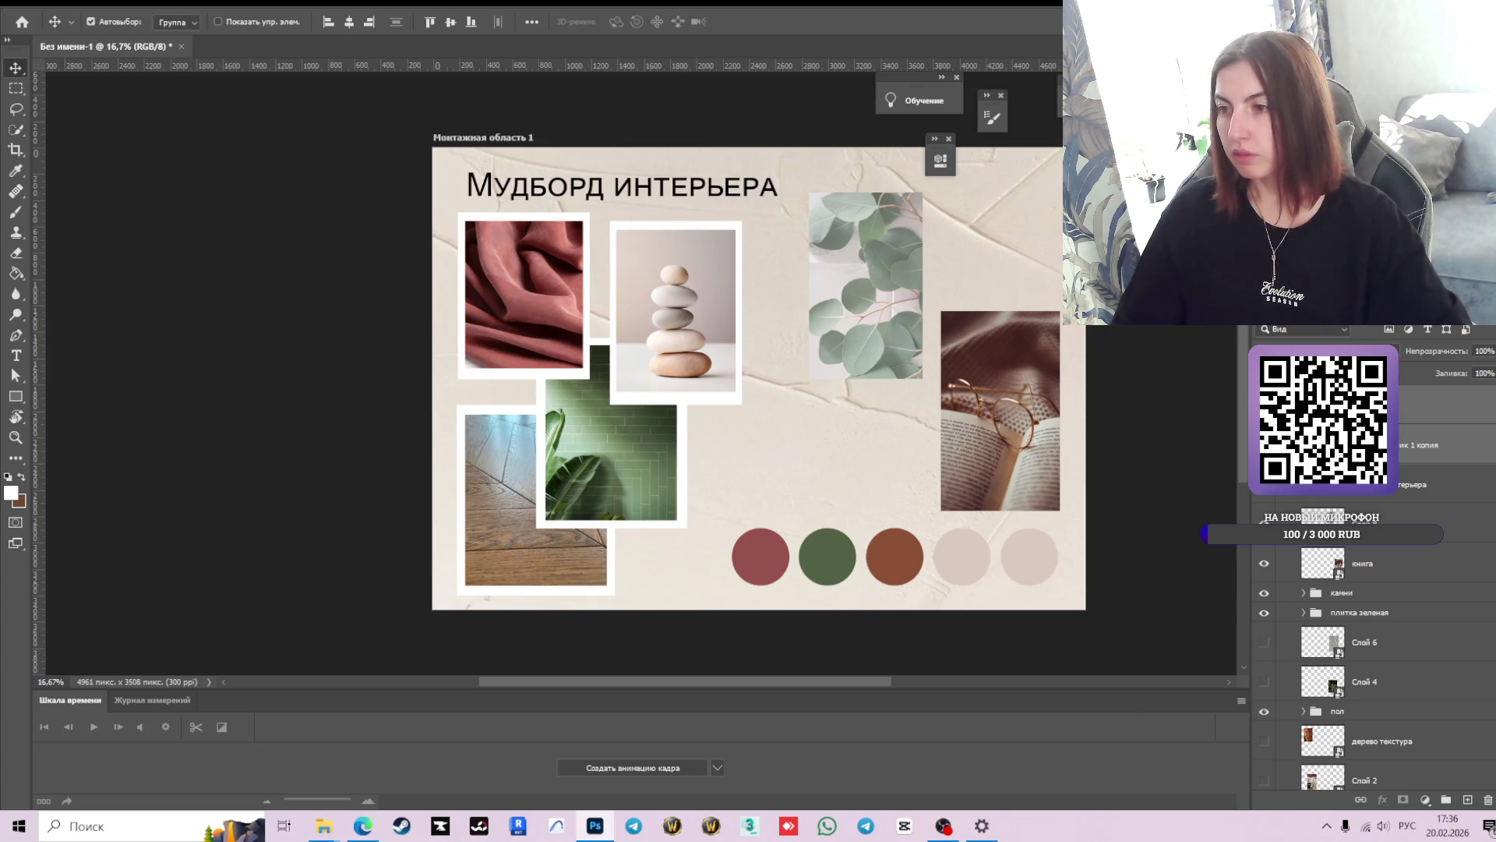
pyautogui.hotkey('ctrl', 'g')
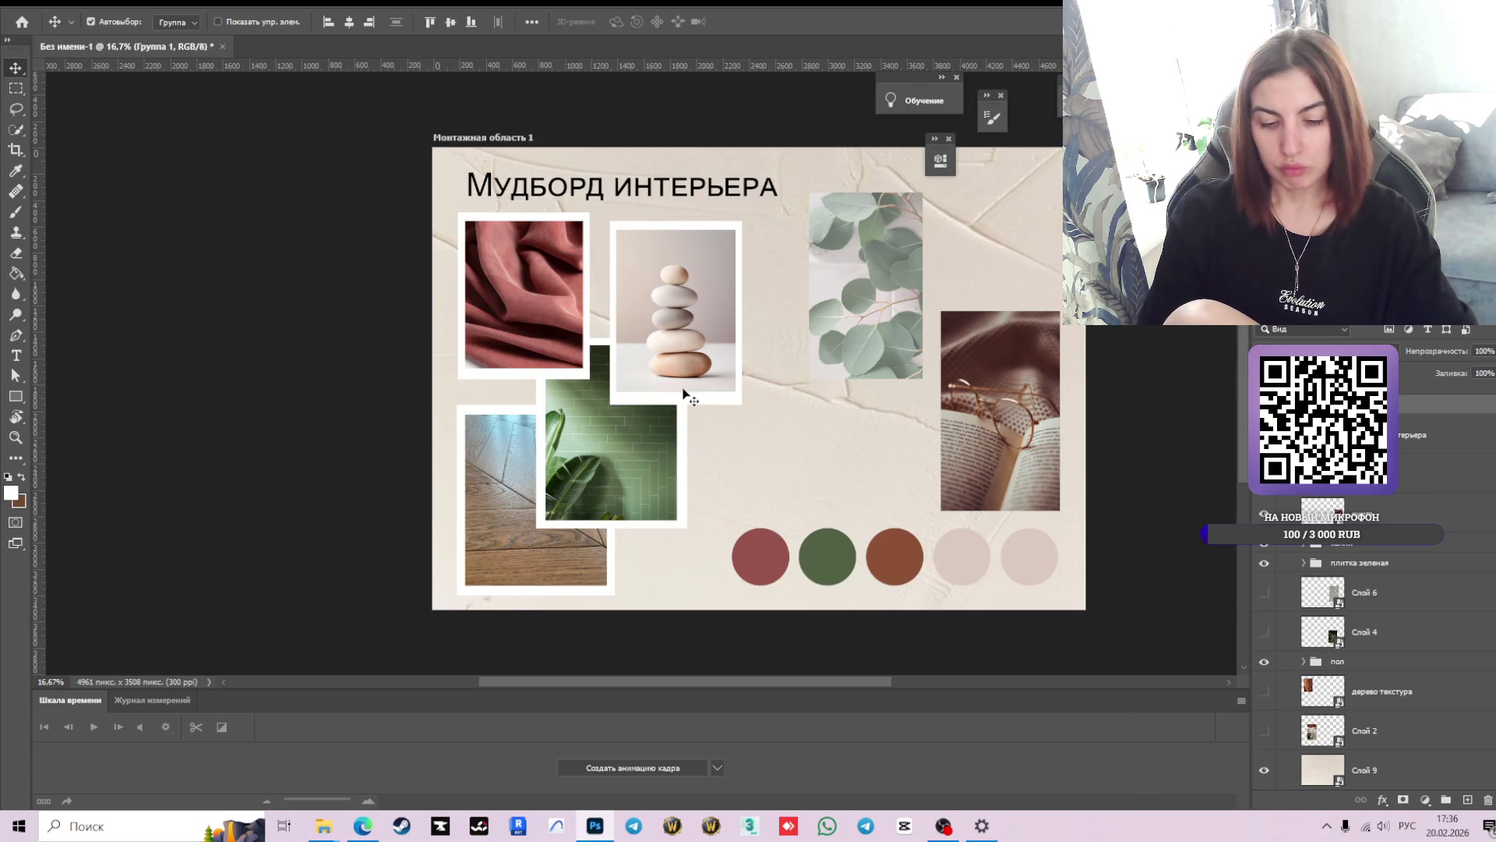
# - Close the Settings window and select the fifth colour circle's layer
pyautogui.click(685, 395)
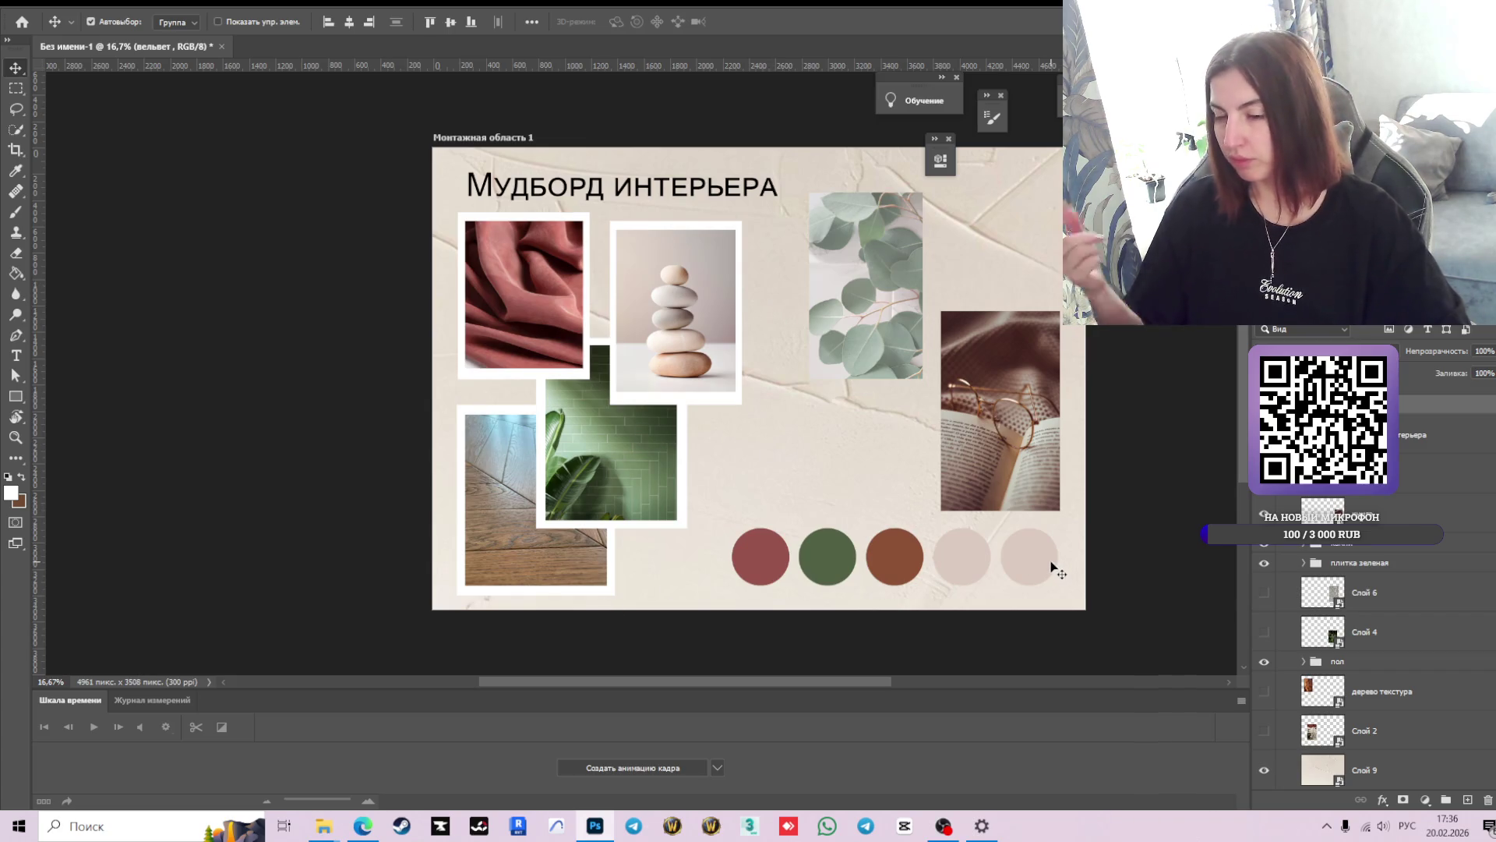
pyautogui.click(863, 308)
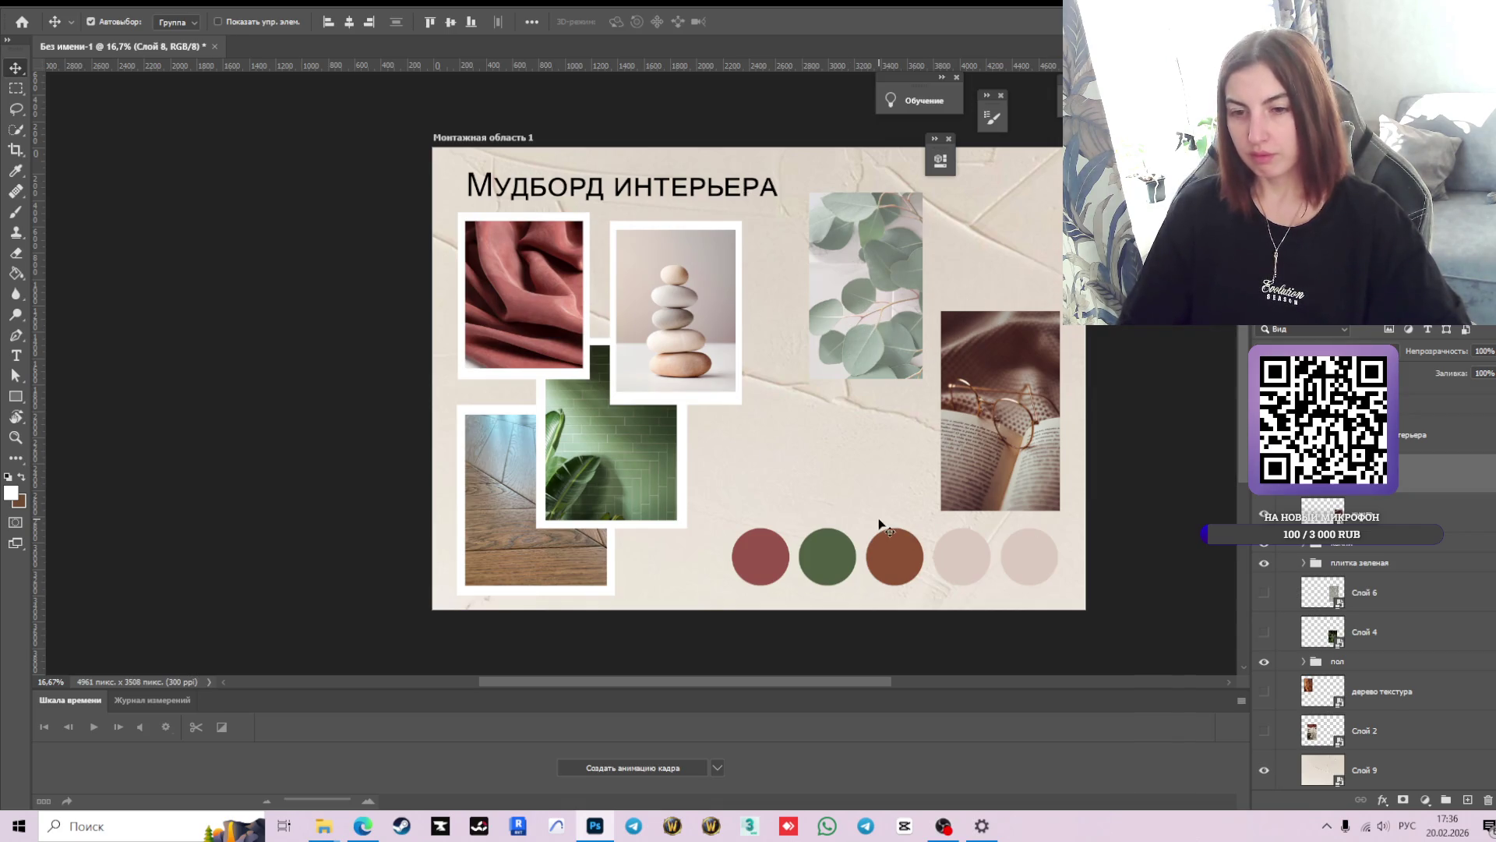
pyautogui.rightClick(982, 826)
pyautogui.click(947, 794)
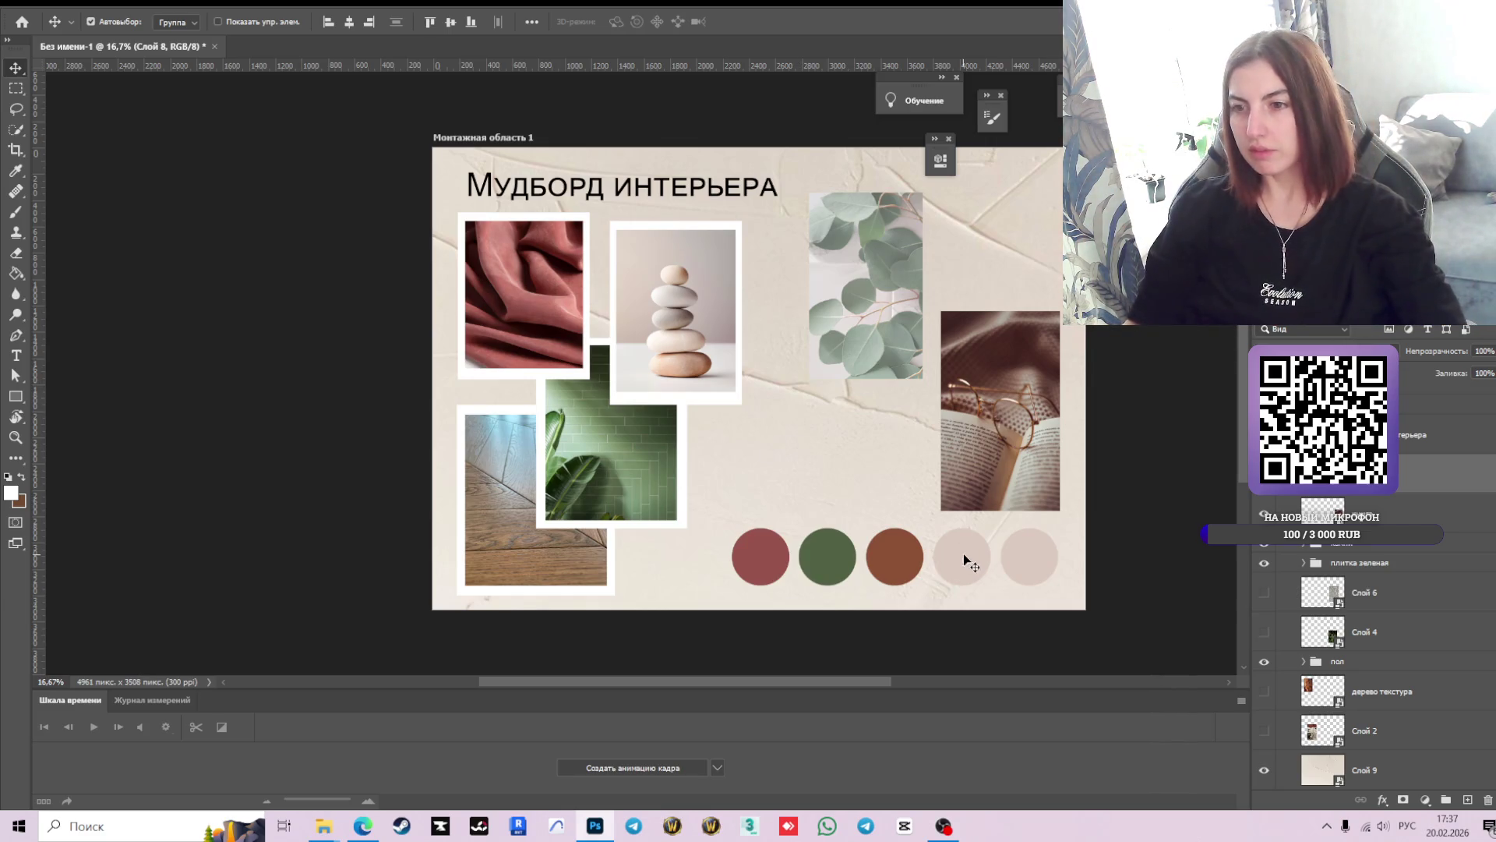
pyautogui.click(1021, 555)
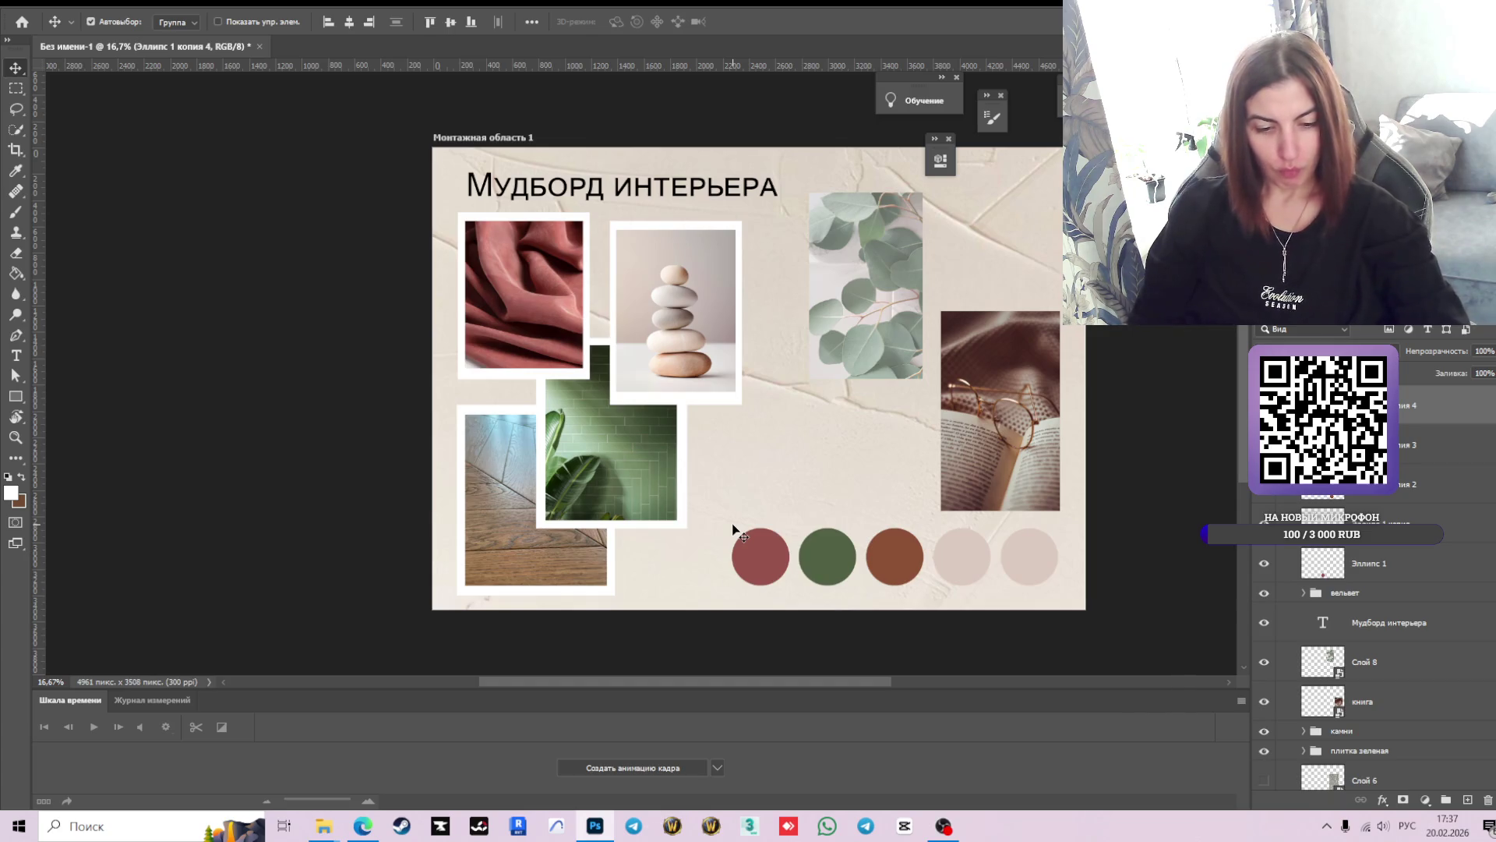
# - Paint Bucket the fifth circle with a light tone, then a pinker tone, sampled from the stones photo
pyautogui.press('g')
pyautogui.keyDown('alt'); pyautogui.click(726, 355); pyautogui.keyUp('alt')
pyautogui.click(1030, 556)
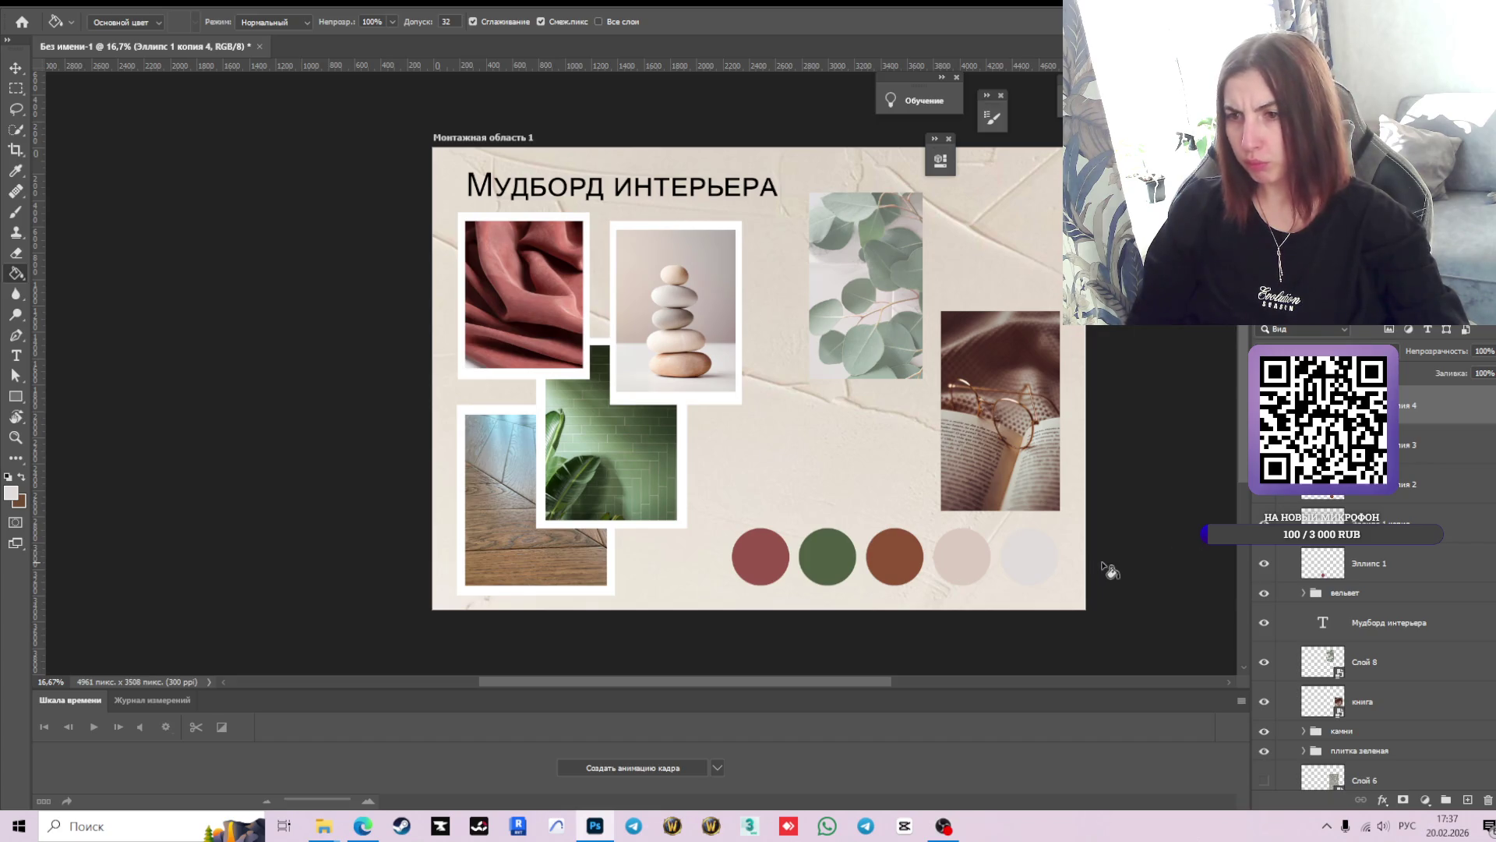
pyautogui.scroll(2, 1056, 530)
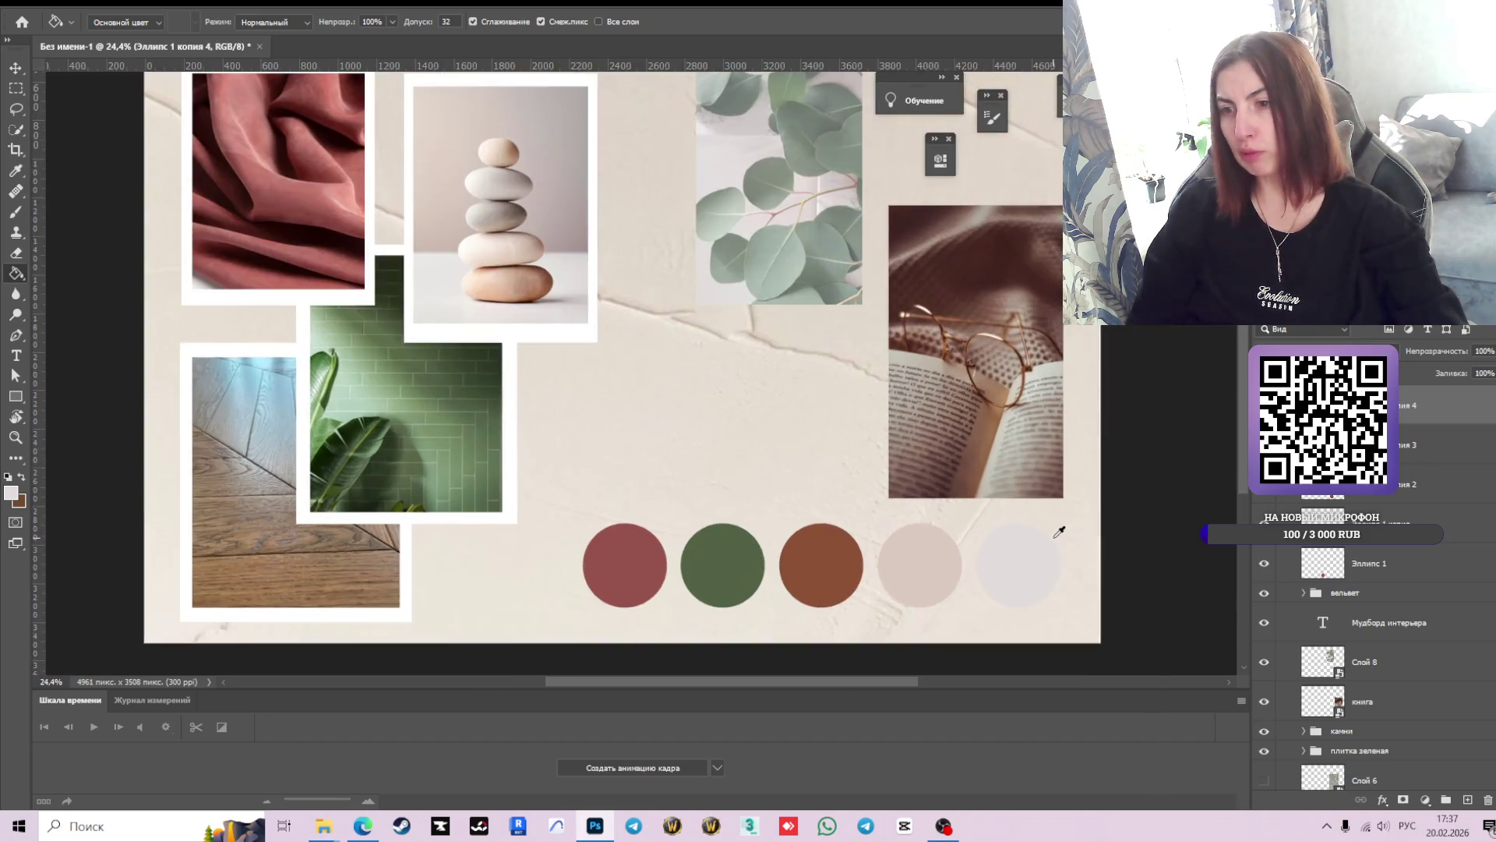
pyautogui.scroll(-1, 1056, 530)
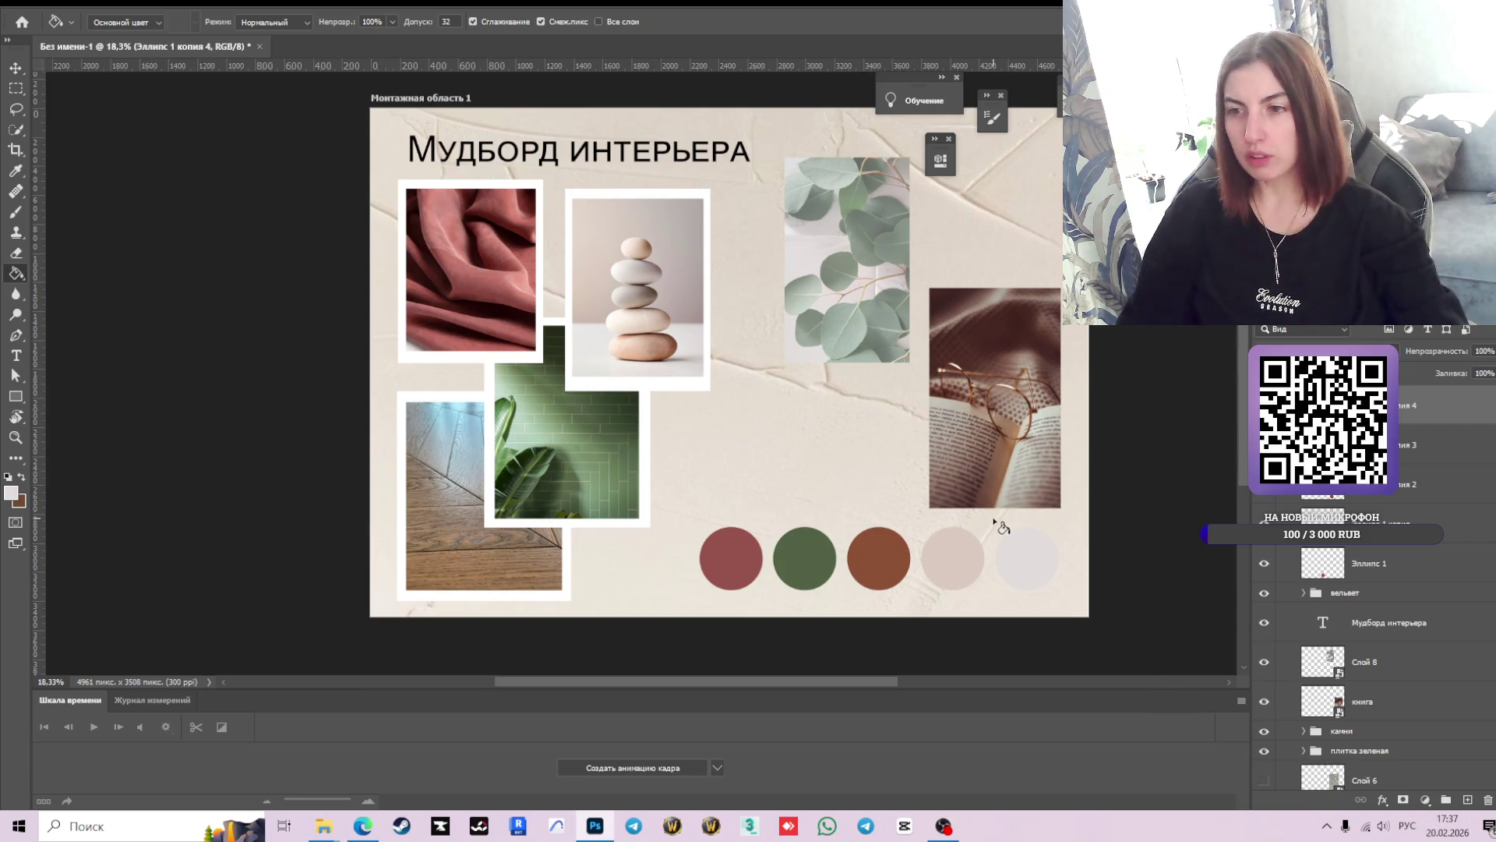
pyautogui.keyDown('alt'); pyautogui.click(635, 287); pyautogui.keyUp('alt')
pyautogui.click(1027, 559)
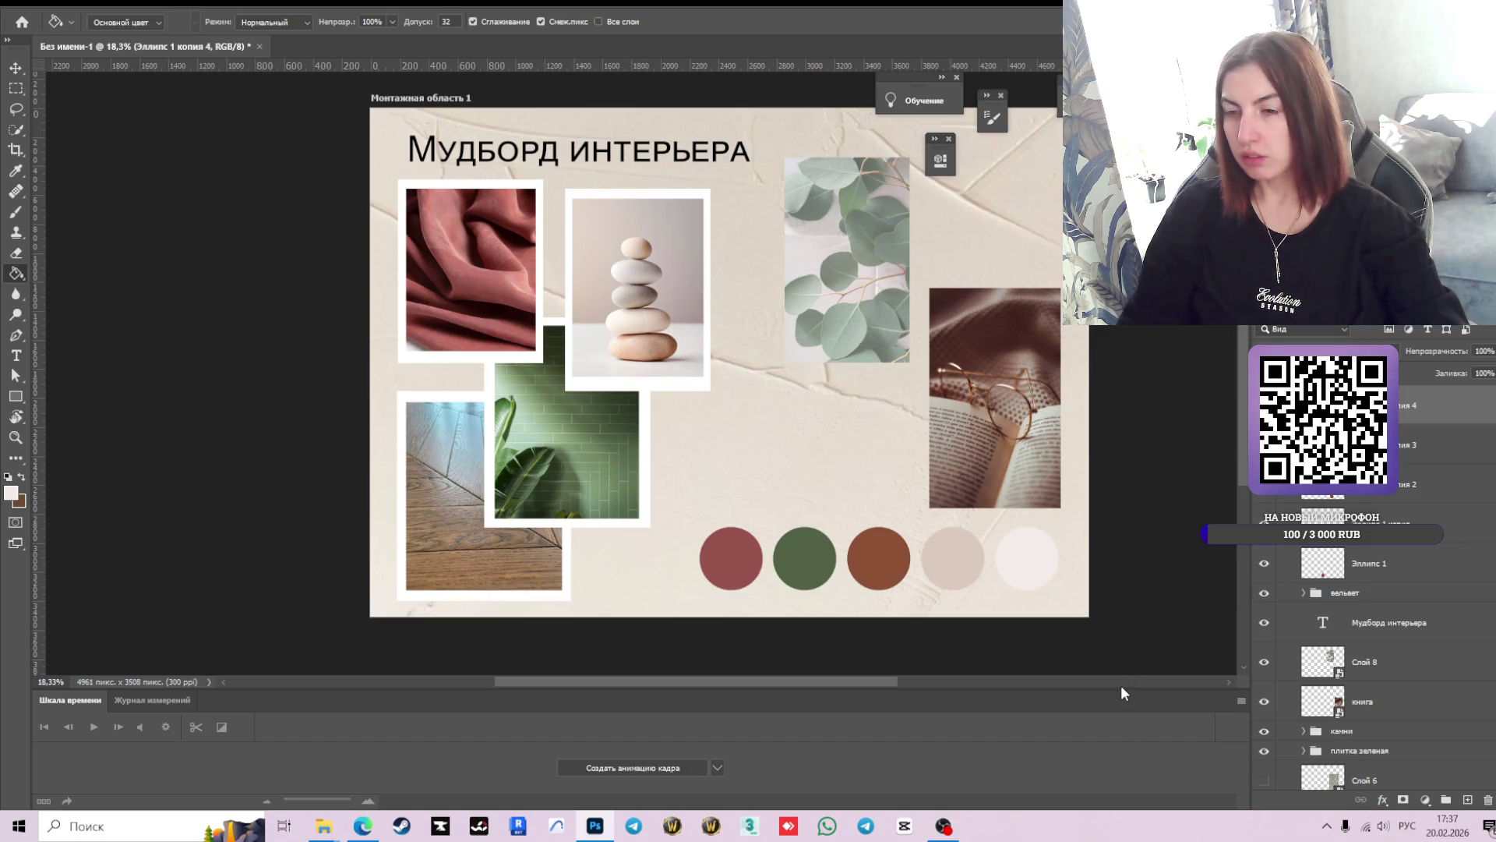
pyautogui.scroll(-2, 1120, 685)
pyautogui.scroll(-1, 1130, 689)
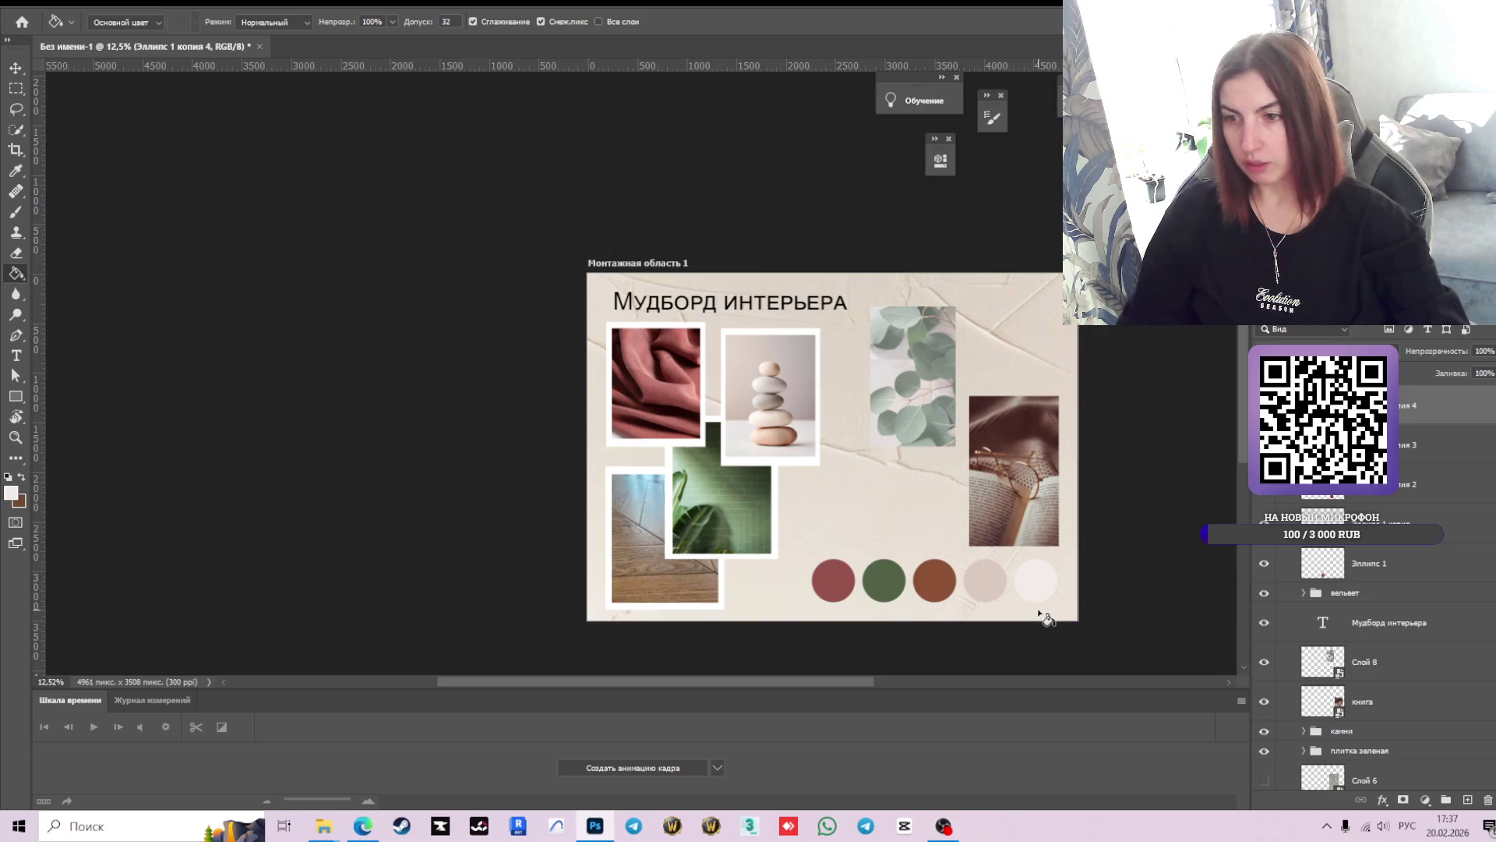
# - Try flipping the circle row horizontally, then undo and cancel the transform
pyautogui.press('v')
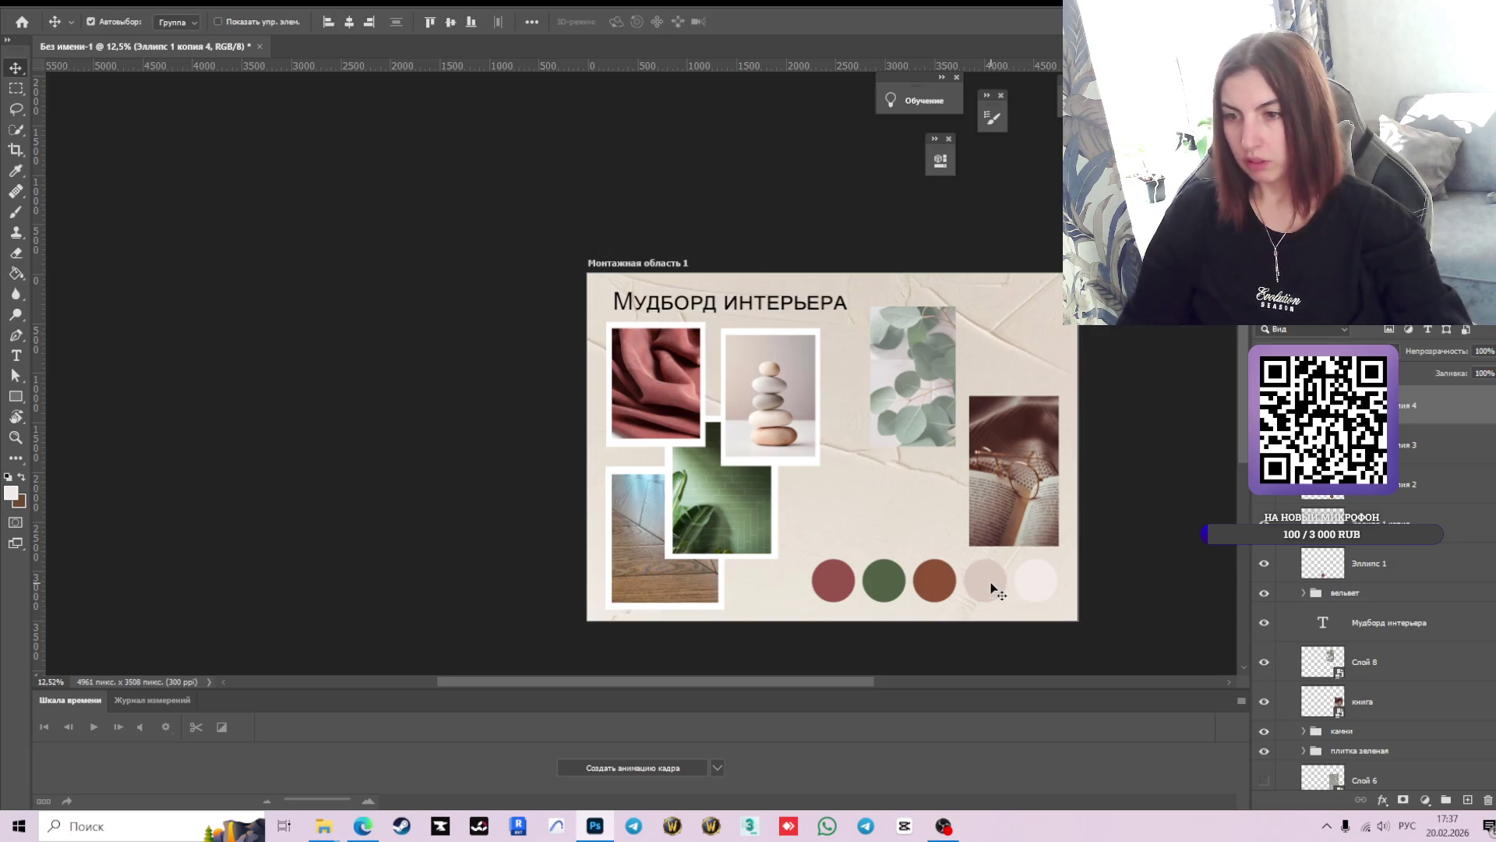
pyautogui.click(996, 584)
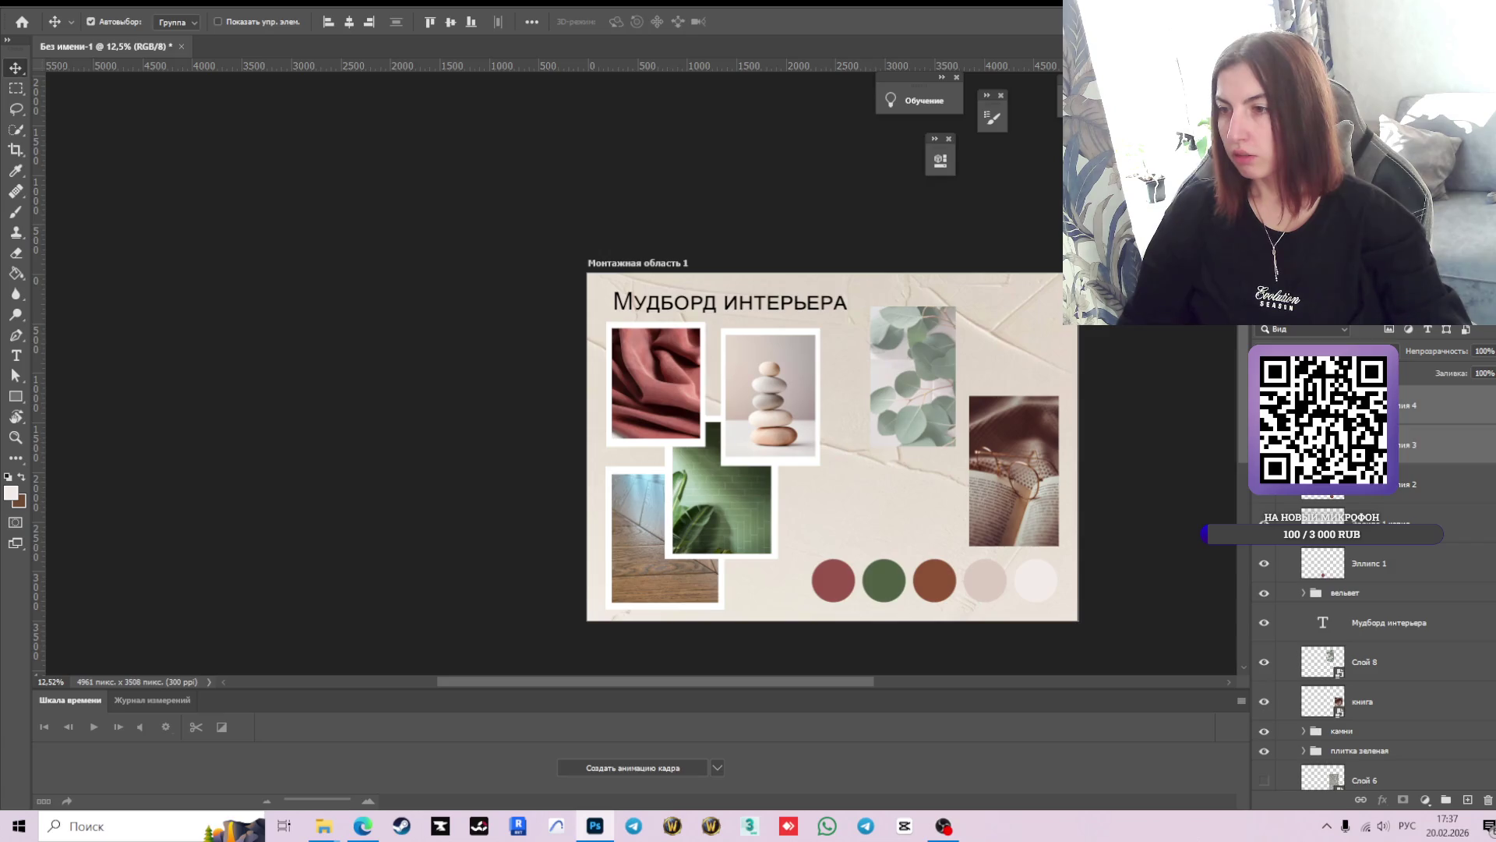
pyautogui.click(1013, 580)
pyautogui.hotkey('ctrl', 't')
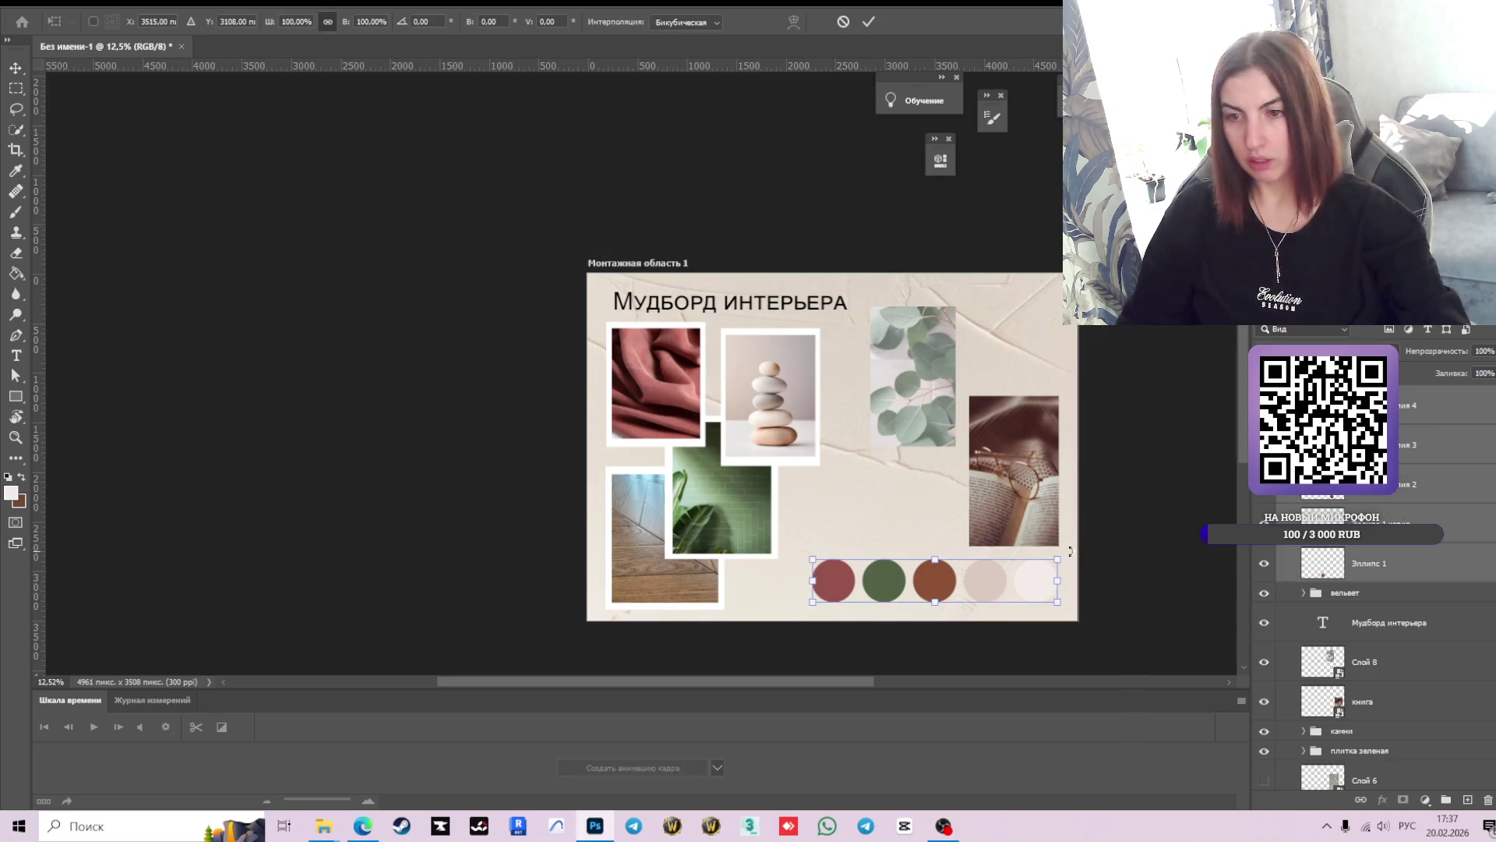
pyautogui.rightClick(928, 600)
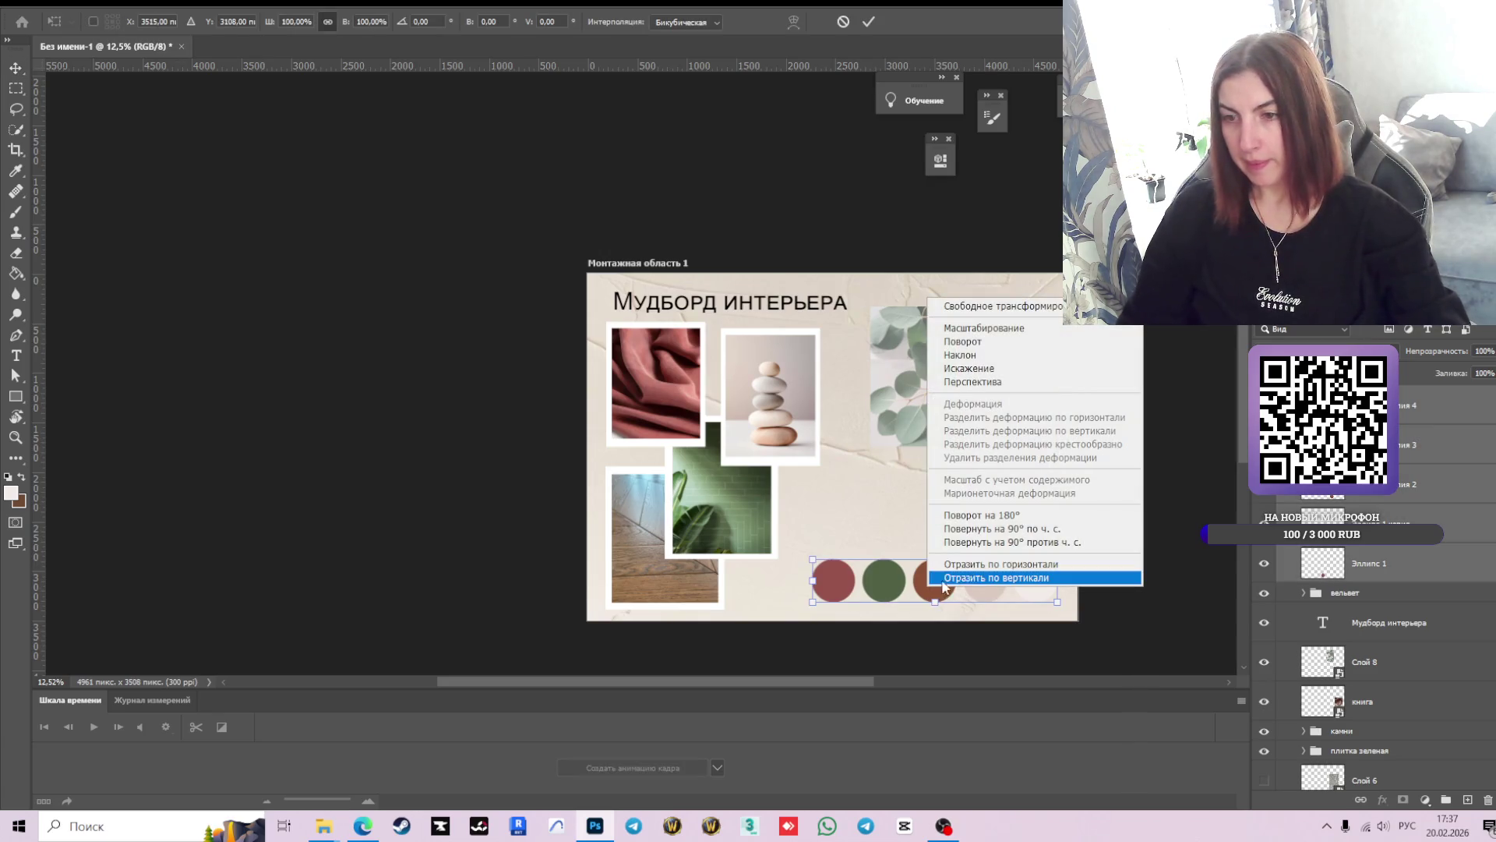
pyautogui.click(989, 564)
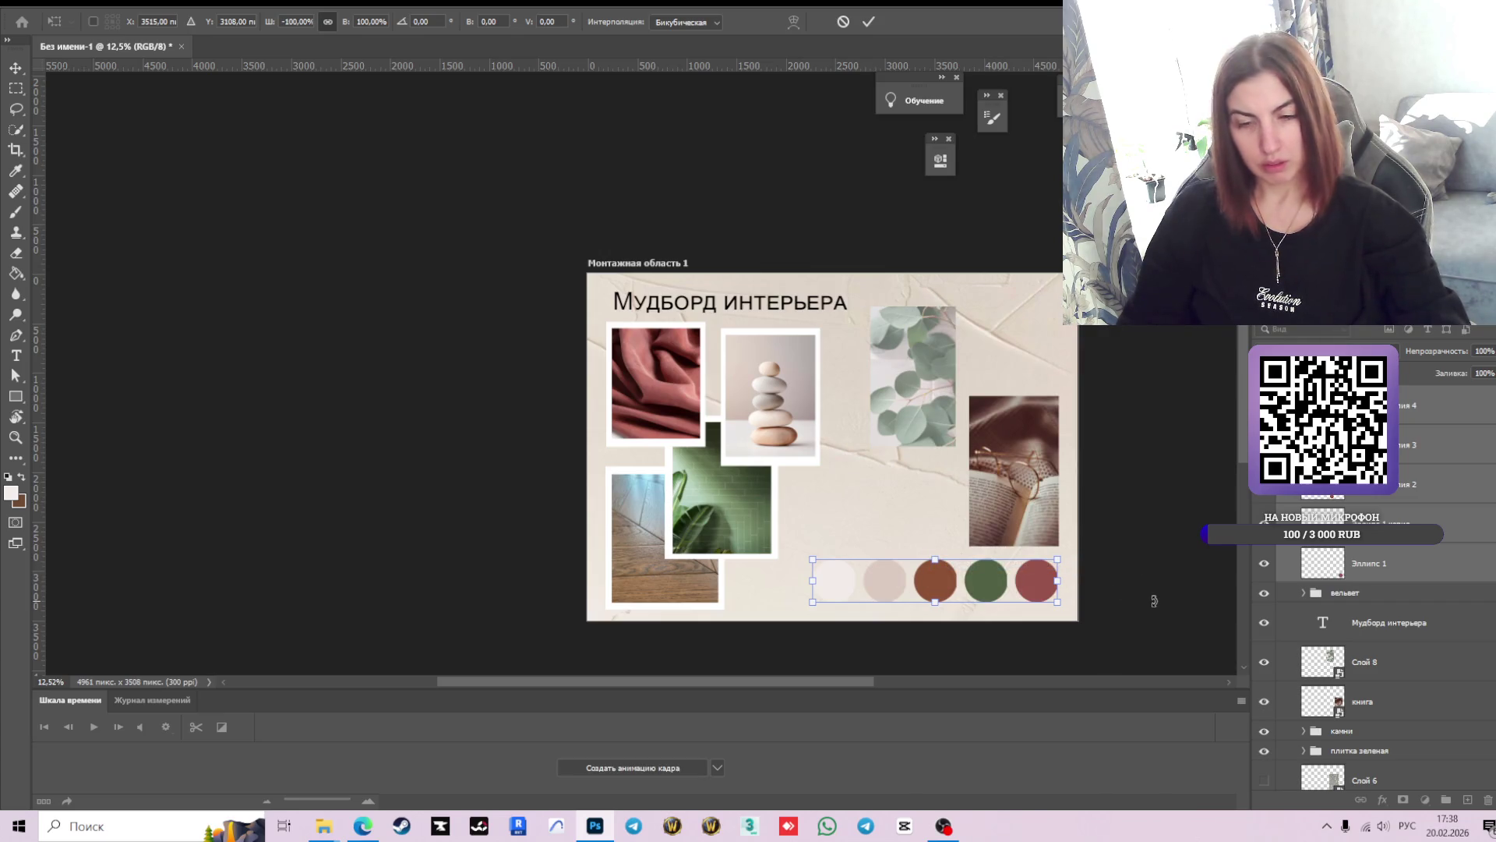
pyautogui.hotkey('ctrl', 'z')
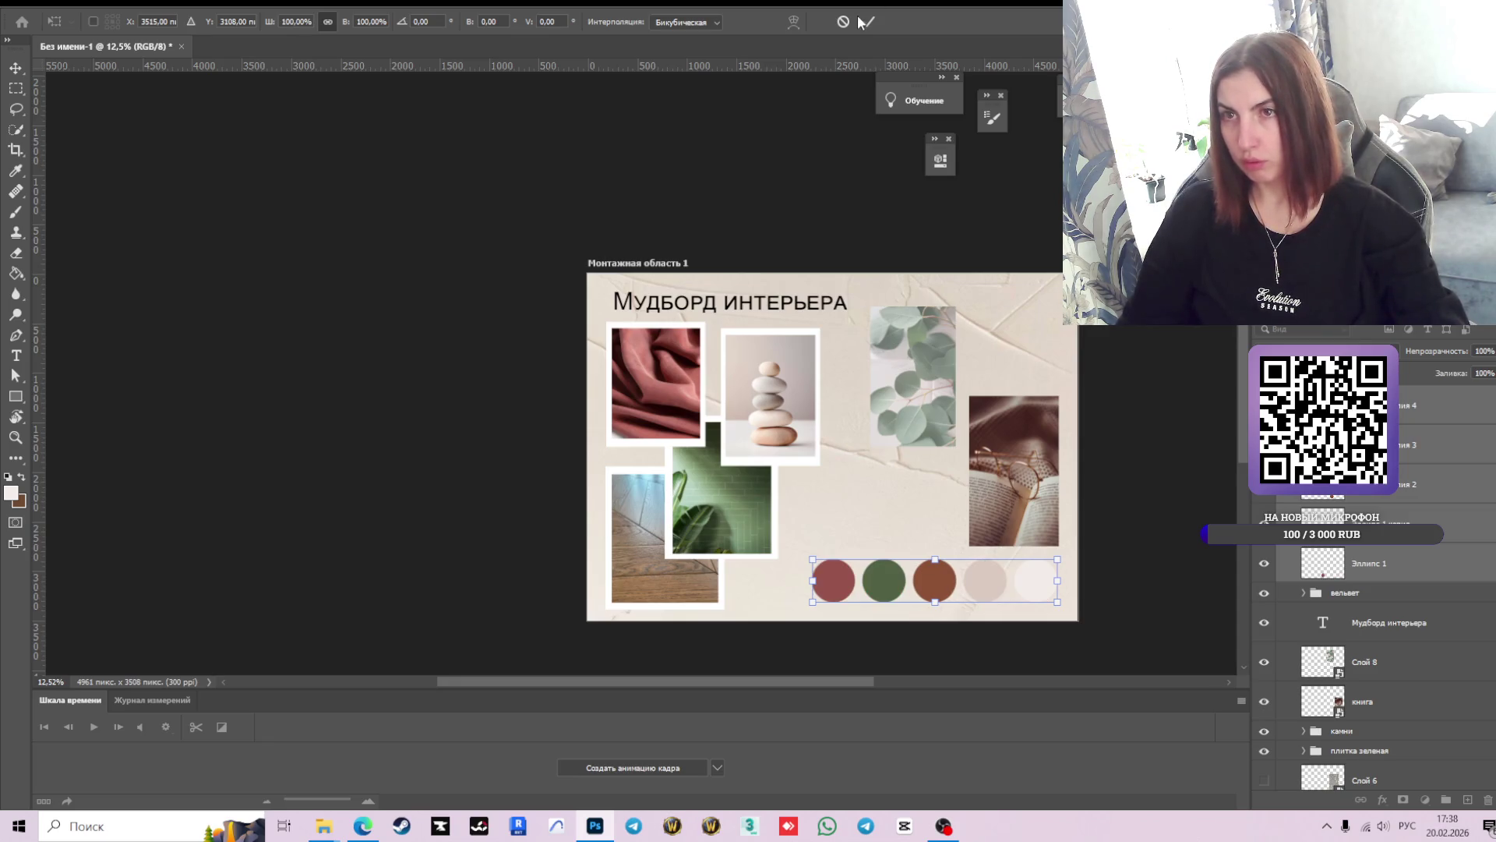
pyautogui.click(843, 23)
# - Move the row of colour circles slightly left and up on the board
pyautogui.moveTo(986, 584)
pyautogui.mouseDown()
pyautogui.moveTo(952, 578)
pyautogui.moveTo(972, 586)
pyautogui.mouseUp()
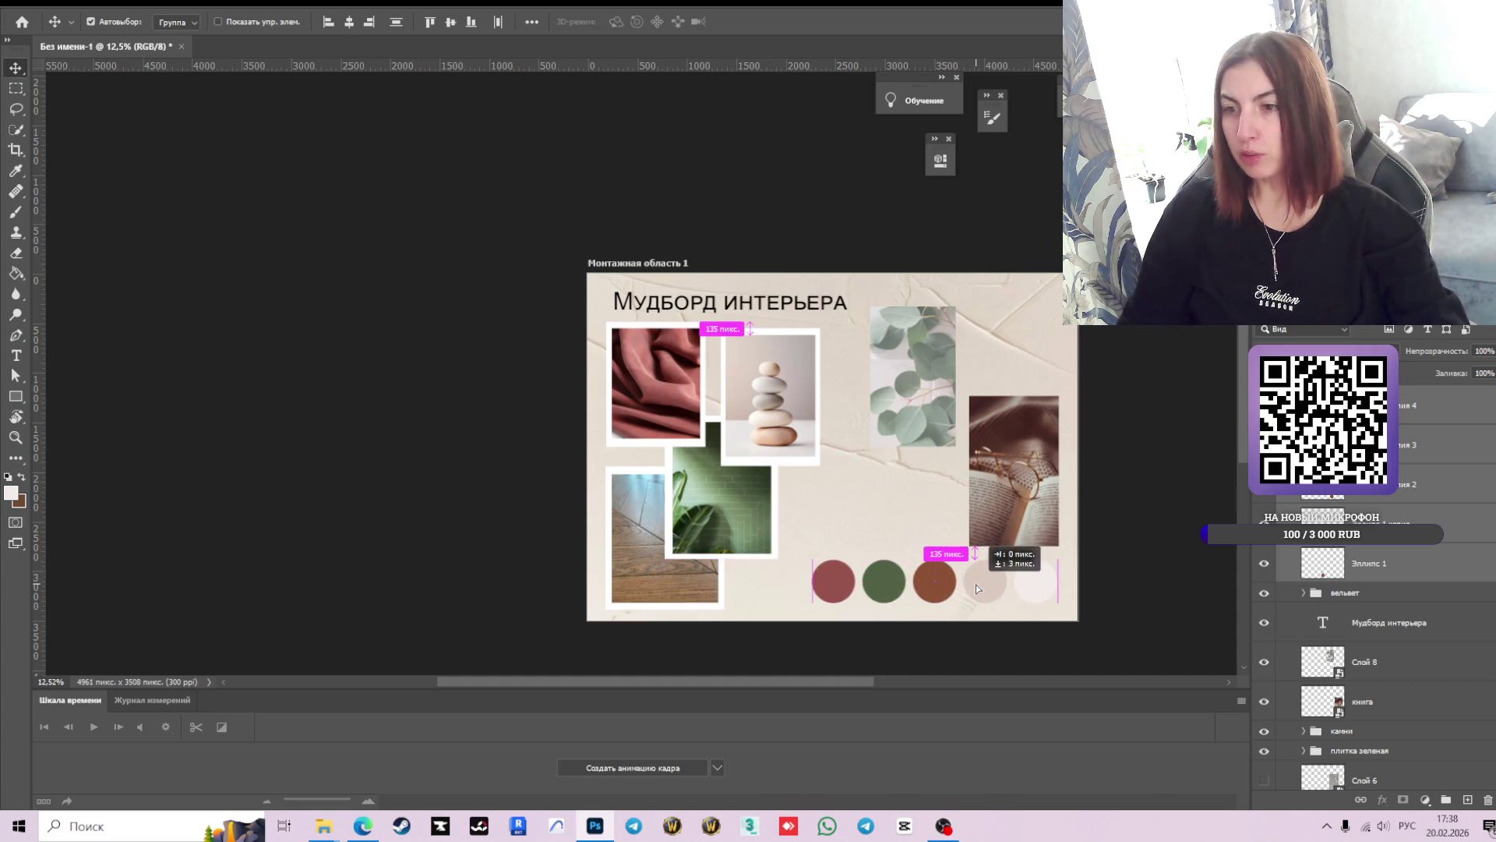
pyautogui.moveTo(973, 588); pyautogui.dragTo(974, 587)
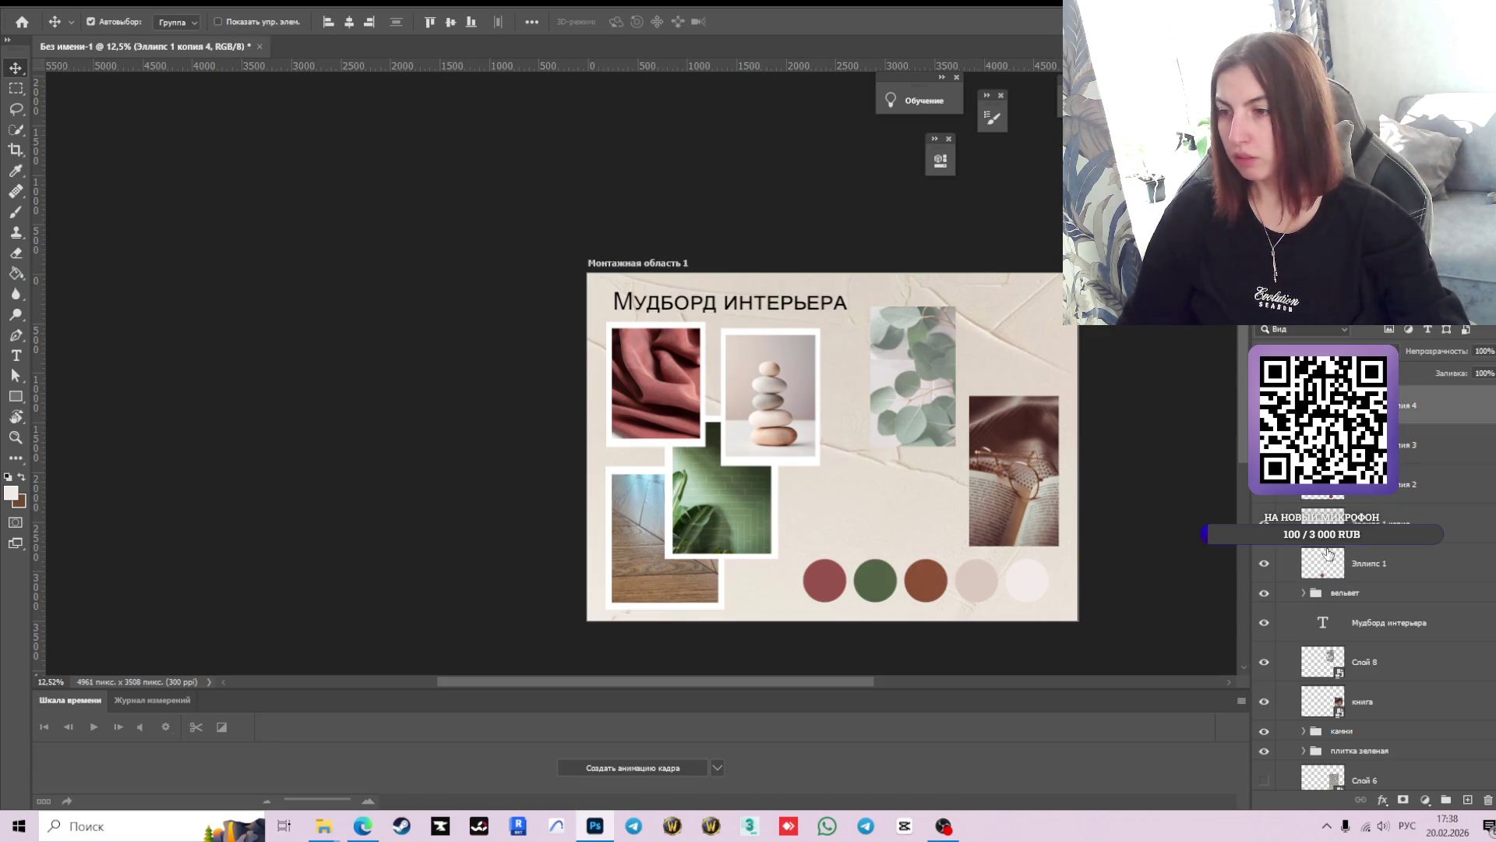
pyautogui.scroll(-2, 1293, 564)
pyautogui.scroll(-2, 1293, 565)
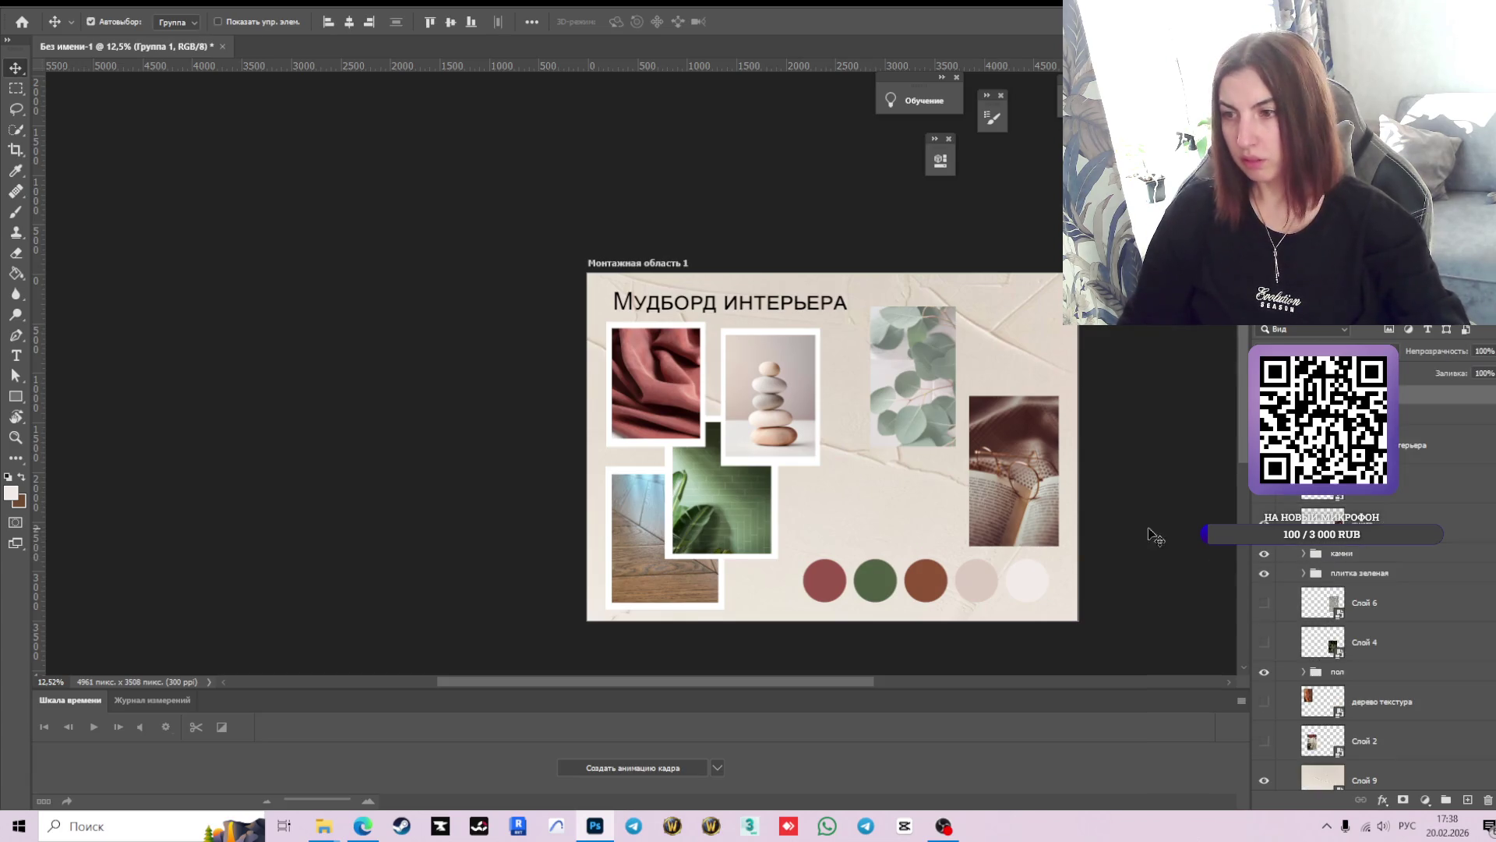
pyautogui.moveTo(926, 587); pyautogui.dragTo(923, 583)
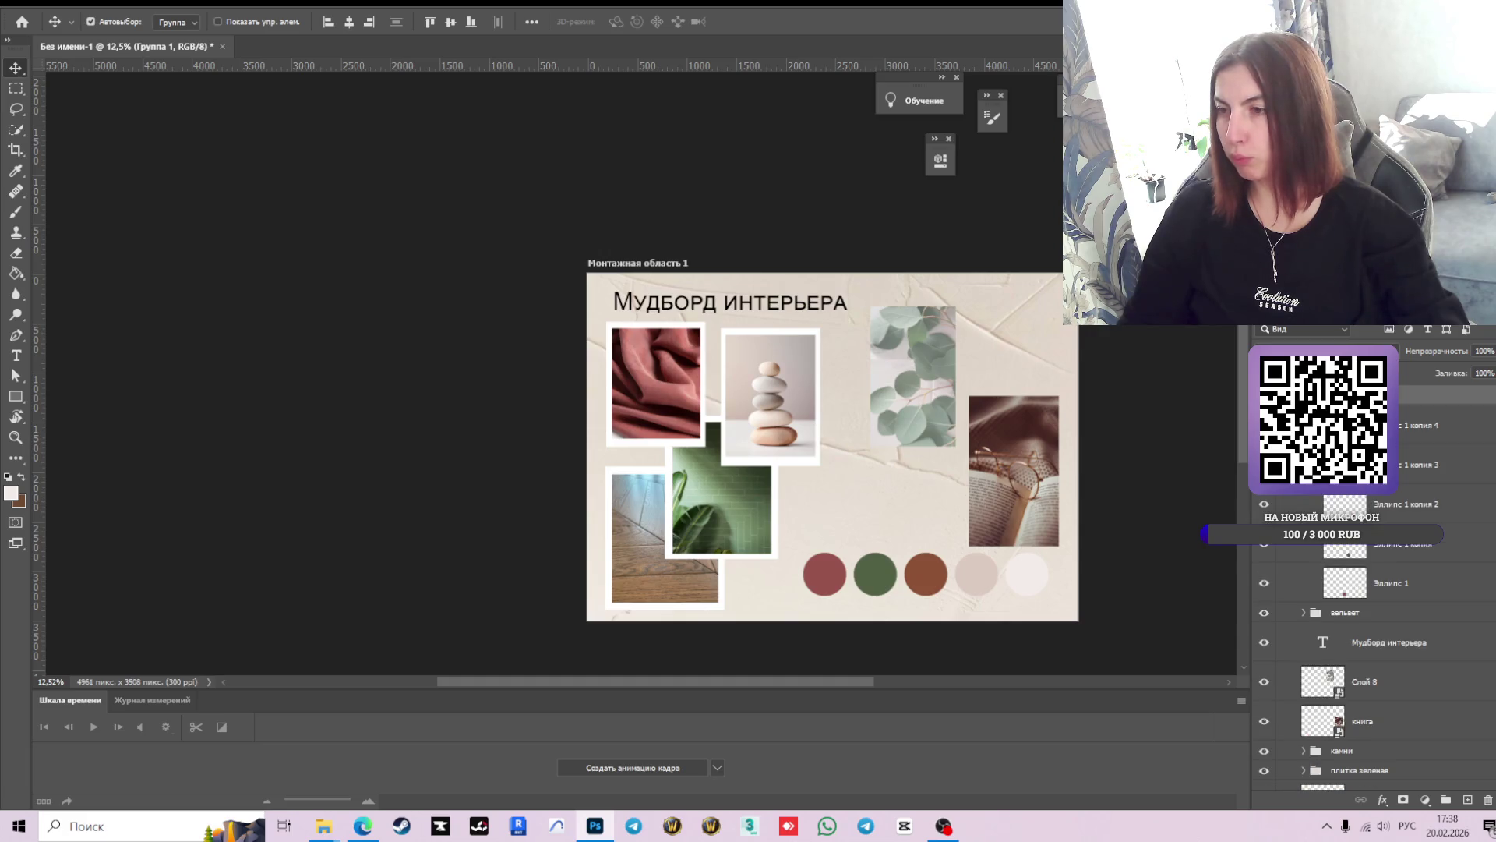
pyautogui.moveTo(939, 576); pyautogui.dragTo(945, 539)
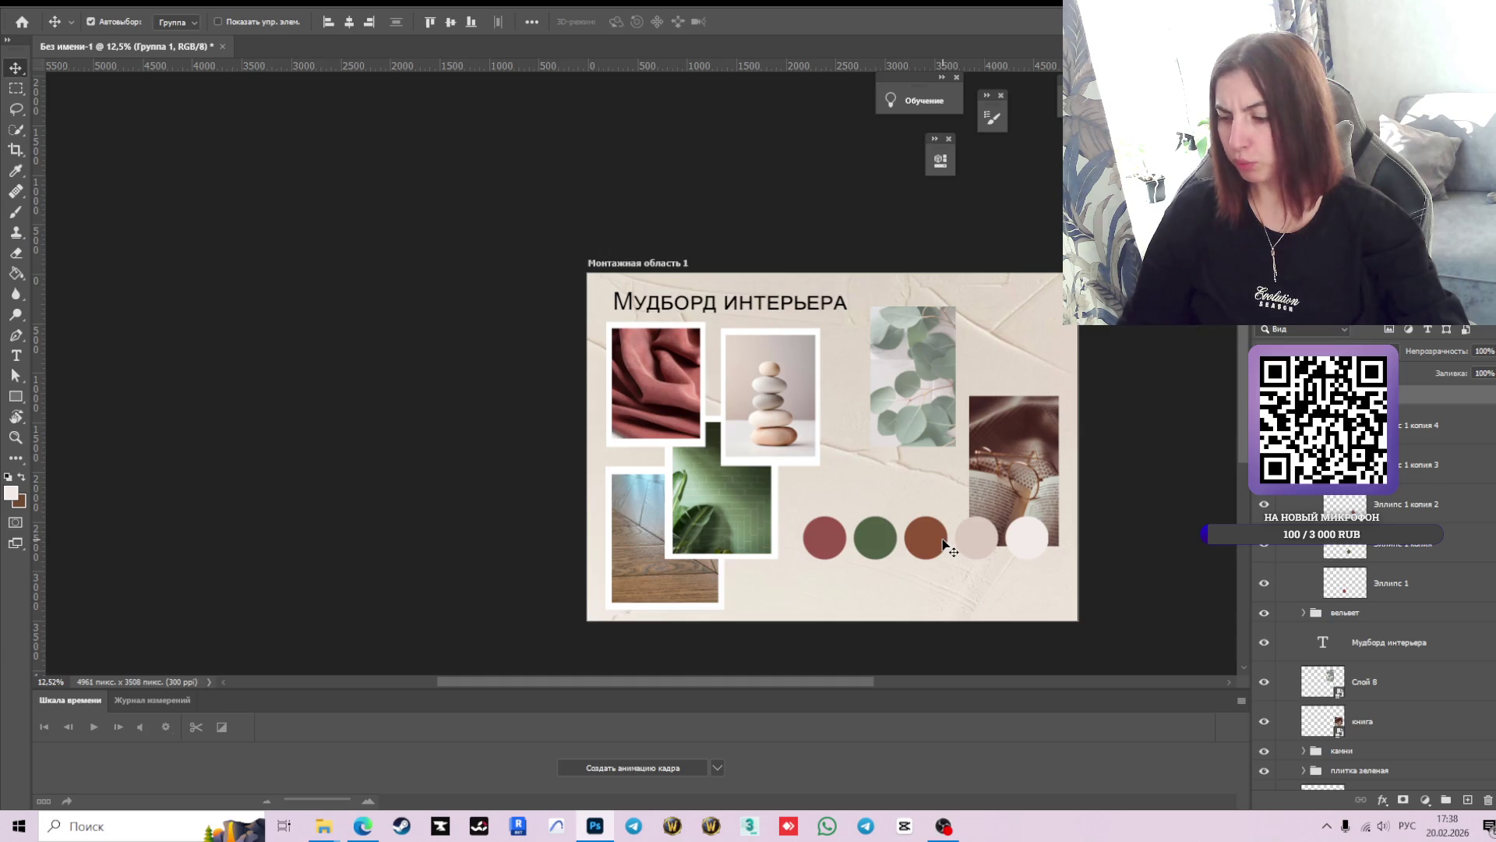
pyautogui.hotkey('ctrl', 'z')
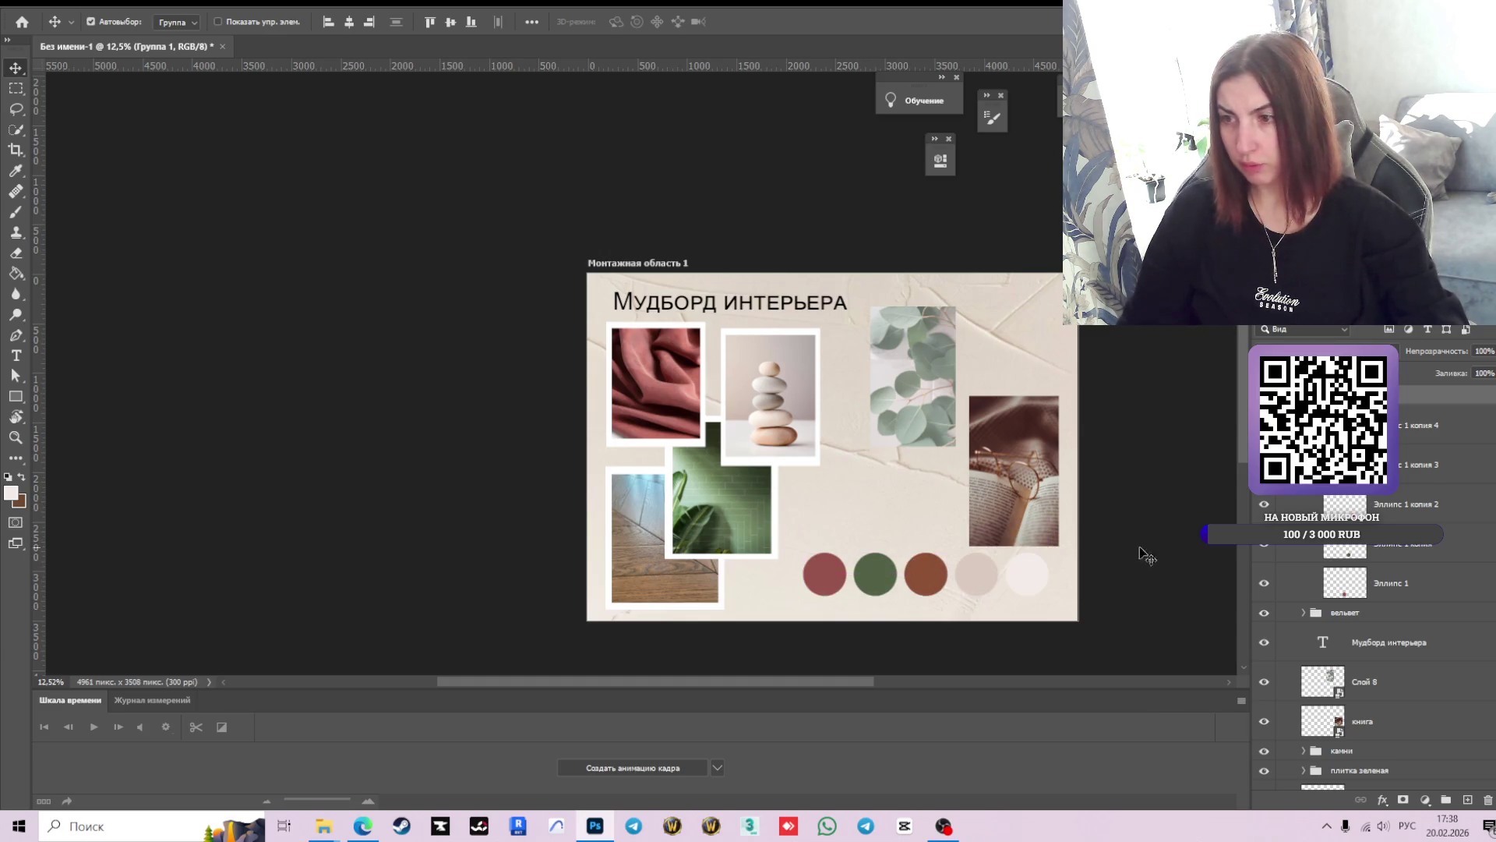
# - Try lifting the lightest circle onto the book photo, then undo so it stays in the row
pyautogui.click(1426, 424)
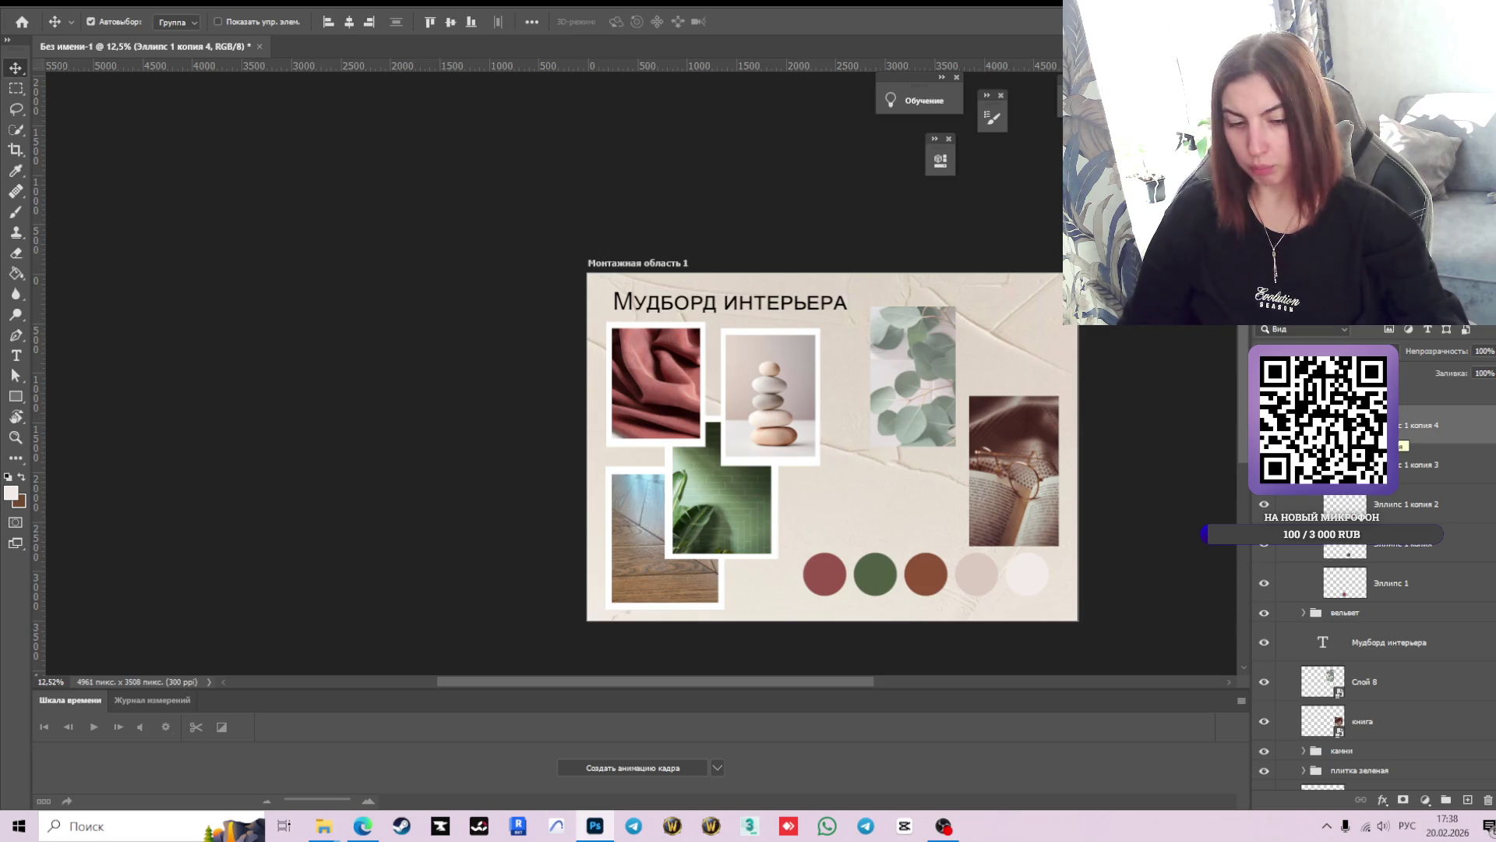
pyautogui.hotkey('ctrl', 't')
pyautogui.moveTo(1028, 578); pyautogui.dragTo(1029, 527)
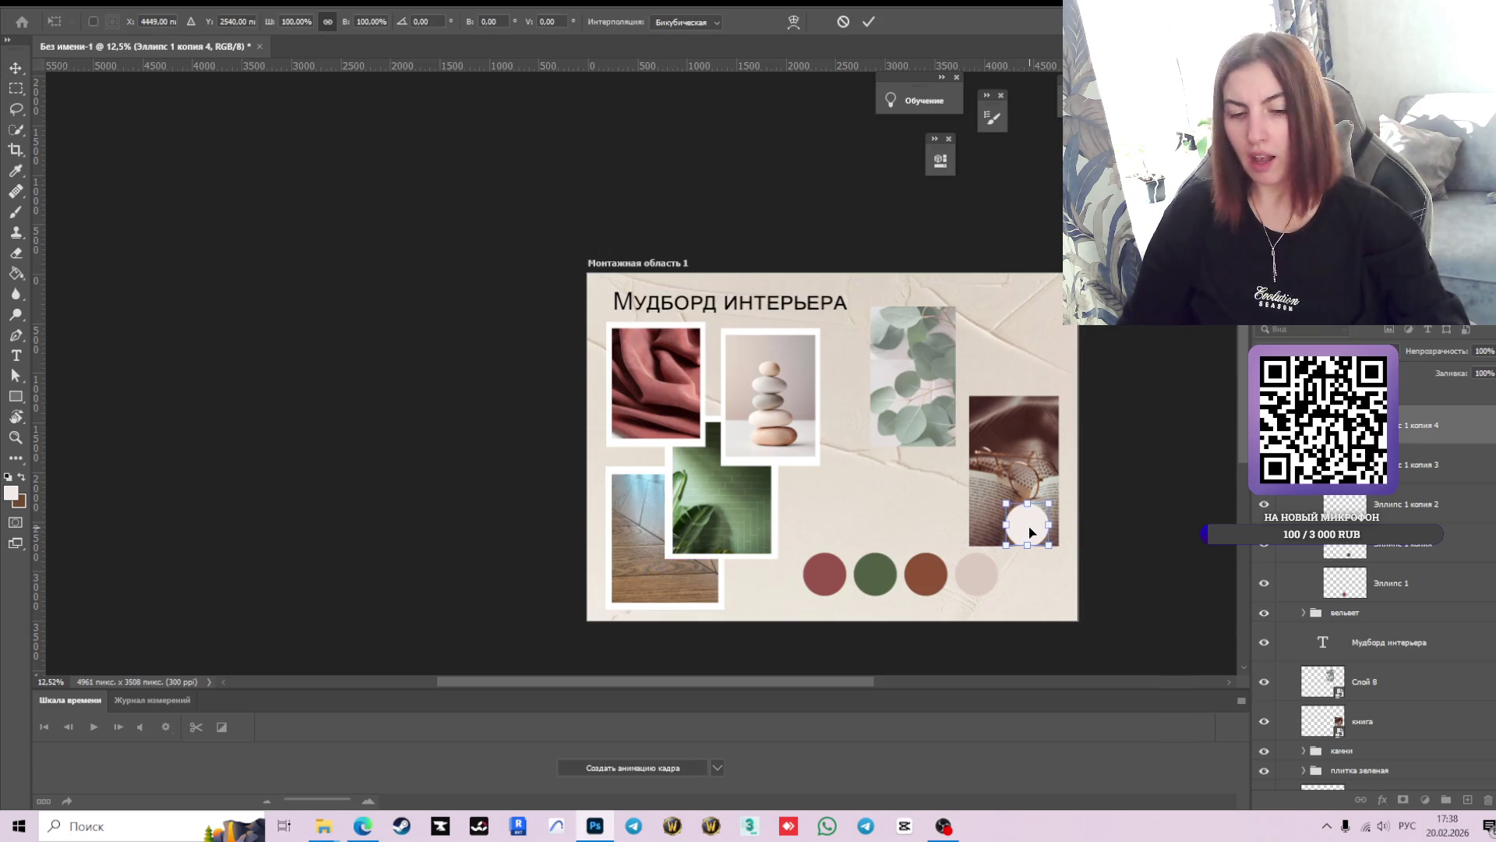
pyautogui.hotkey('ctrl', 'z')
pyautogui.press('Return')
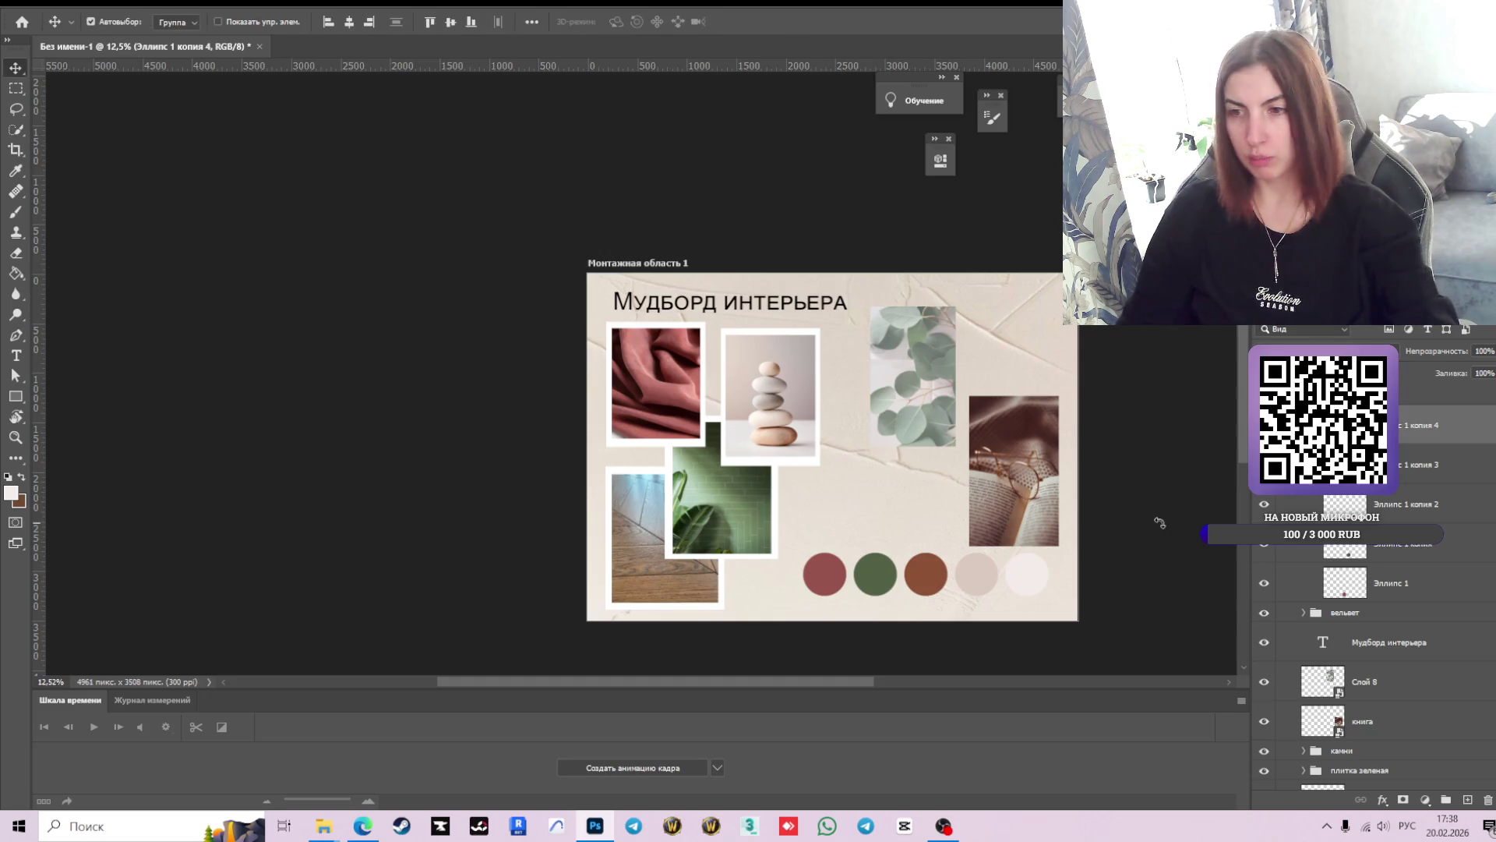
pyautogui.scroll(1, 1048, 579)
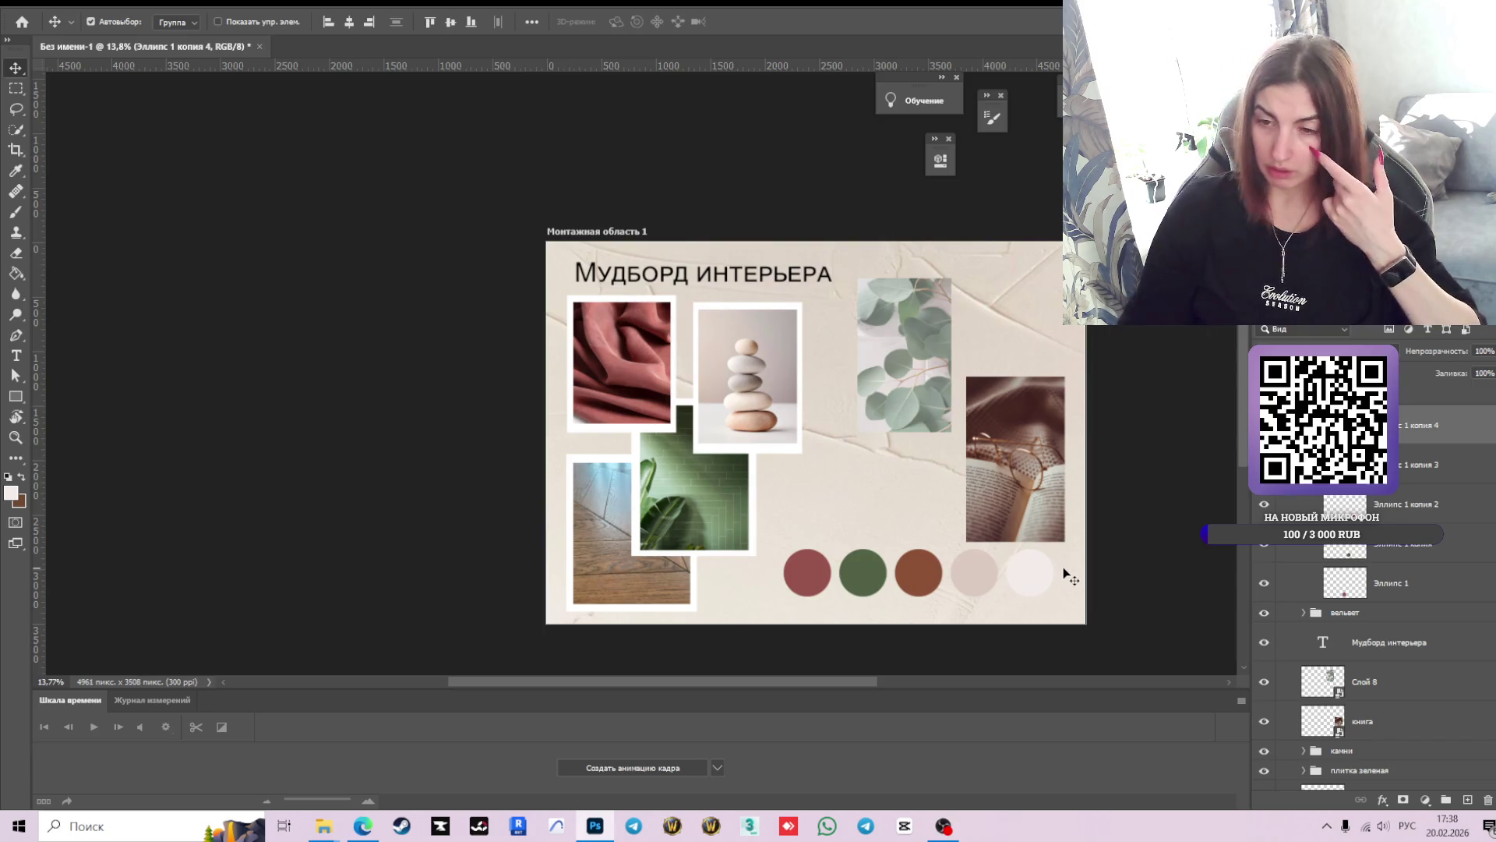
# - Draw a rounded rectangle around the row of colour circles
pyautogui.click(16, 398)
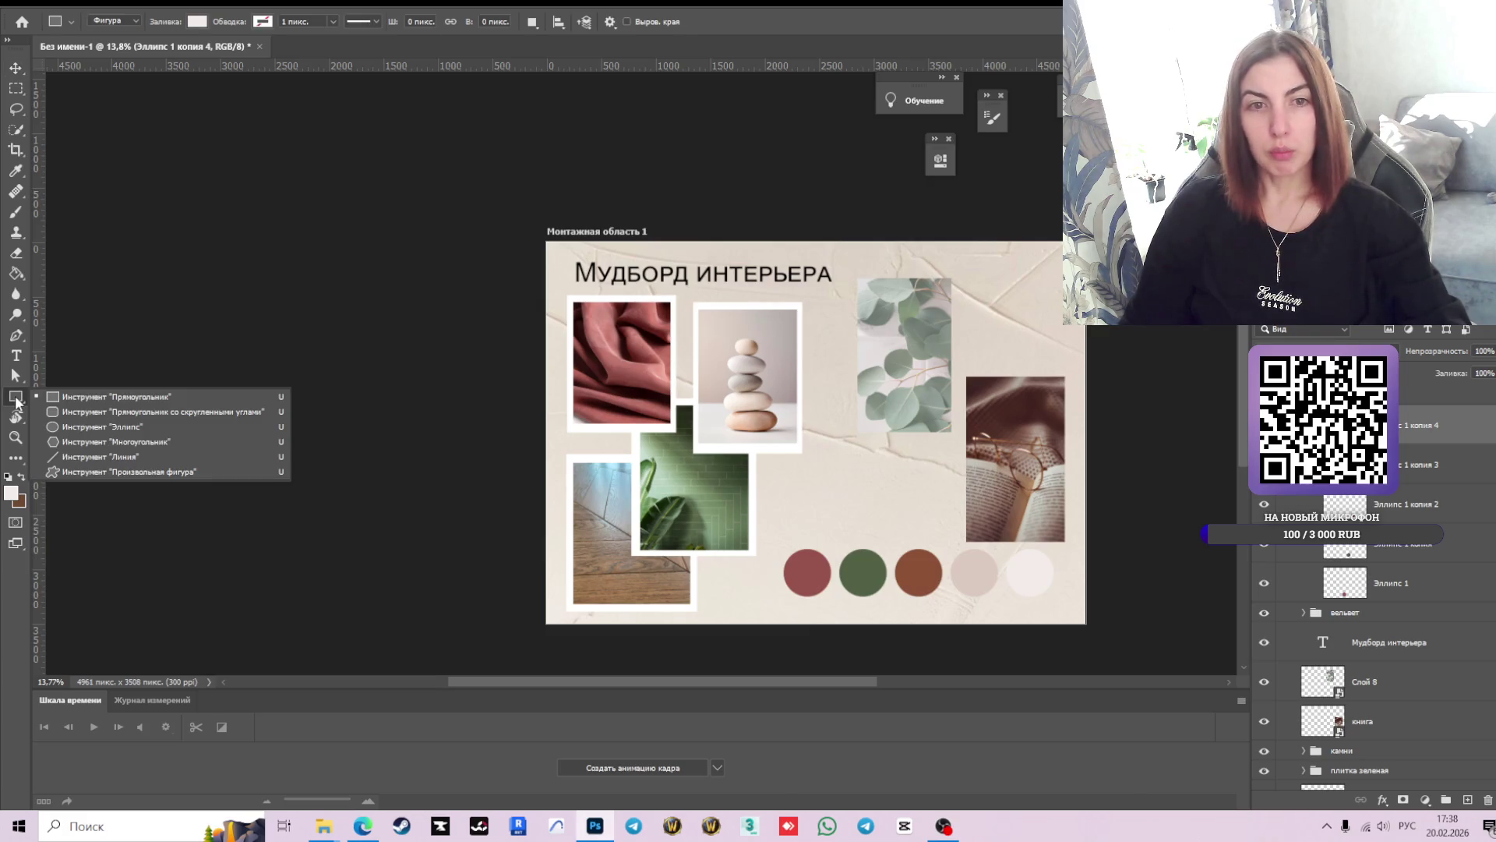
pyautogui.click(93, 410)
pyautogui.scroll(1, 1059, 621)
pyautogui.scroll(1, 1059, 620)
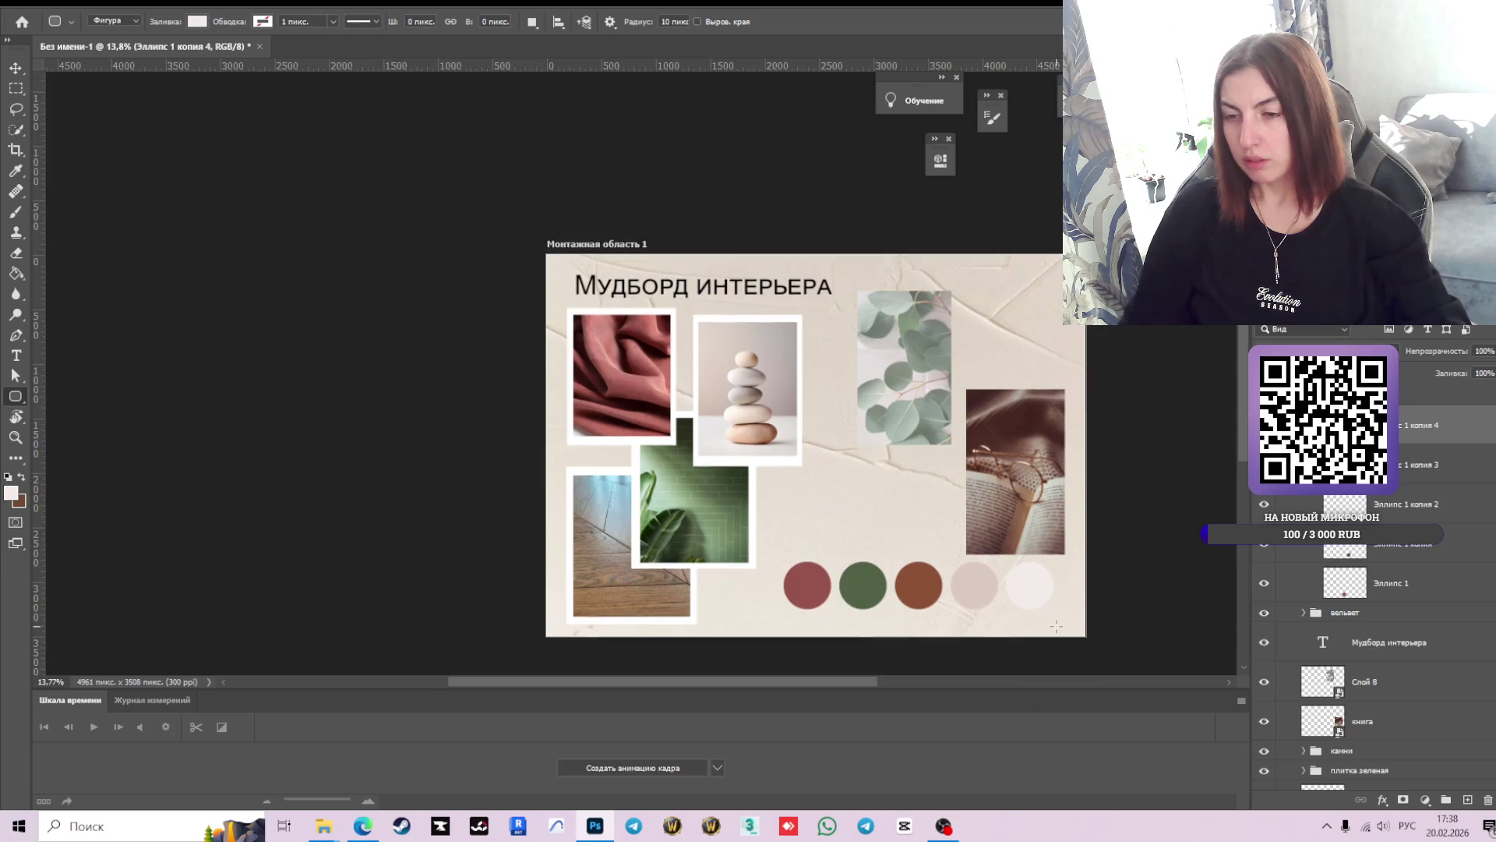
pyautogui.scroll(1, 1057, 613)
pyautogui.scroll(1, 1139, 646)
pyautogui.moveTo(1120, 651); pyautogui.dragTo(405, 433)
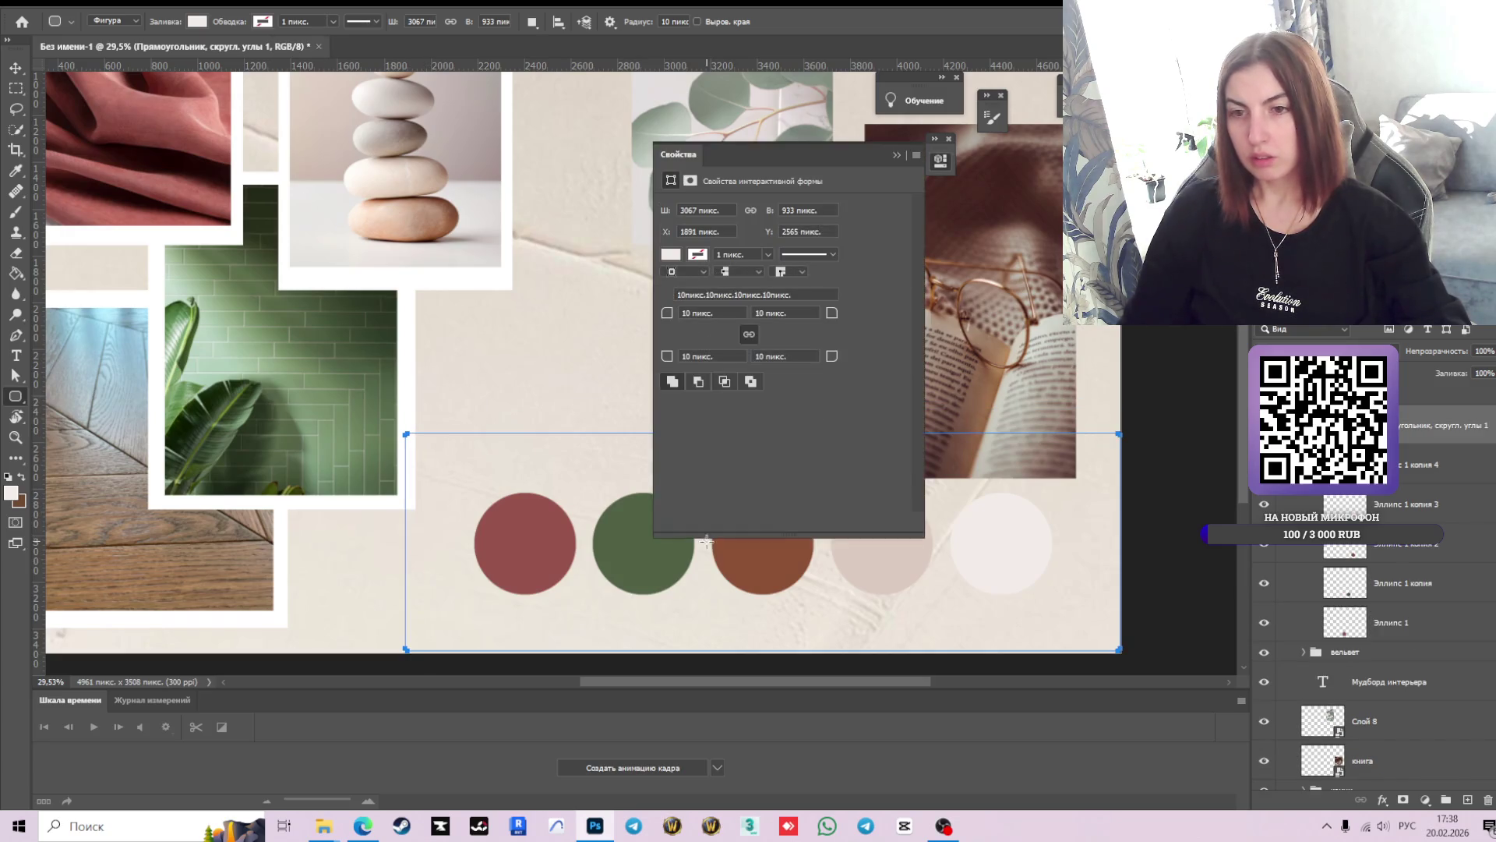
# - Place the rounded rectangle layer beneath the circles and lower its opacity to 23%
pyautogui.click(896, 156)
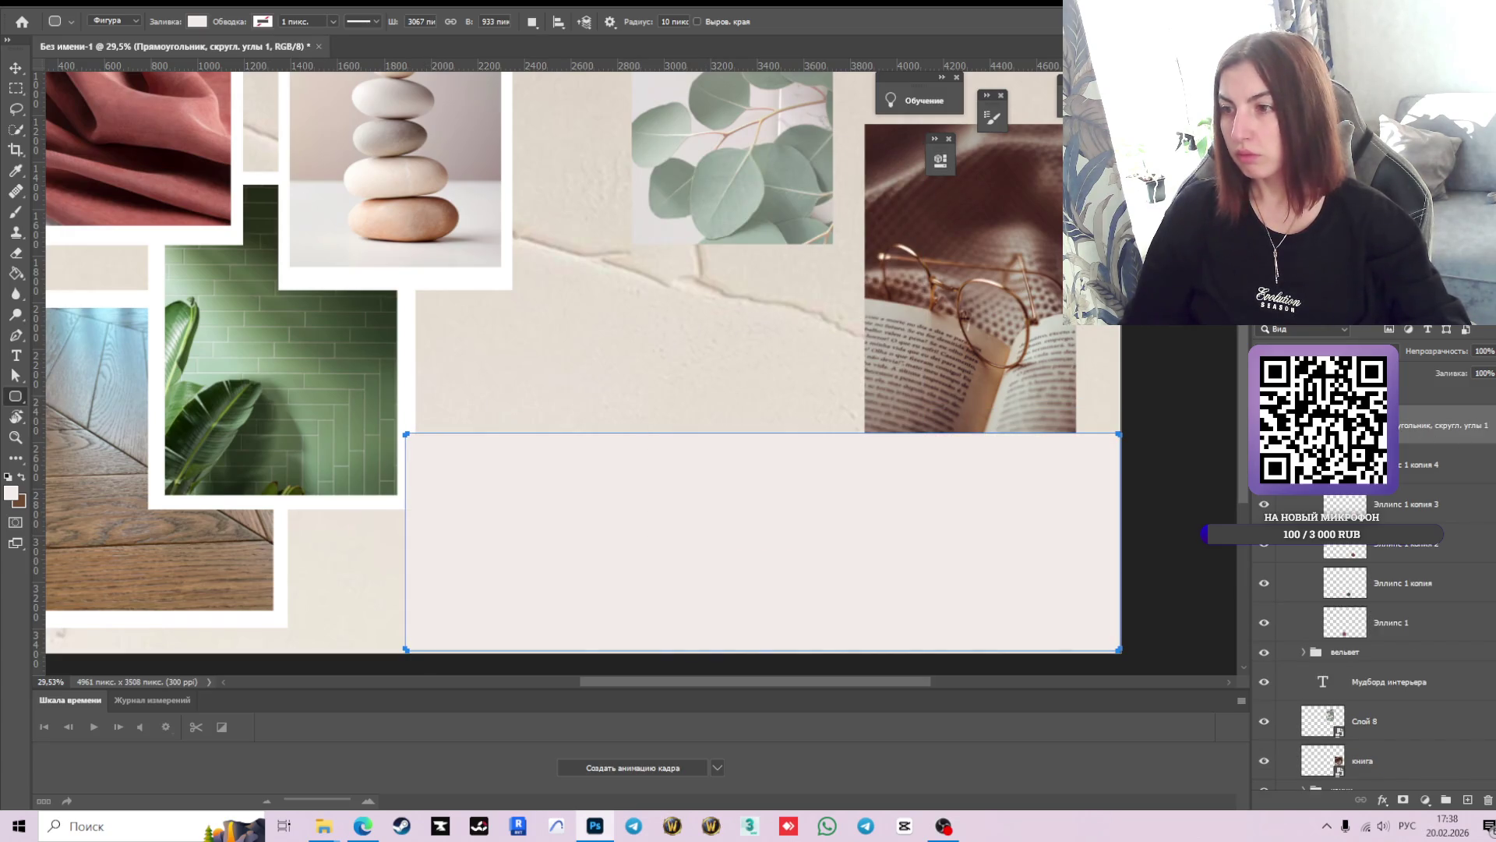
pyautogui.moveTo(1325, 425); pyautogui.dragTo(1343, 649)
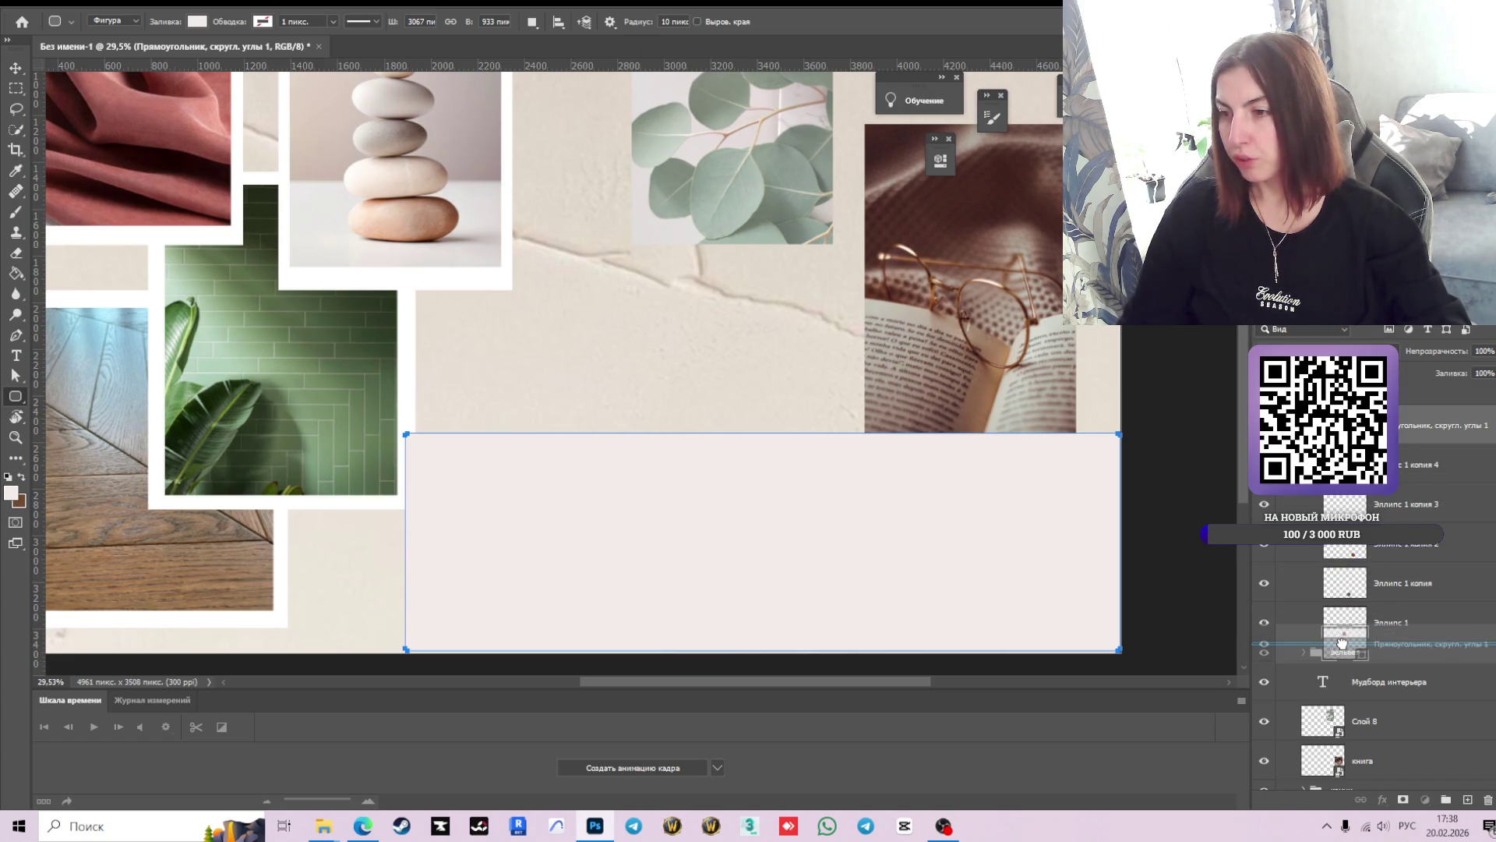
pyautogui.scroll(-2, 922, 540)
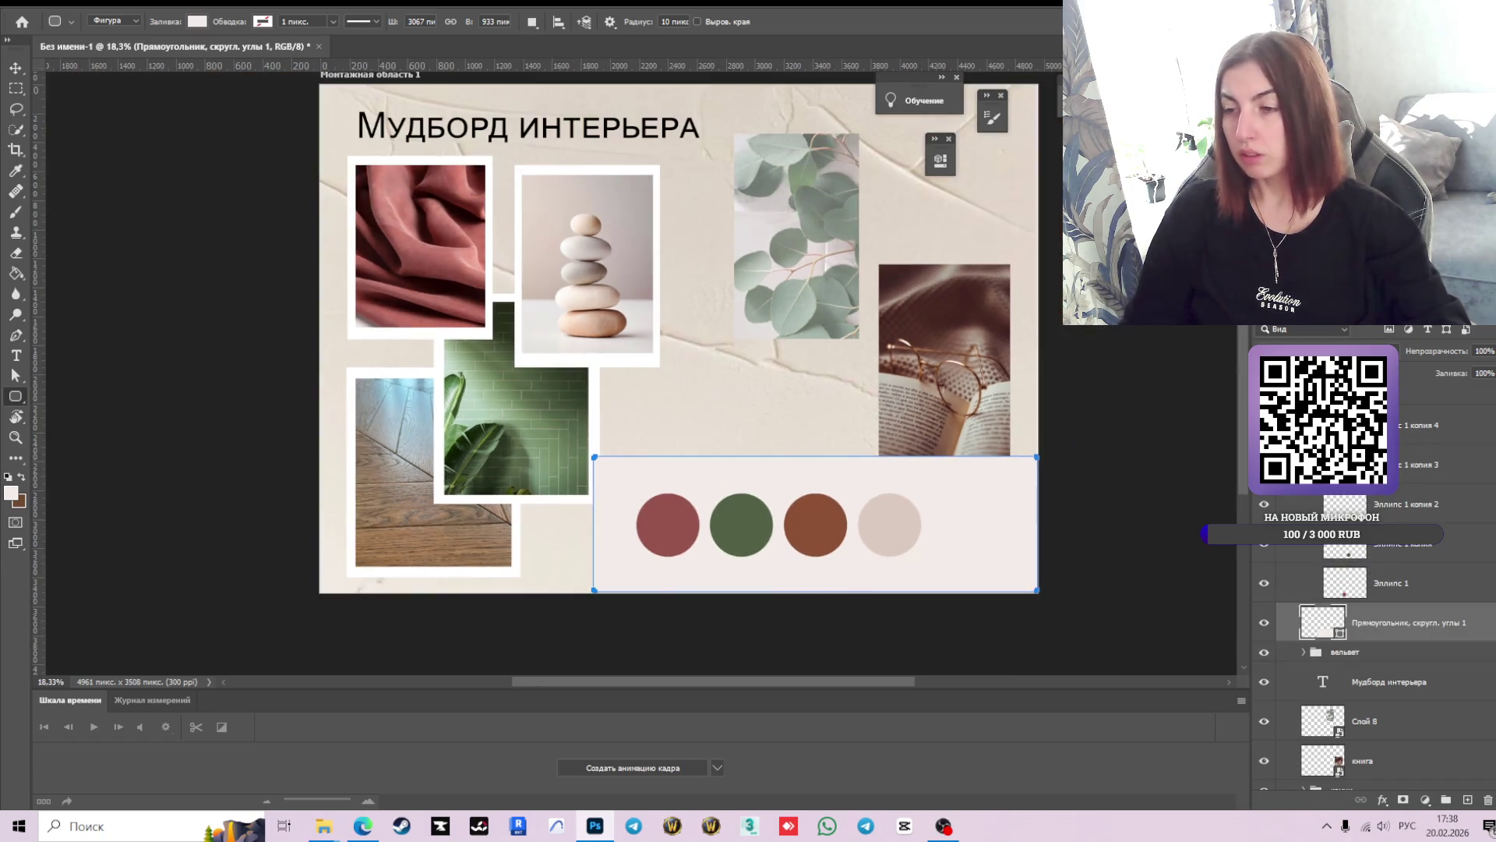
pyautogui.click(1490, 351)
pyautogui.moveTo(1487, 369); pyautogui.dragTo(1449, 372)
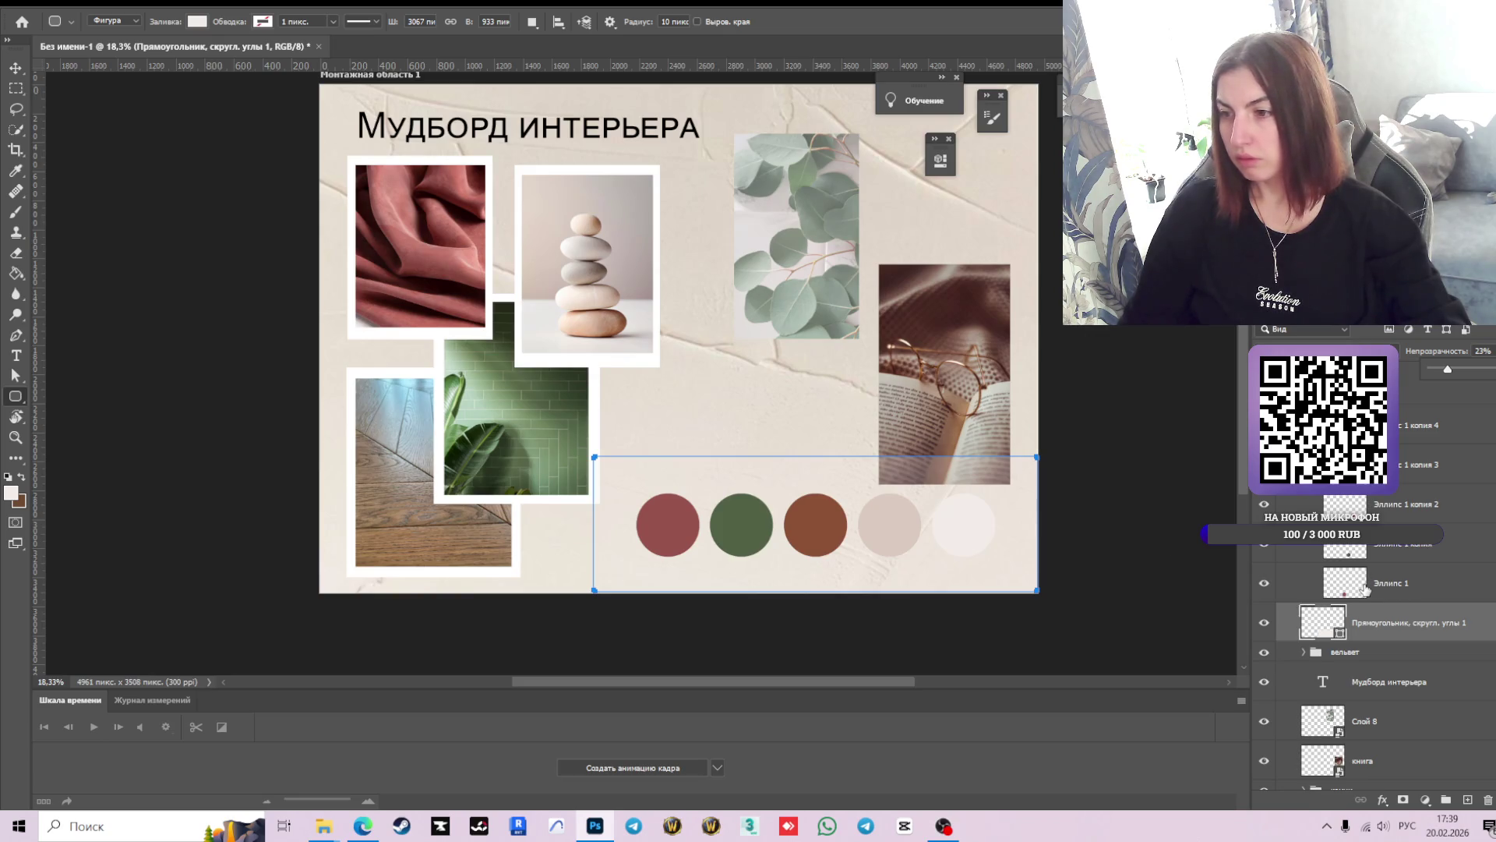
pyautogui.scroll(1, 1365, 590)
pyautogui.scroll(-5, 1372, 654)
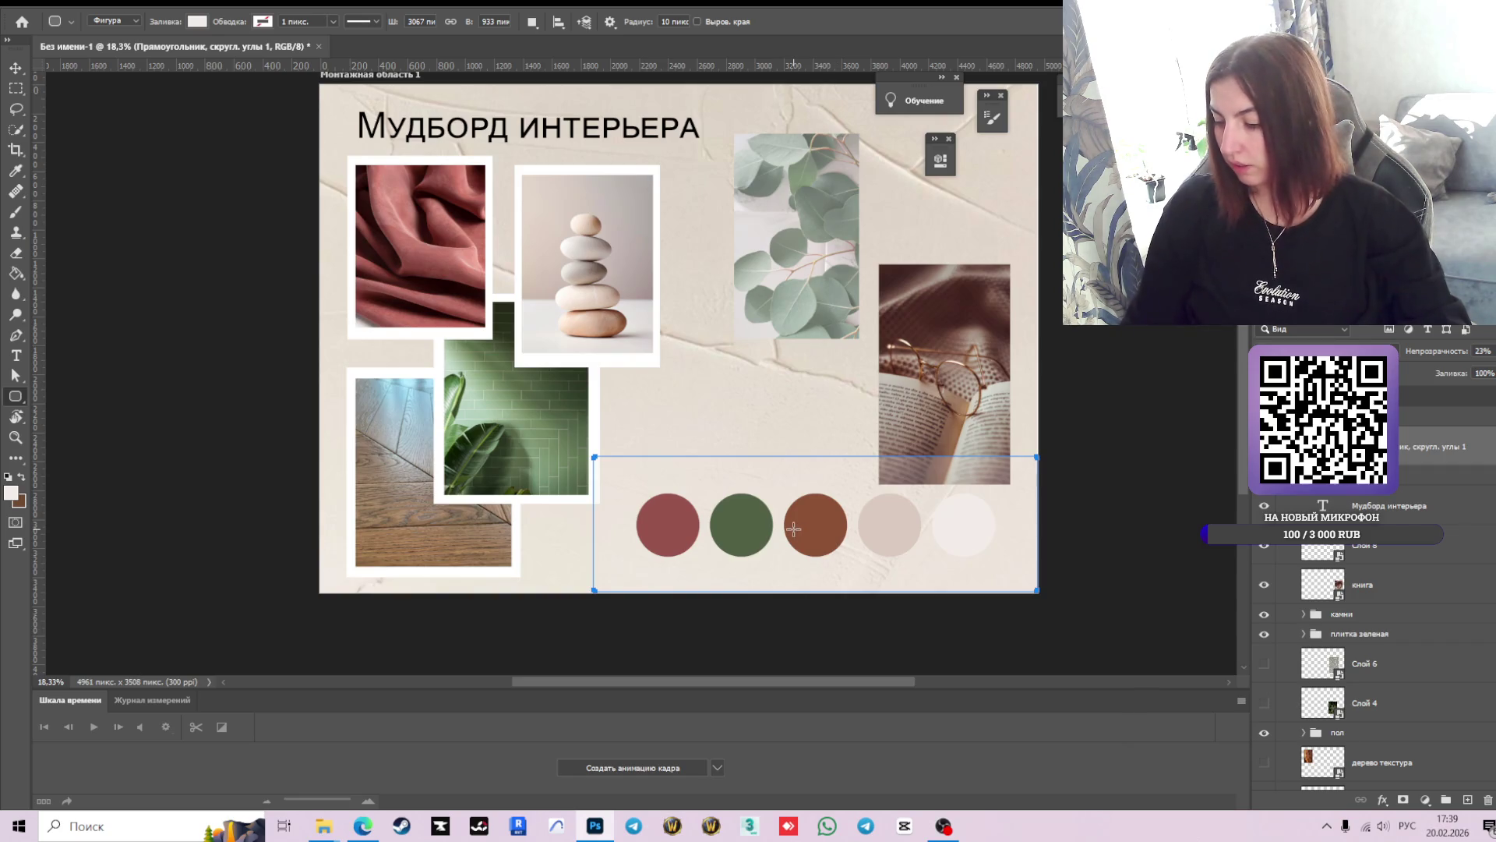
pyautogui.scroll(-1, 793, 528)
pyautogui.press('v')
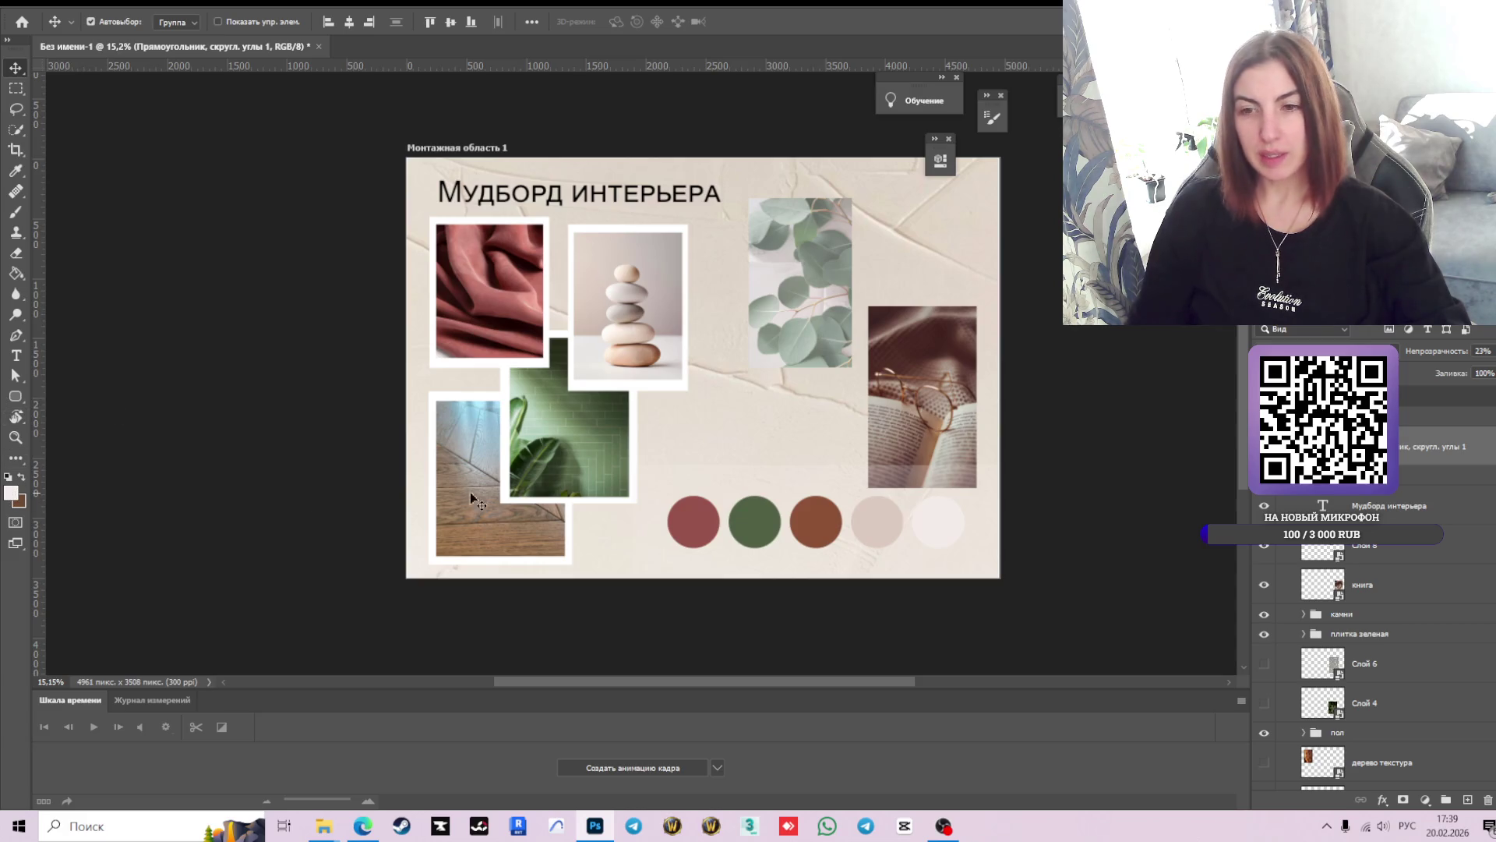
pyautogui.click(938, 529)
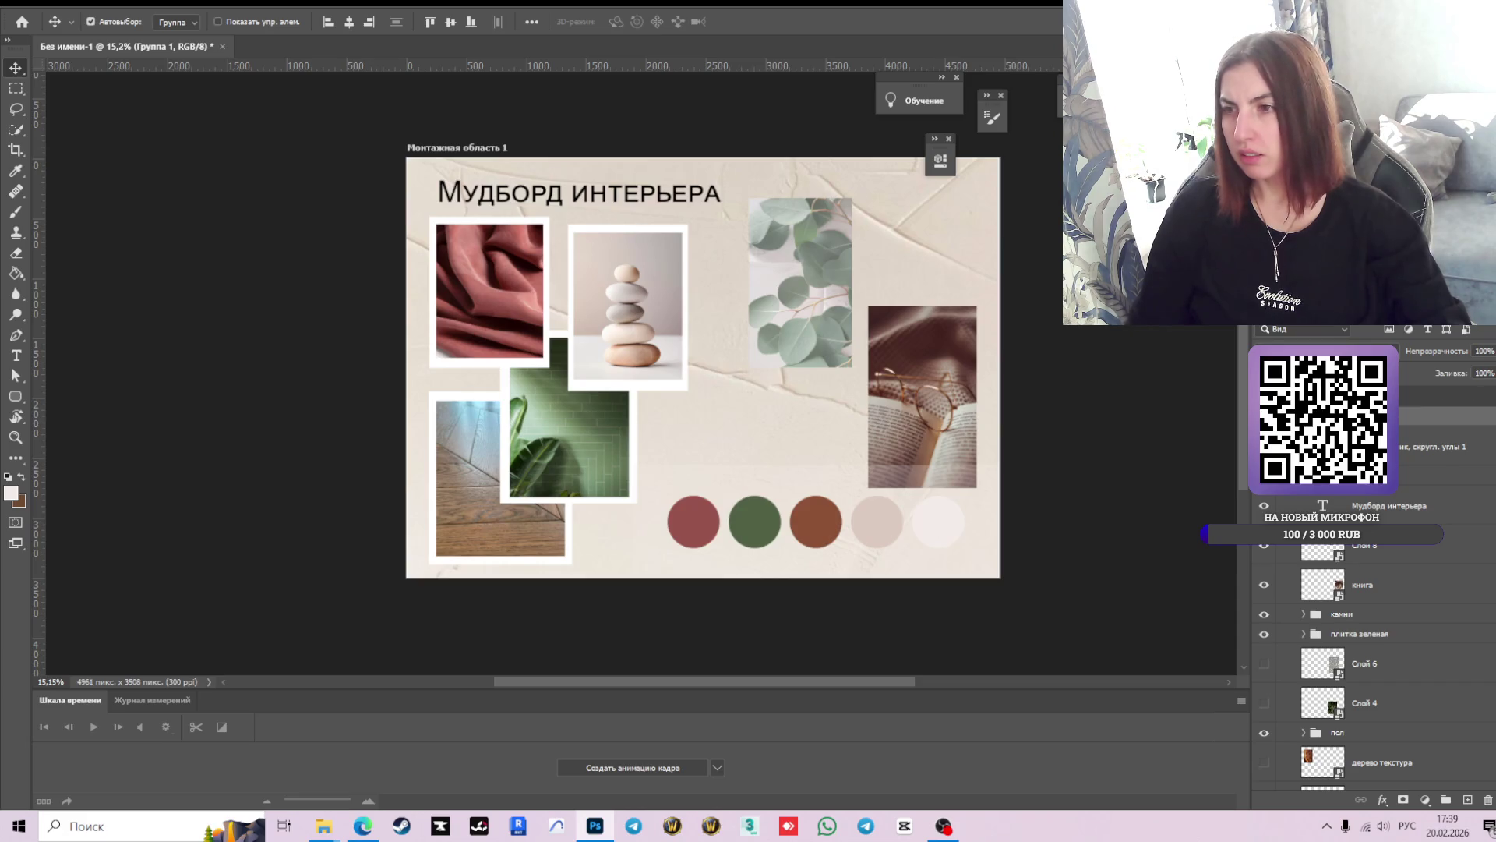
pyautogui.scroll(3, 1364, 623)
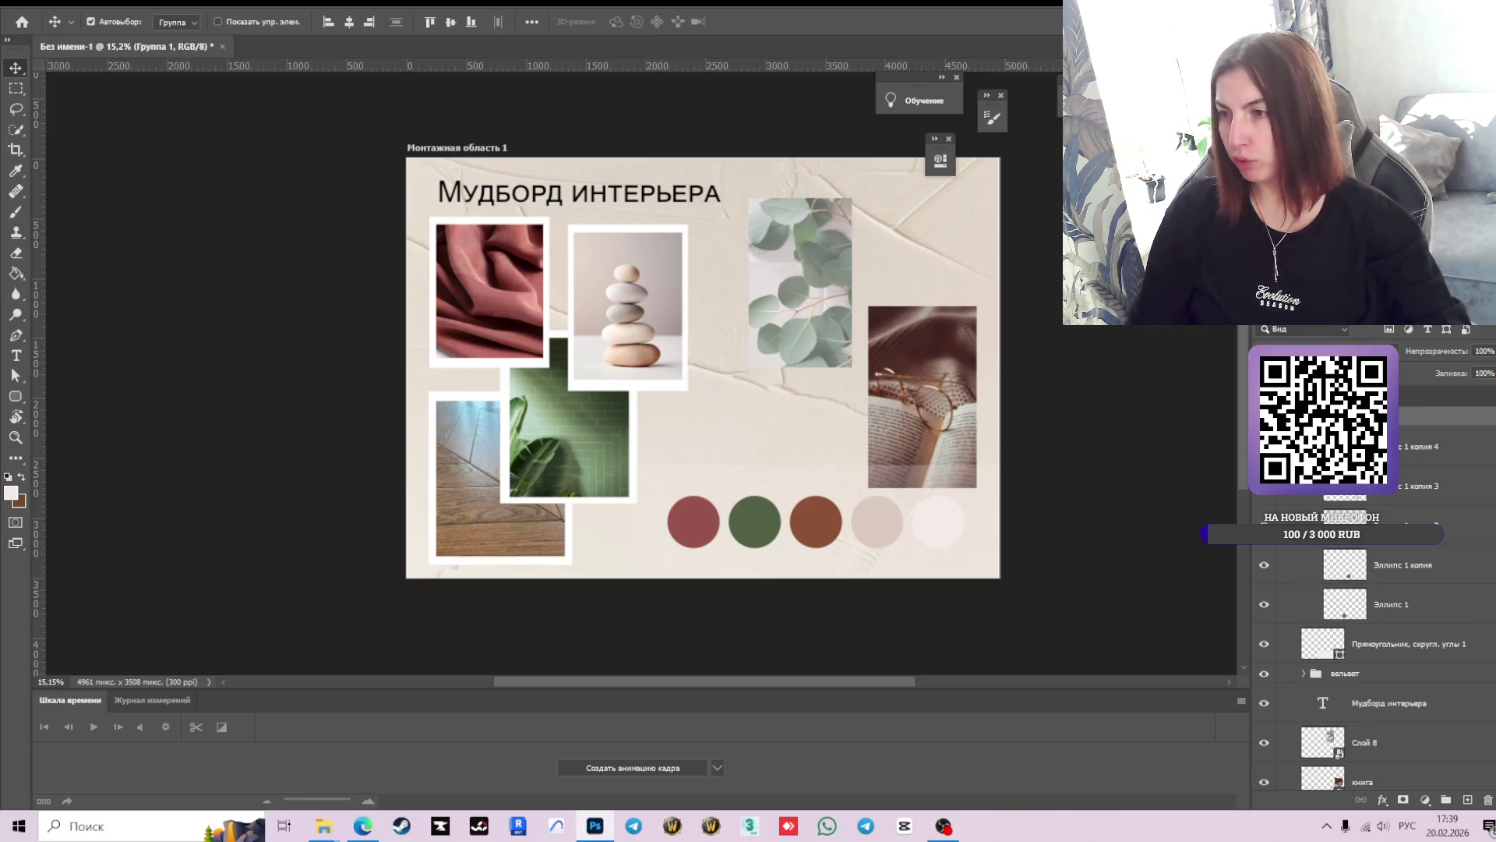
# - In Layer Style for 'Эллипс 1 копия 4', enable a stroke and uncheck the drop shadow
pyautogui.click(1356, 446)
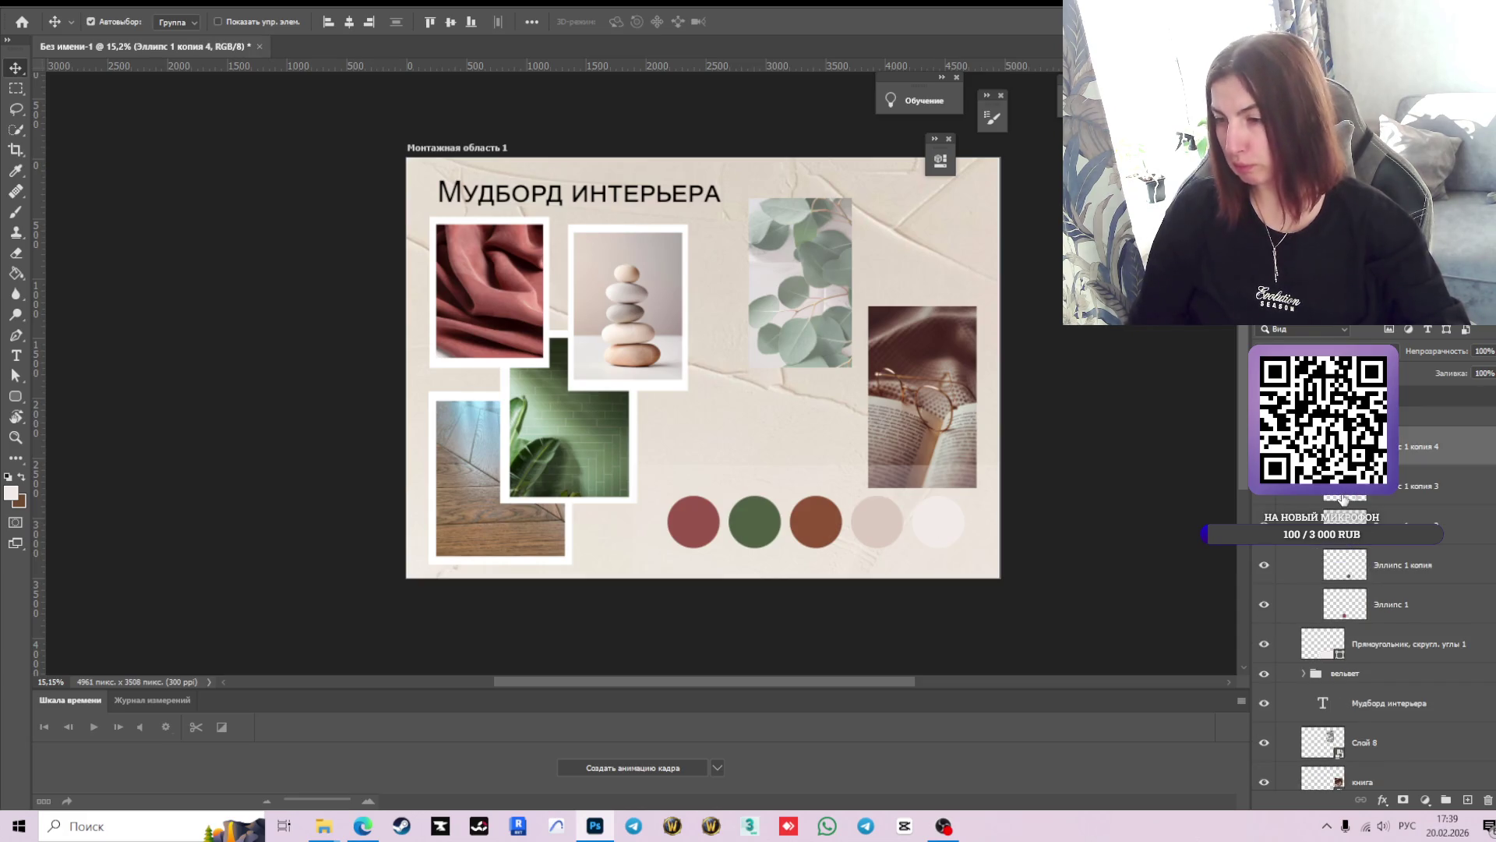
pyautogui.click(1384, 803)
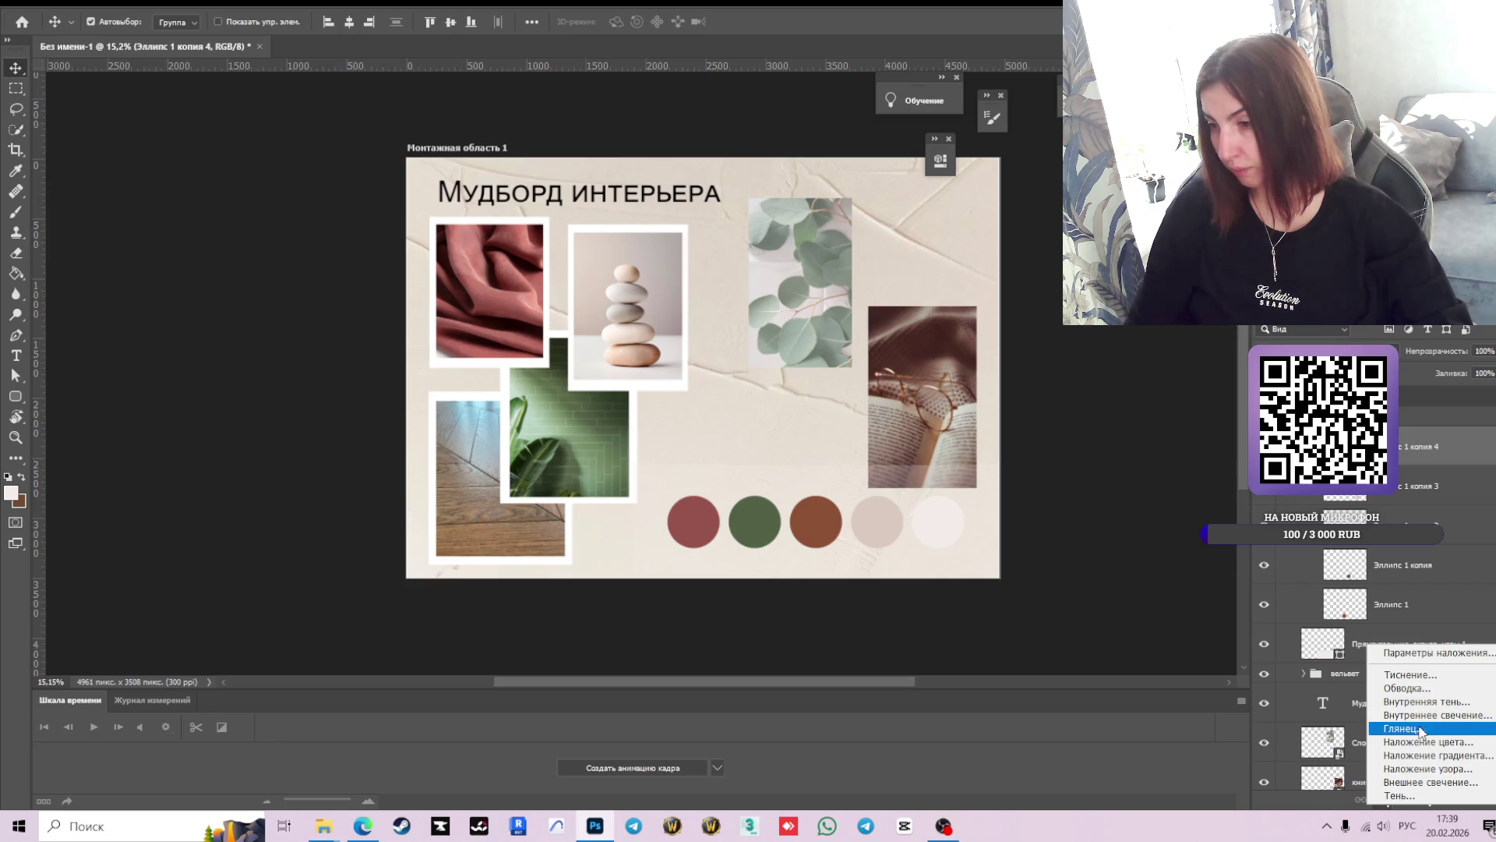
pyautogui.click(1399, 796)
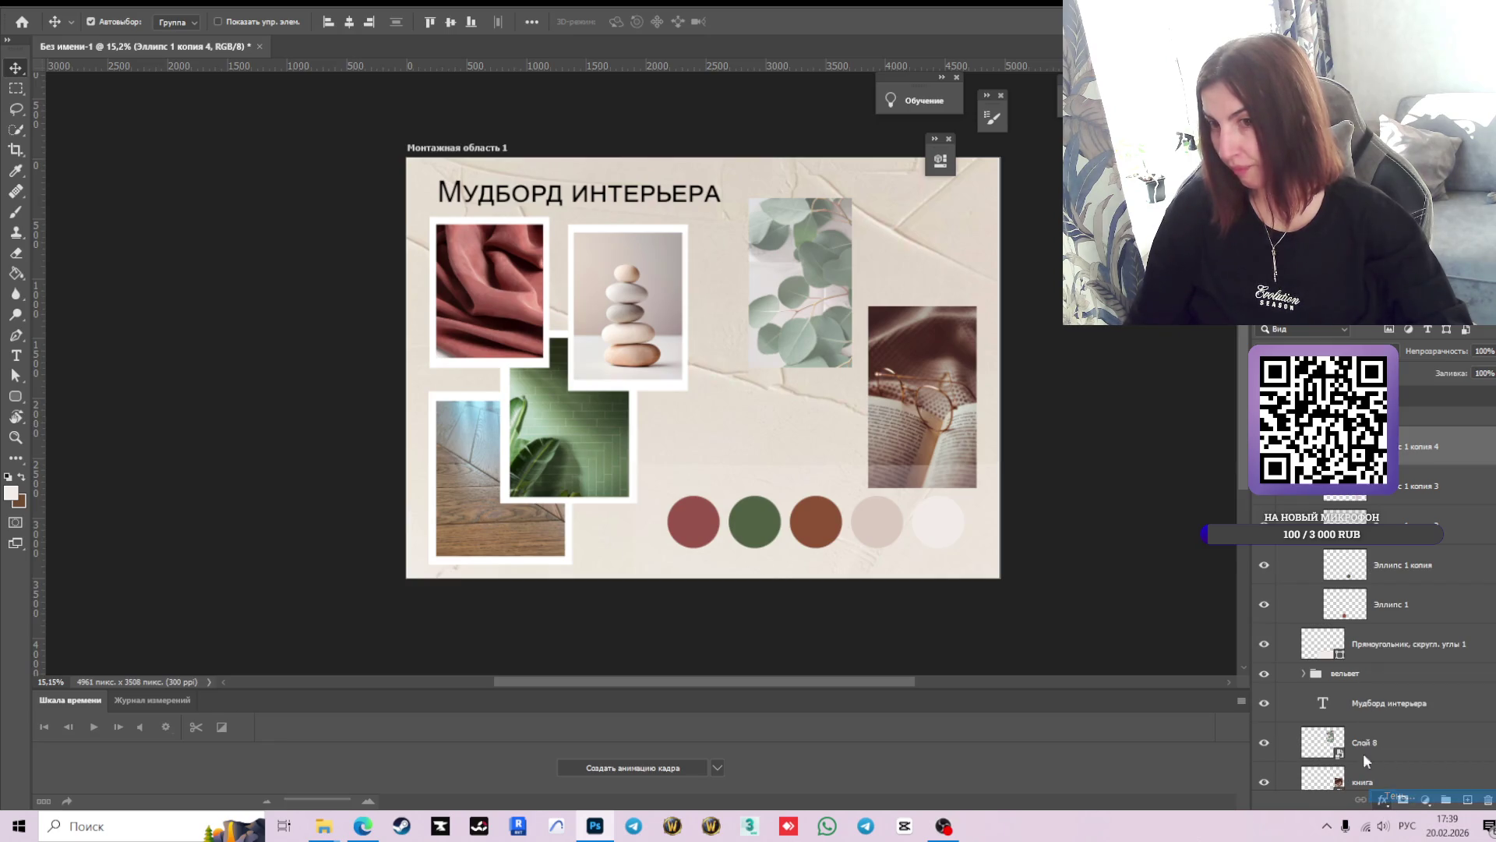
pyautogui.moveTo(530, 527)
pyautogui.mouseDown()
pyautogui.moveTo(494, 529)
pyautogui.moveTo(497, 223)
pyautogui.mouseUp()
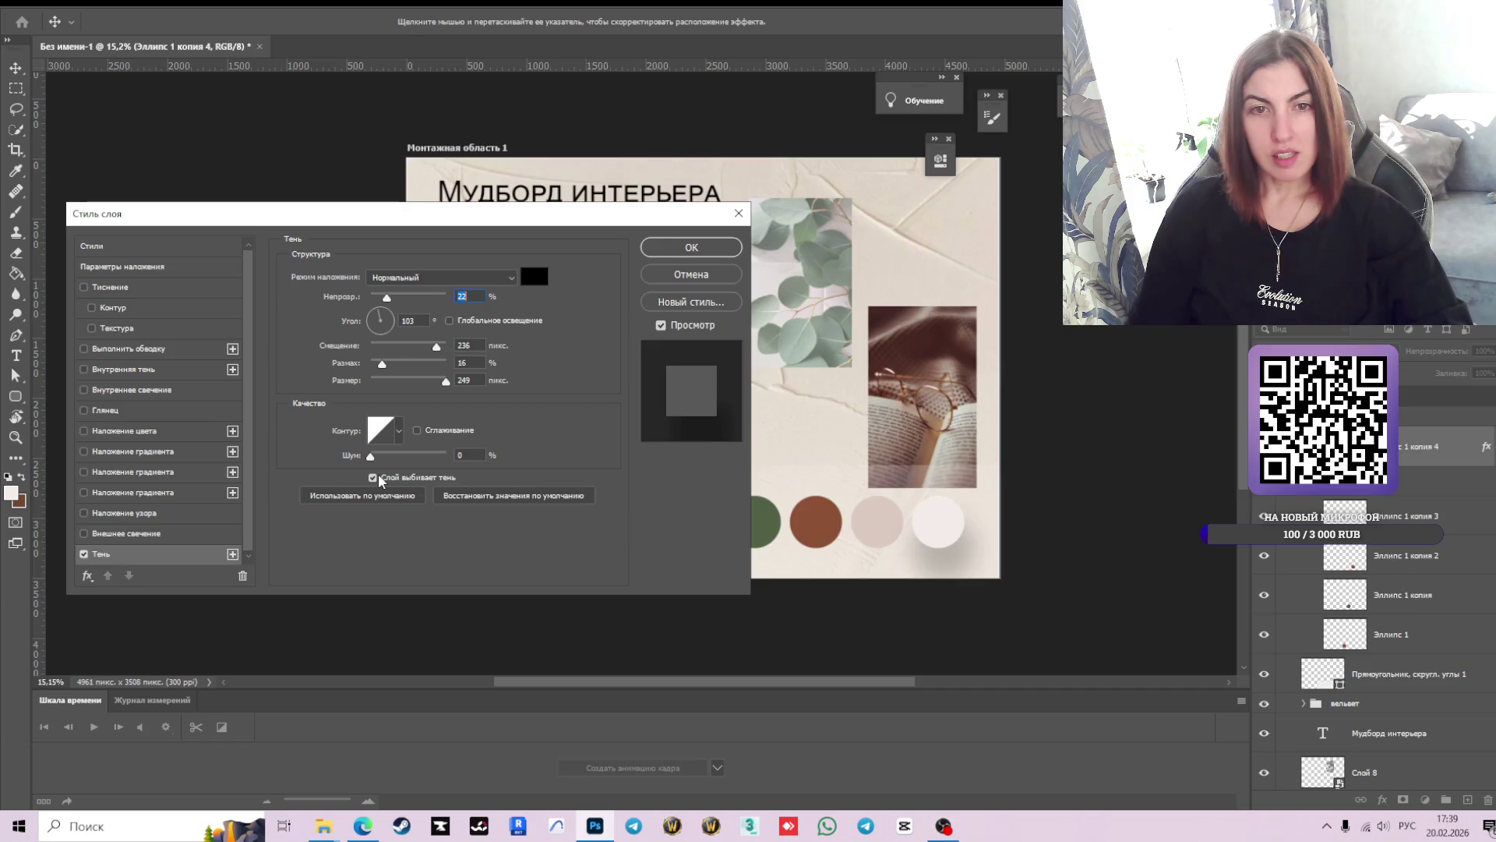
pyautogui.click(84, 349)
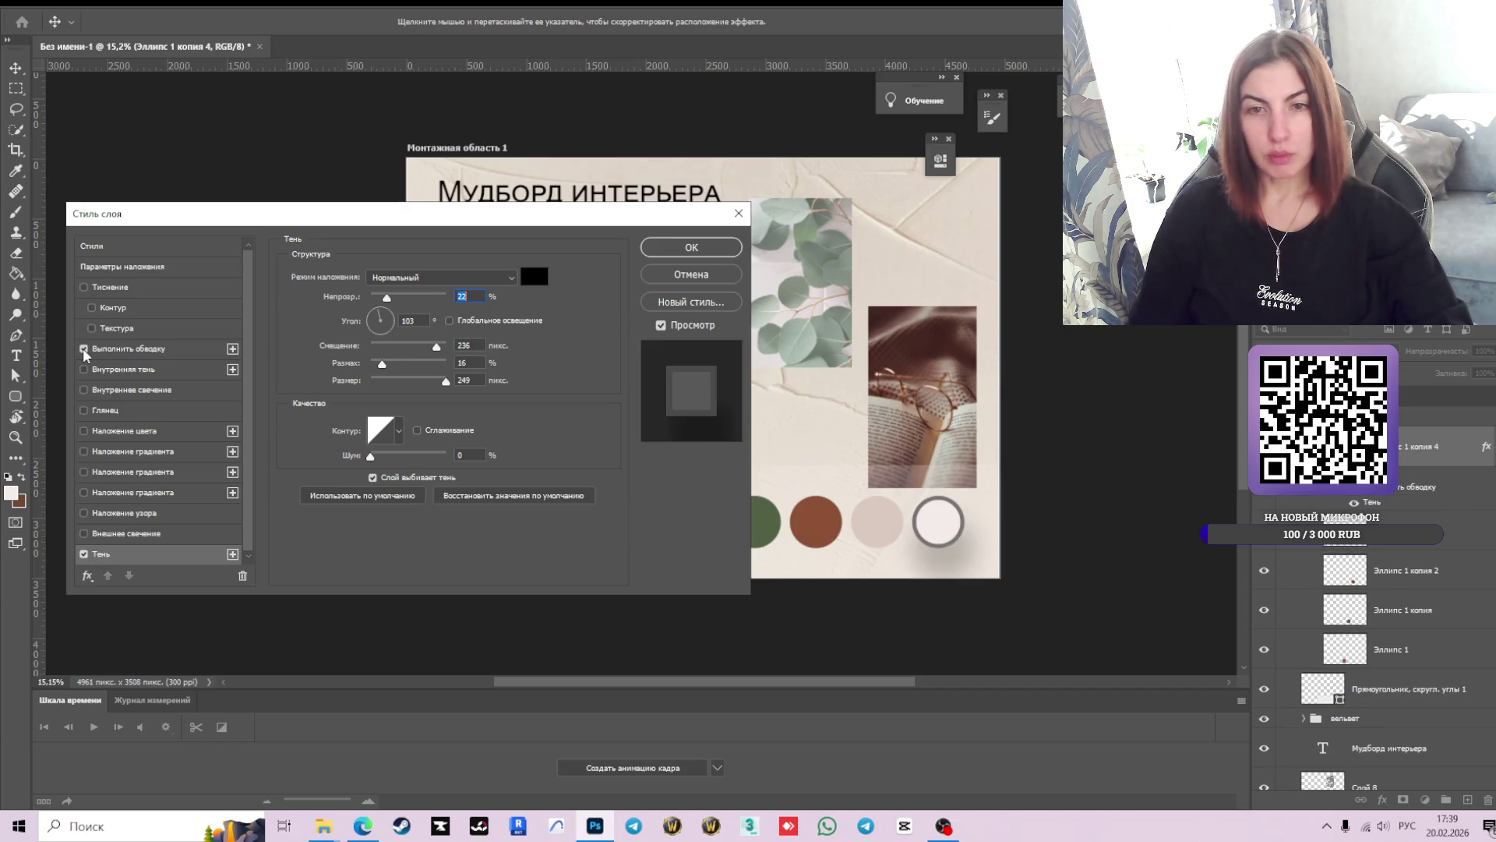
pyautogui.click(83, 554)
# - Thin the stroke to 3 px, cancel the style window, and hide the rounded rectangle layer
pyautogui.click(122, 349)
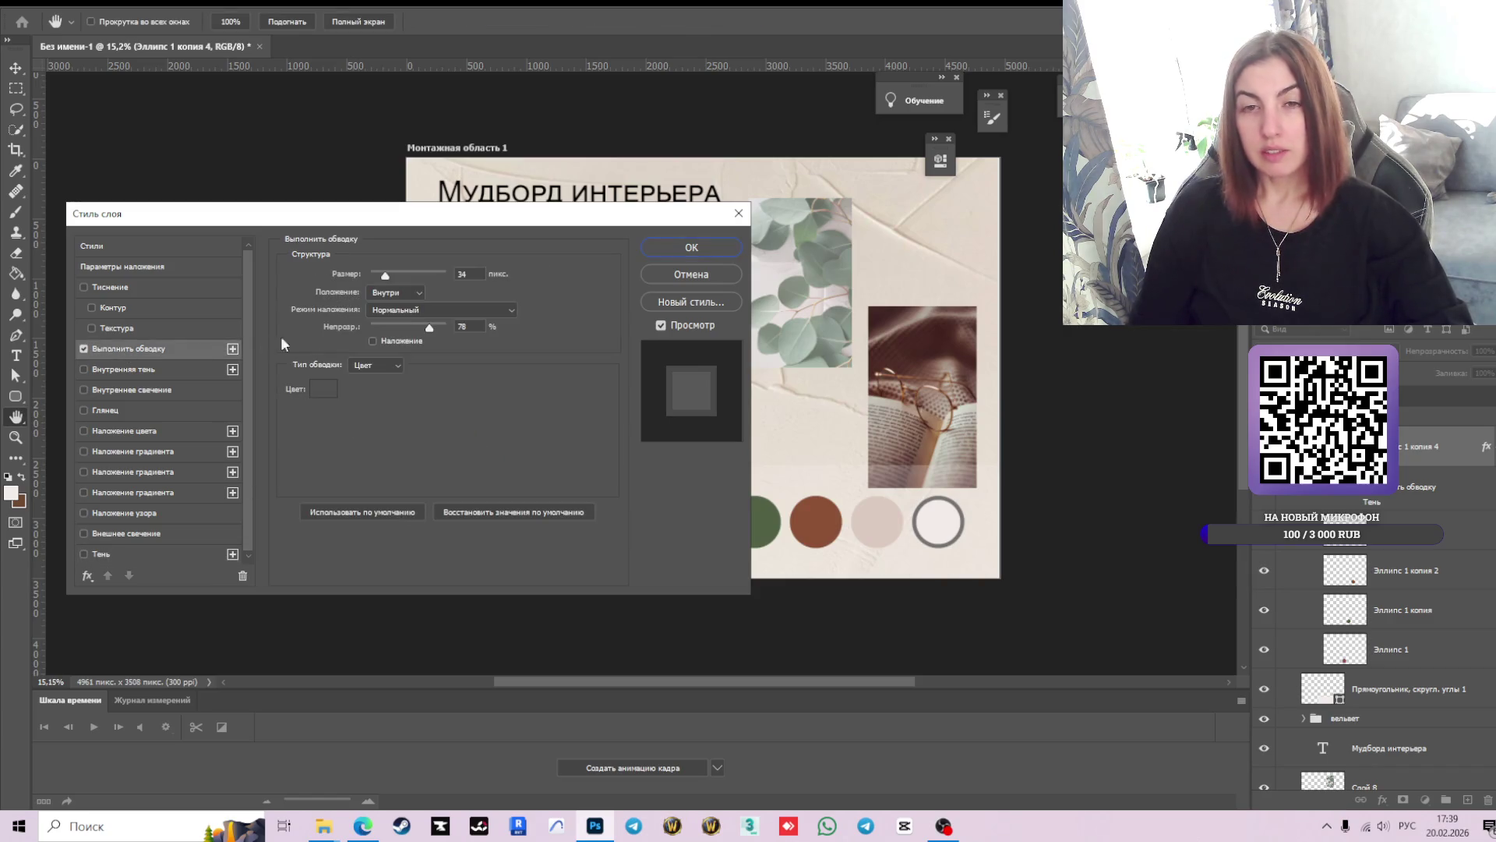
pyautogui.moveTo(384, 275); pyautogui.dragTo(374, 275)
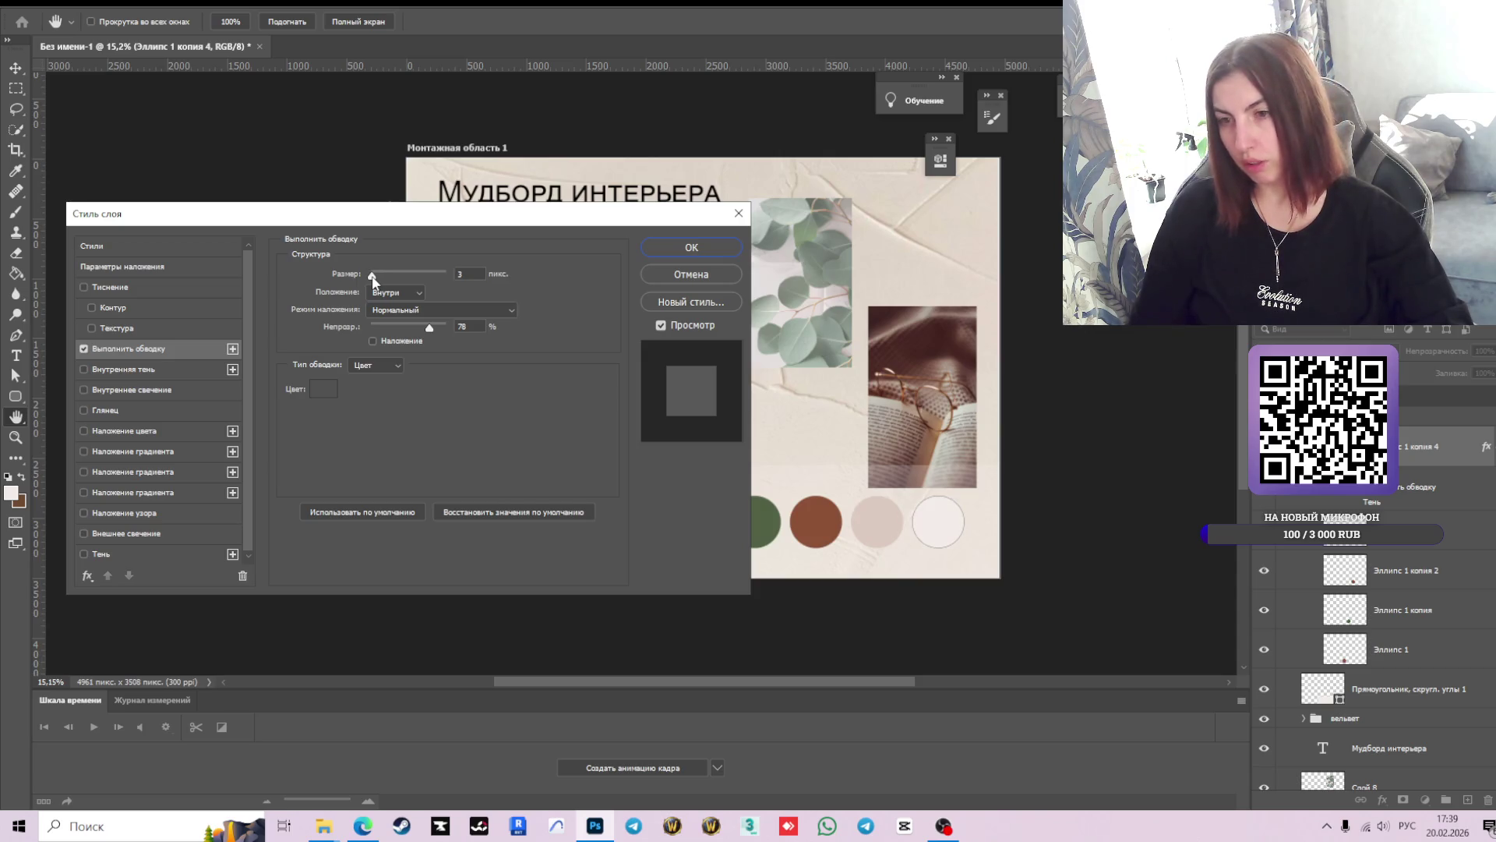
pyautogui.moveTo(373, 280); pyautogui.dragTo(372, 279)
pyautogui.moveTo(493, 225); pyautogui.dragTo(388, 330)
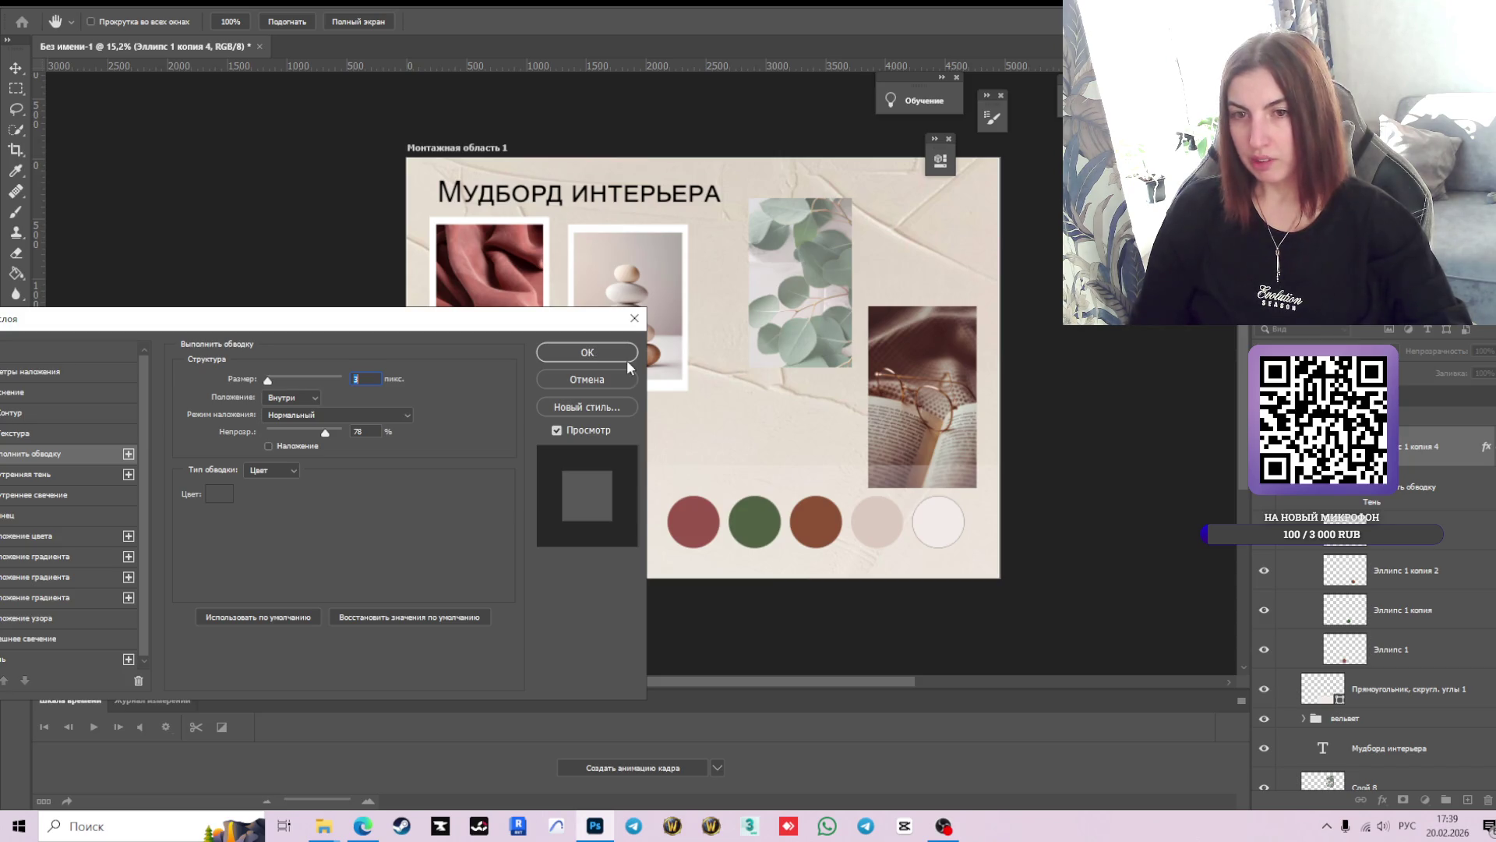
pyautogui.click(593, 380)
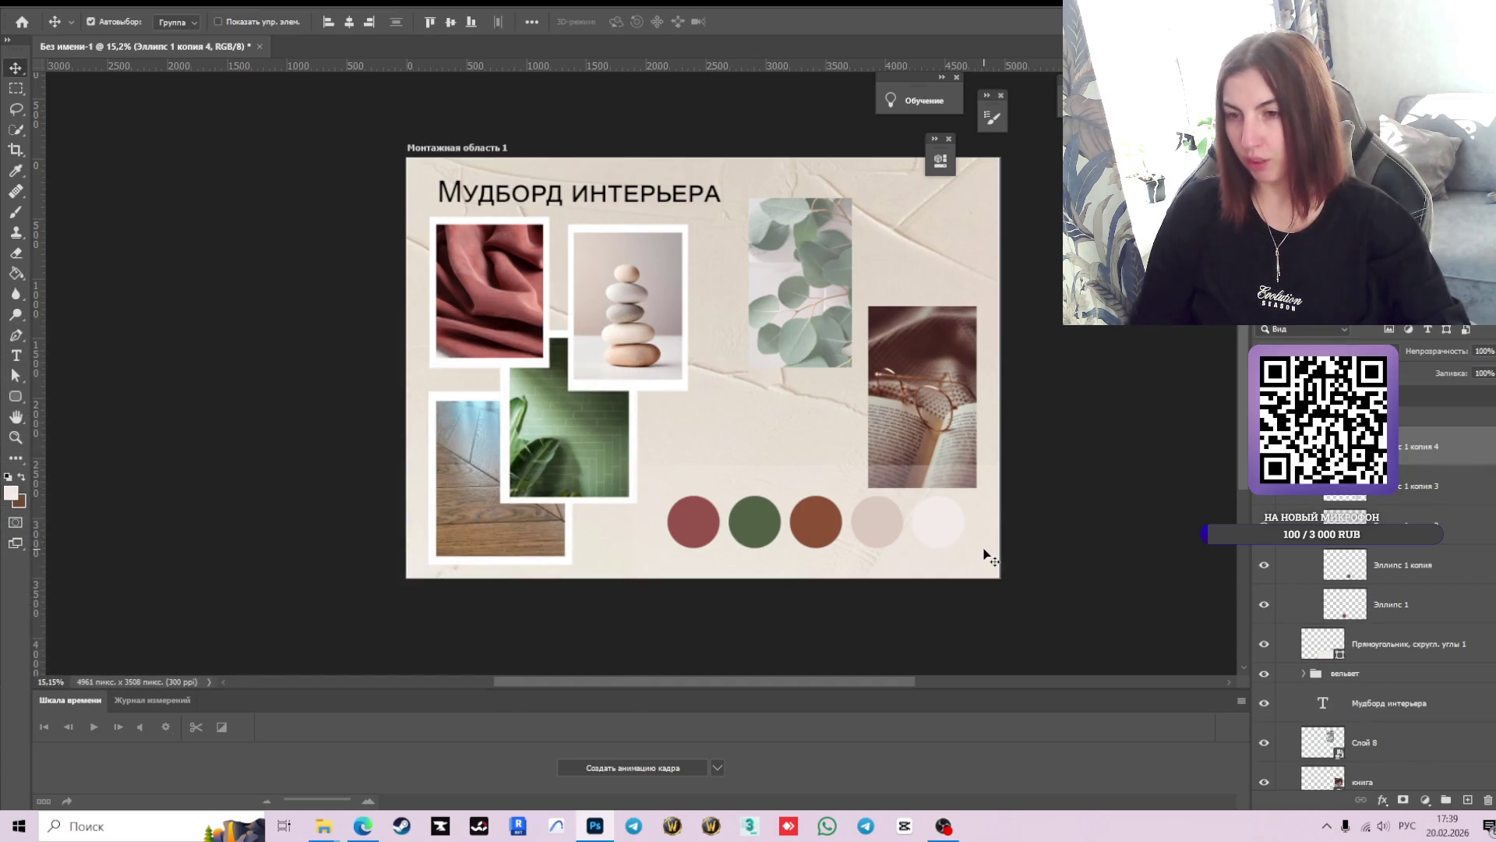
pyautogui.click(887, 562)
pyautogui.click(1263, 644)
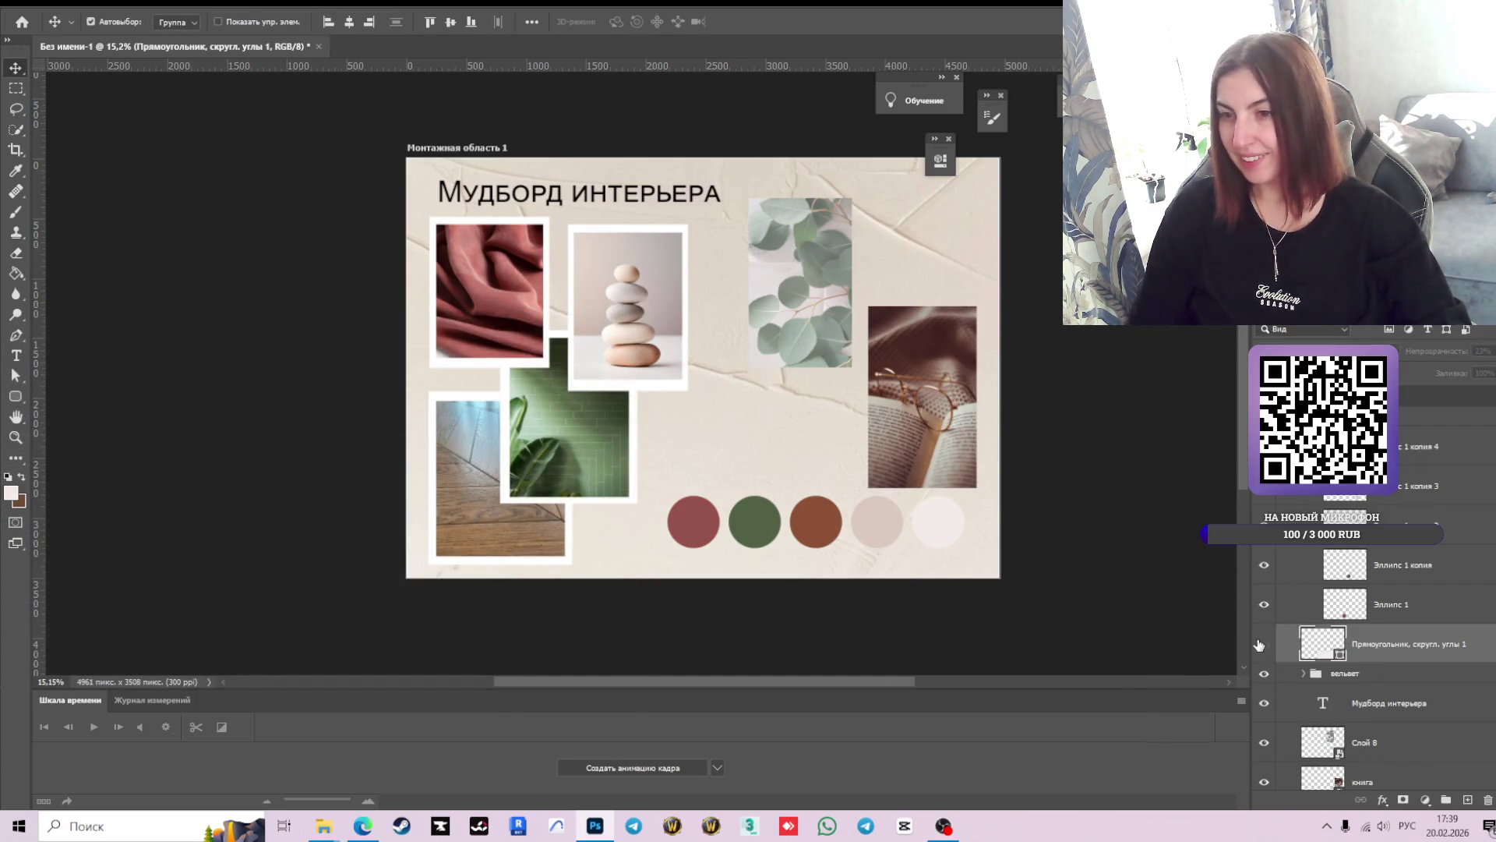
# - Rotate the circles -90° into a 122% column on the right edge; move the book photo inward
pyautogui.scroll(1, 829, 413)
pyautogui.scroll(-2, 829, 413)
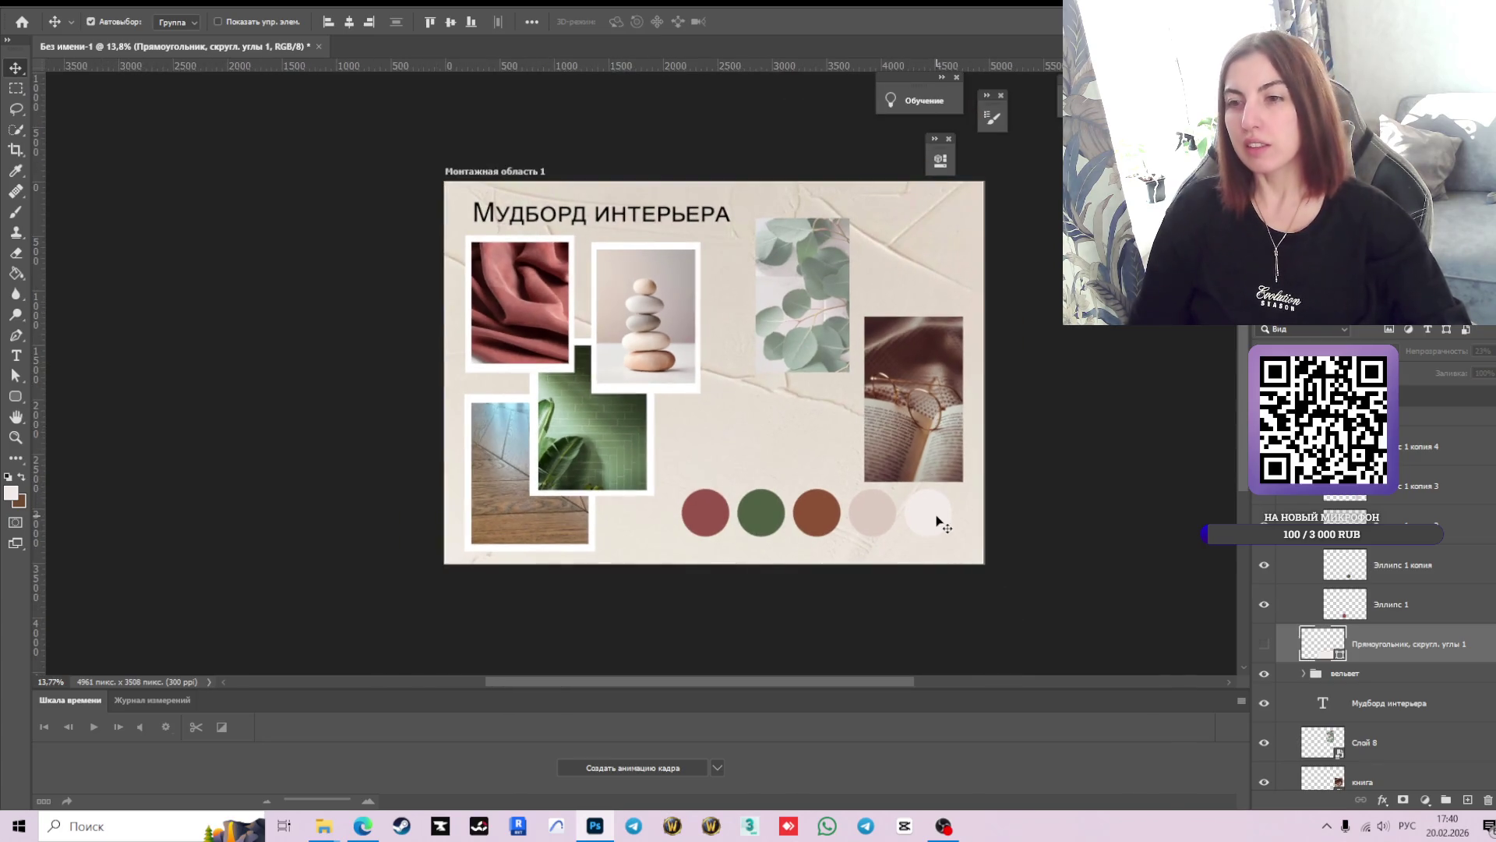
pyautogui.click(894, 520)
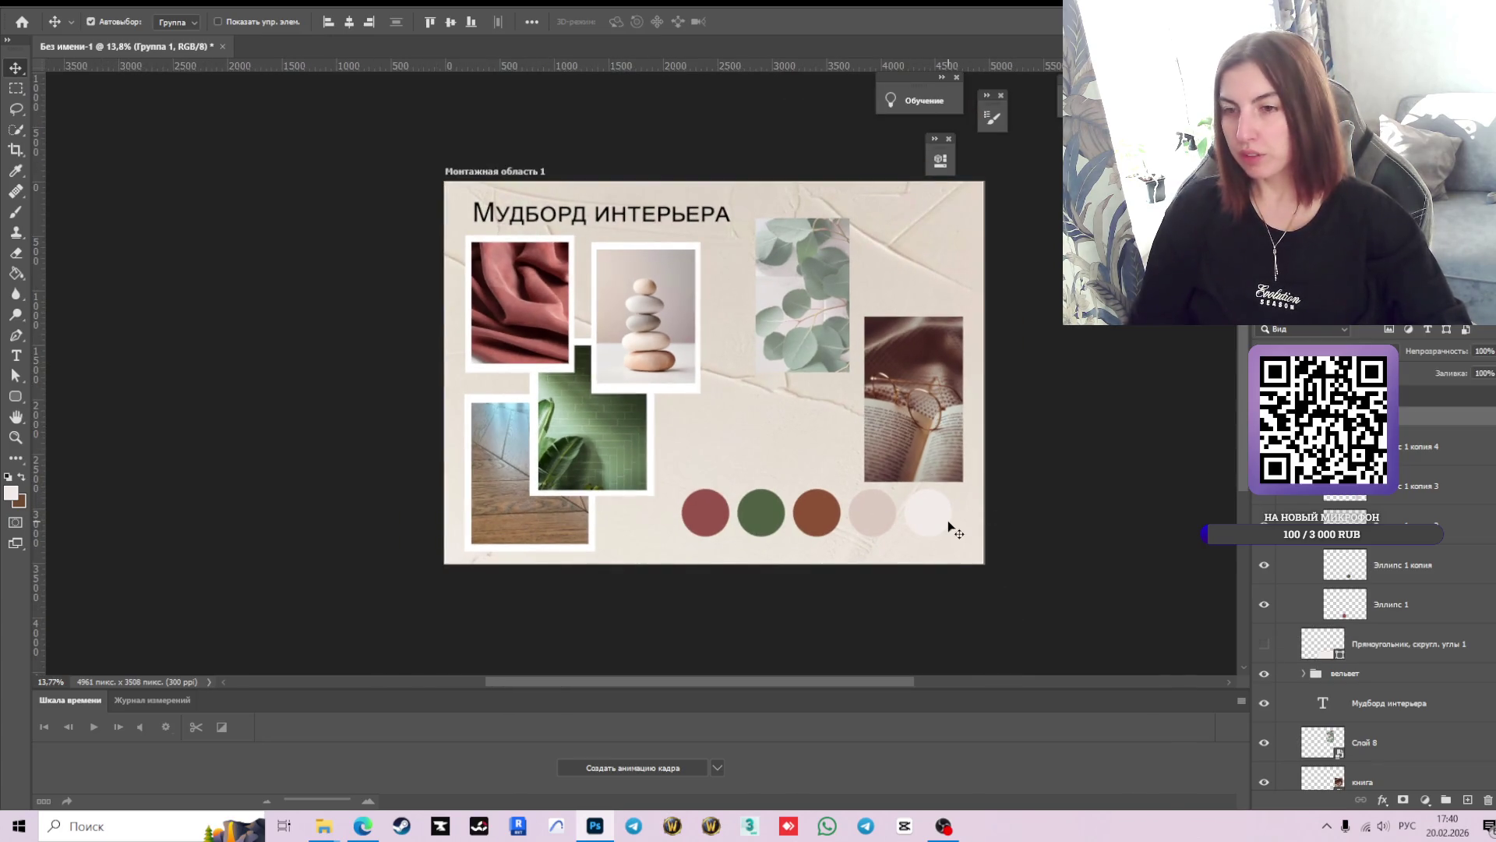
pyautogui.hotkey('ctrl', 't')
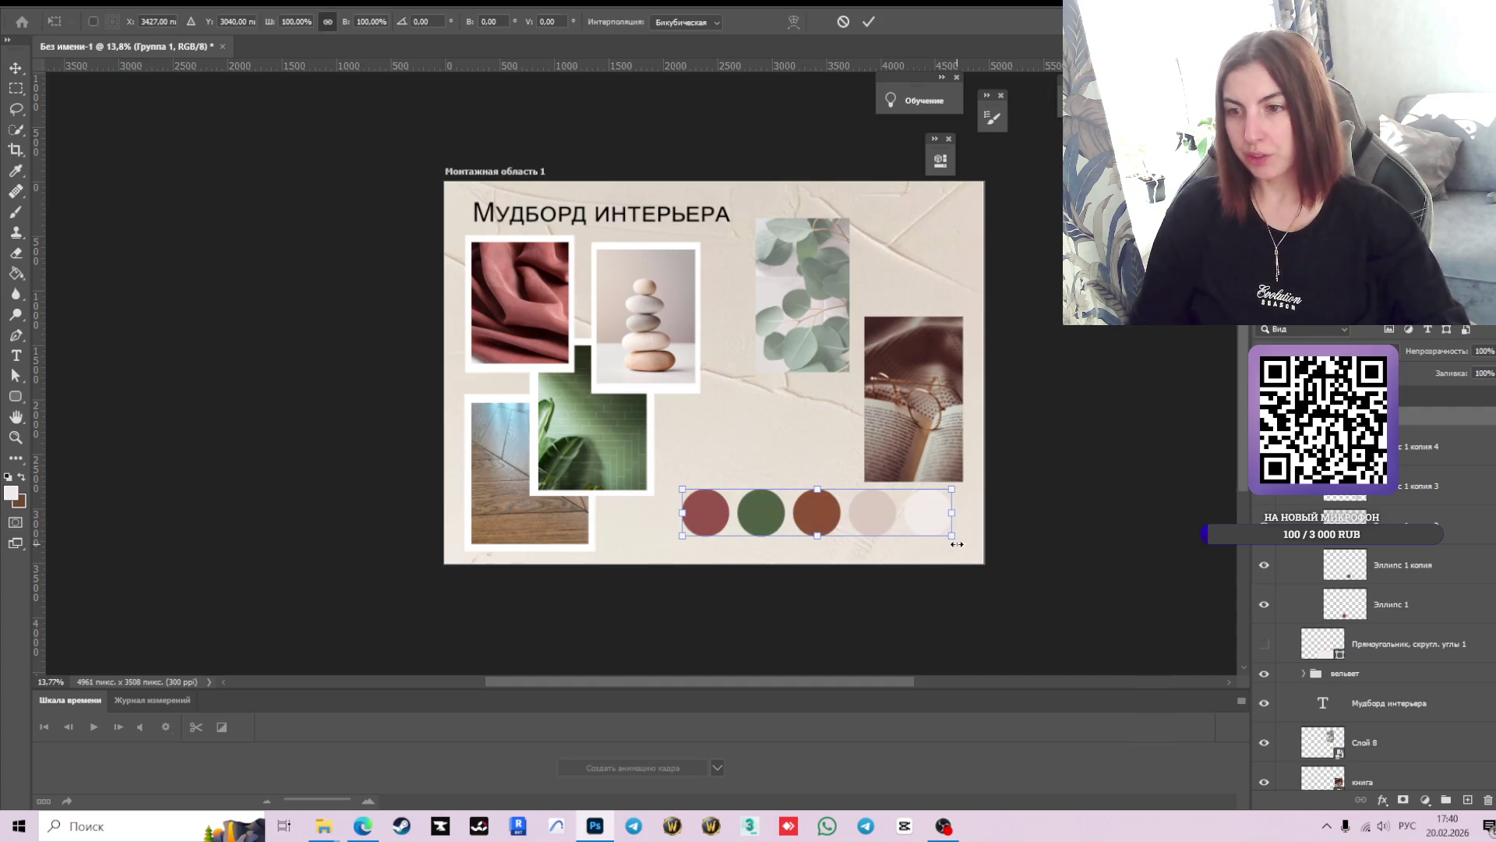
pyautogui.moveTo(959, 546); pyautogui.dragTo(870, 346)
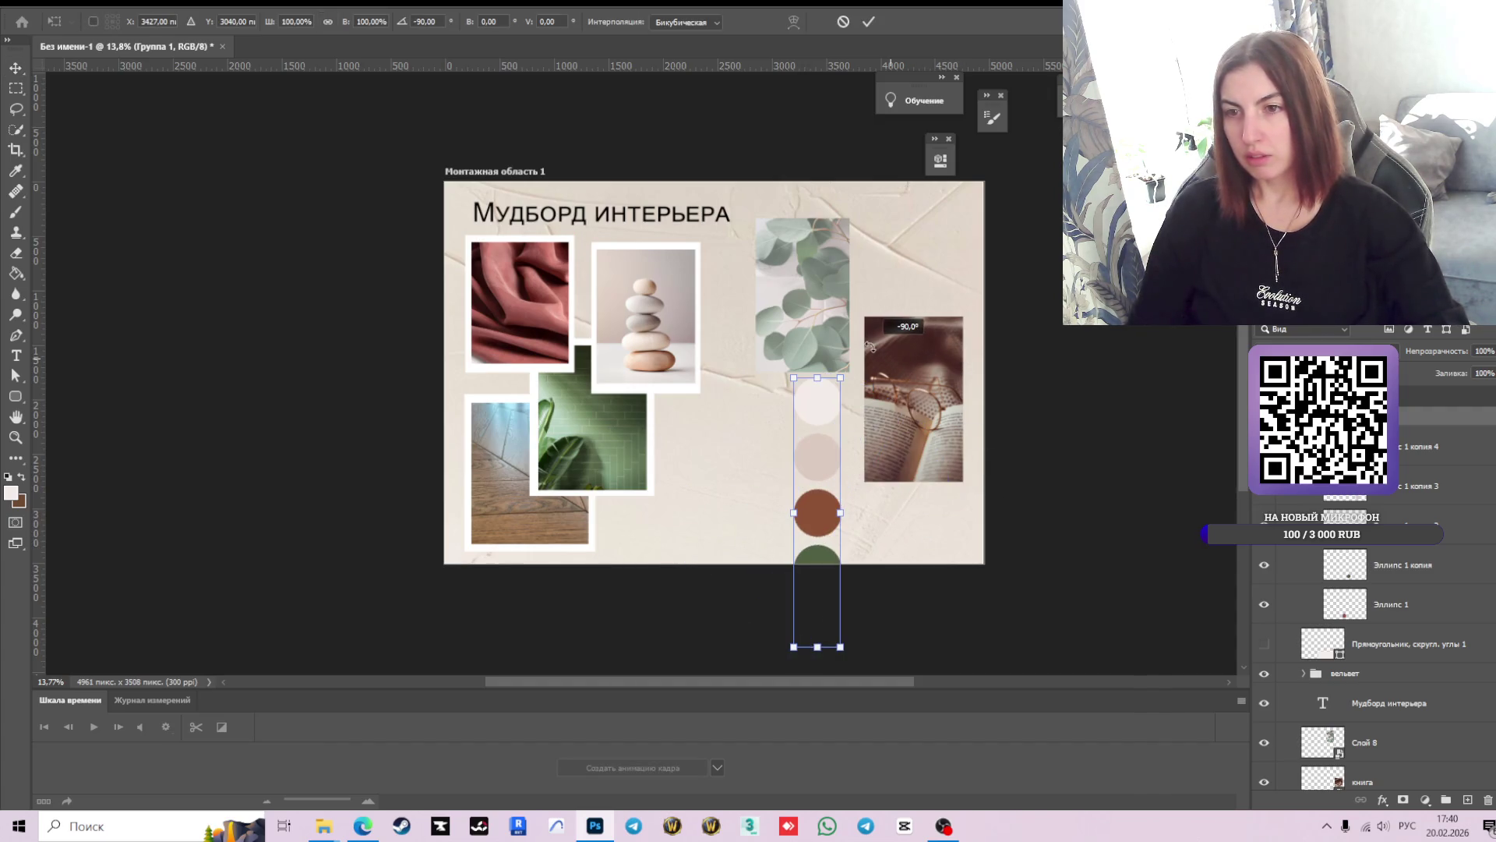
pyautogui.moveTo(814, 413); pyautogui.dragTo(922, 254)
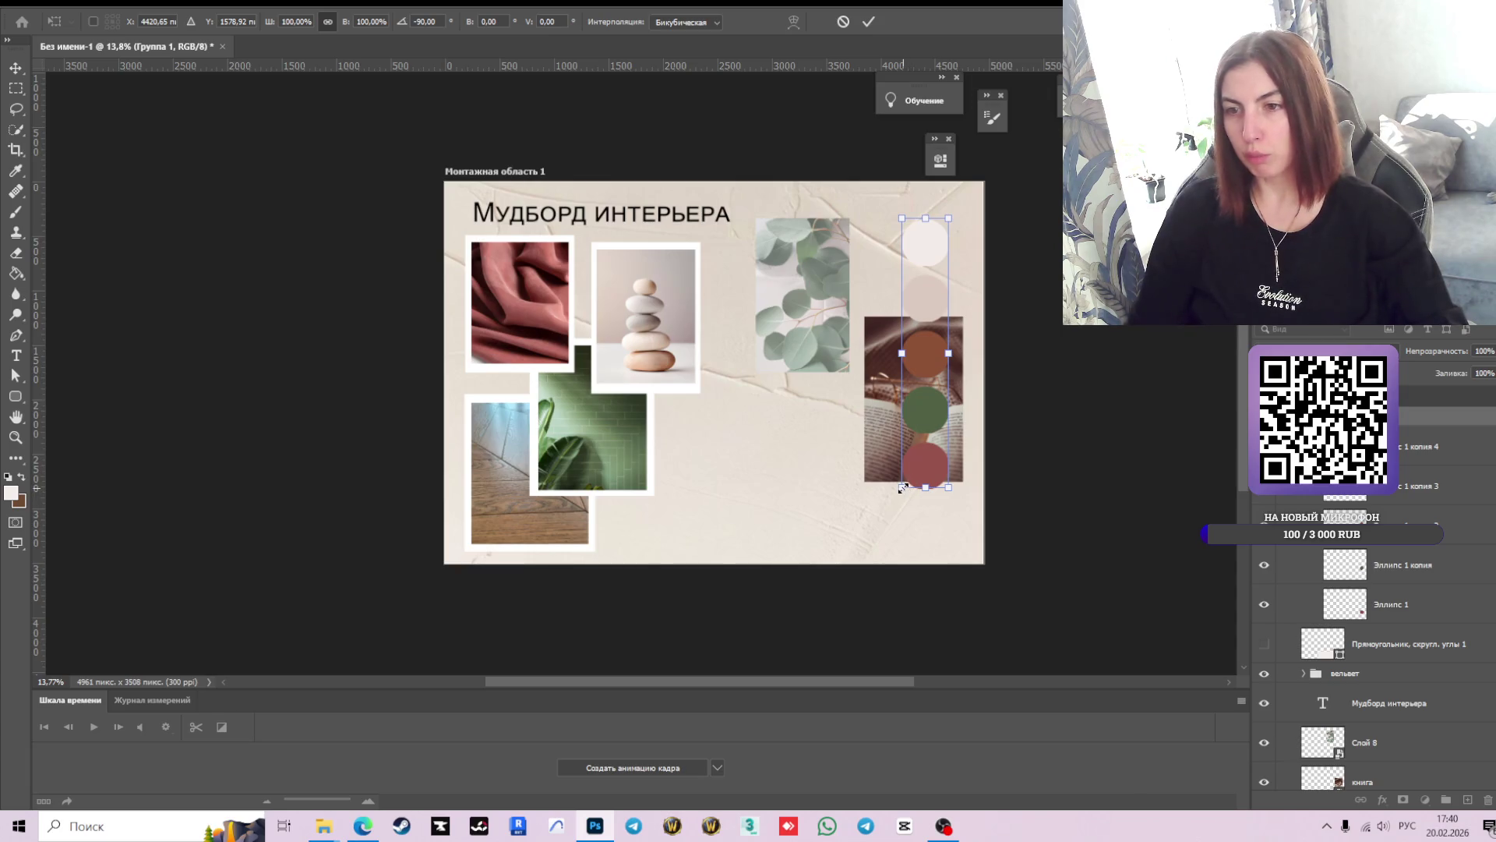
pyautogui.moveTo(901, 488); pyautogui.dragTo(891, 546)
pyautogui.moveTo(932, 326); pyautogui.dragTo(932, 314)
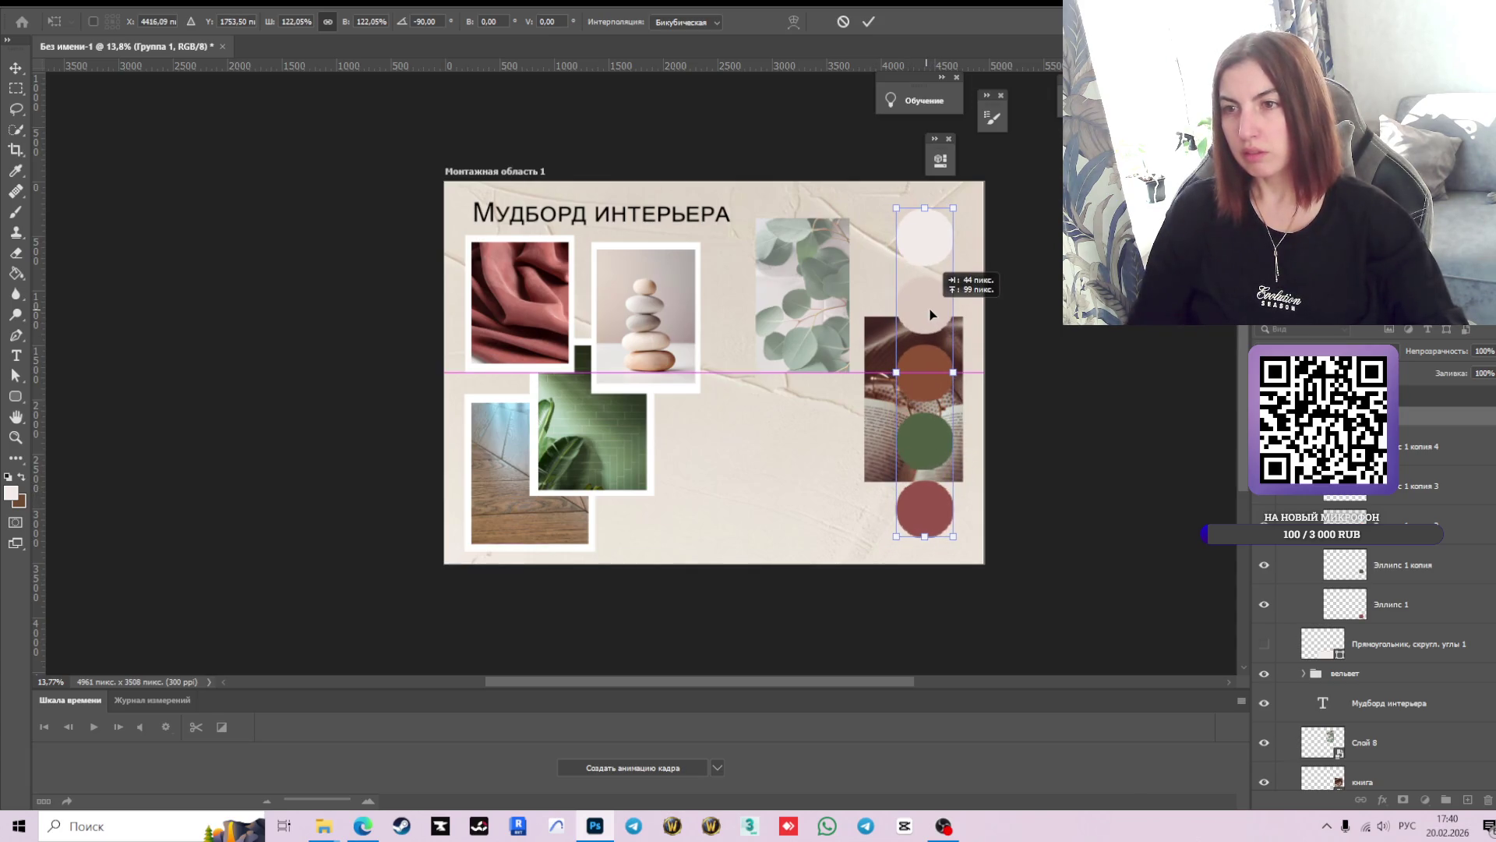
pyautogui.click(868, 21)
pyautogui.moveTo(879, 430); pyautogui.dragTo(676, 460)
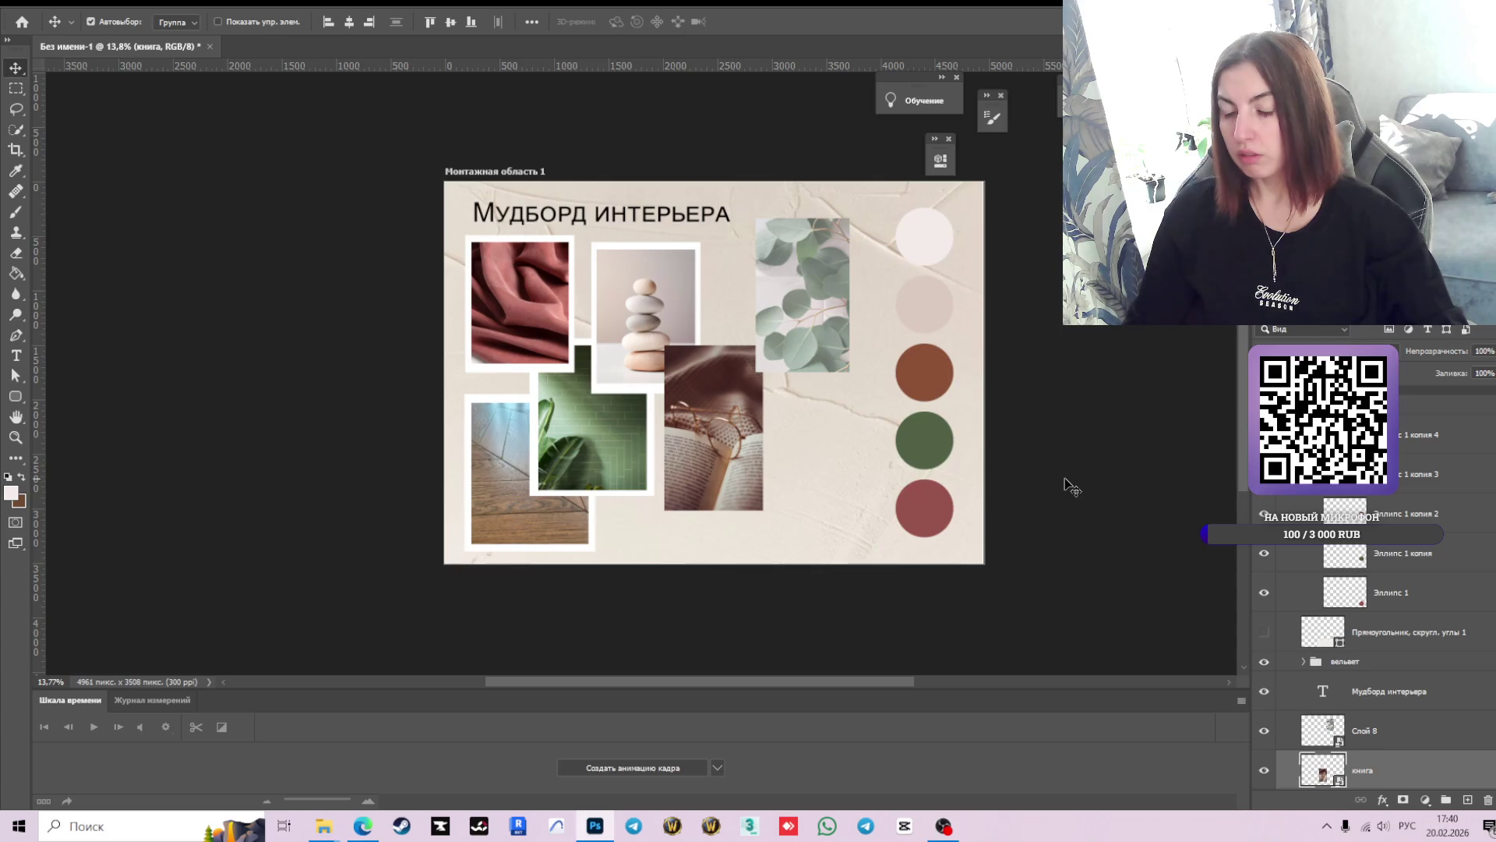
# - Enlarge the 'книга' book photo and place it just below the eucalyptus photo
pyautogui.scroll(1, 740, 452)
pyautogui.scroll(-1, 713, 448)
pyautogui.moveTo(711, 420); pyautogui.dragTo(722, 436)
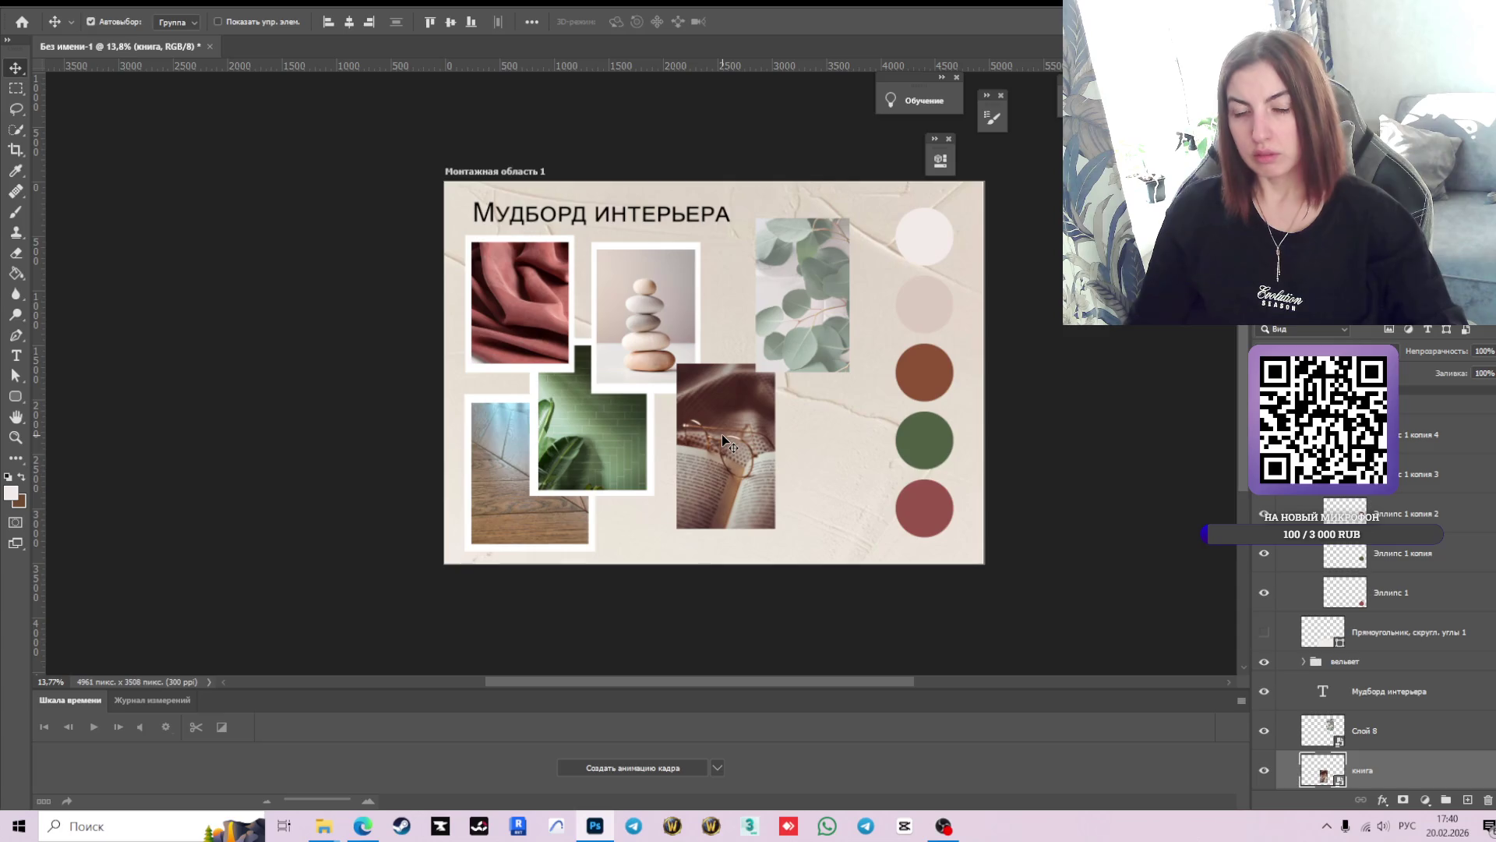
pyautogui.hotkey('ctrl', 't')
pyautogui.moveTo(774, 363)
pyautogui.mouseDown()
pyautogui.moveTo(788, 348)
pyautogui.moveTo(783, 361)
pyautogui.mouseUp()
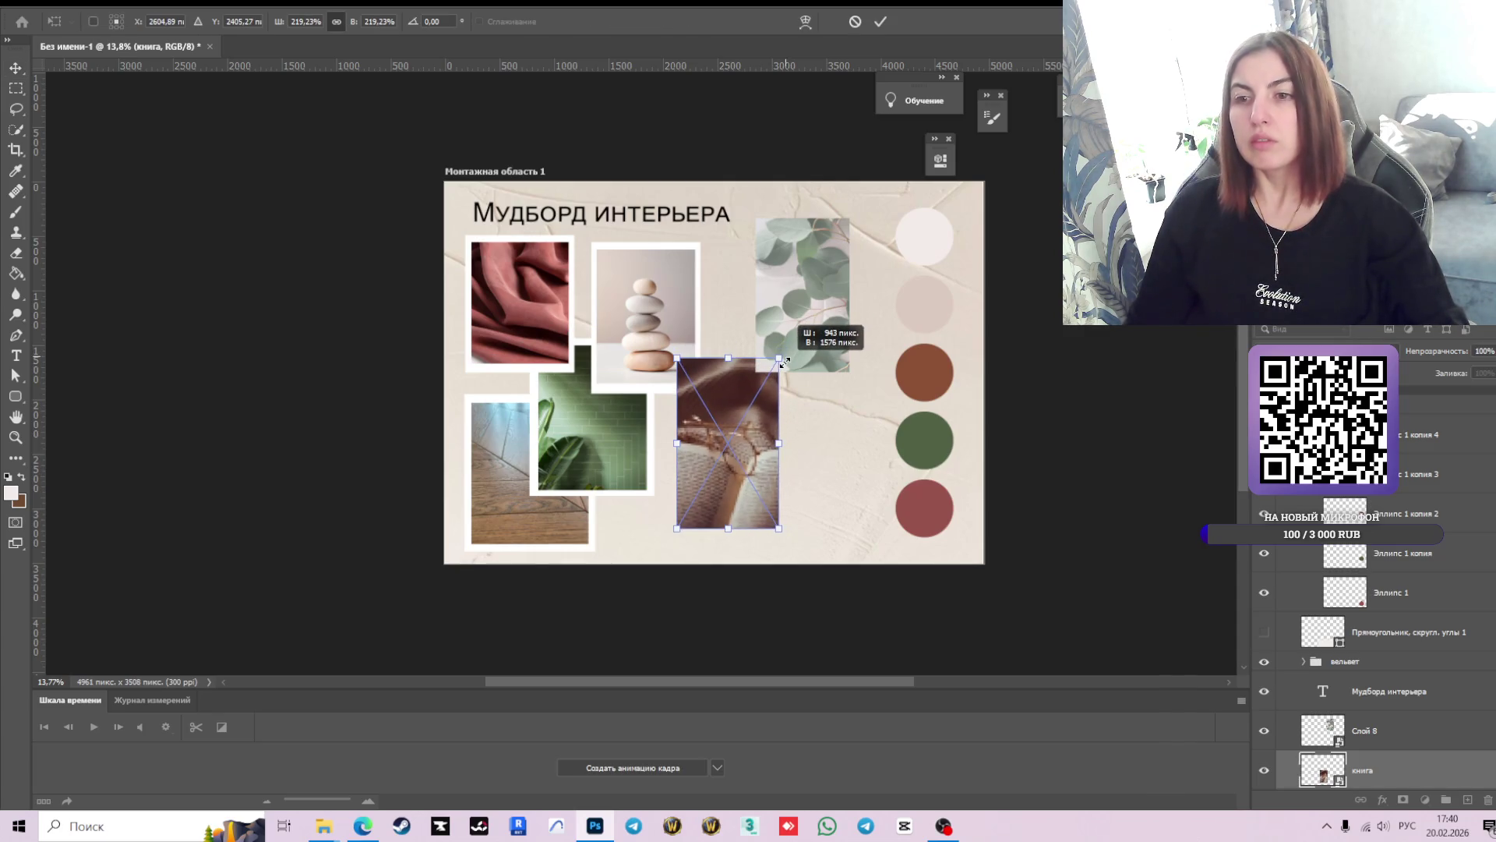
pyautogui.moveTo(734, 473)
pyautogui.mouseDown()
pyautogui.moveTo(753, 469)
pyautogui.moveTo(735, 473)
pyautogui.mouseUp()
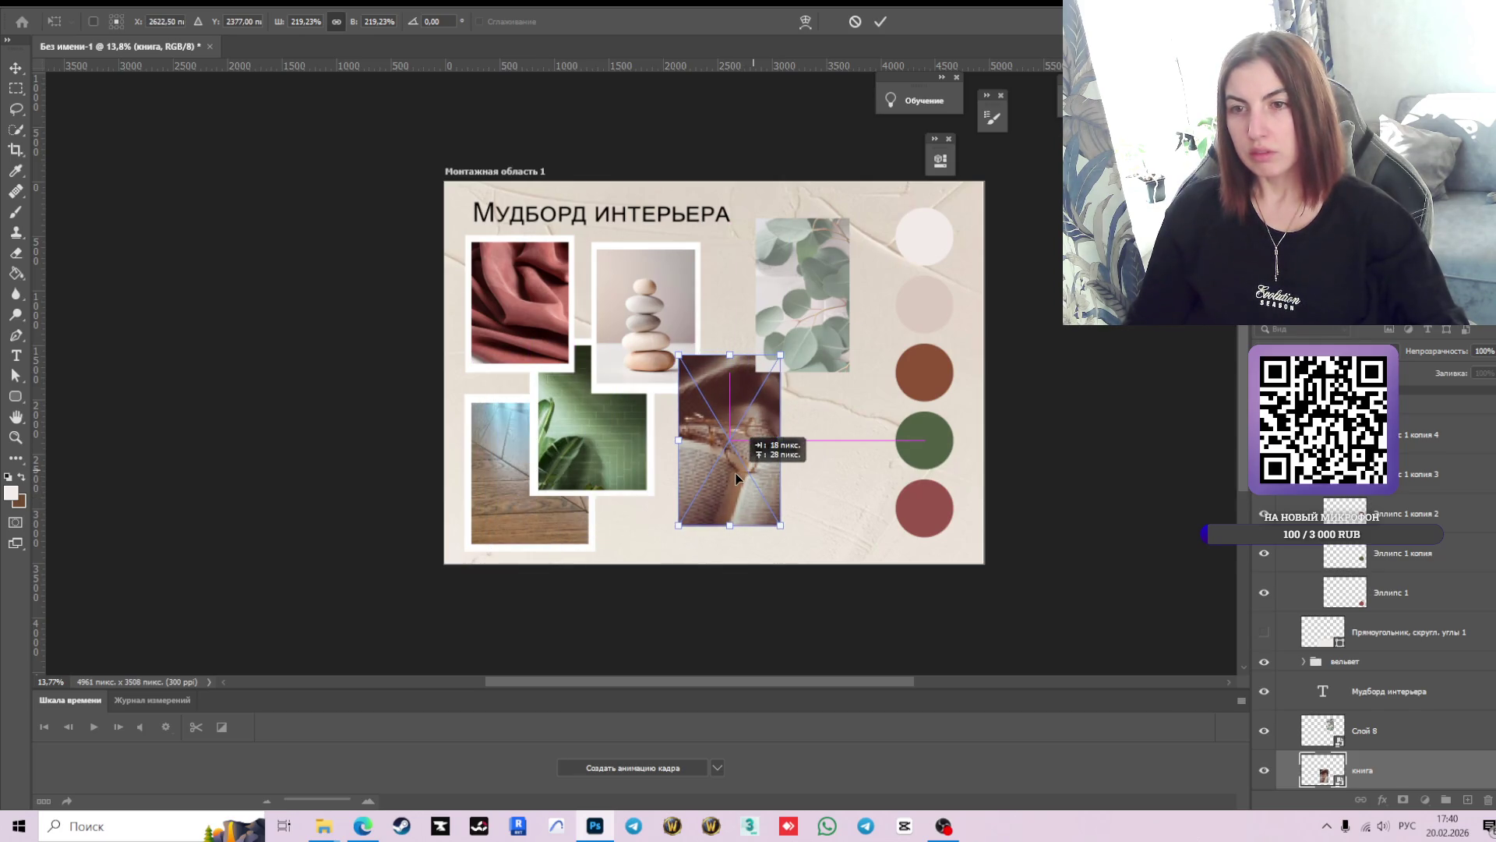
pyautogui.click(881, 21)
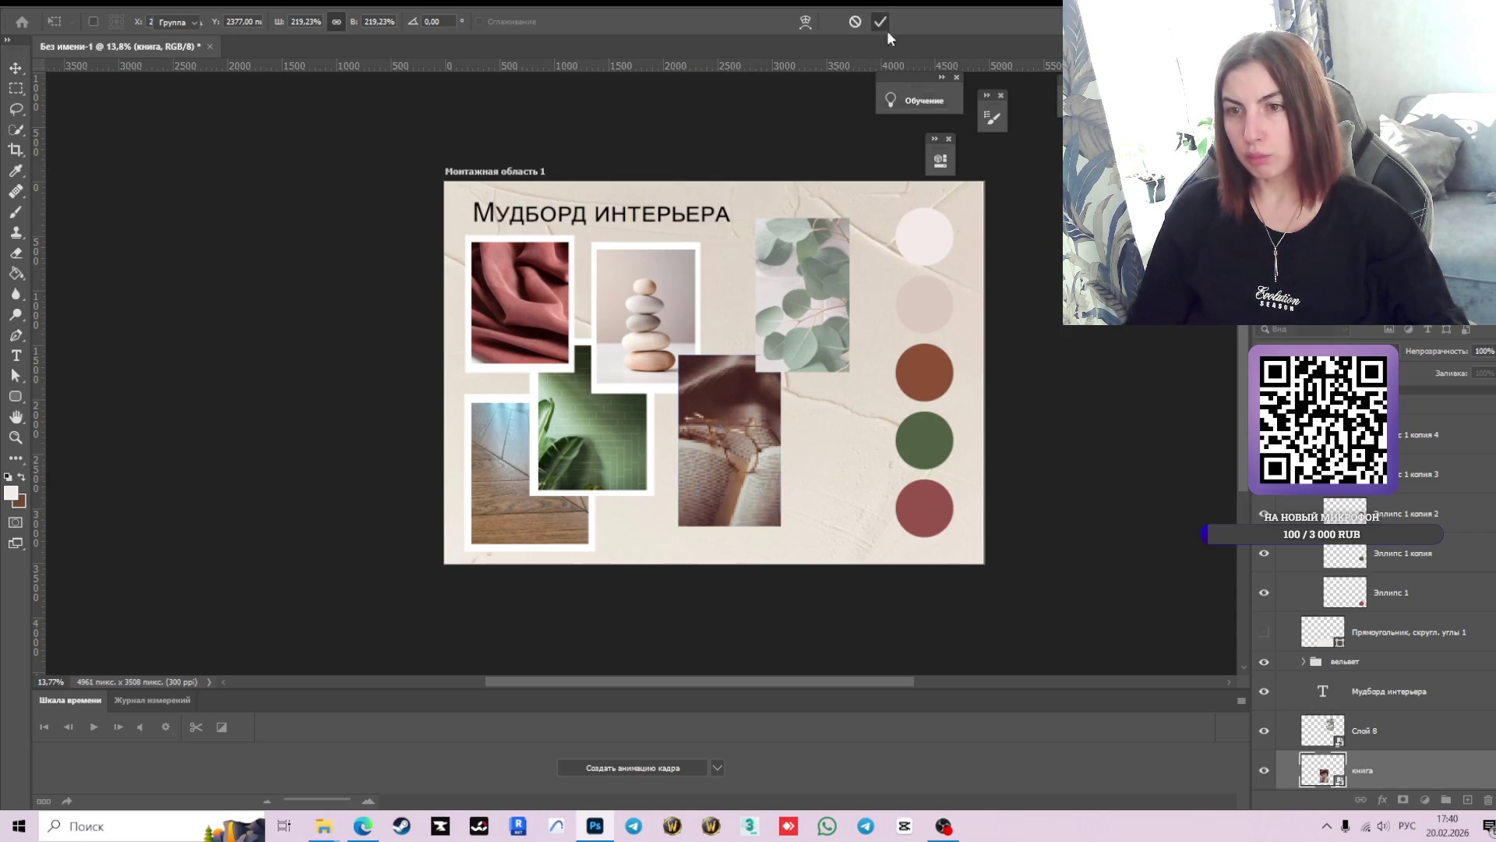
# - Select the 'камни' stones group and switch the shape tool to the plain Rectangle Tool
pyautogui.scroll(2, 779, 493)
pyautogui.scroll(-1, 826, 260)
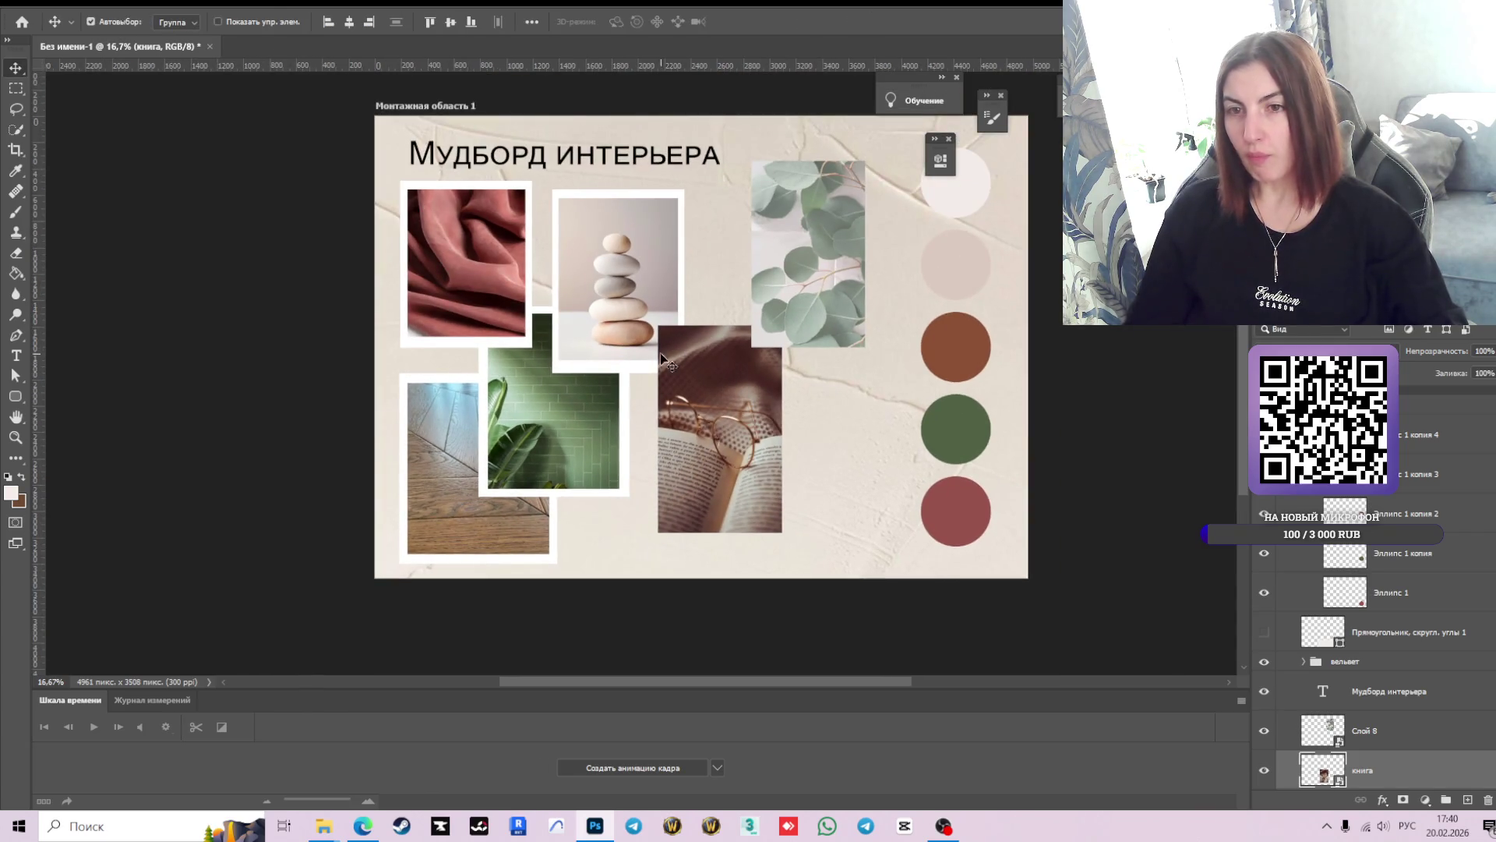
pyautogui.click(622, 367)
pyautogui.scroll(-2, 1329, 620)
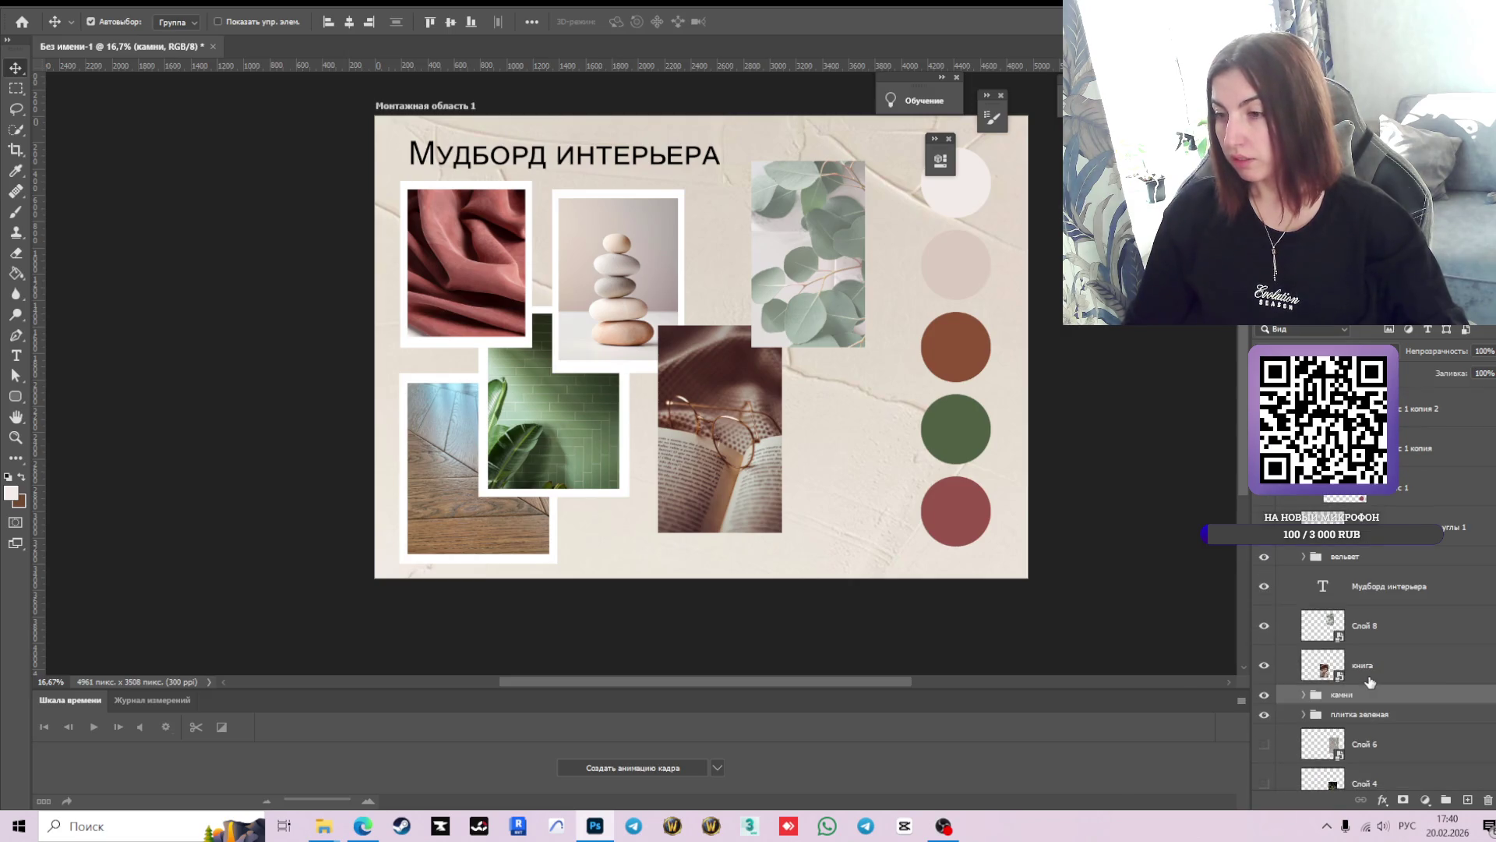
pyautogui.scroll(-2, 1330, 619)
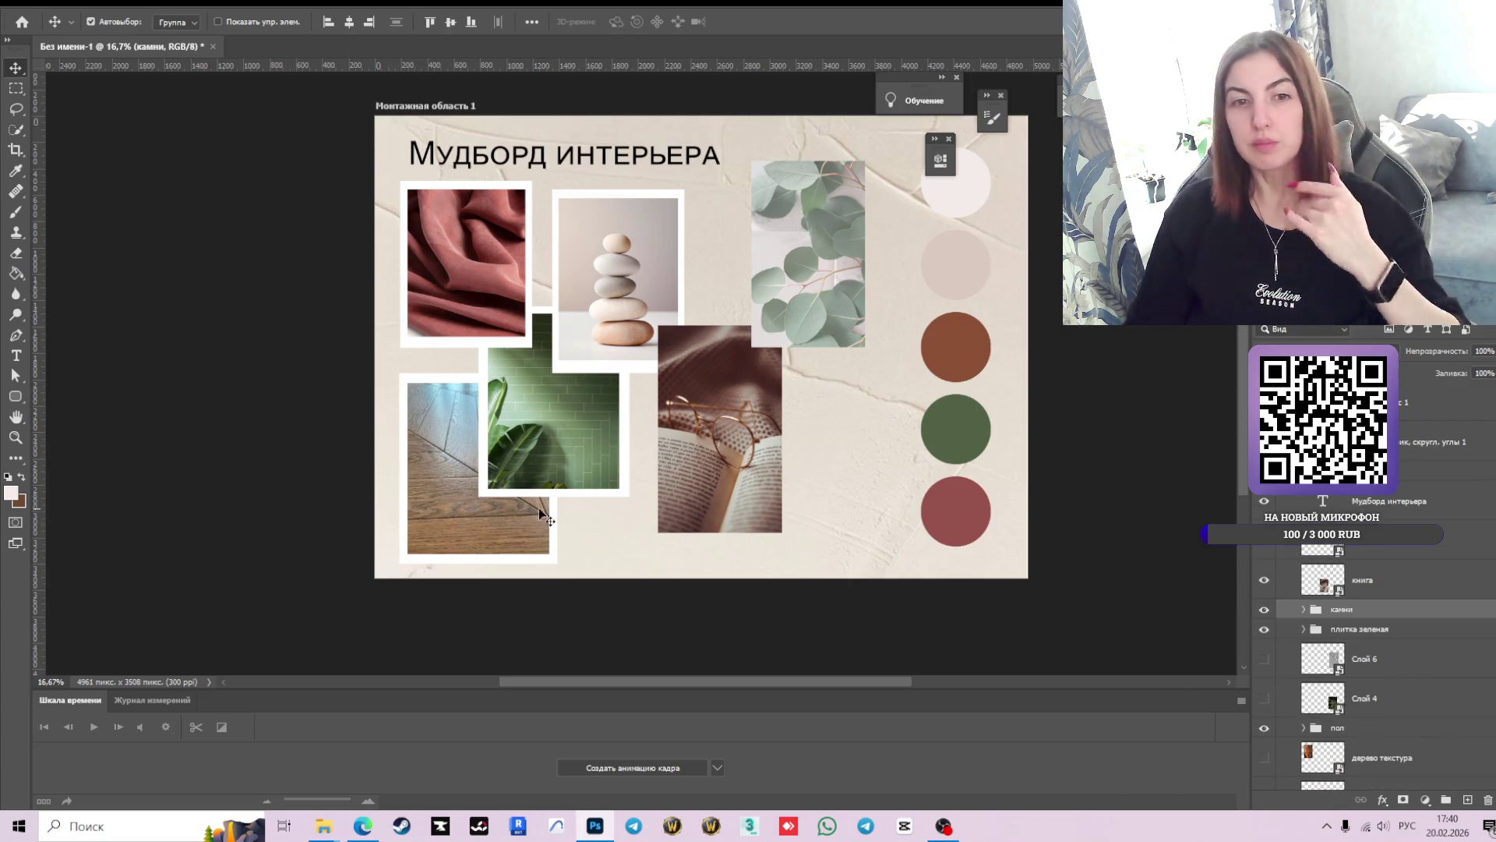
pyautogui.click(16, 398)
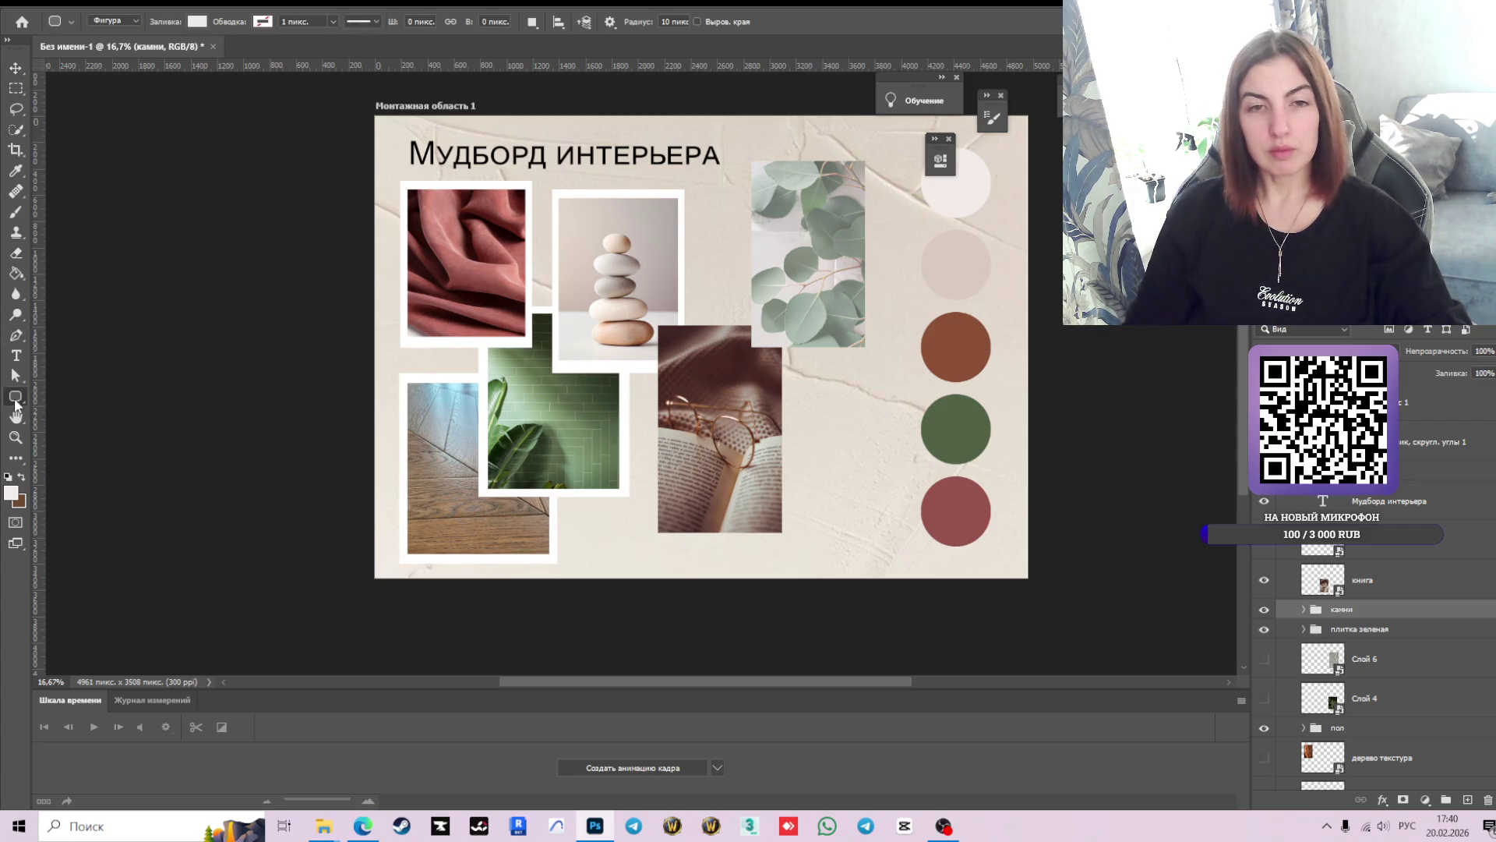
pyautogui.rightClick(11, 400)
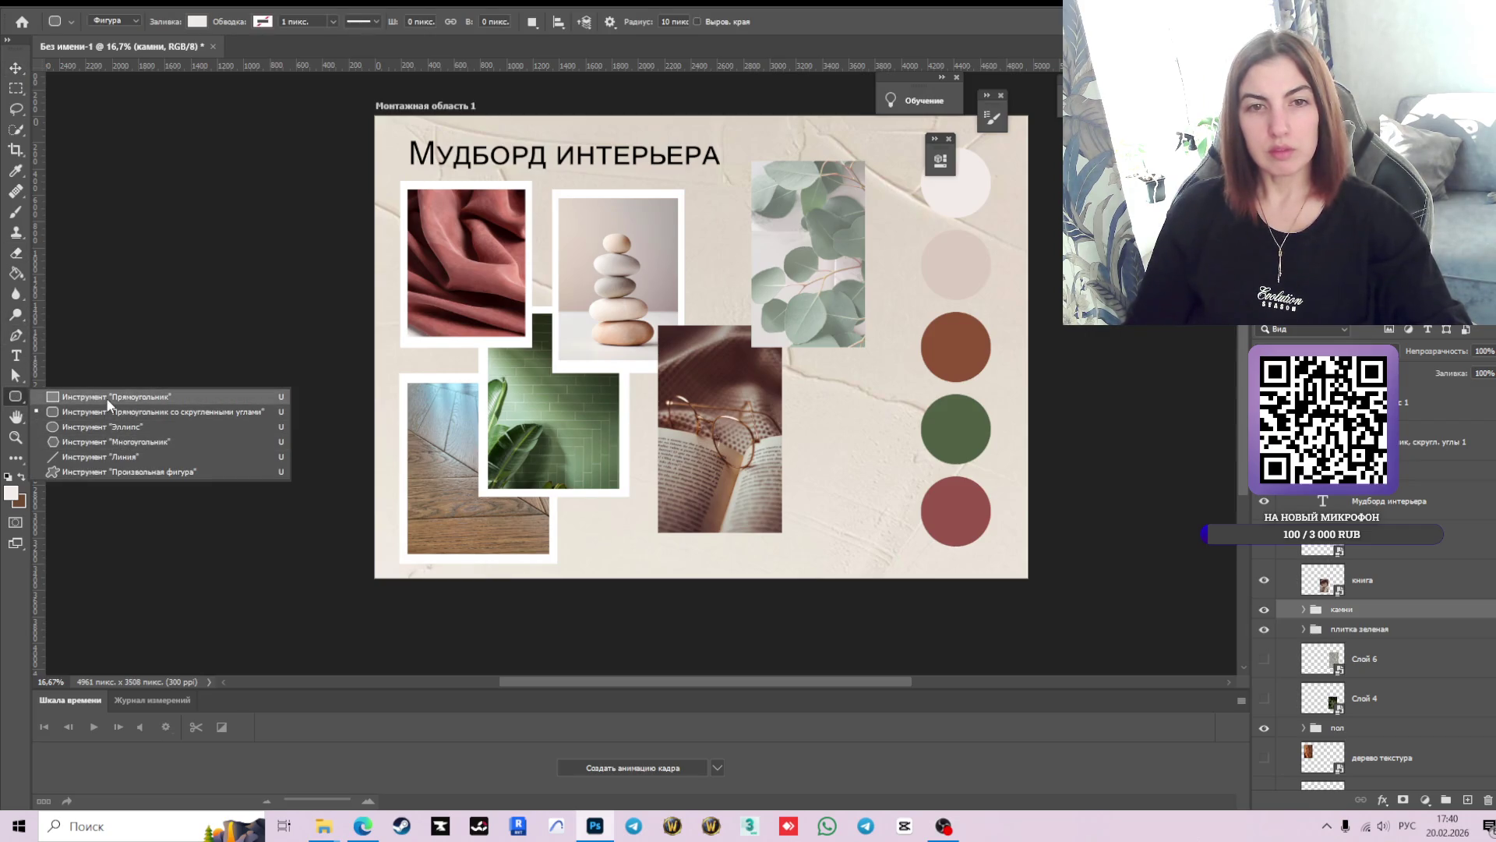